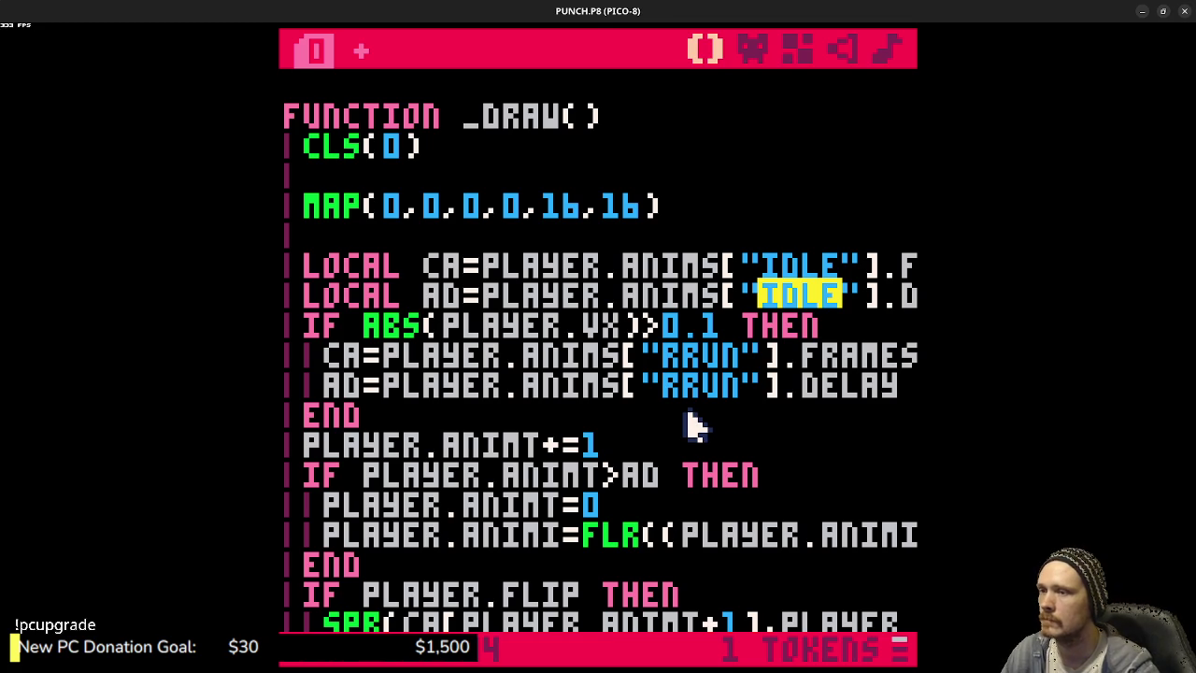
- Add CURRANIM="IDLE" below ANIMI=1 in the player table, adding the comma, and save
scroll(696, 425, "up", 15)
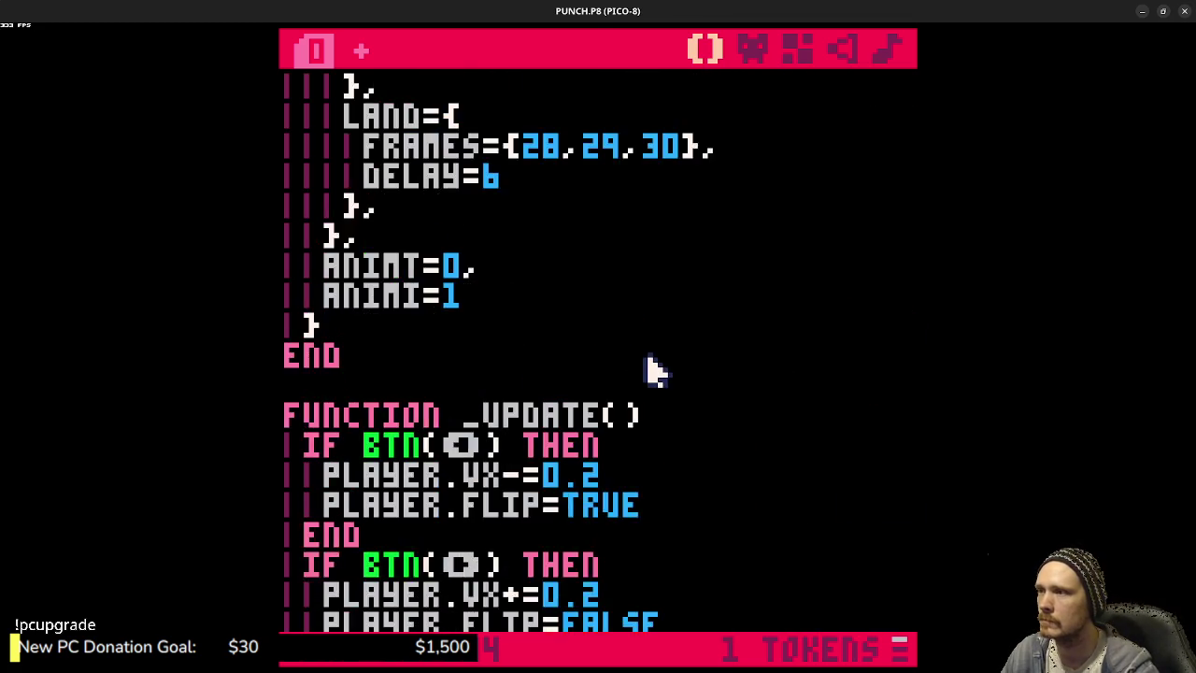
scroll(645, 366, "up", 2)
scroll(627, 373, "down", 5)
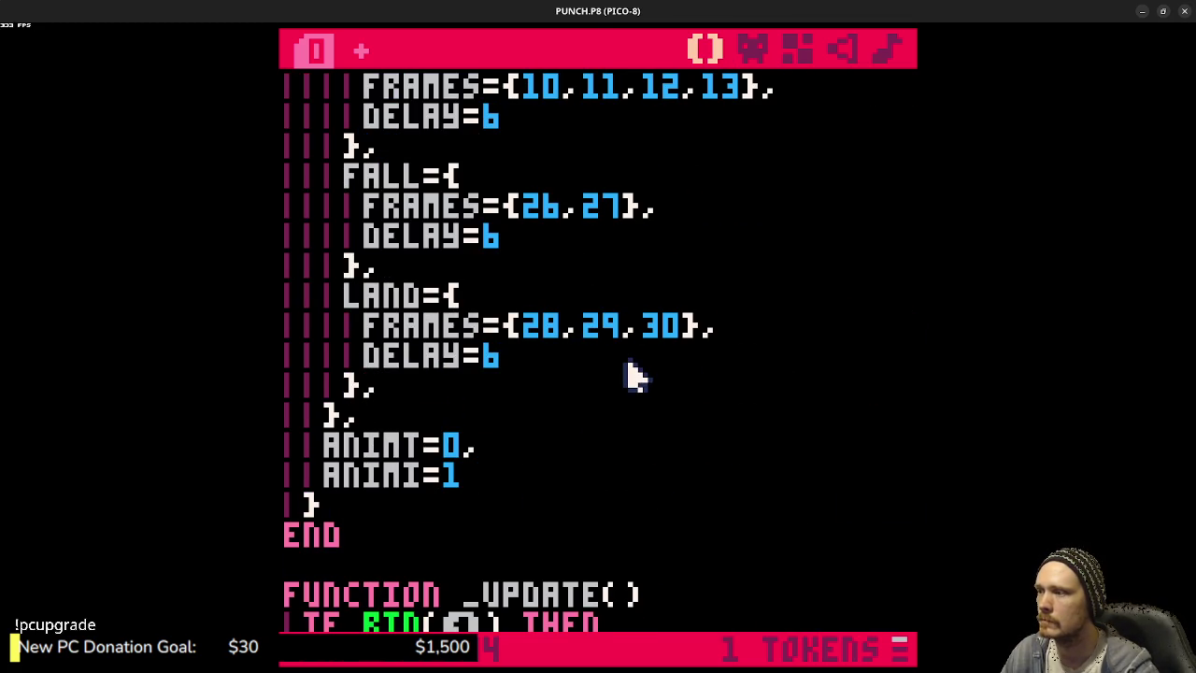
left_click(489, 472)
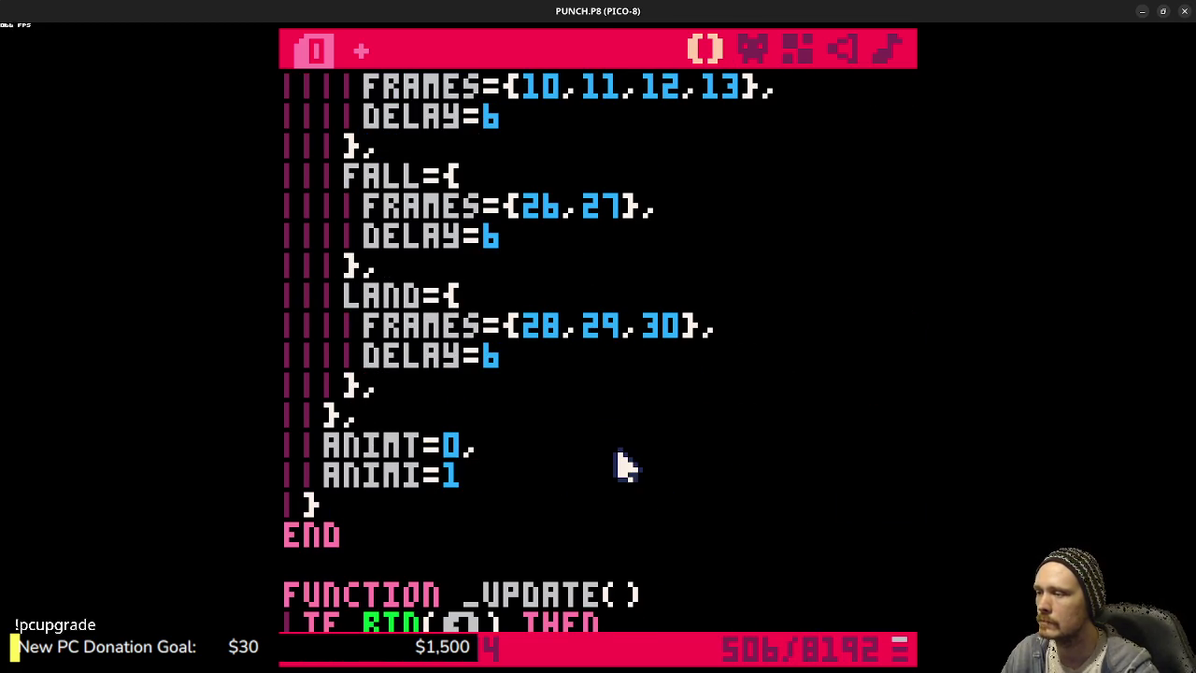
key("Return")
type("CU")
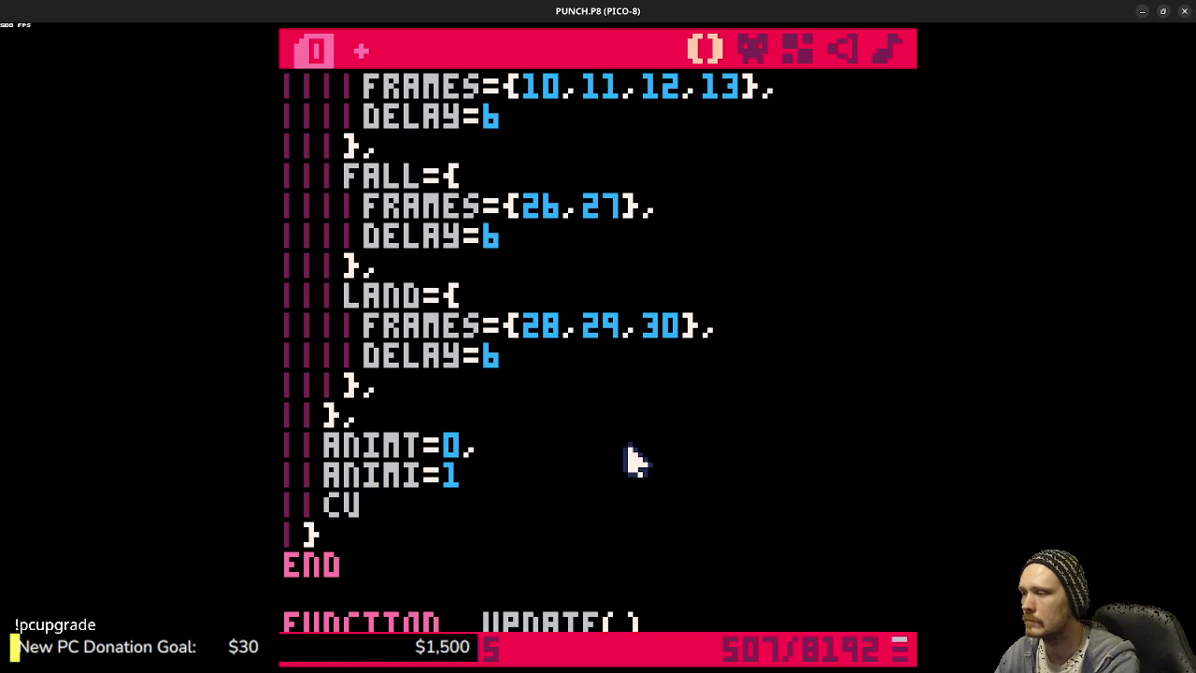
type("RANIM")
key("BackSpace")
key("BackSpace")
key("BackSpace")
key("BackSpace")
type("RANIM=\"IDLE\"")
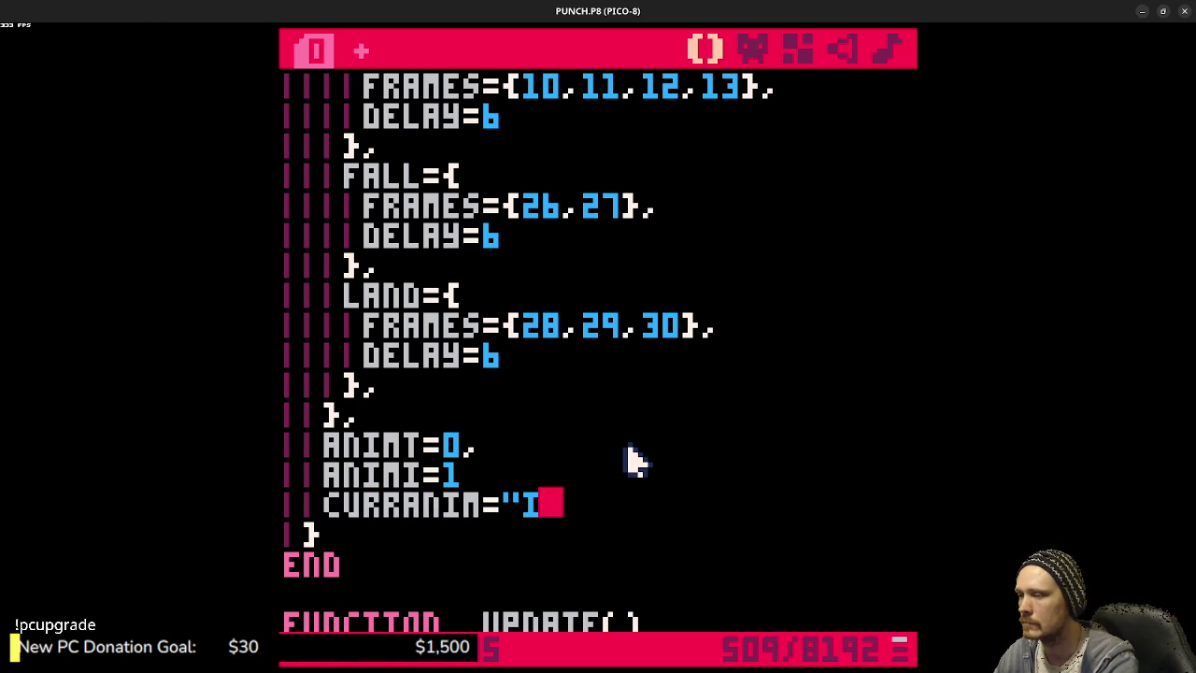
key("Up")
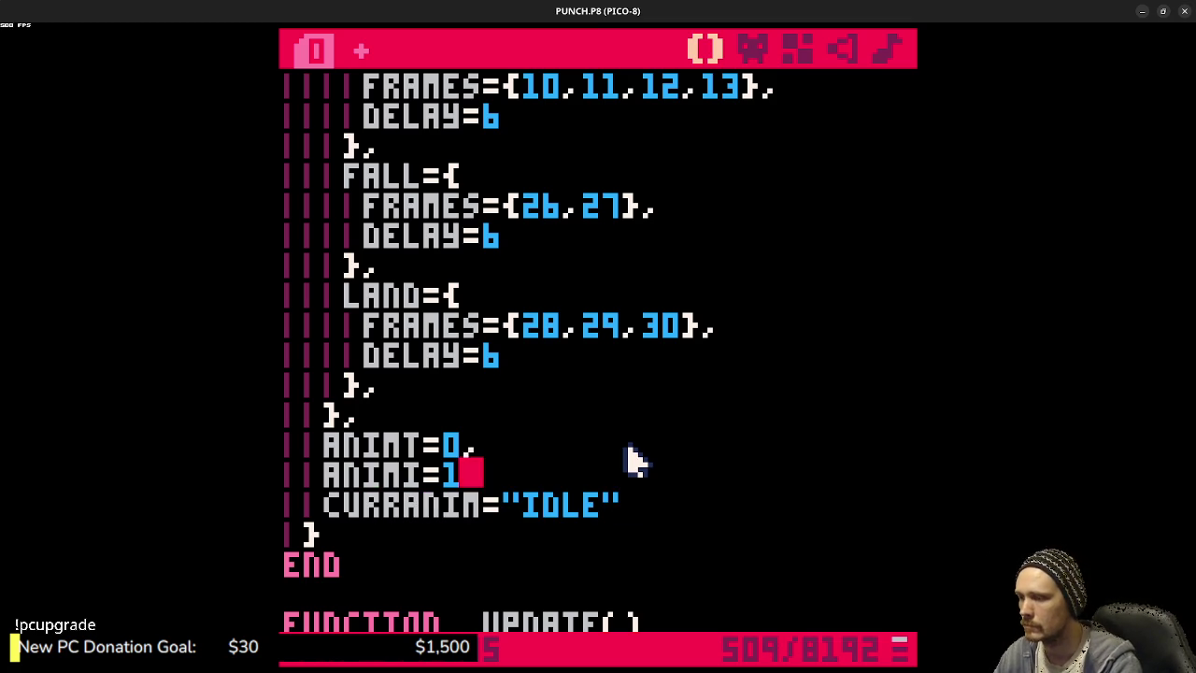
type(",")
key("ctrl+s")
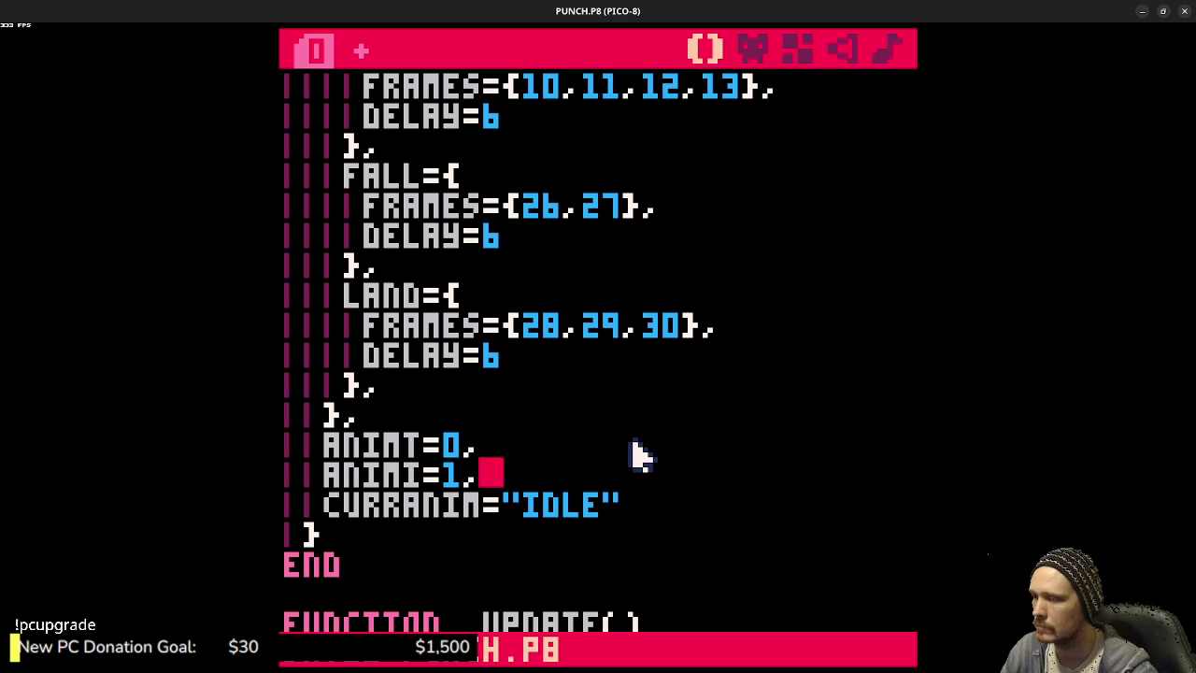
scroll(640, 455, "down", 2)
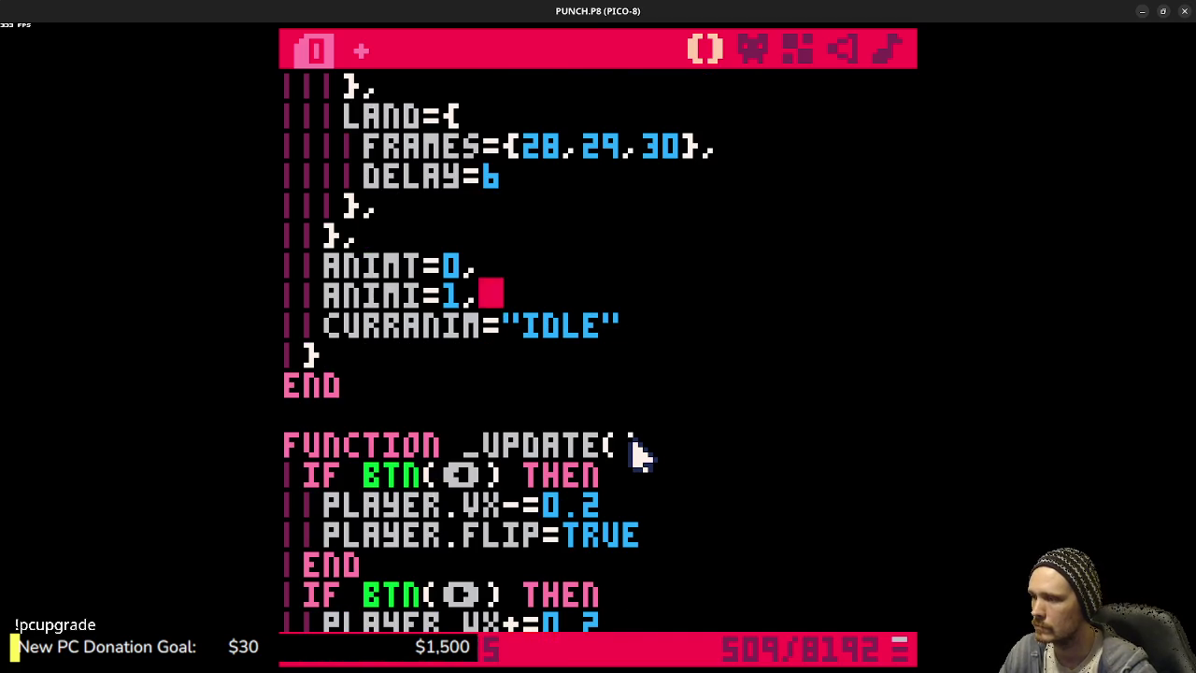
- Add CURRANIM="IDLE" as the first line of _UPDATE
scroll(639, 455, "down", 1)
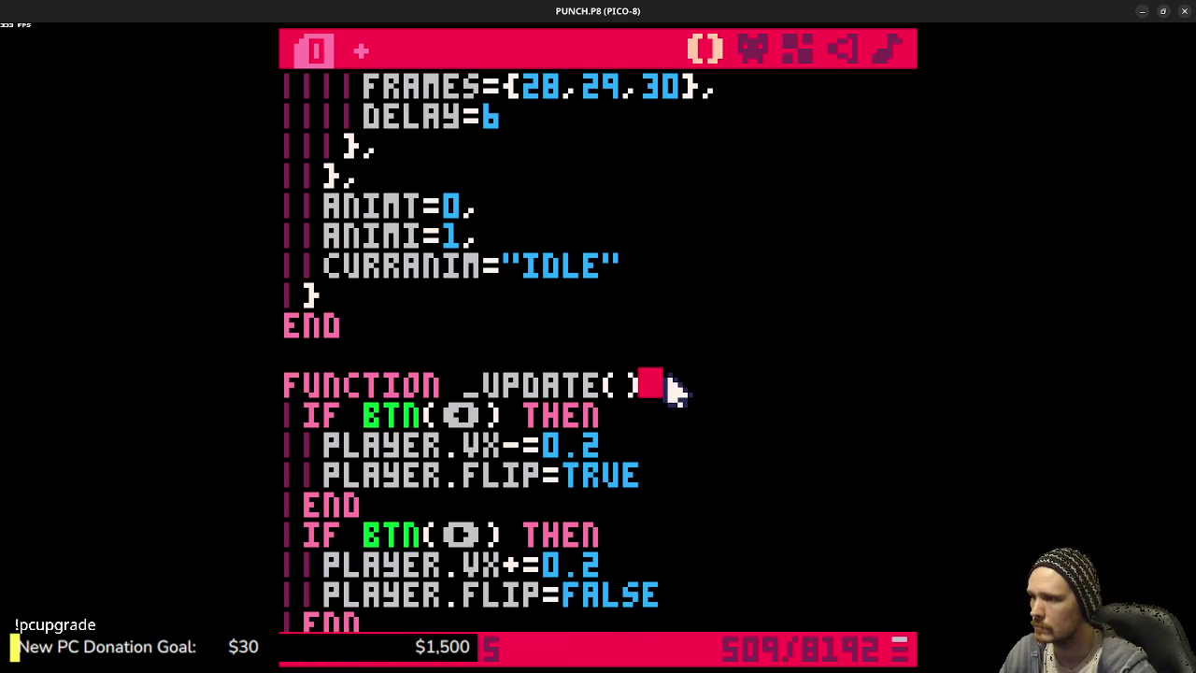
key("Return")
type("C")
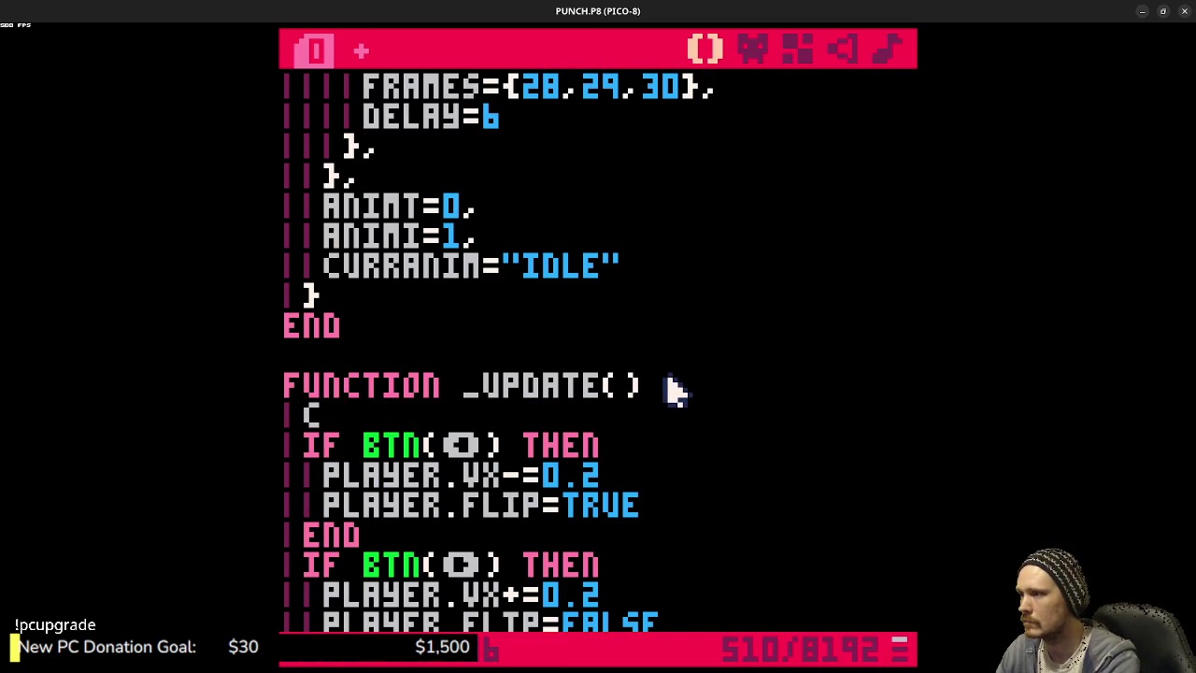
type("URRANIM=\"IDLE")
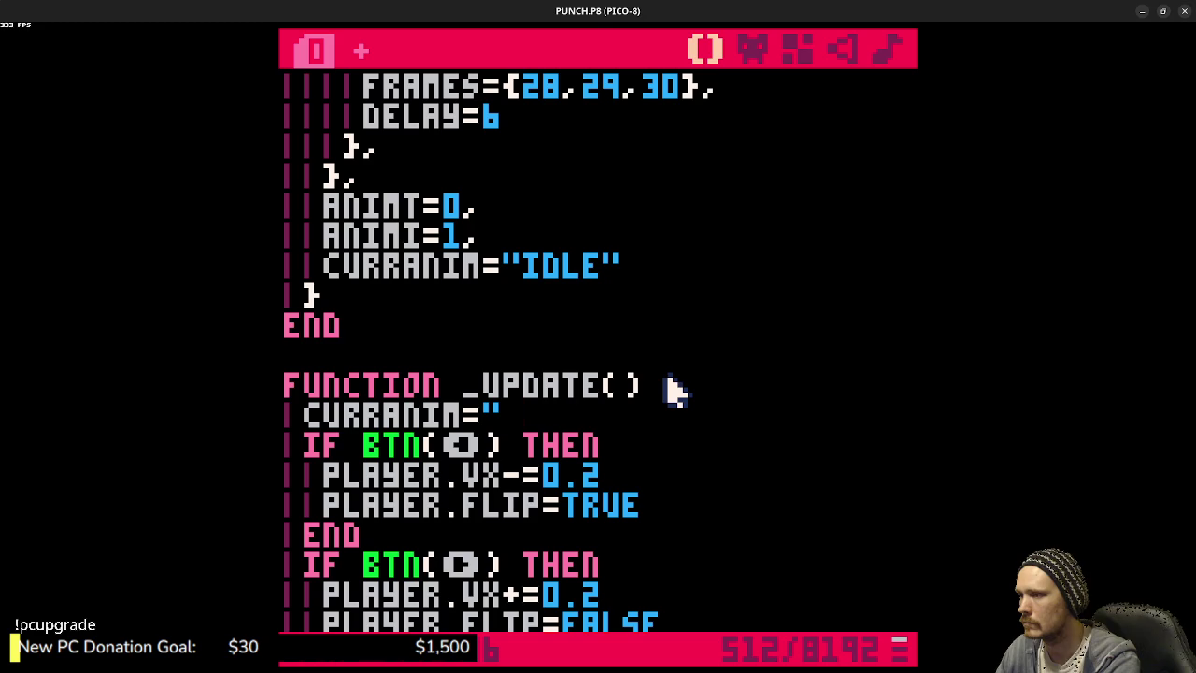
type("\"")
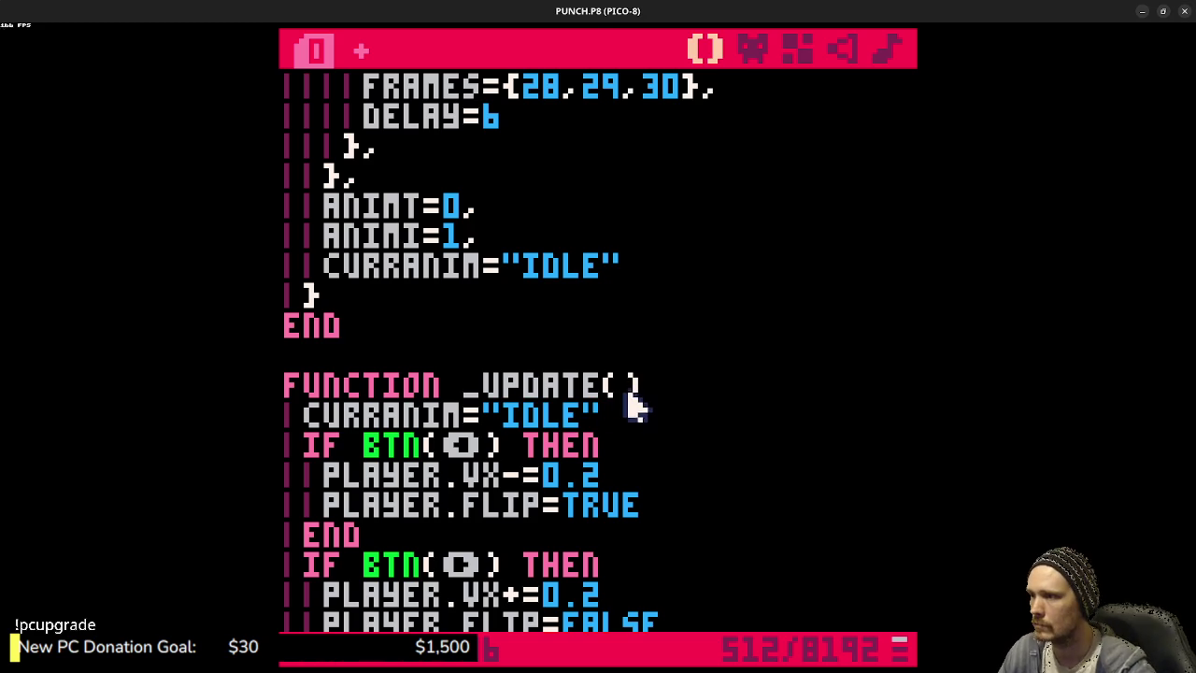
- Add CURRANIM="RRUN" below PLAYER.FLIP=TRUE in the left-movement branch
mouse_move(580, 420)
left_mouse_down()
mouse_move(347, 420)
mouse_move(312, 436)
mouse_move(315, 421)
left_mouse_up()
key("ctrl+c")
left_click(675, 520)
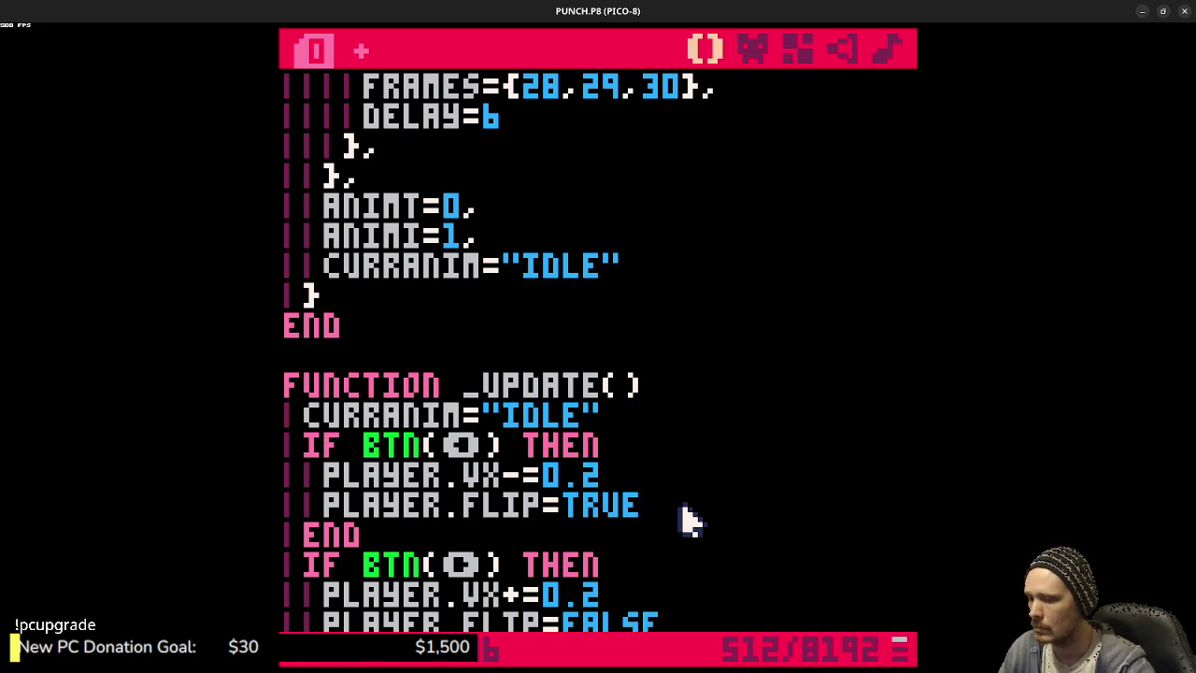
key("Return")
key("ctrl+v")
key("shift+Left")
key("Left")
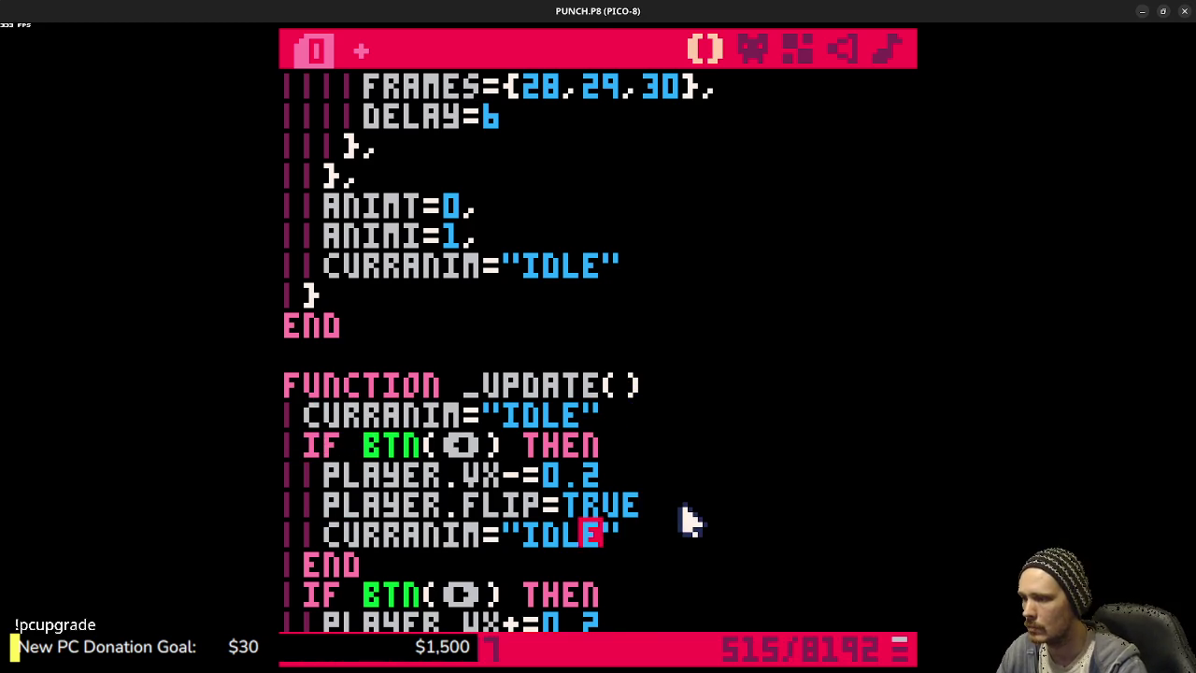
key("shift+Left")
key("shift+Left")
key("shift+Left")
type("rrun")
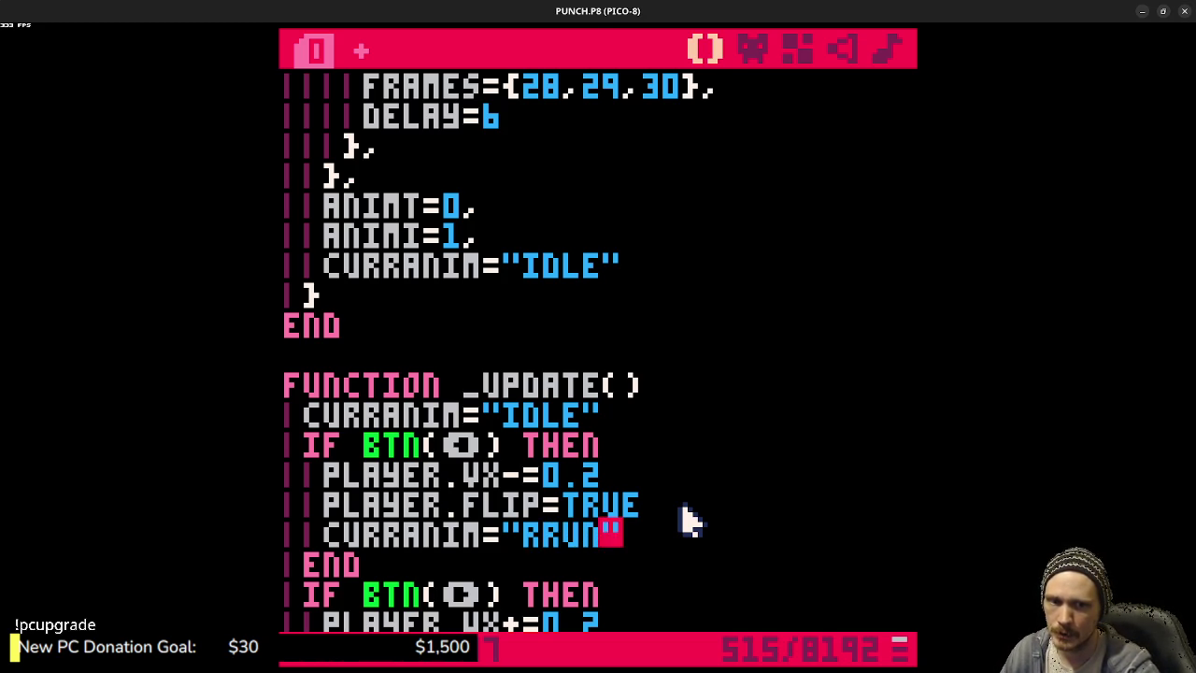
- Add CURRANIM="RRUN" below PLAYER.FLIP=FALSE in the right-movement branch and save
left_click_drag(651, 533, 335, 540)
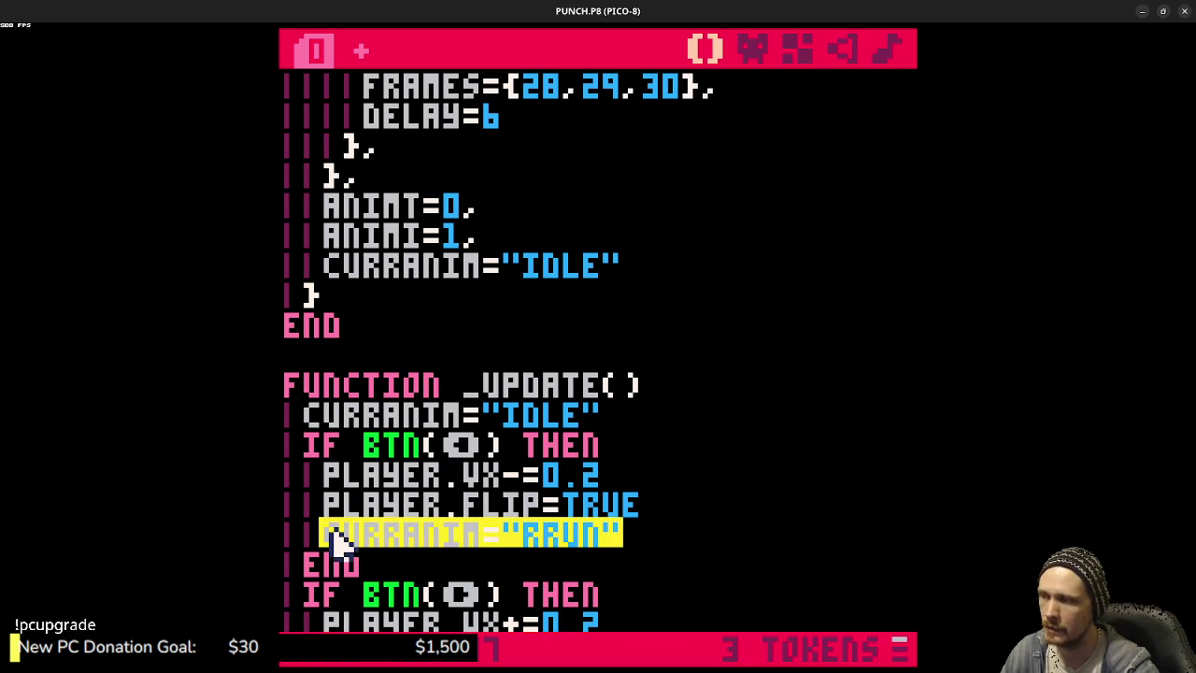
scroll(335, 540, "down", 2)
left_click(692, 534)
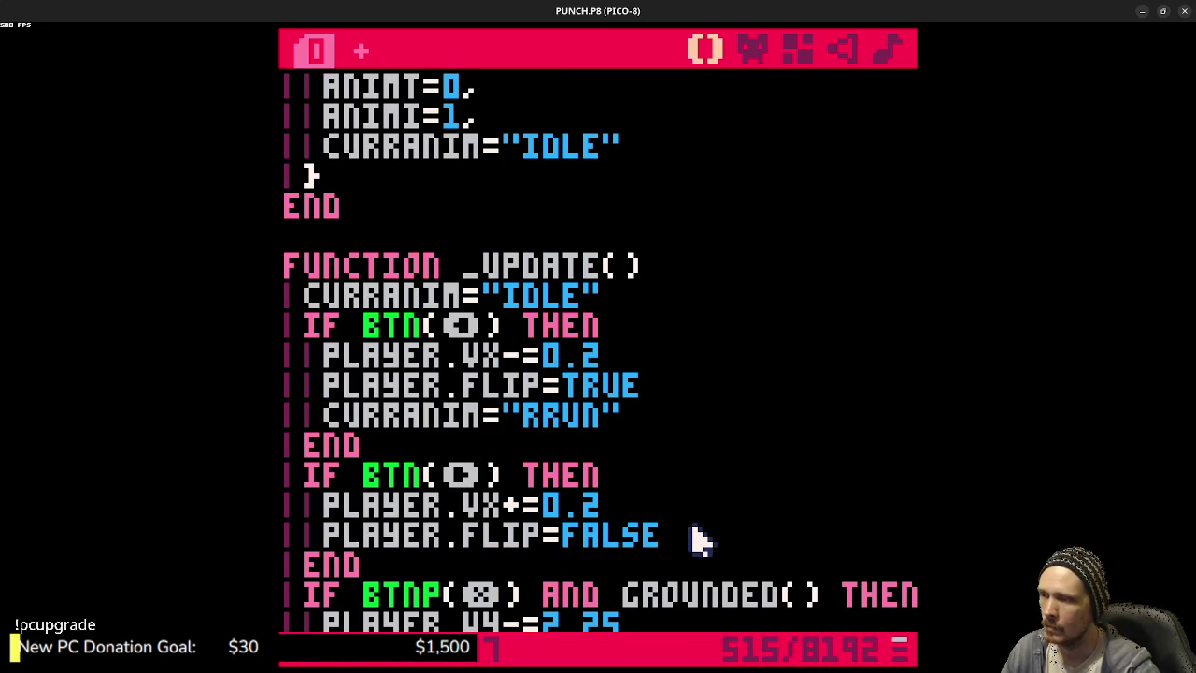
key("Return")
type("CURRANIM=\"RRUN\"")
key("ctrl+s")
scroll(715, 510, "down", 2)
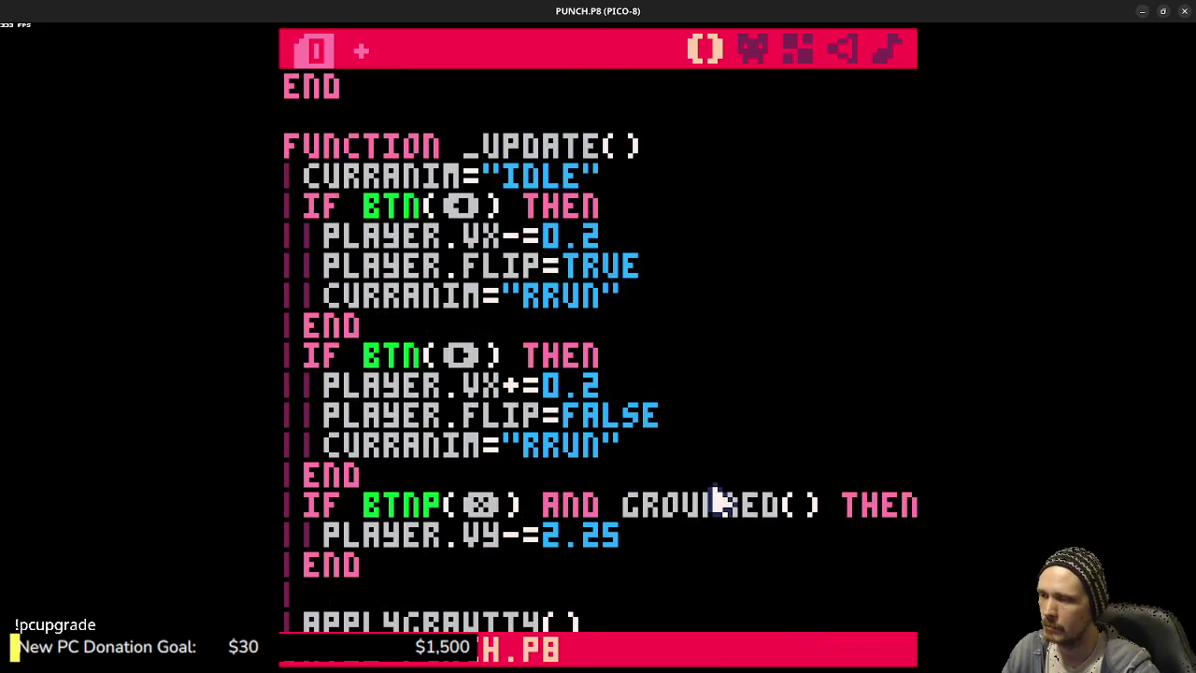
scroll(659, 495, "down", 2)
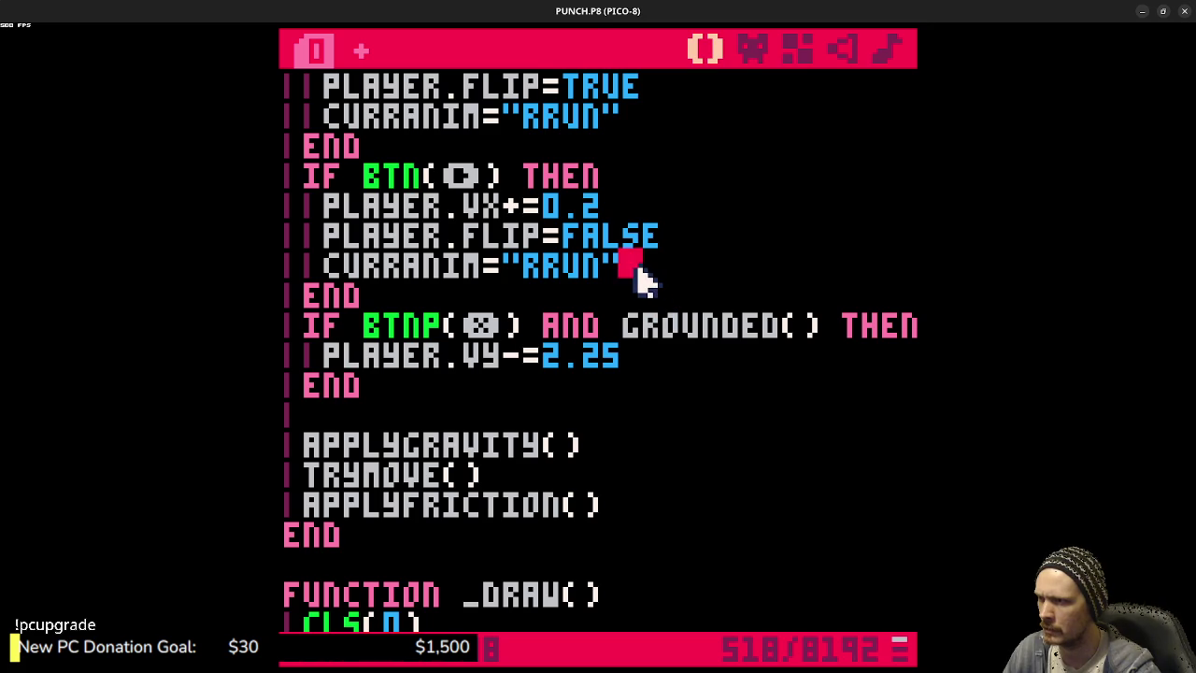
scroll(683, 342, "up", 4)
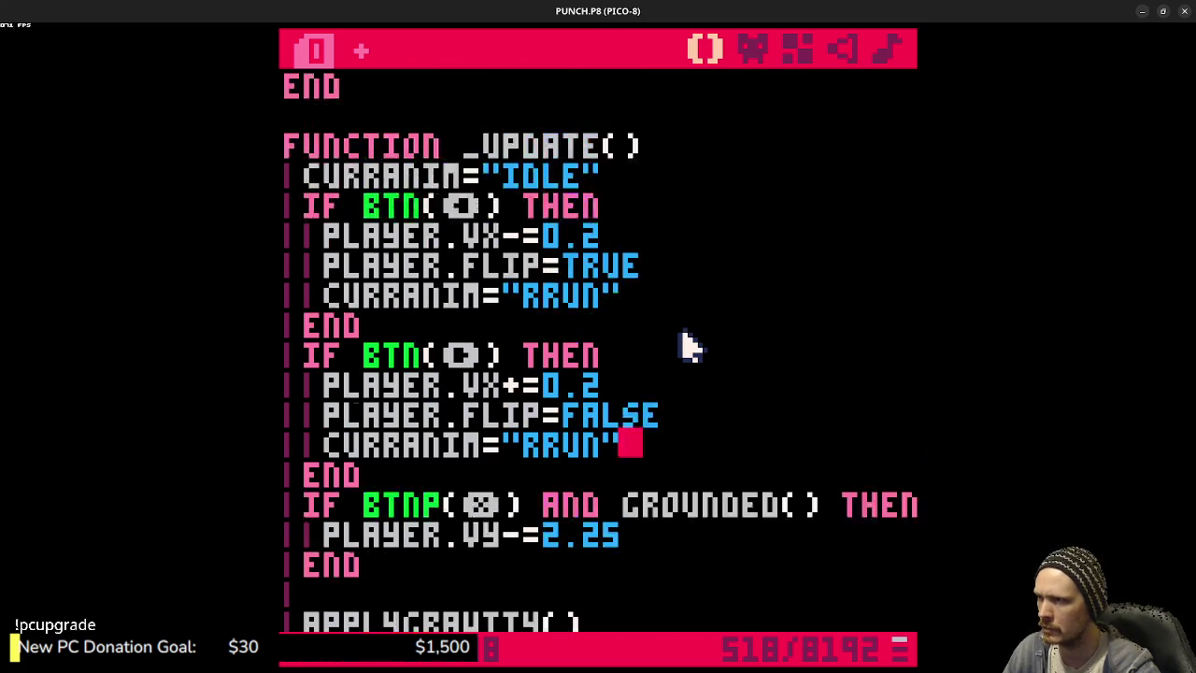
- Comment out the IF ABS(PLAYER.VX) RRUN block in _DRAW with Ctrl+B
scroll(683, 342, "down", 4)
scroll(683, 342, "down", 3)
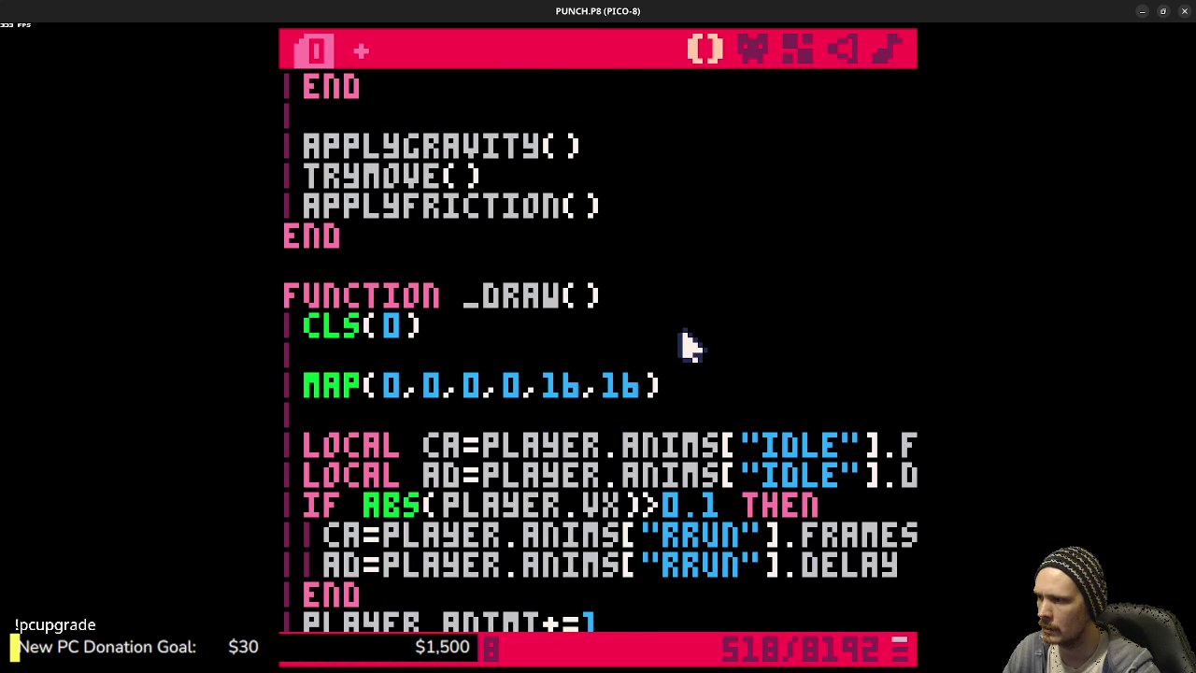
scroll(684, 342, "down", 1)
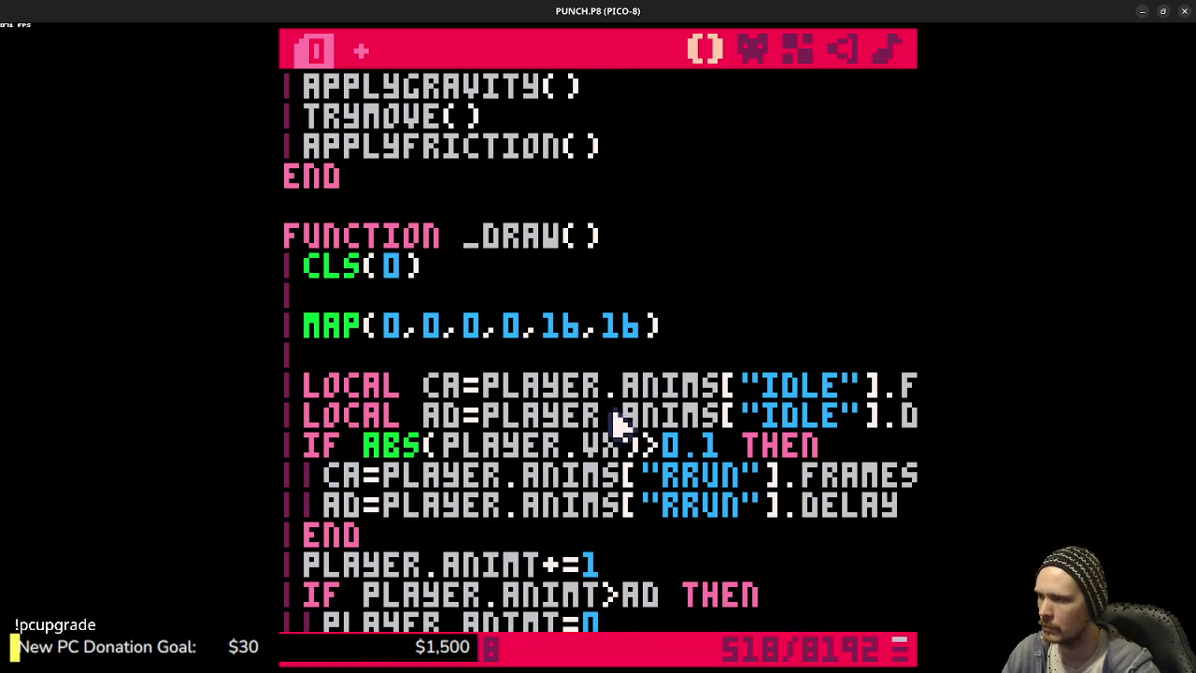
mouse_move(402, 542)
left_mouse_down()
mouse_move(315, 475)
mouse_move(315, 459)
left_mouse_up()
key("ctrl+b")
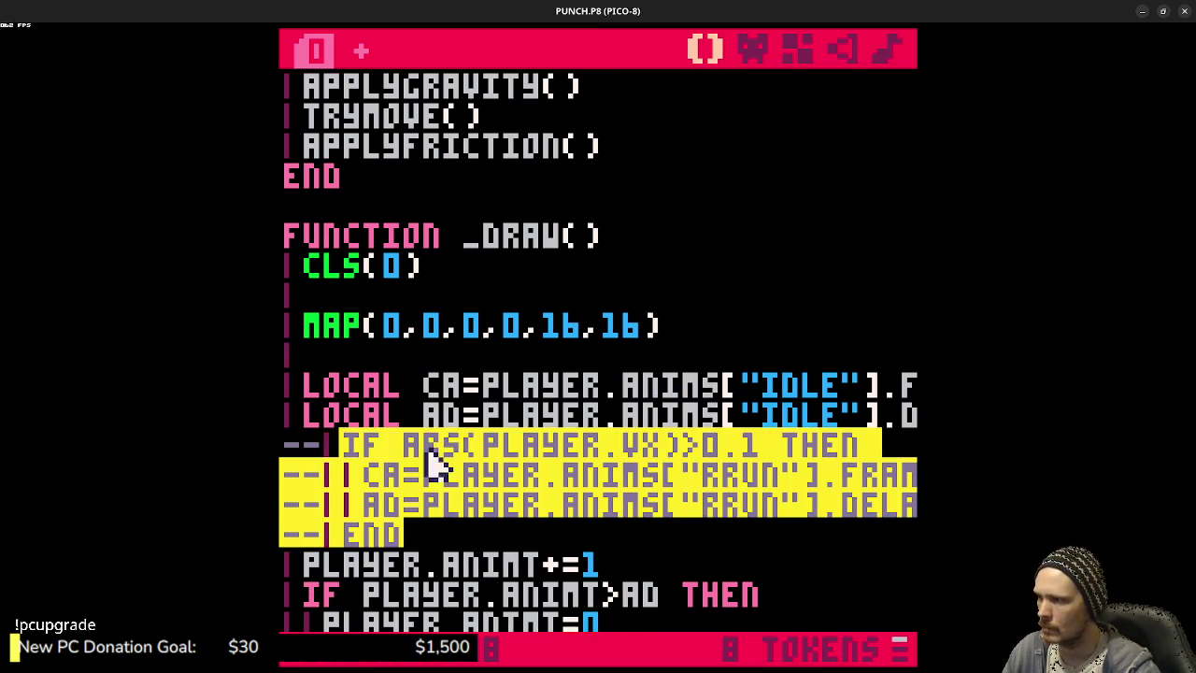
- Replace the "IDLE" key with PLAYER.CURRANIM in both the frames and delay lookups, then save
double_click(785, 393)
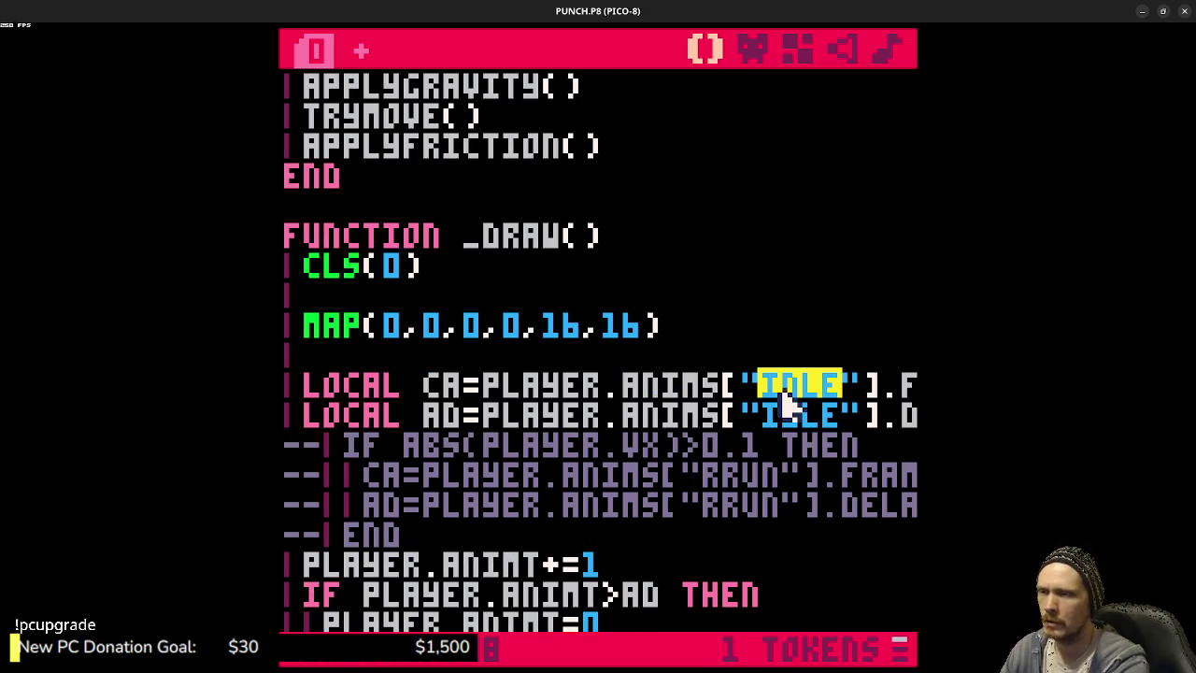
key("BackSpace")
key("BackSpace")
key("Delete")
type("PLAYER.CURRANIM")
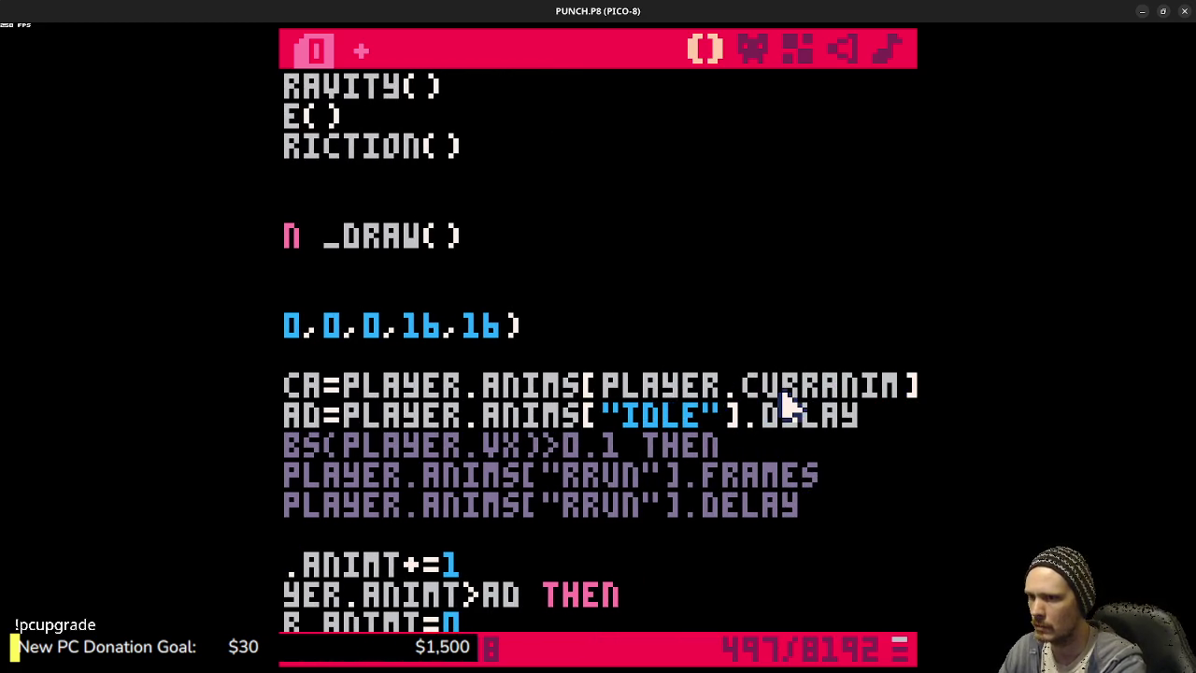
left_click_drag(600, 416, 735, 432)
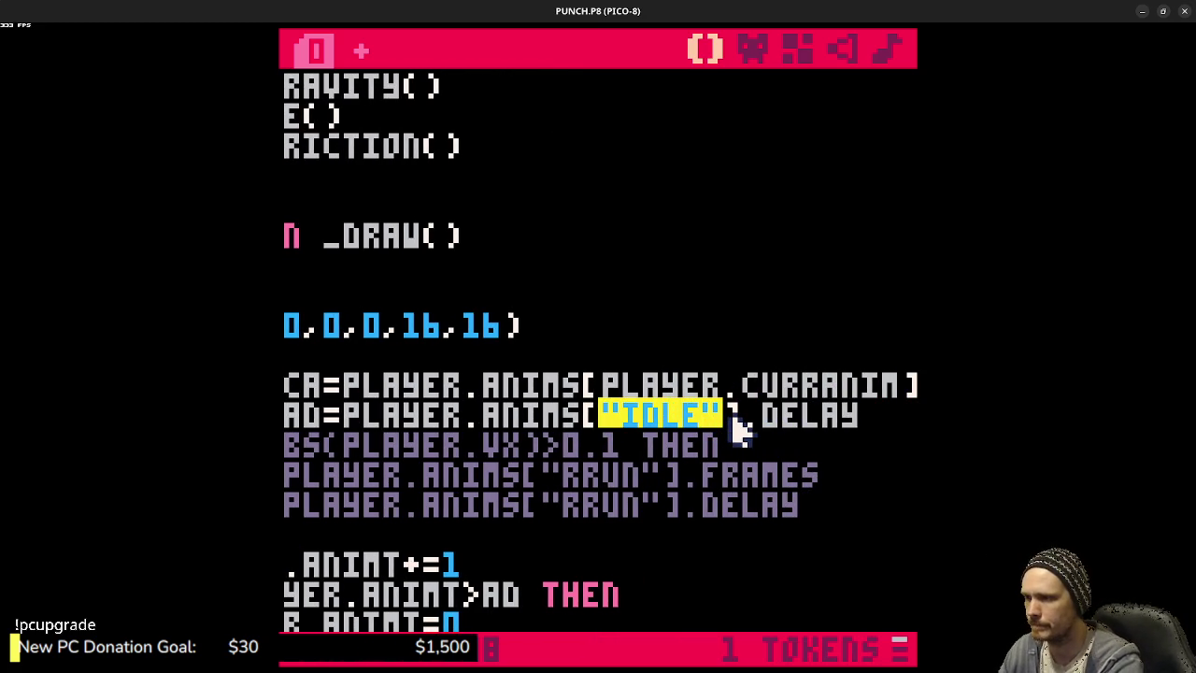
type("PLAYER.CURR")
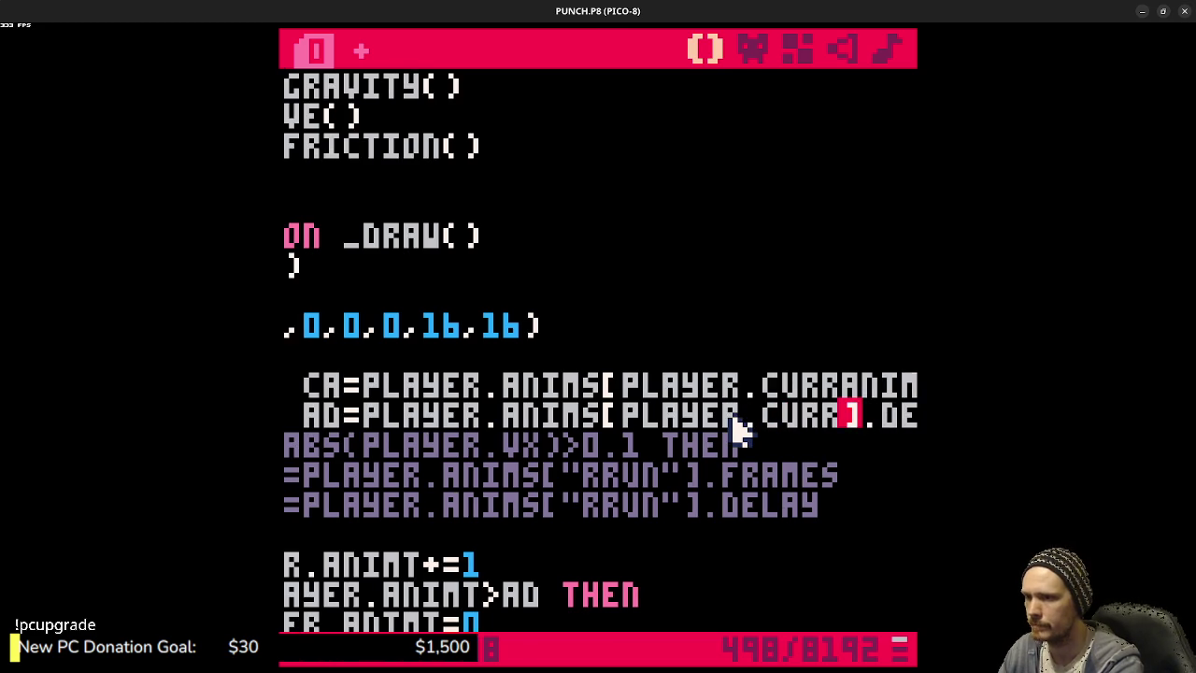
type("ANIM")
key("ctrl+s")
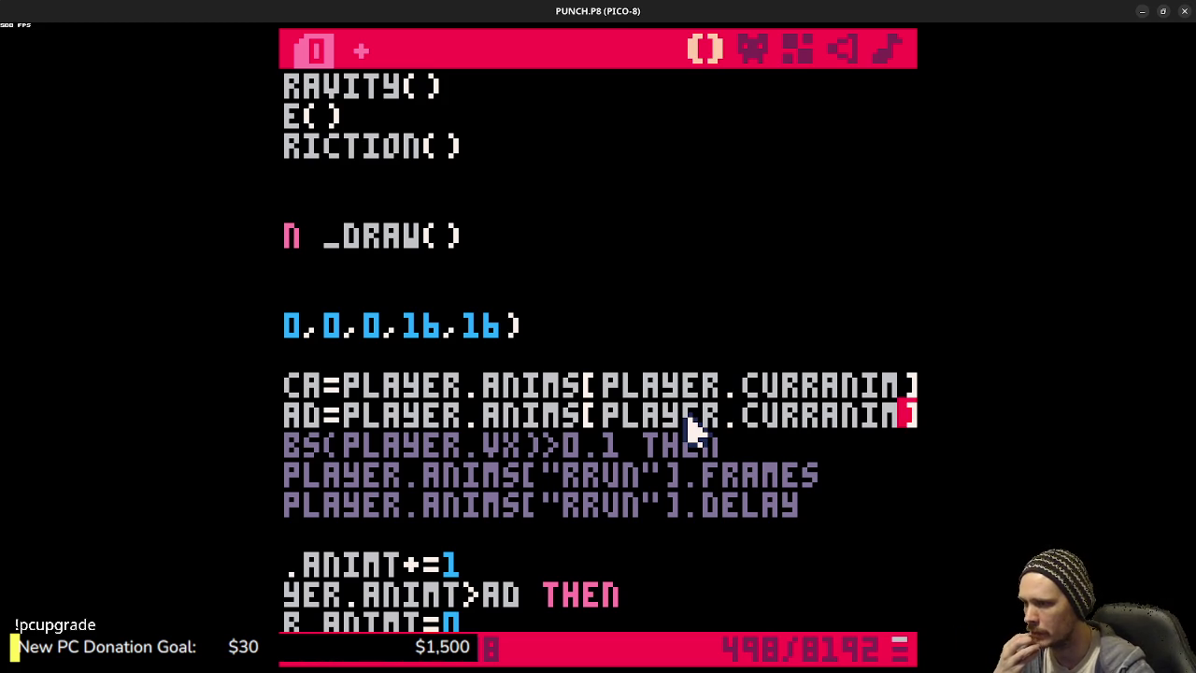
left_click_drag(462, 564, 286, 563)
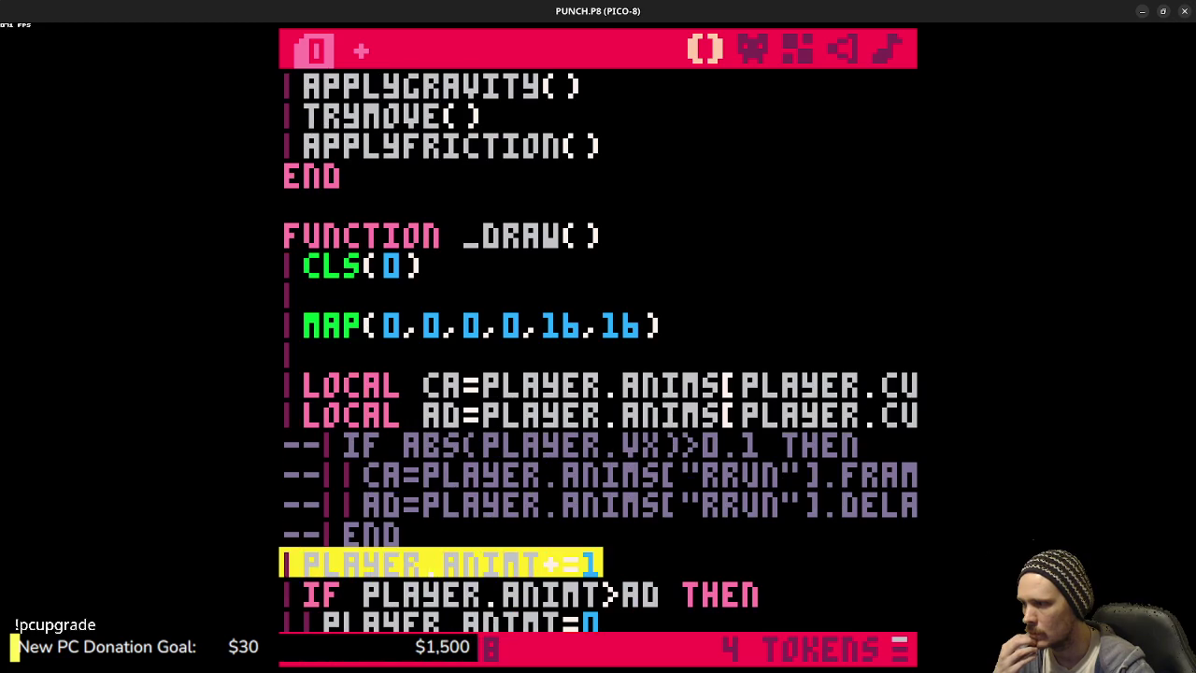
- Rename the local frames variable CA to AF in _DRAW
left_click(489, 542)
scroll(614, 529, "down", 2)
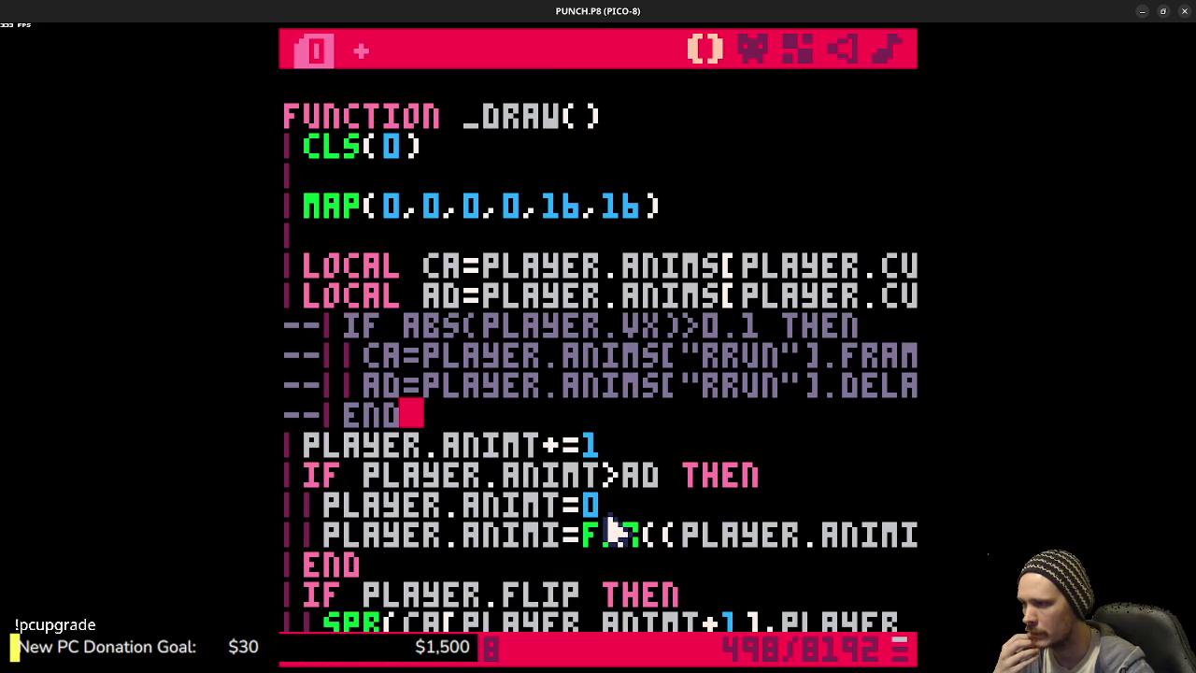
scroll(614, 529, "up", 2)
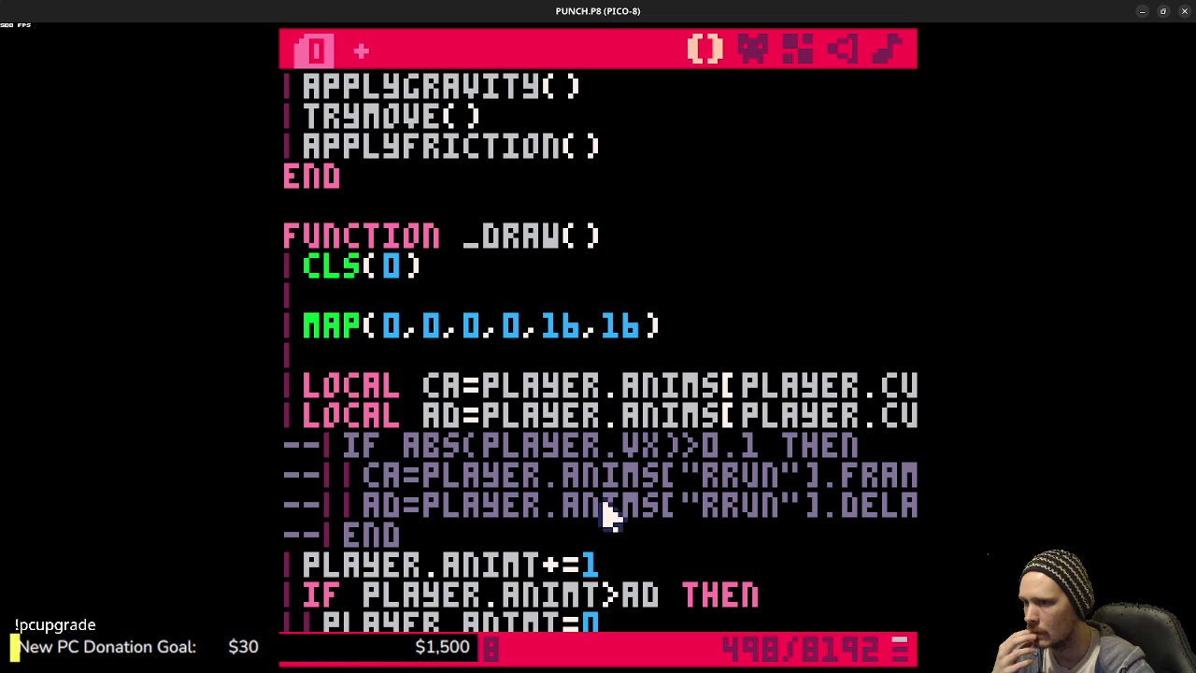
double_click(689, 414)
key("shift+End")
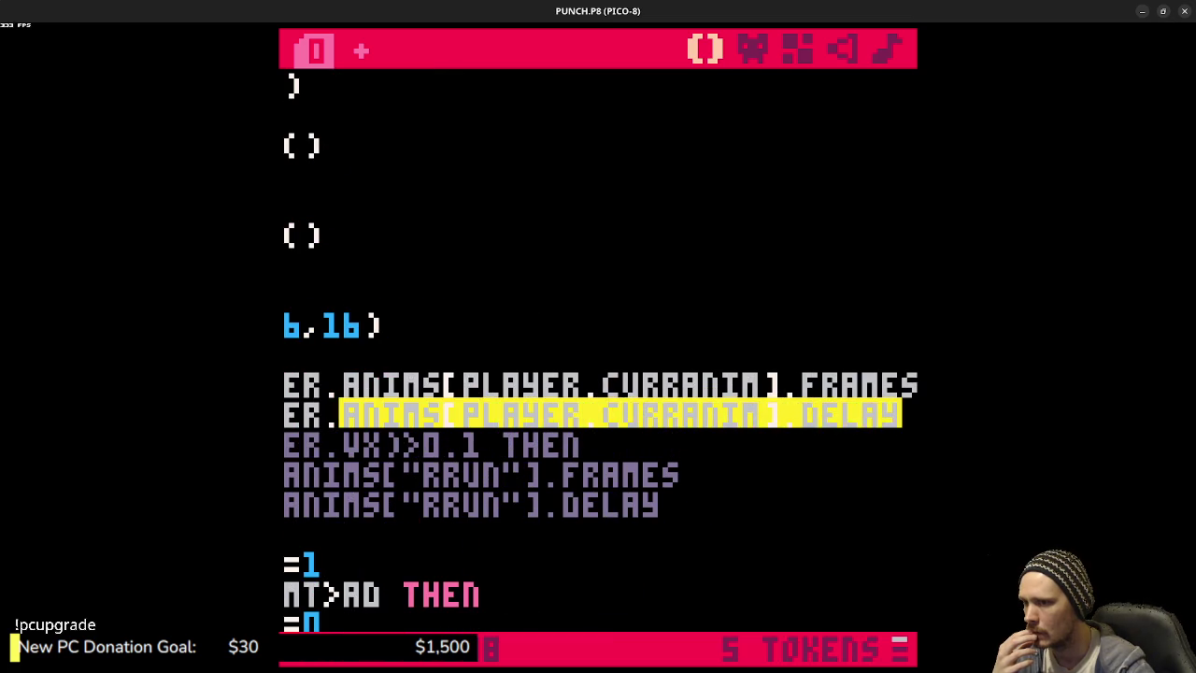
mouse_move(340, 414)
left_mouse_down()
mouse_move(476, 401)
mouse_move(283, 414)
left_mouse_up()
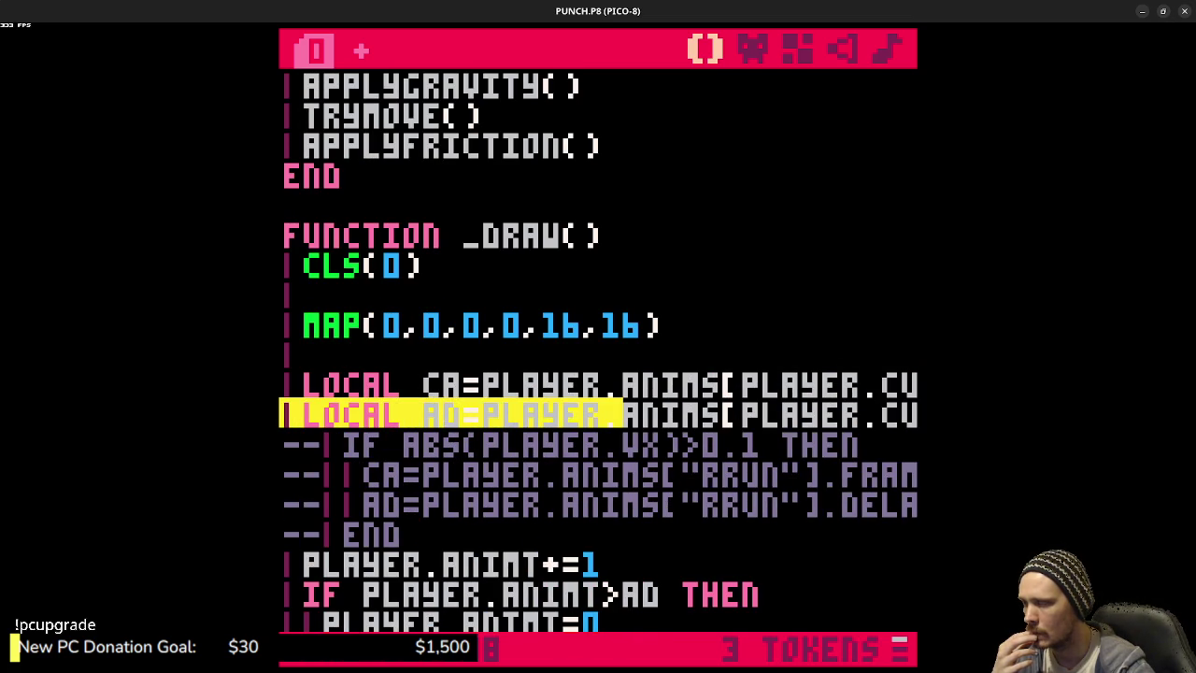
left_click(446, 387)
double_click(441, 385)
type("AS")
key("BackSpace")
type("F")
double_click(440, 387)
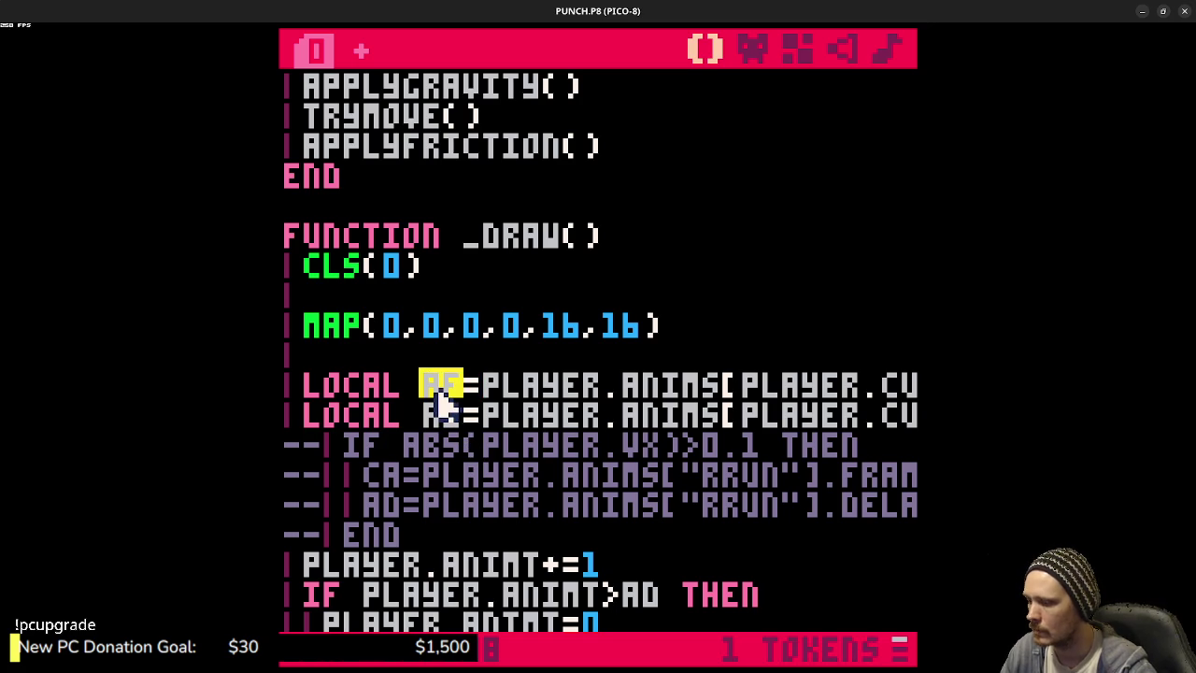
- Change CA to AF in both the flipped and unflipped SPR calls
scroll(689, 515, "down", 2)
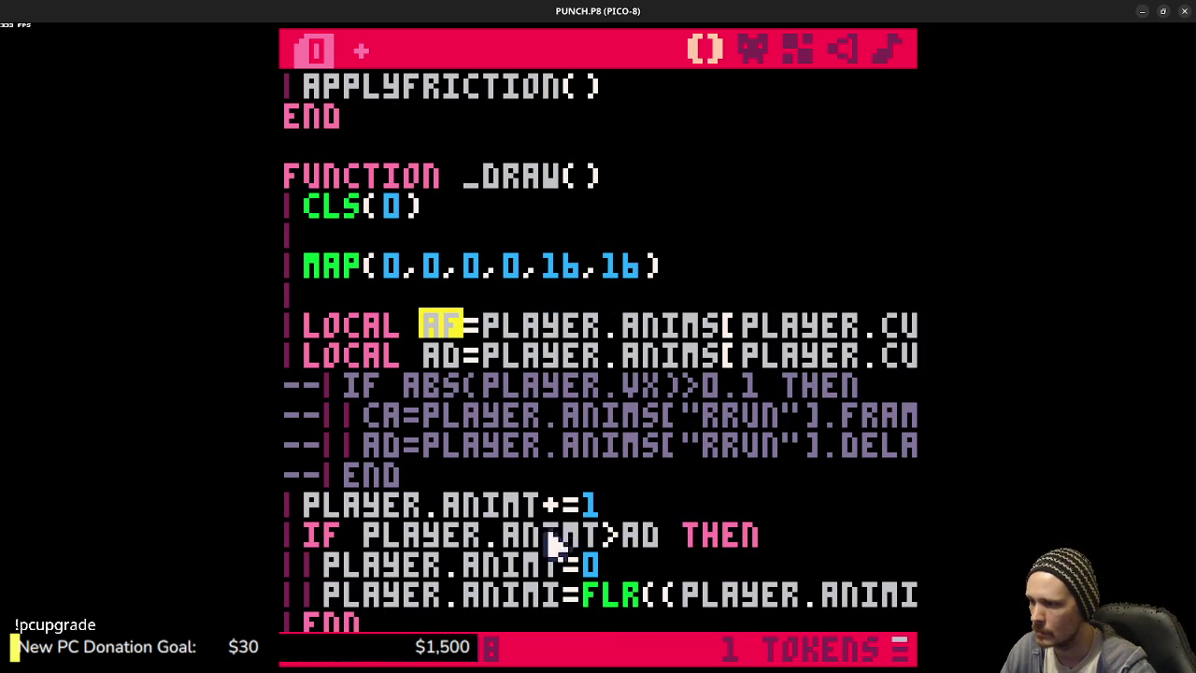
scroll(572, 565, "down", 2)
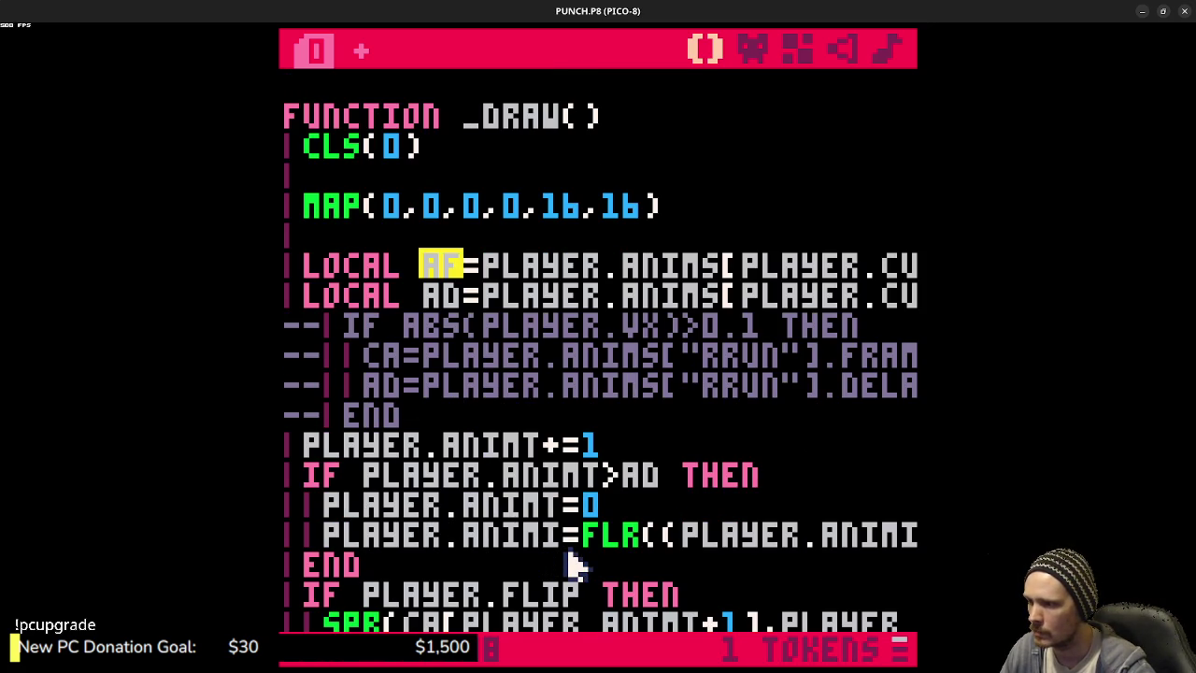
left_click(494, 535)
left_click_drag(494, 535, 930, 535)
left_click(859, 531)
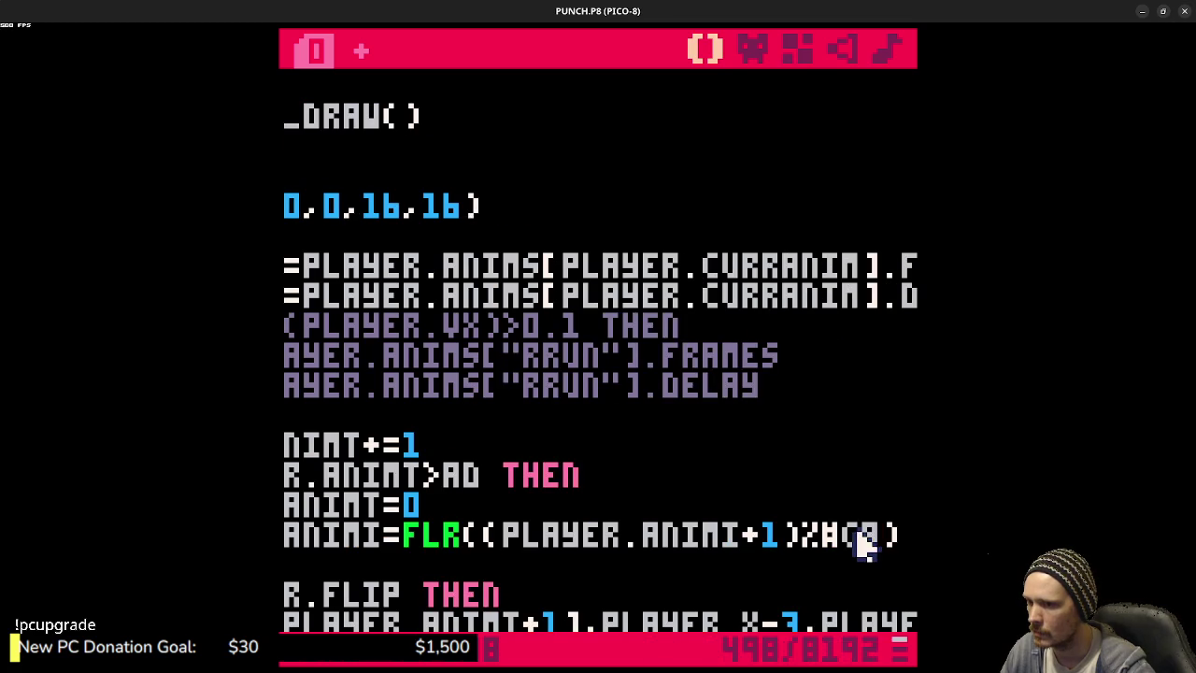
scroll(540, 561, "down", 4)
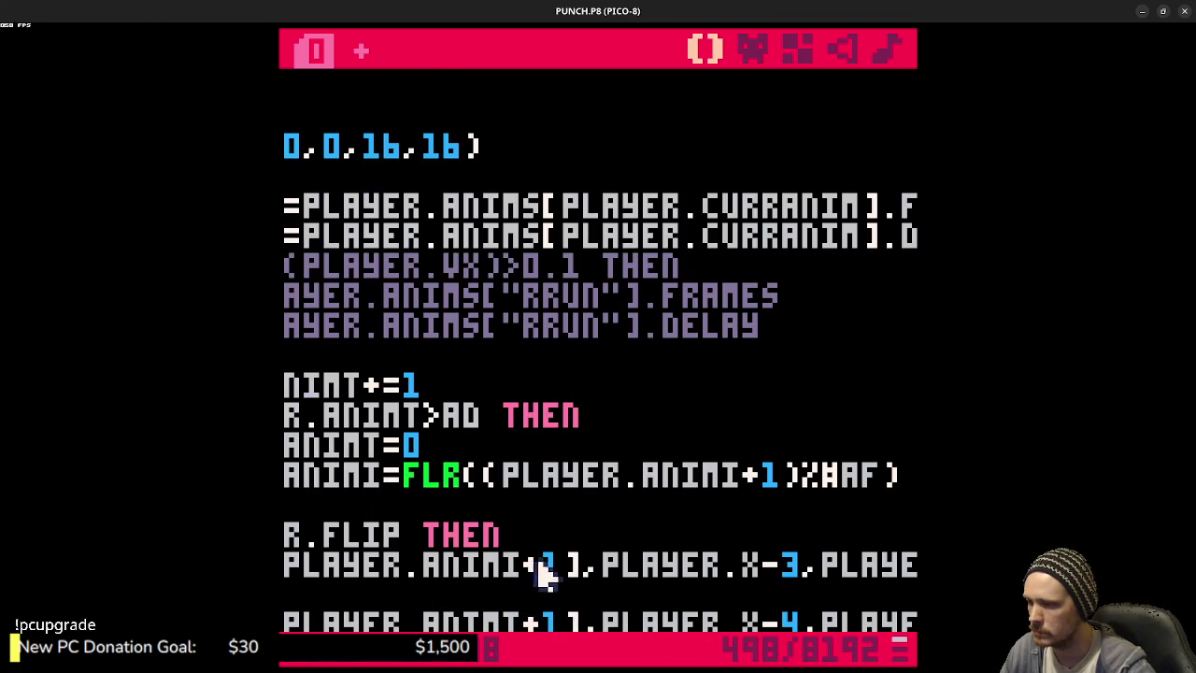
left_click(701, 523)
left_click_drag(701, 527, 290, 504)
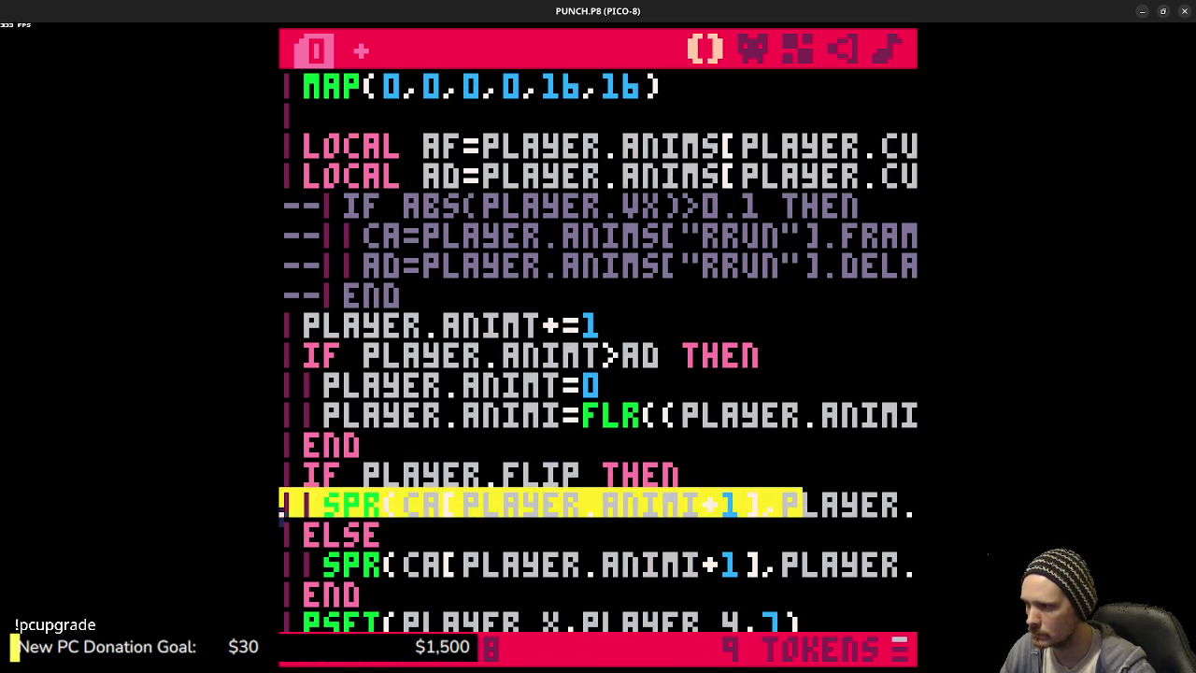
double_click(420, 507)
type("af")
double_click(426, 563)
type("af")
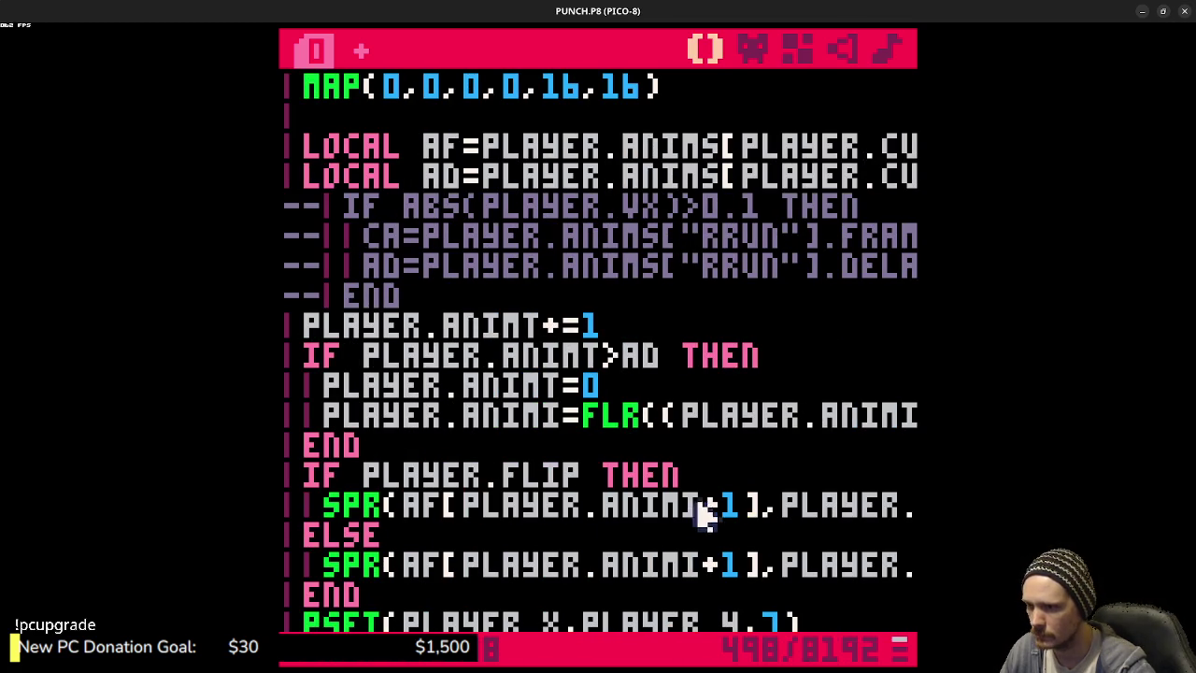
mouse_move(662, 505)
left_mouse_down()
mouse_move(912, 506)
mouse_move(663, 489)
mouse_move(282, 504)
left_mouse_up()
scroll(575, 479, "down", 2)
- Save and run the game, walking the player left and right to test animation
key("ctrl+s")
key("ctrl+r")
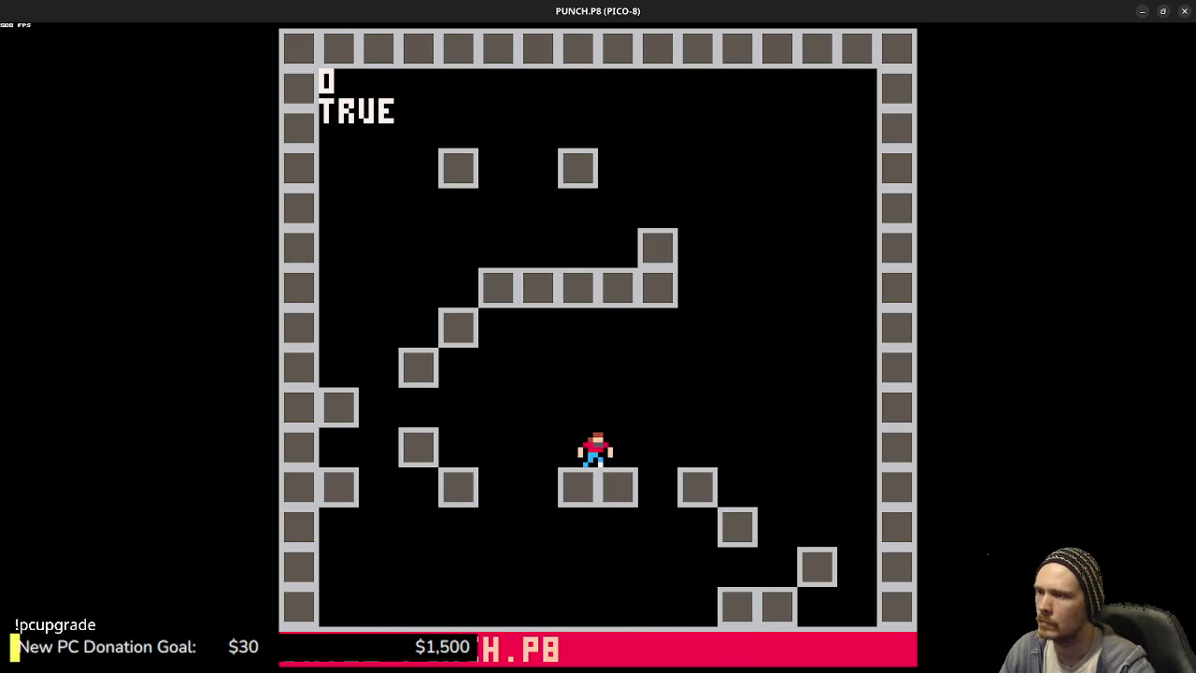
key("Left")
key("Right")
key("Right")
key("Left")
key("Escape")
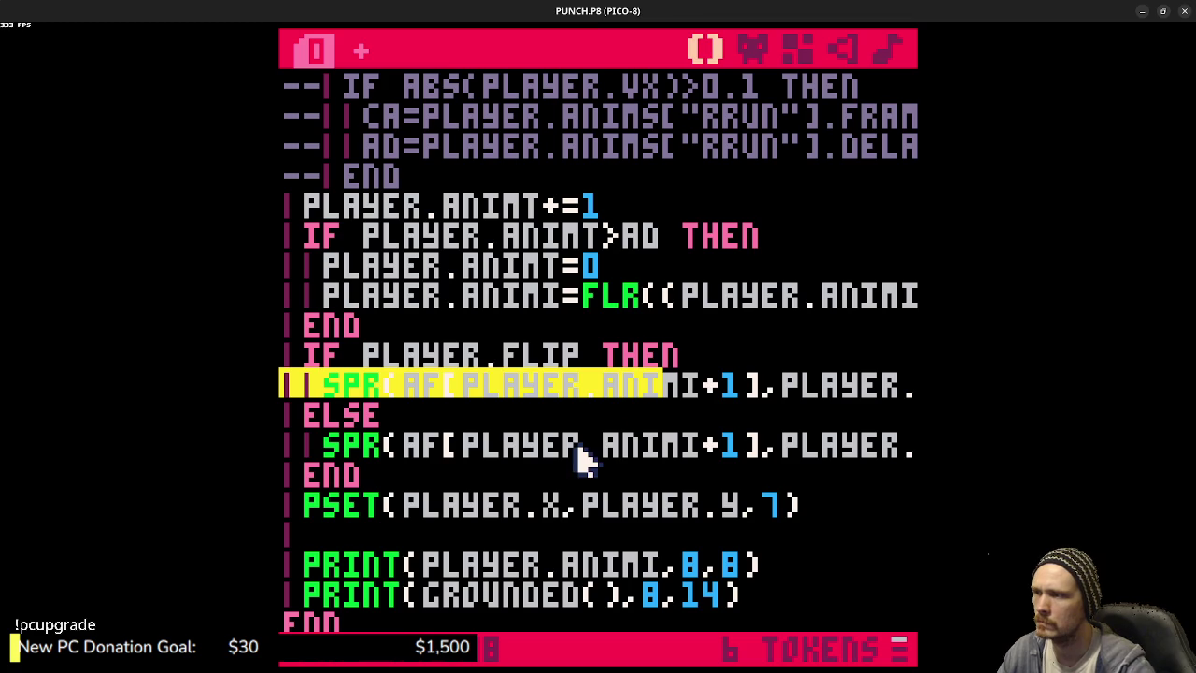
scroll(667, 379, "up", 10)
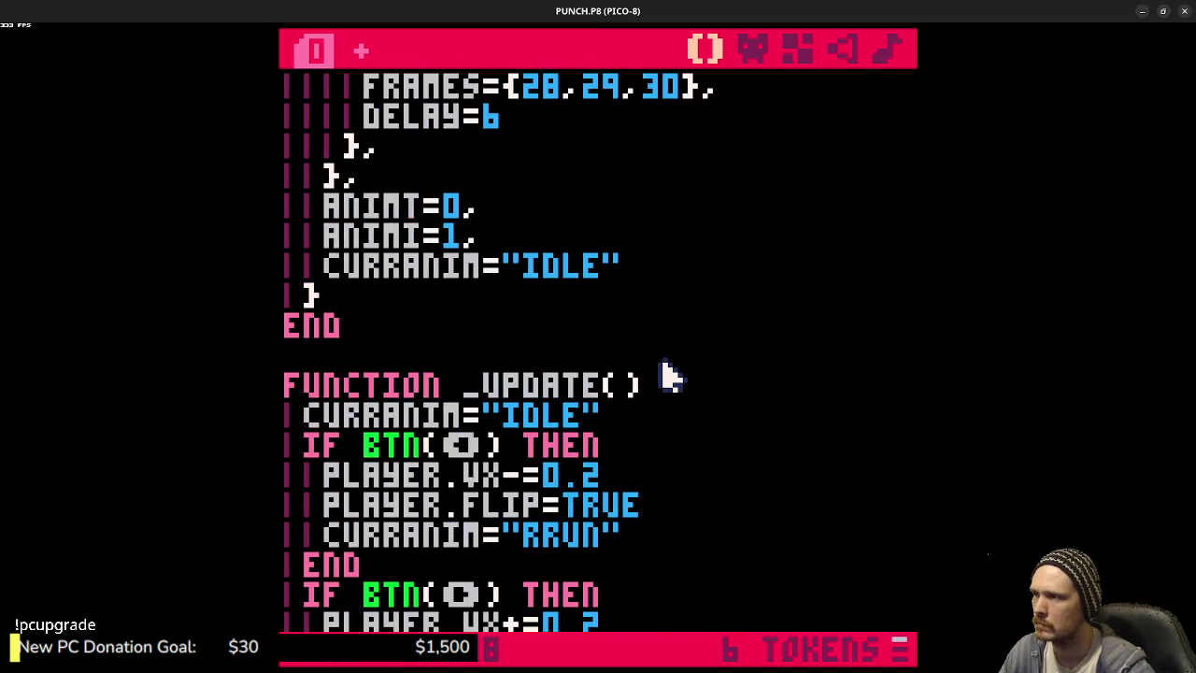
scroll(668, 379, "up", 12)
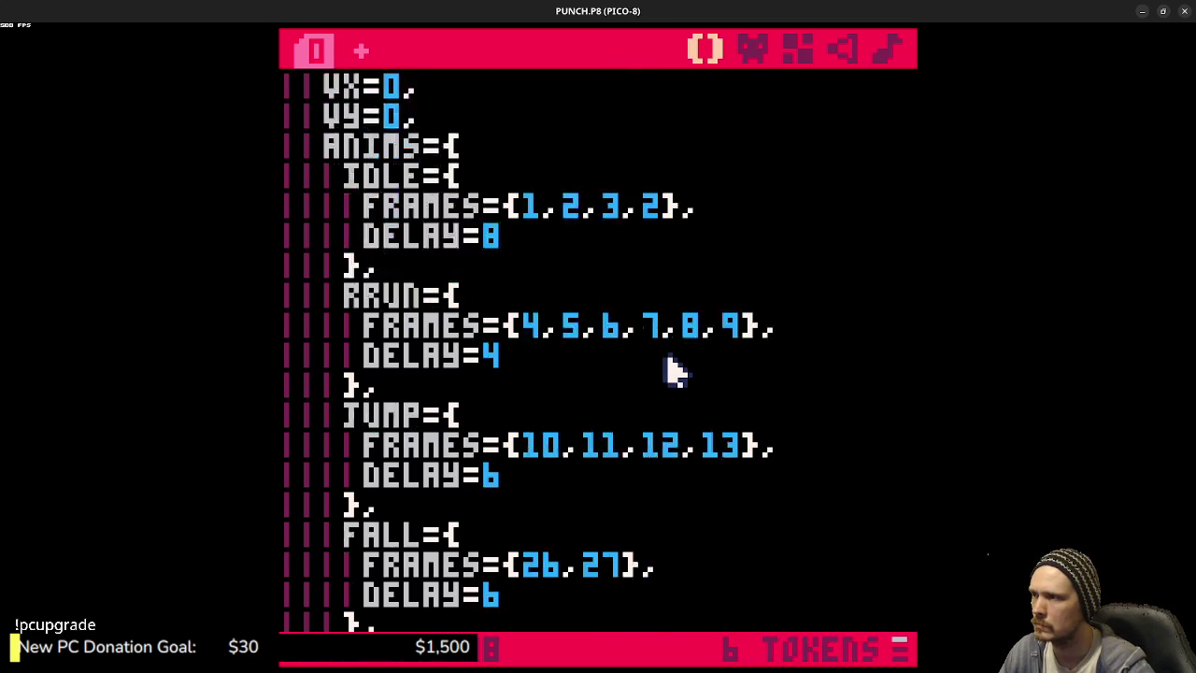
scroll(675, 371, "down", 9)
scroll(675, 371, "up", 6)
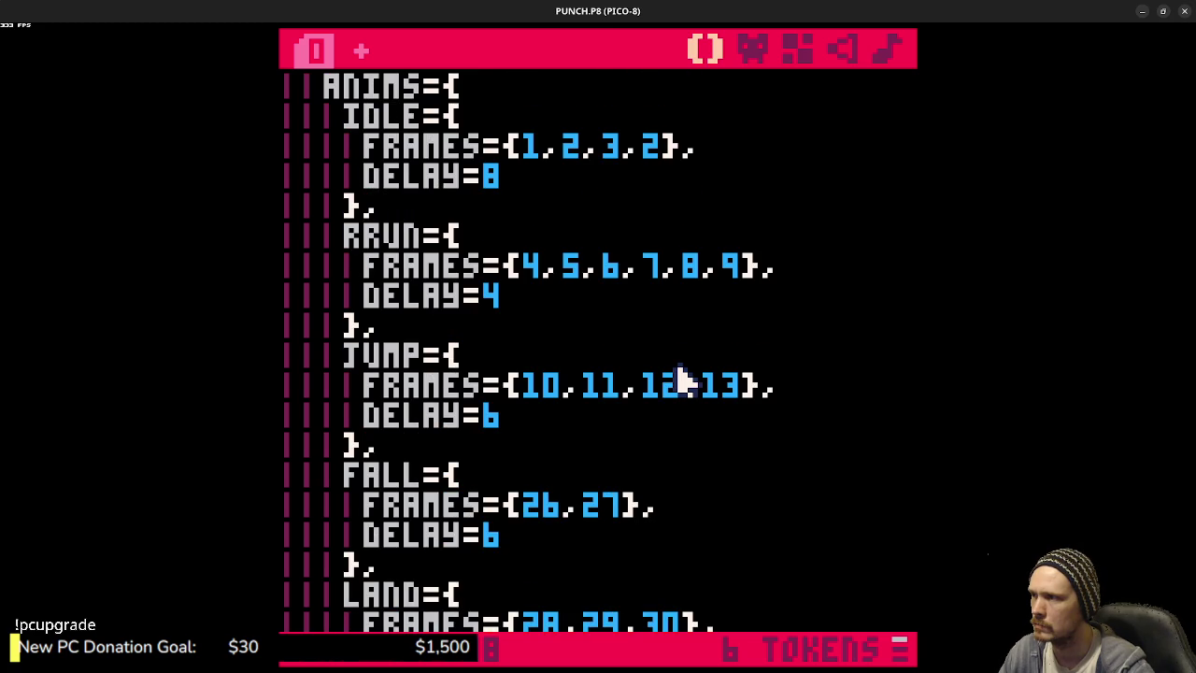
scroll(681, 378, "down", 7)
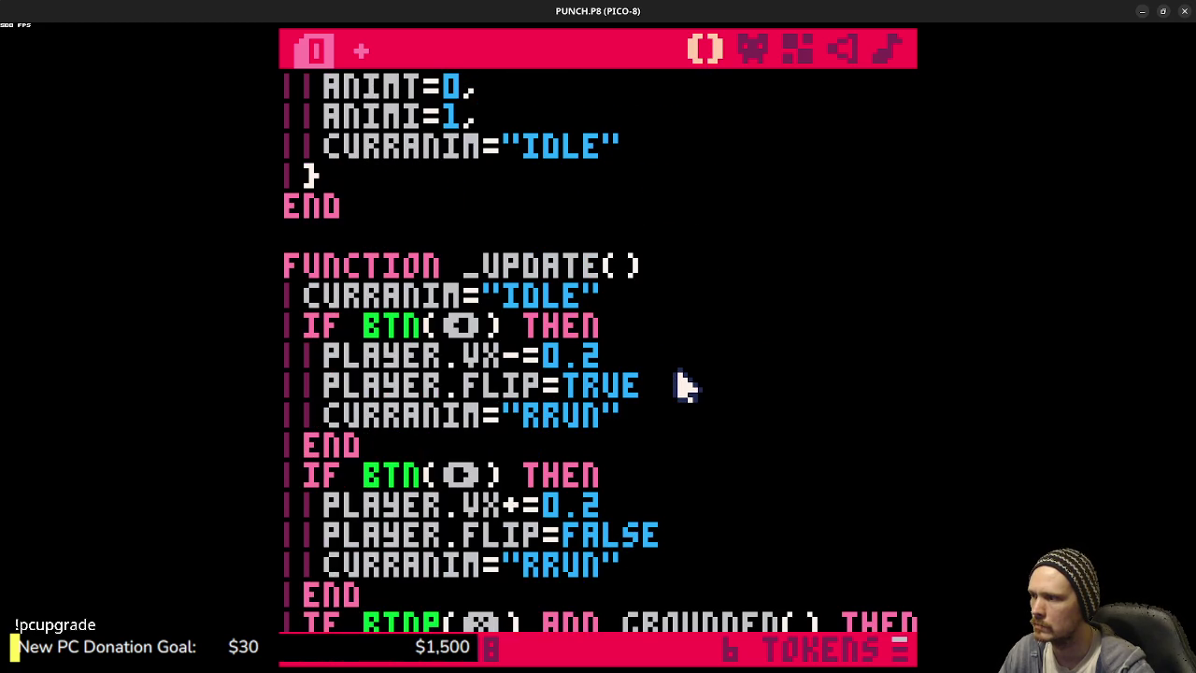
scroll(682, 384, "down", 1)
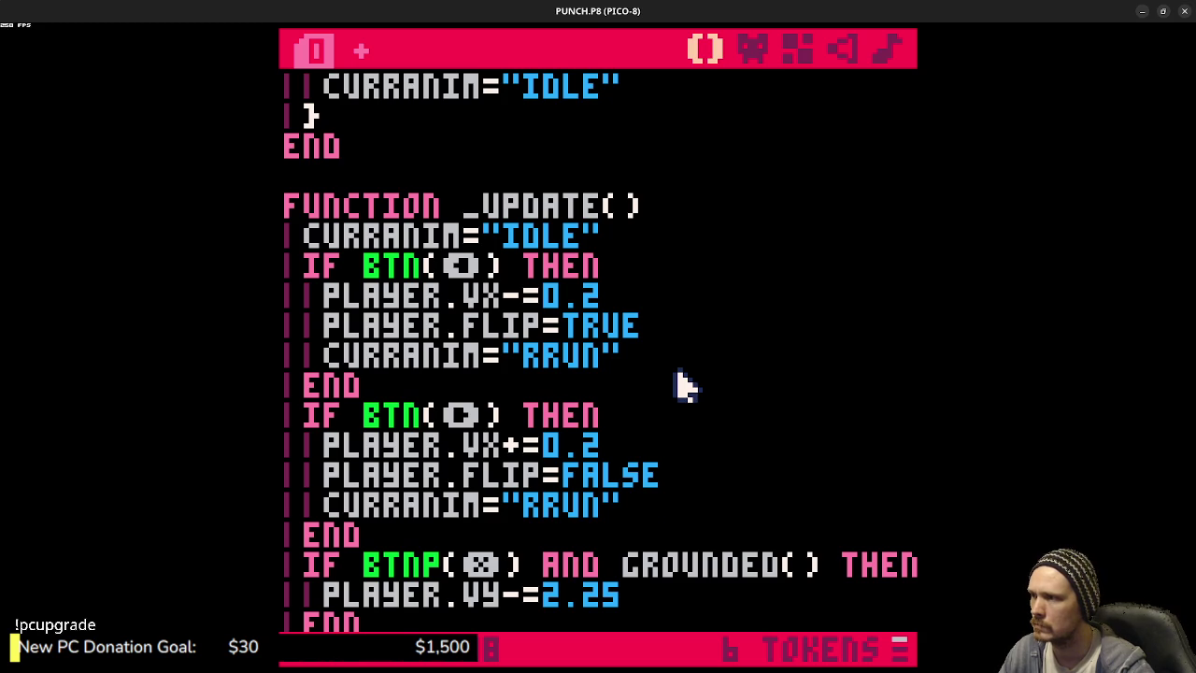
scroll(685, 383, "down", 5)
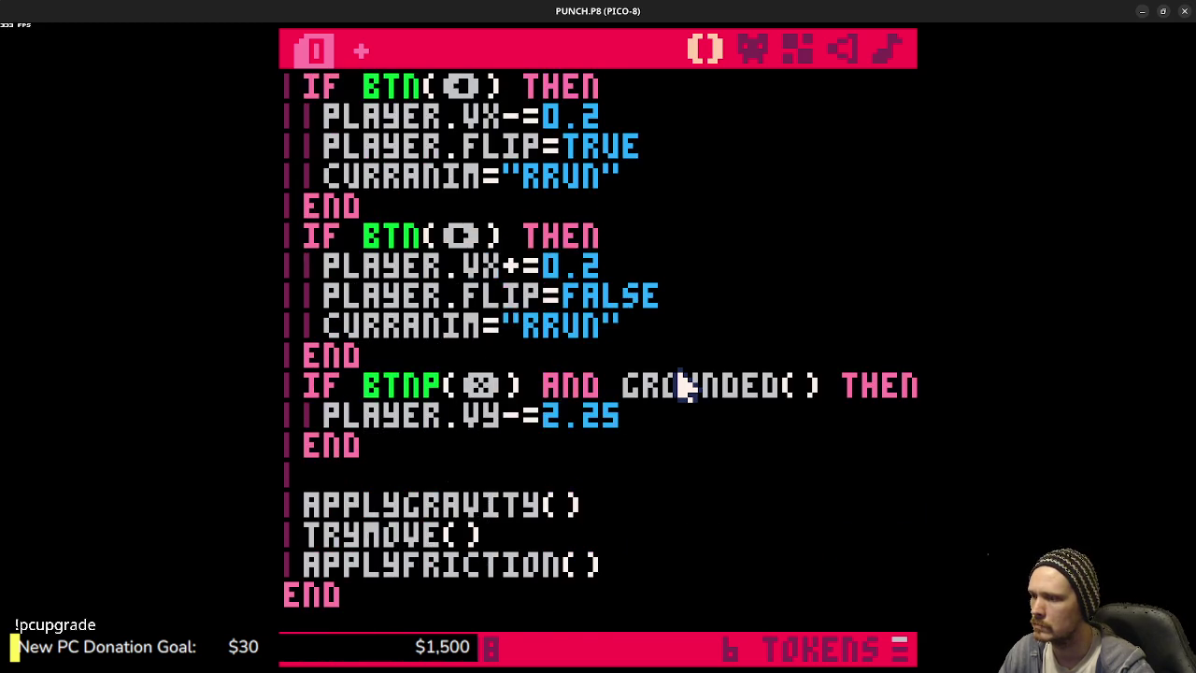
key("ctrl+r")
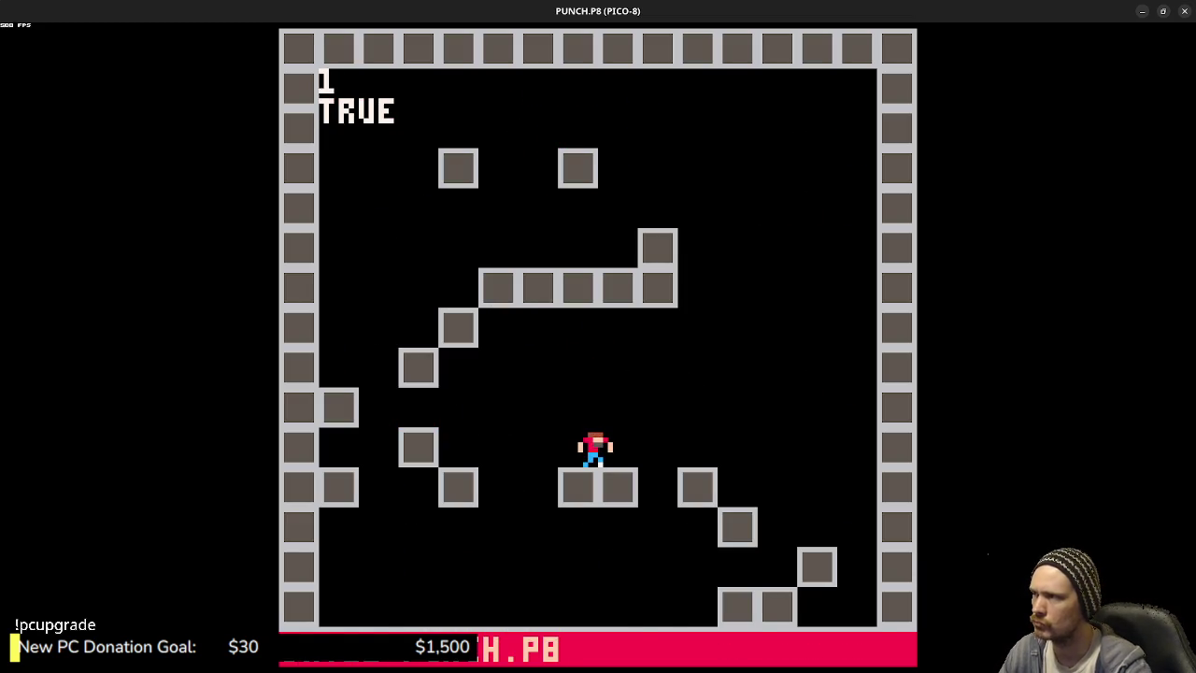
key("Right")
key("Left")
key("Right")
key("Left")
key("Escape")
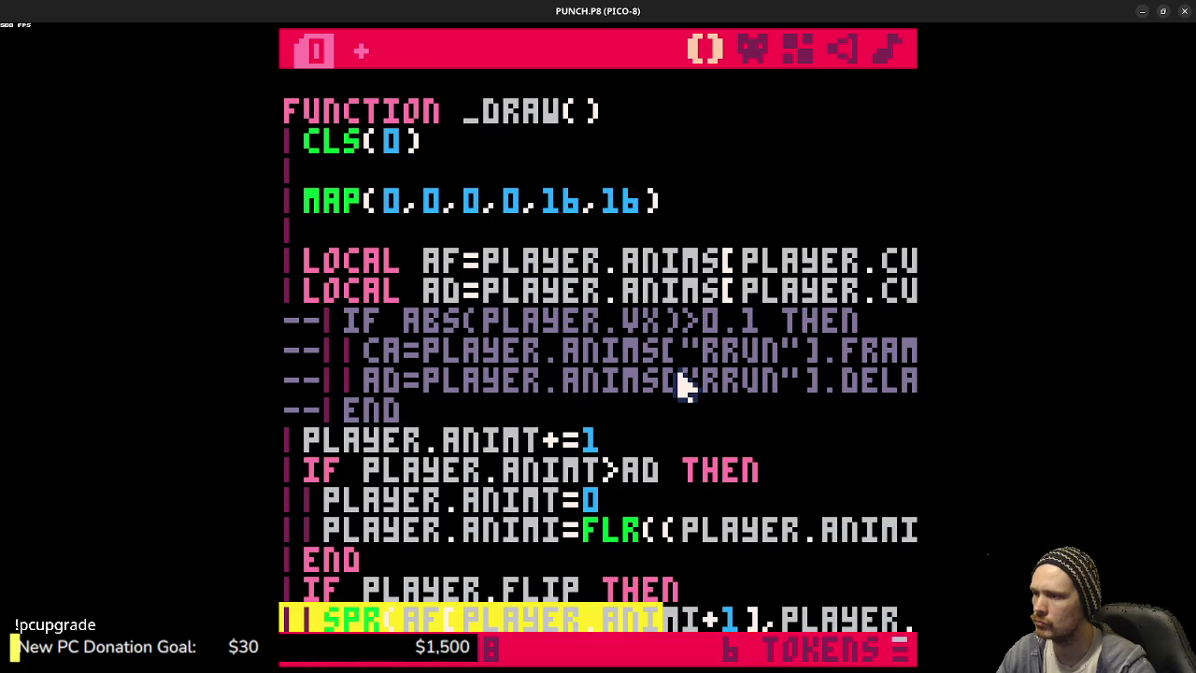
- Add a debug PRINT of PLAYER.ANIMI and switch the first debug print to PLAYER.CURRANIM
scroll(682, 382, "down", 4)
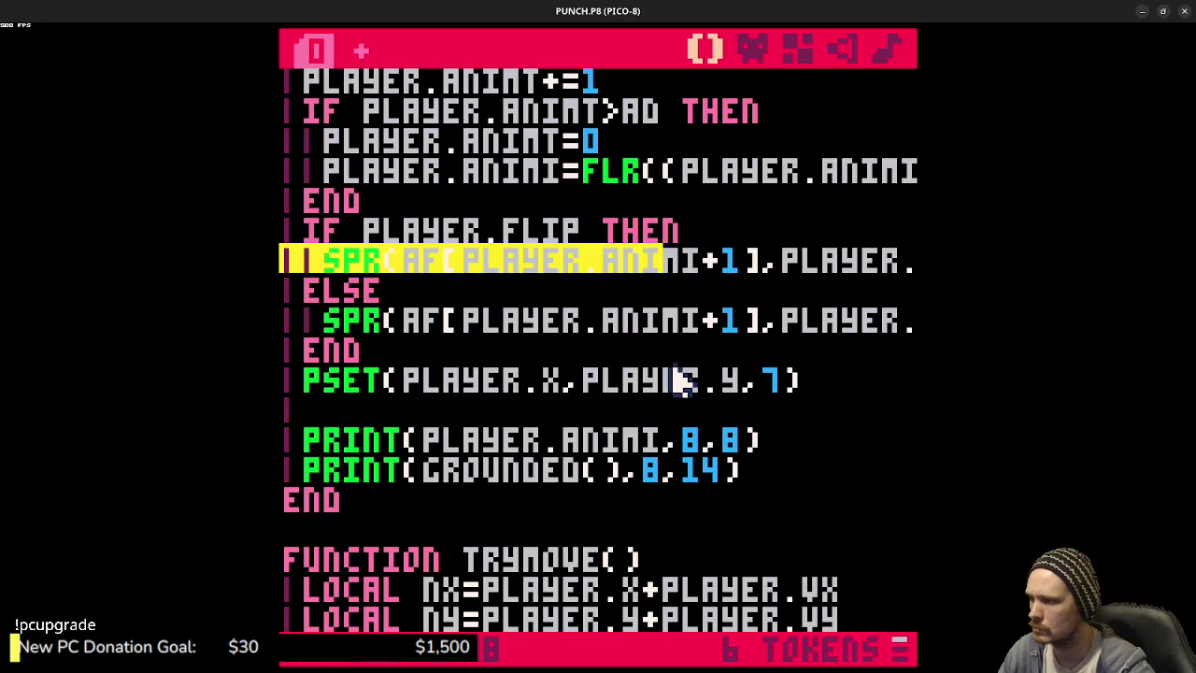
left_click(768, 447)
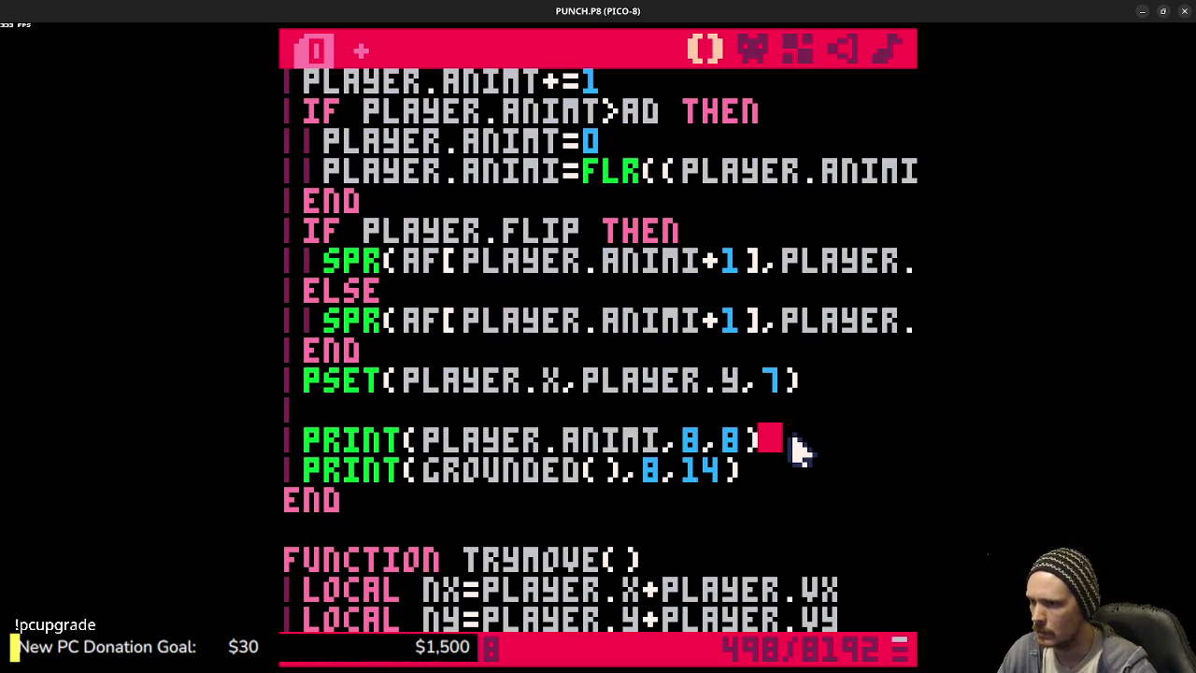
key("Return")
type("PR")
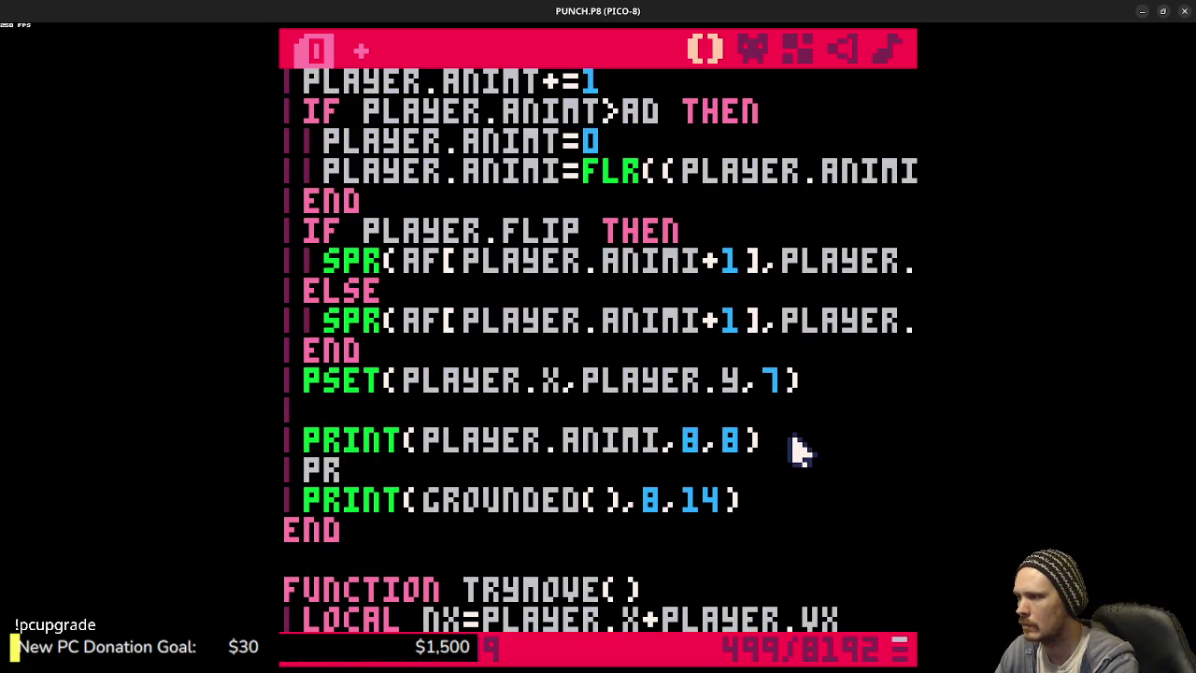
type("INT(PLA")
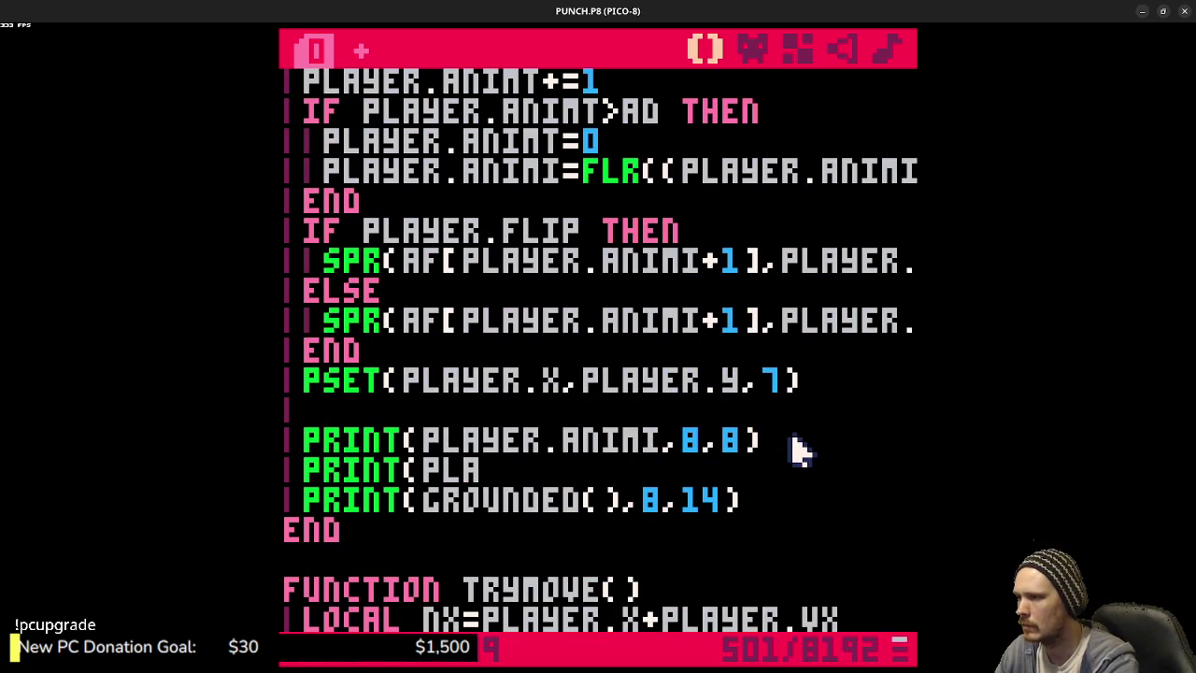
type("YER.ANIMI,")
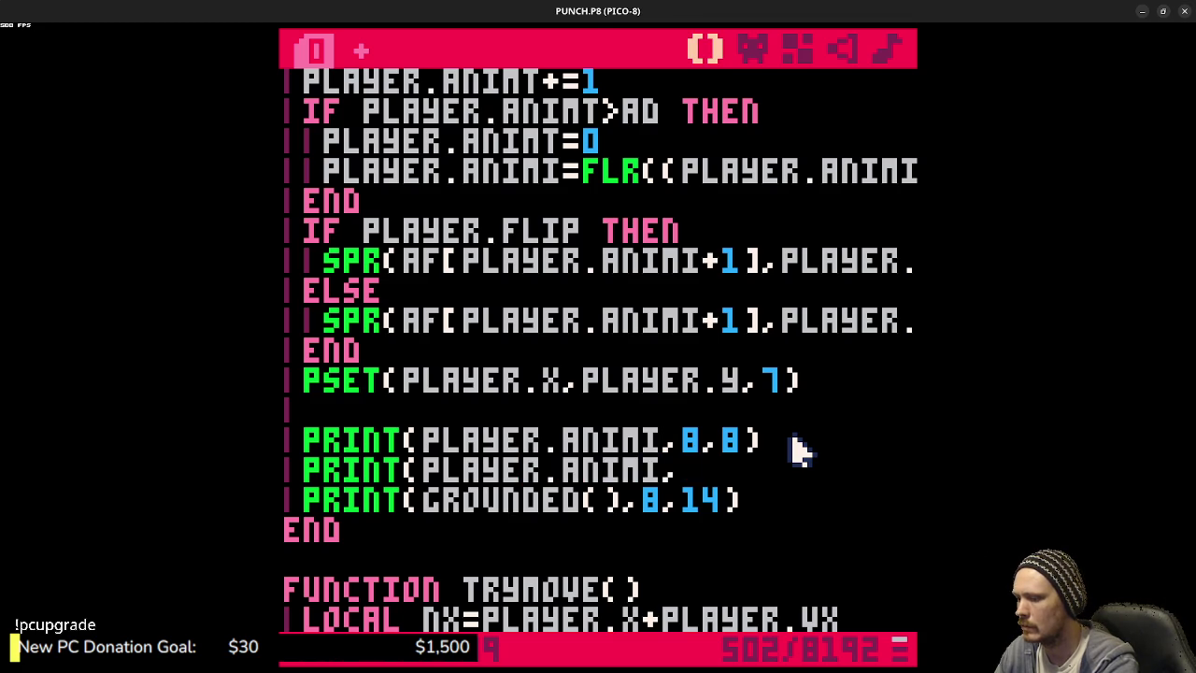
type("8,14")
key("shift+Left")
key("shift+Left")
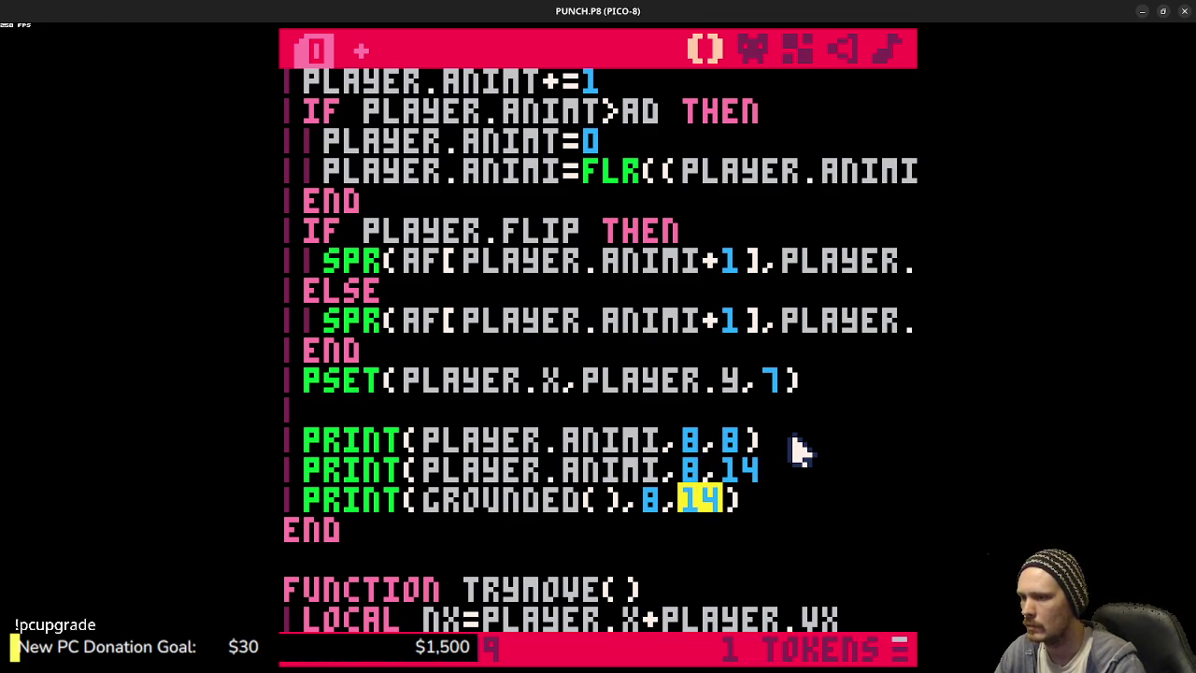
type("20")
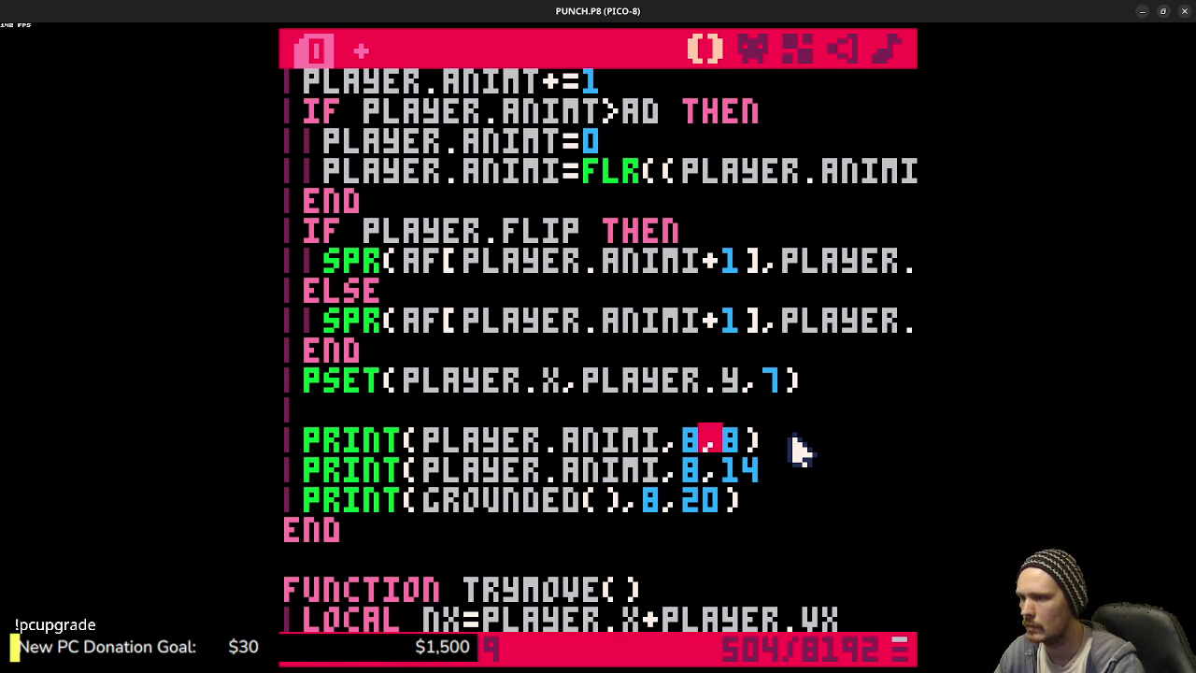
key("shift+Left")
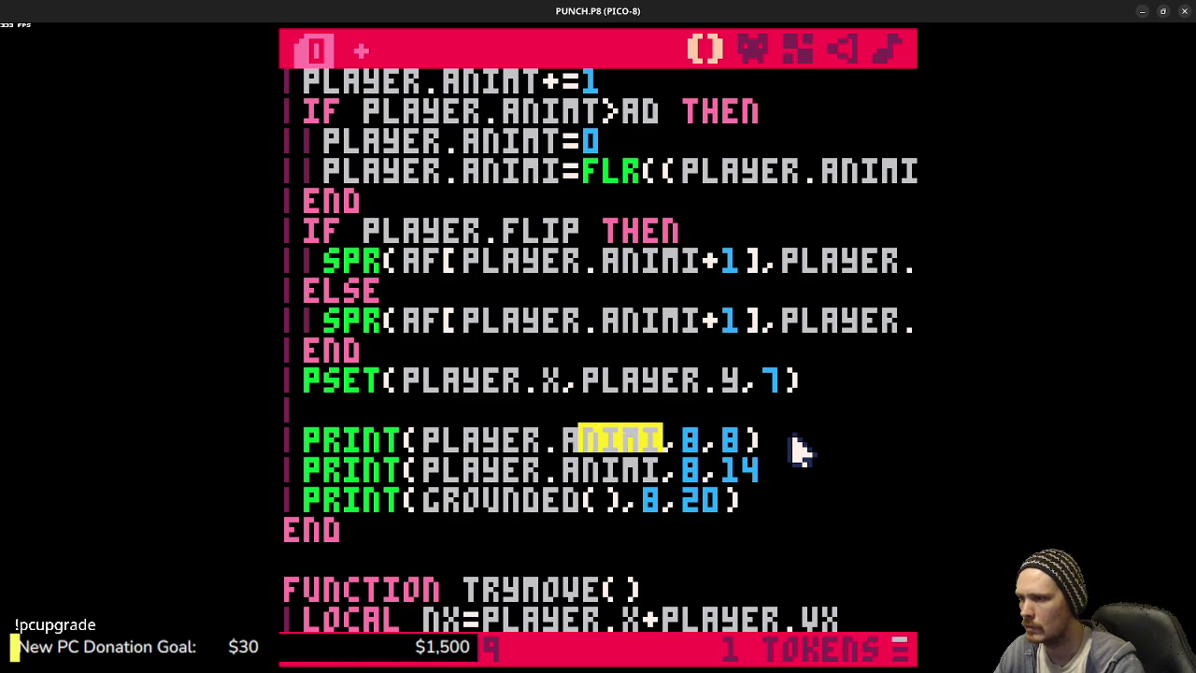
key("shift+Left")
key("BackSpace")
type("curranim")
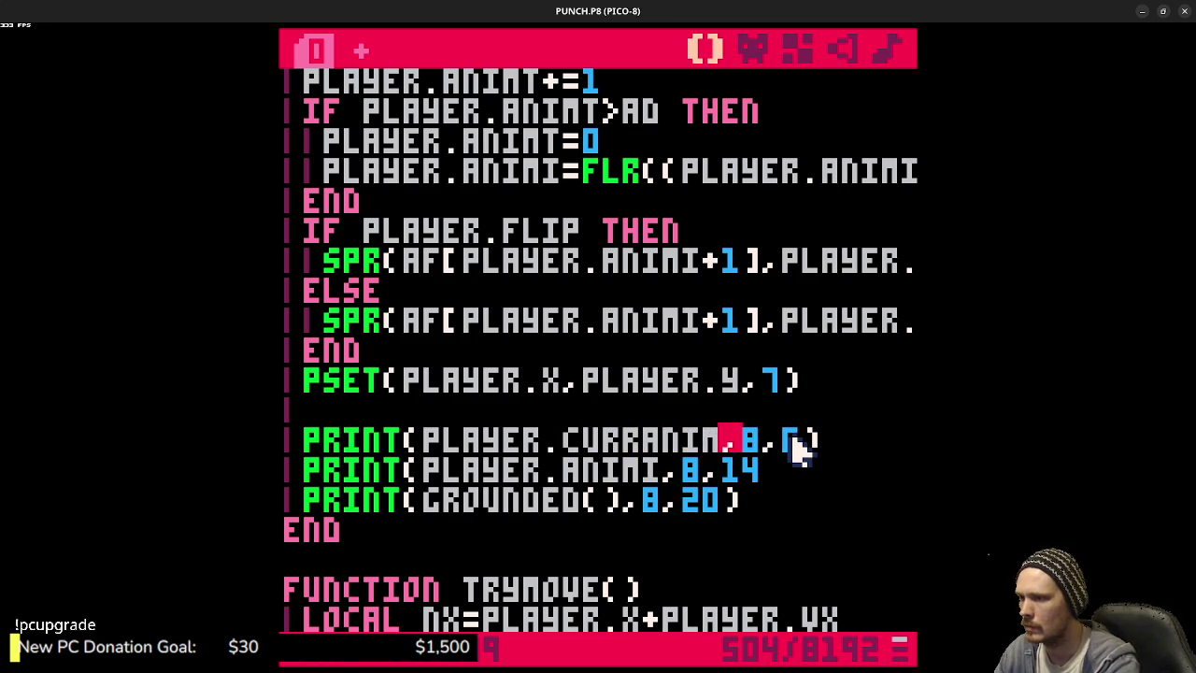
- After fixing a syntax error, save and test the debug output, jumping twice with Z
key("ctrl+r")
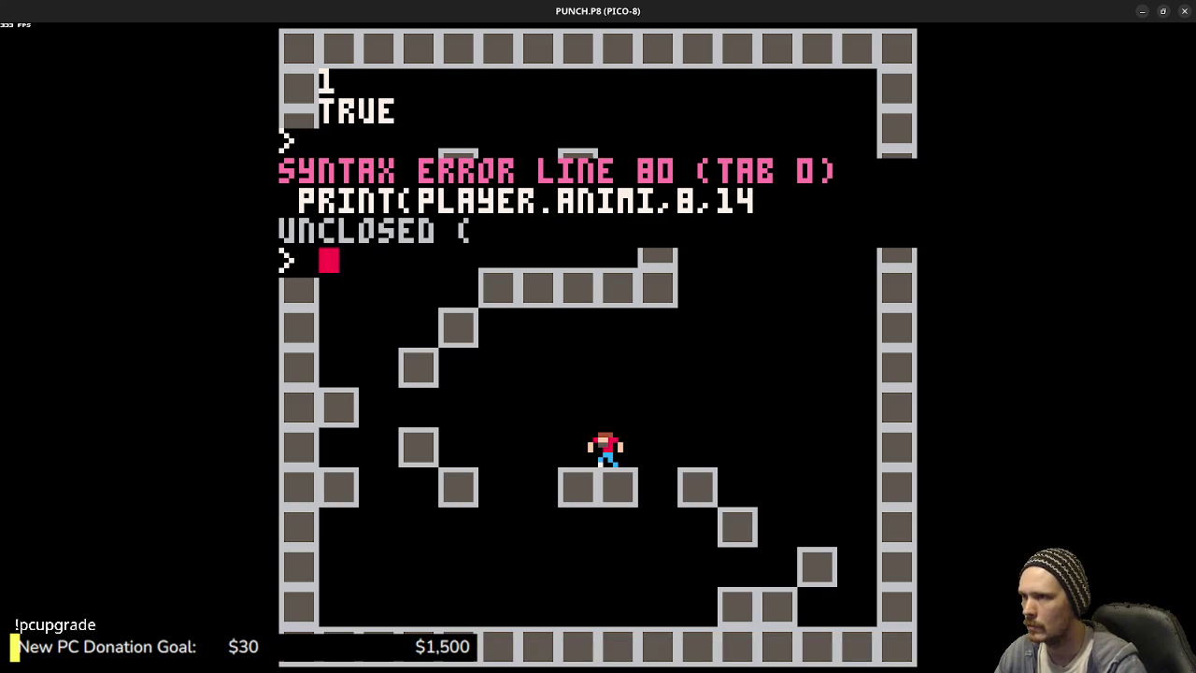
key("Escape")
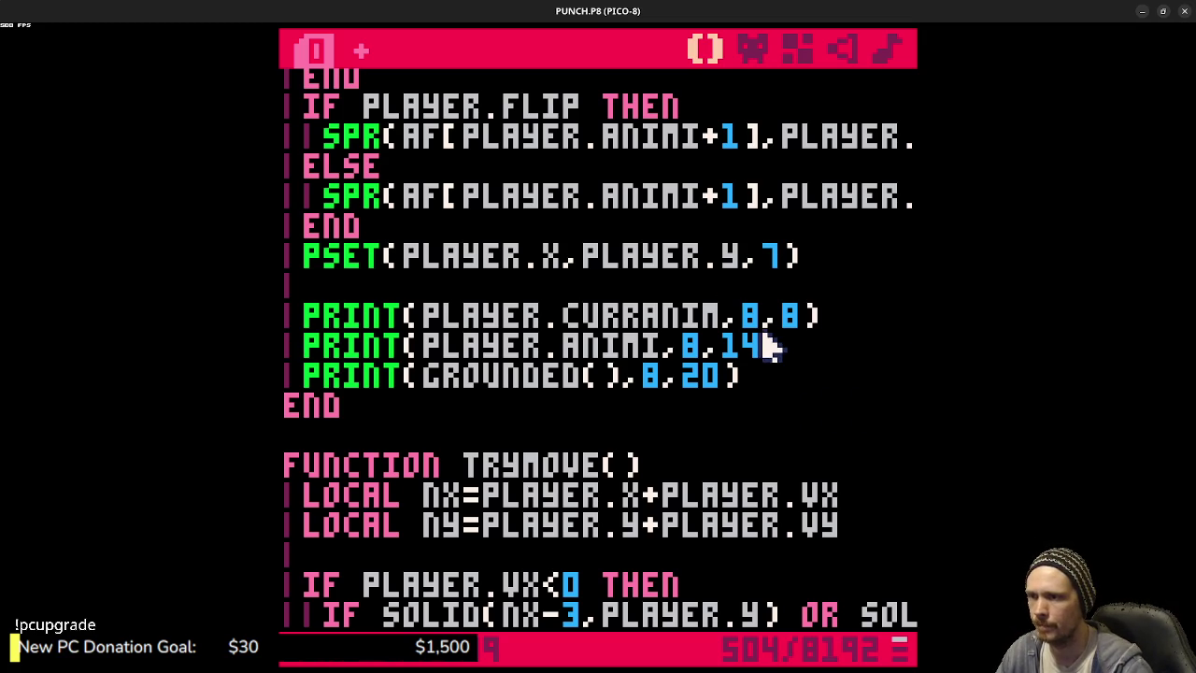
key("ctrl+s")
key("ctrl+r")
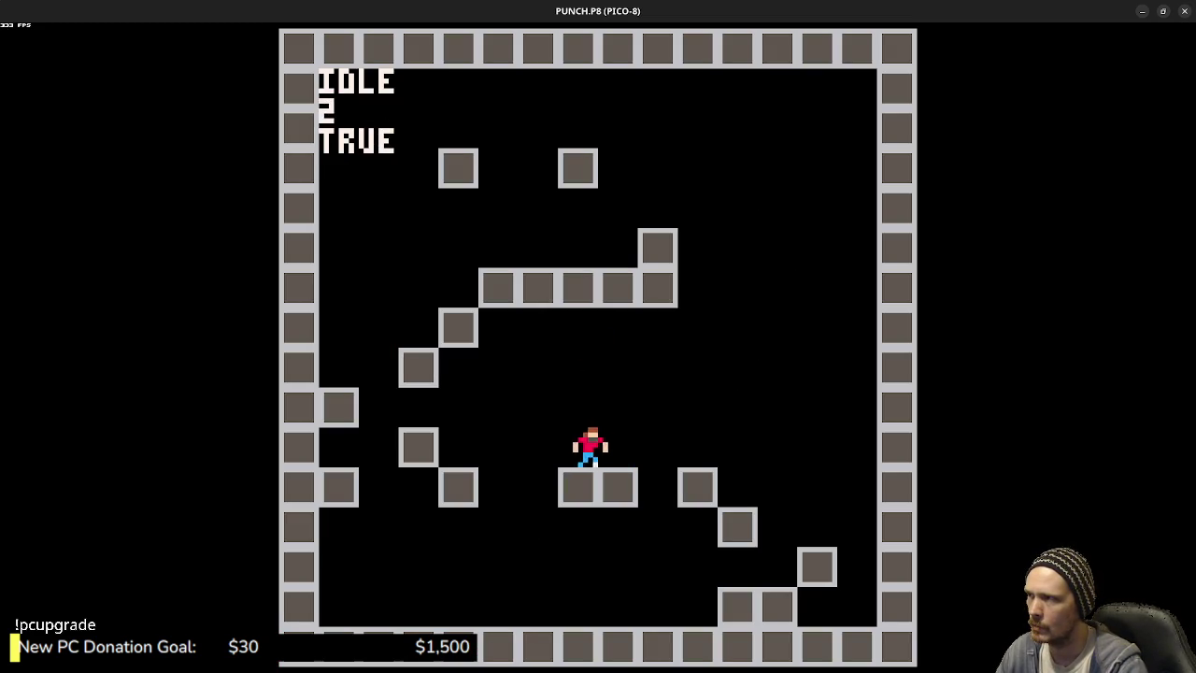
key("z")
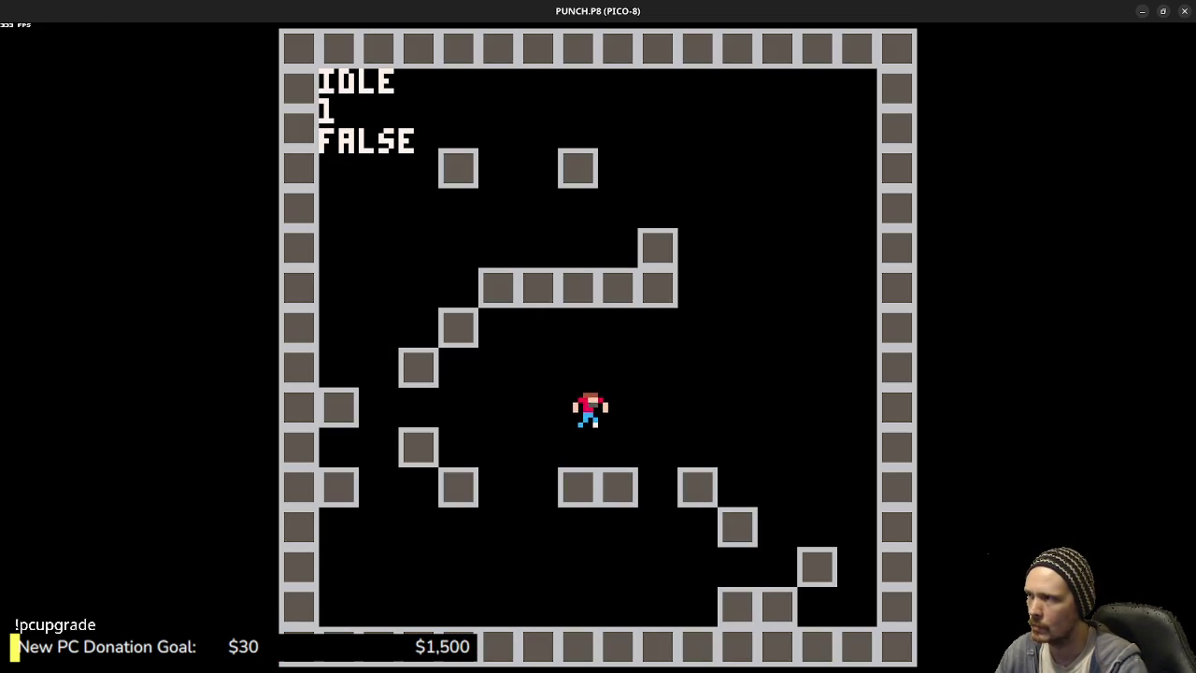
key("z")
key("Escape")
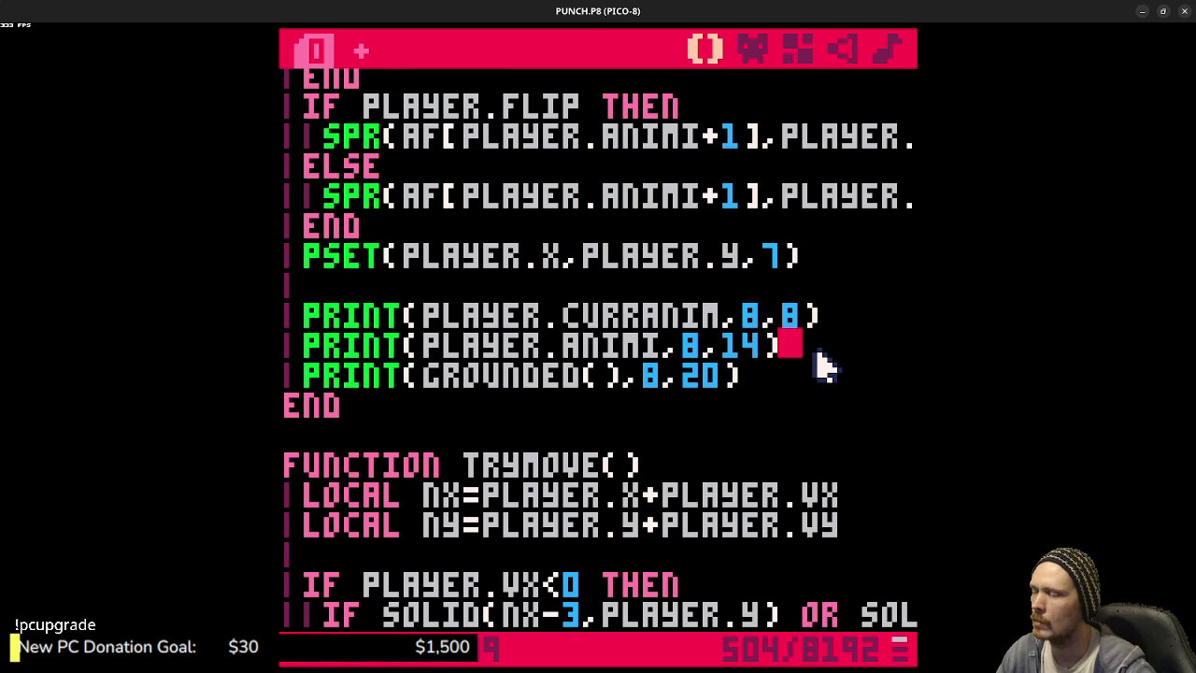
- Prefix CURRANIM with PLAYER. on the idle reset line and both RRUN lines
scroll(756, 289, "up", 10)
scroll(756, 289, "up", 4)
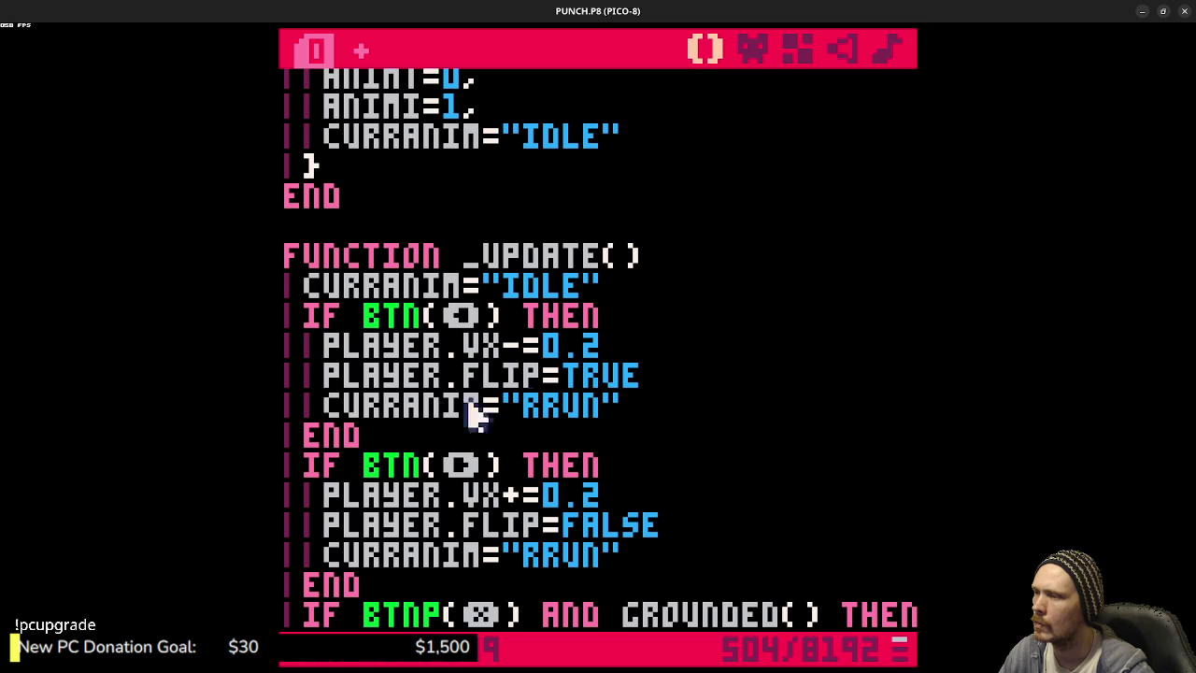
double_click(428, 407)
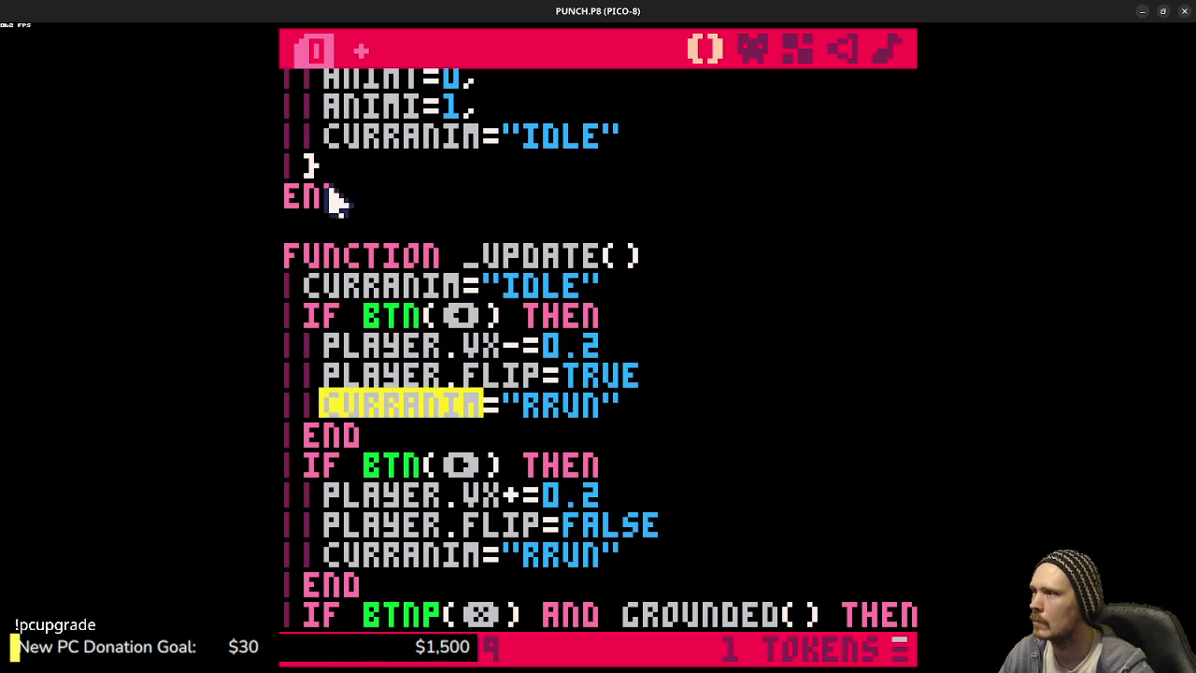
left_click(305, 286)
type("PLAYER.")
left_click_drag(308, 283, 446, 293)
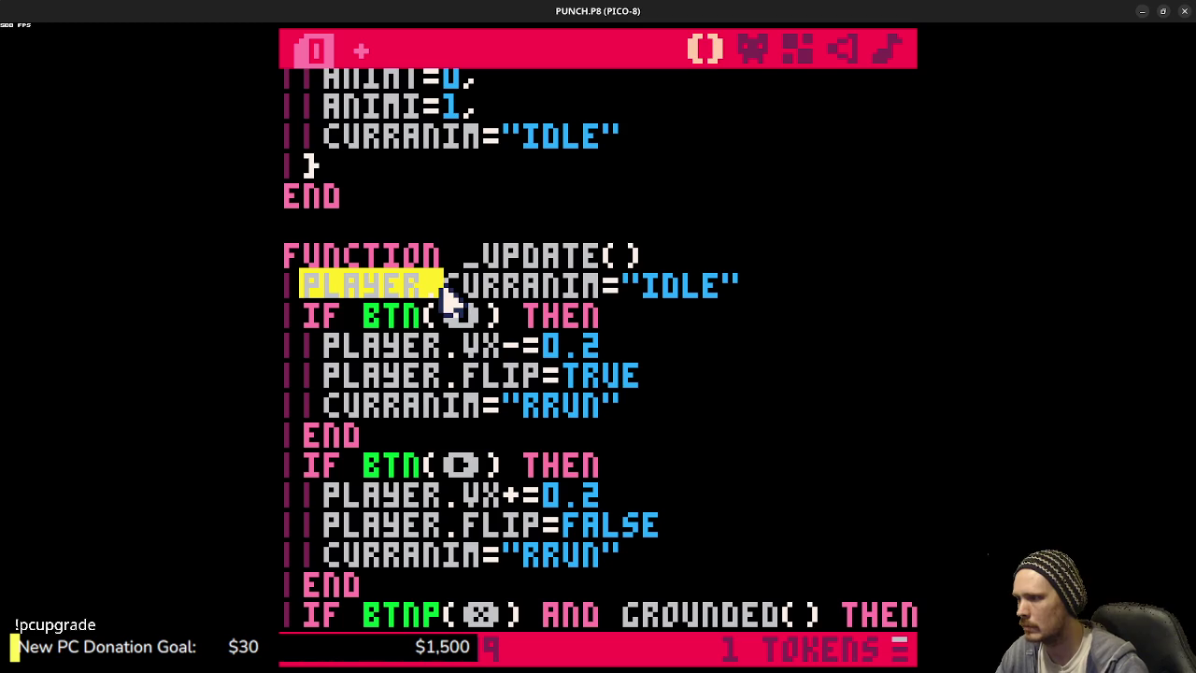
key("ctrl+c")
left_click(327, 407)
key("ctrl+v")
left_click(334, 559)
key("ctrl+v")
- Run the game and move the player right, left and right to test animations
scroll(689, 427, "down", 6)
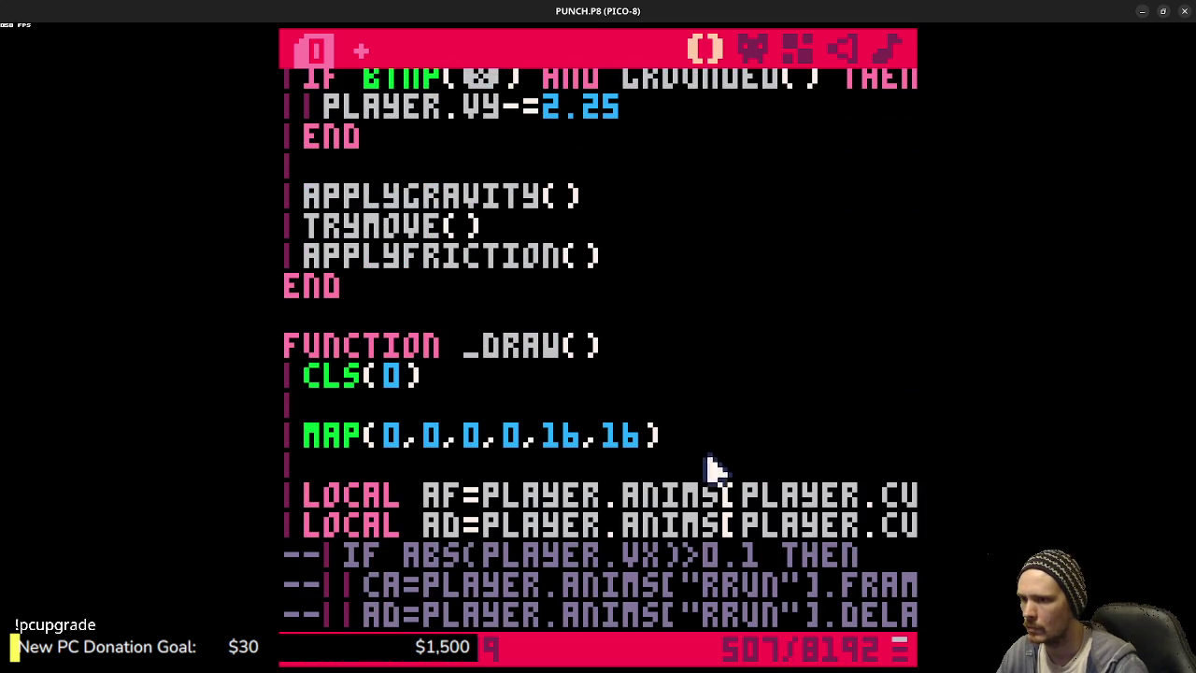
key("ctrl+r")
key("Right")
key("Left")
key("Right")
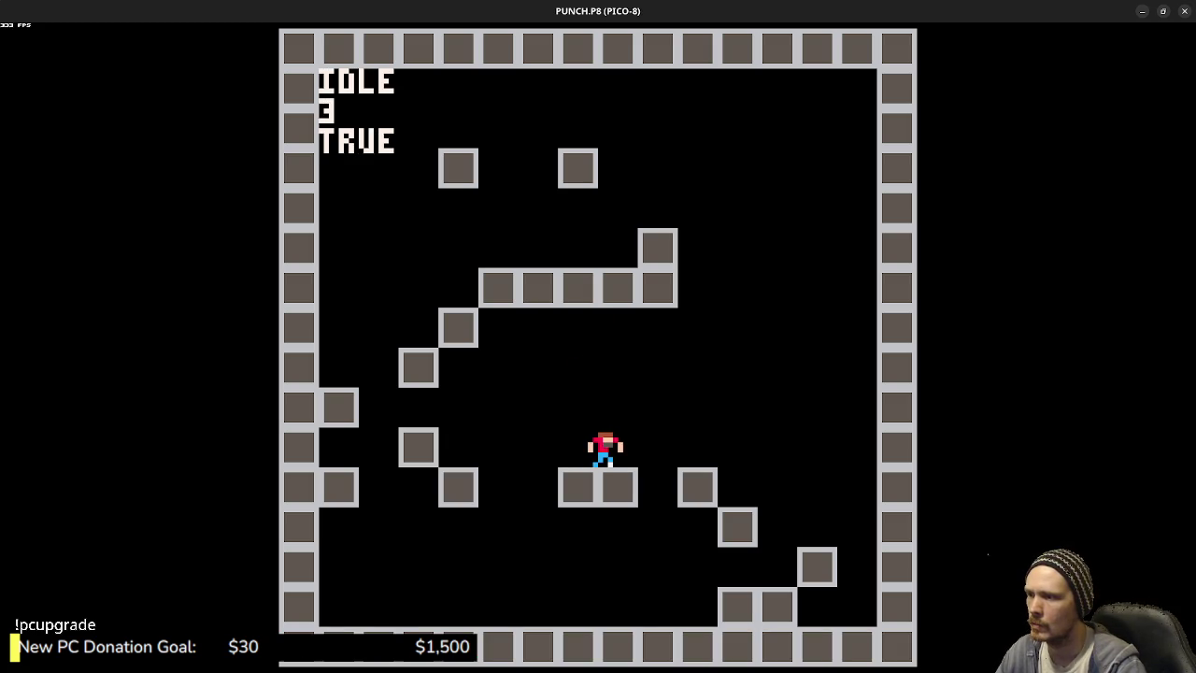
key("Escape")
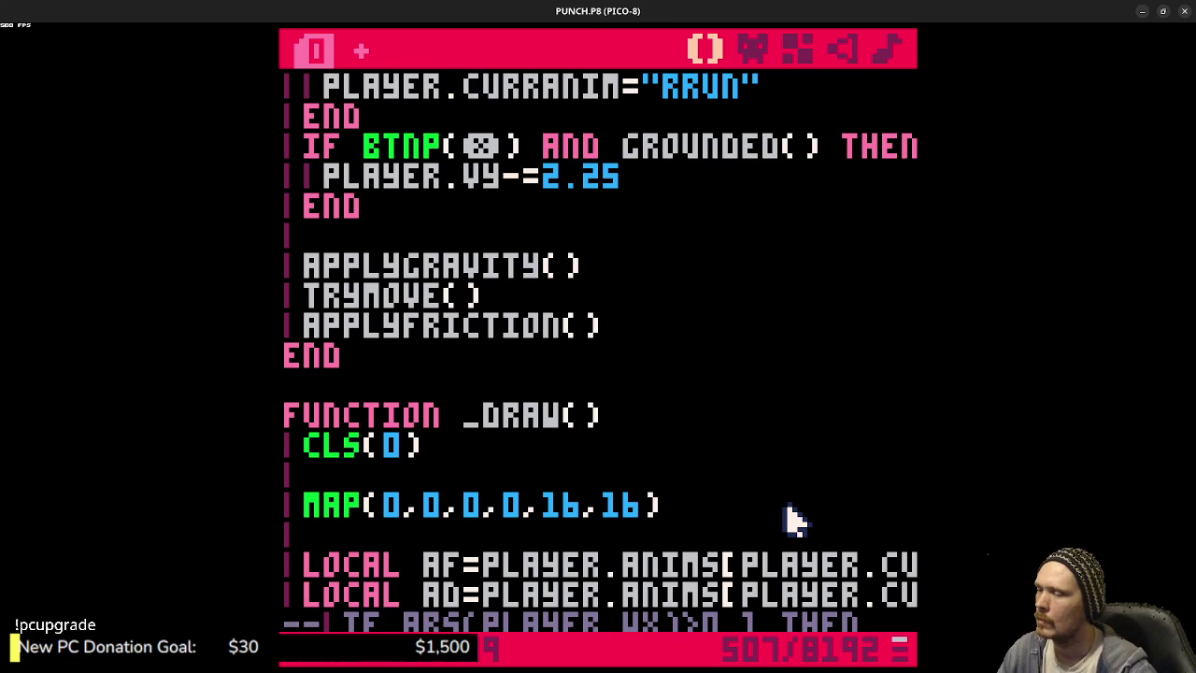
- In the left branch, add IF PLAYER.CURRANIM!="RRUN" THEN PLAYER.ANIMI=0 after FLIP=TRUE
scroll(774, 435, "up", 2)
scroll(774, 434, "up", 5)
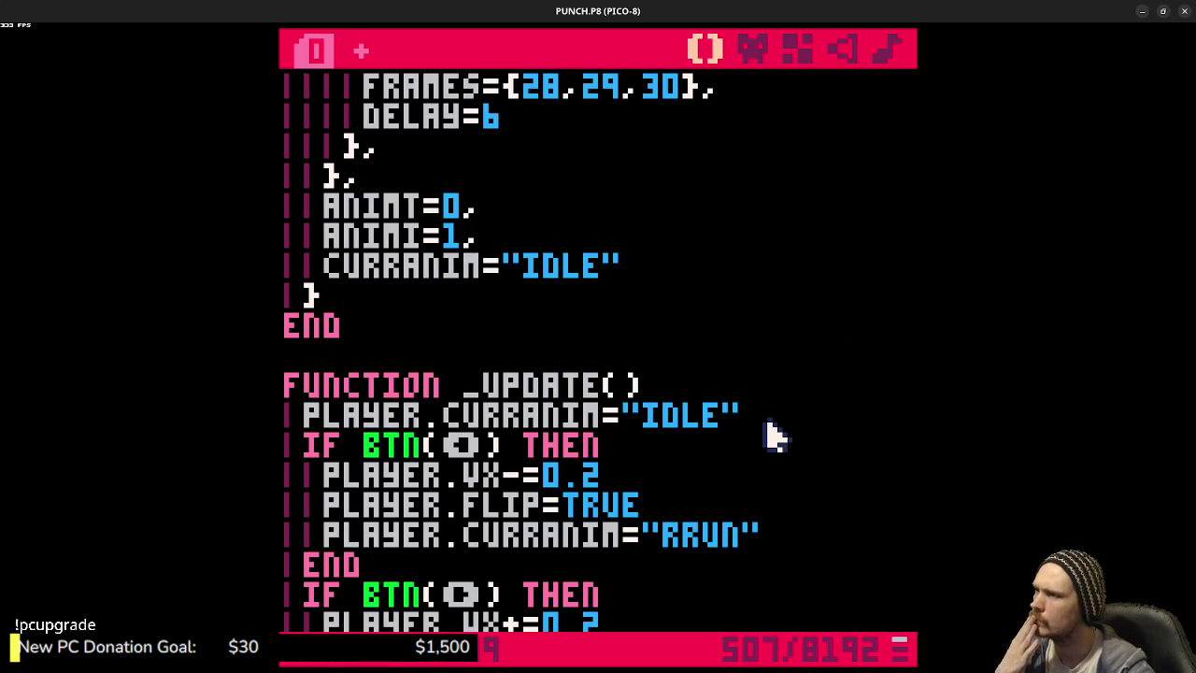
scroll(774, 434, "up", 8)
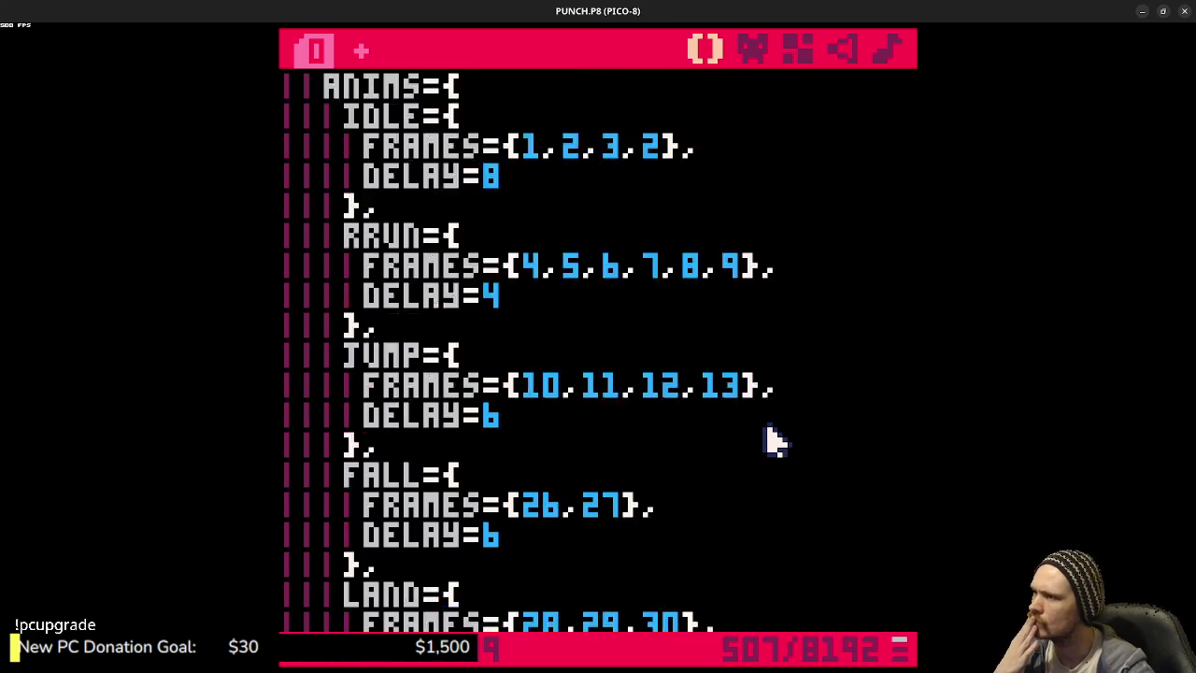
scroll(772, 438, "down", 4)
scroll(770, 442, "down", 4)
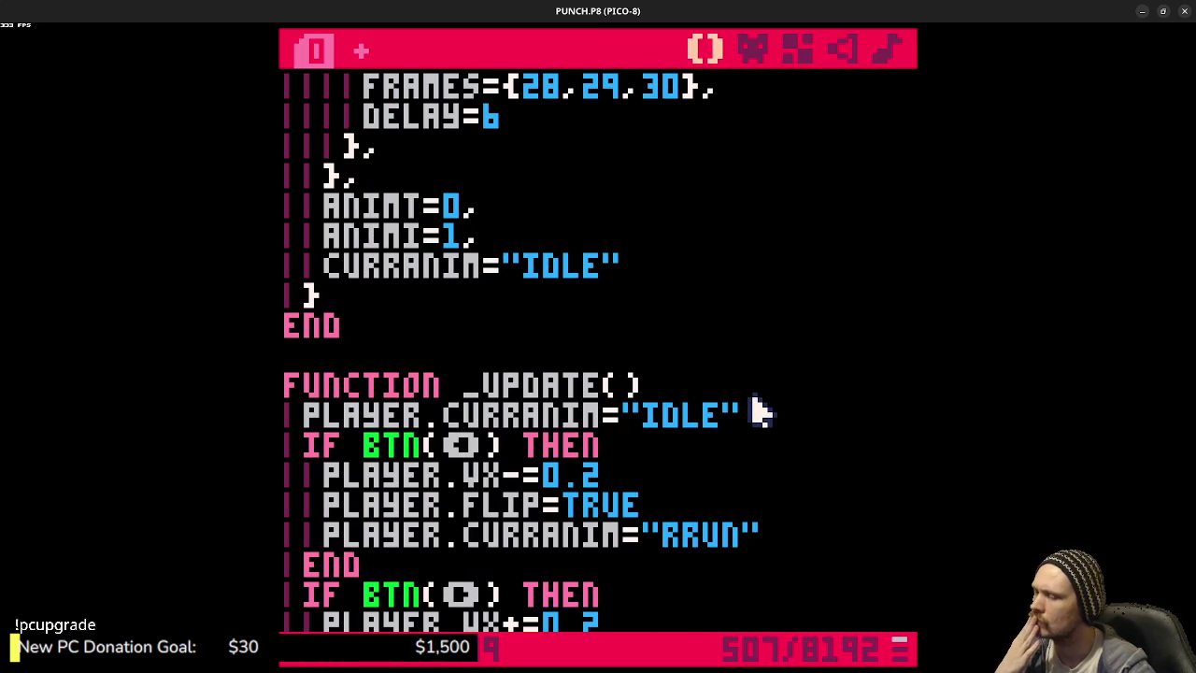
scroll(757, 409, "down", 1)
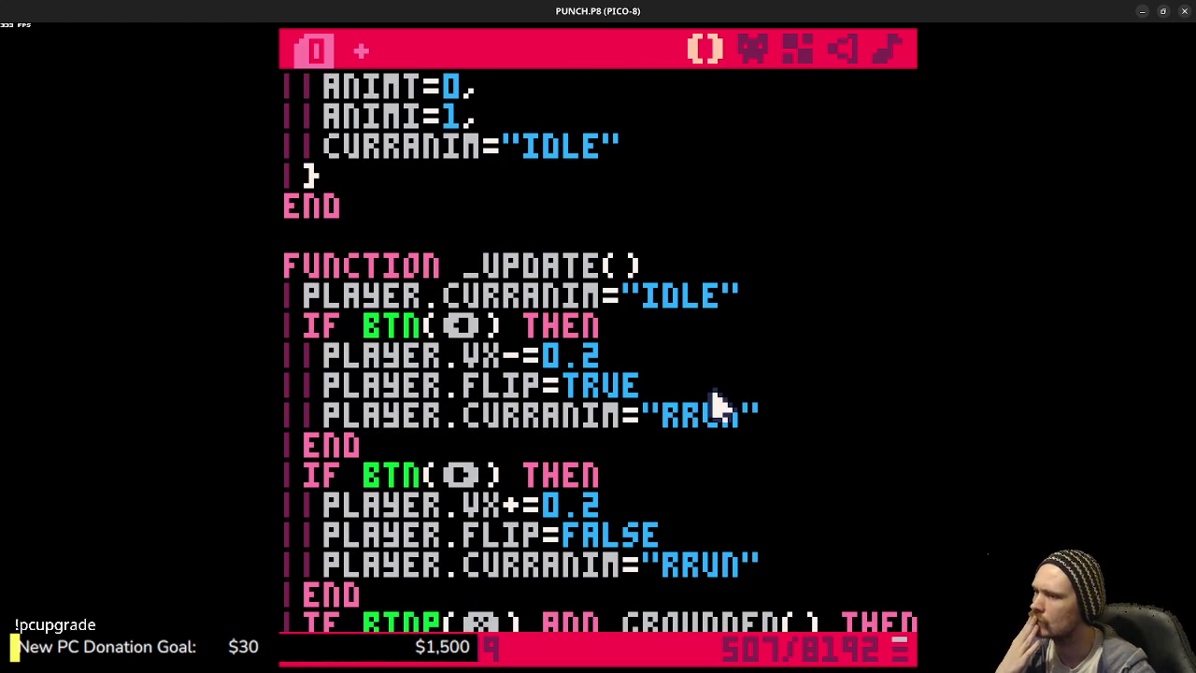
left_click(788, 423)
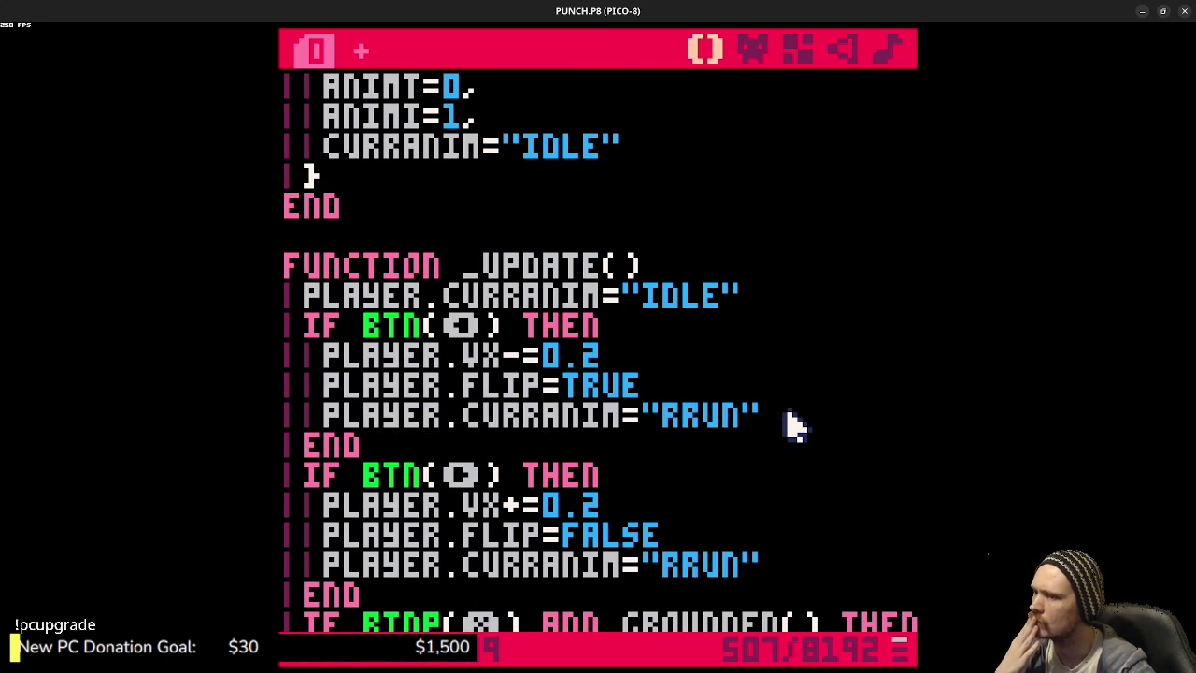
key("Return")
key("BackSpace")
key("BackSpace")
key("BackSpace")
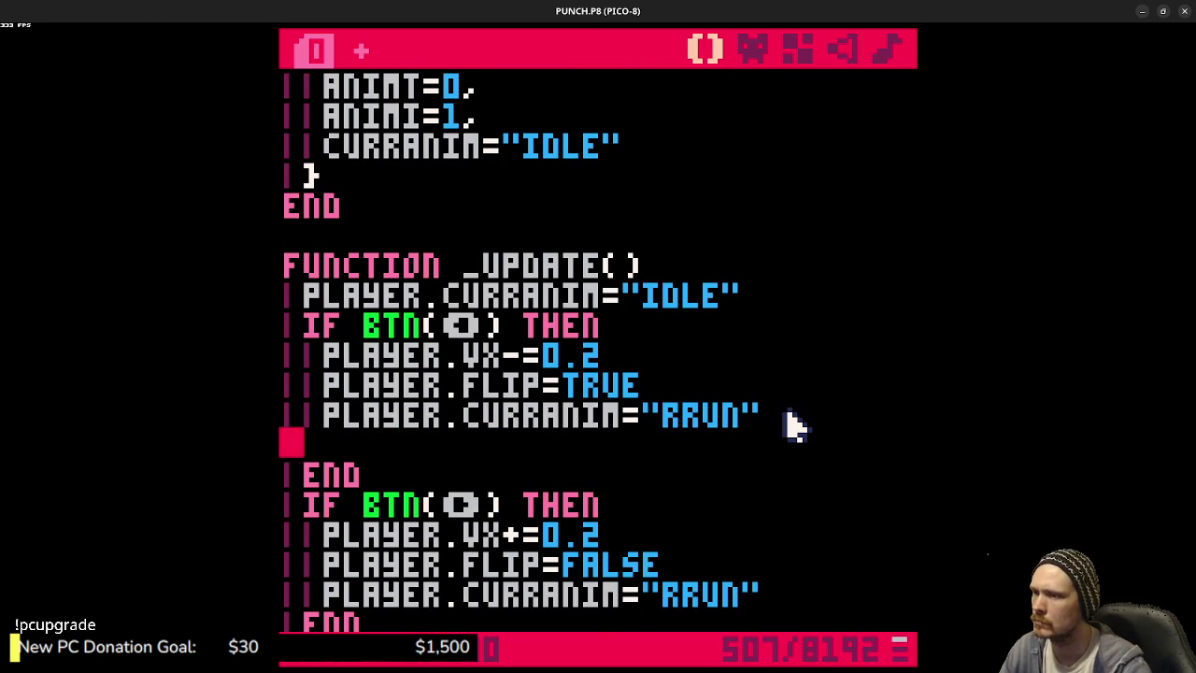
key("Return")
type("if ")
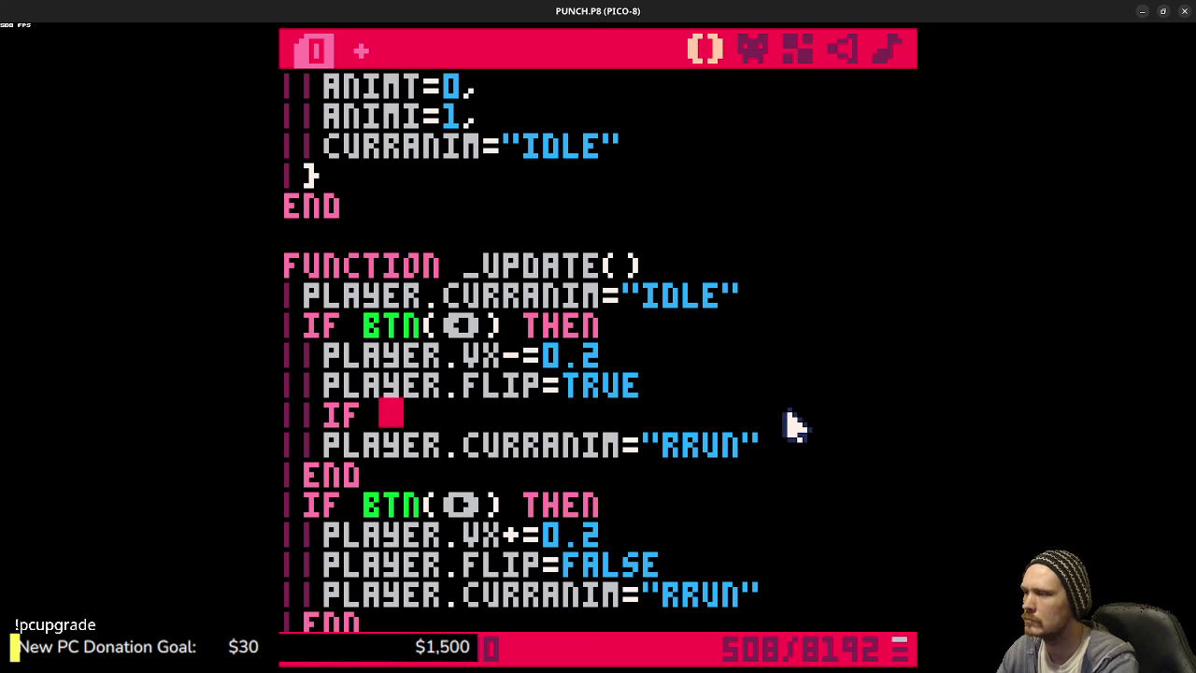
type("player.cur")
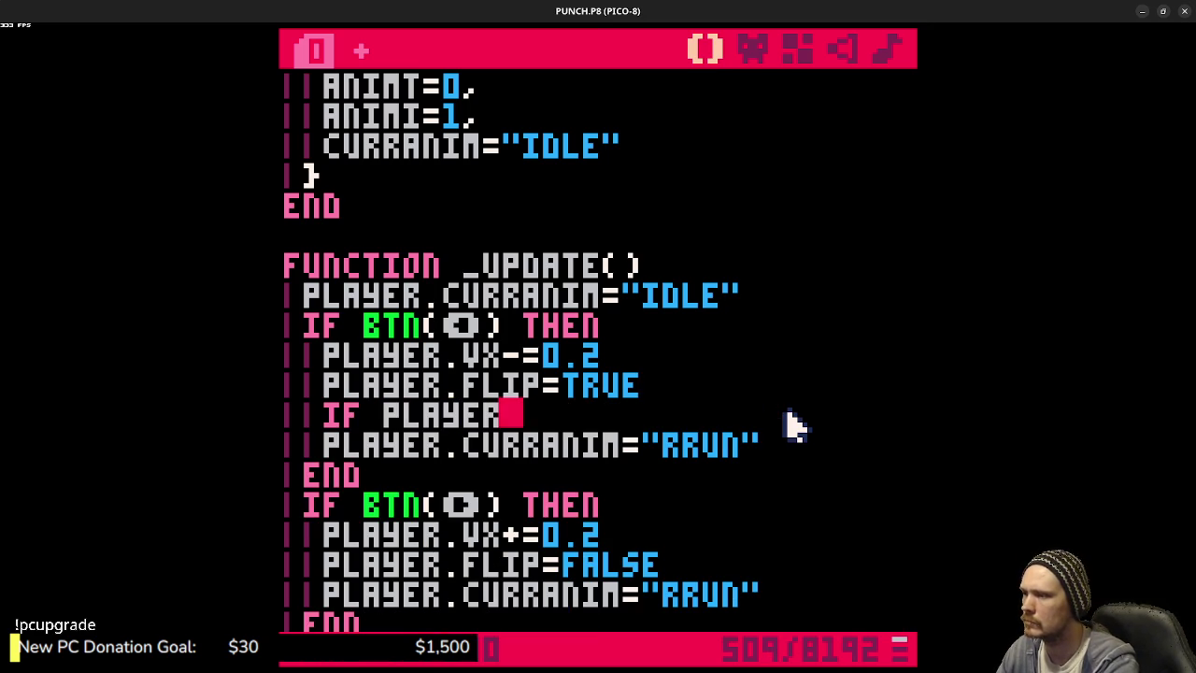
type("ranim")
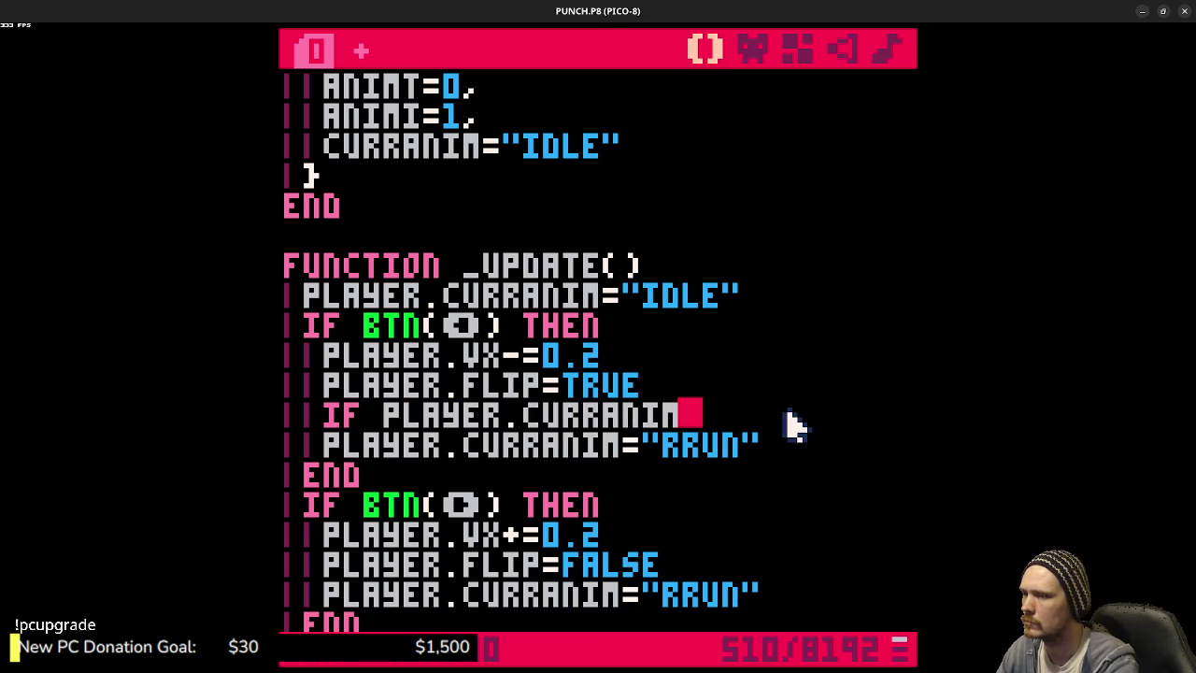
type(" not")
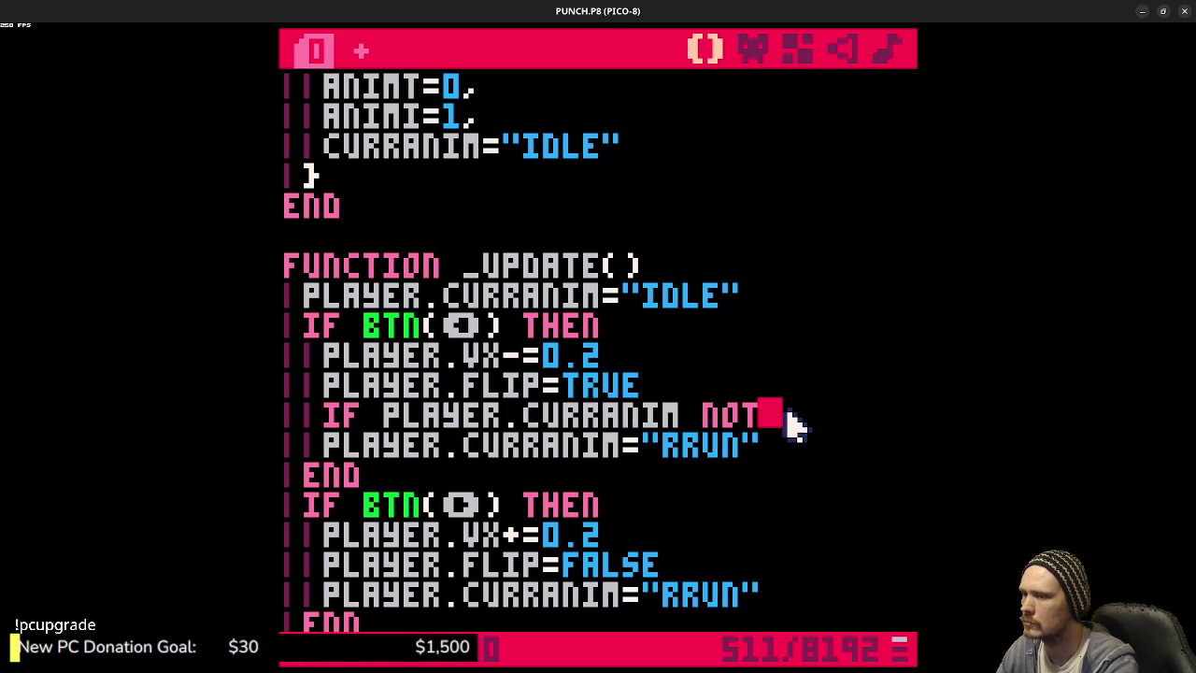
key("BackSpace")
key("BackSpace")
key("BackSpace")
type("!=")
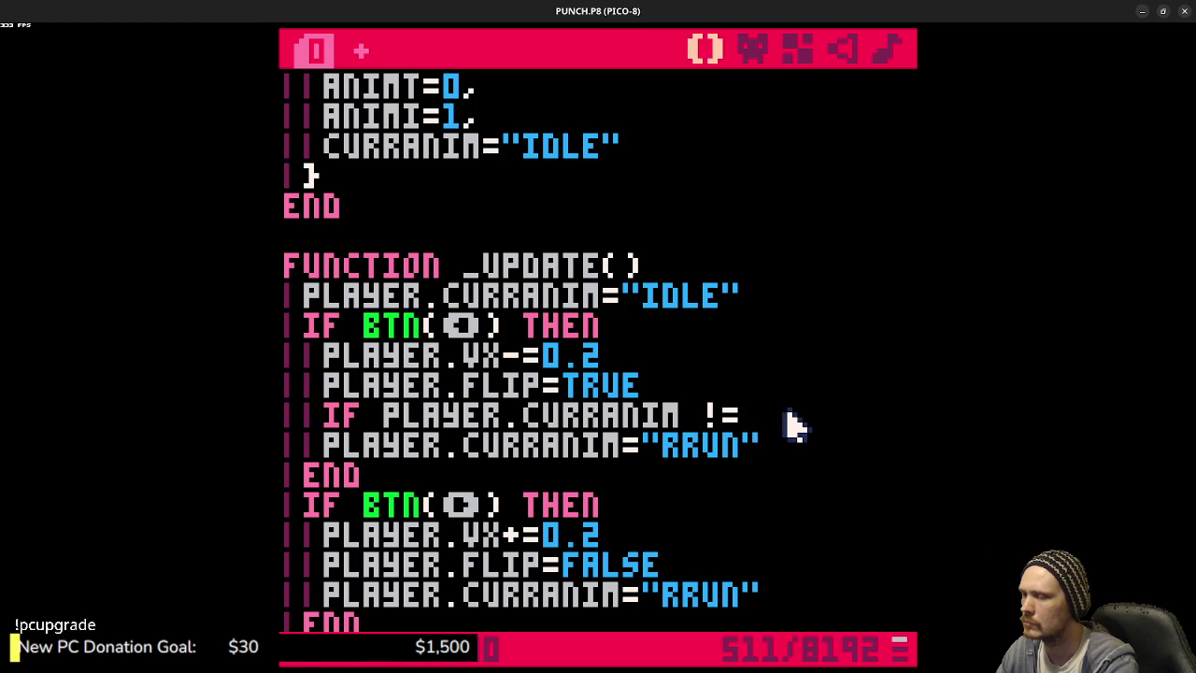
key("BackSpace")
key("BackSpace")
type("!=\"rru")
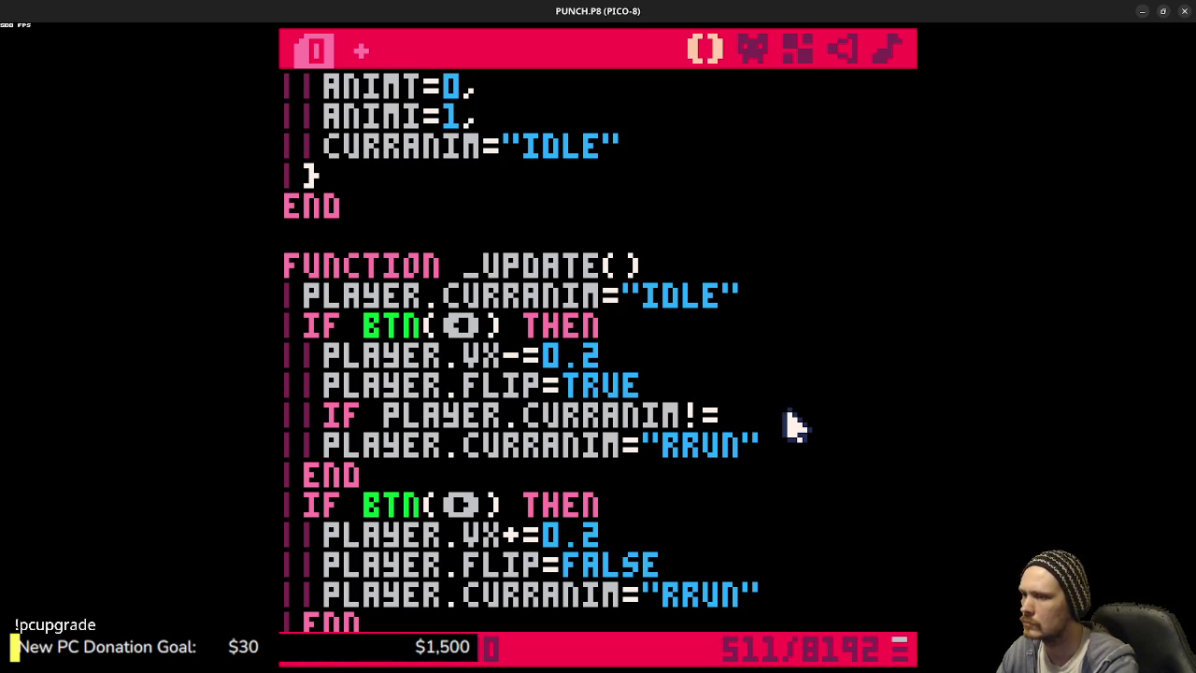
type("n\"")
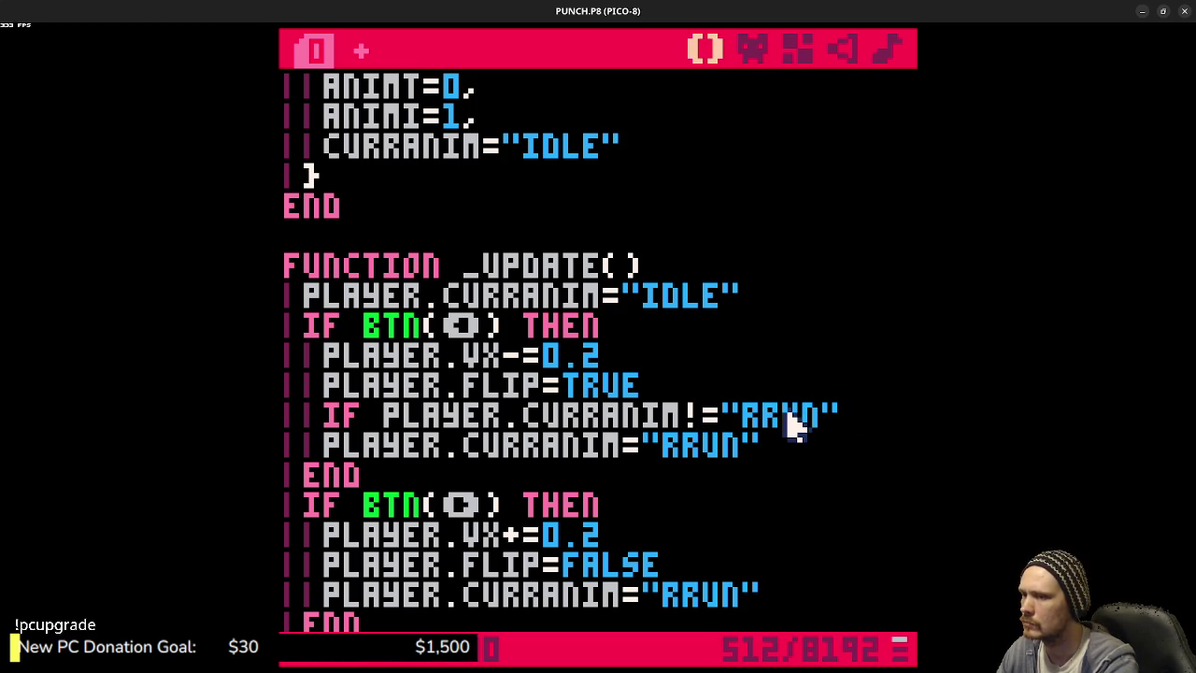
type(" then")
key("Return")
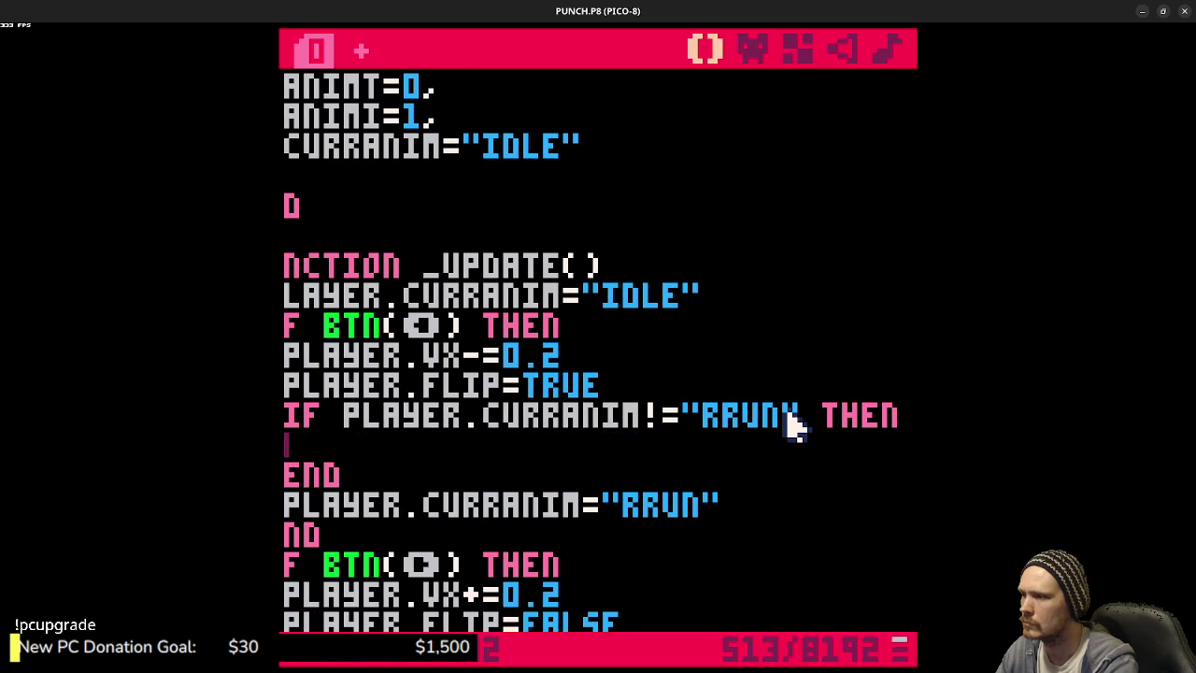
type("player.anim")
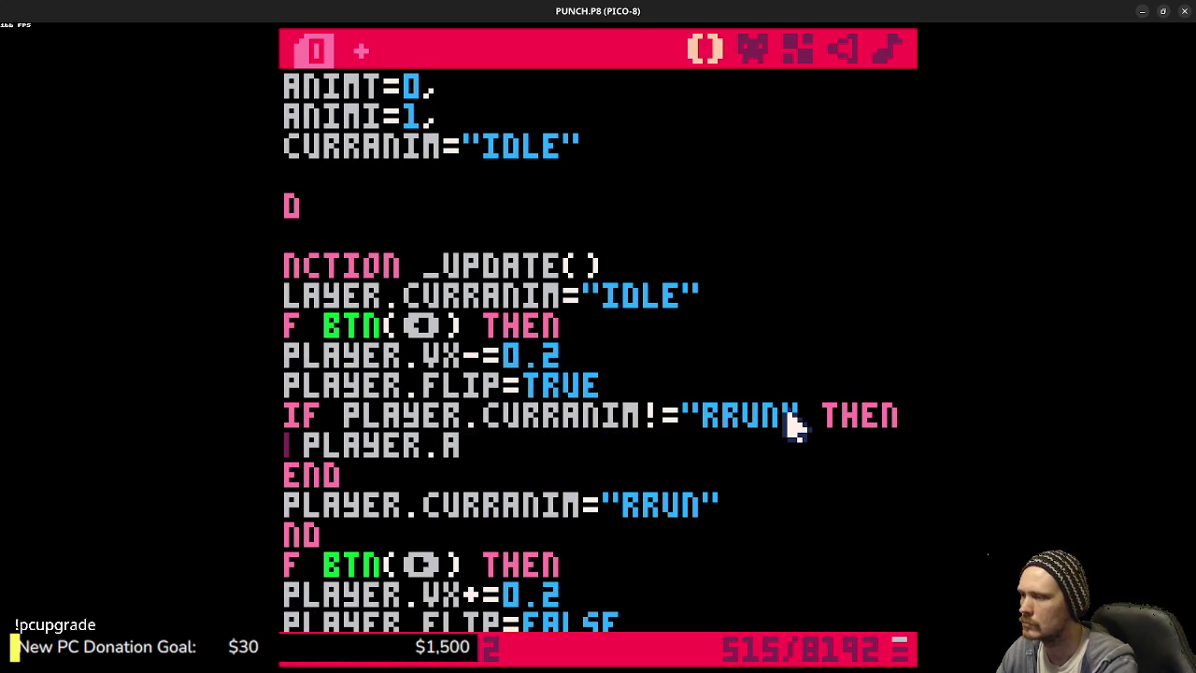
key("BackSpace")
type("=0")
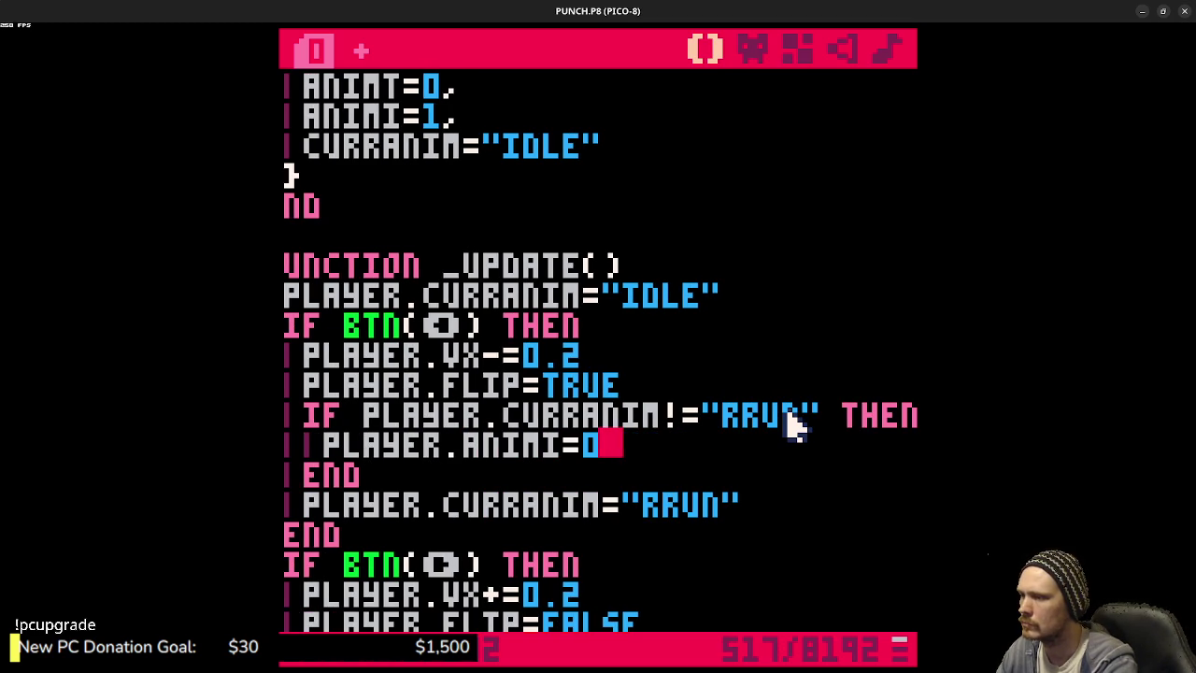
- Copy the ANIMI reset block into the right branch below PLAYER.FLIP=FALSE
left_click_drag(391, 475, 321, 421)
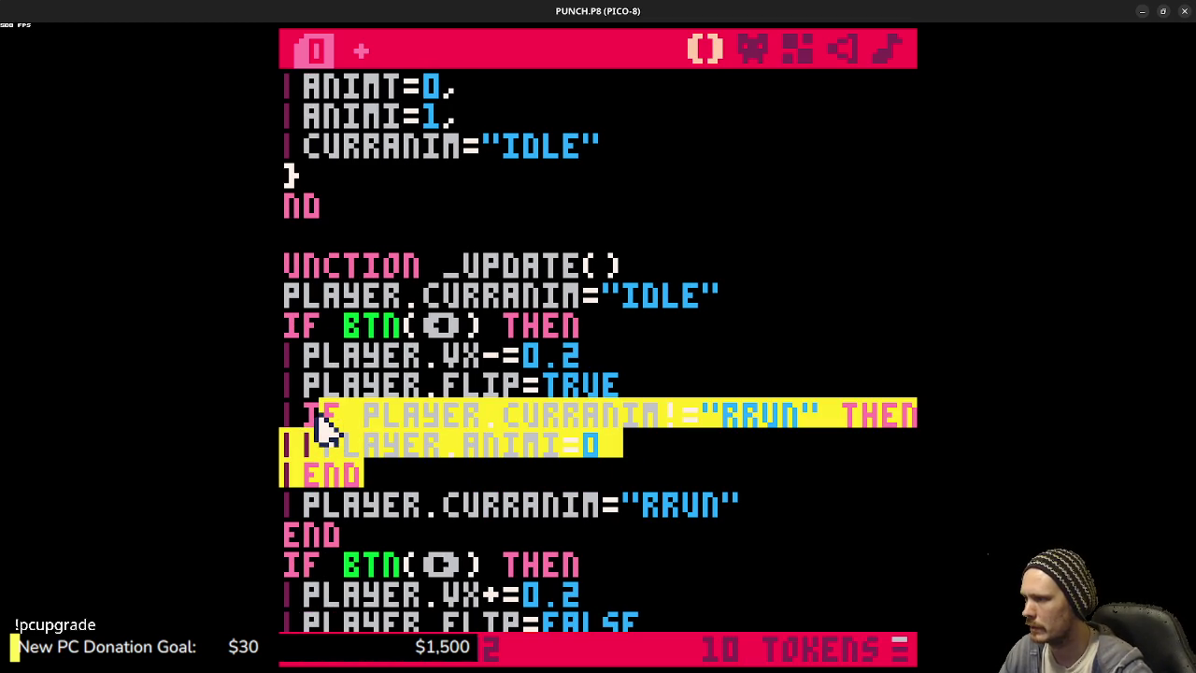
scroll(448, 496, "down", 2)
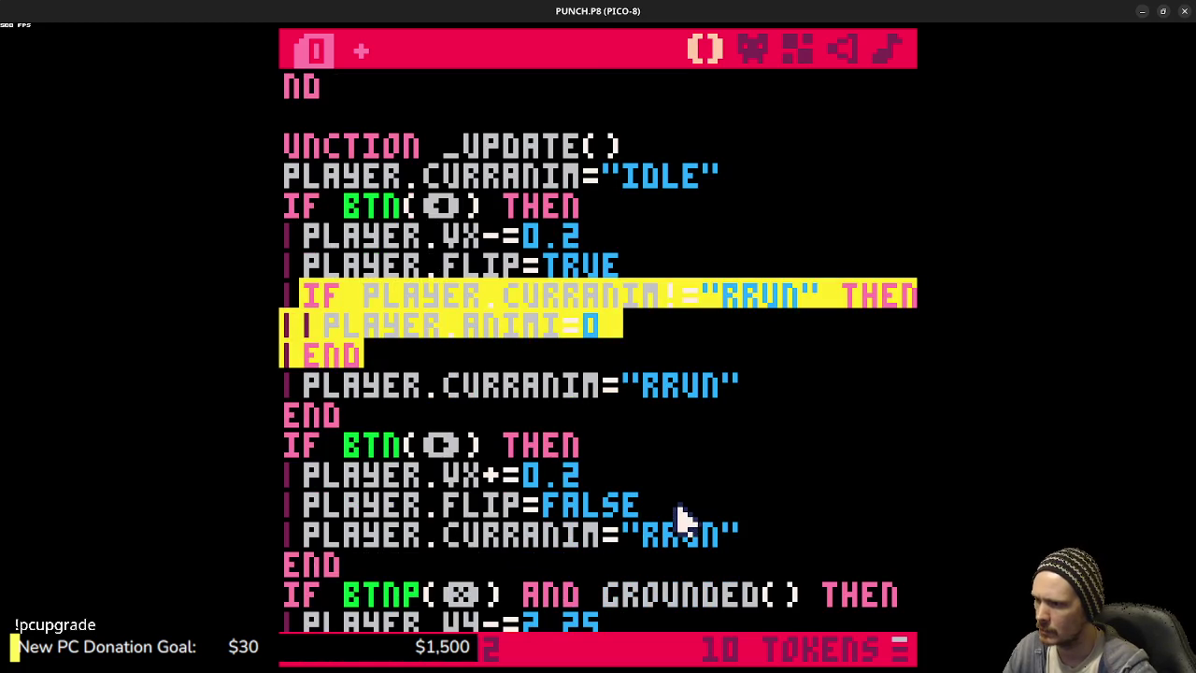
left_click(682, 500)
key("Return")
key("ctrl+v")
- Save and run the game, running left to test the RRUN reset
key("ctrl+s")
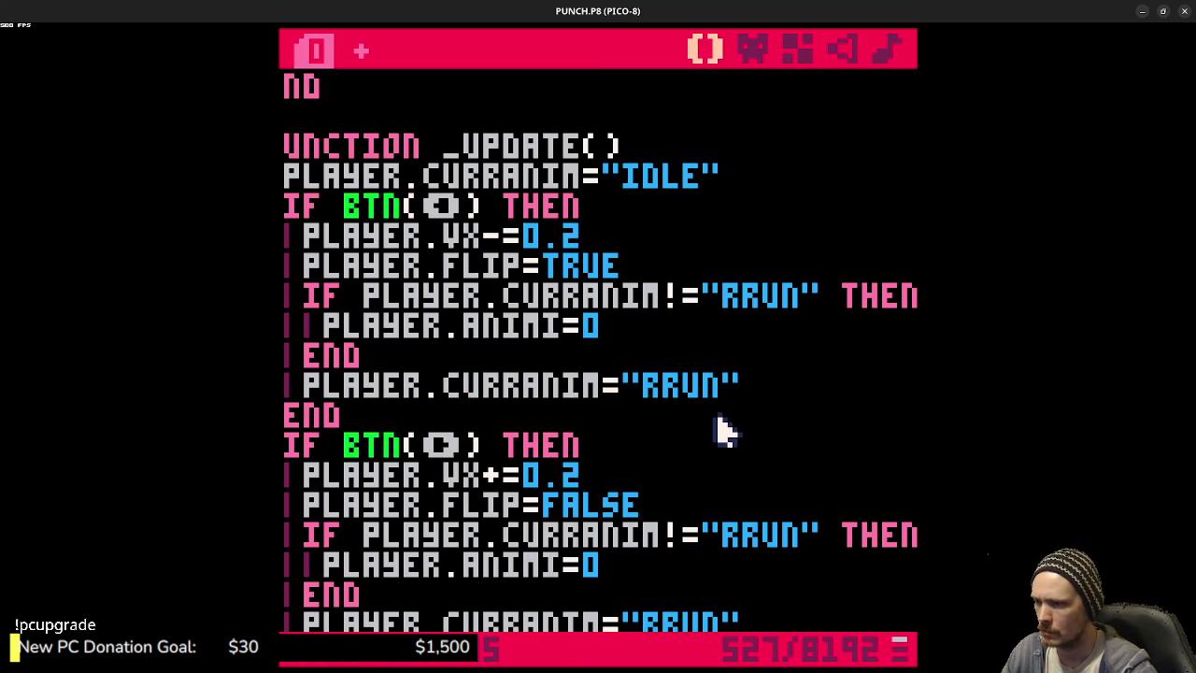
key("ctrl+r")
key("Left")
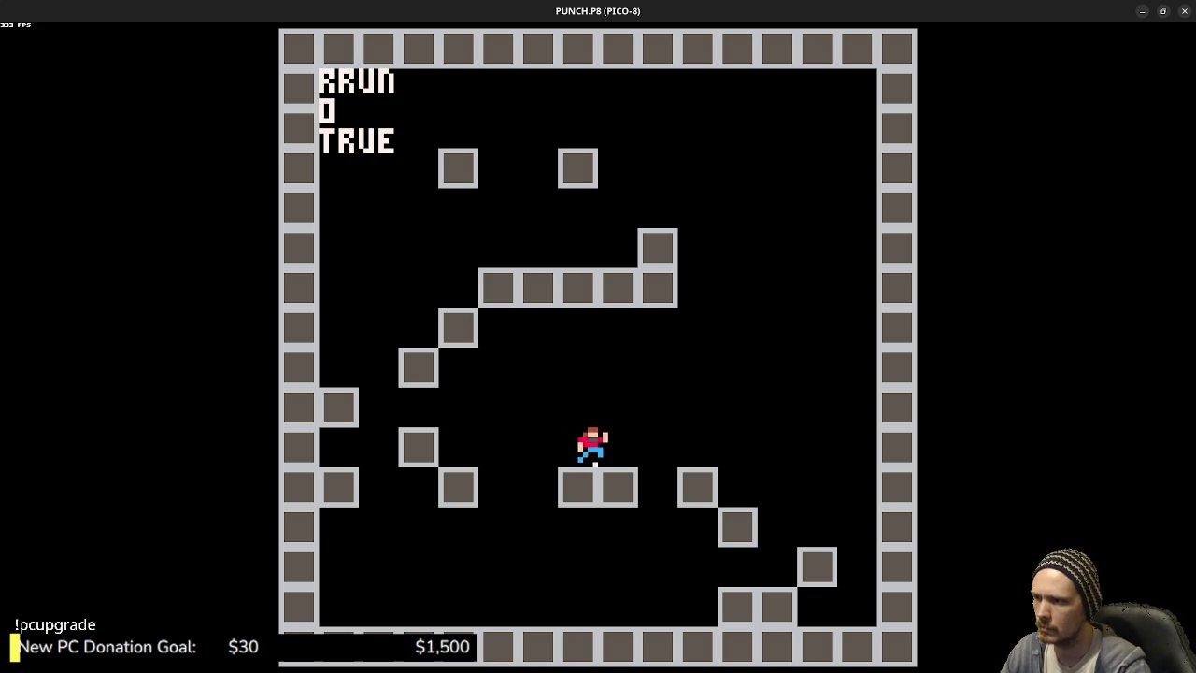
- Stop the test run and insert an empty line after PLAYER.FLIP=FALSE in the right branch
key("Left")
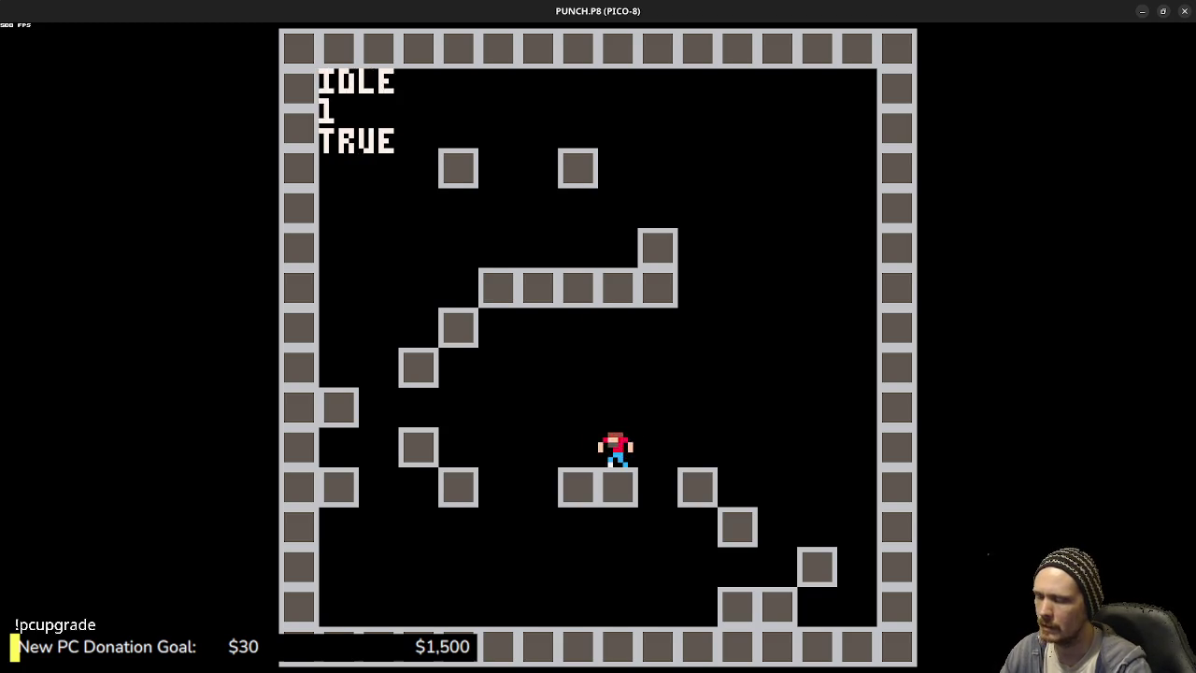
key("Escape")
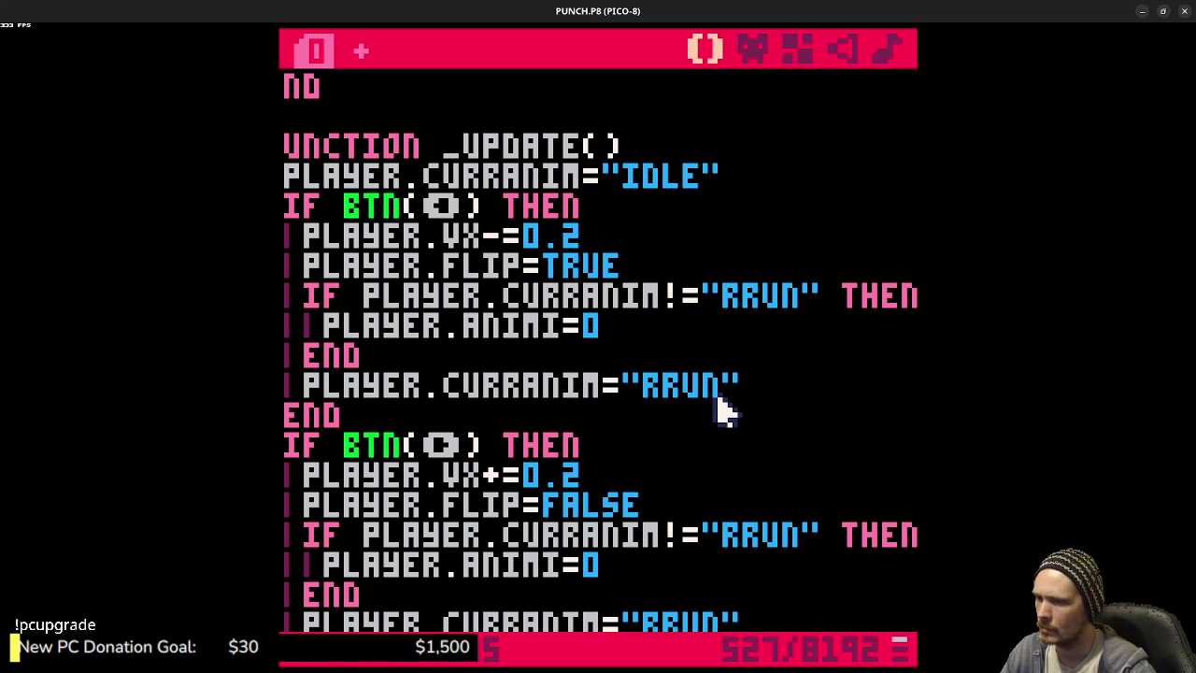
scroll(724, 411, "down", 2)
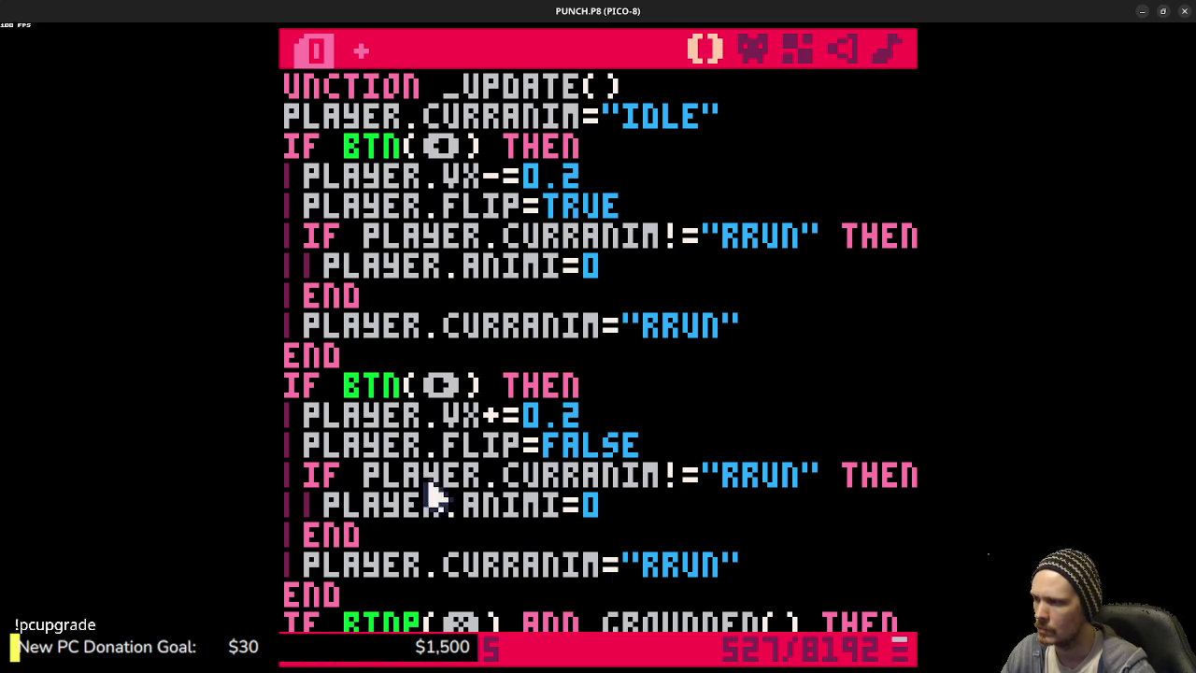
left_click(684, 447)
key("Return")
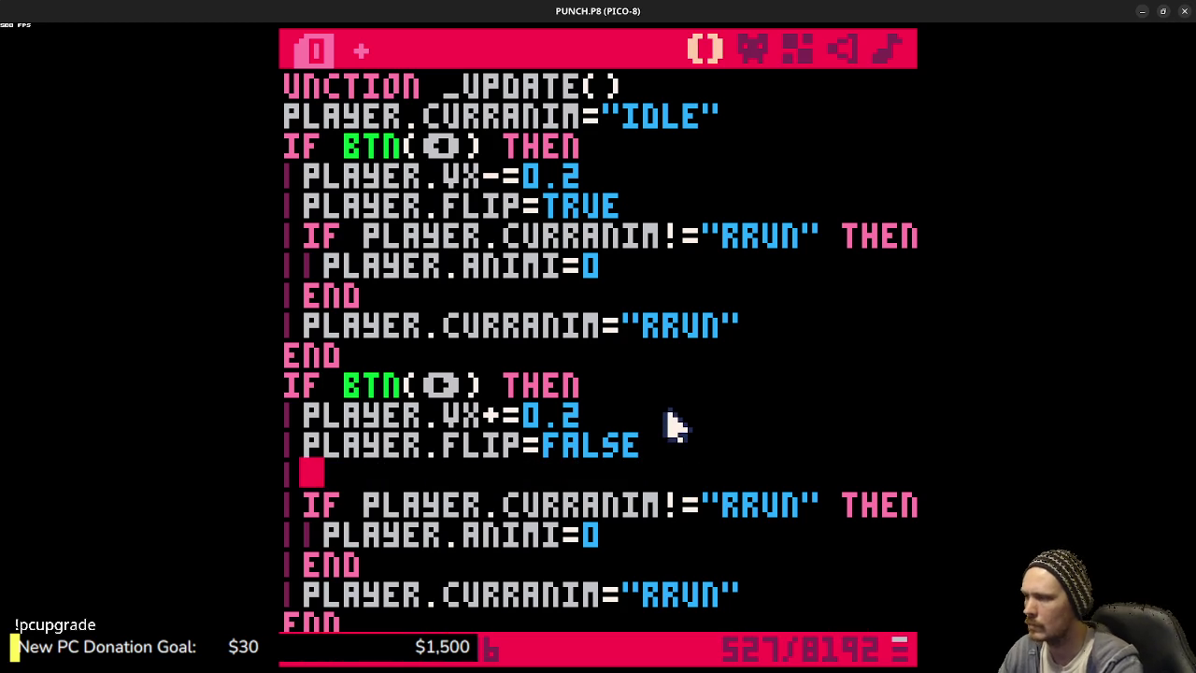
- In the right branch, add LOCAL LASTANIM=PLAYER.CURRANIM, change the reset check to IF LASTANIM!=PLAYER.CURRANIM, and save
type("LOCAL LAS")
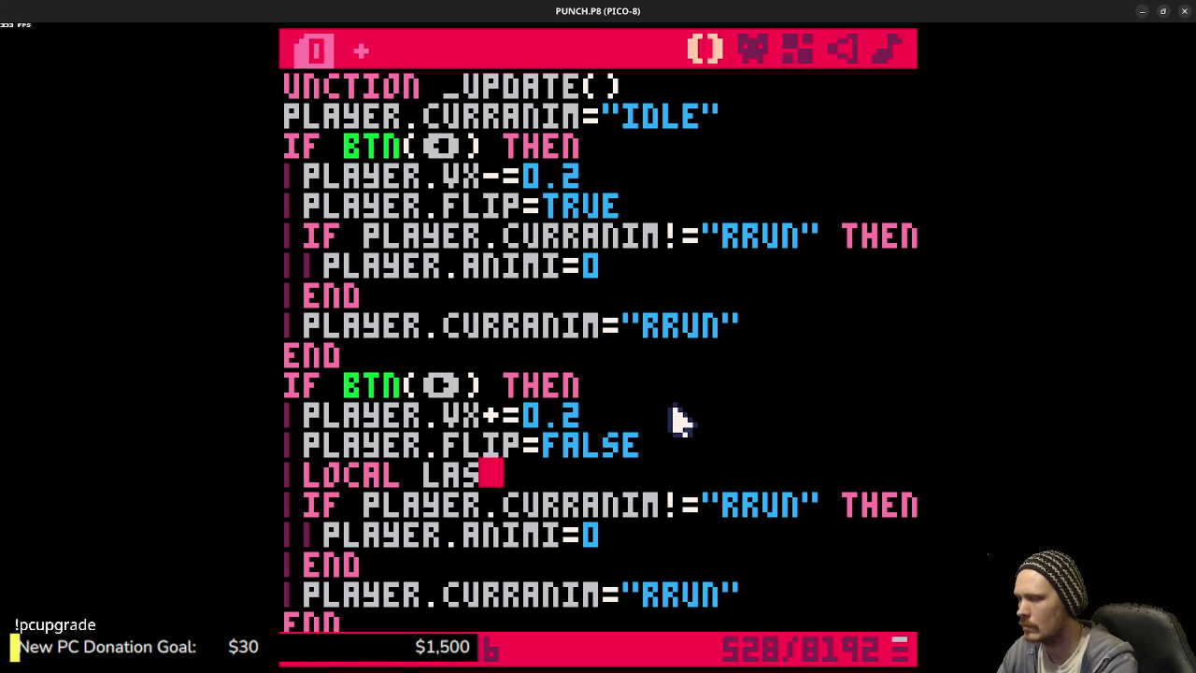
type("TANIM=")
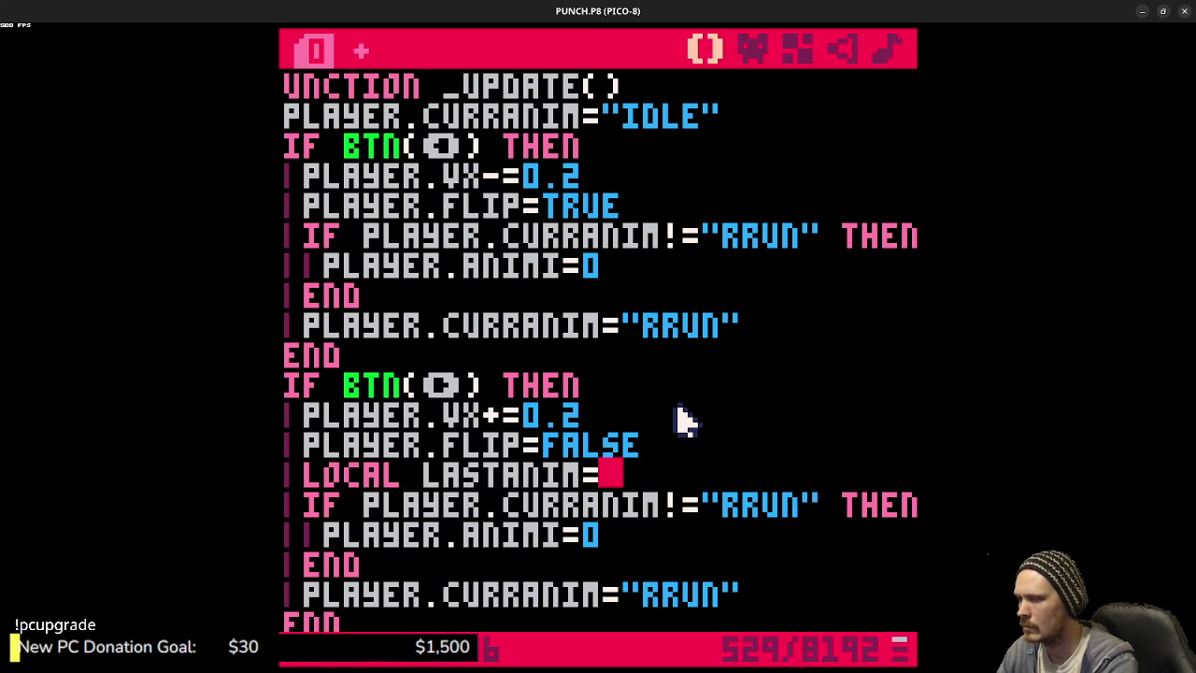
type("PLAYER.CURR")
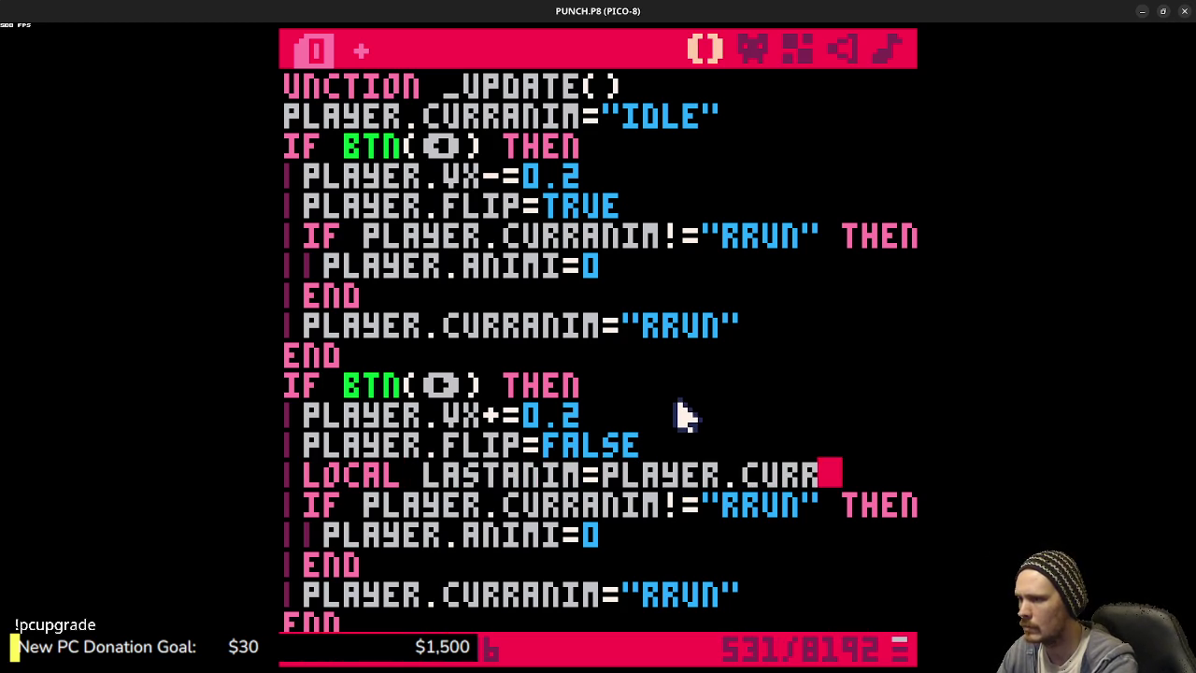
type("ANIM")
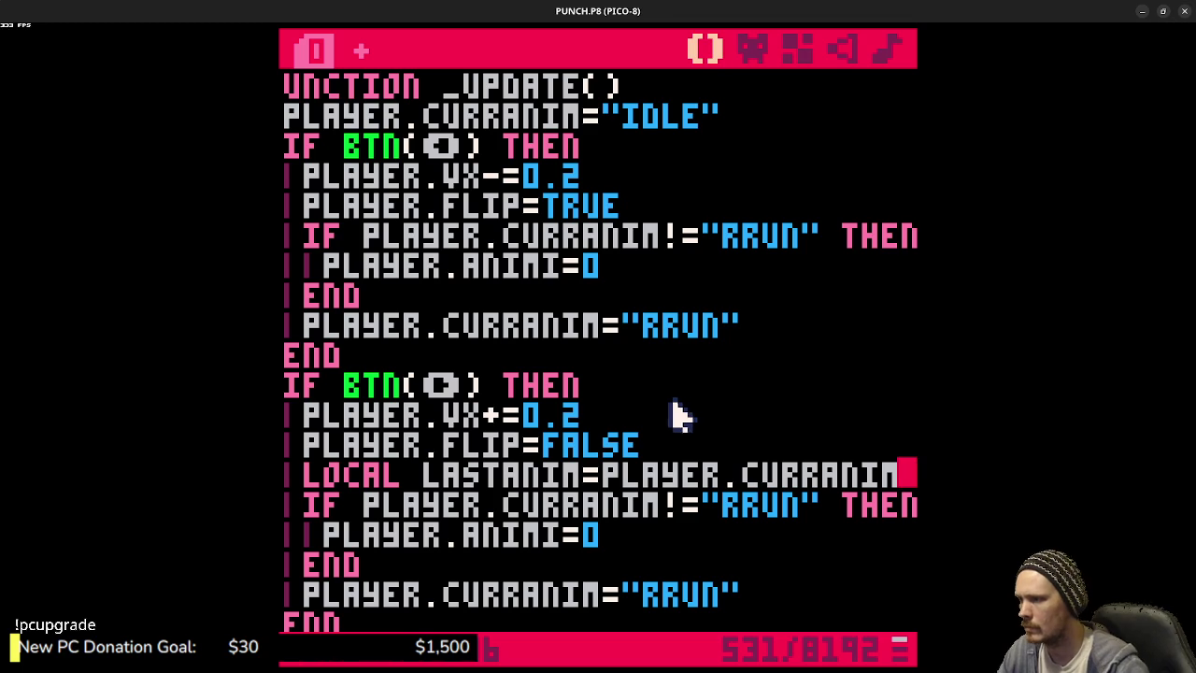
left_click_drag(365, 567, 320, 512)
key("BackSpace")
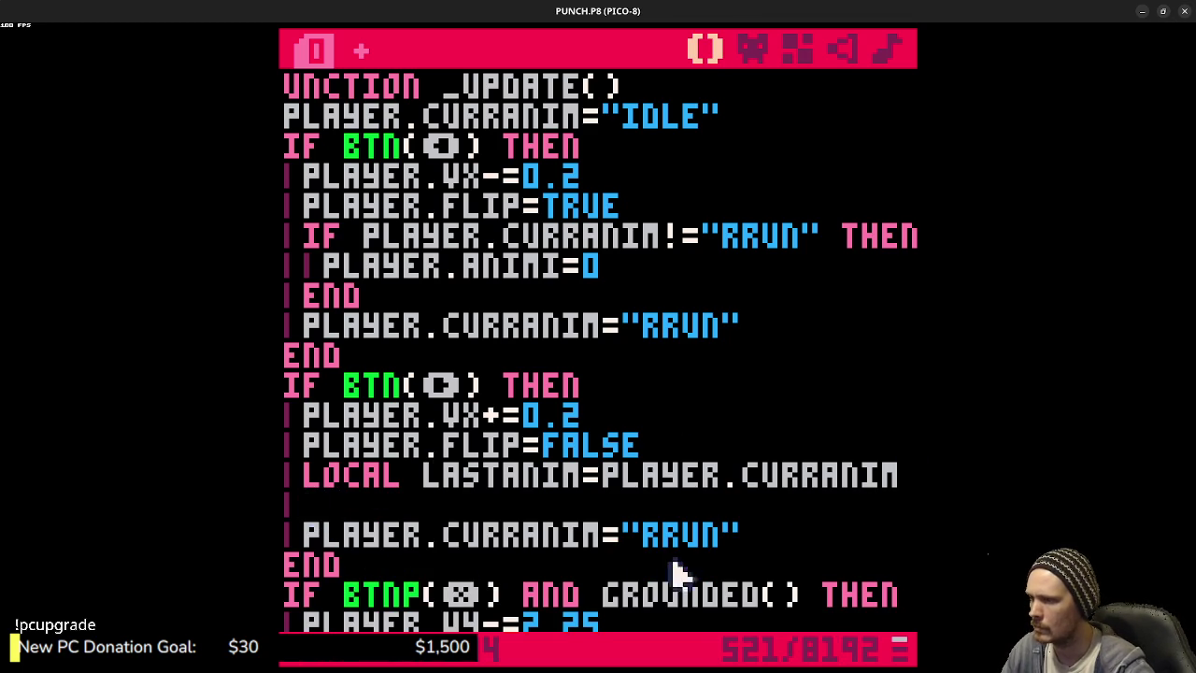
left_click(765, 531)
key("ctrl+v")
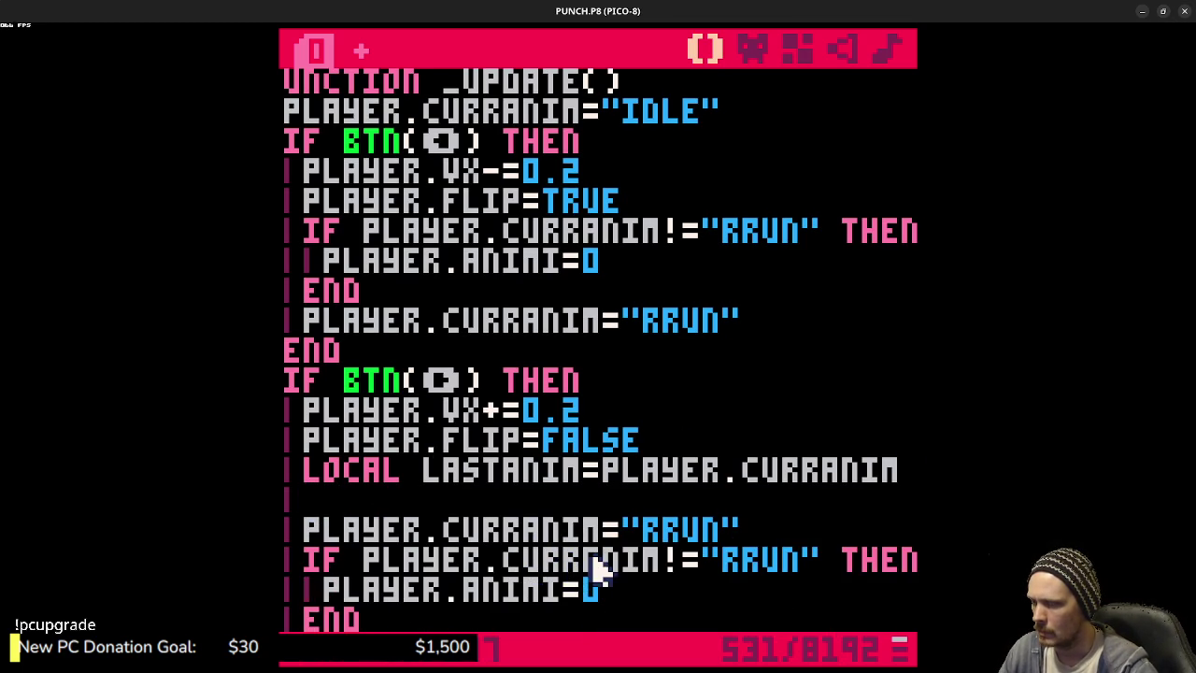
left_click_drag(364, 566, 823, 565)
type("LASTANIM")
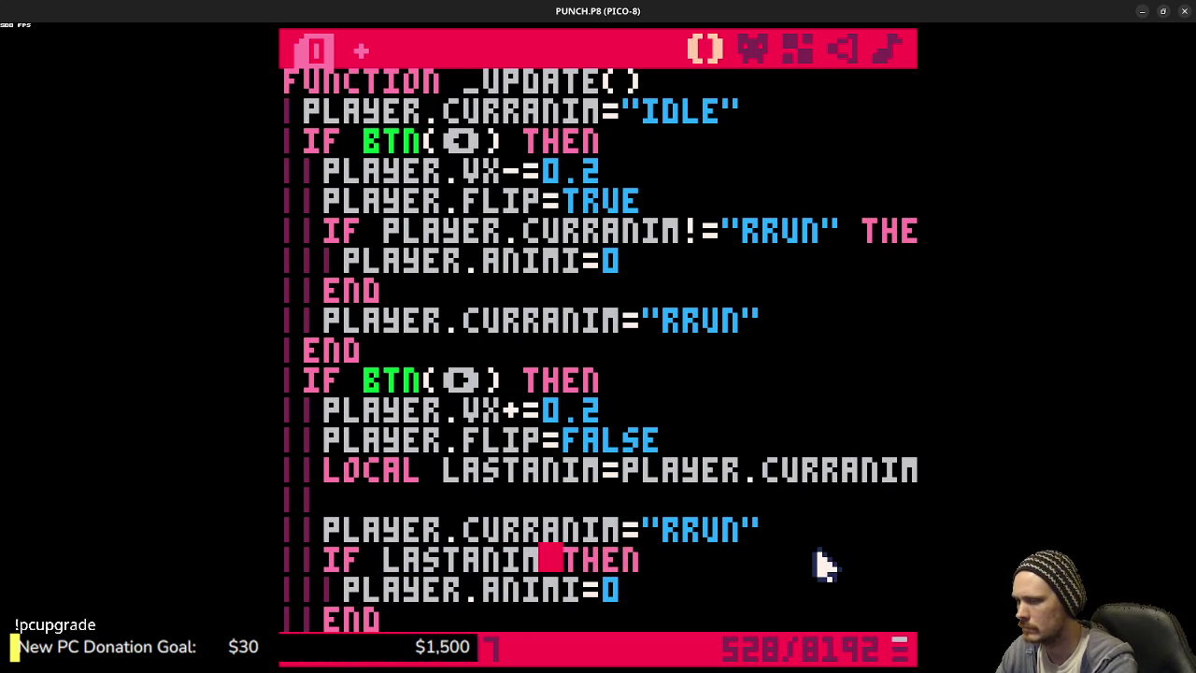
type("!=C")
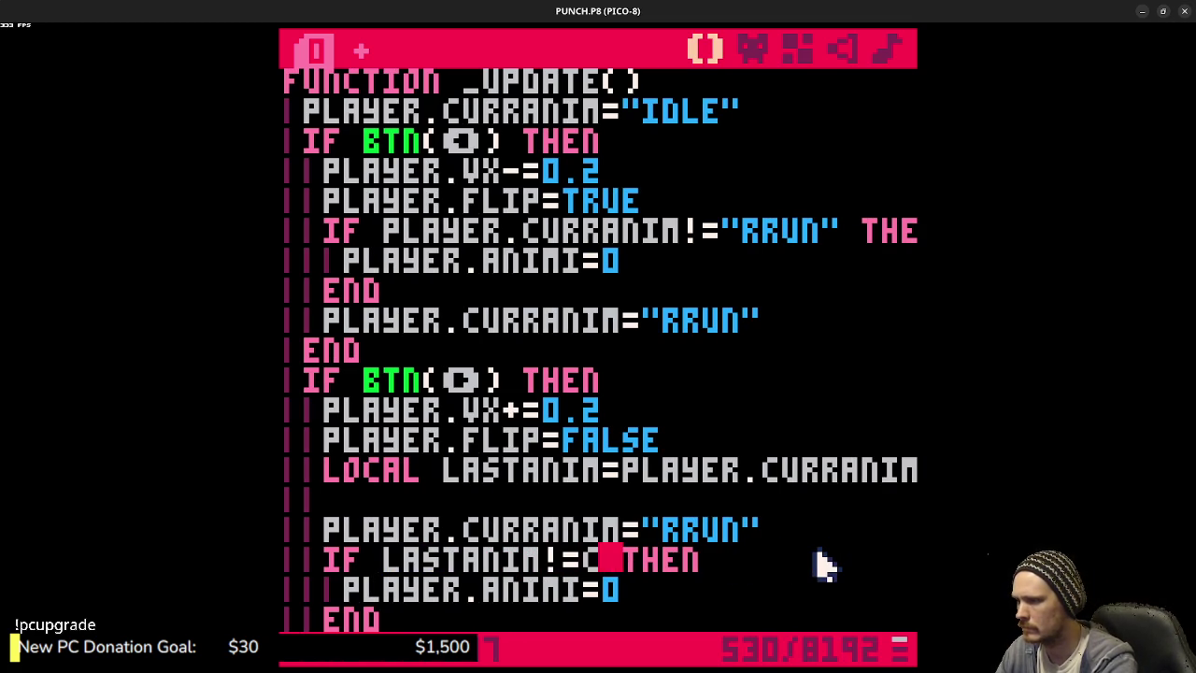
key("BackSpace")
type("PLAYER.CURR")
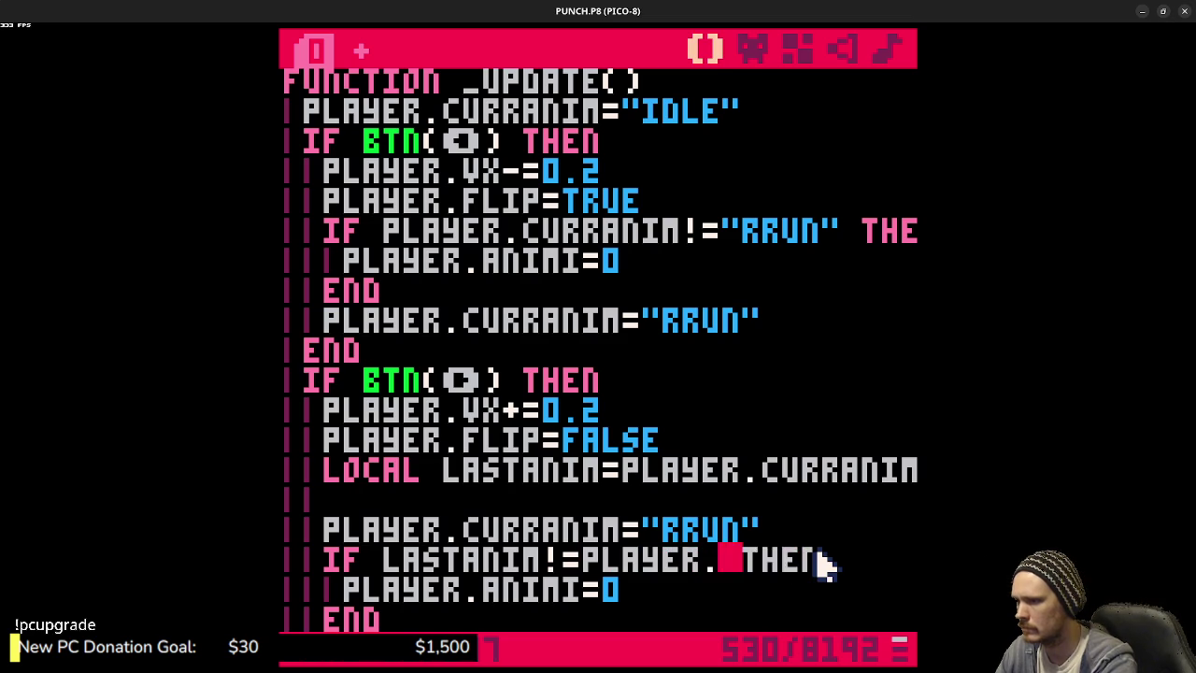
type("ANIM")
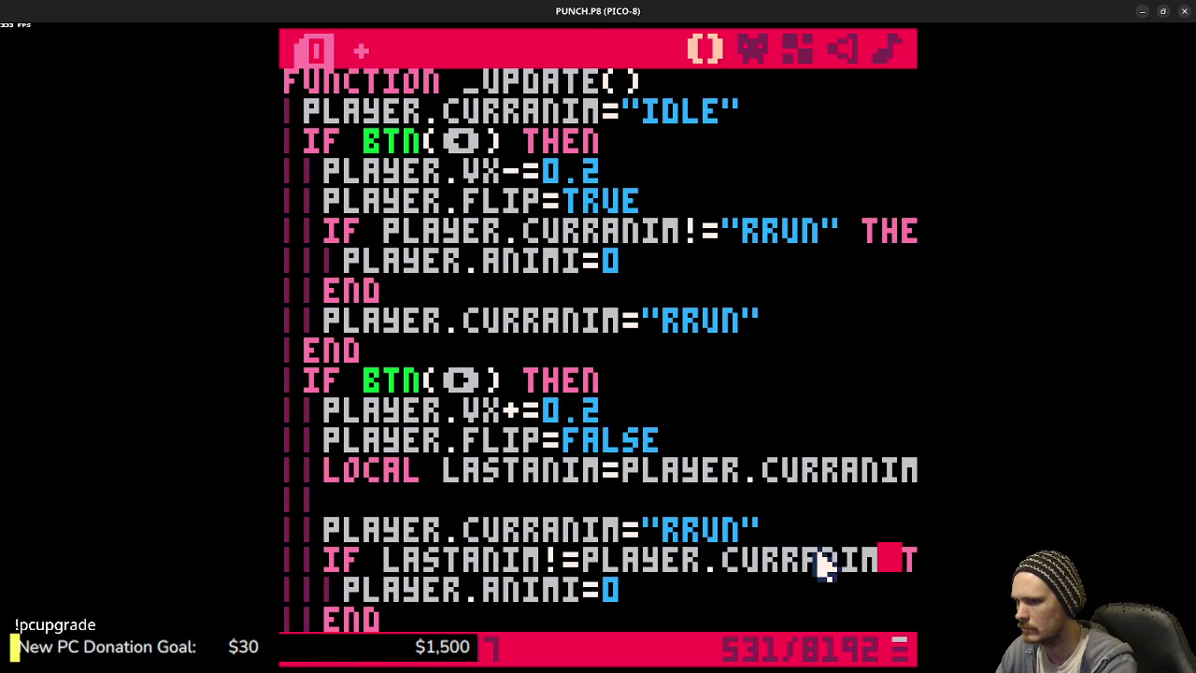
left_click(537, 498)
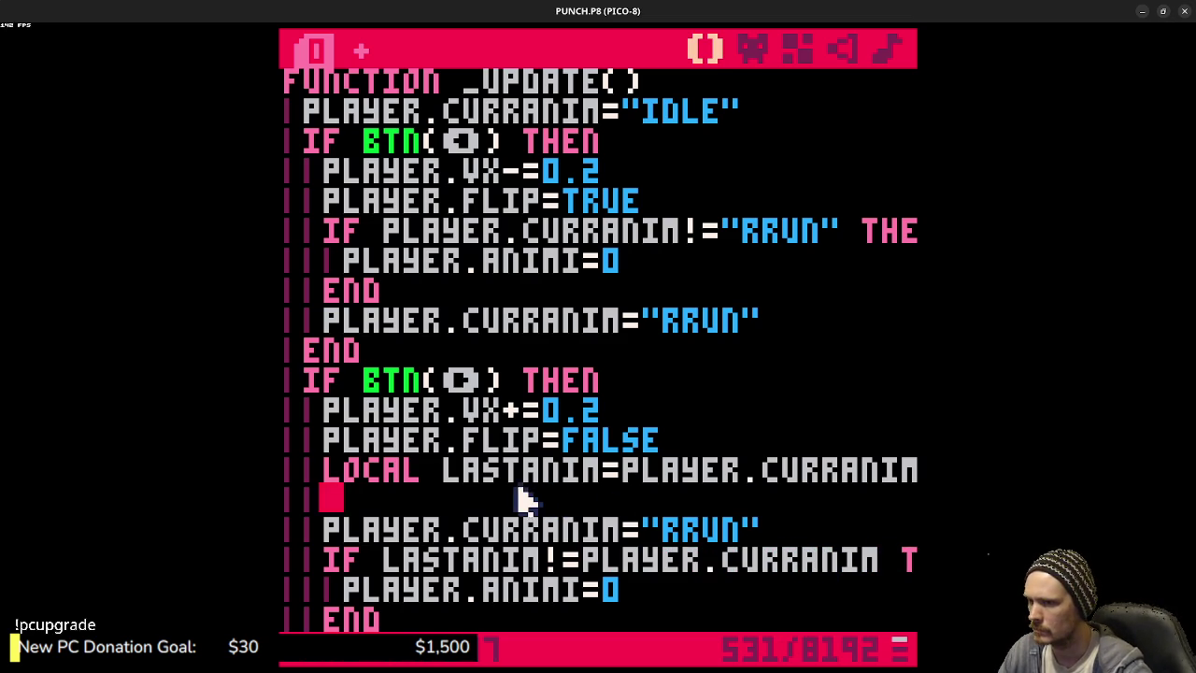
key("BackSpace")
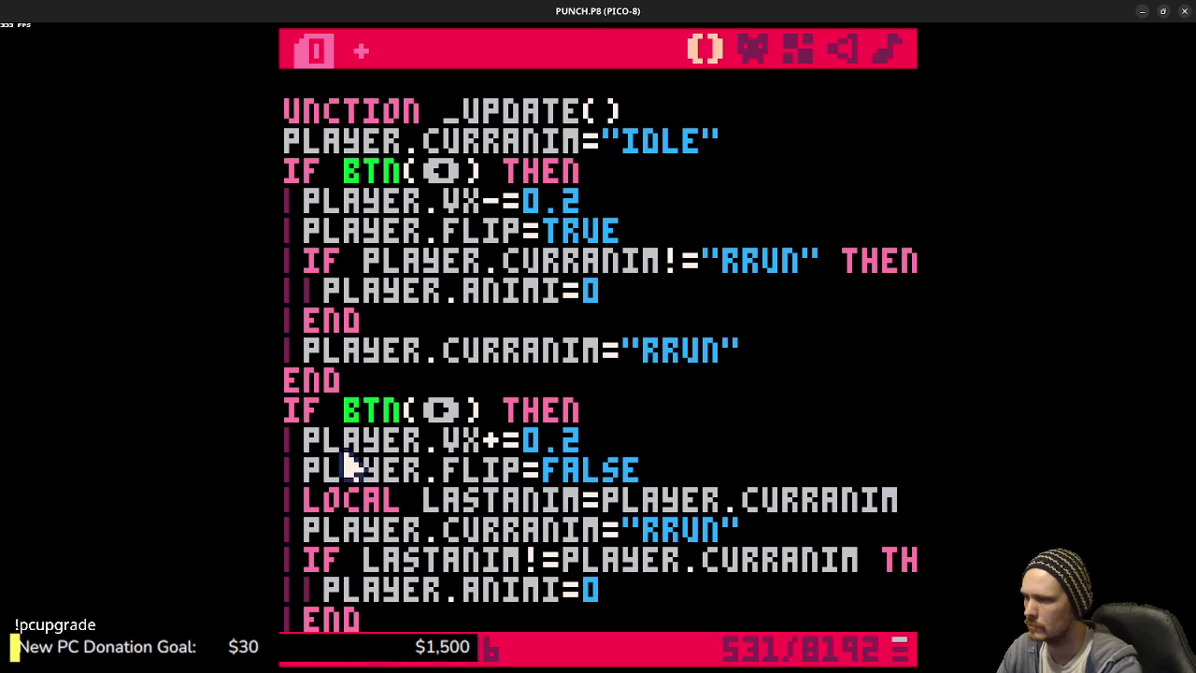
key("ctrl+s")
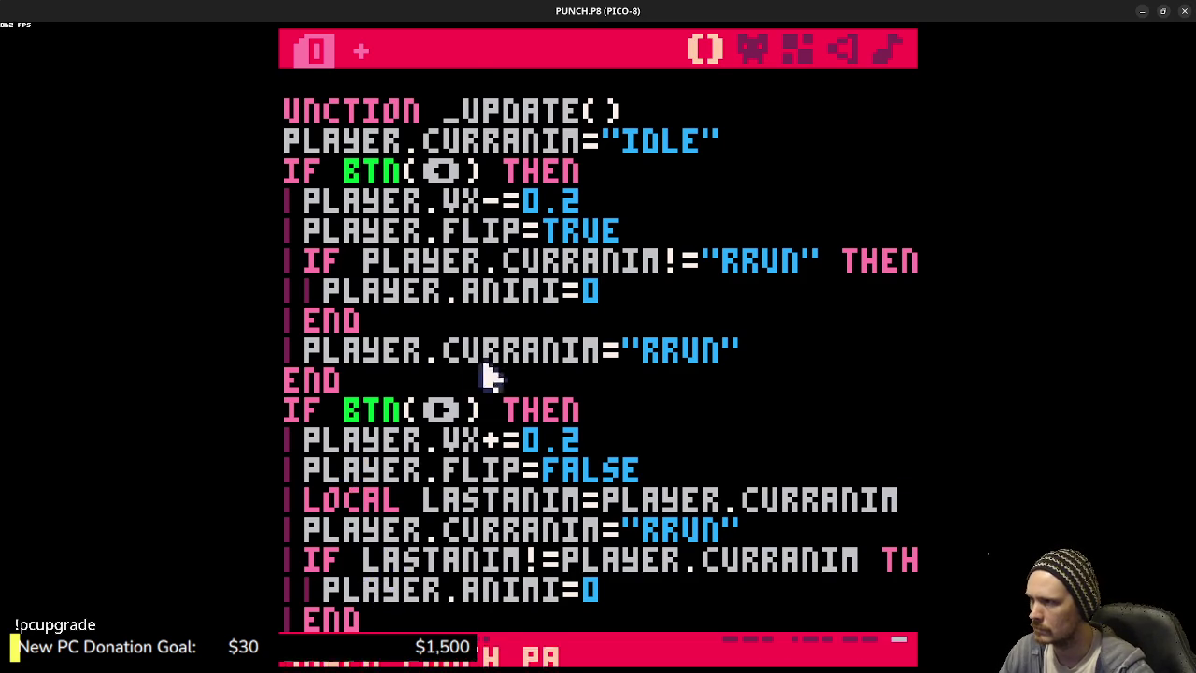
- Paste the LASTANIM block over the left branch's old animation lines and run the game
scroll(472, 538, "down", 1)
left_click_drag(368, 548, 313, 458)
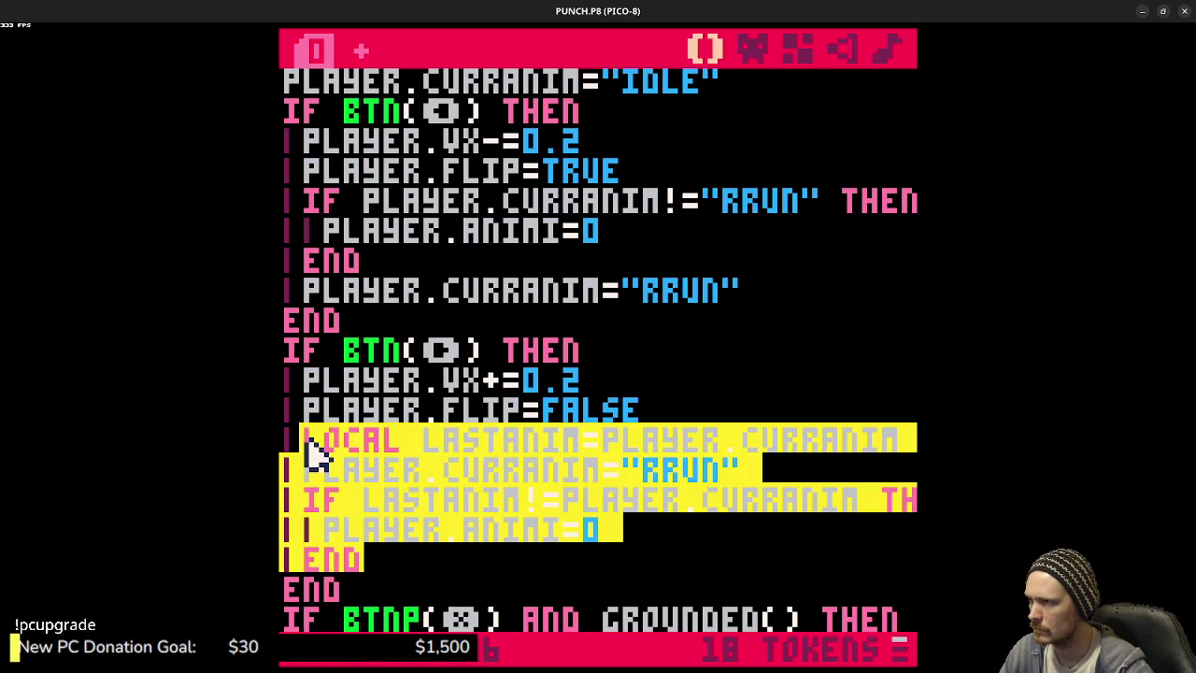
left_click_drag(755, 294, 308, 206)
key("ctrl+v")
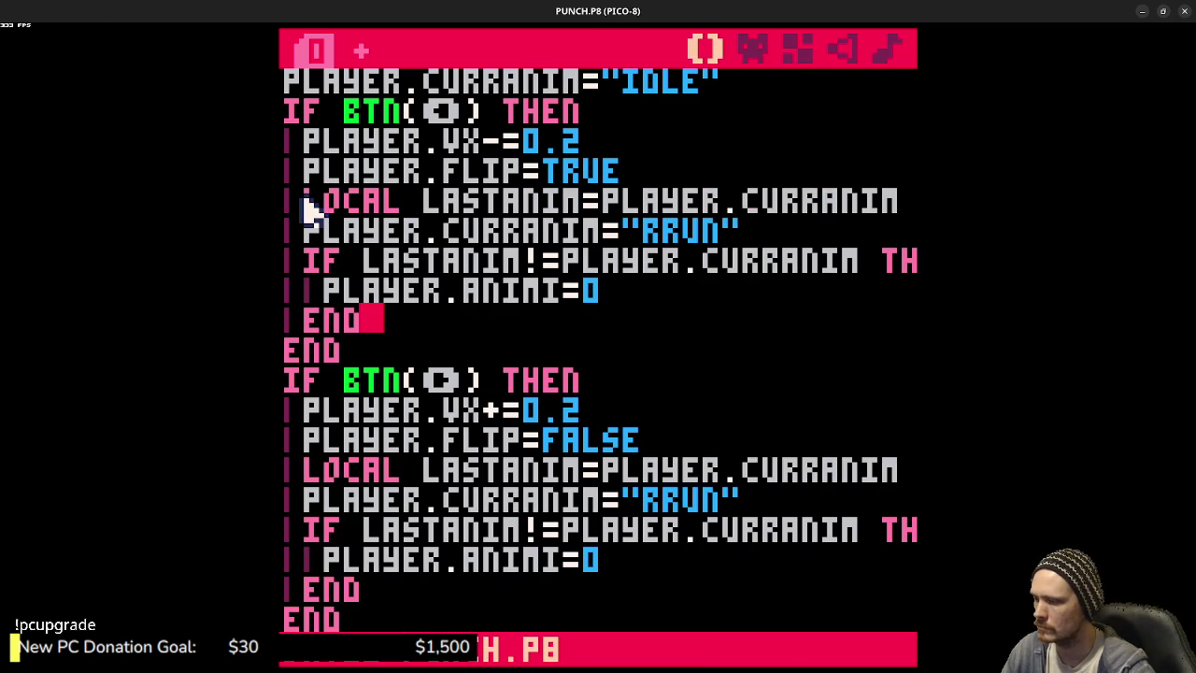
key("ctrl+r")
key("Left")
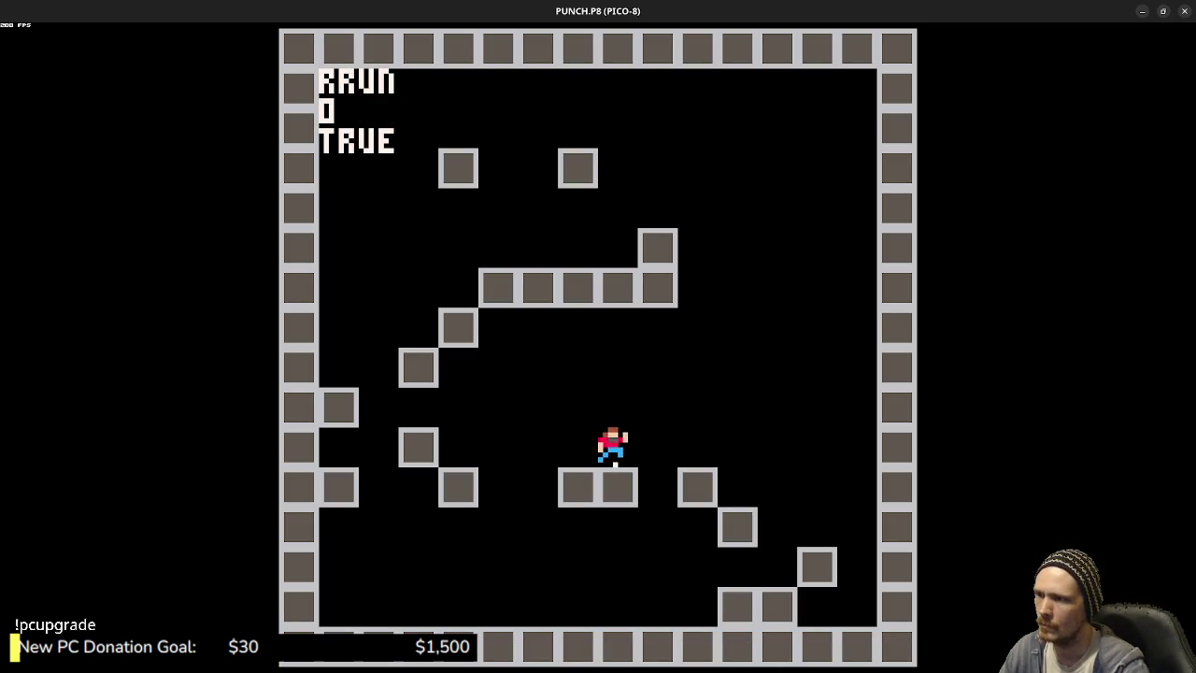
- Run the player right and left, watching the IDLE and RRUN readout, then stop the game
key("Right")
key("Left")
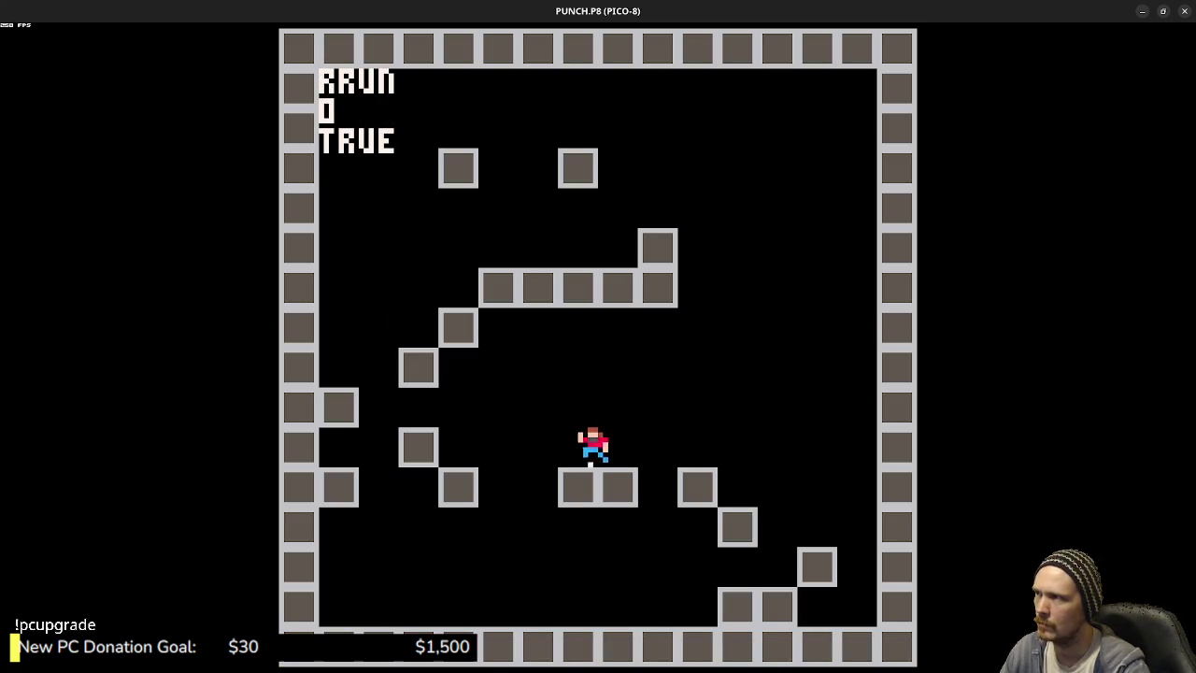
key("Right")
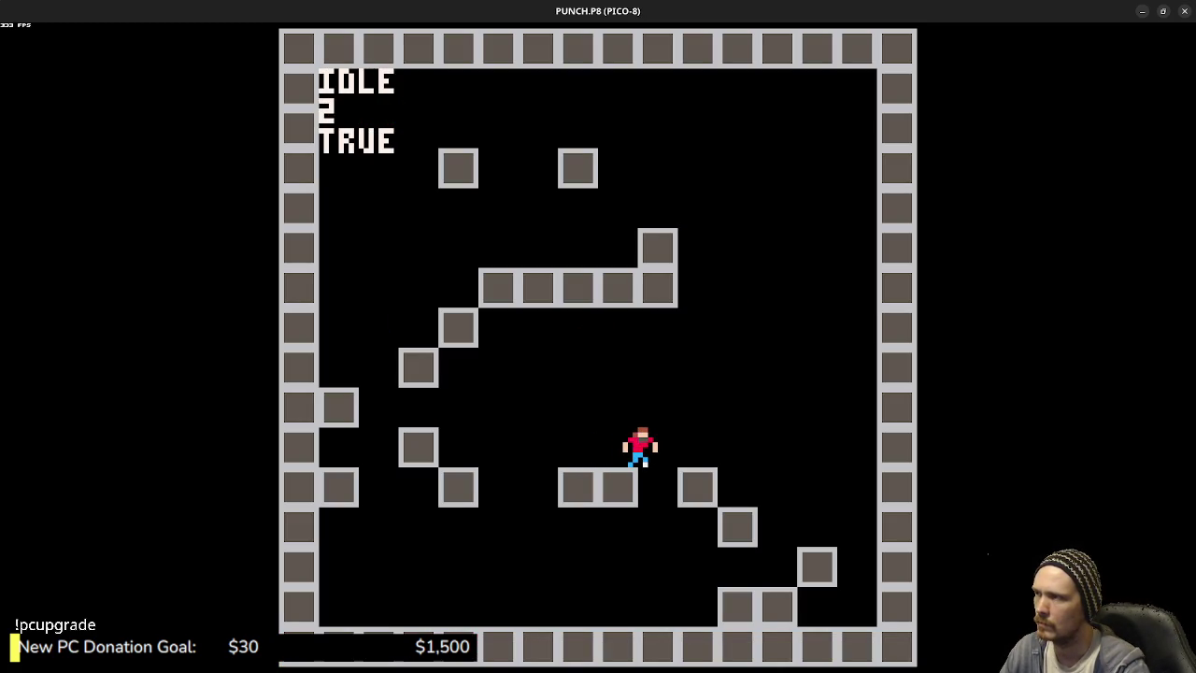
key("Left")
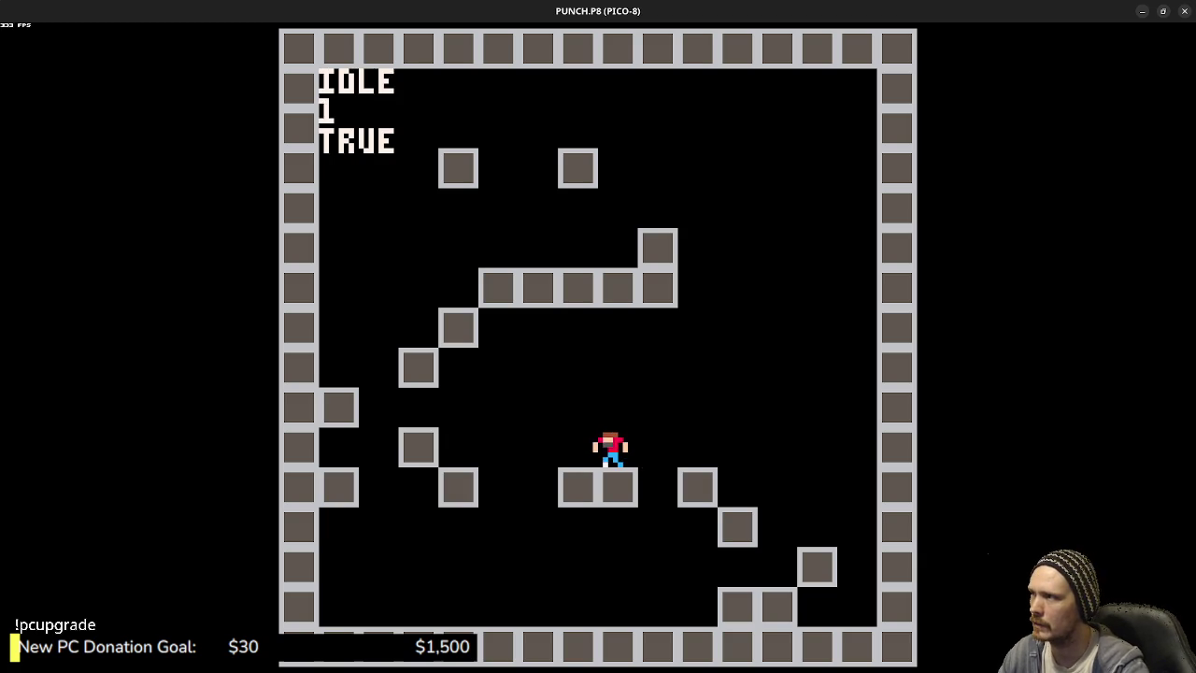
key("Escape")
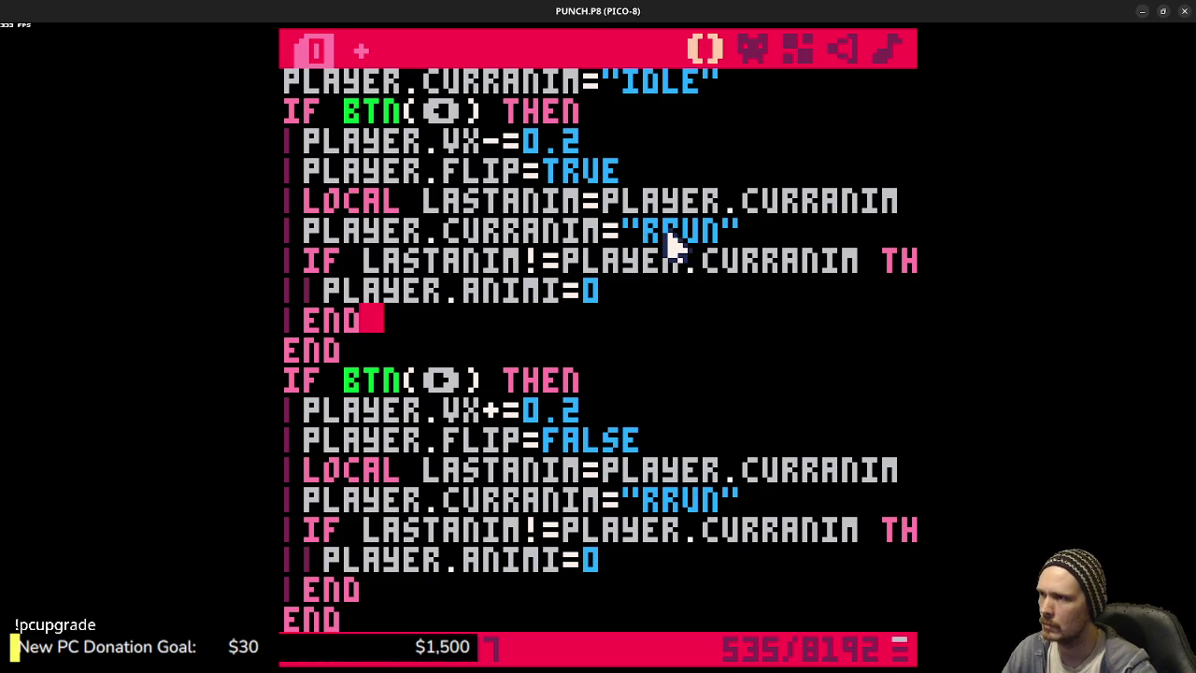
- Rewrite the left branch as IF PLAYER.CURRANIM!="RRUN" THEN setting RRUN and PLAYER.ANIMI=1, then save
left_click_drag(725, 233, 581, 233)
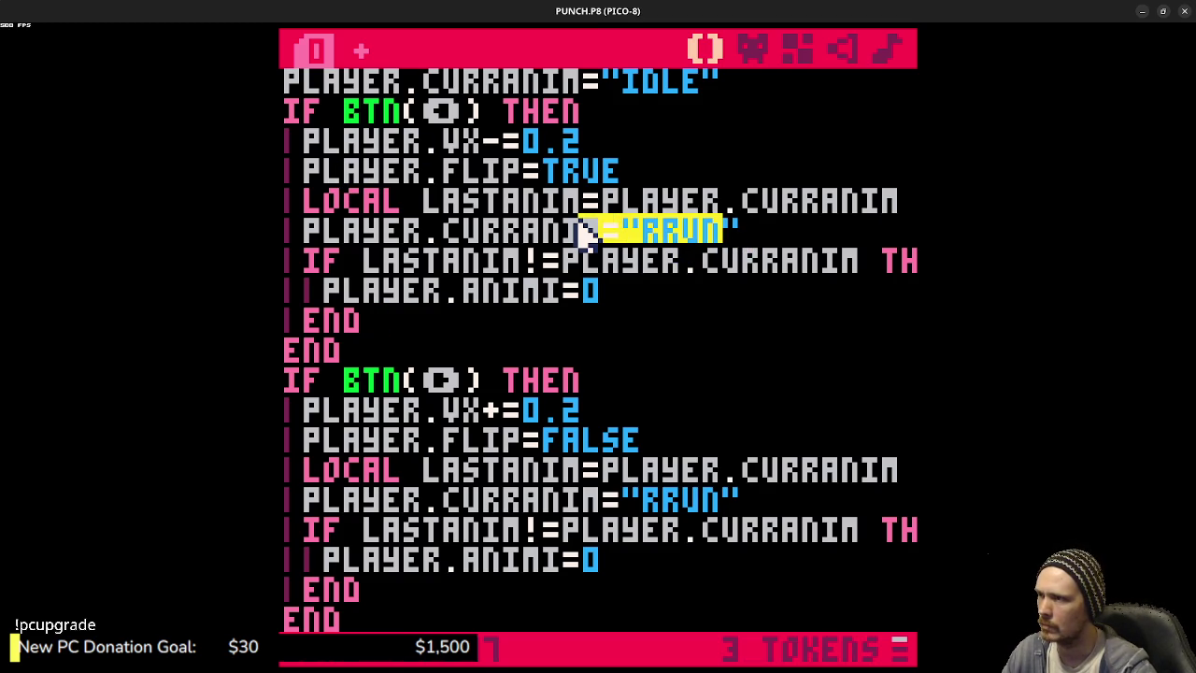
left_click_drag(540, 201, 806, 208)
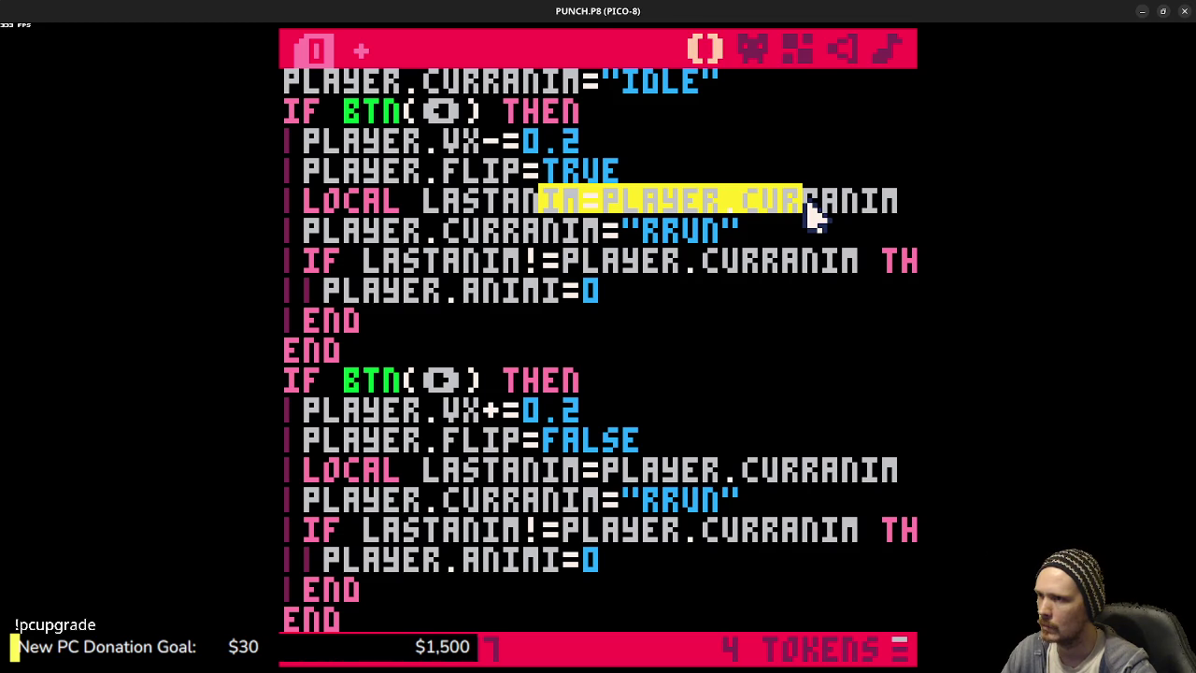
mouse_move(748, 232)
left_mouse_down()
mouse_move(401, 230)
mouse_move(313, 249)
left_mouse_up()
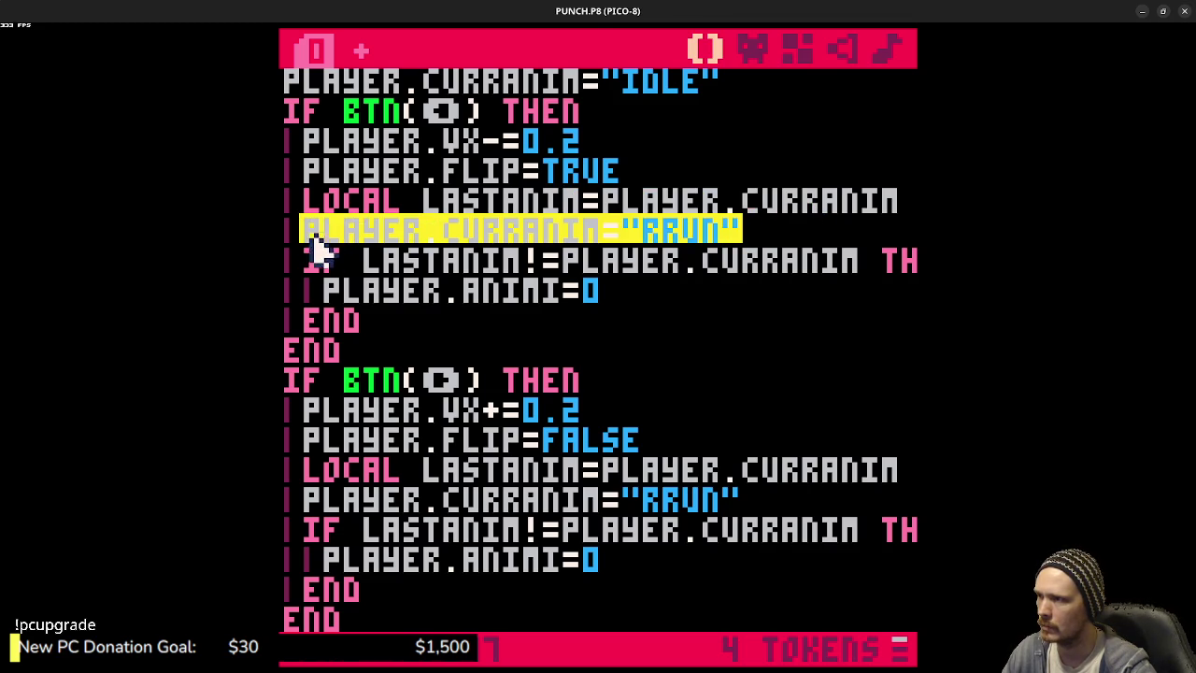
mouse_move(388, 324)
left_mouse_down()
mouse_move(311, 228)
mouse_move(335, 206)
left_mouse_up()
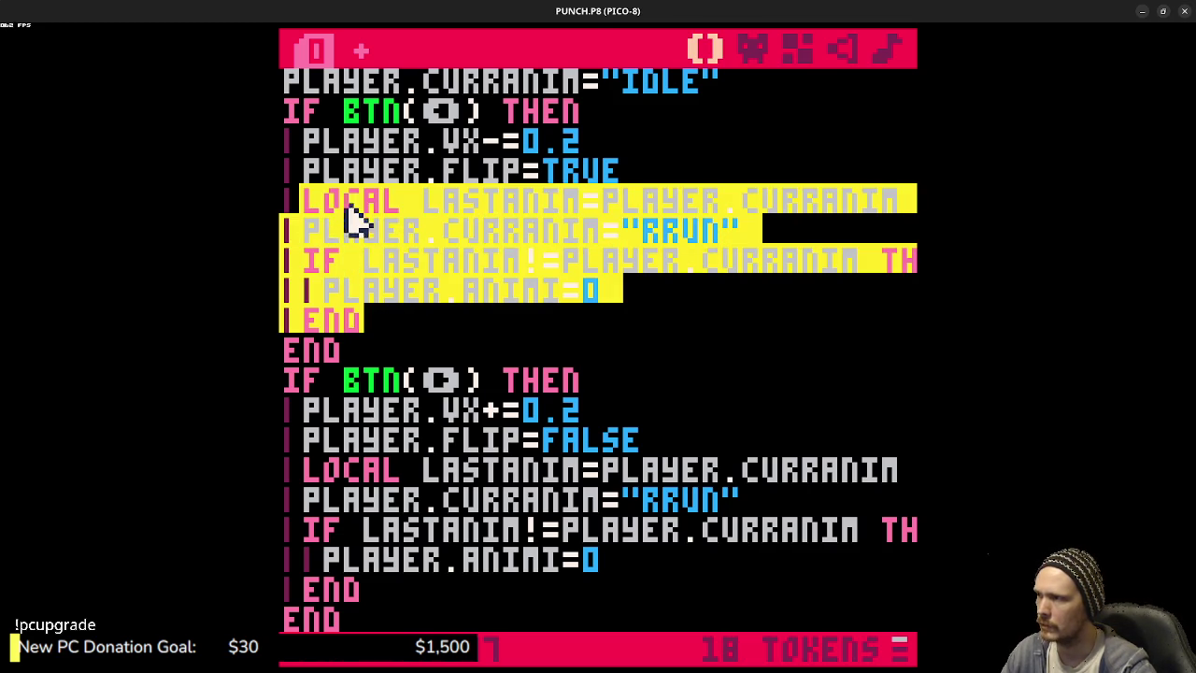
type("if player.curra")
type("!=\"rrun")
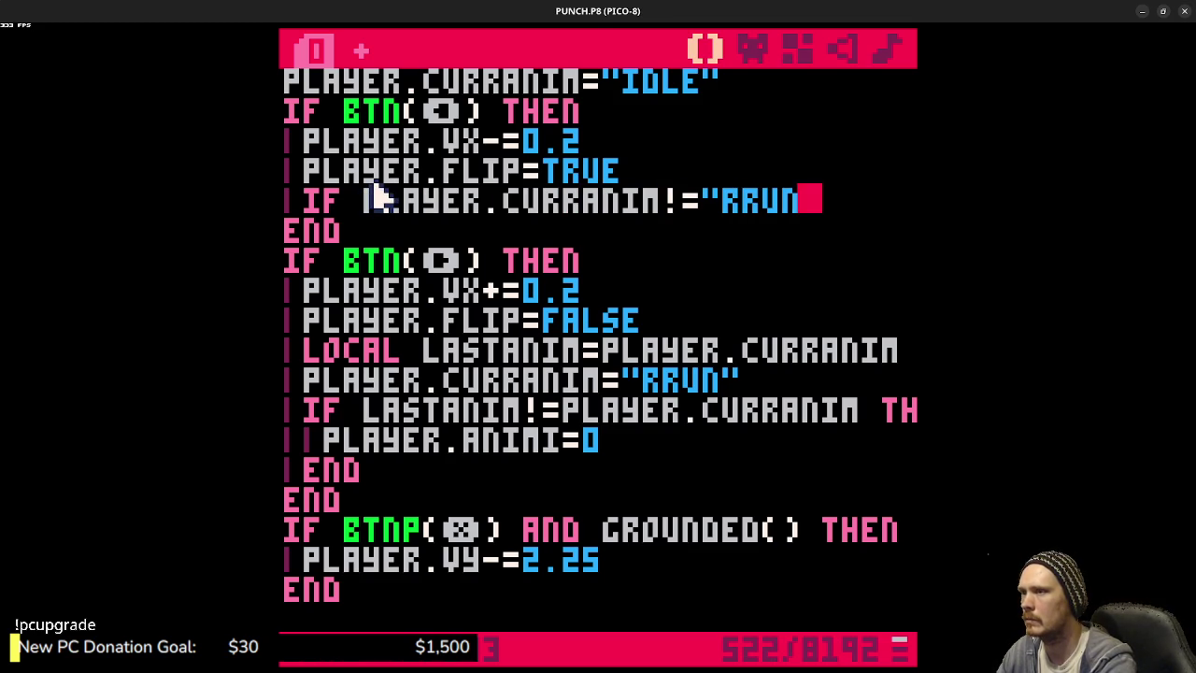
type("hen")
key("Return")
key("Return")
type("end")
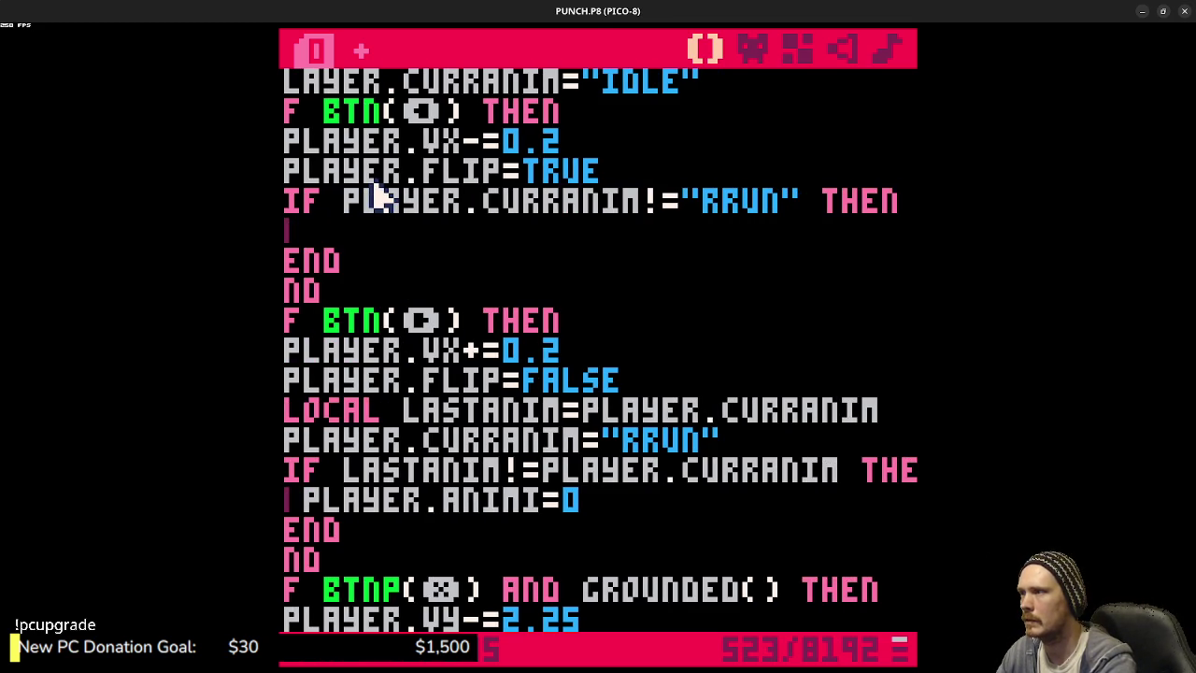
type("layeranim")
key("Home")
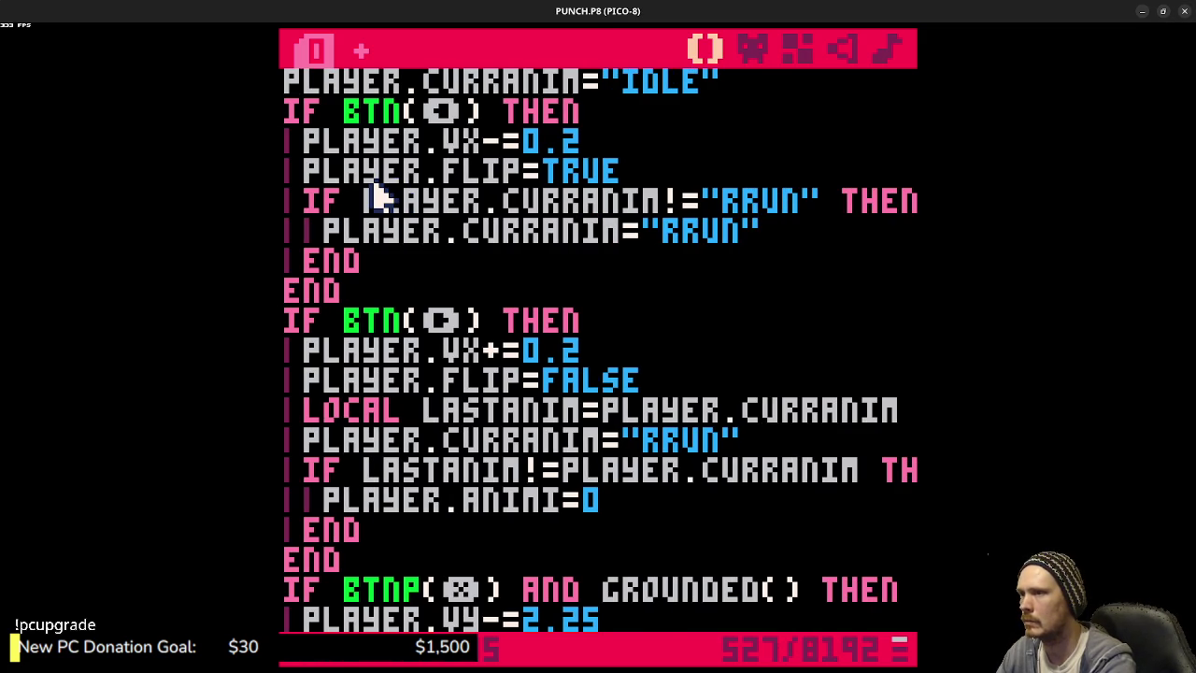
key("Return")
type("player.")
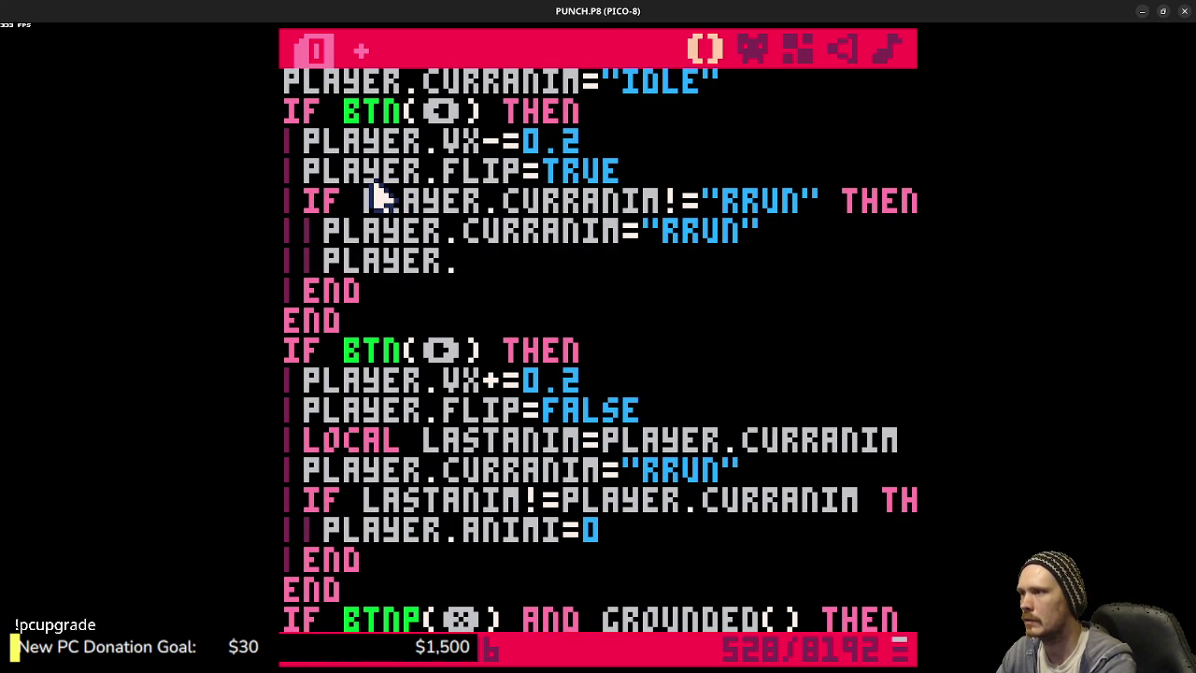
type("animi=1")
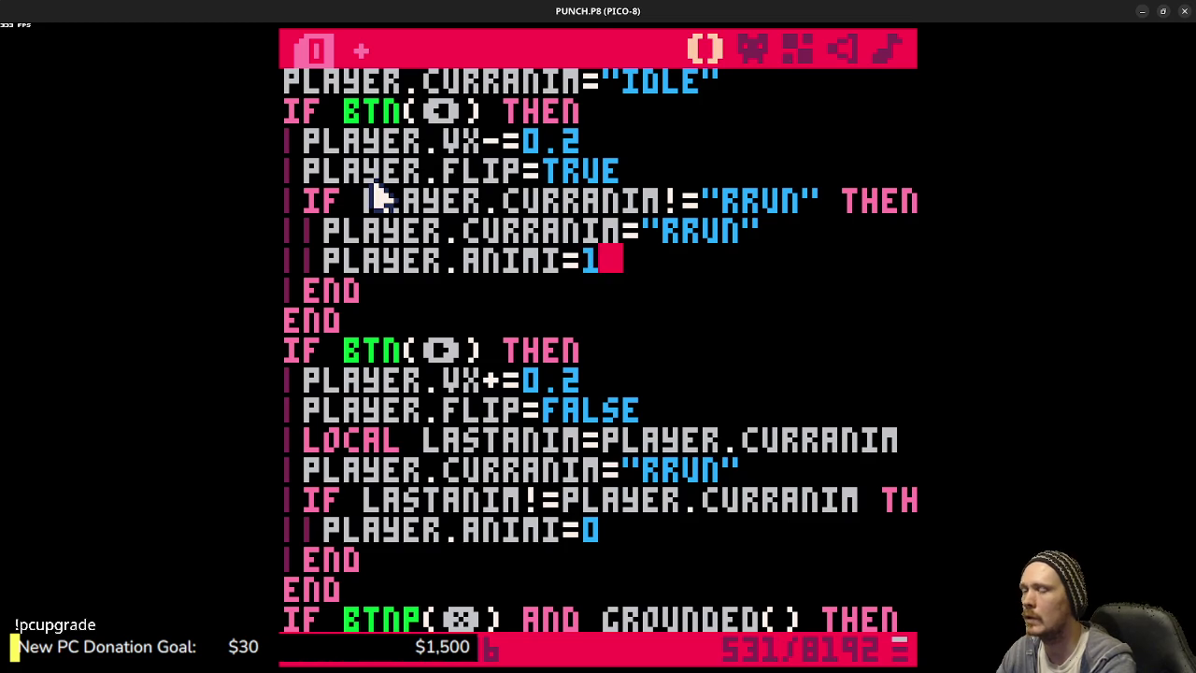
key("ctrl+s")
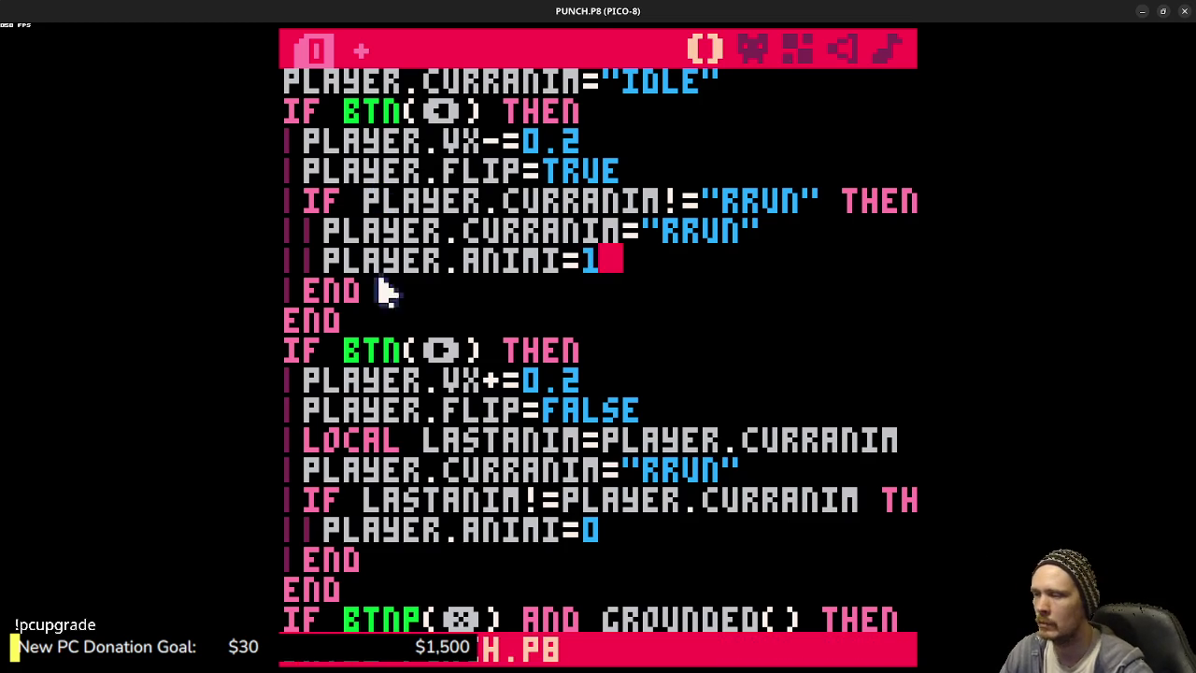
- Copy the RRUN check block over the right branch's LASTANIM lines and run the game
left_click(630, 532)
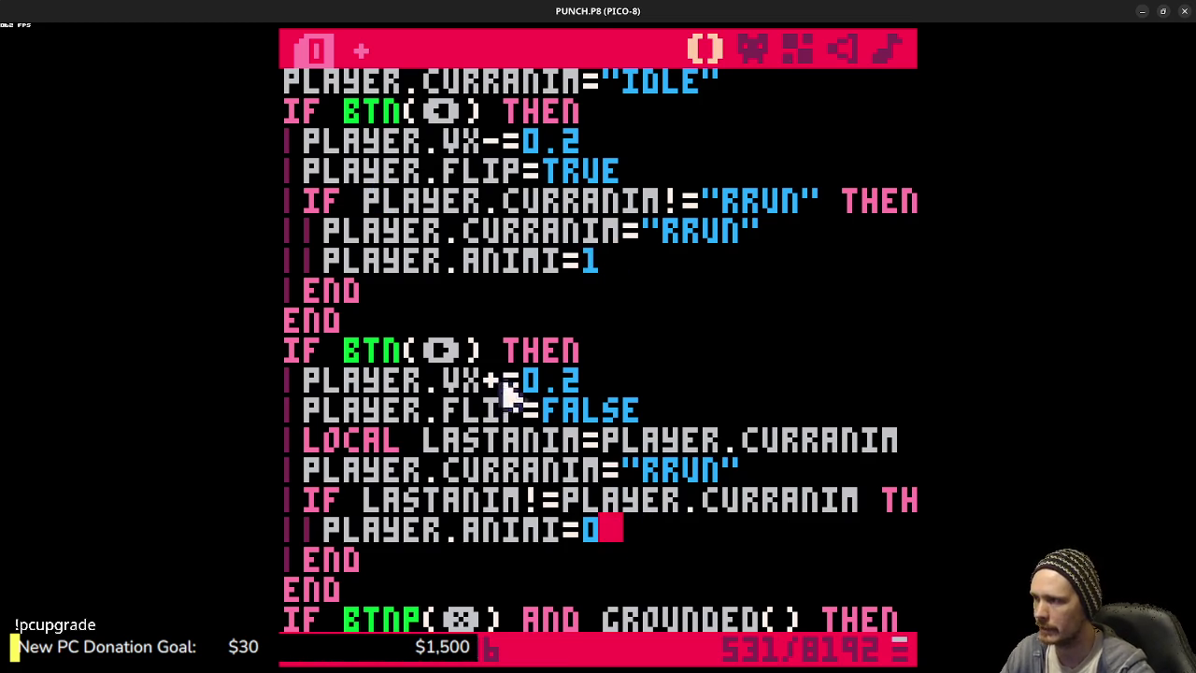
left_click_drag(387, 293, 322, 208)
key("ctrl+c")
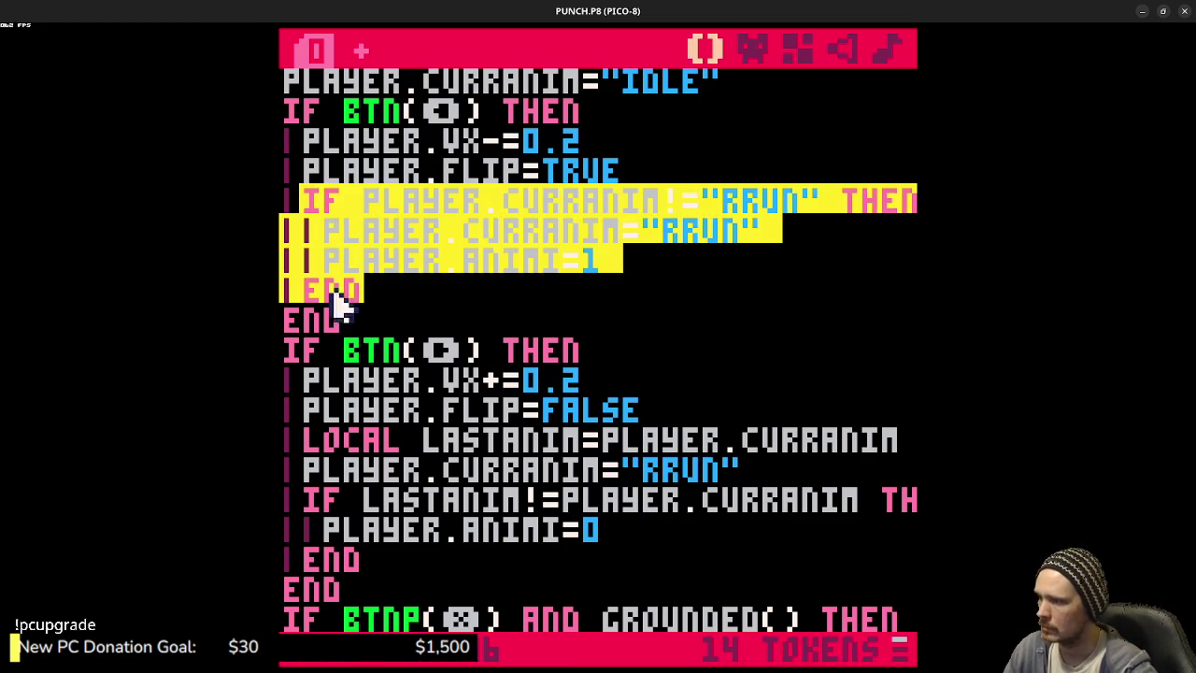
left_click_drag(373, 561, 311, 446)
key("ctrl+v")
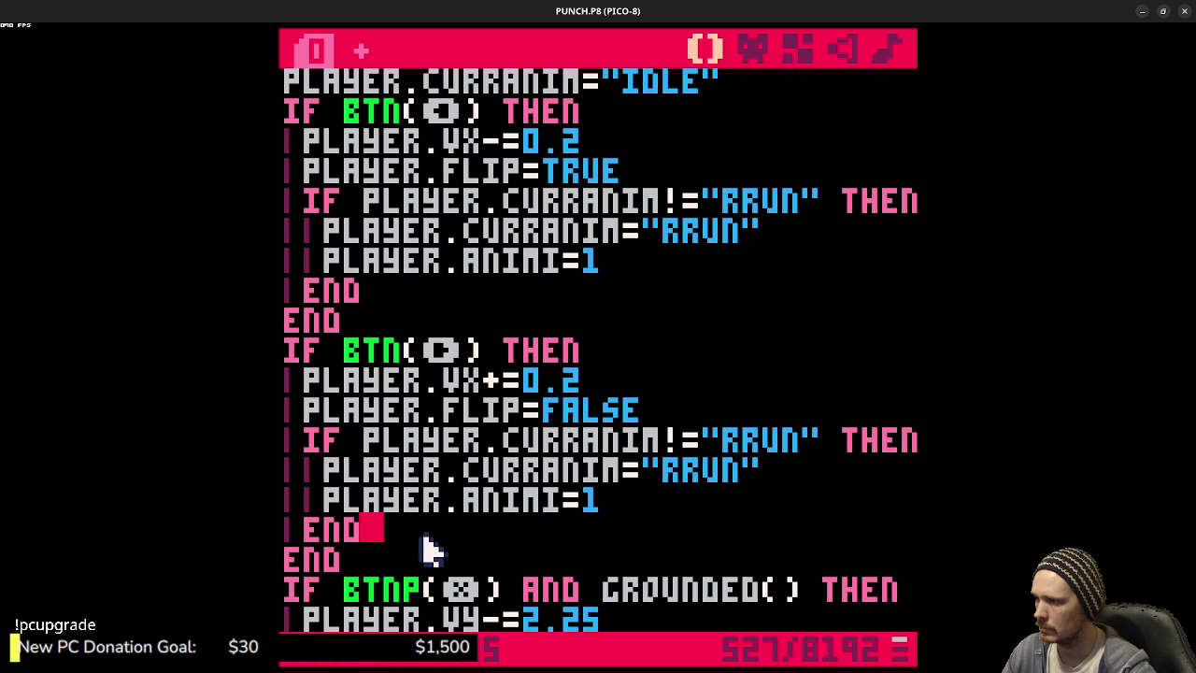
left_click(635, 509)
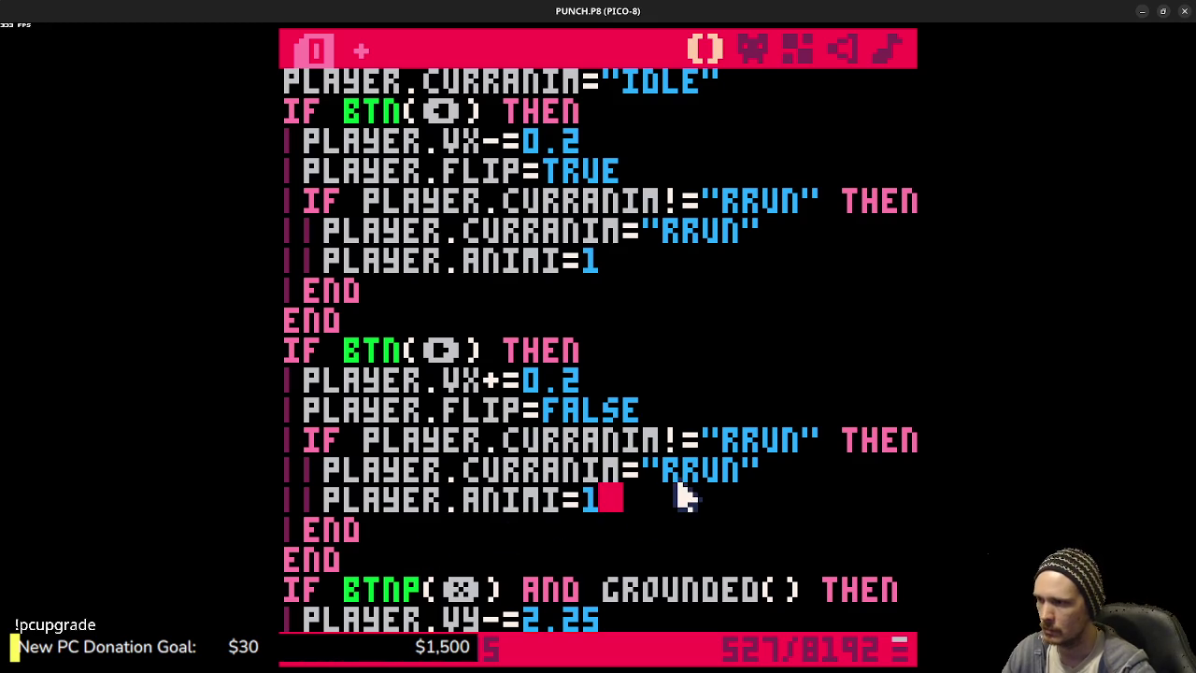
key("ctrl+r")
key("Left")
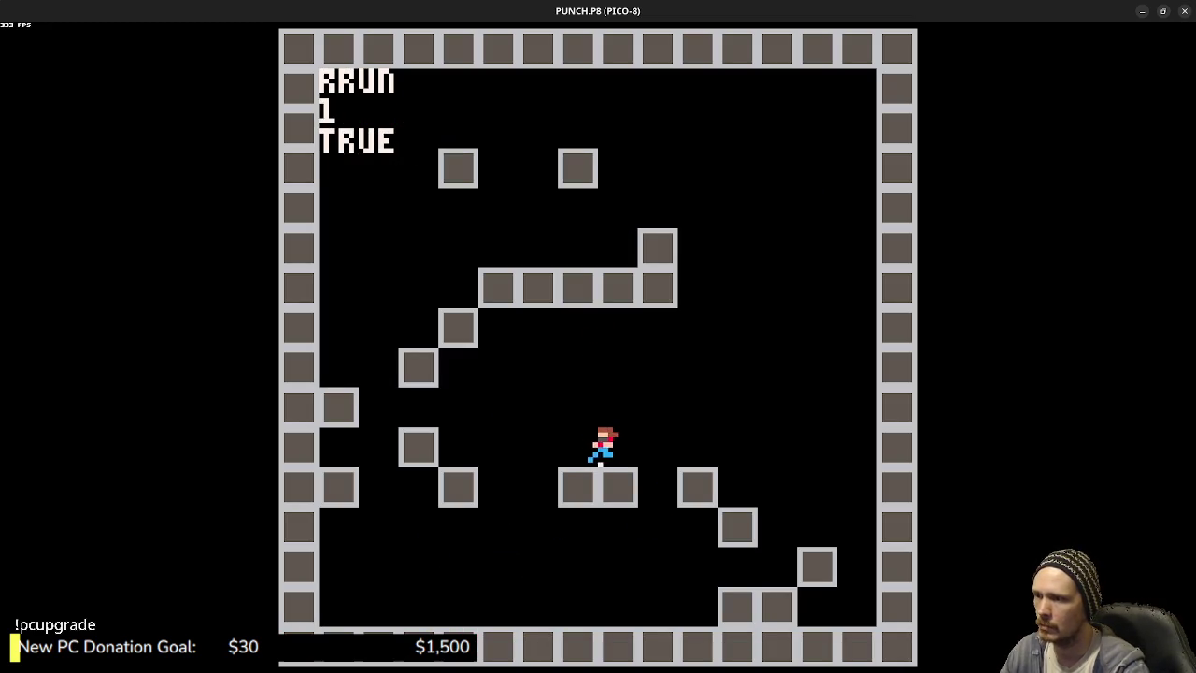
key("Right")
key("Left")
key("Right")
key("Left")
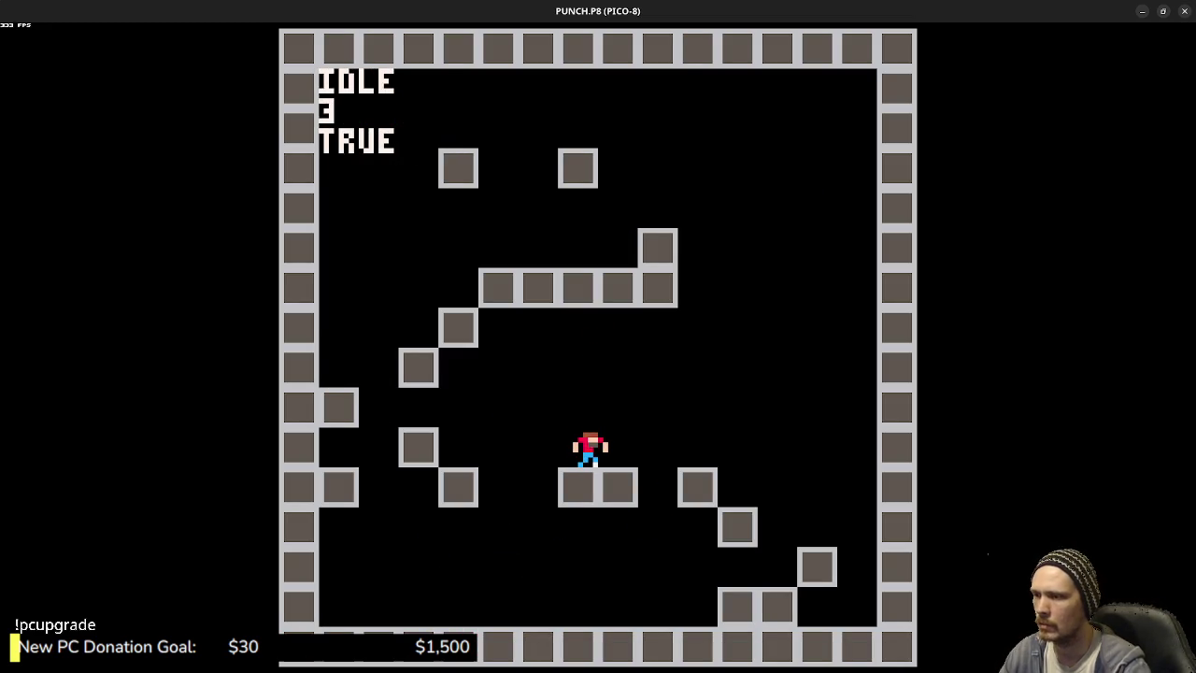
key("Escape")
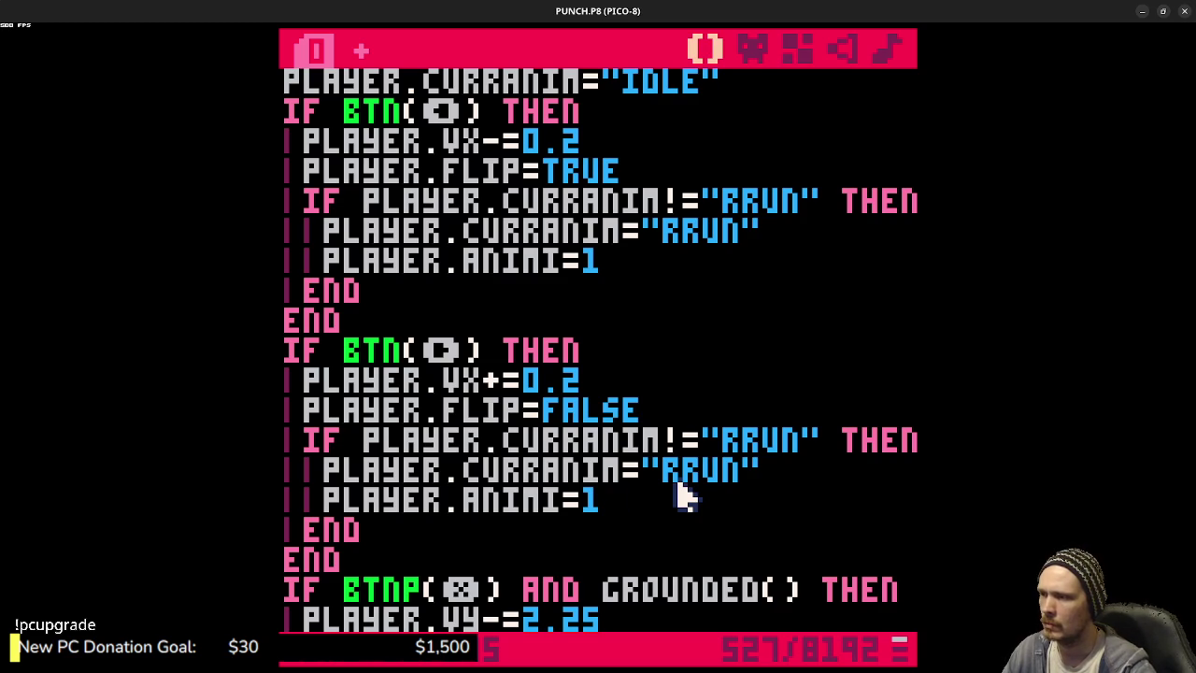
scroll(687, 495, "up", 2)
- Delete the unconditional PLAYER.CURRANIM="IDLE" line and its leftover empty line
mouse_move(759, 149)
left_mouse_down()
mouse_move(285, 154)
mouse_move(308, 140)
left_mouse_up()
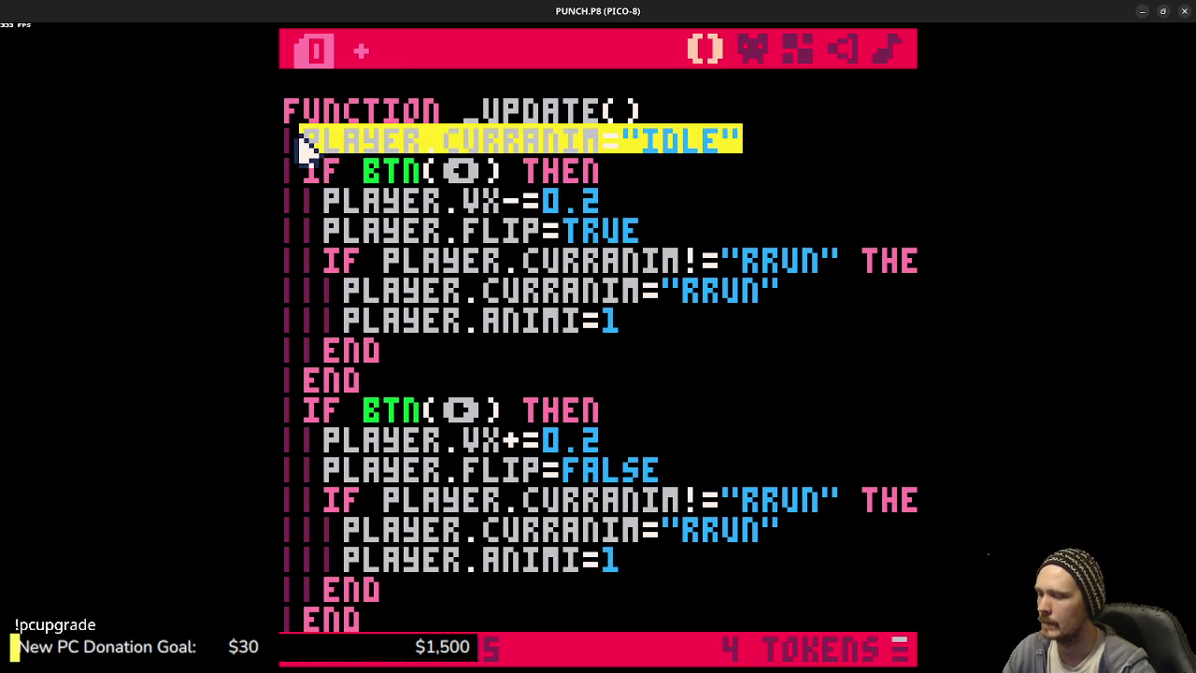
key("BackSpace")
left_click(705, 126, "shift")
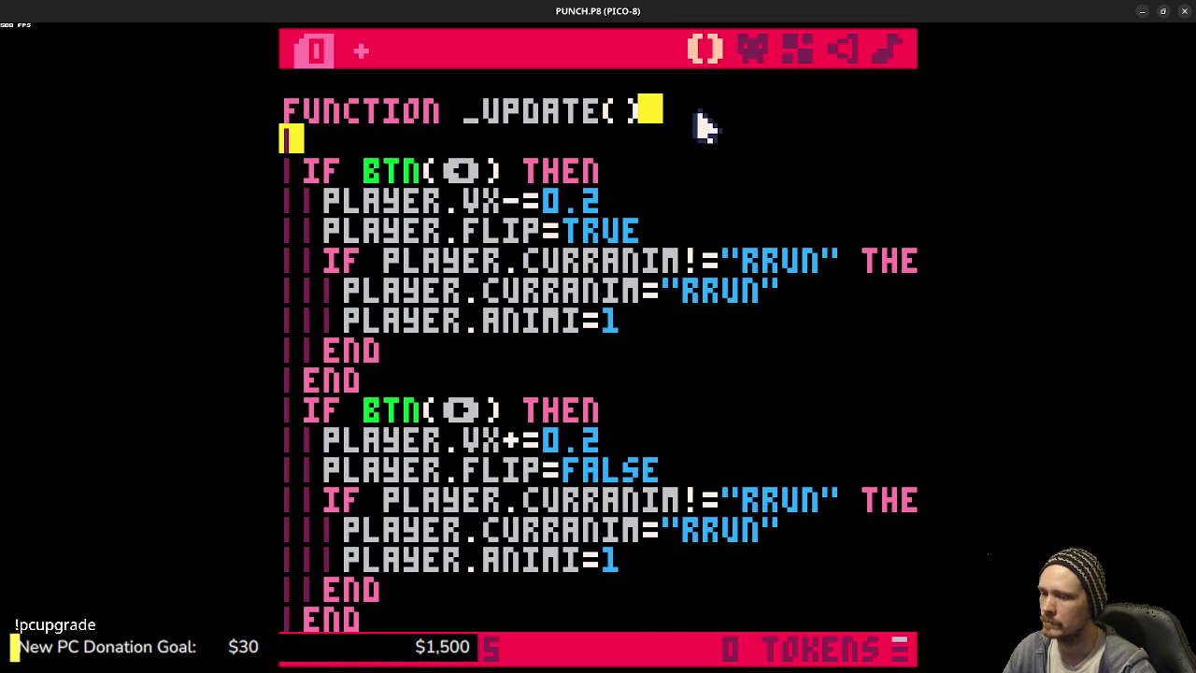
key("BackSpace")
- After the jump block, add IF ABS(PLAYER.VX)<0.1 THEN setting CURRANIM="IDLE" and ANIMI=1, then run
scroll(534, 382, "down", 3)
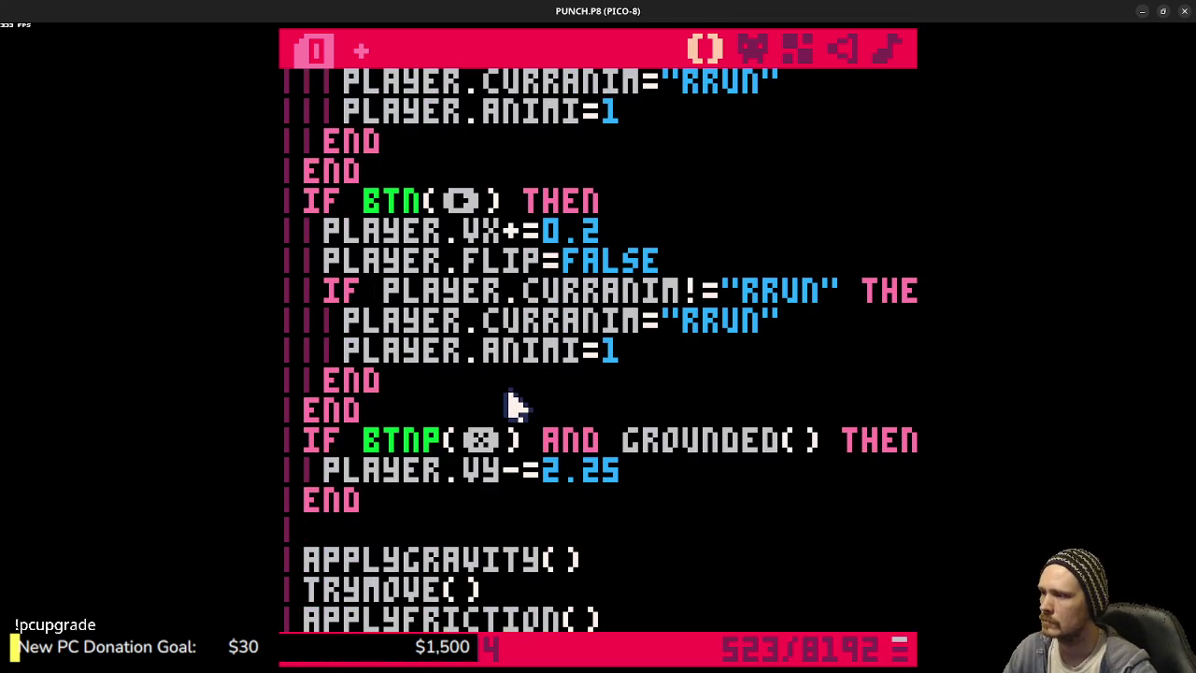
scroll(517, 391, "down", 1)
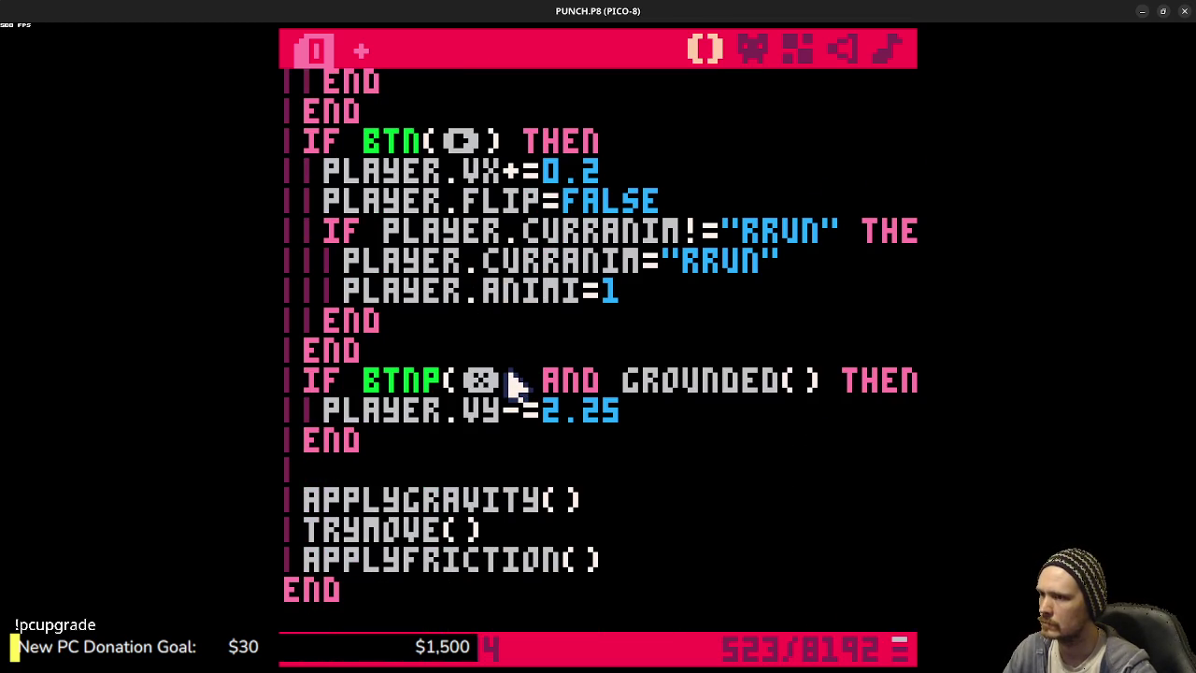
left_click(439, 441)
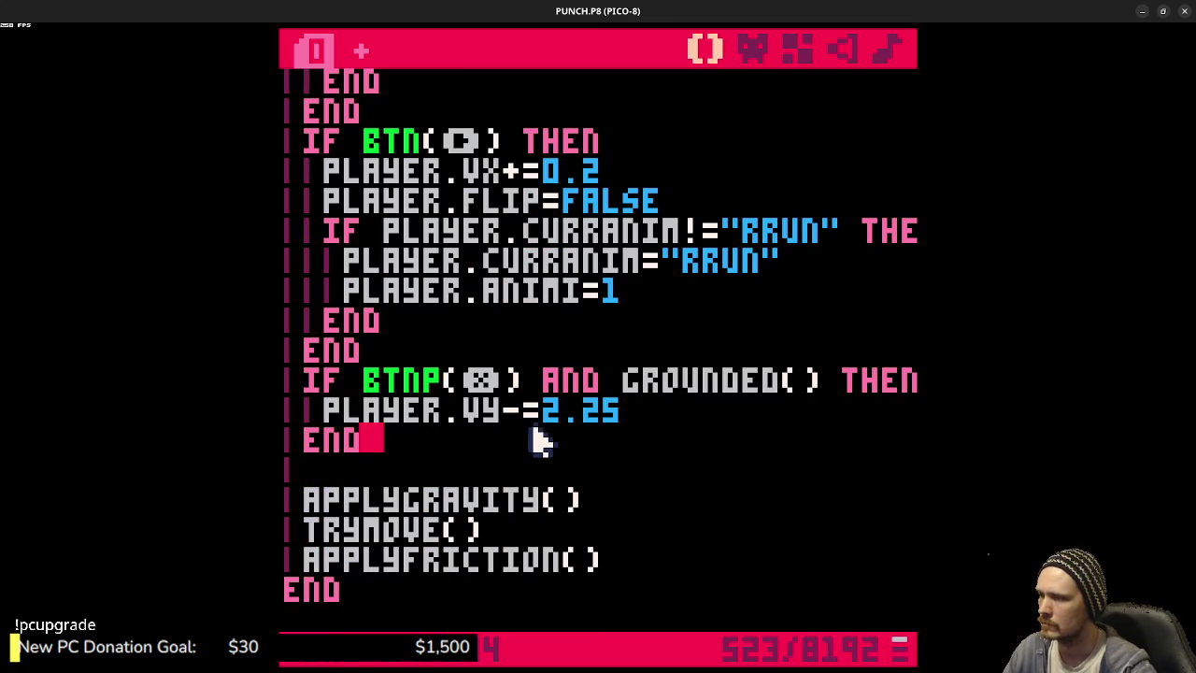
key("Return")
key("Return")
type("IF A")
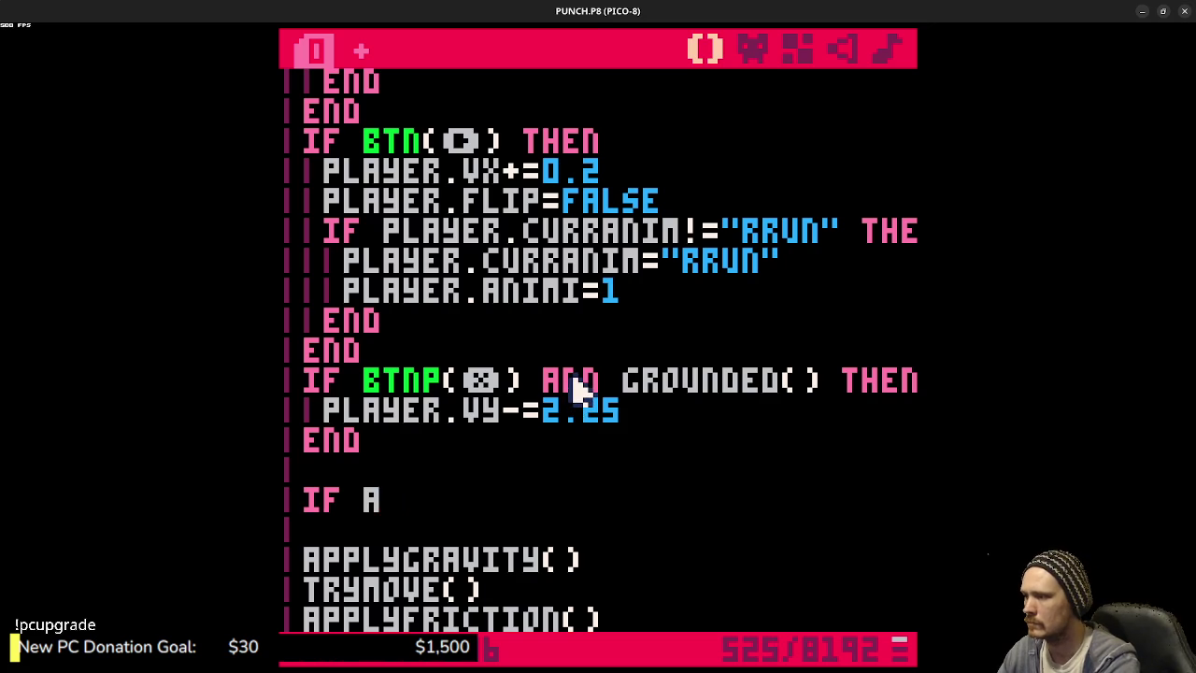
type("BS(PLAYER")
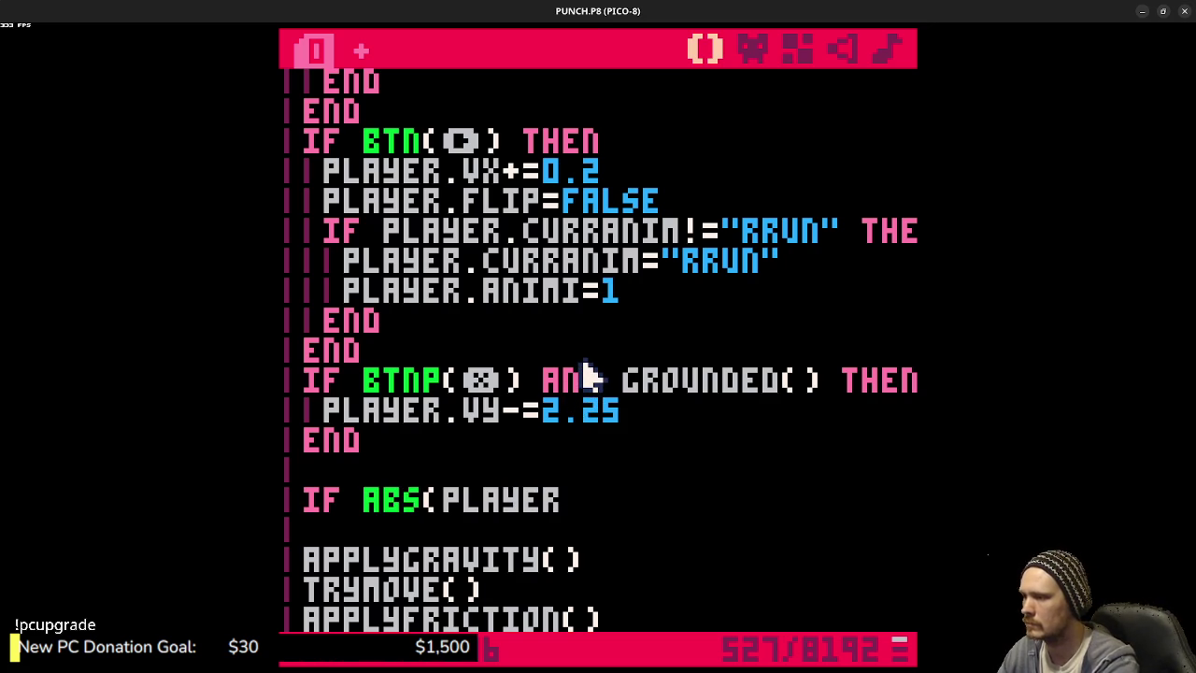
type(".VX)<")
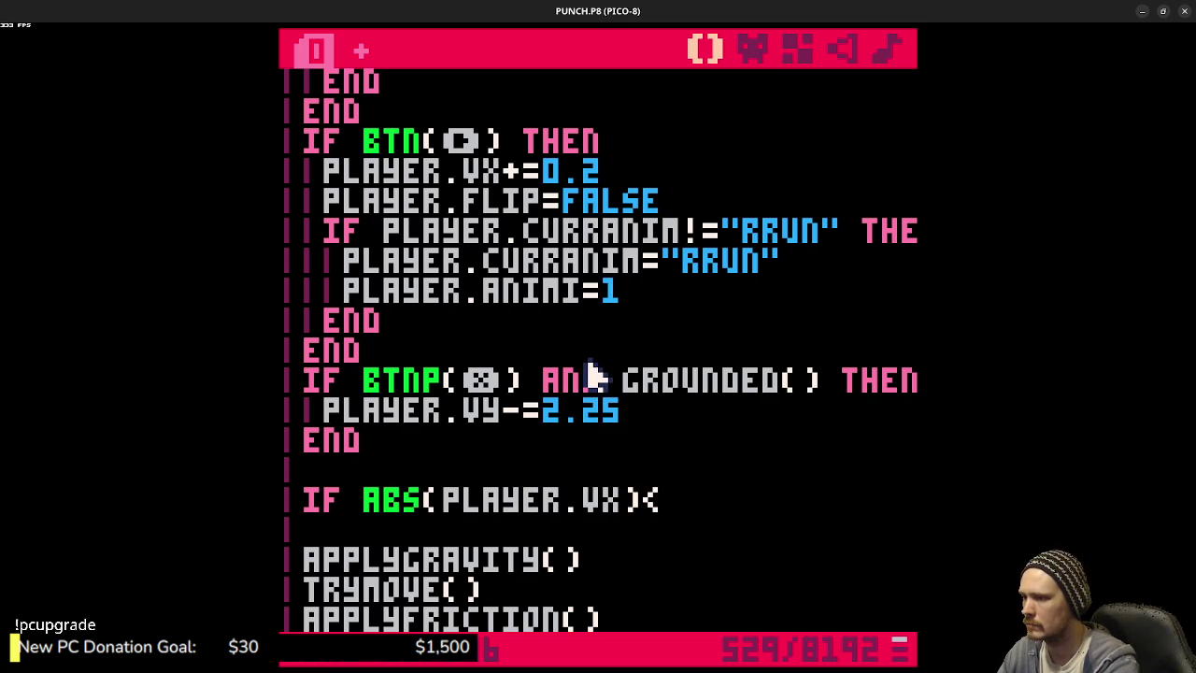
type("0.1 THEN")
key("Return")
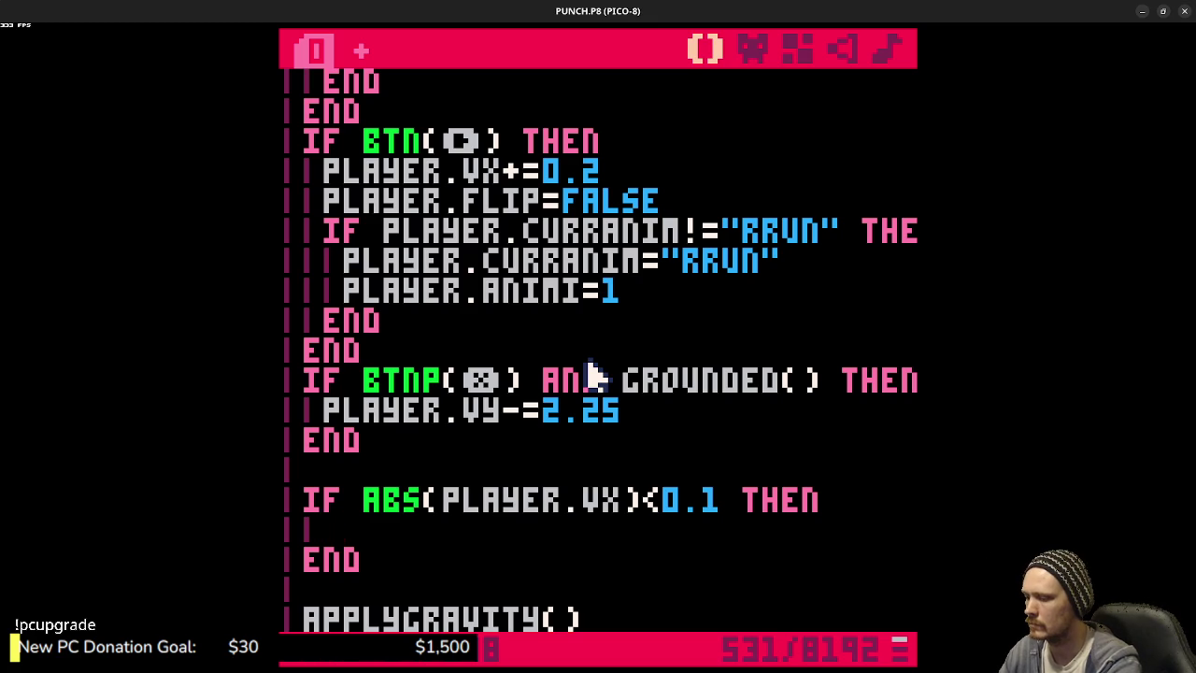
type("PLAYER.CURRANIM=")
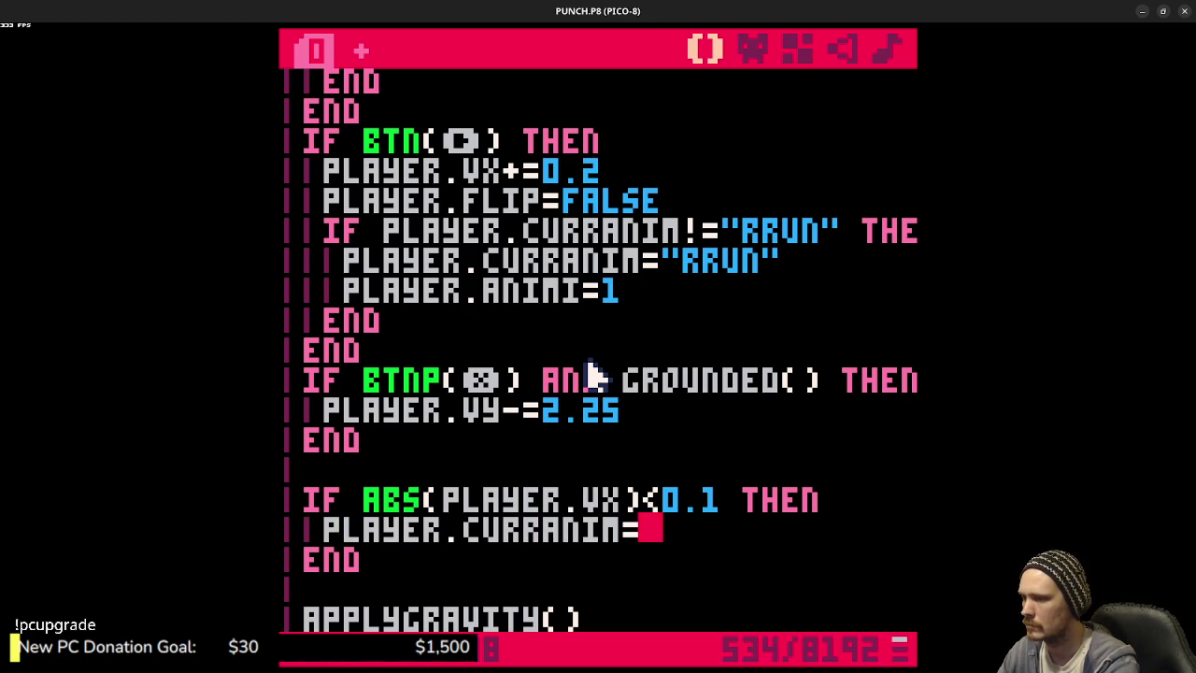
type("\"IDLE\"")
key("Return")
type("PLAYER.ANIMI=1")
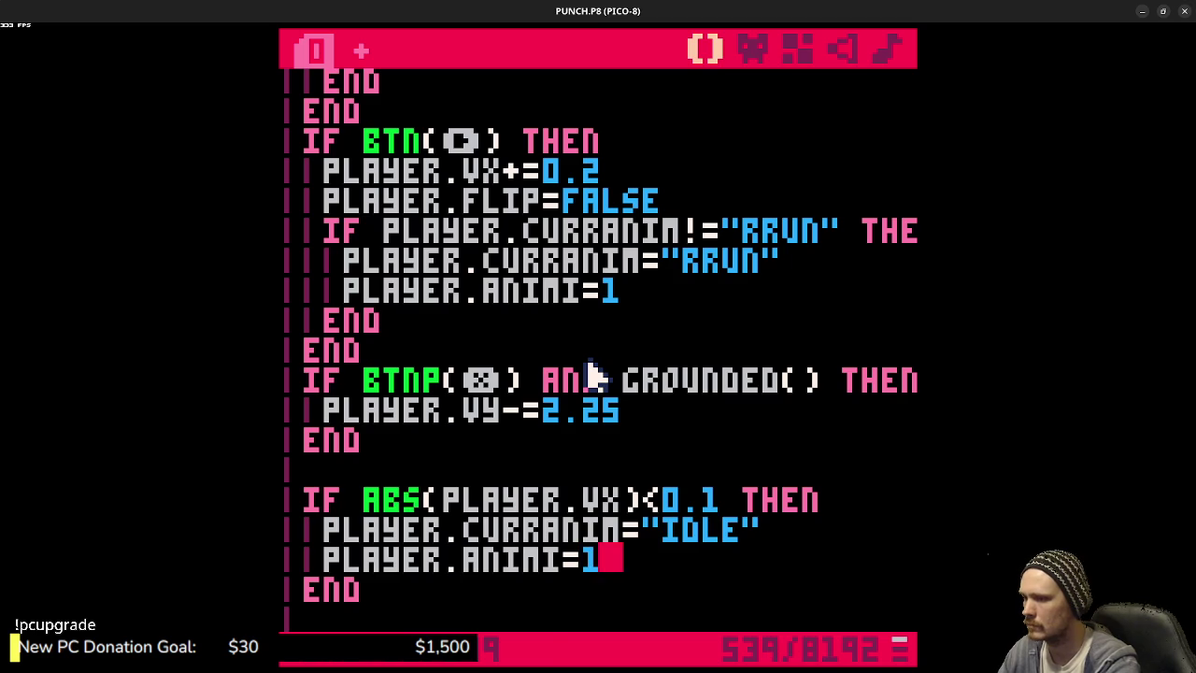
key("ctrl+r")
key("Right")
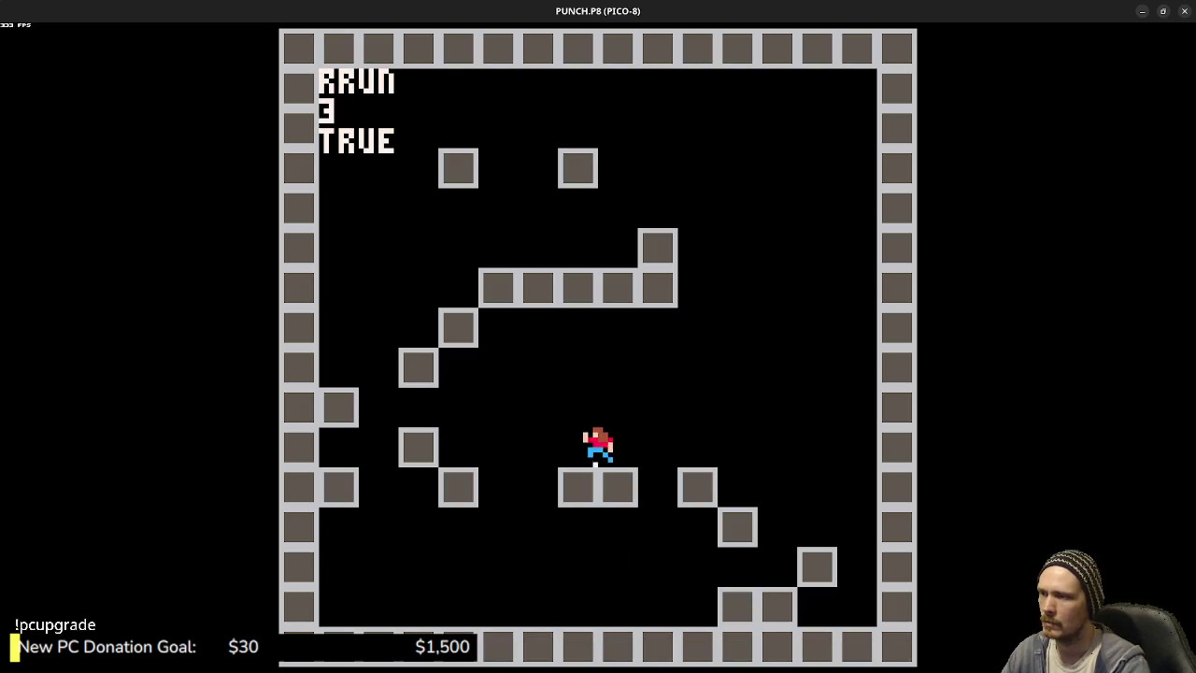
- Jump between the left block and middle platform to test the jump and run states
key("z")
key("Left")
key("z")
key("Left")
key("z")
key("Right")
key("z")
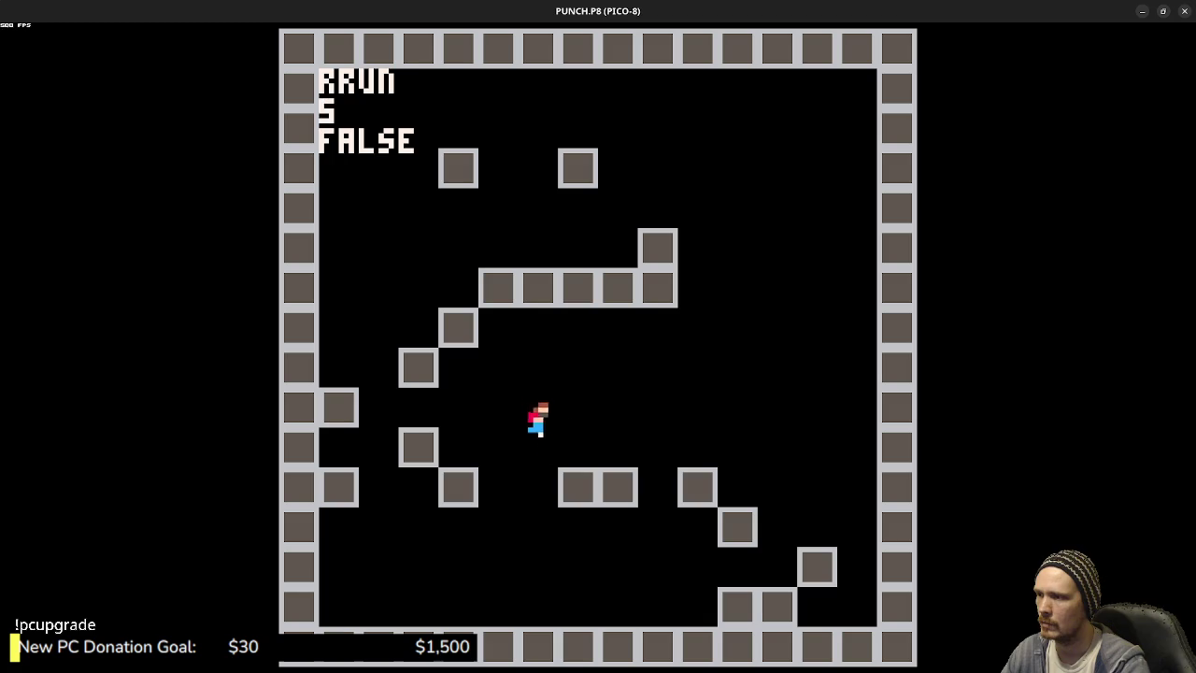
key("Left")
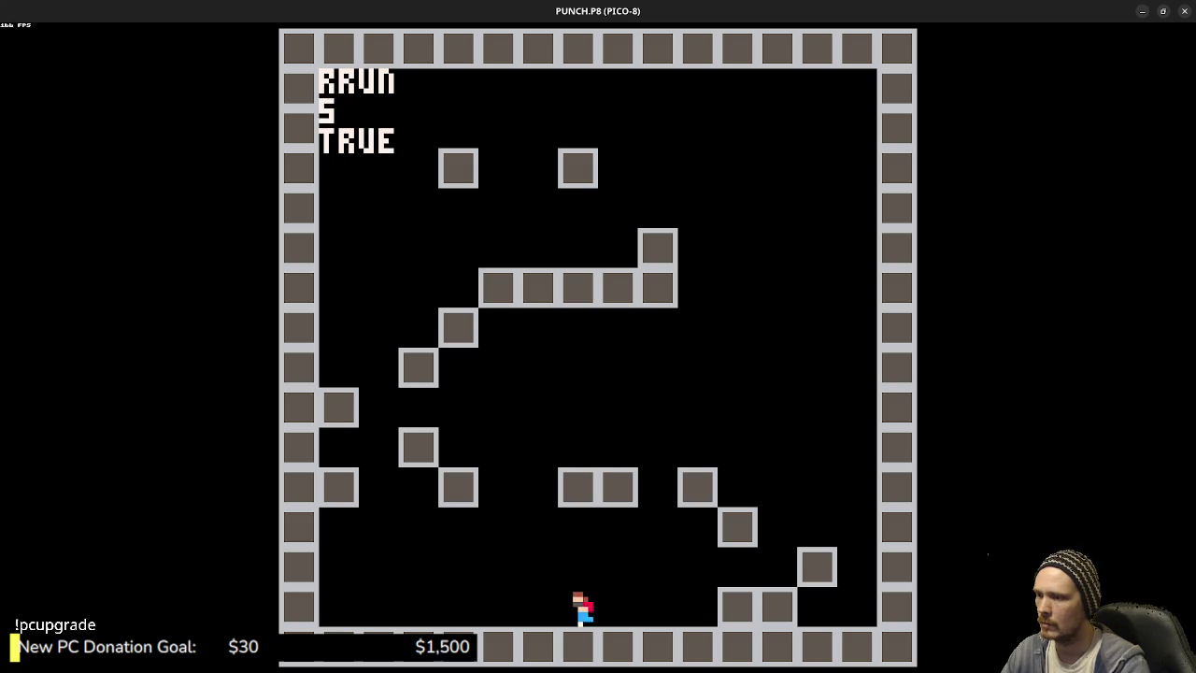
- Run left and right along the floor, stop and jump to check IDLE, then exit the game
key("Left")
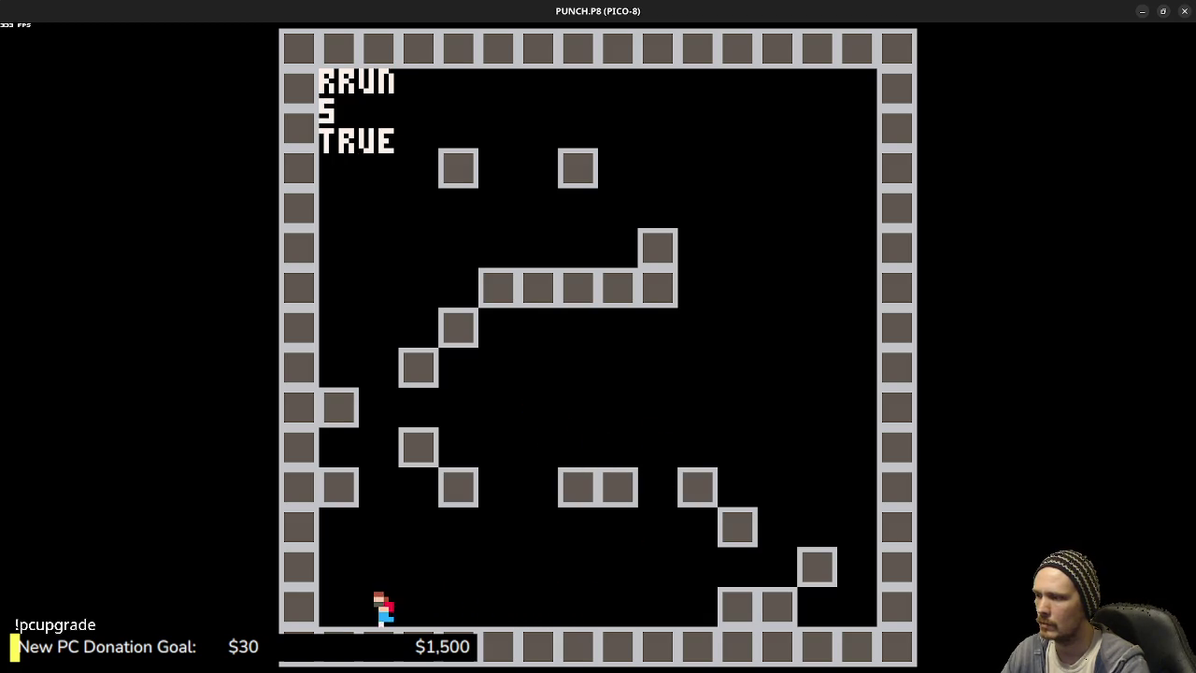
key("Right")
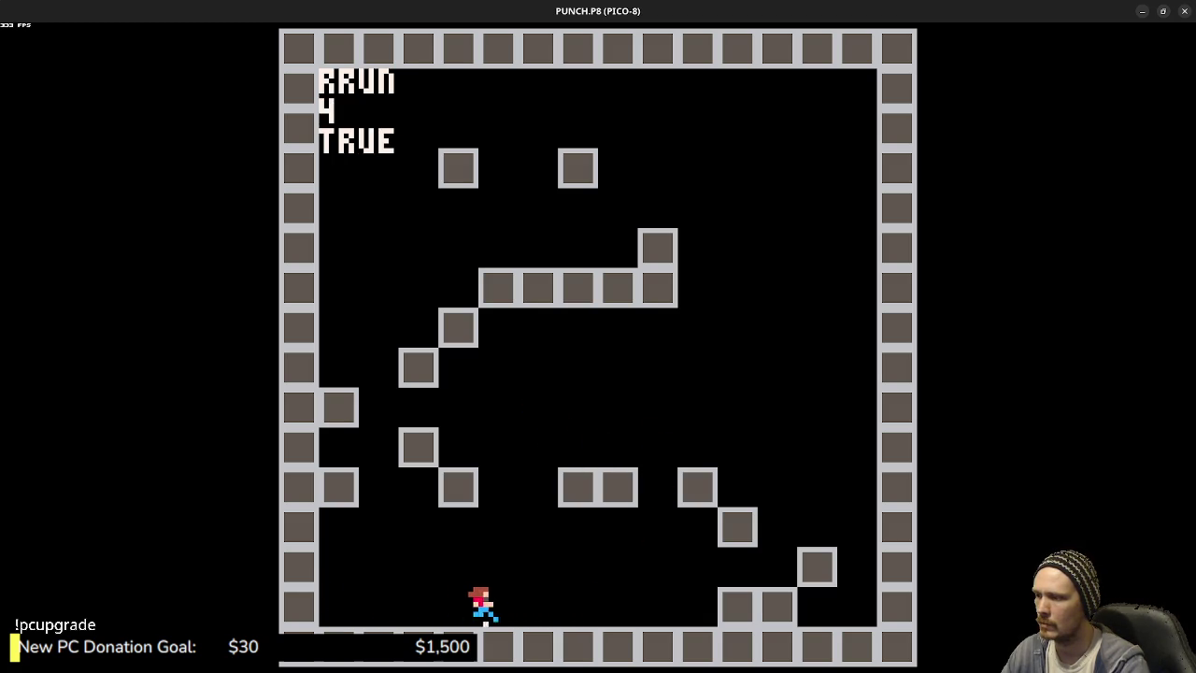
key("Right")
key("Left")
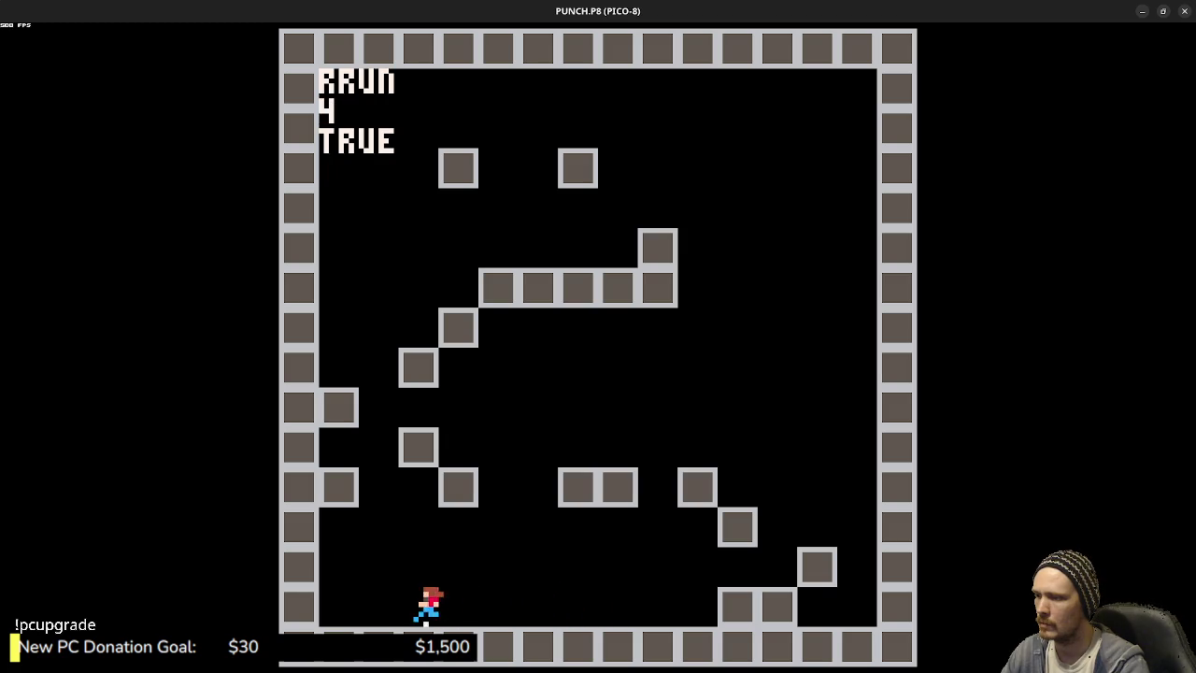
key("Right")
key("z")
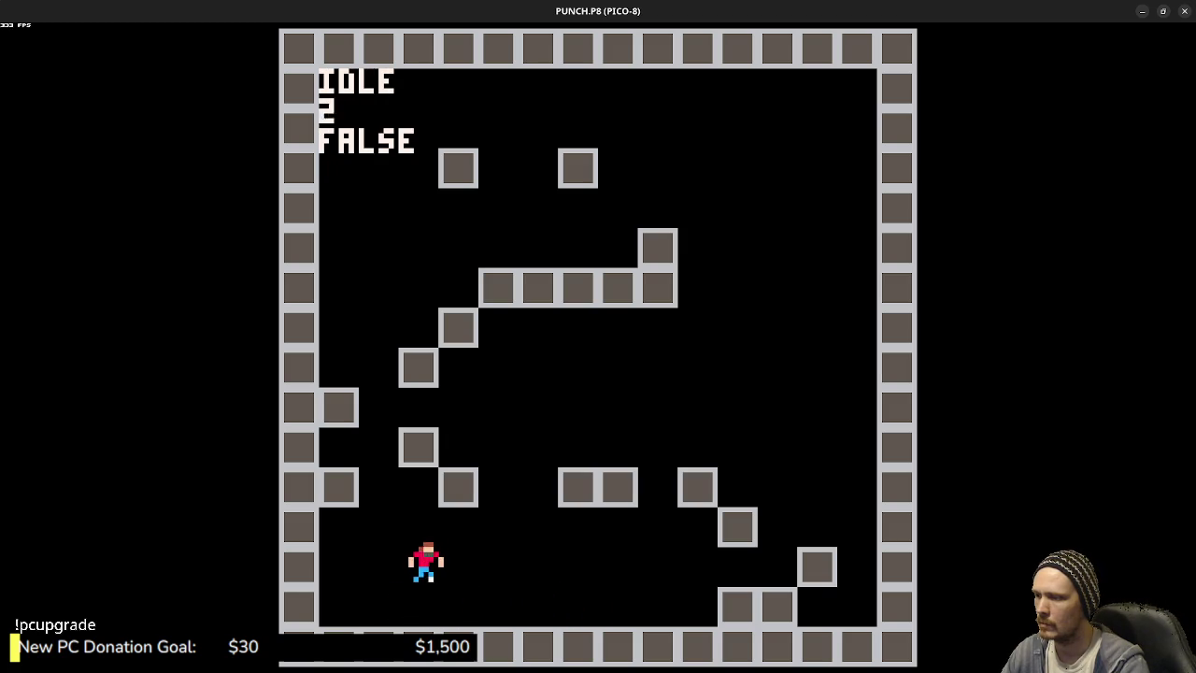
key("Right")
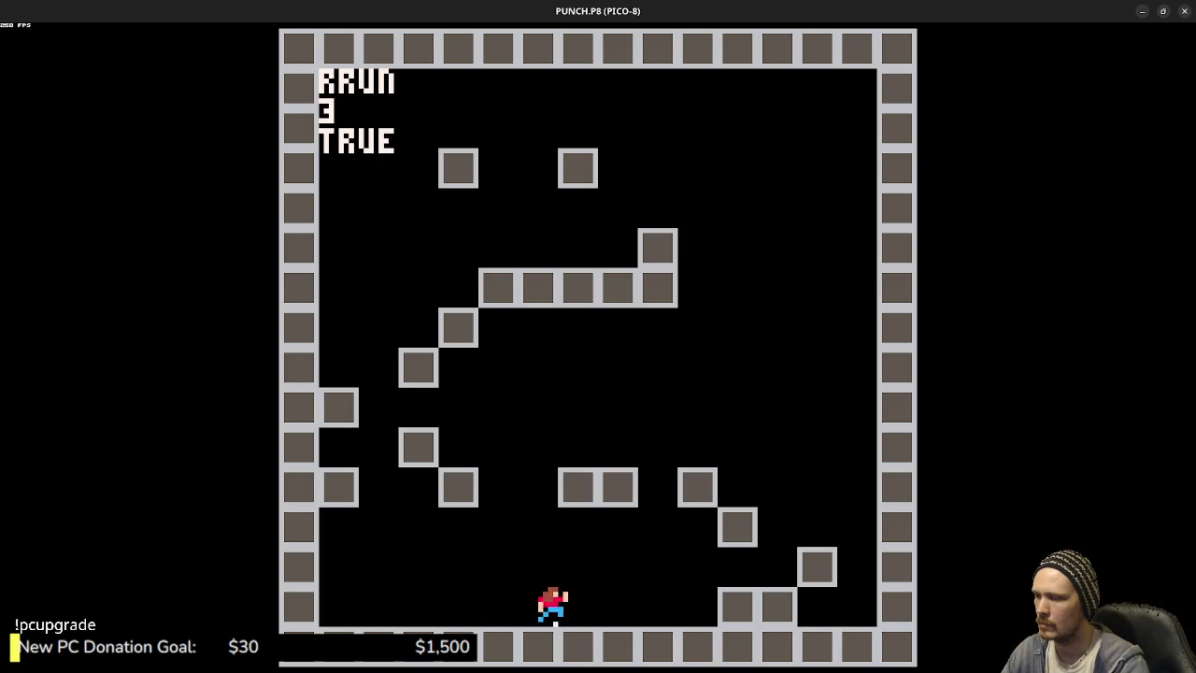
key("Escape")
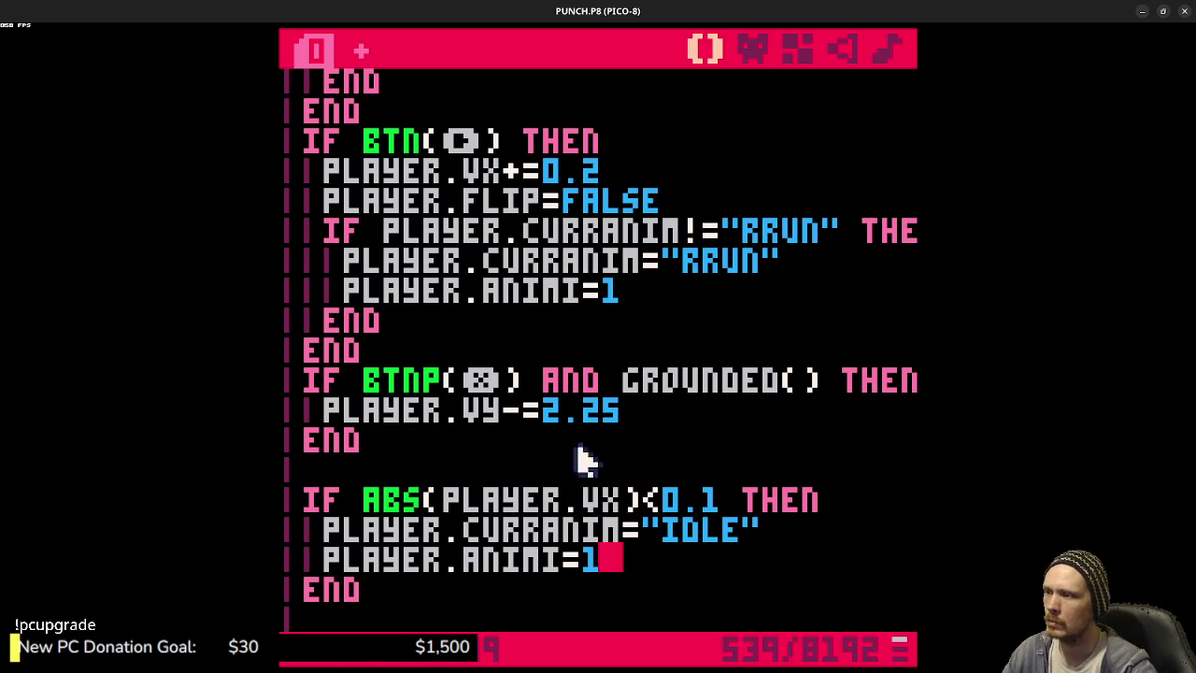
- Comment out the position-dot drawing with -- and run the cart
scroll(459, 454, "down", 8)
scroll(459, 455, "down", 3)
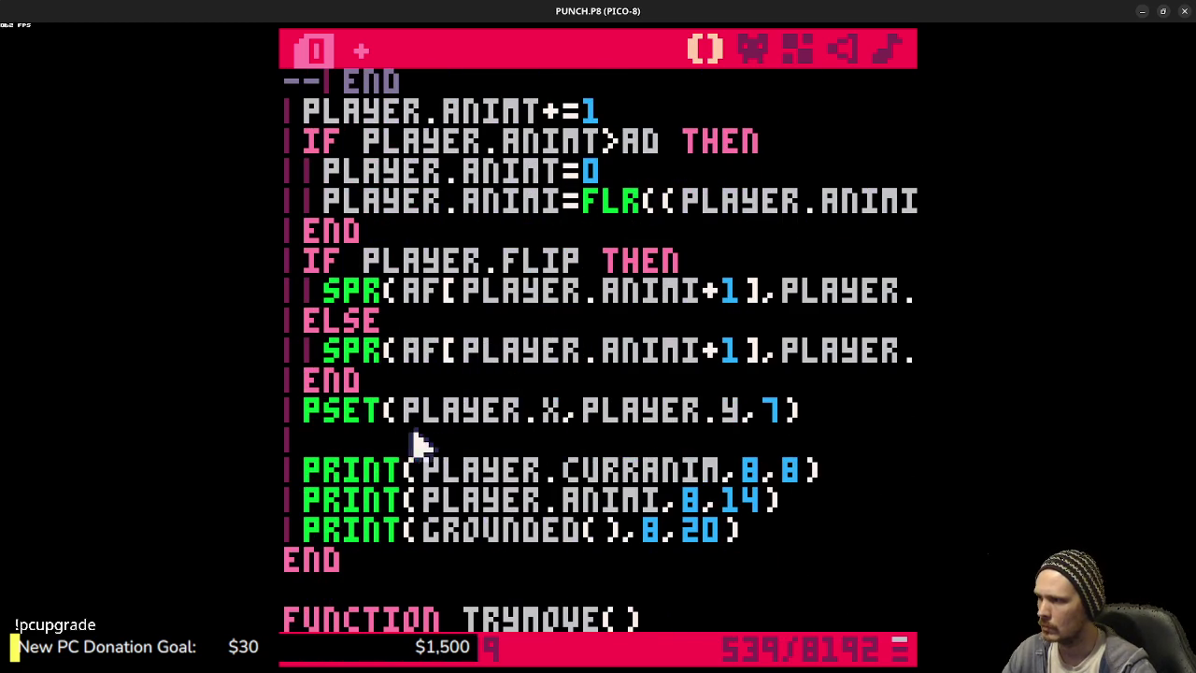
type("--")
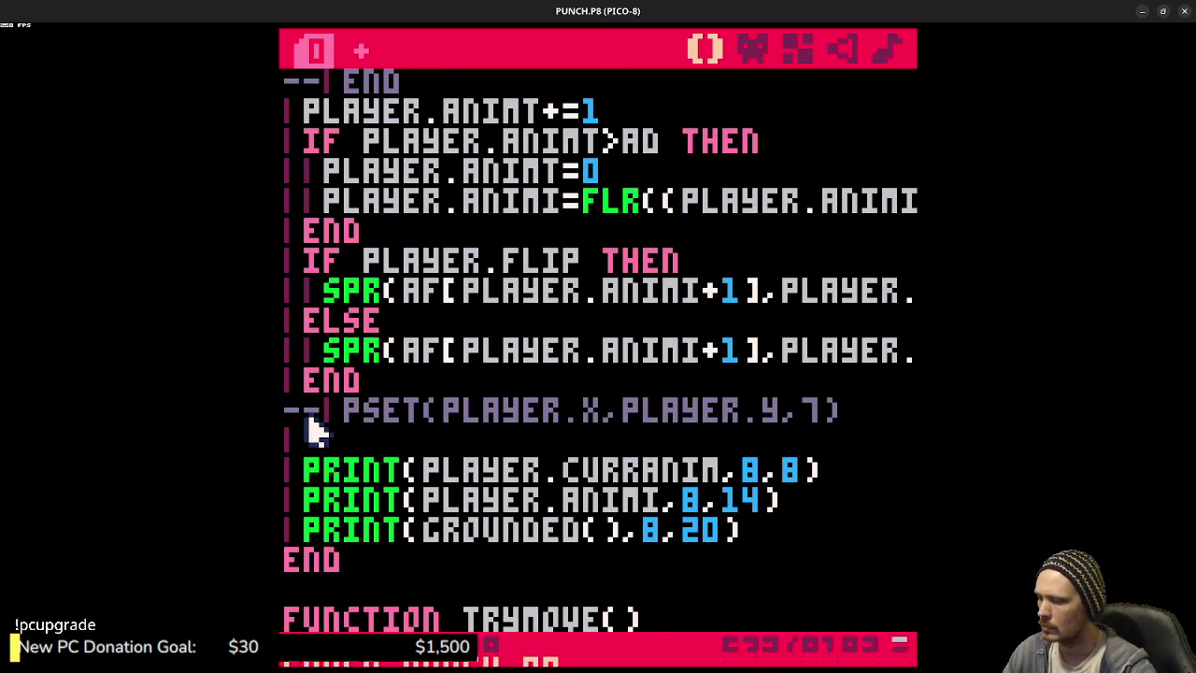
key("ctrl+r")
key("Right")
- Run the player left and right along the floor and jump onto the low blocks
key("Left")
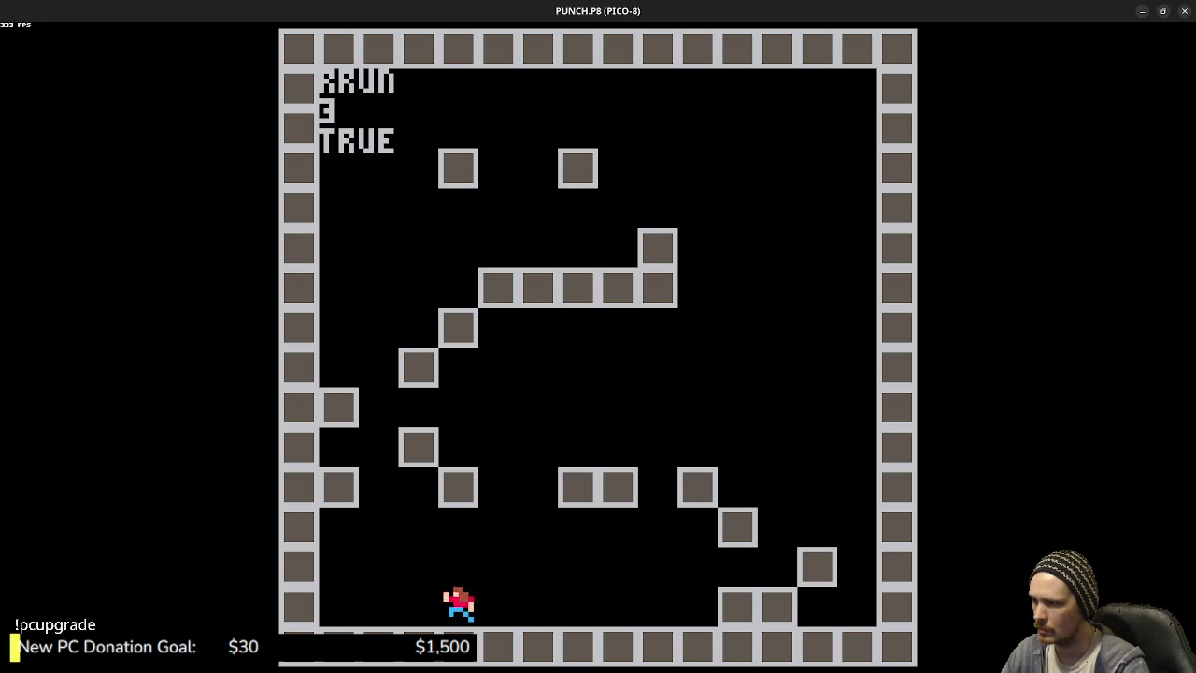
key("Right")
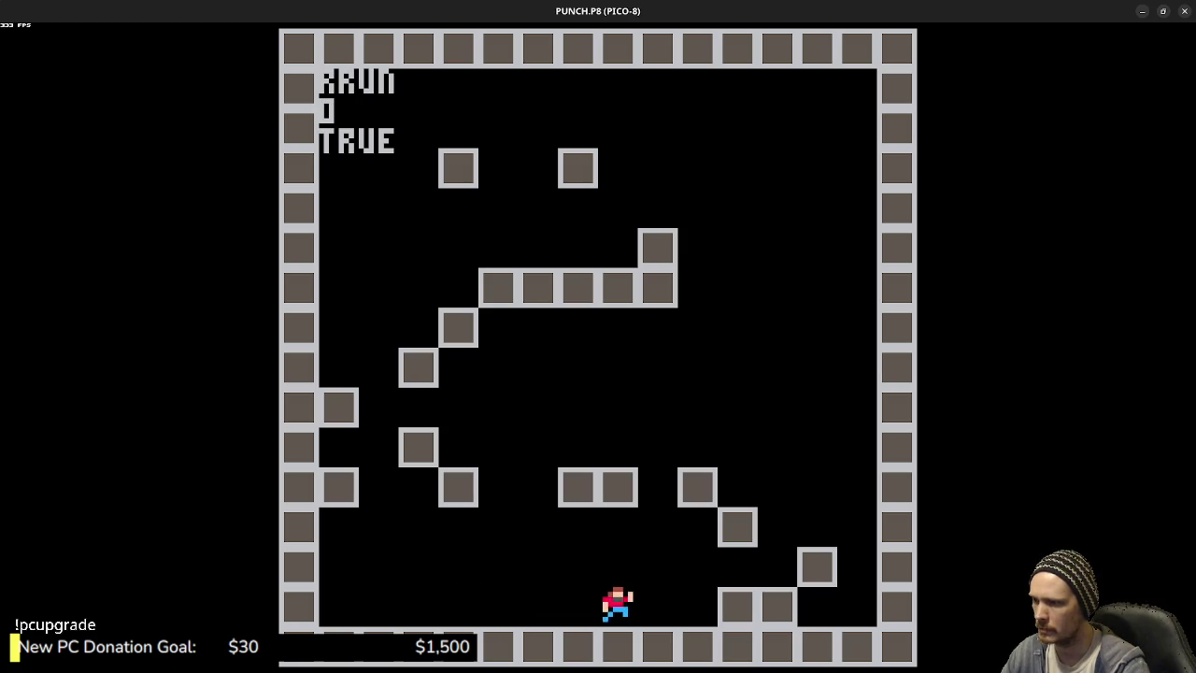
key("Left")
key("Left")
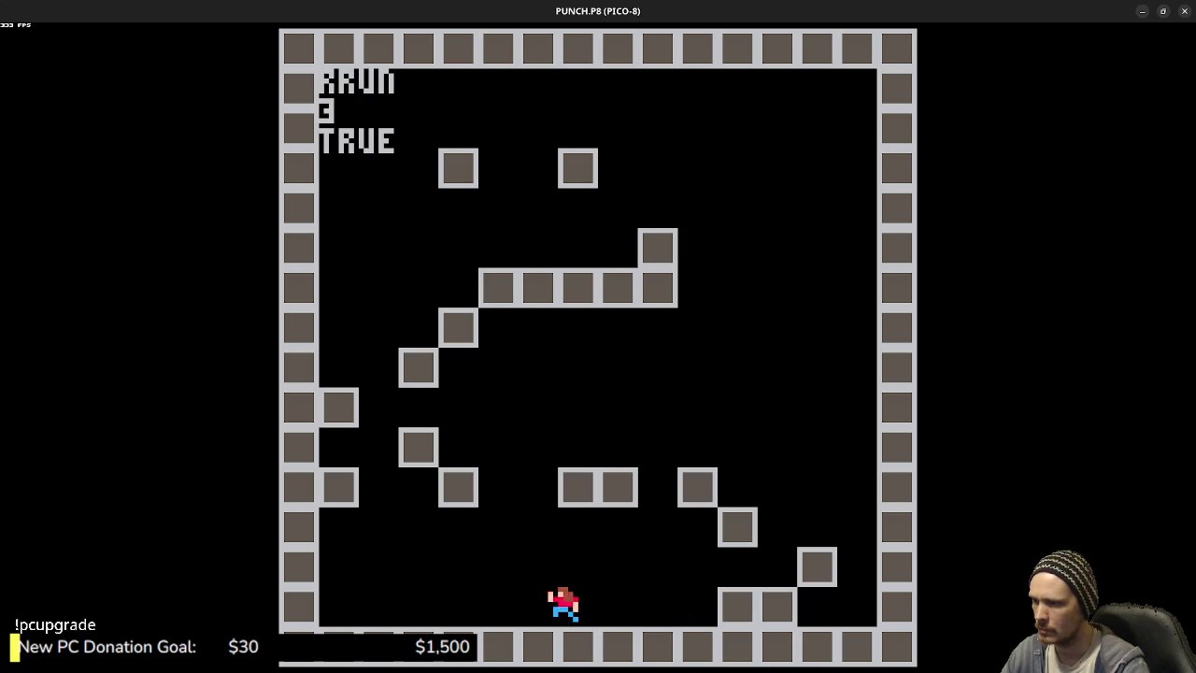
key("Left")
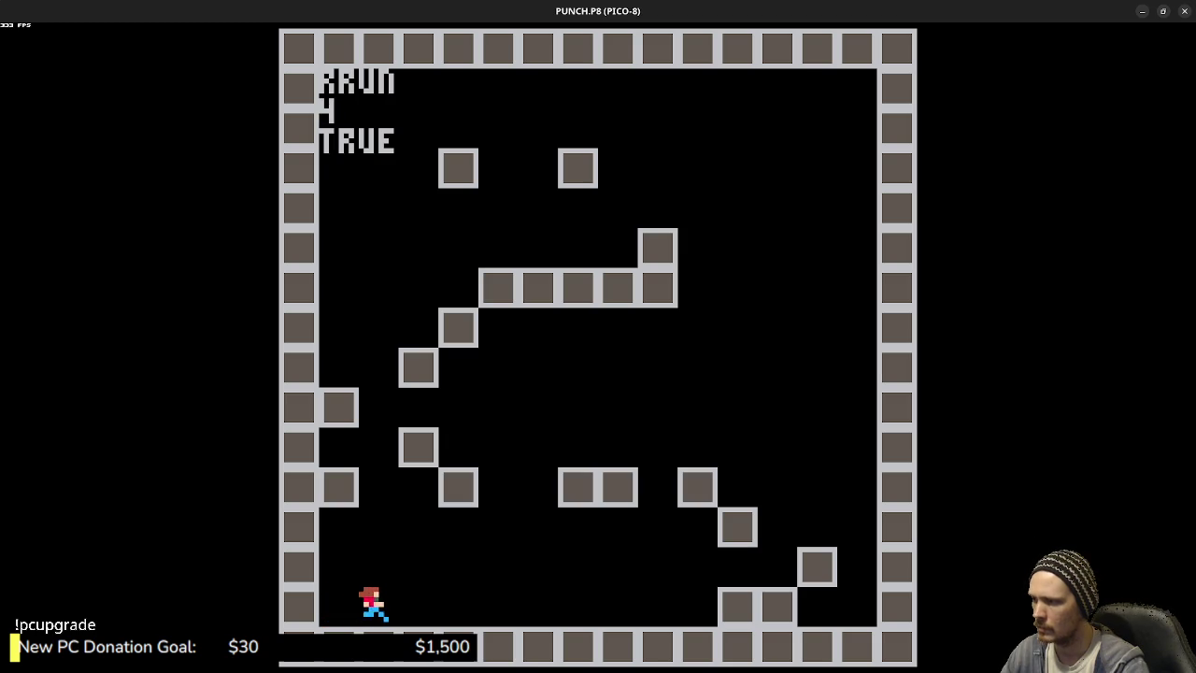
key("z")
key("z")
key("z")
key("z")
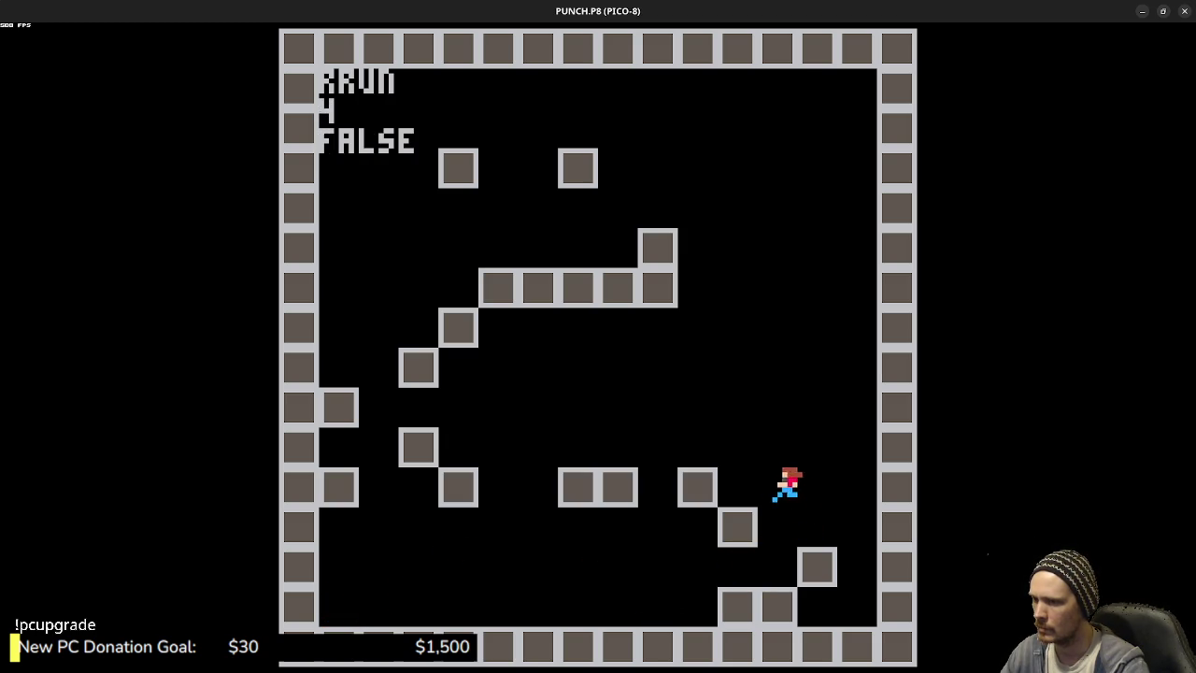
key("Left")
key("z")
key("z")
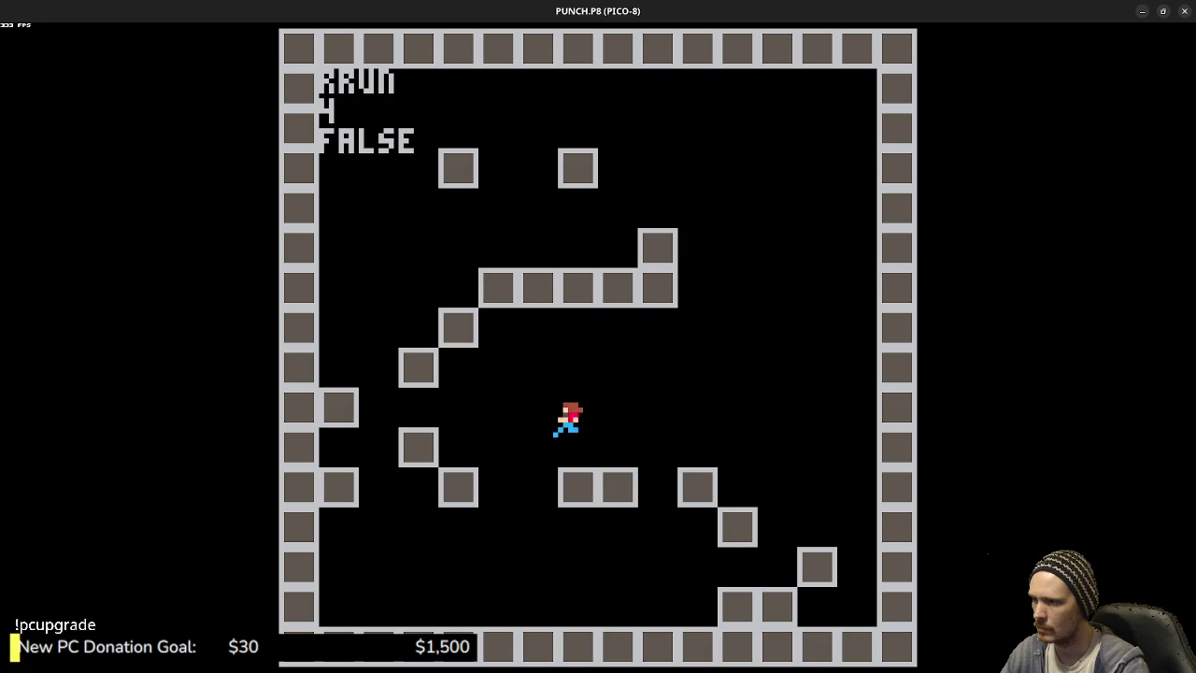
key("Right")
key("Right")
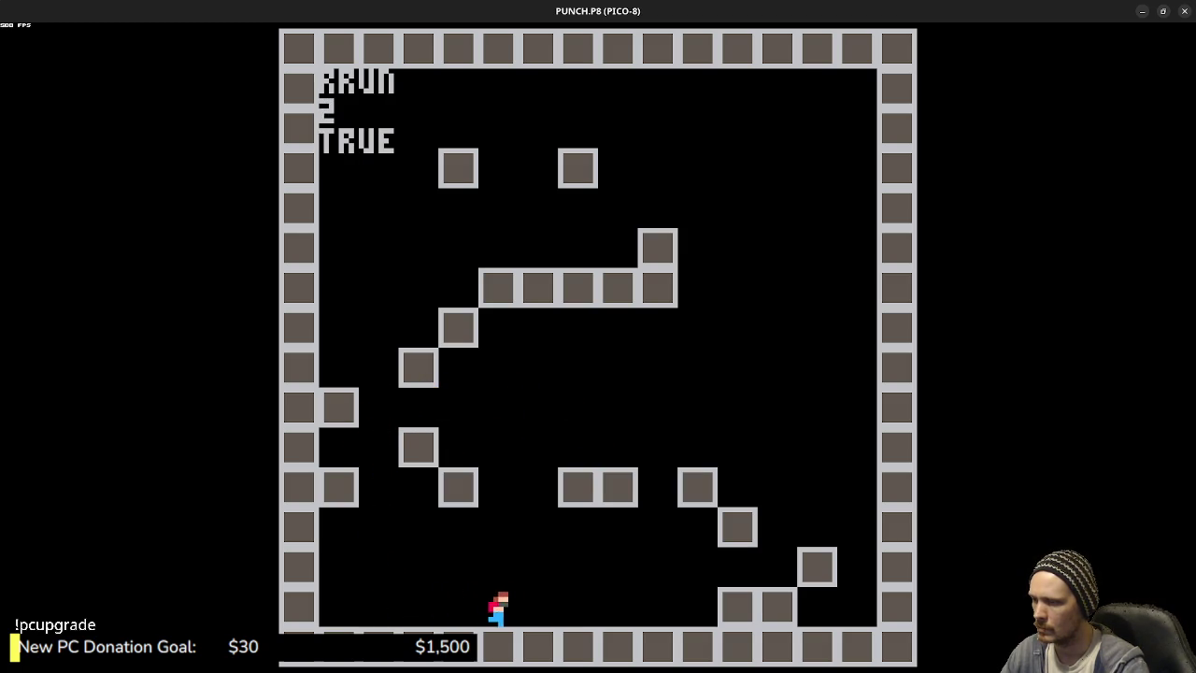
- Jump up the step blocks and across to the left, then stop the game
key("z")
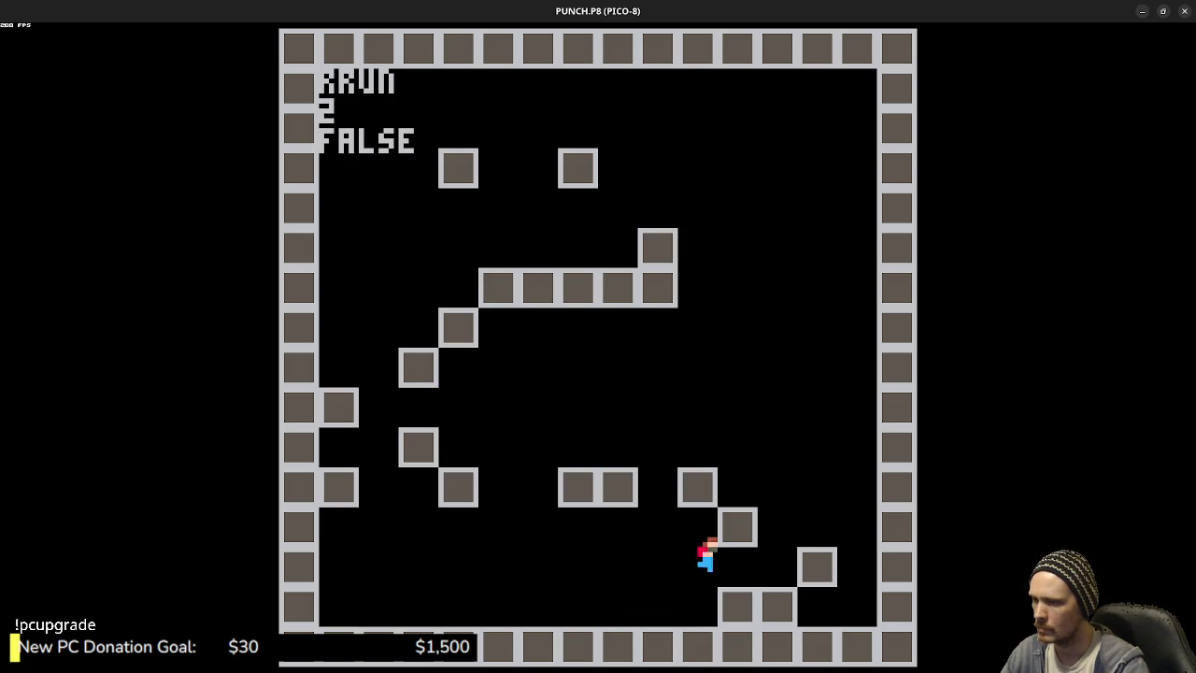
key("z")
key("z")
key("Left")
key("z")
key("Left")
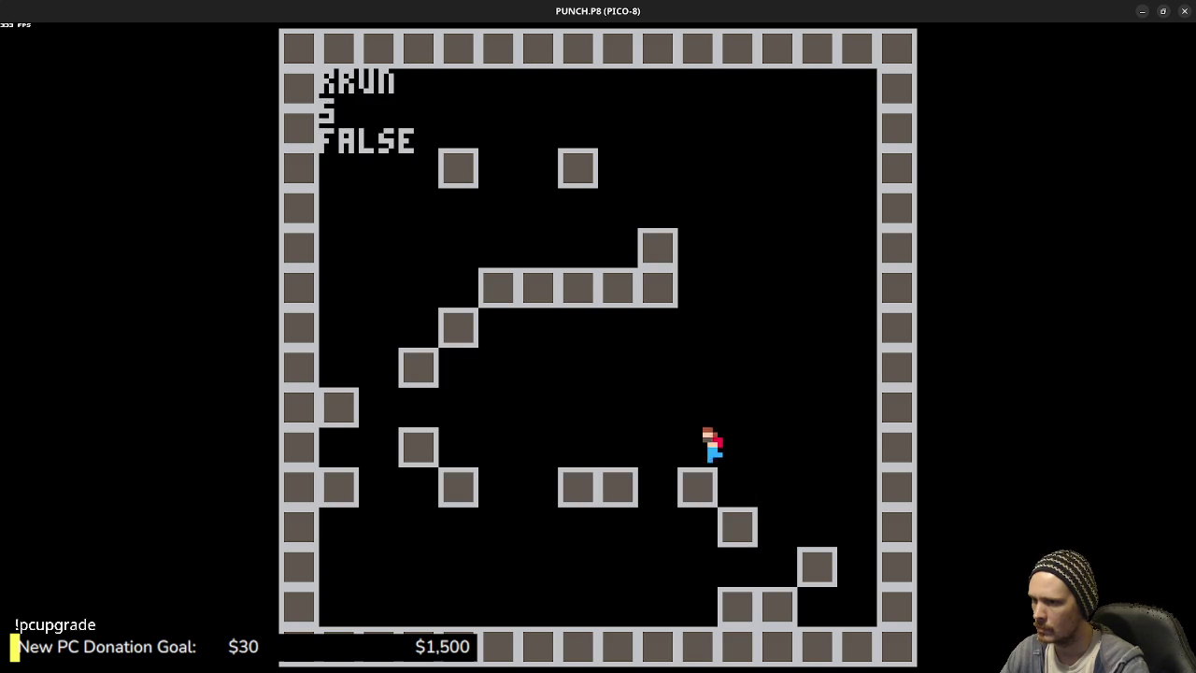
key("z")
key("Left")
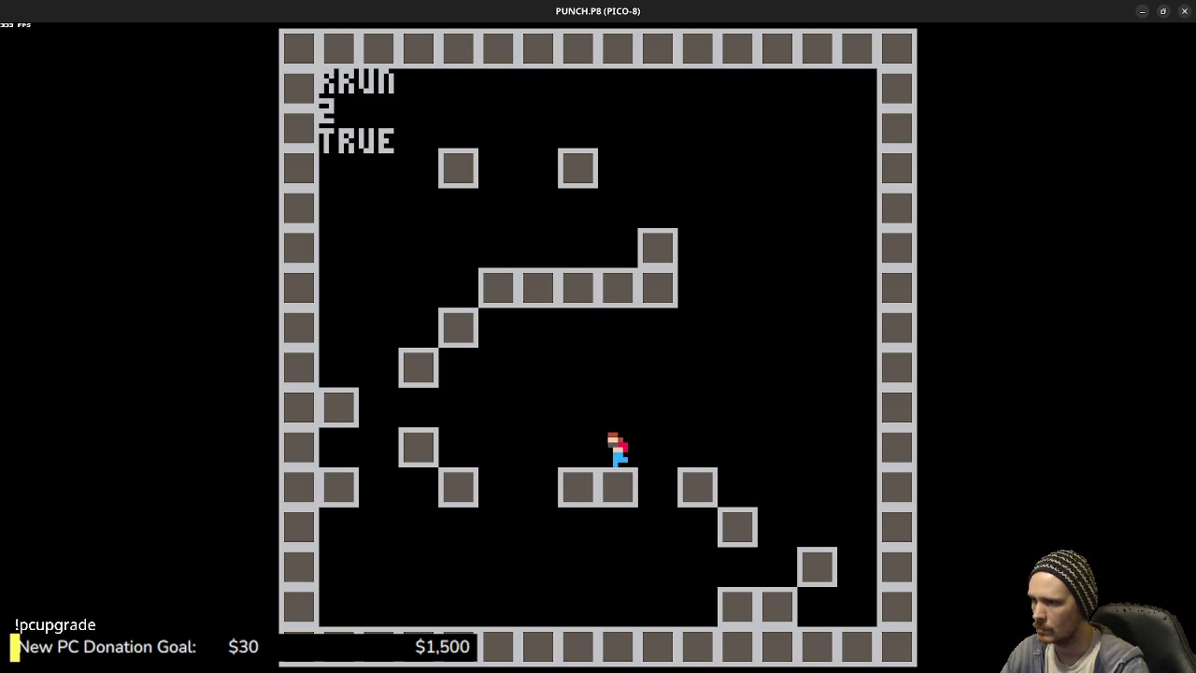
key("Escape")
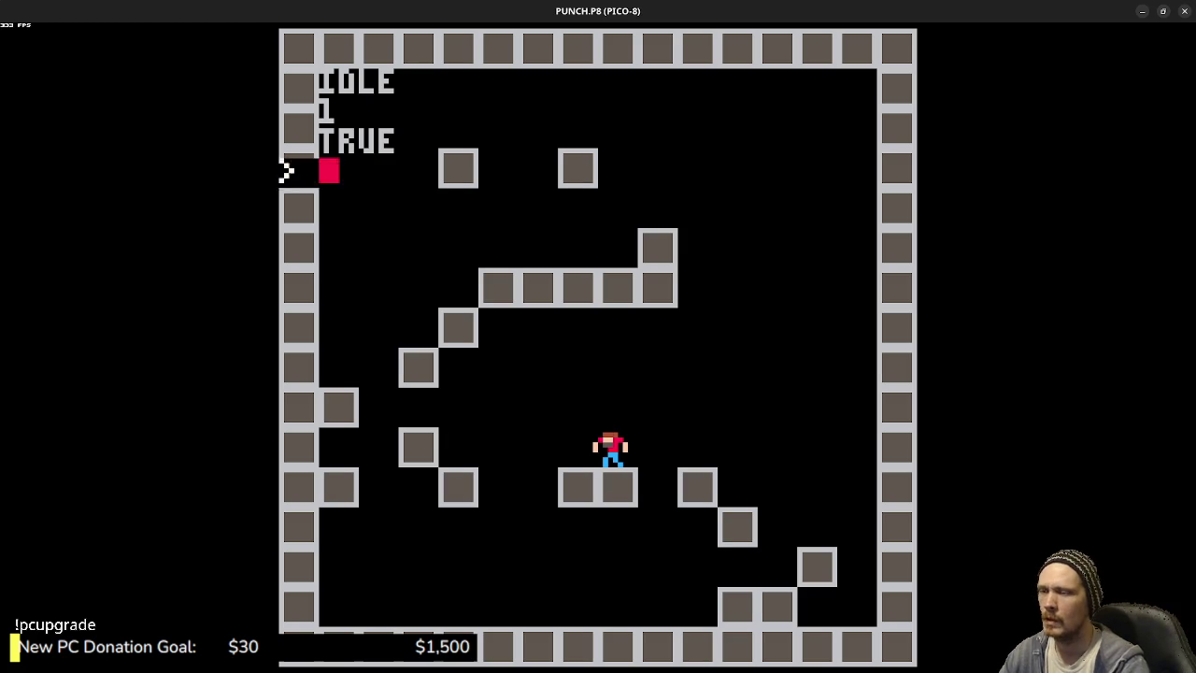
key("Escape")
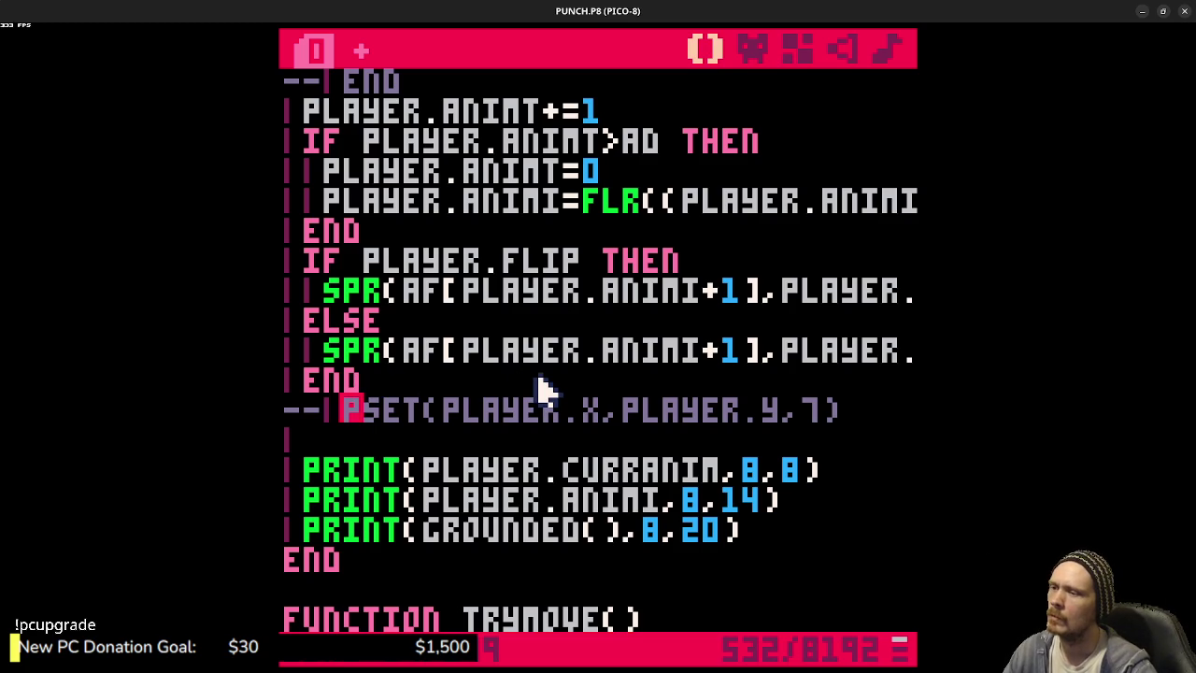
scroll(545, 386, "down", 2)
scroll(537, 384, "up", 2)
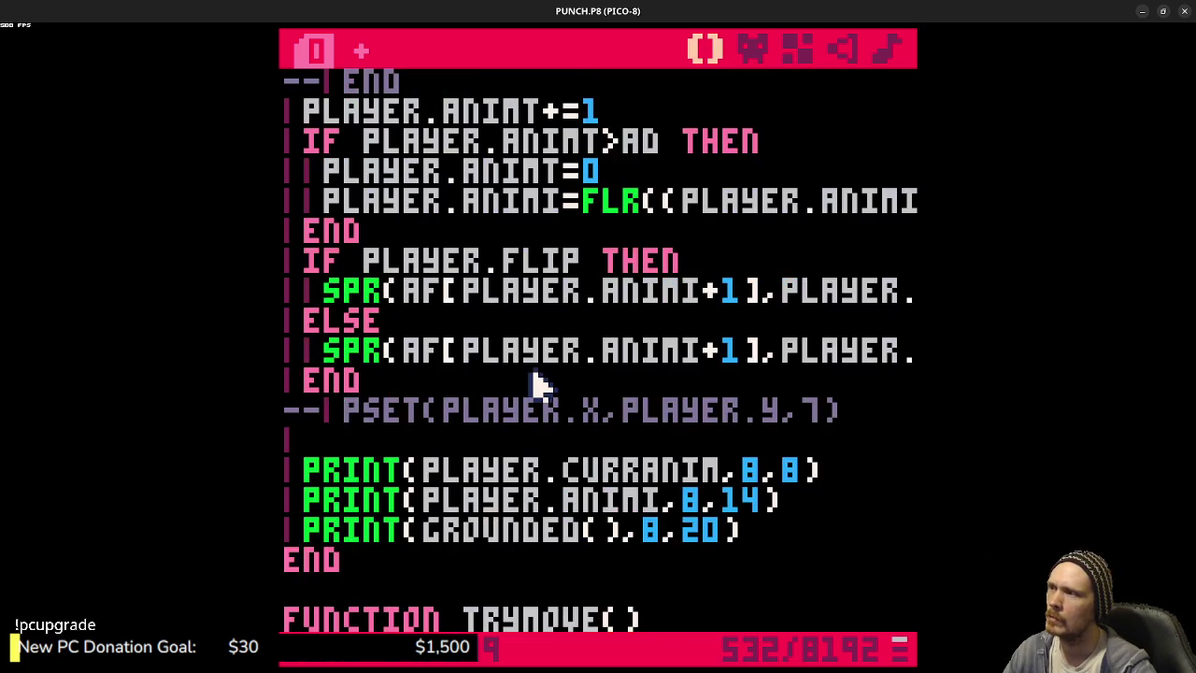
scroll(535, 383, "down", 4)
scroll(533, 387, "up", 2)
scroll(535, 391, "up", 4)
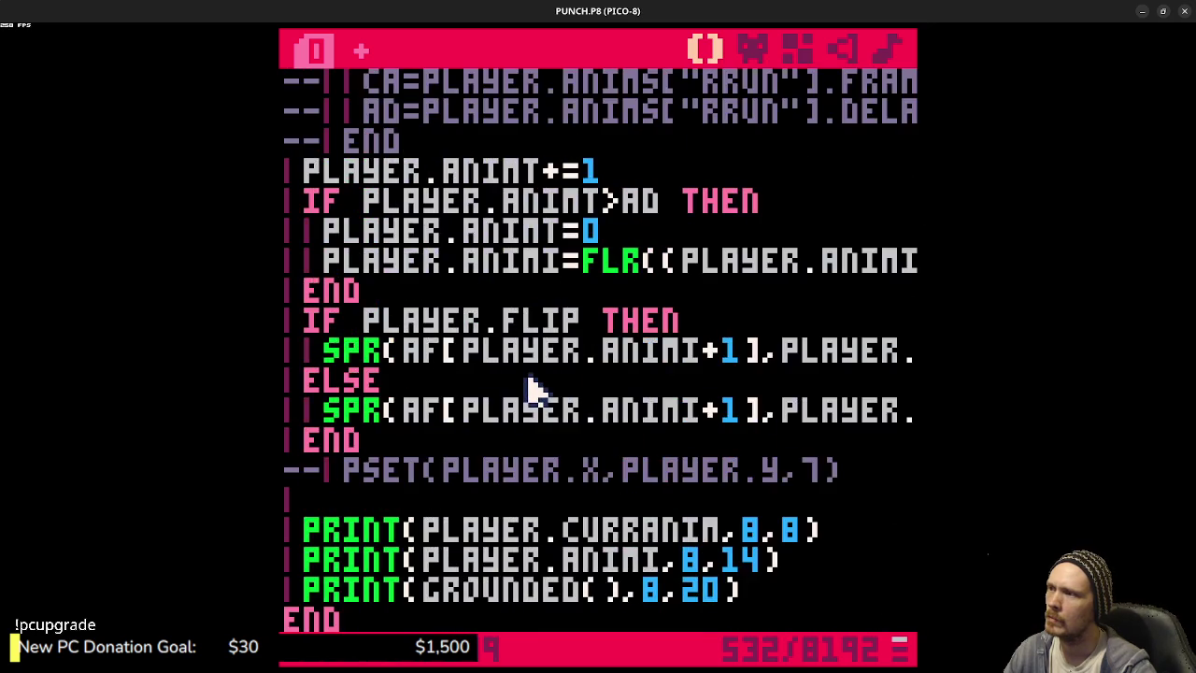
scroll(529, 388, "up", 1)
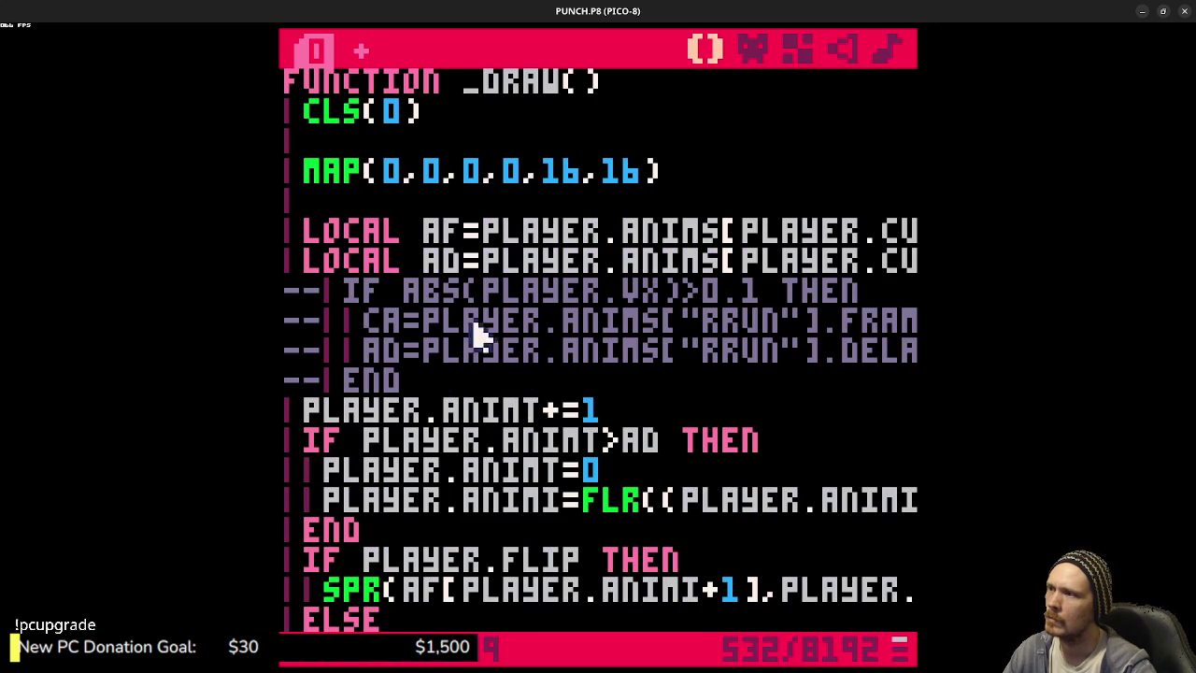
mouse_move(623, 262)
left_mouse_down()
mouse_move(914, 262)
mouse_move(769, 286)
mouse_move(374, 276)
left_mouse_up()
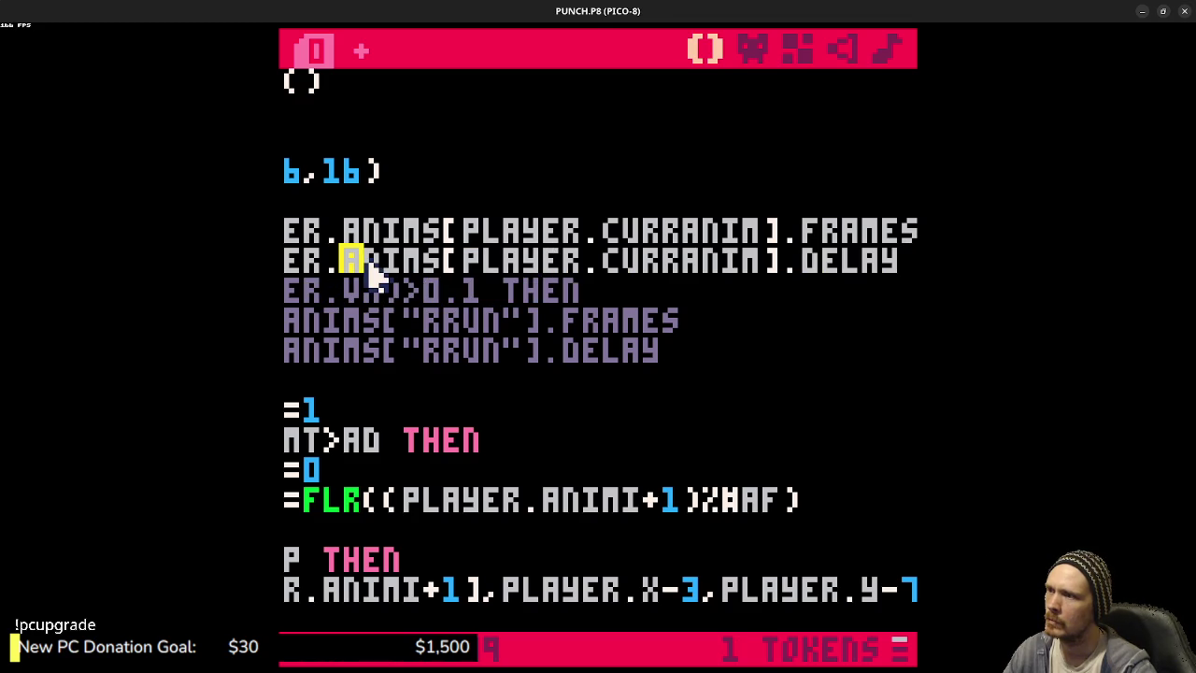
left_click_drag(374, 276, 280, 264)
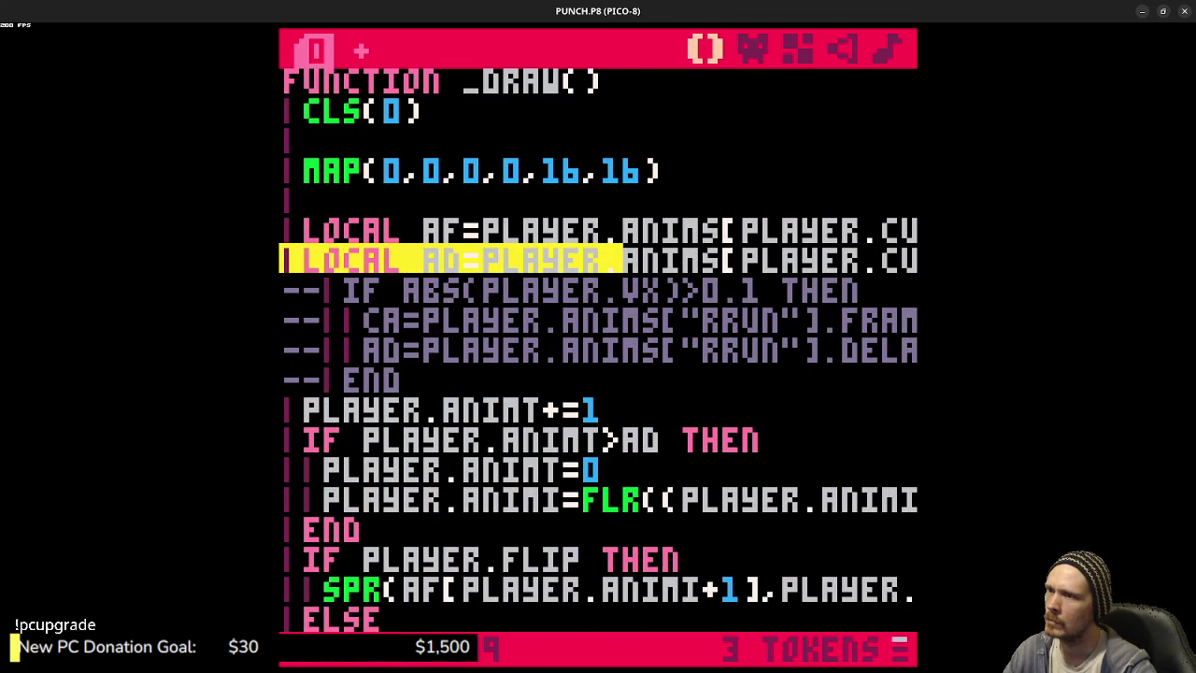
scroll(449, 341, "up", 10)
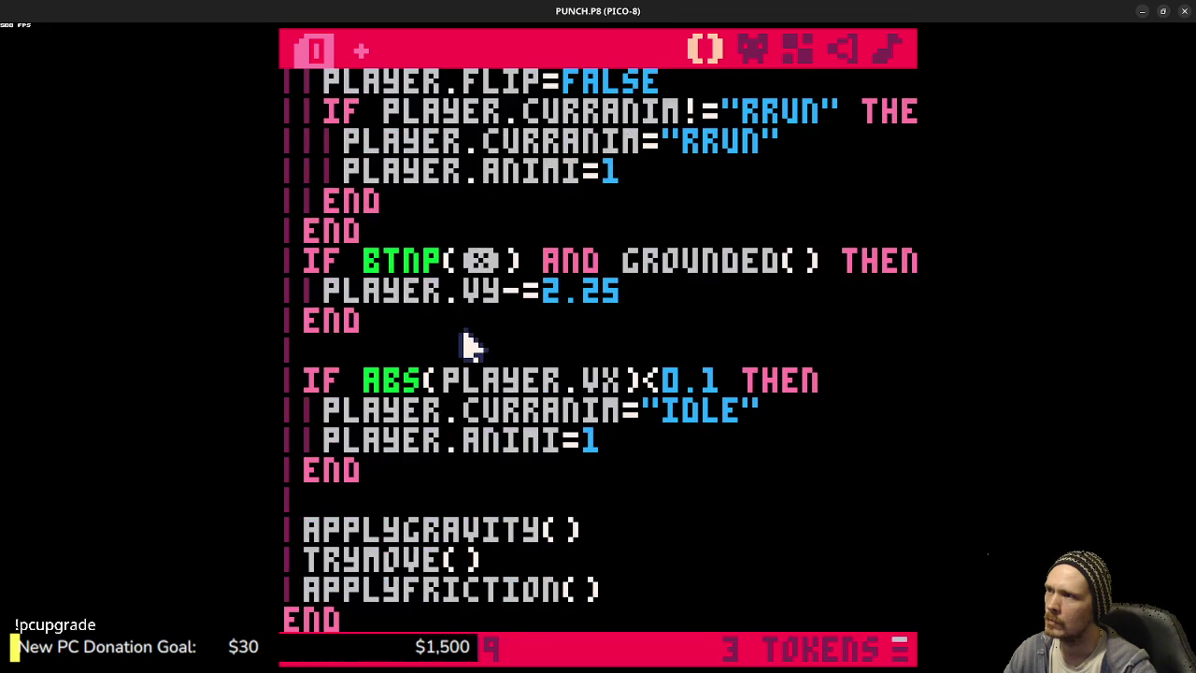
scroll(472, 345, "up", 3)
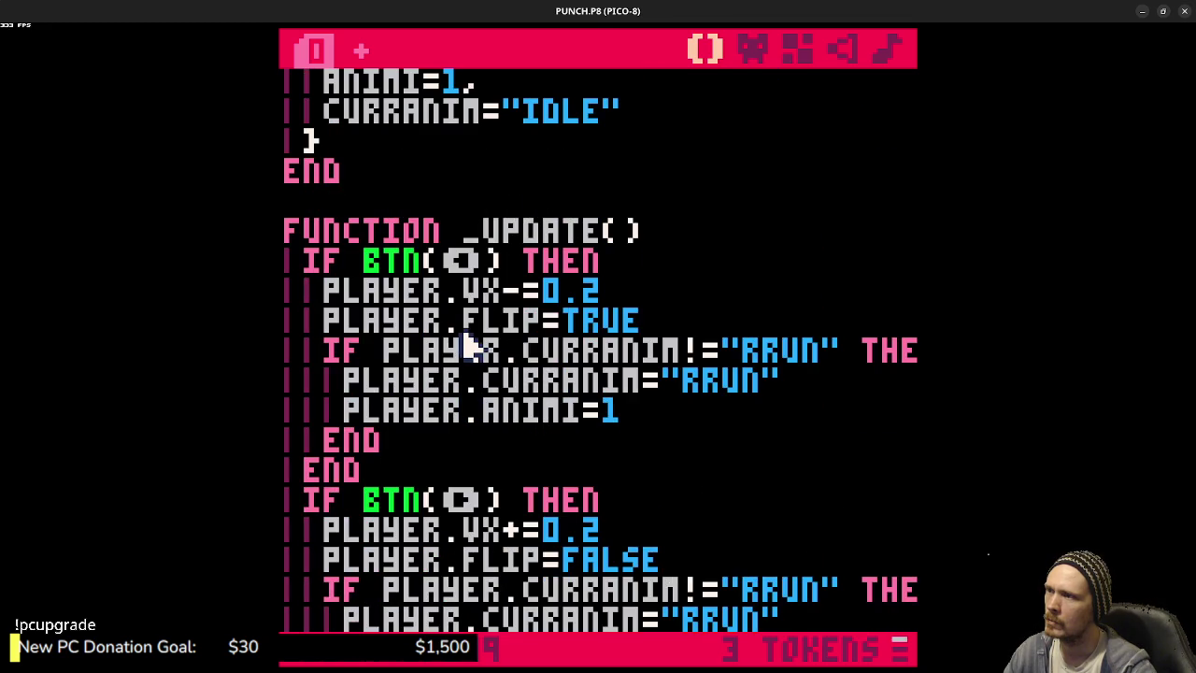
key("ctrl+r")
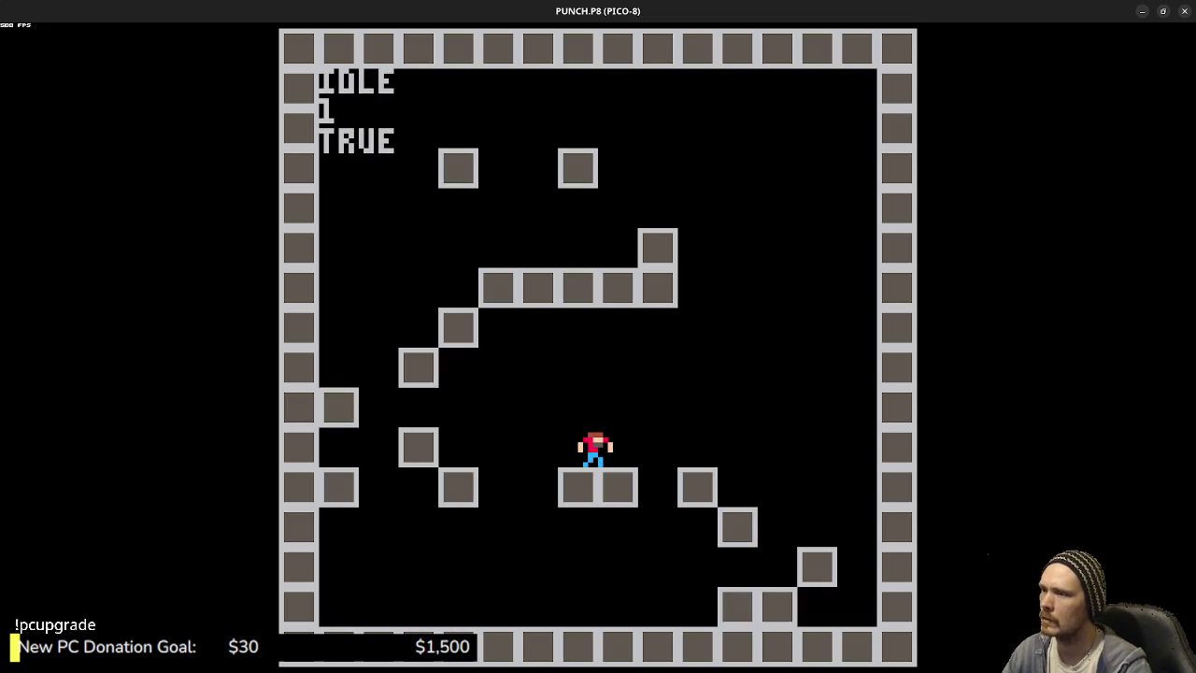
key("Escape")
key("Escape")
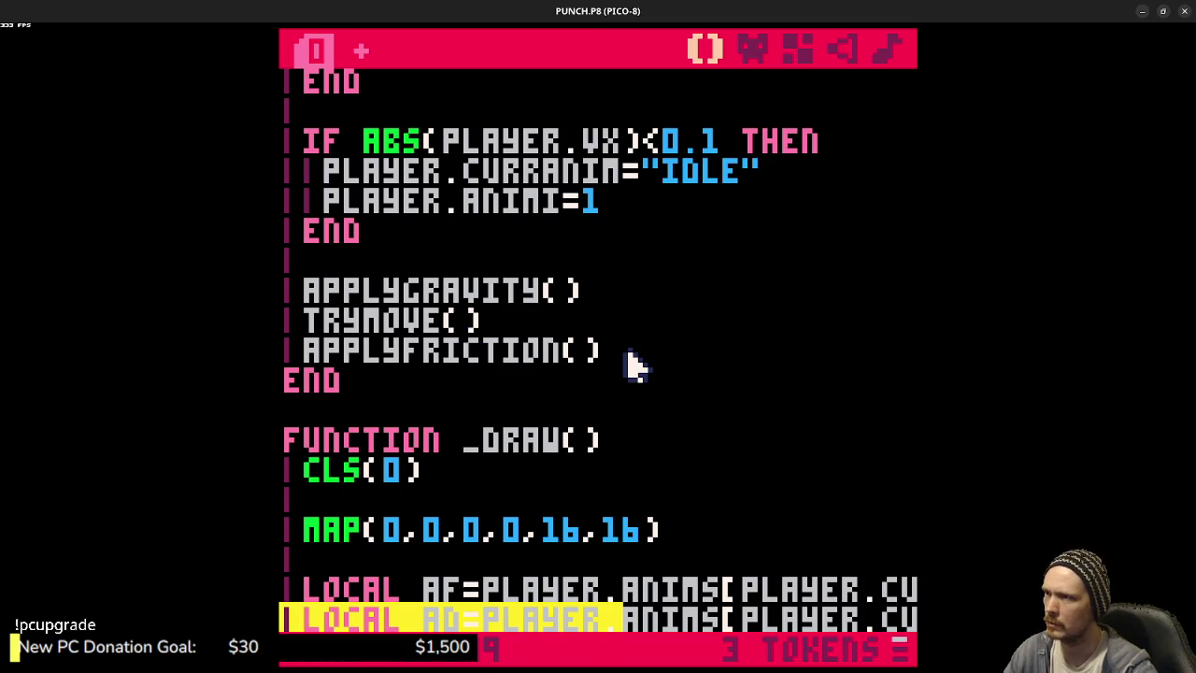
scroll(645, 342, "up", 4)
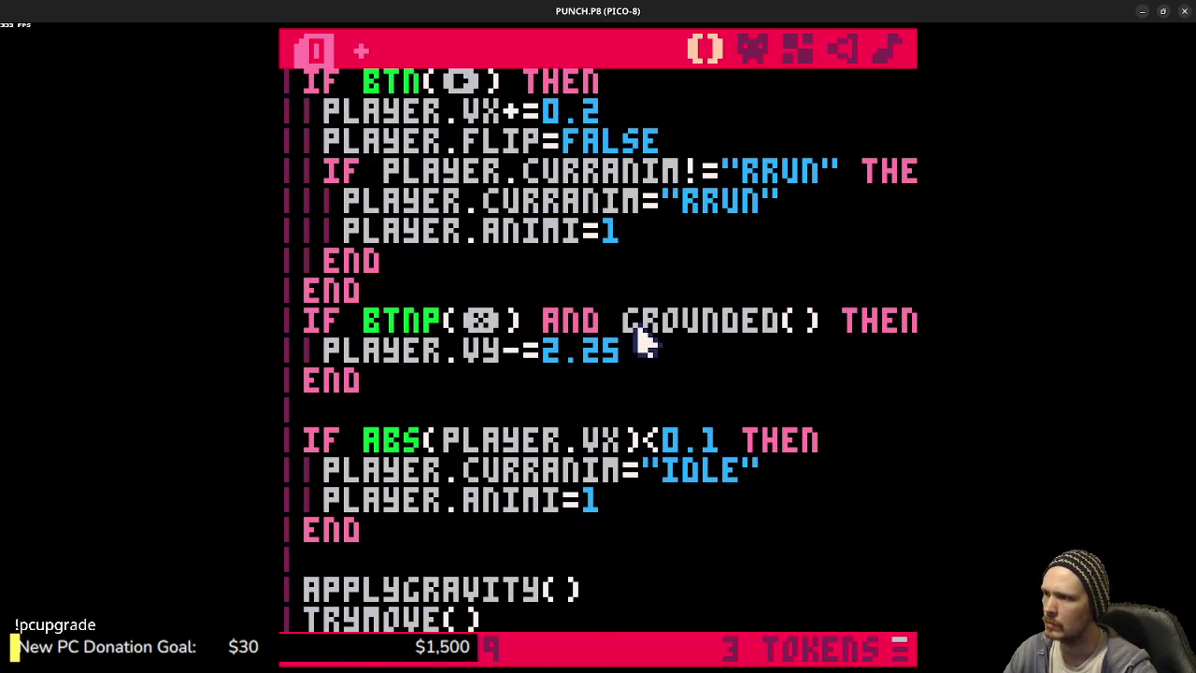
scroll(645, 341, "up", 2)
scroll(645, 341, "up", 10)
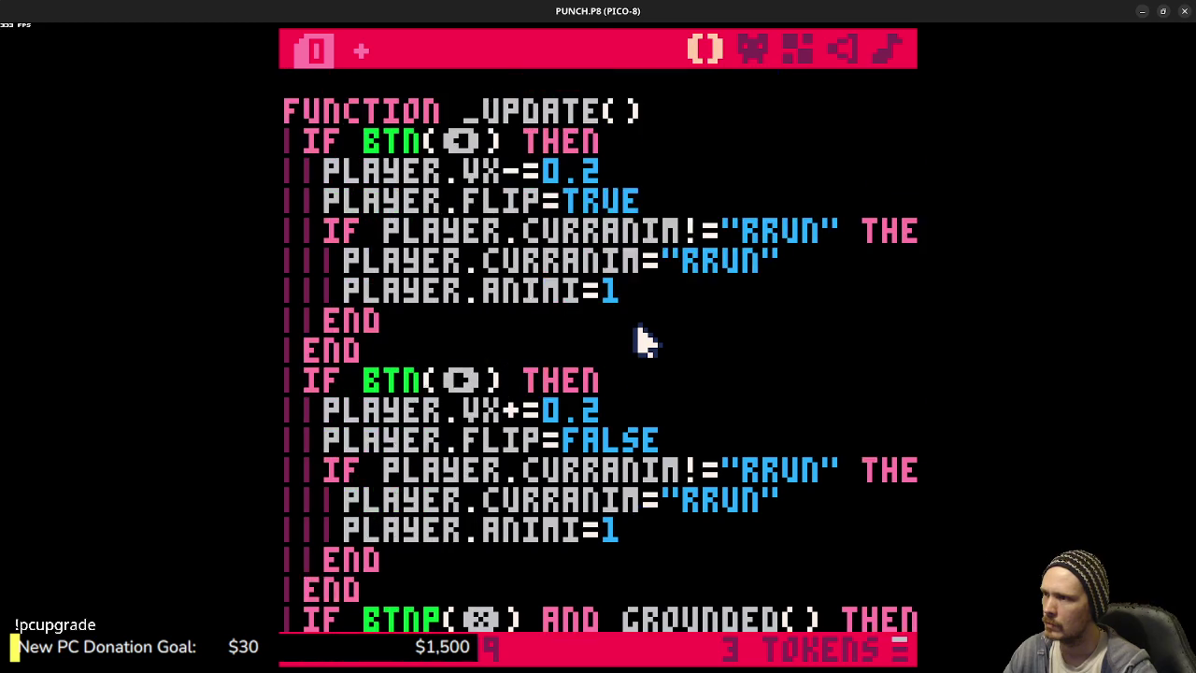
scroll(639, 343, "up", 5)
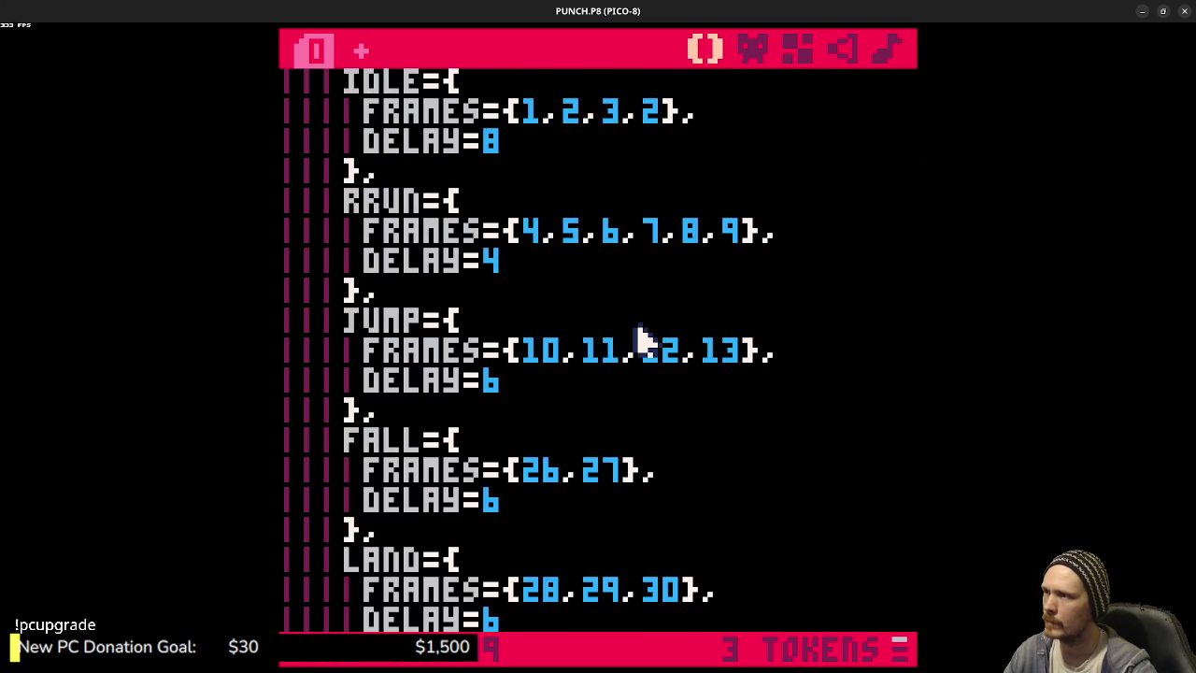
scroll(638, 343, "down", 12)
scroll(638, 343, "down", 4)
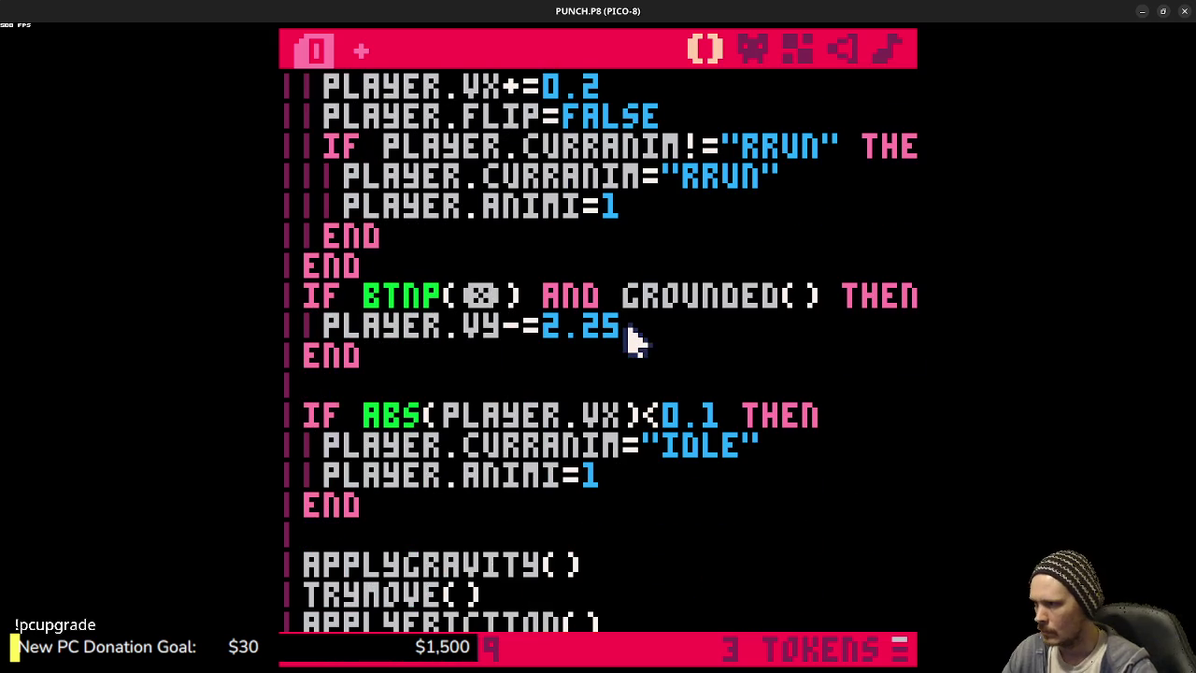
left_click(738, 422)
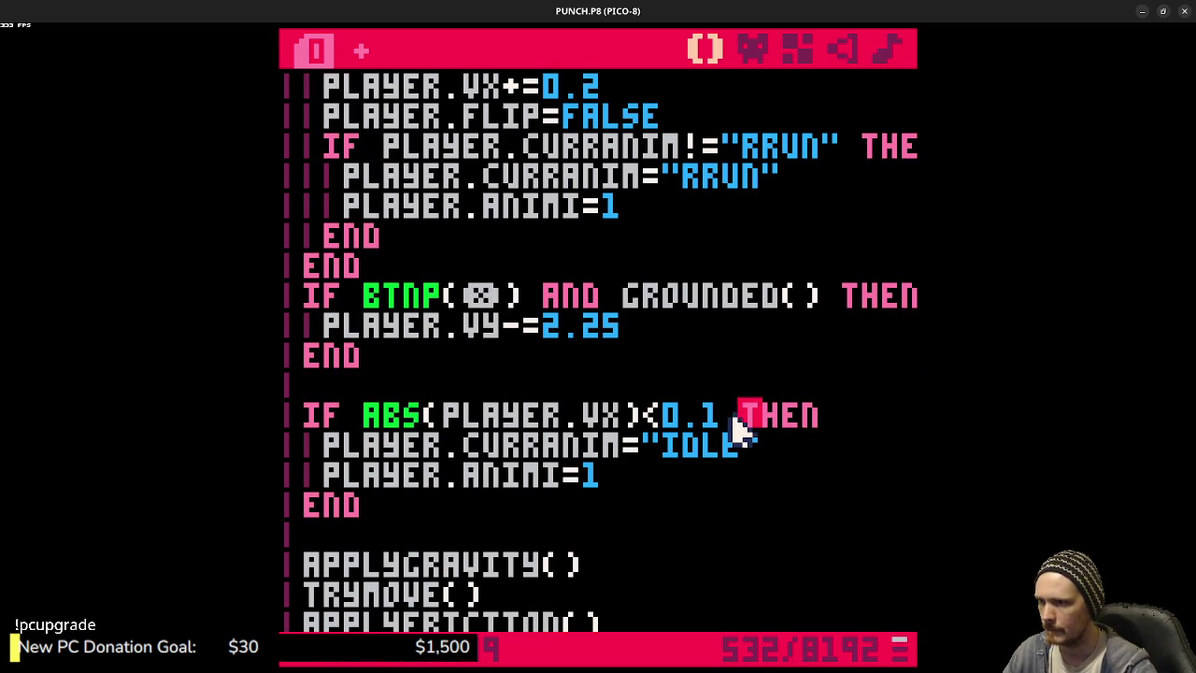
- Add AND PLAYER.CURRANIM!="IDLE" to the idle check and run the cart
type("AND PLA")
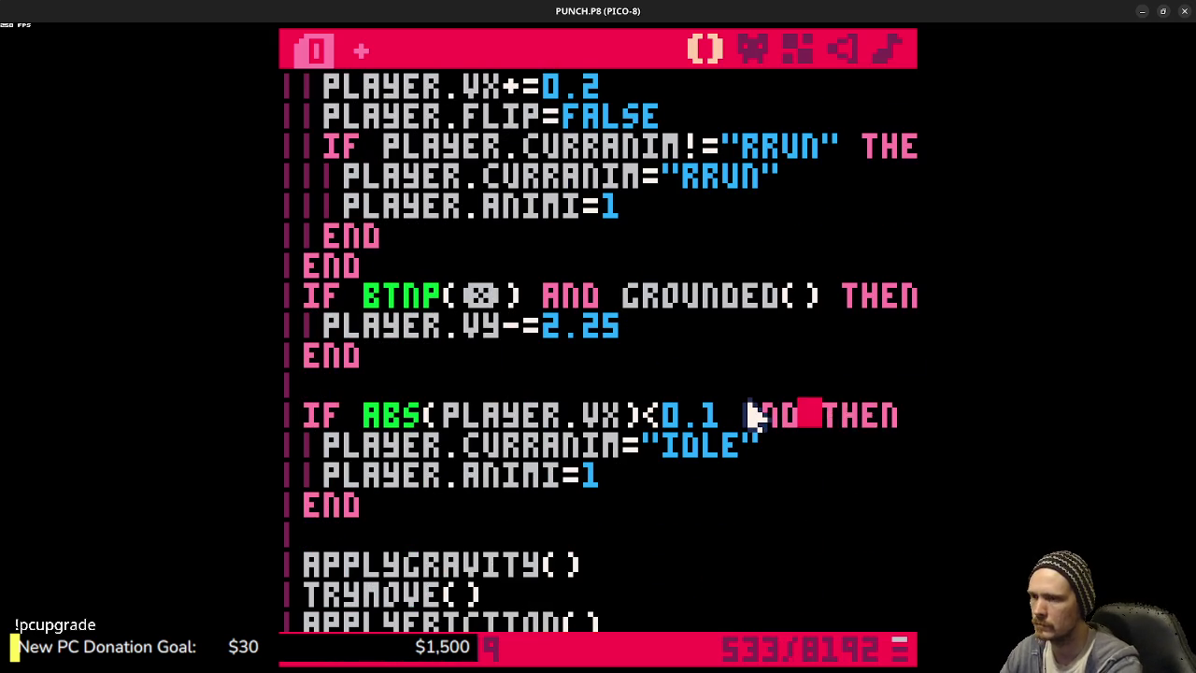
type("yer.curranim!=")
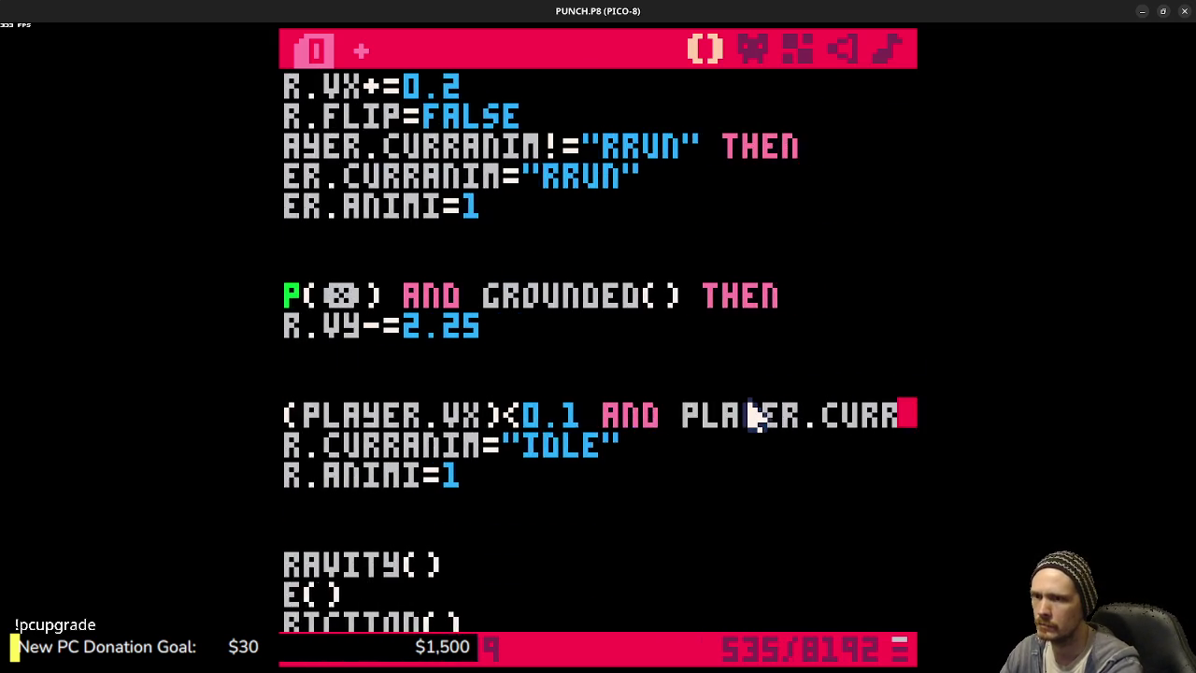
type("\"idle\"")
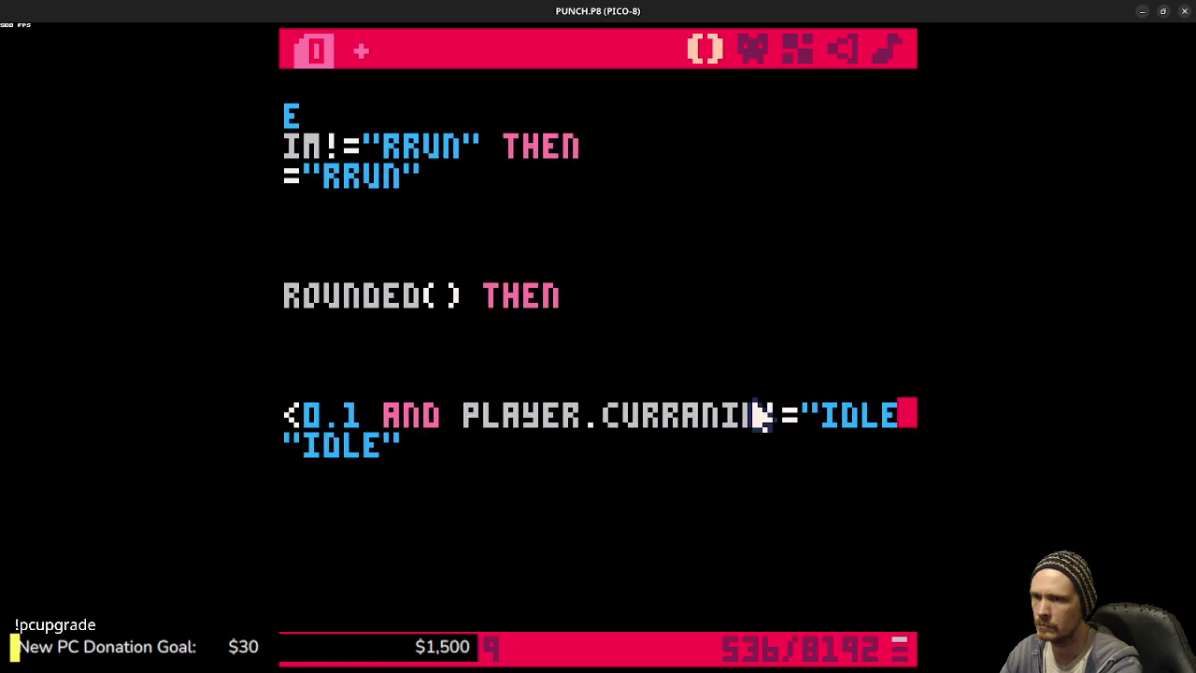
key("ctrl+r")
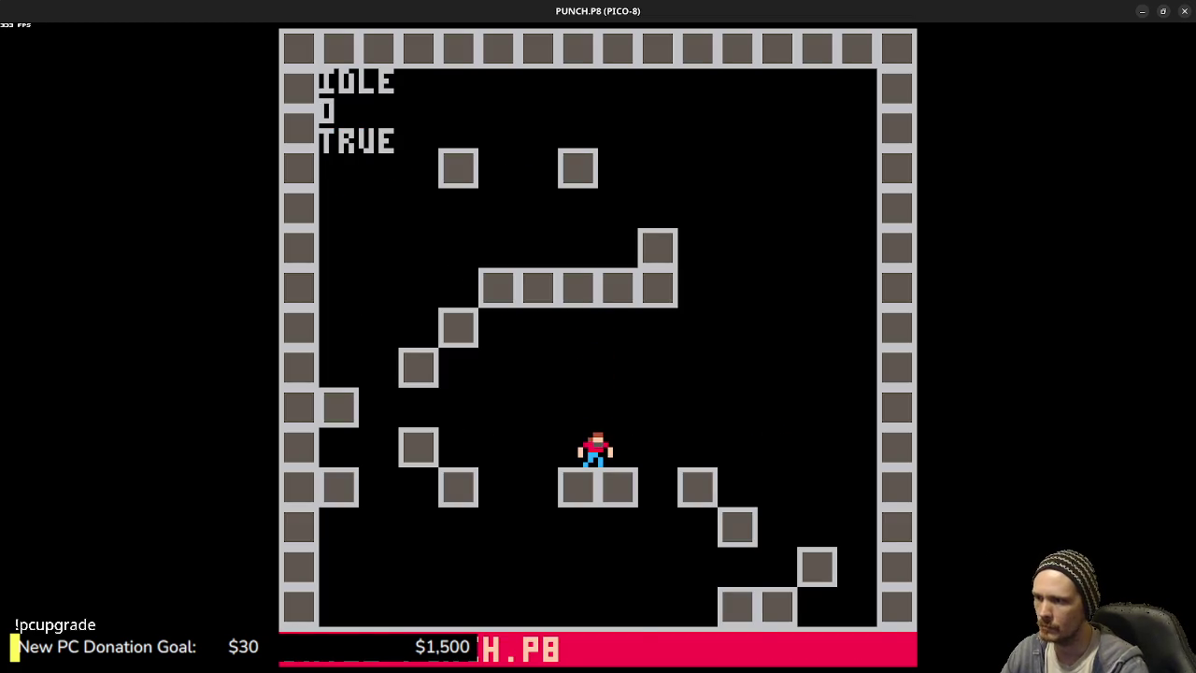
key("Right")
key("z")
- Jump back and forth between the middle platform and step blocks to test the animations
key("Left")
key("z")
key("Right")
key("z")
key("Left")
key("z")
key("Right")
key("z")
key("Right")
key("Right")
key("z")
key("z")
key("Left")
key("z")
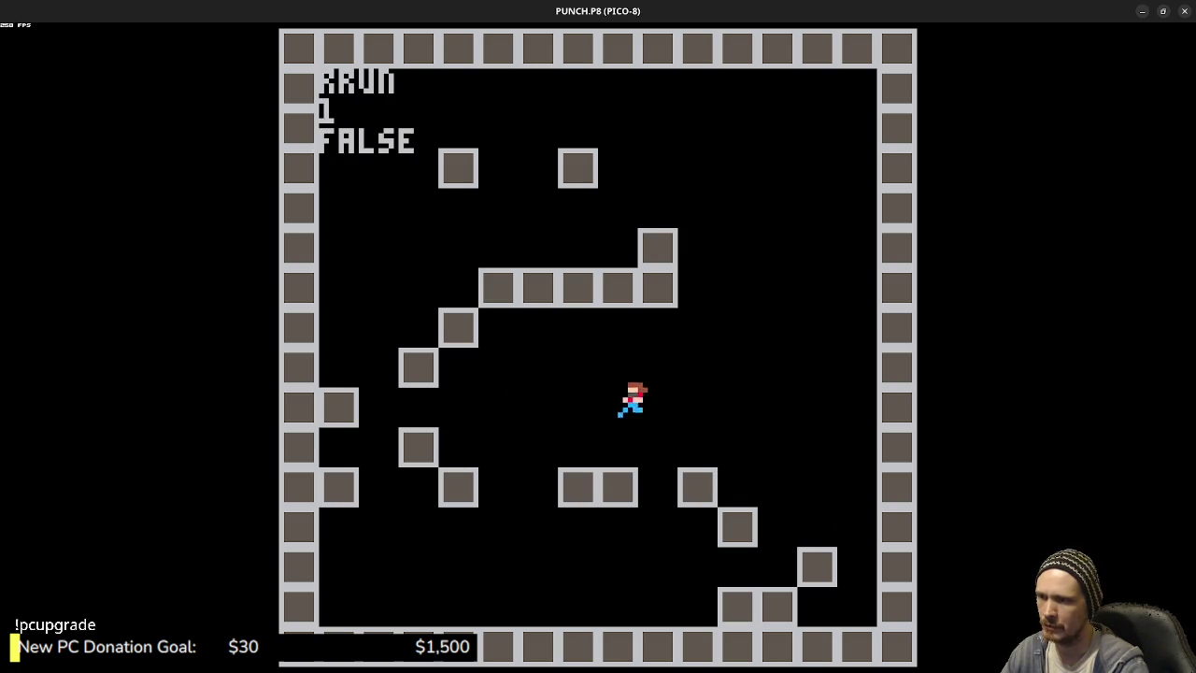
- Run and hop across the lower blocks, stop the game, and select the idle-condition line
key("z")
key("Right")
key("Left")
key("z")
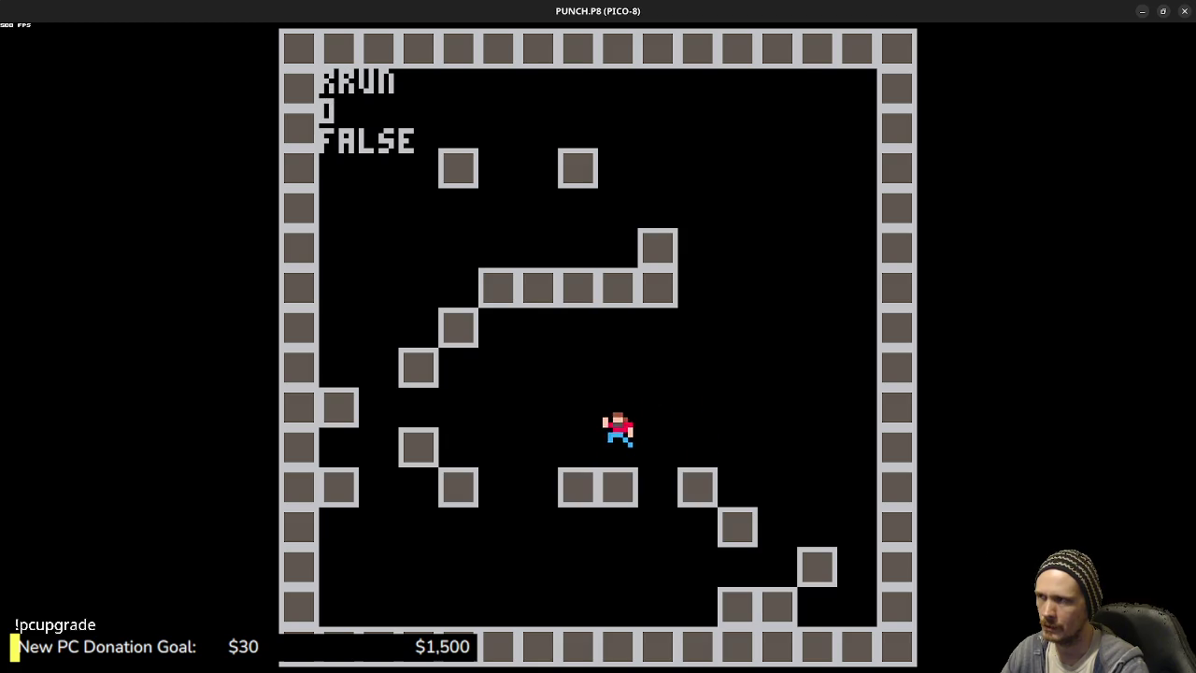
key("z")
key("Left")
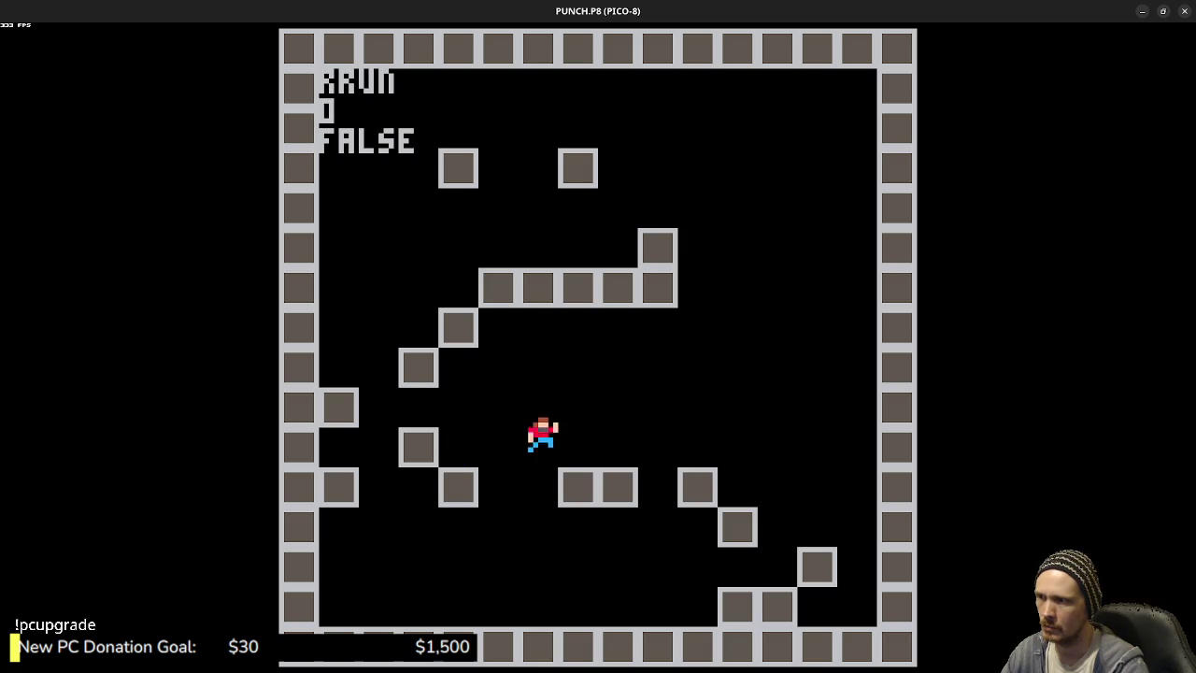
key("z")
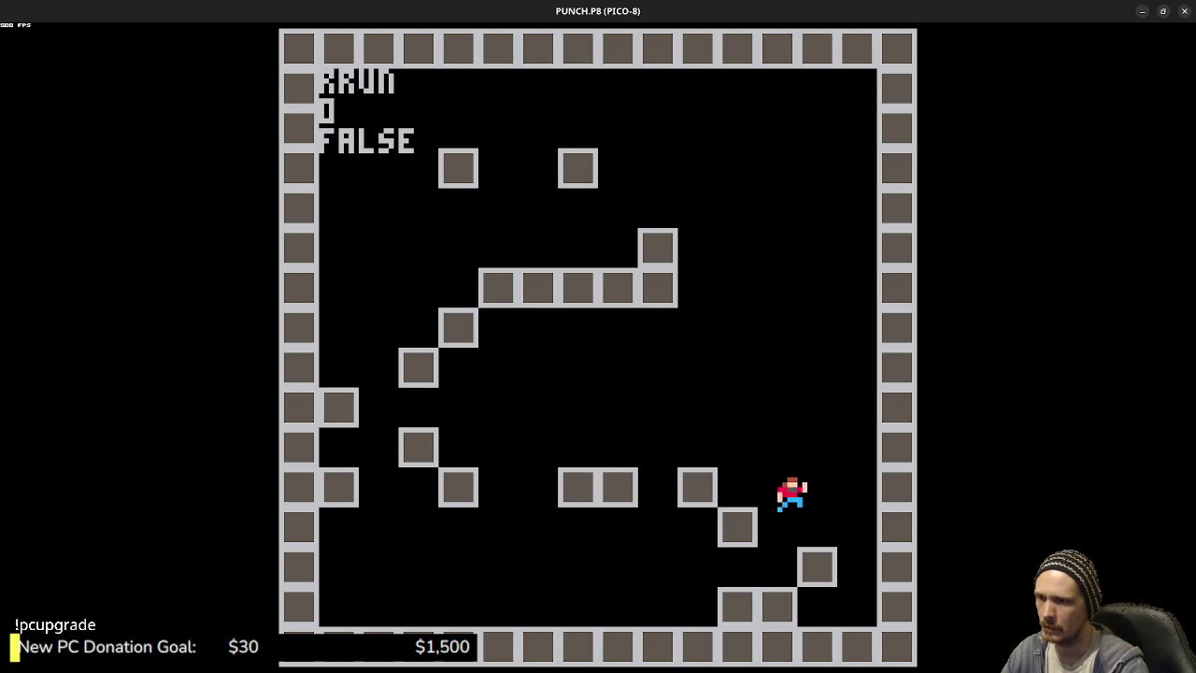
key("Left")
key("Left")
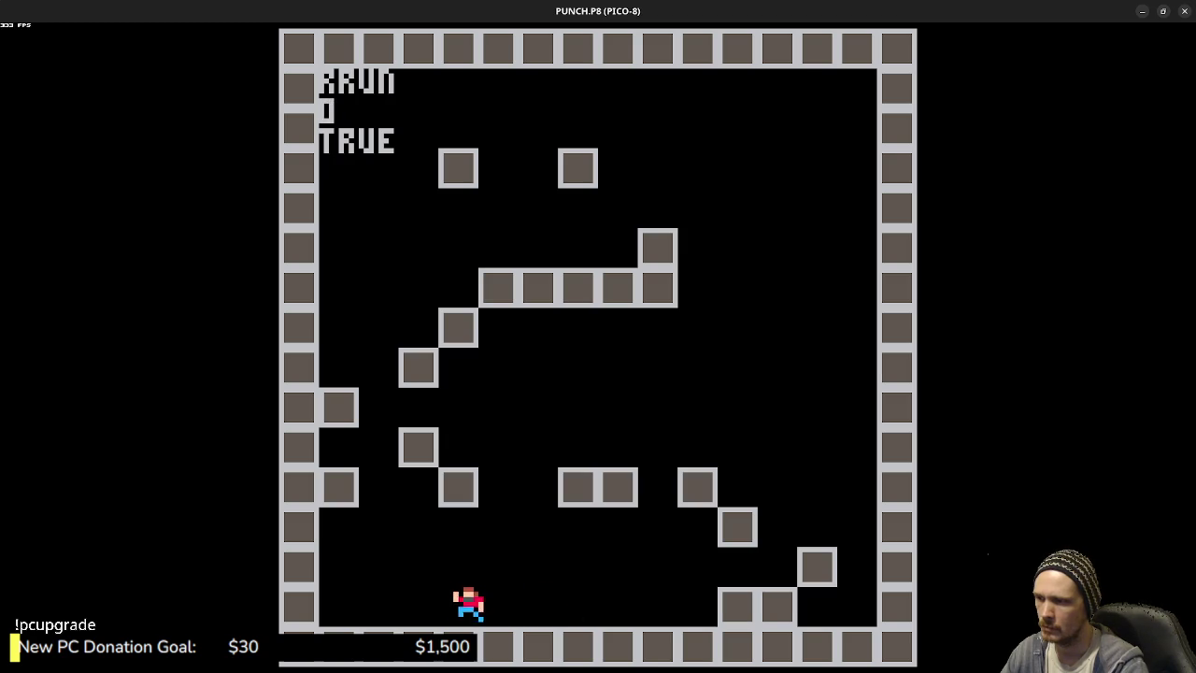
key("Right")
key("z")
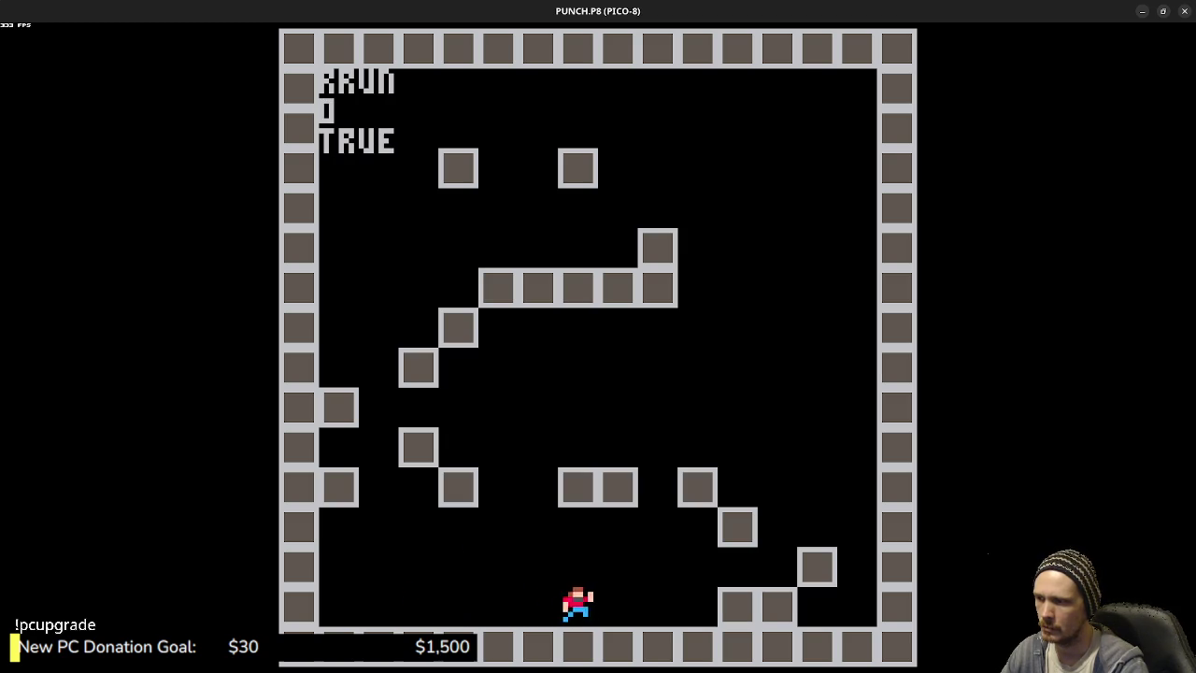
key("Right")
key("z")
key("Escape")
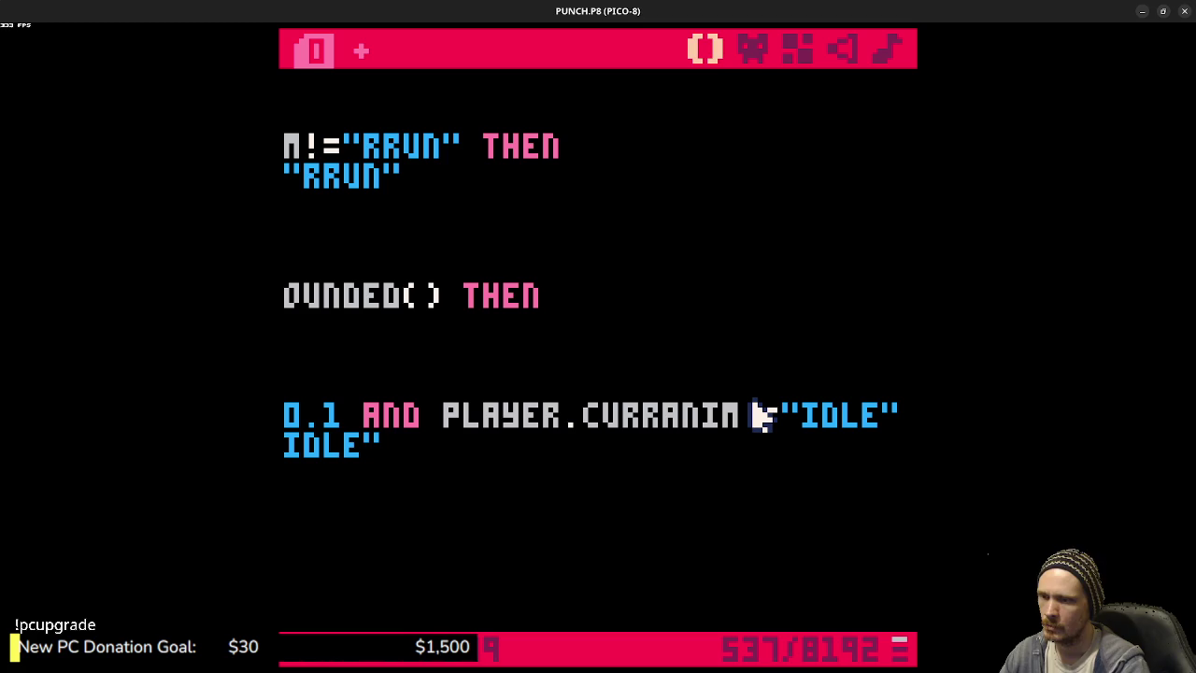
left_click_drag(542, 408, 290, 416)
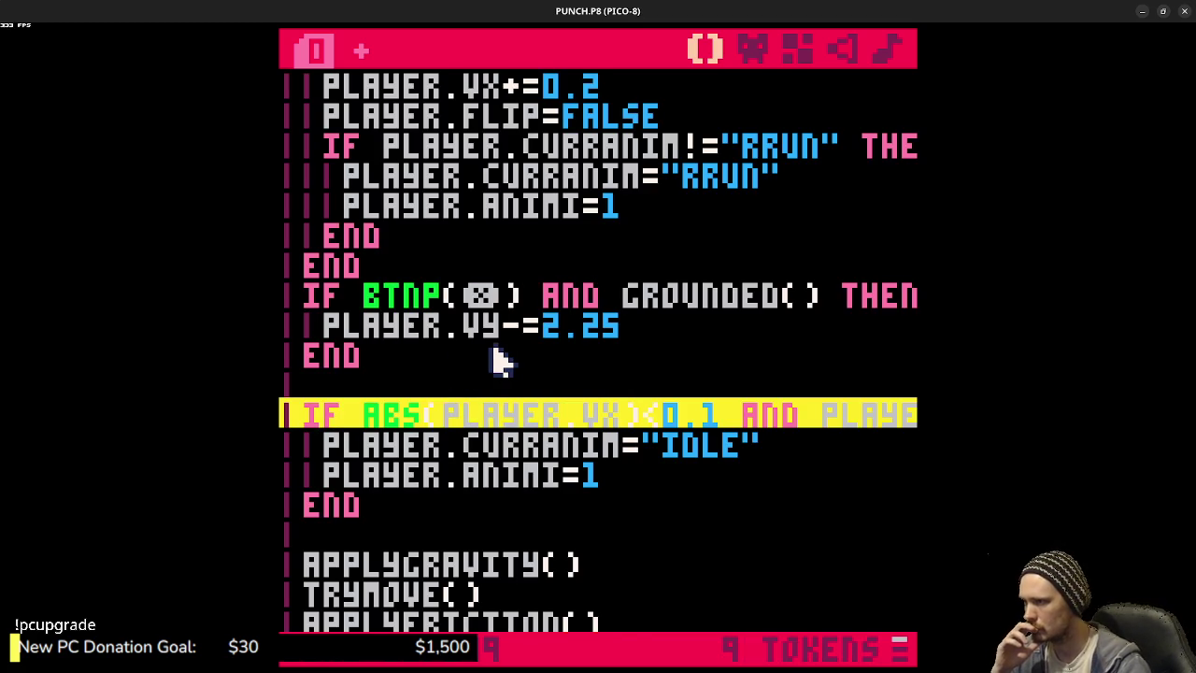
- Add PLAYER.CURRANIM="JUMP" and PLAYER.ANIMI=1 after PLAYER.VY-=2.25, save, and run the cart
left_click(634, 327)
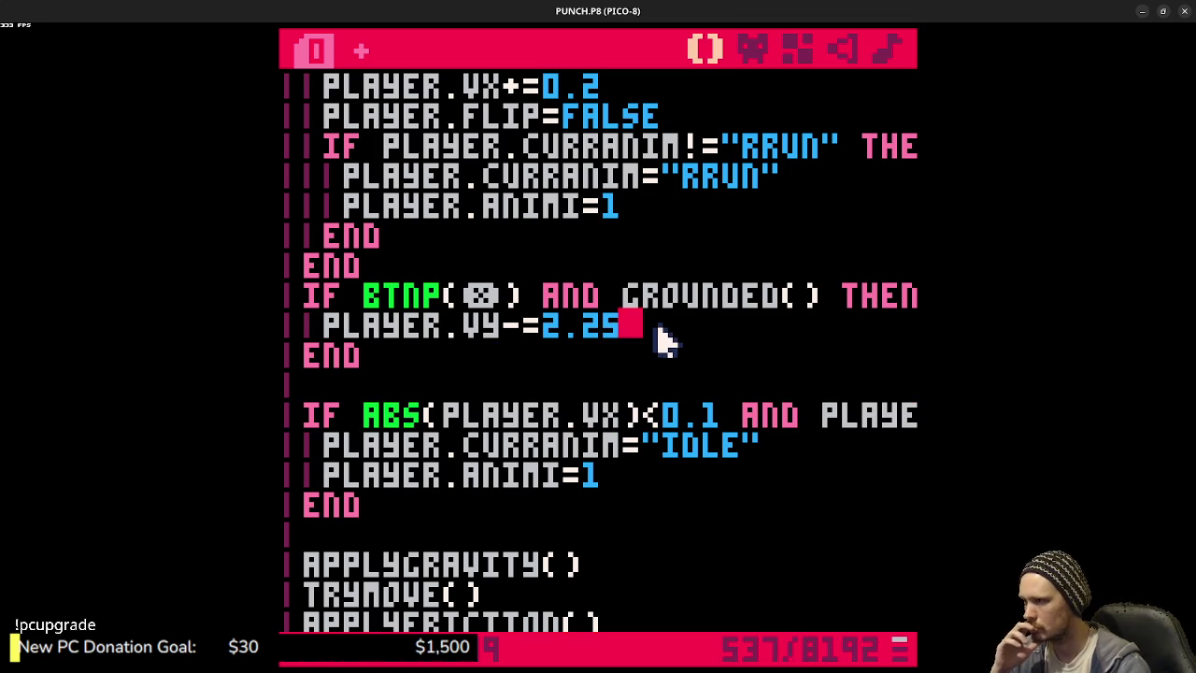
key("Return")
type("PLAYER.")
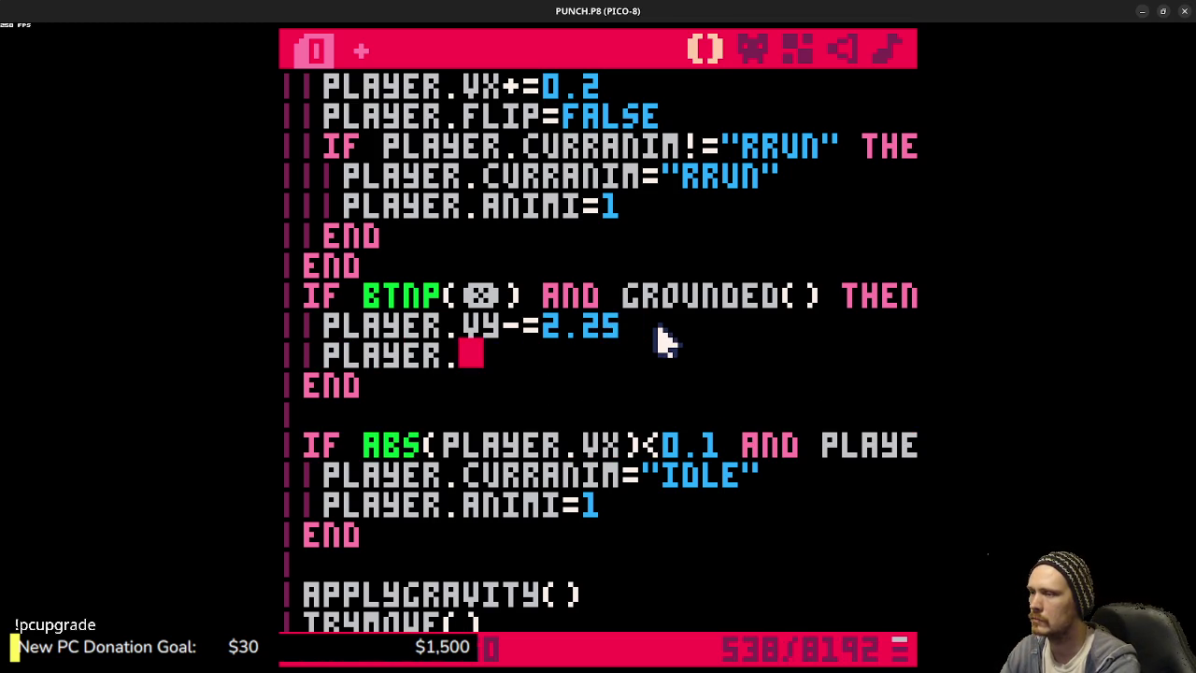
key("BackSpace")
key("BackSpace")
key("BackSpace")
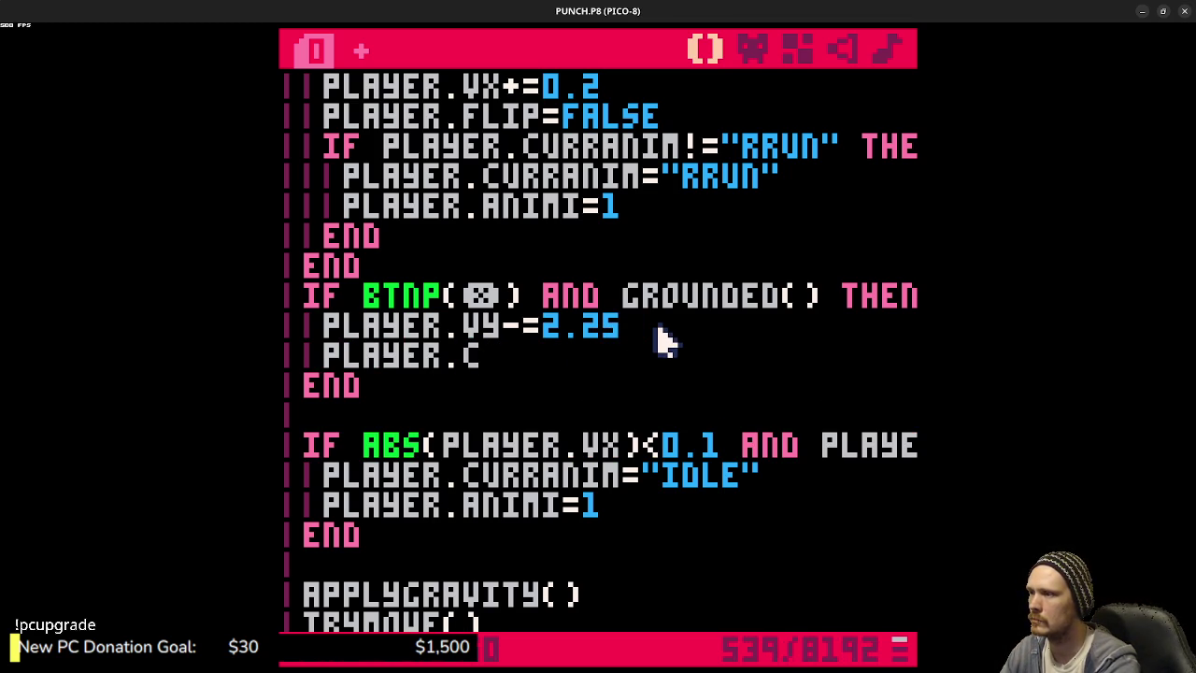
type("PLAYER.CURRANIM=\"JM")
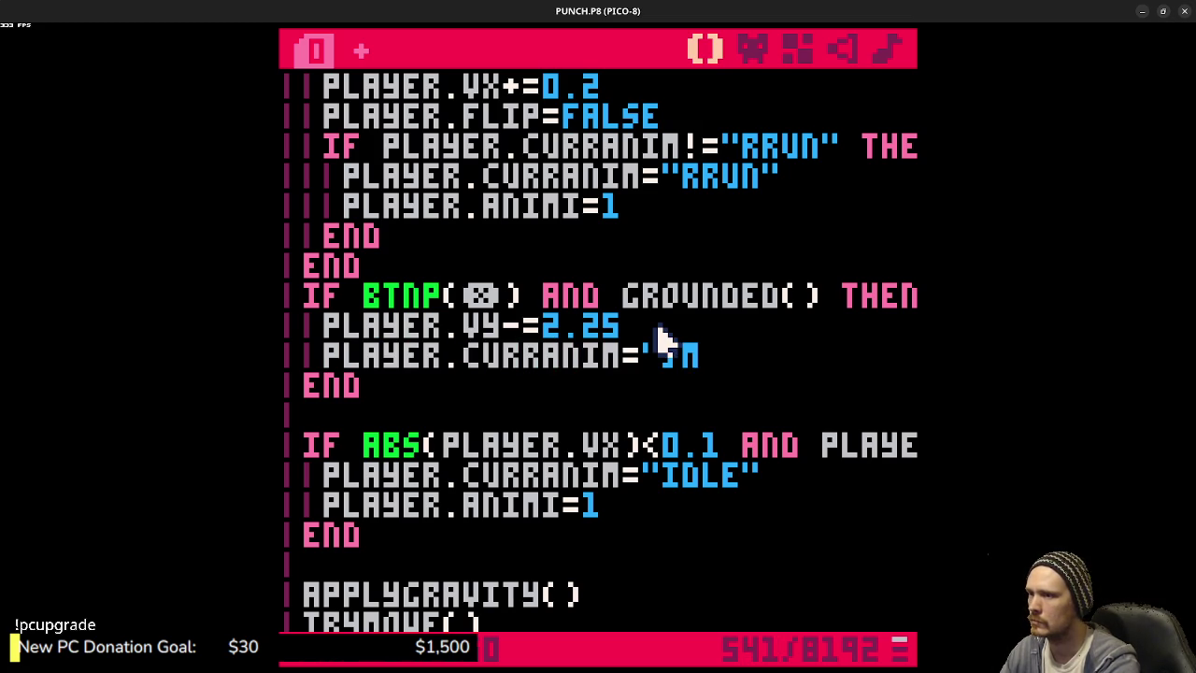
key("BackSpace")
type("UMP")
key("ctrl+s")
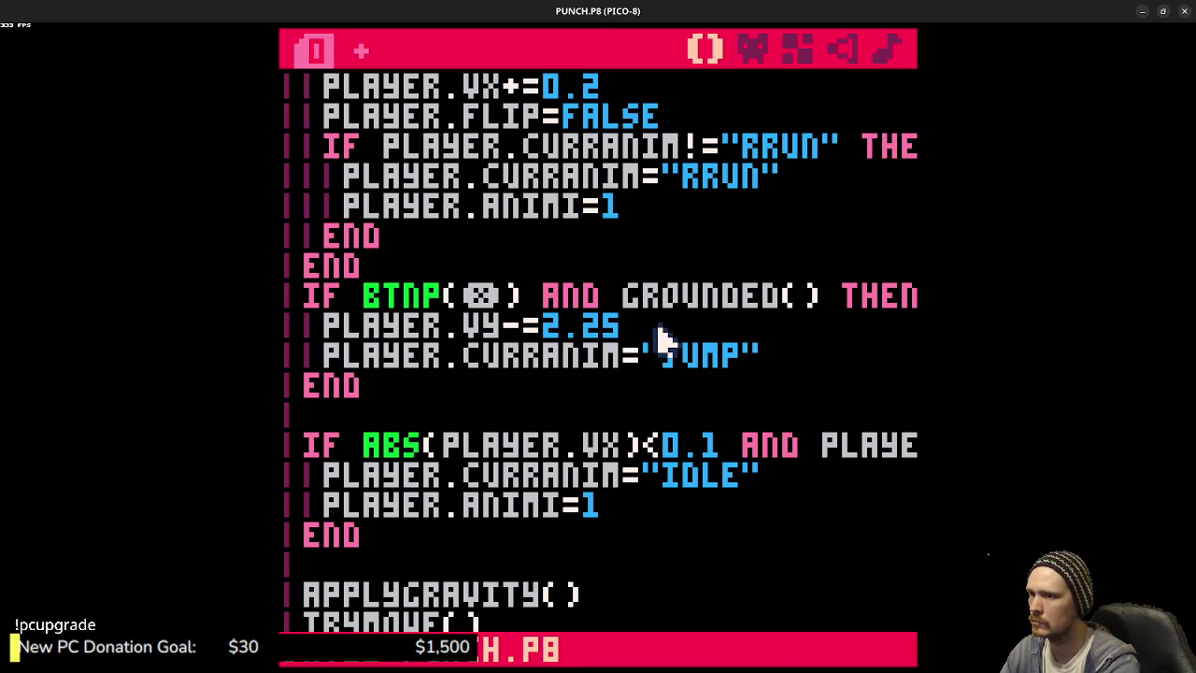
key("Return")
type("PLAYER.ANIMI=1")
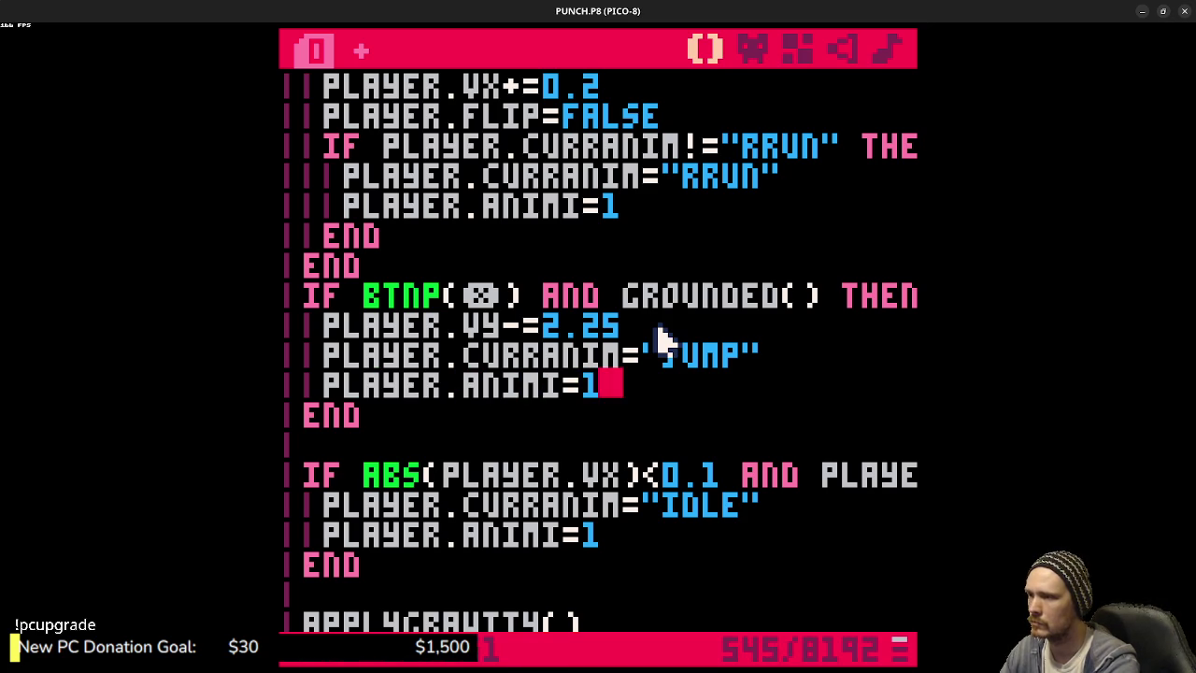
key("ctrl+s")
key("ctrl+r")
- Test-jump the player, stop the game, and check the JUMP DELAY value in the code
key("x")
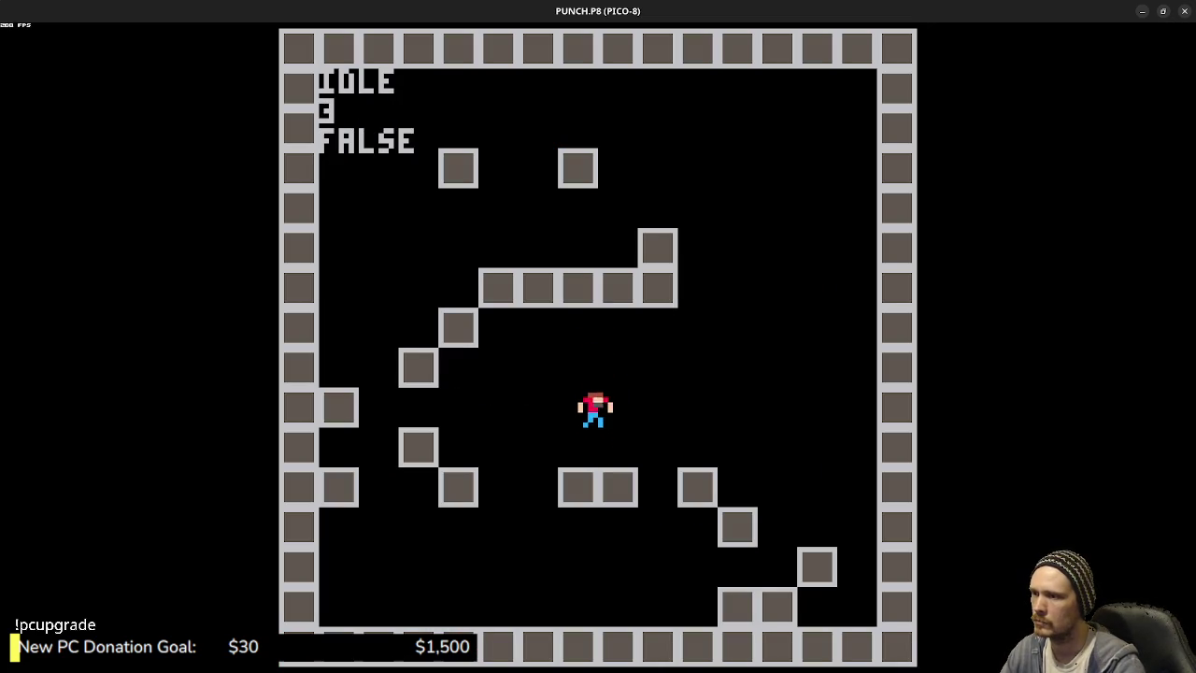
key("x")
key("Escape")
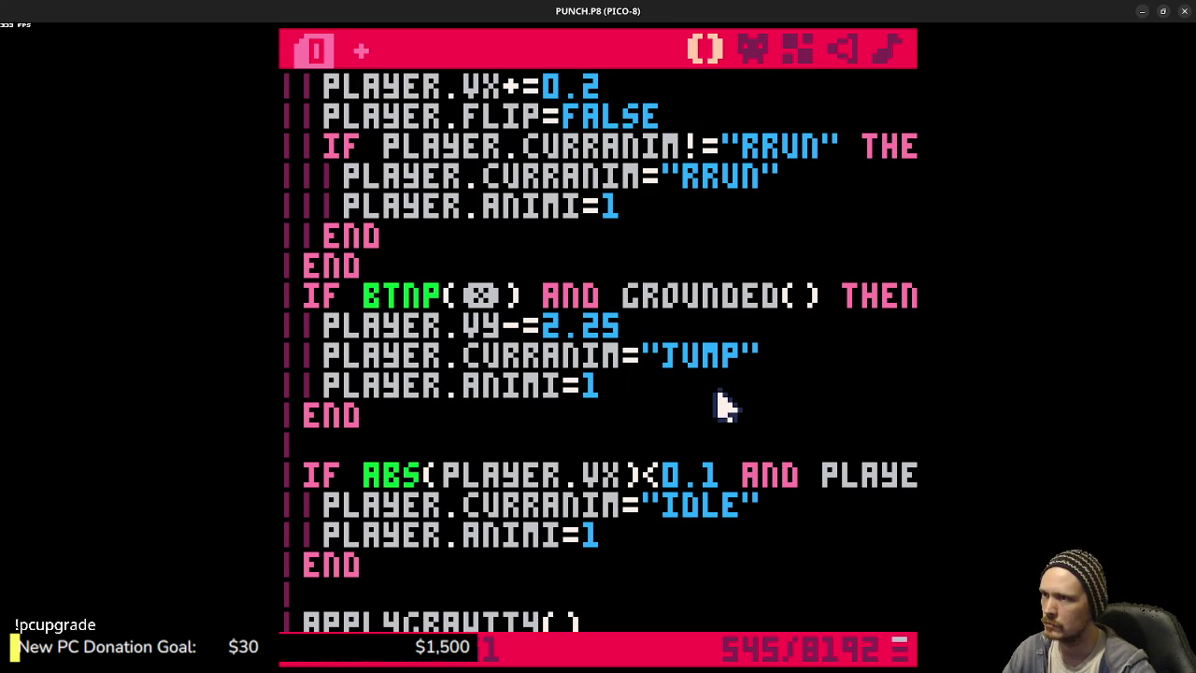
scroll(725, 403, "up", 10)
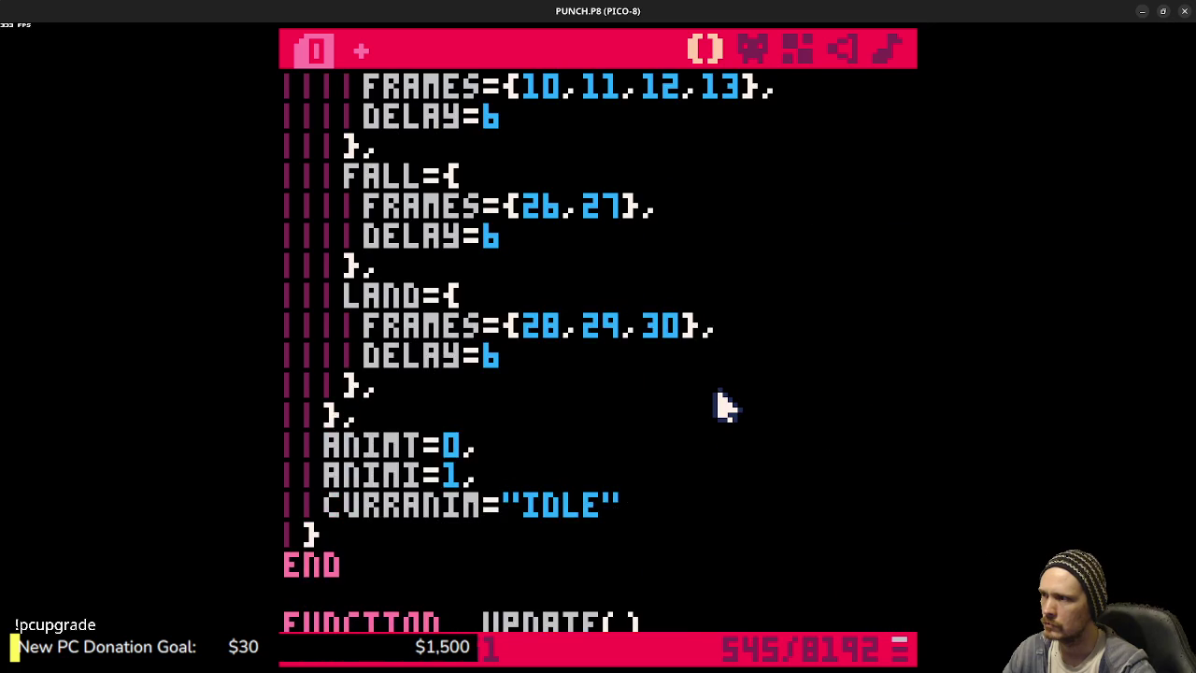
scroll(725, 404, "up", 1)
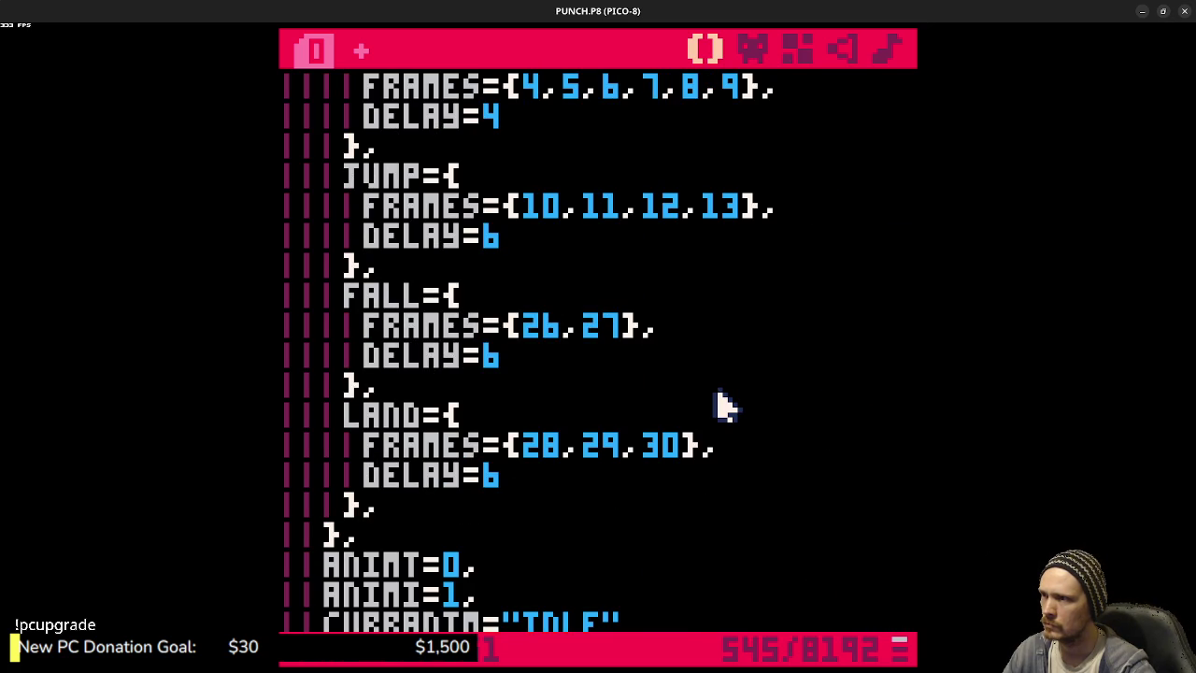
scroll(724, 404, "down", 5)
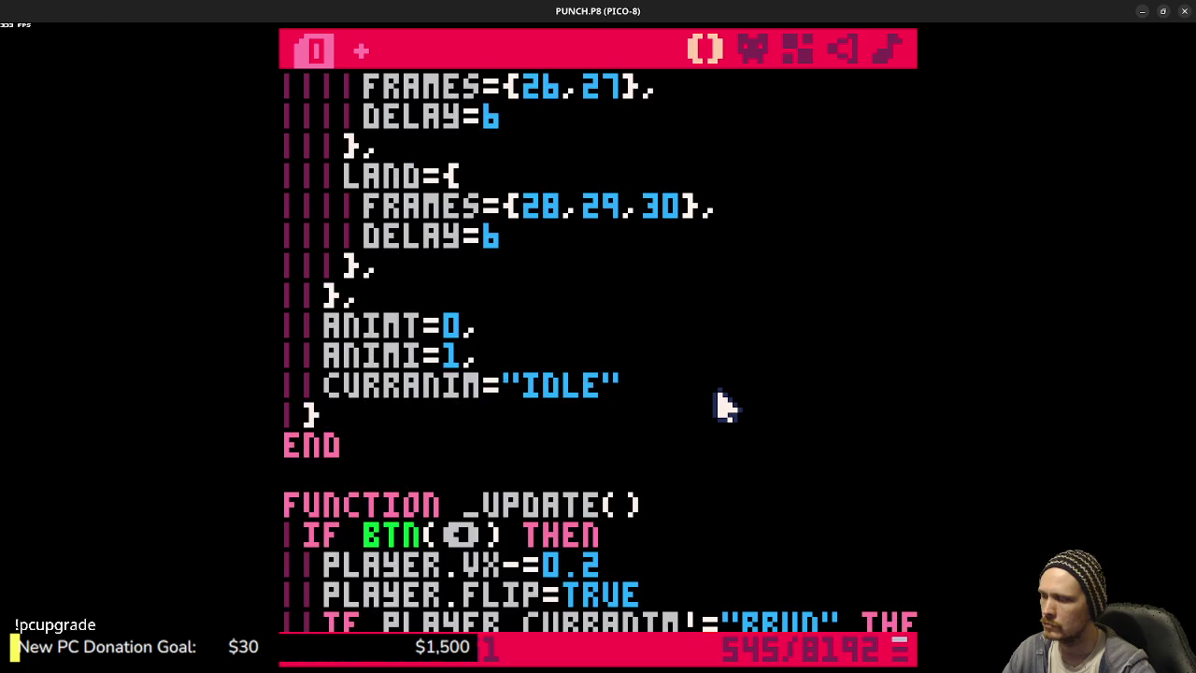
- Relaunch the game, hop right then left, and return to the jump and idle checks
key("ctrl+r")
key("z")
key("Right")
key("z")
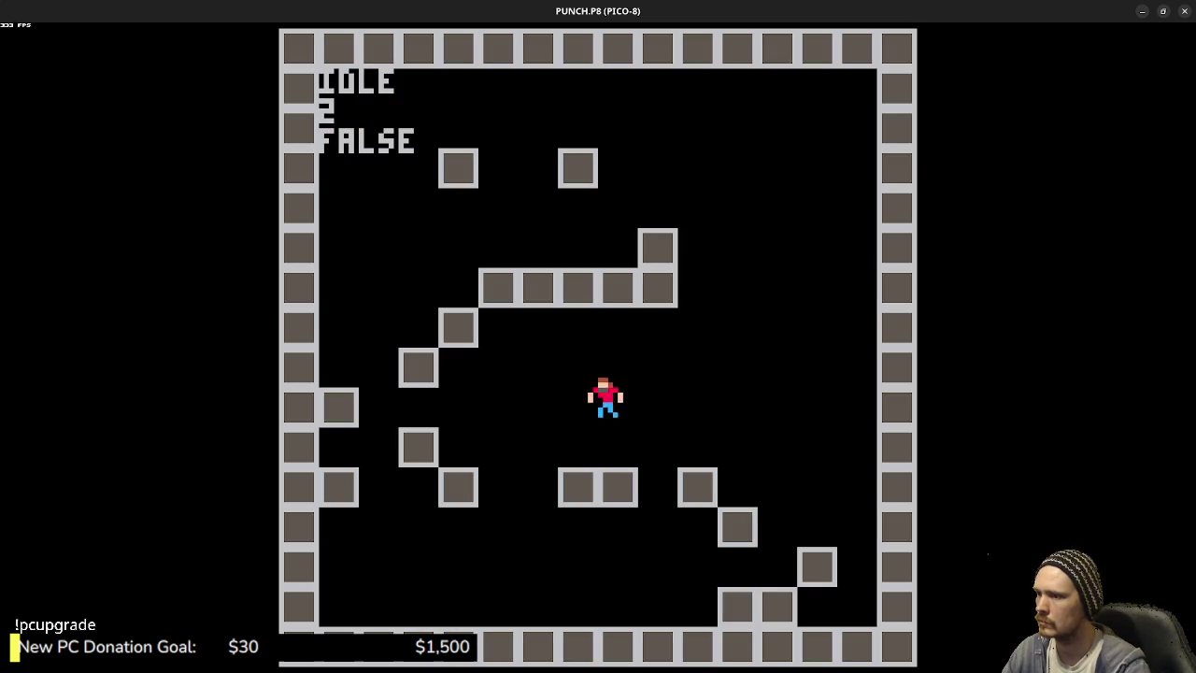
key("Left")
key("Escape")
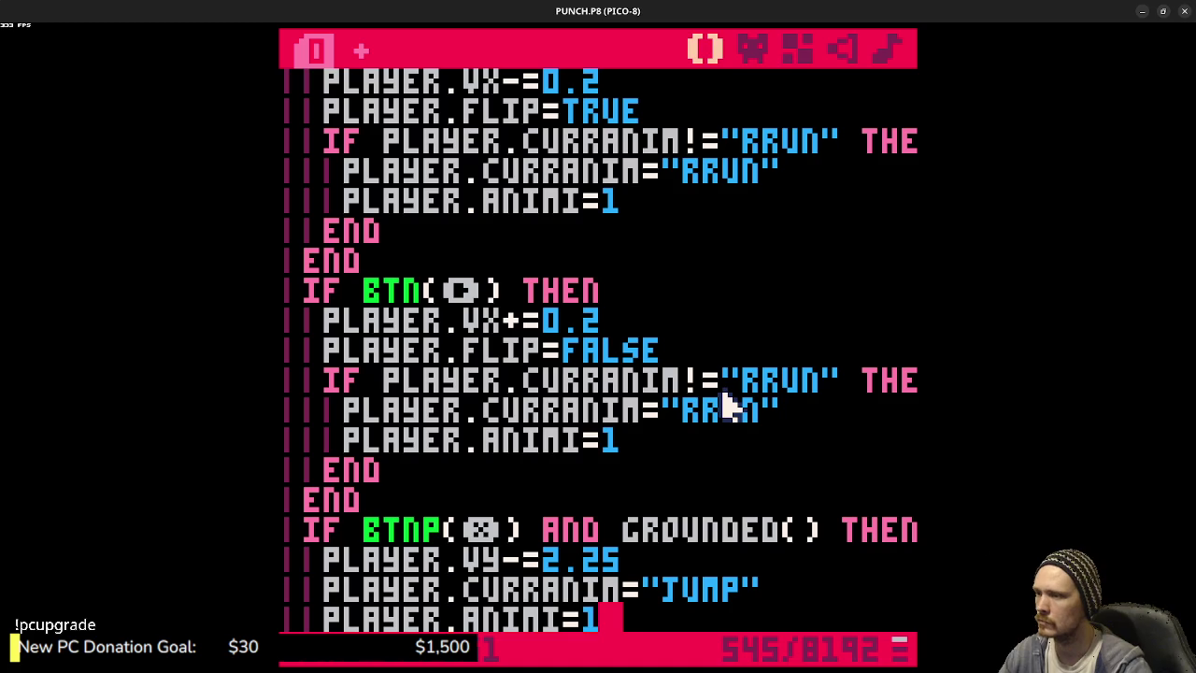
scroll(701, 355, "down", 5)
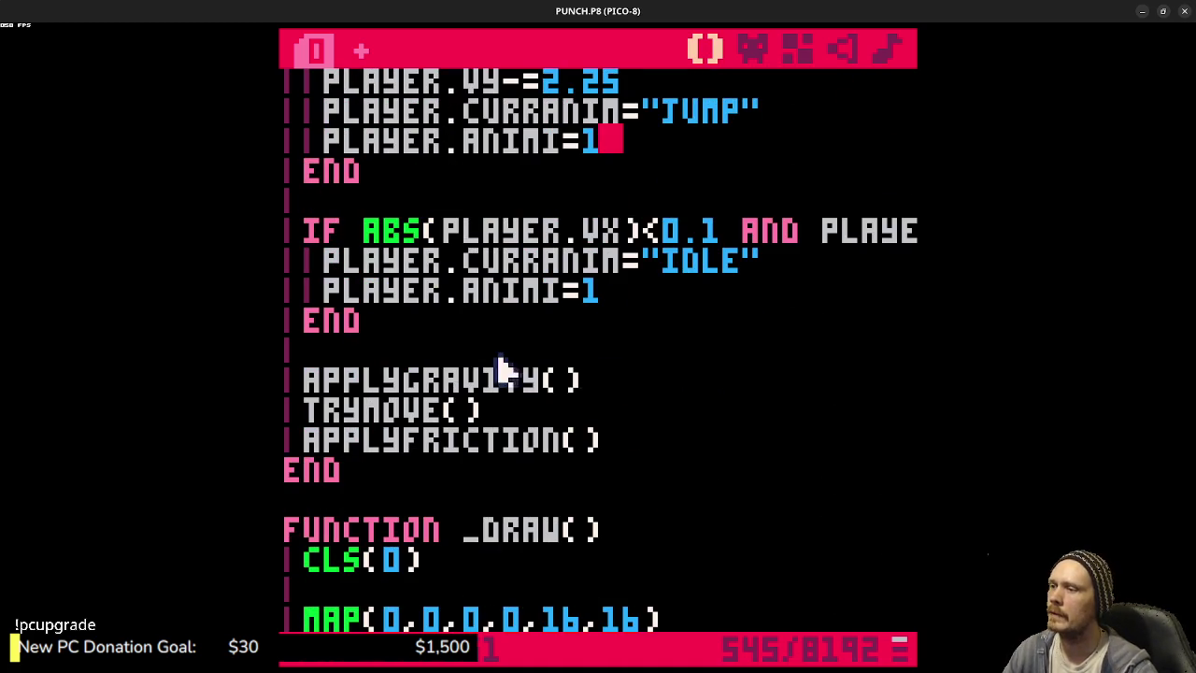
scroll(573, 365, "up", 1)
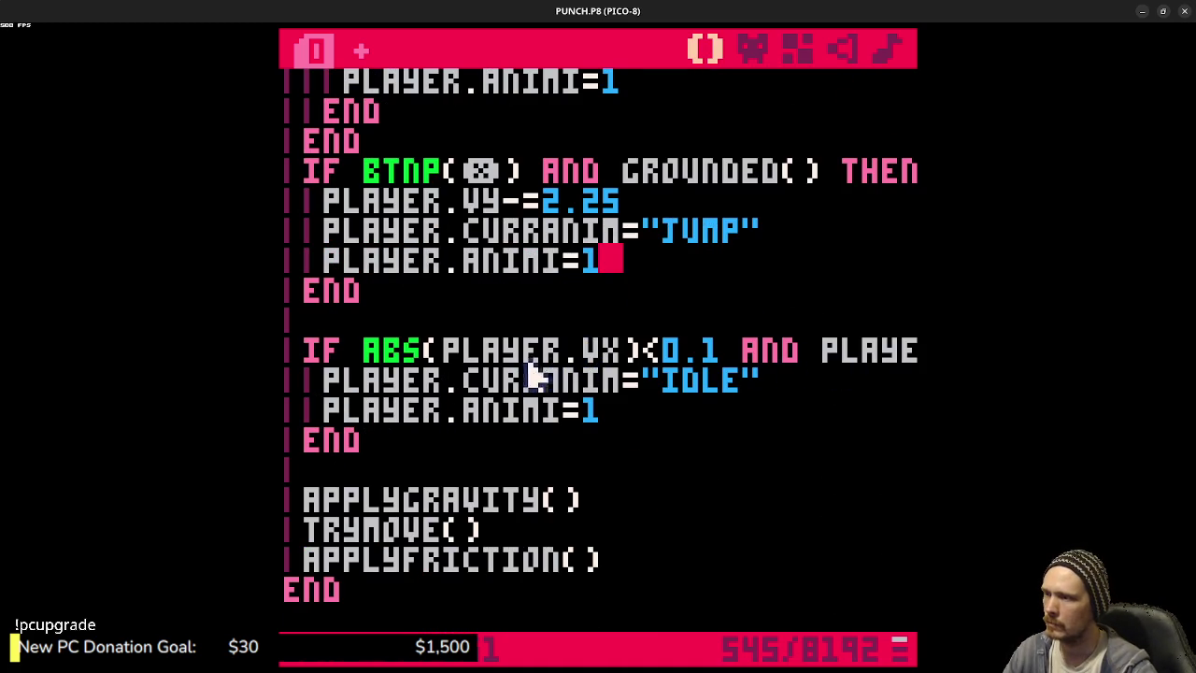
- Insert AND GROUNDED() before THEN in the IF ABS(PLAYER.VX) idle check and run the game
left_click_drag(734, 355, 934, 353)
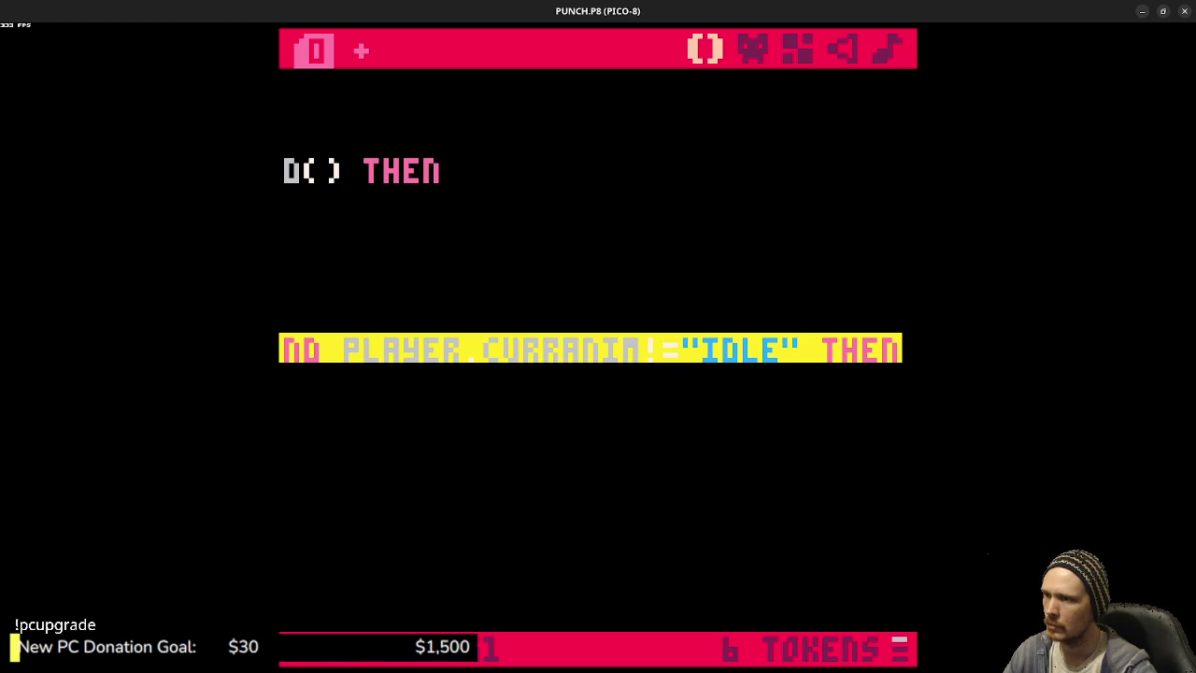
mouse_move(935, 353)
left_mouse_down()
mouse_move(411, 328)
mouse_move(926, 353)
mouse_move(819, 359)
left_mouse_up()
left_click(831, 365)
type("AND GROU")
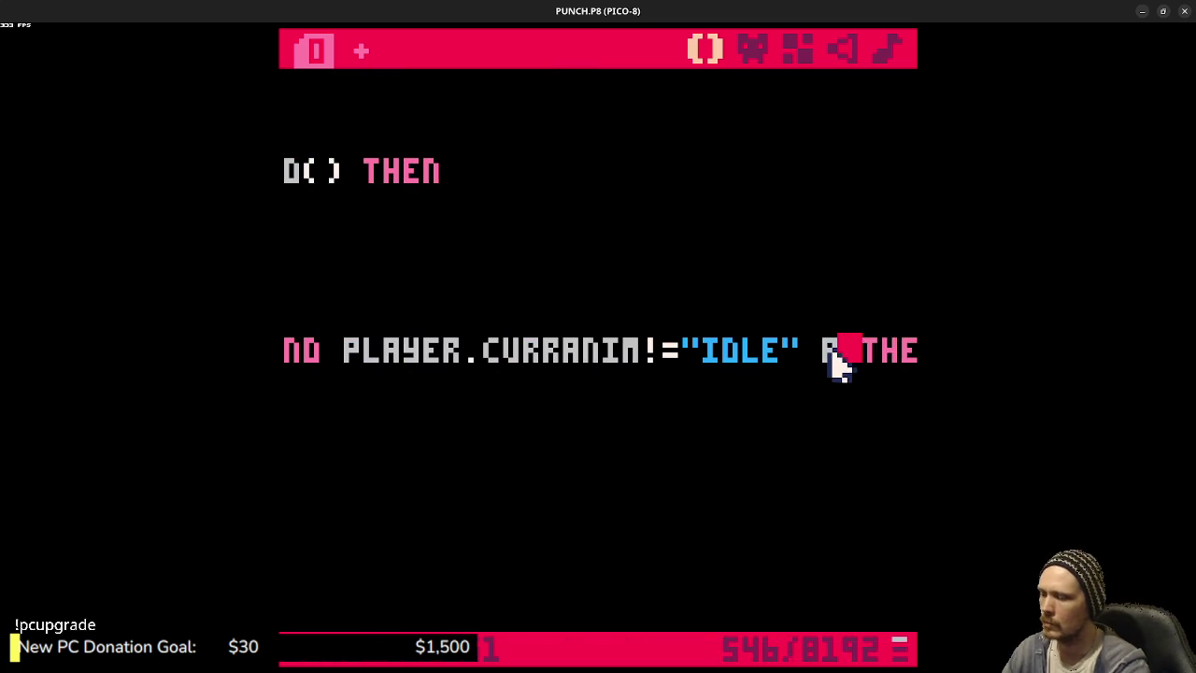
type("NDED()")
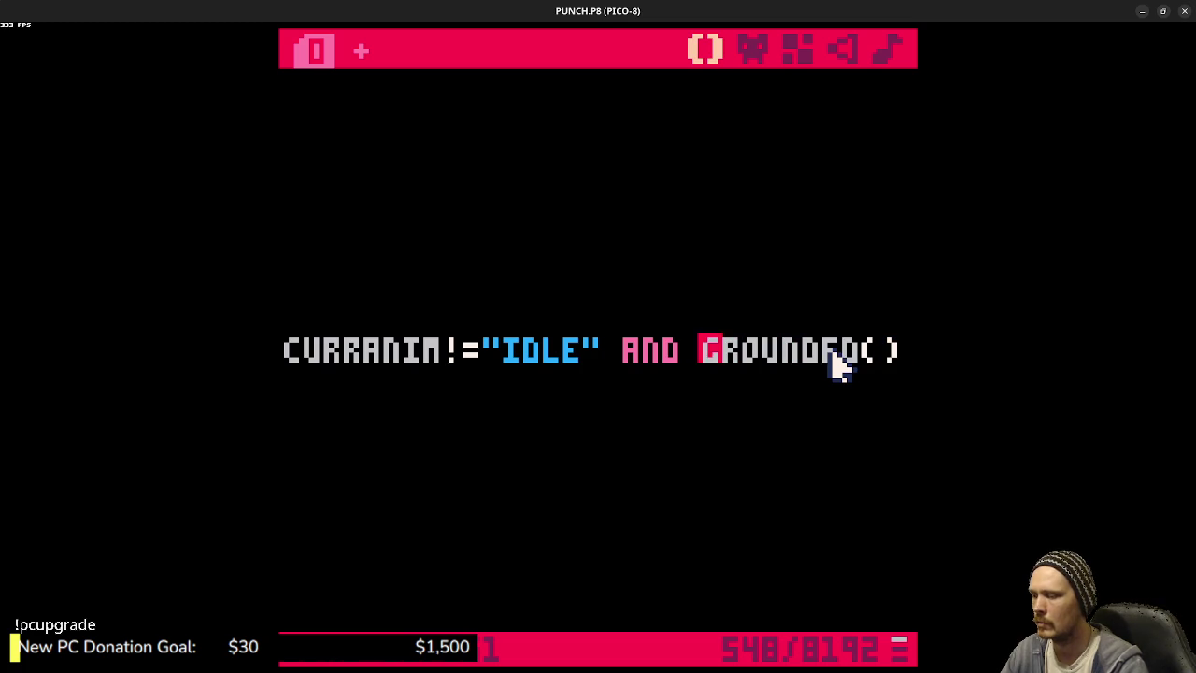
key("ctrl+r")
- Playtest the grounded idle check by jumping and running left and right across the platforms
key("z")
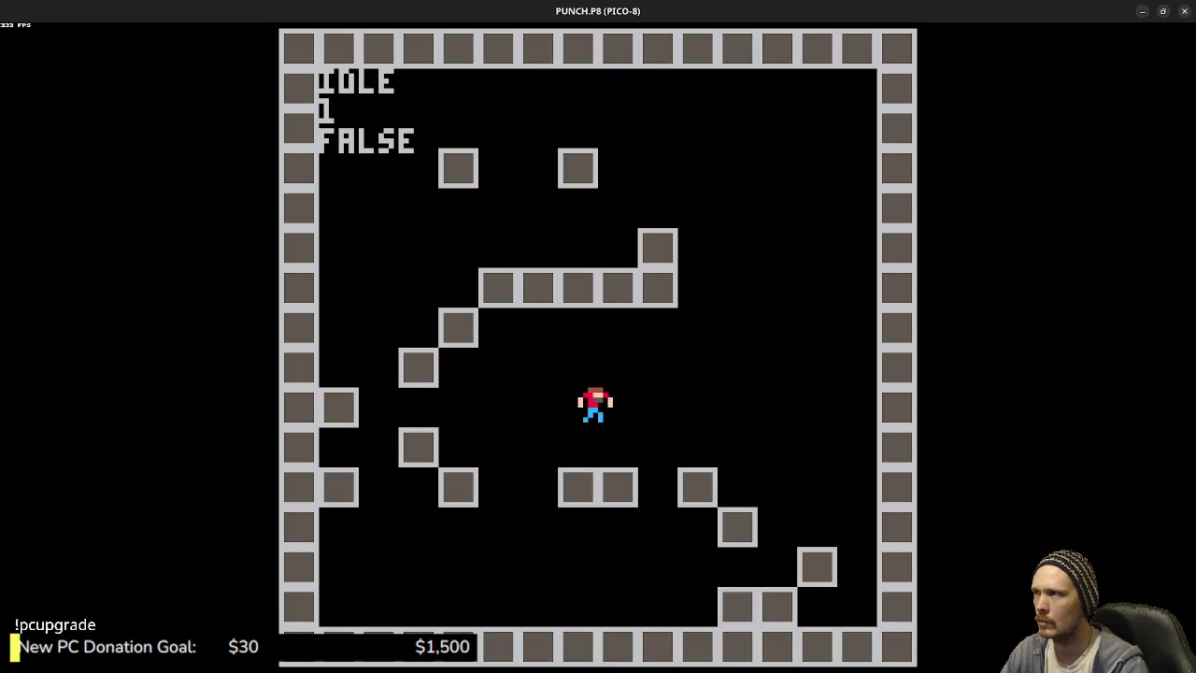
key("Right")
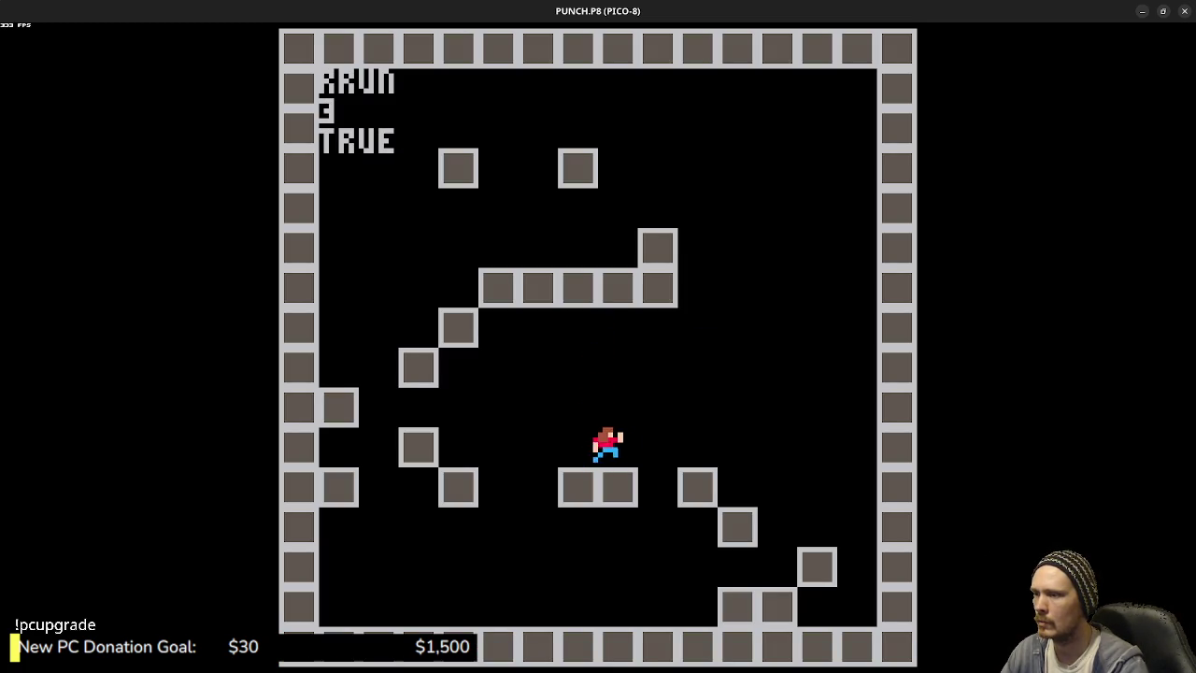
key("z")
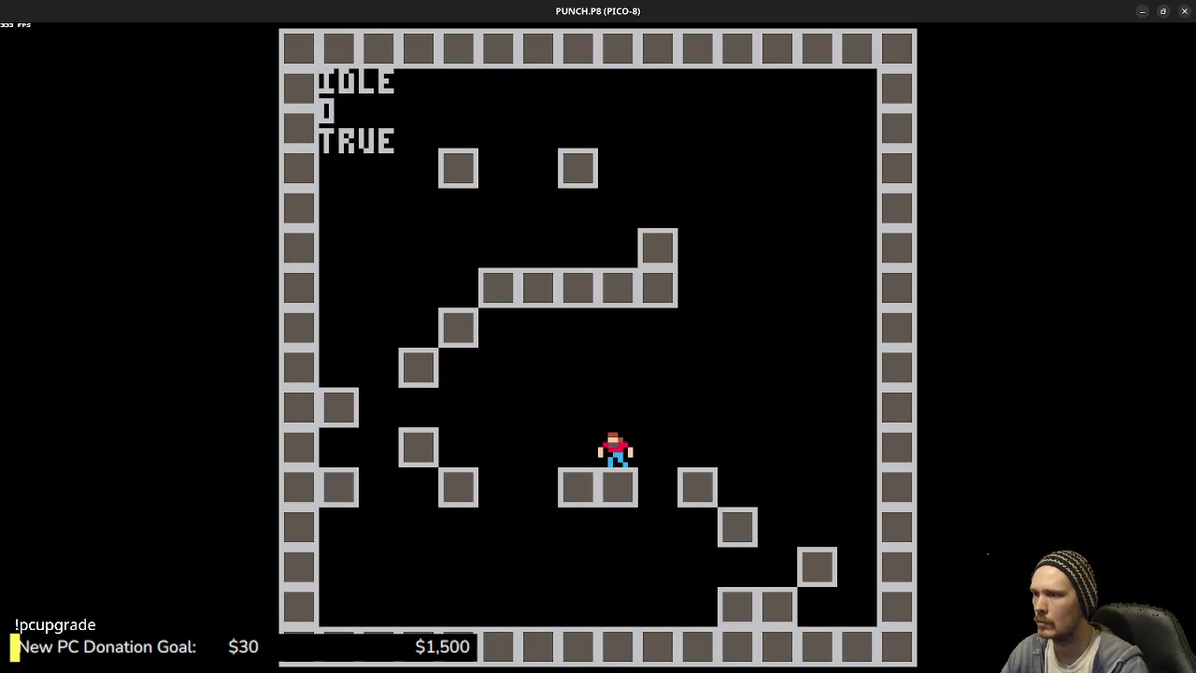
key("z")
key("Left")
key("z")
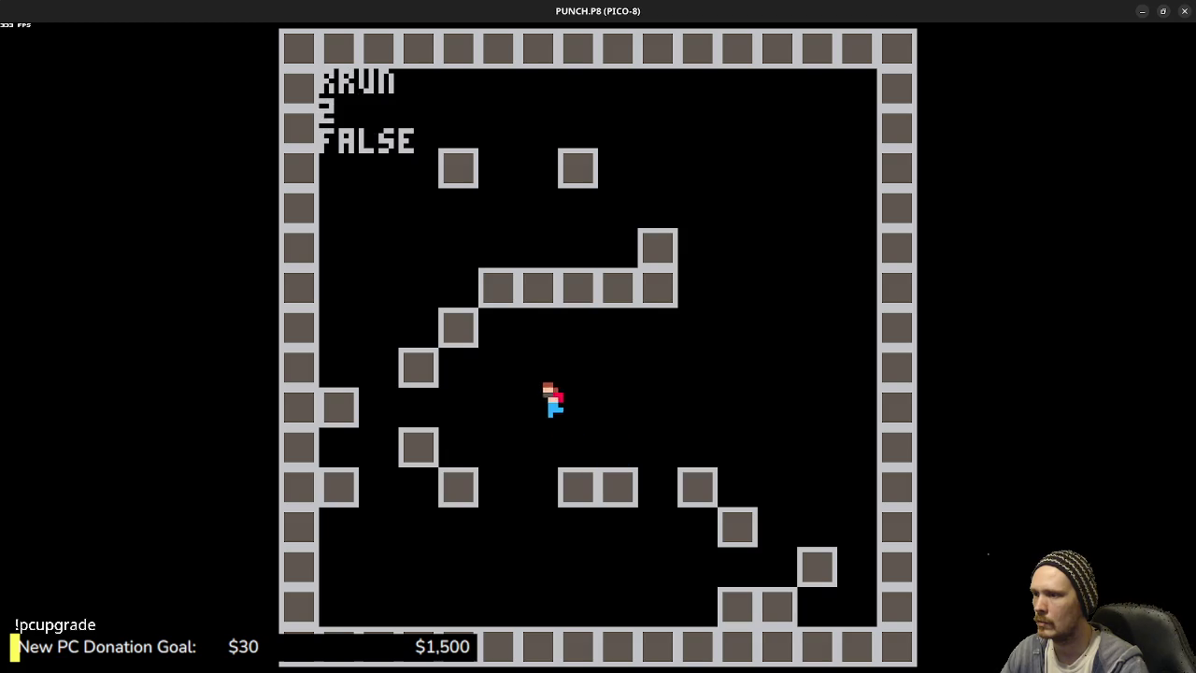
key("z")
key("Right")
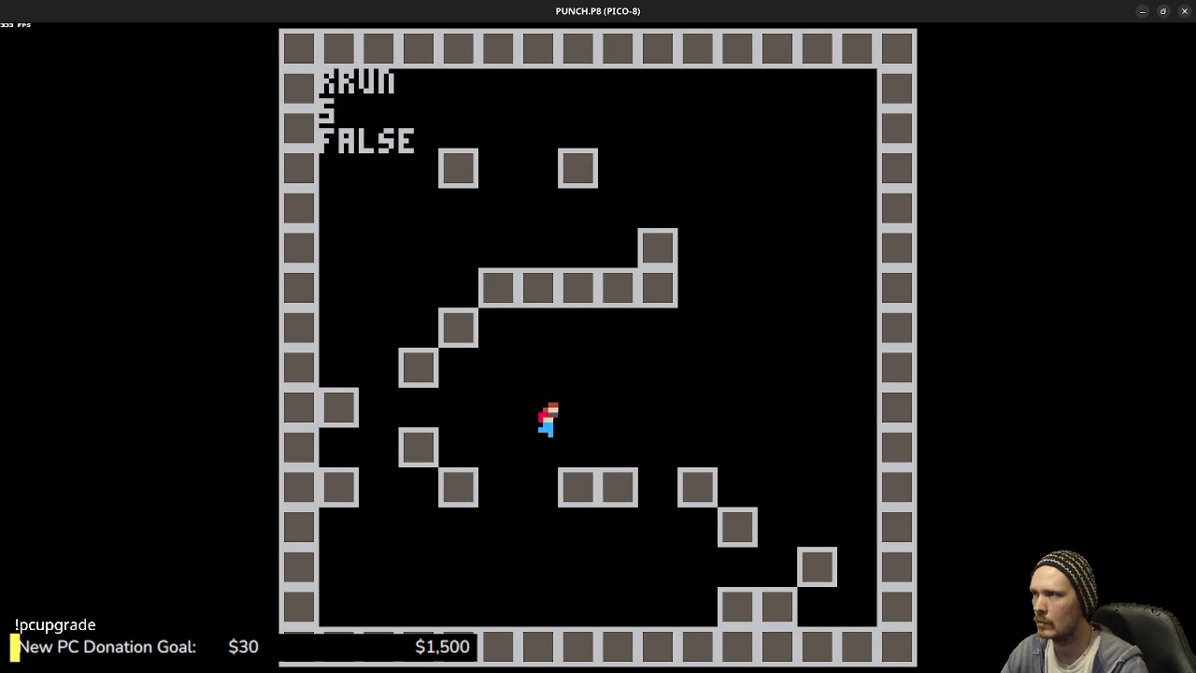
key("z")
key("Right")
key("z")
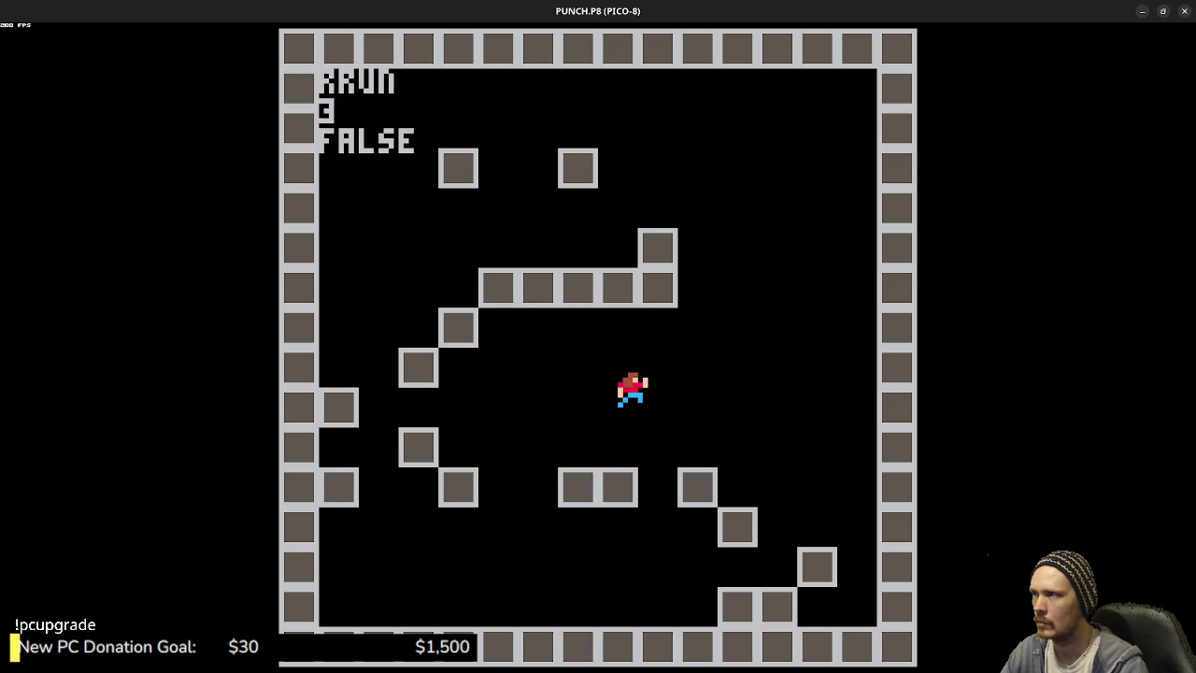
key("Left")
key("Escape")
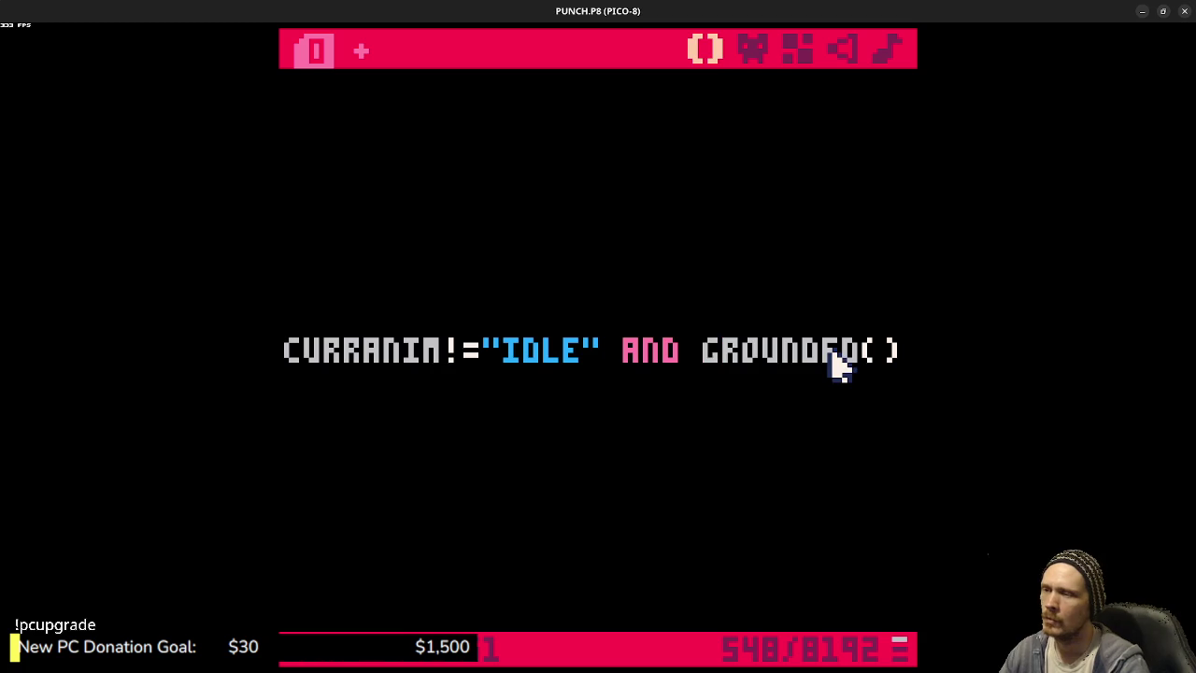
- Review the IF ABS(PLAYER.VX)<0.1 idle condition and open a new line below PLAYER.VY-=2.25
left_click(663, 362)
left_click_drag(663, 360, 281, 350)
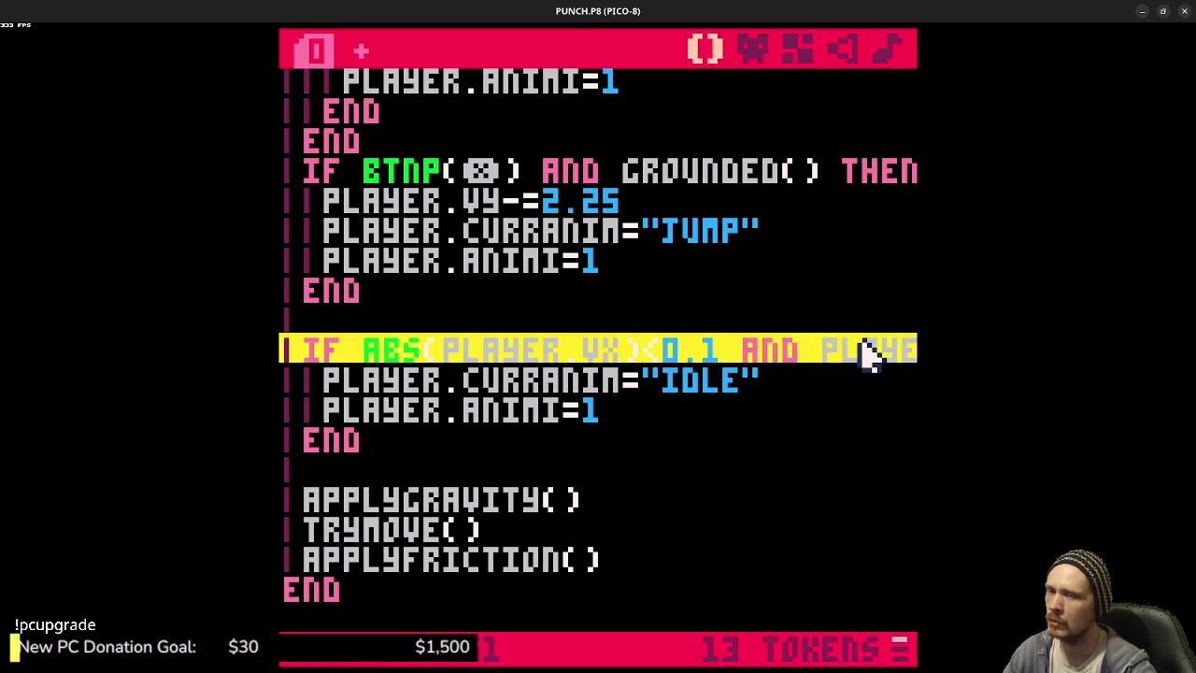
left_click(828, 356)
mouse_move(800, 356)
left_mouse_down()
mouse_move(814, 365)
mouse_move(925, 355)
mouse_move(630, 363)
mouse_move(280, 348)
left_mouse_up()
left_click(486, 413)
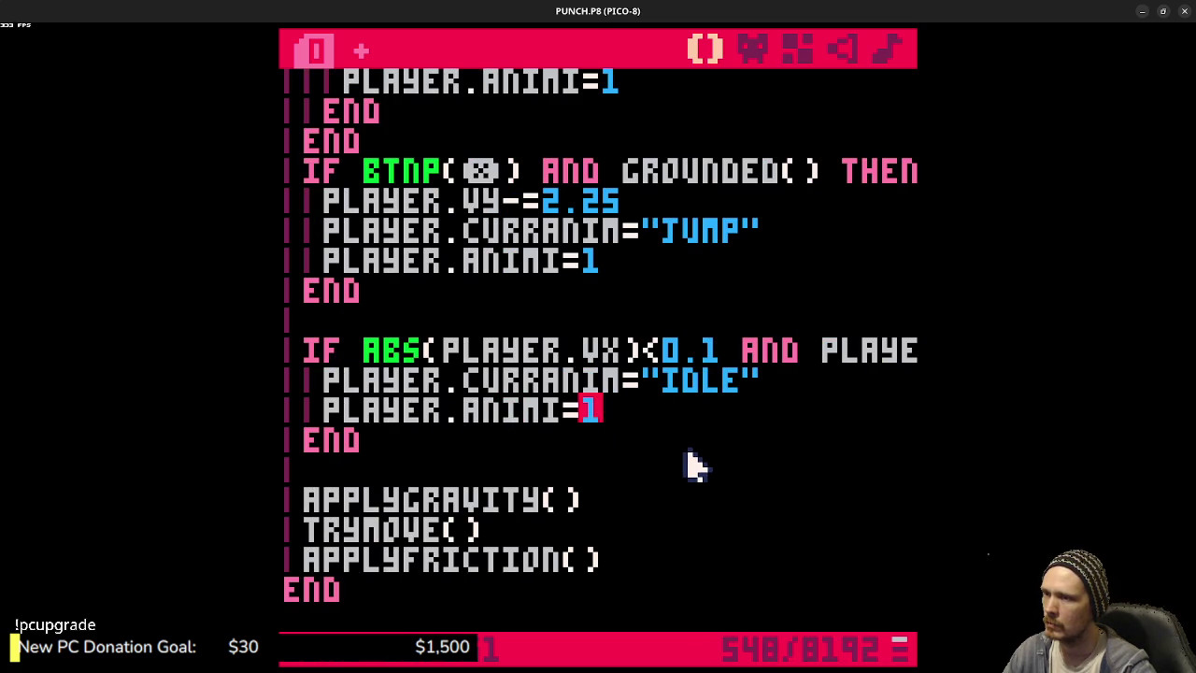
left_click(768, 361)
left_click(817, 357)
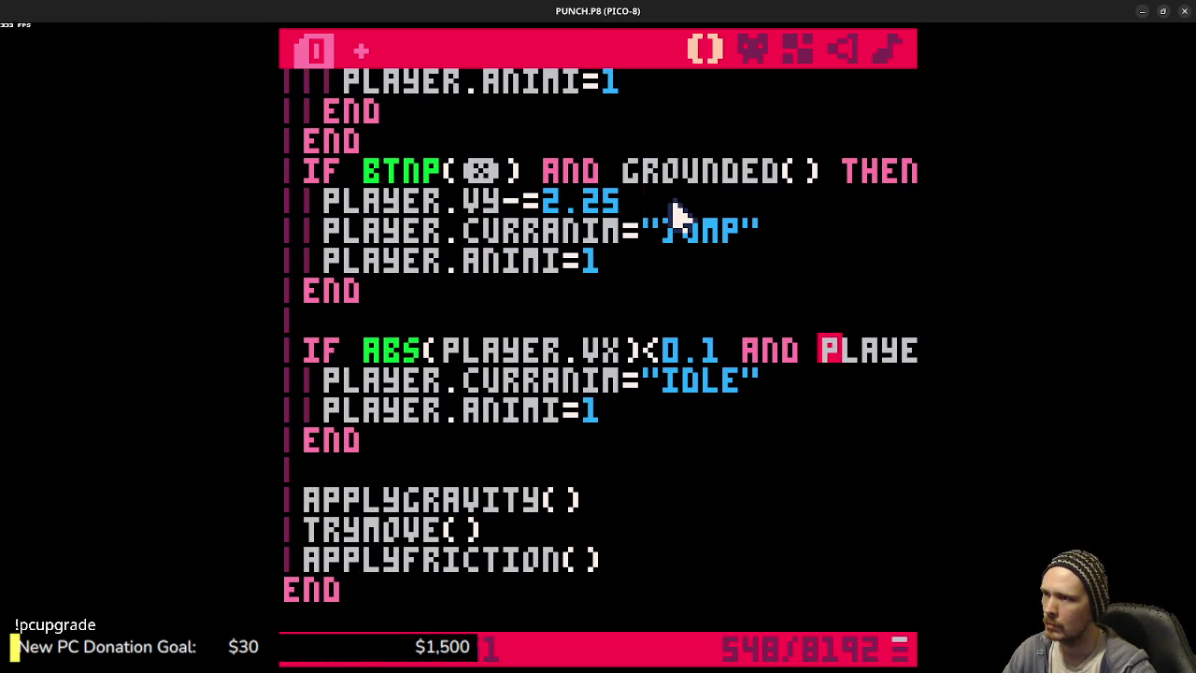
key("Return")
- Add PLAYER.Y-=1 to the jump block, save the cart, and test several jumps
type("PLAYER.")
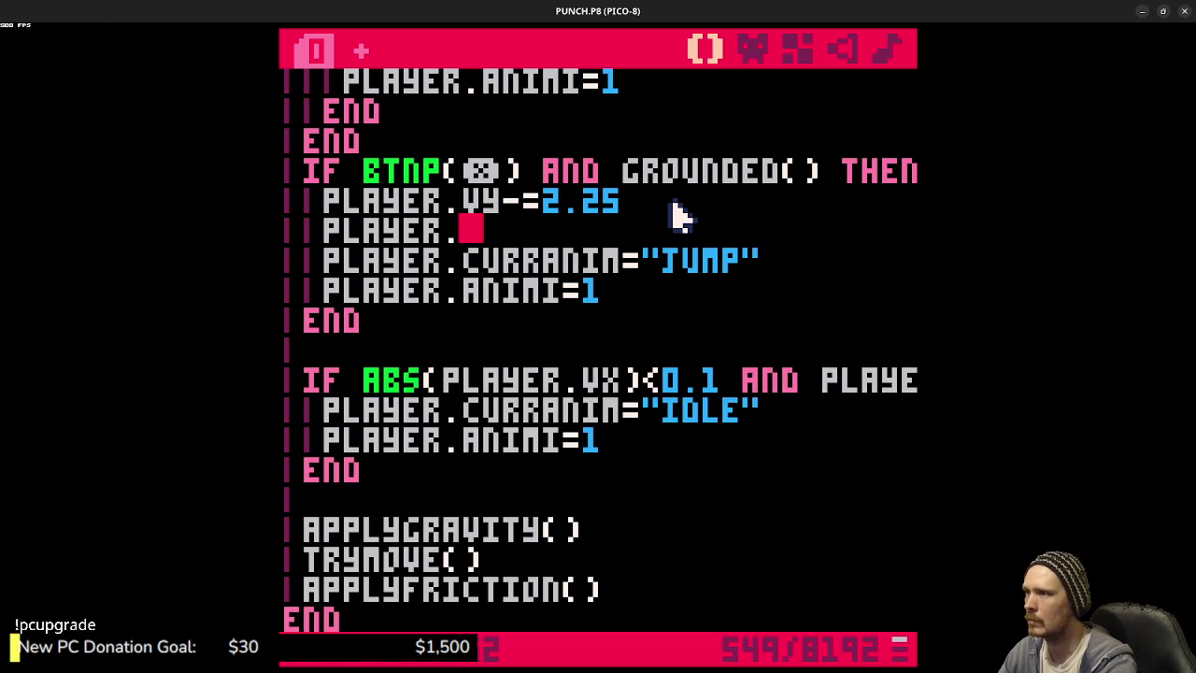
type("Y-=1")
key("ctrl+s")
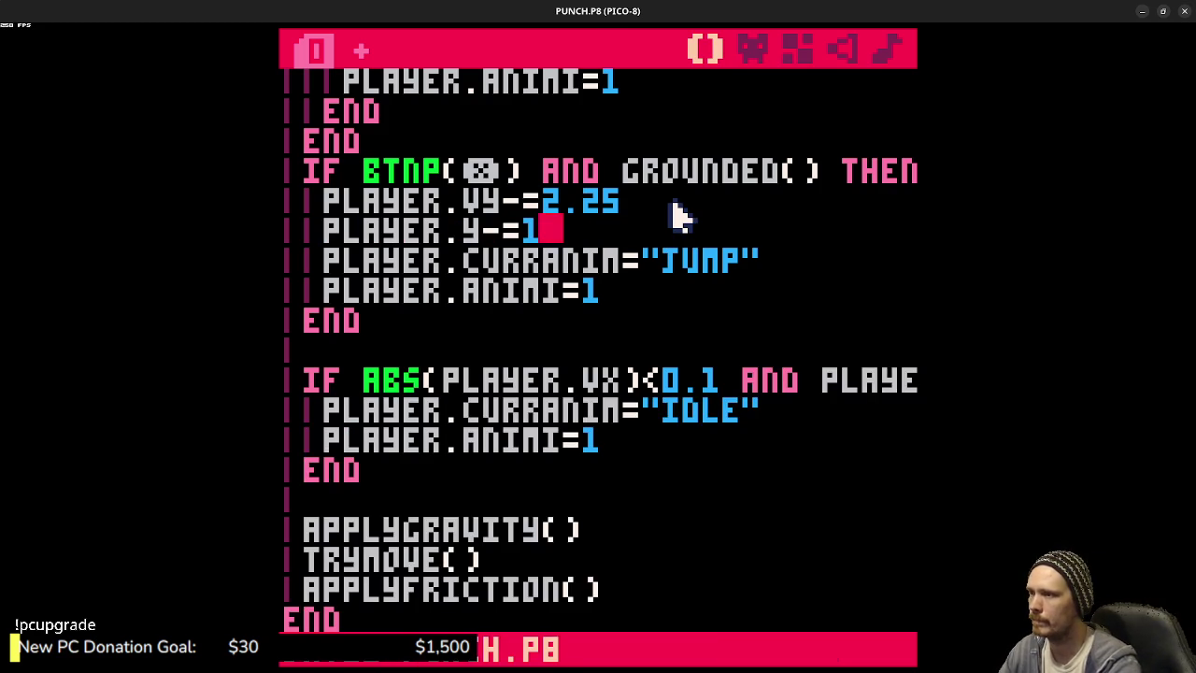
key("ctrl+r")
key("Up")
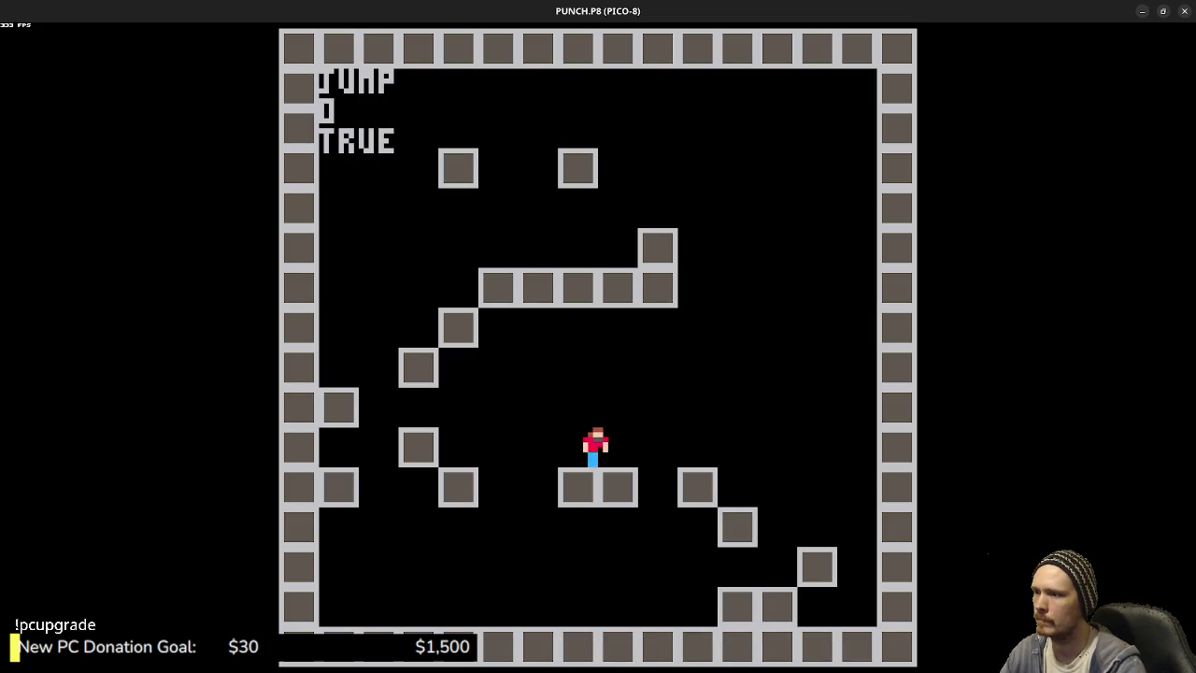
key("Up")
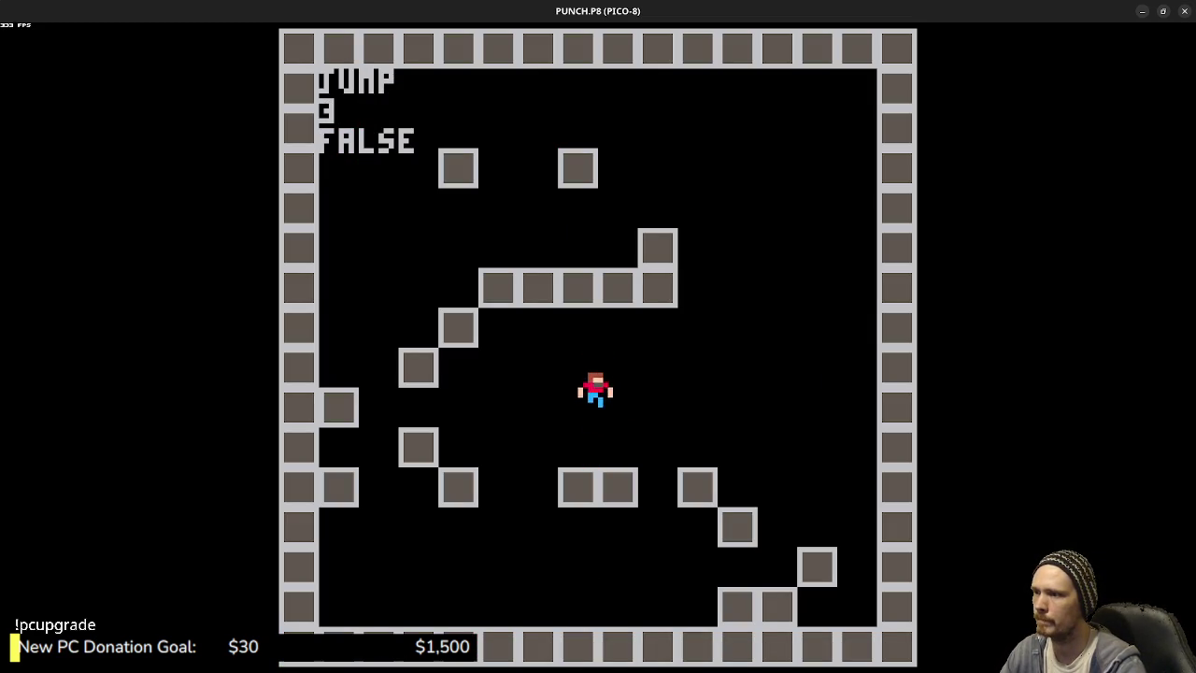
key("Up")
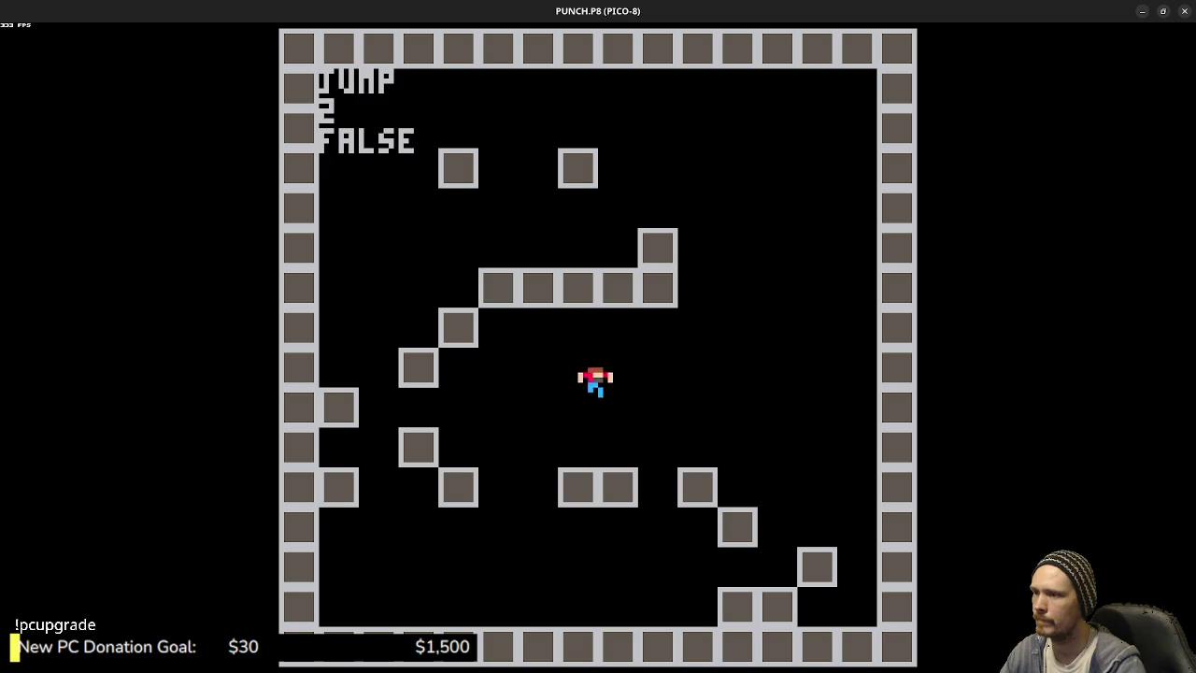
key("Up")
key("Up")
key("Up")
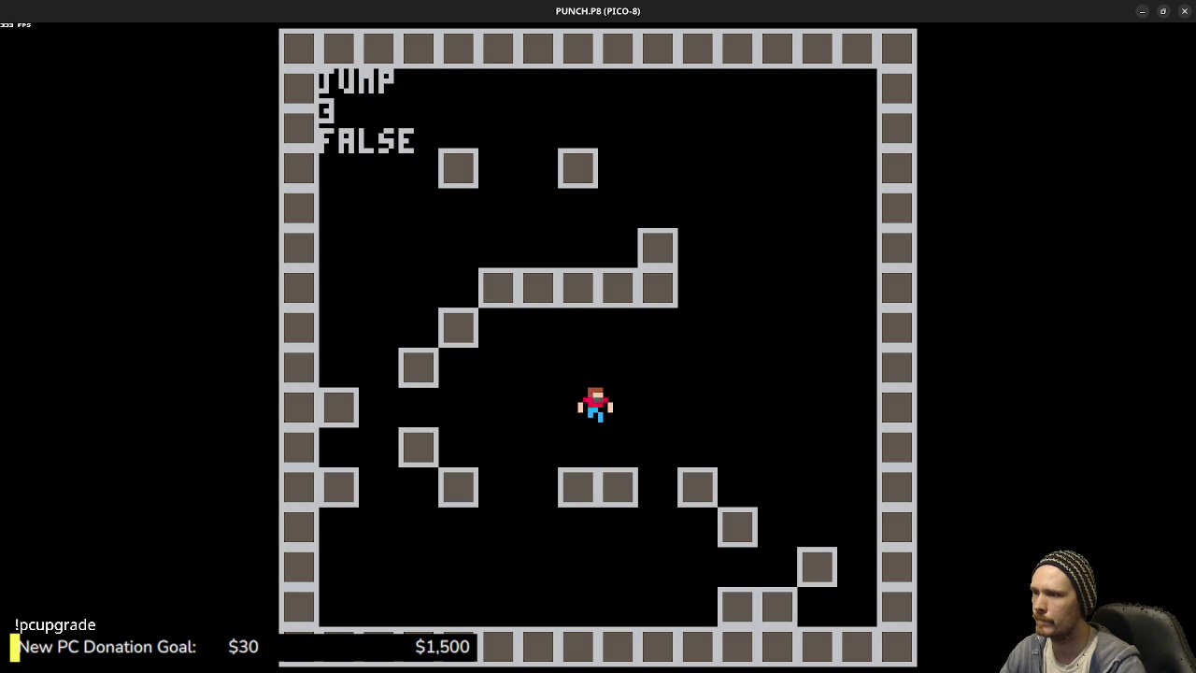
key("Escape")
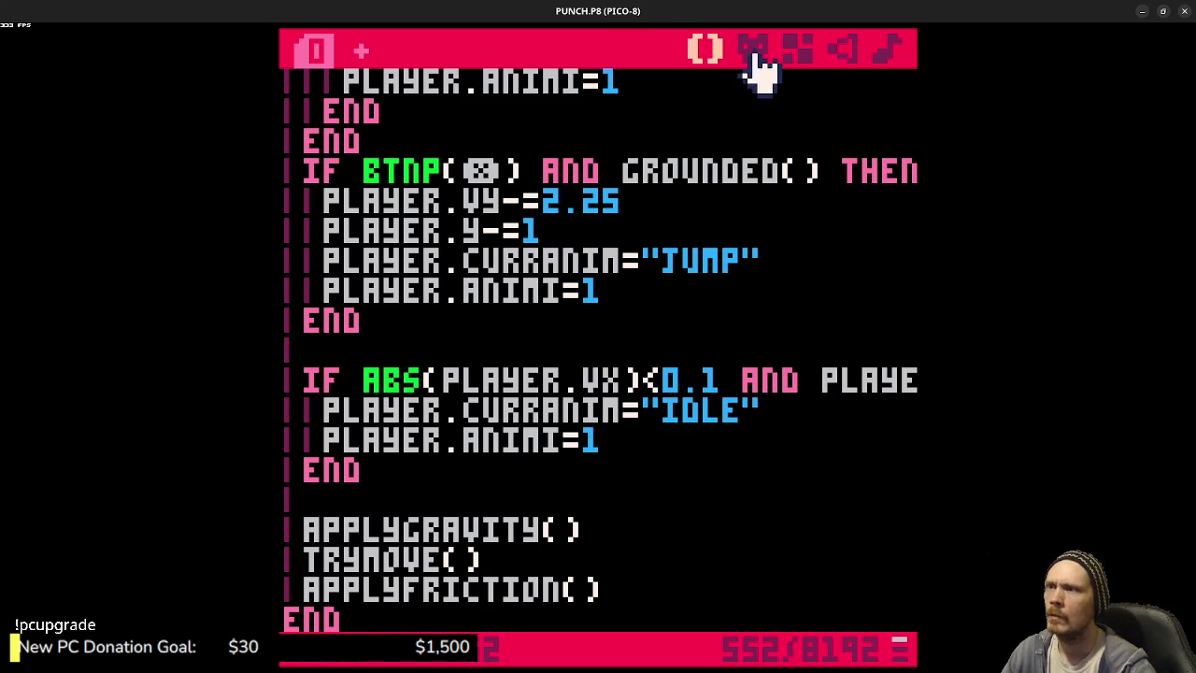
scroll(667, 299, "up", 10)
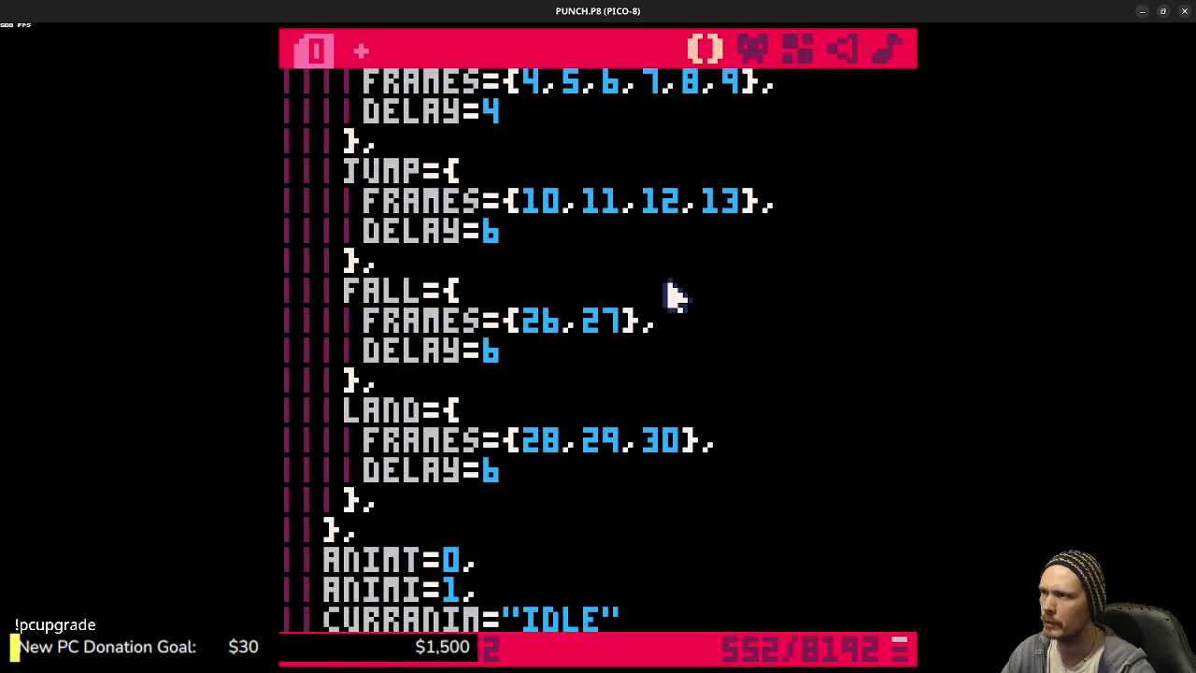
left_click(755, 49)
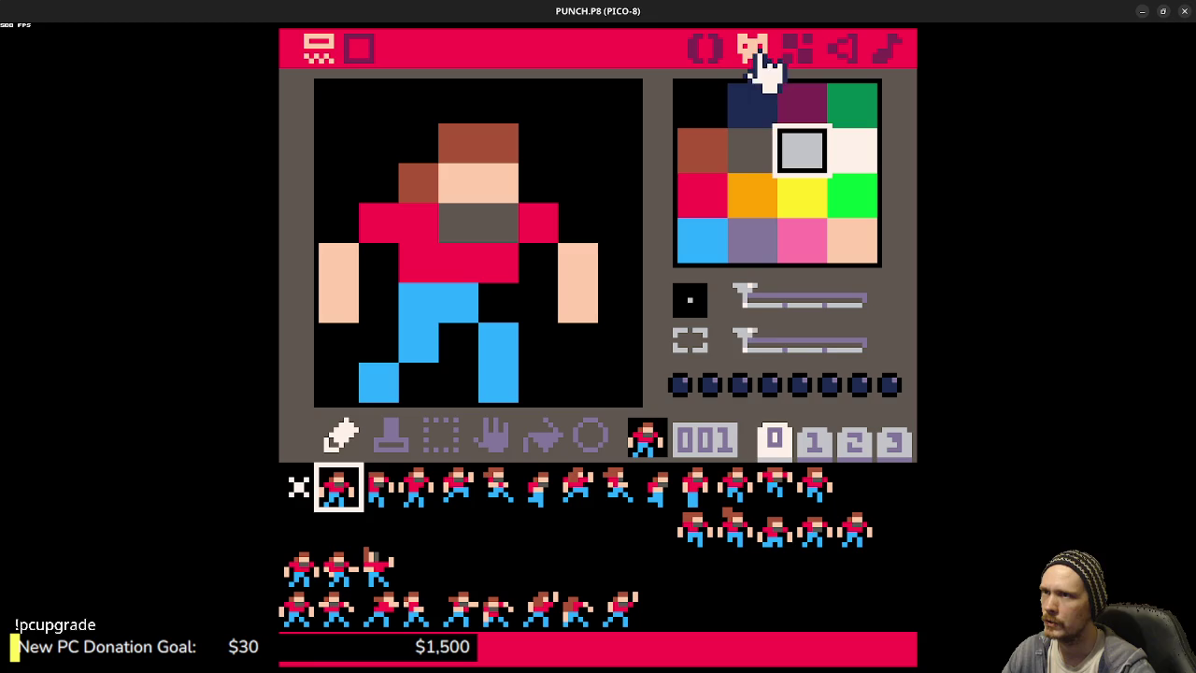
left_click(695, 486)
left_click(736, 486)
left_click(775, 486)
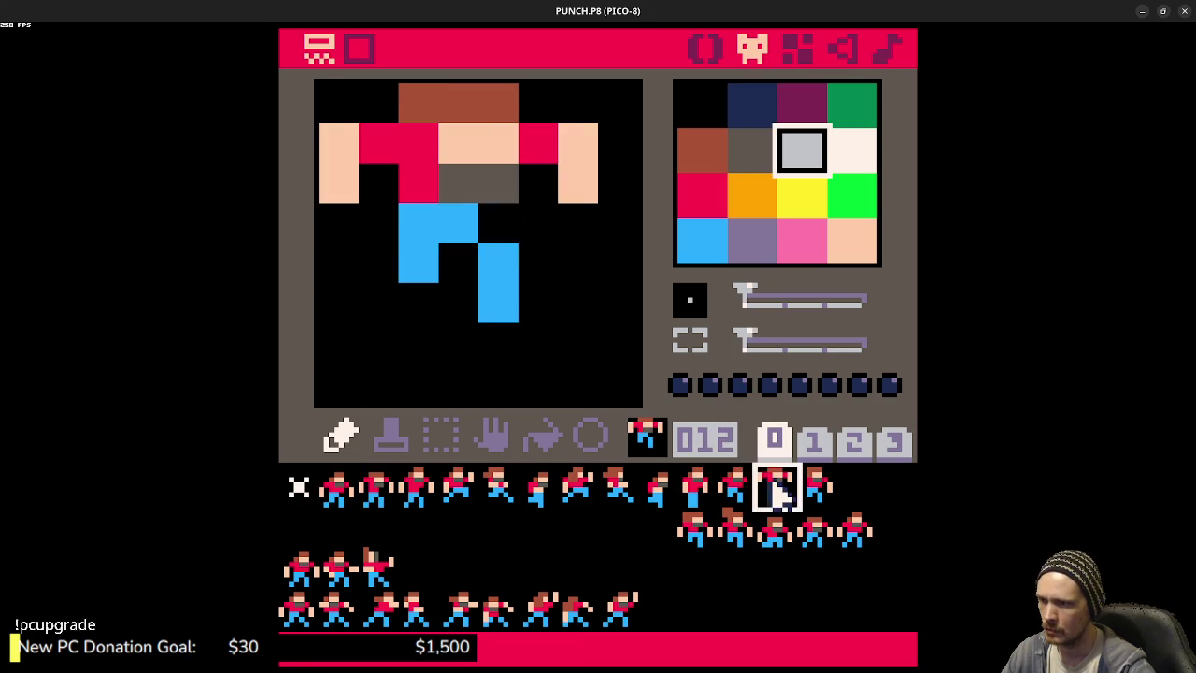
left_click(815, 486)
key("ctrl+r")
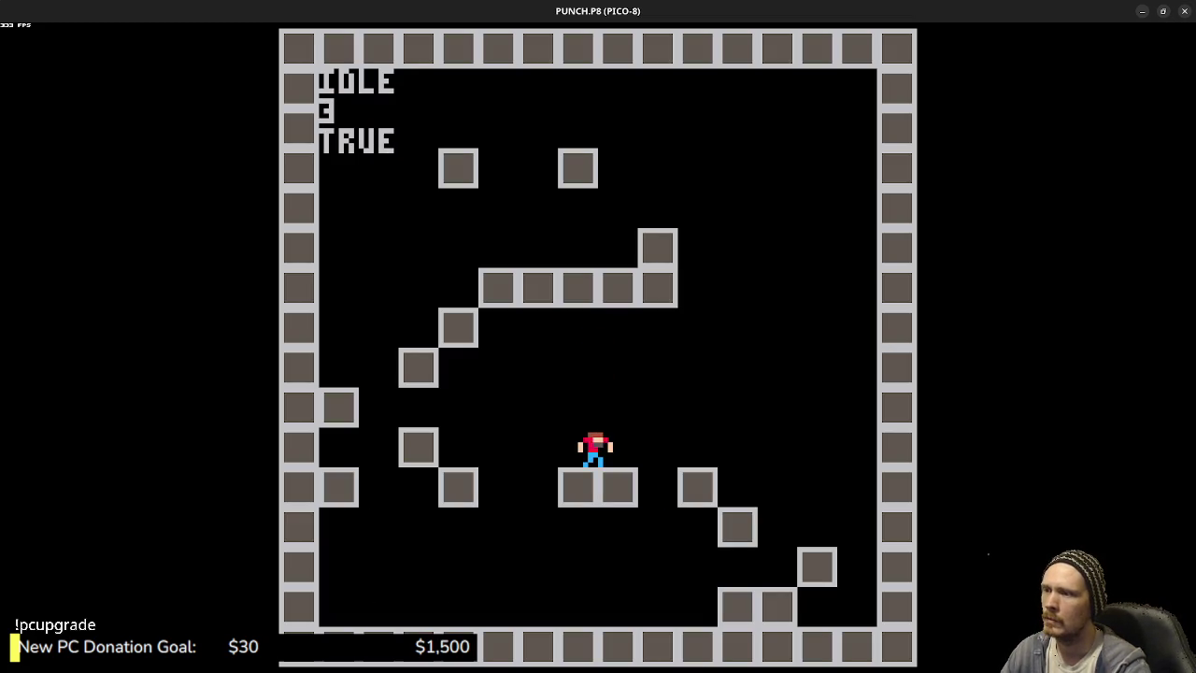
key("Left")
key("z")
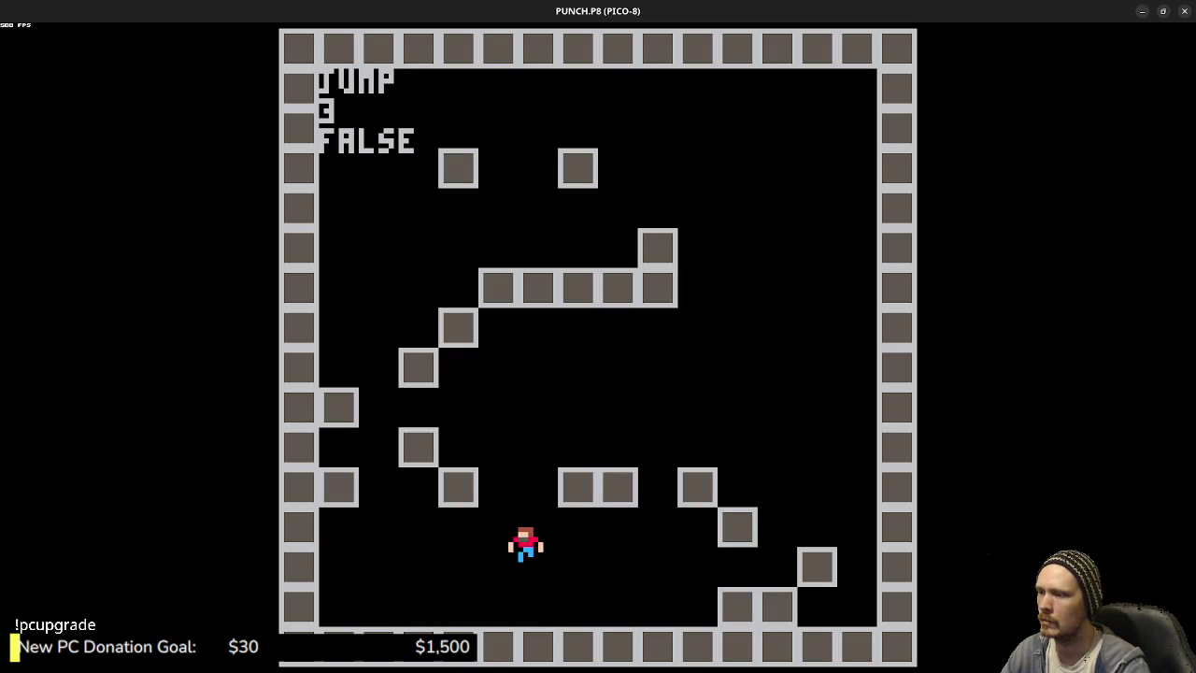
key("Right")
key("z")
key("Escape")
key("Escape")
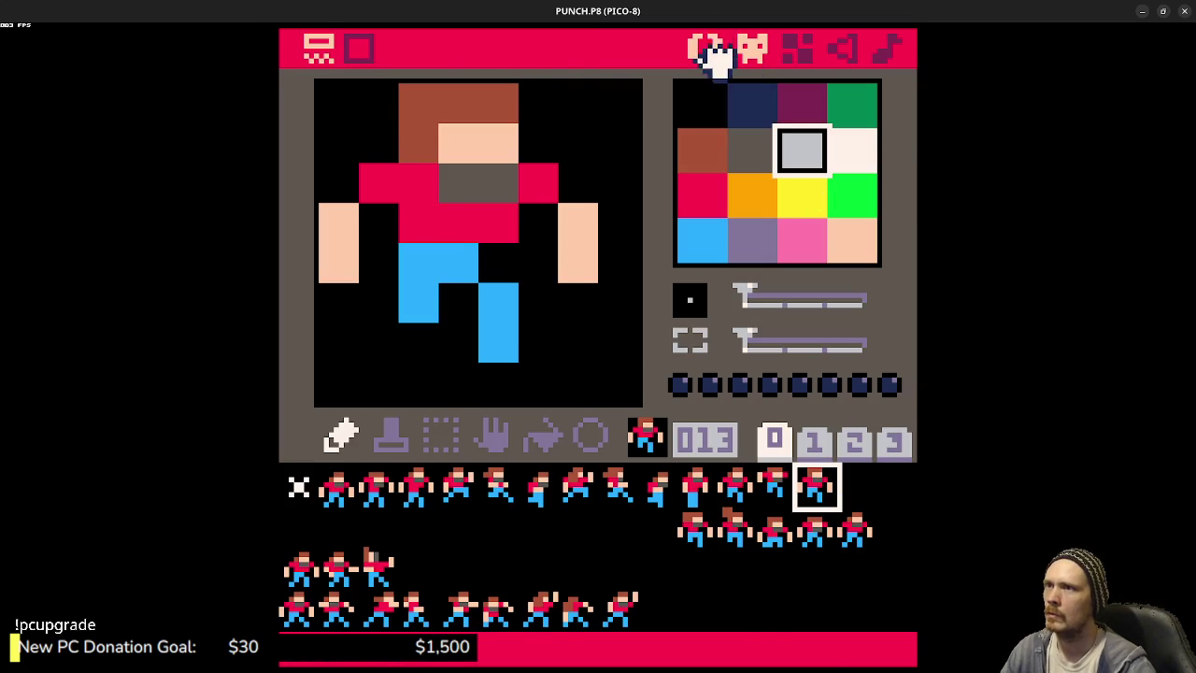
left_click(710, 48)
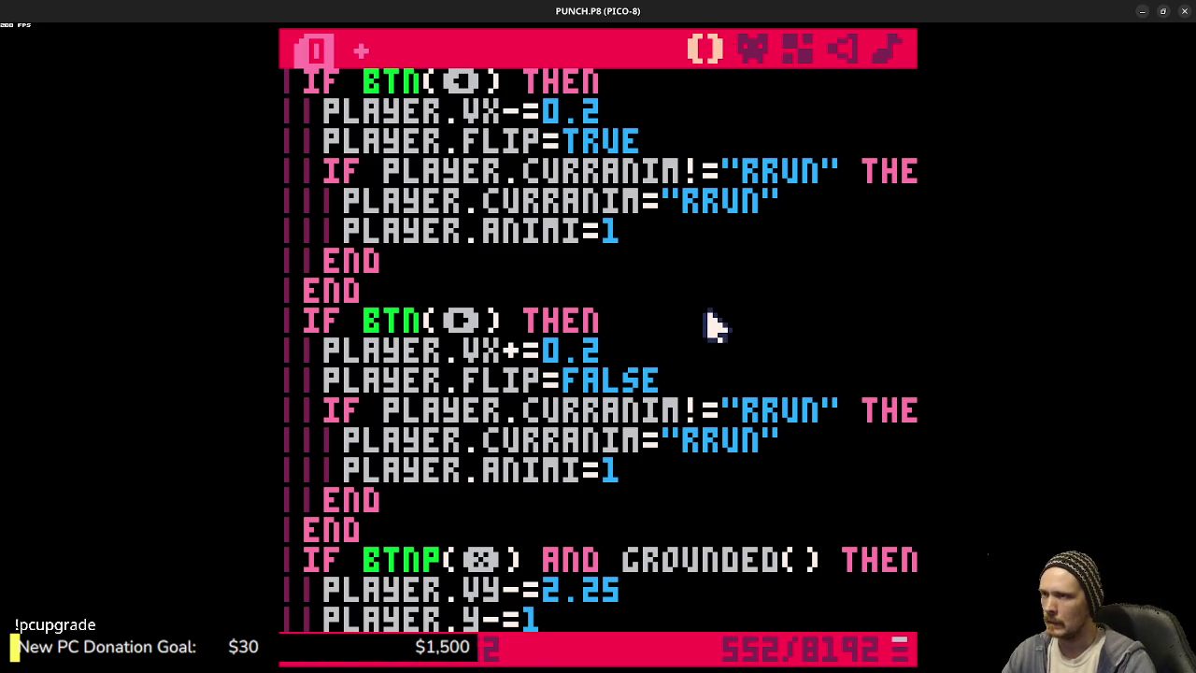
scroll(713, 324, "up", 5)
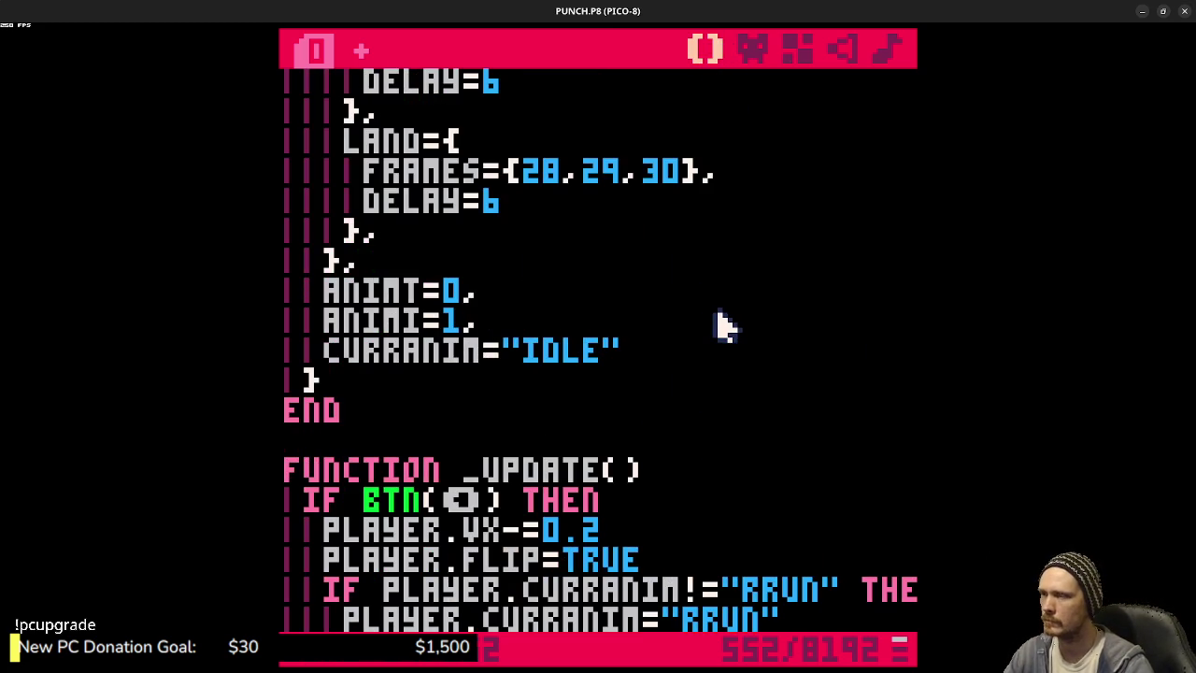
scroll(726, 327, "down", 2)
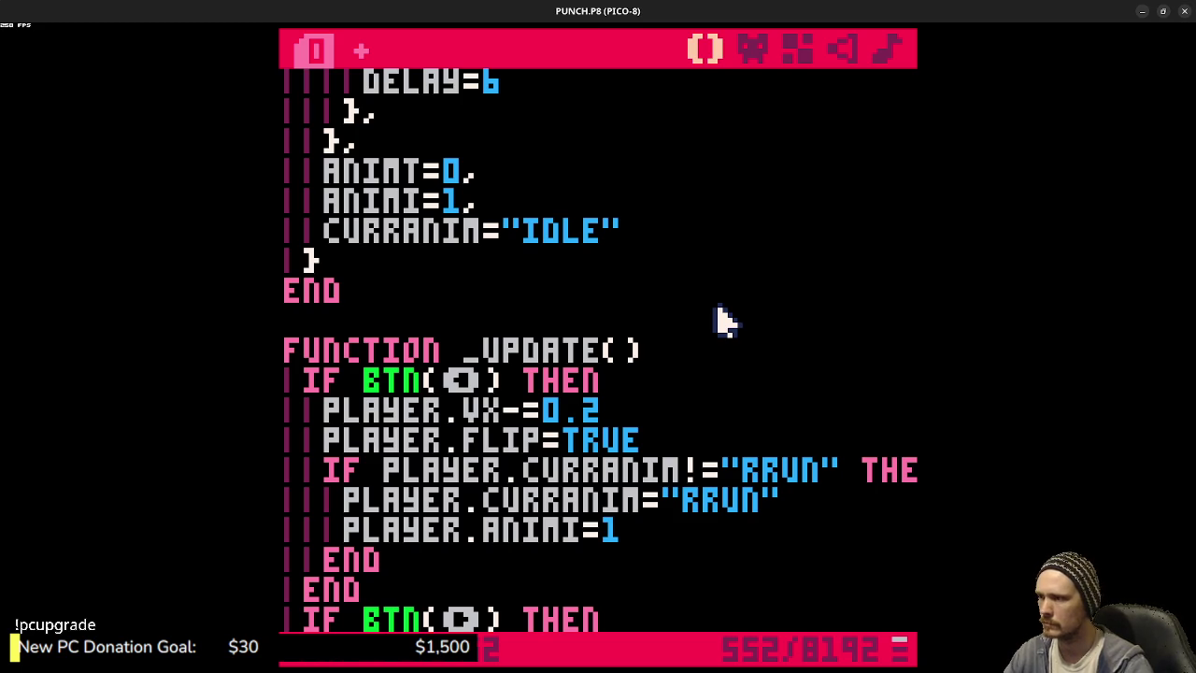
- Append AND GROUNDED() before THEN on both RRUN run-animation checks and save the cart
left_click(858, 478)
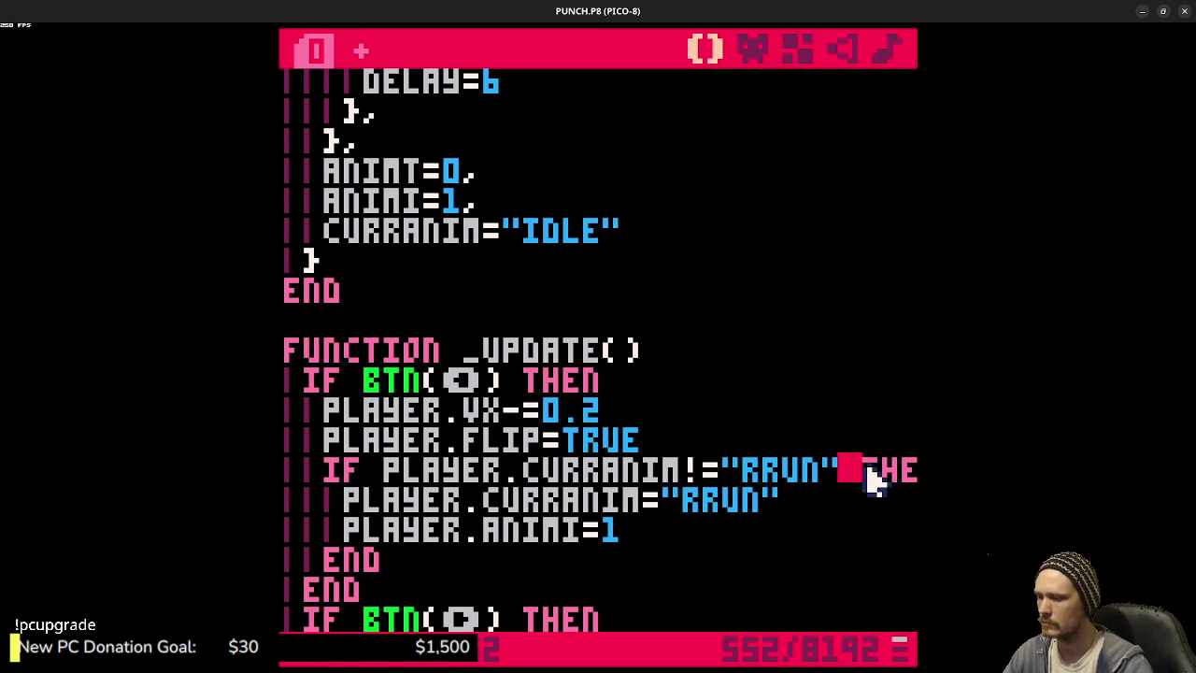
type("AND GROUNDED()")
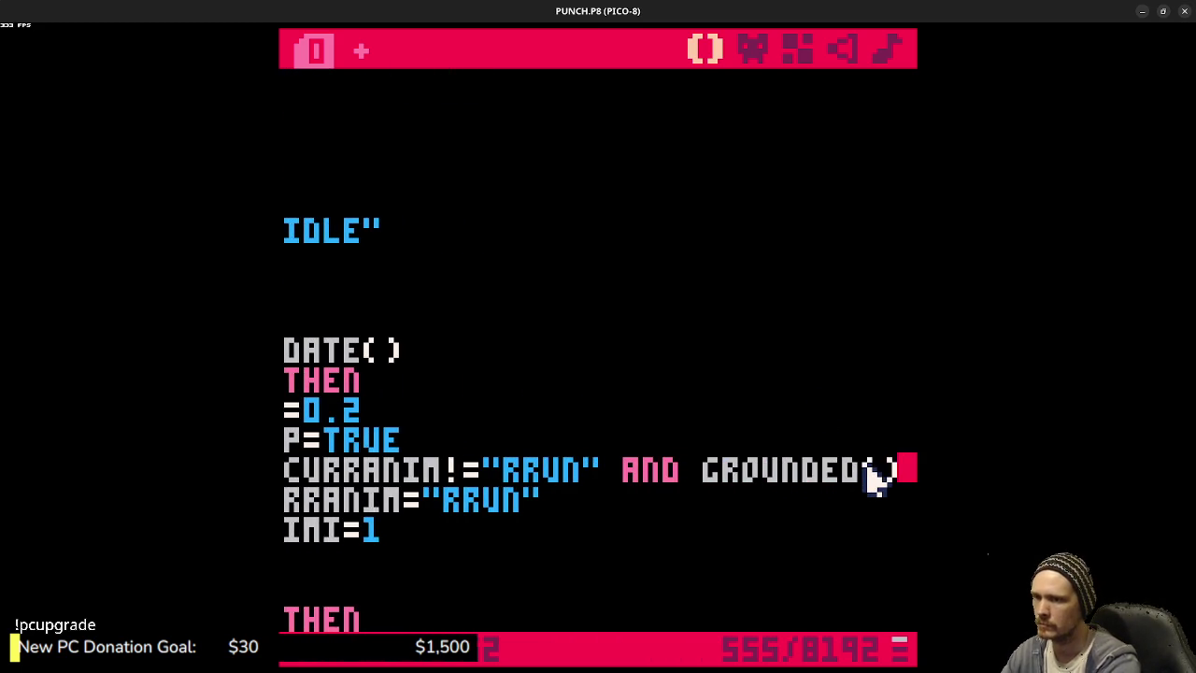
scroll(758, 477, "down", 2)
left_click(615, 589)
type("AND GROUNDED()")
key("ctrl+s")
- Run the cart and jump left and right between the blocks to test grounded running
key("ctrl+r")
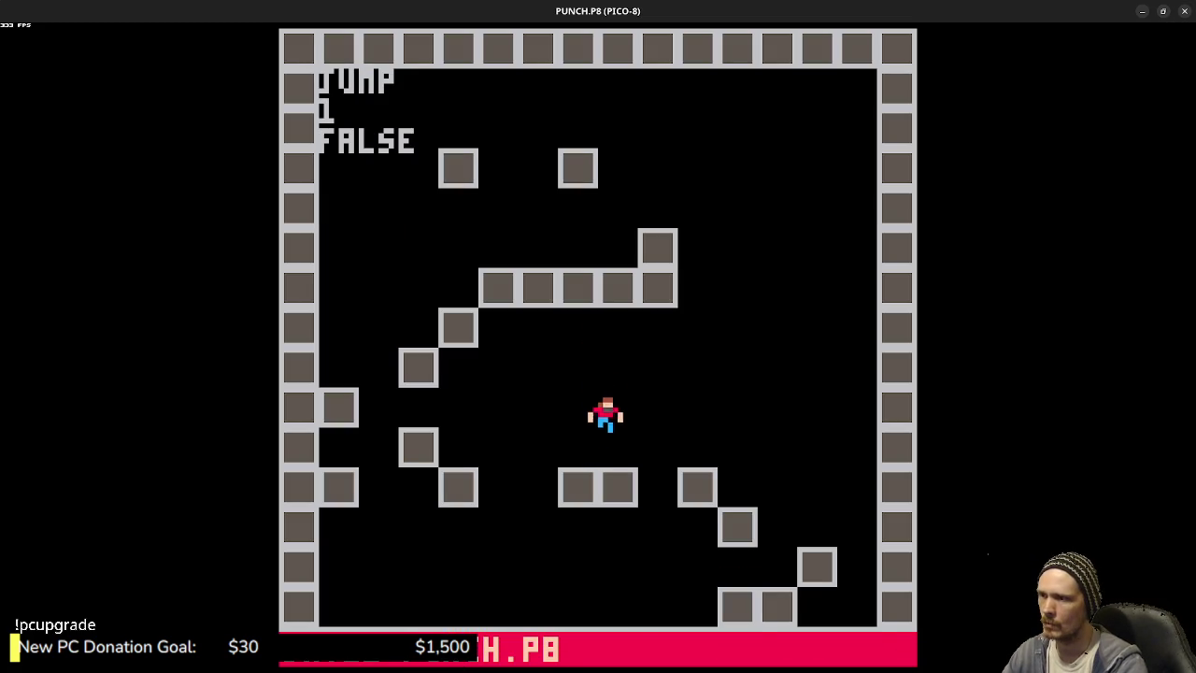
key("z")
key("z")
key("Left")
key("Left")
key("Right")
key("z")
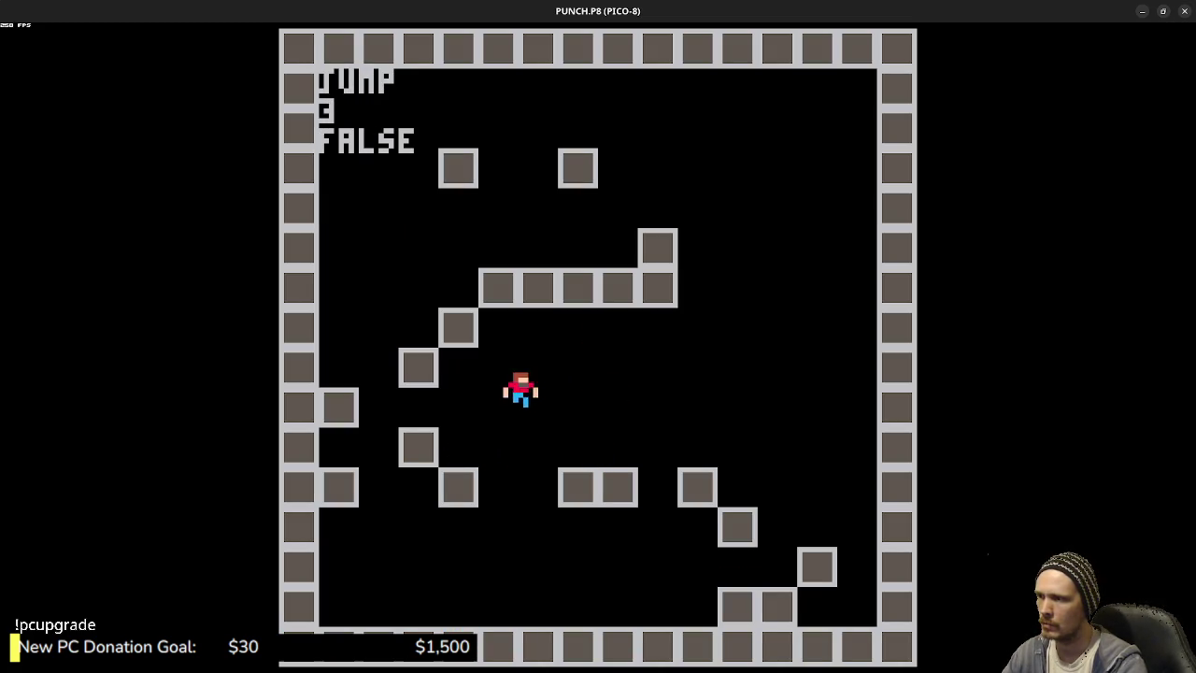
key("z")
key("z")
key("Left")
key("Right")
key("z")
key("z")
key("z")
key("Left")
key("z")
key("z")
key("Right")
key("z")
key("Right")
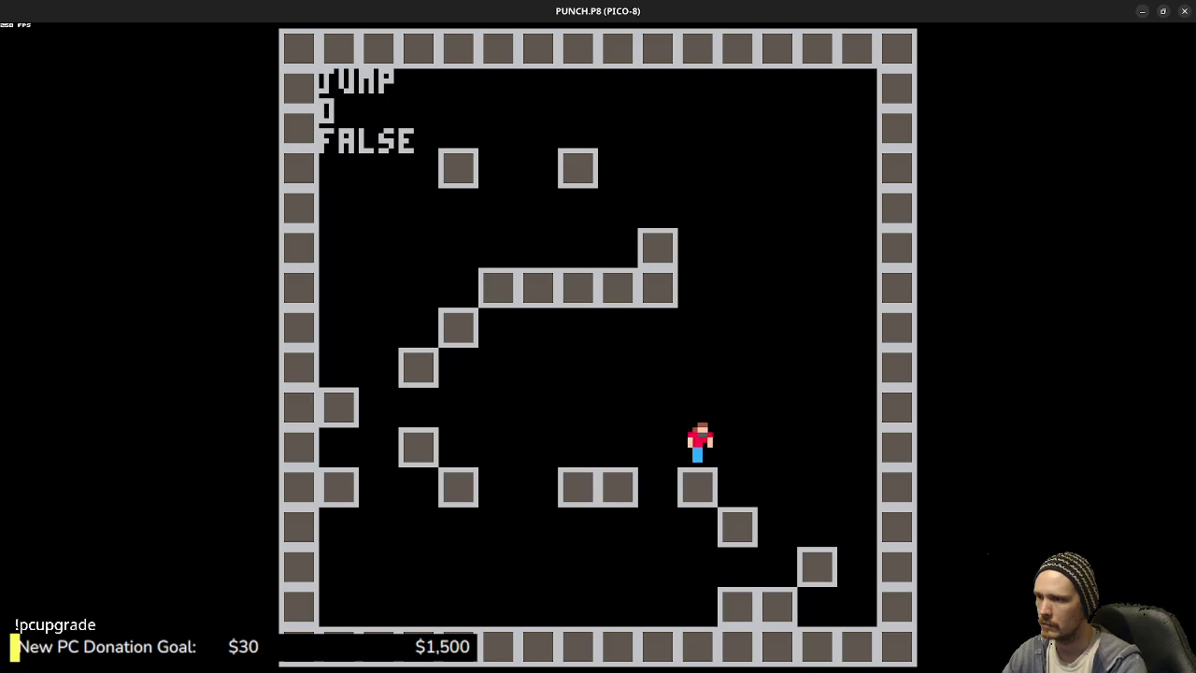
key("Left")
key("z")
key("z")
key("Right")
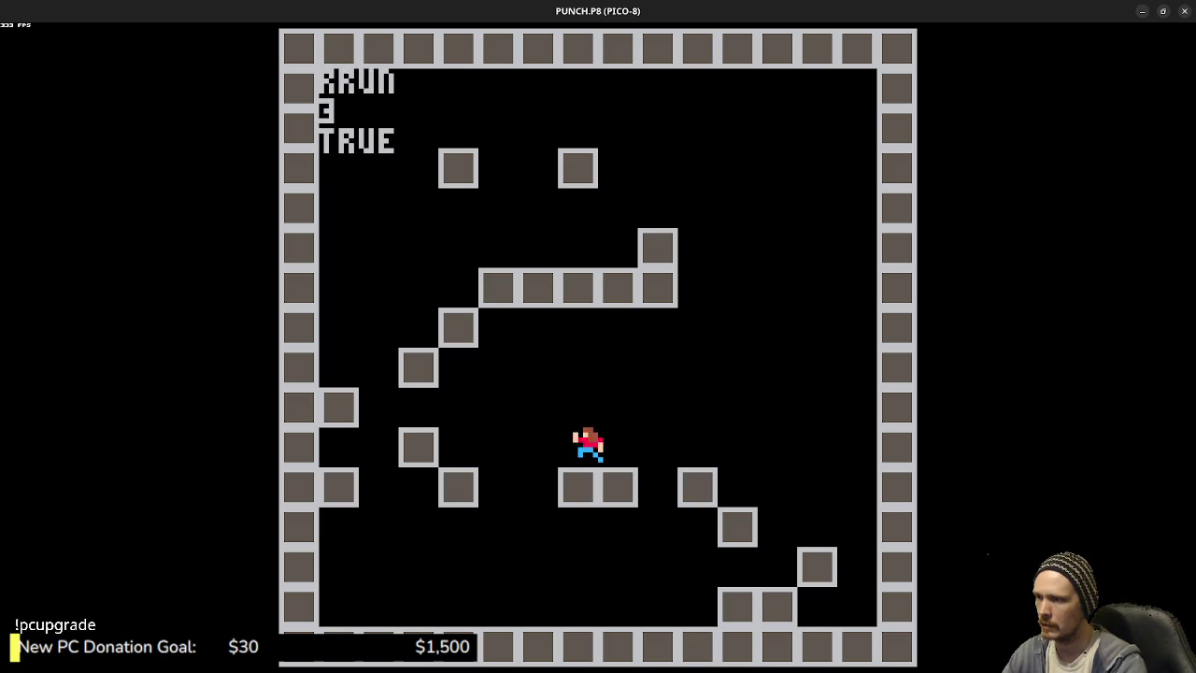
key("Left")
key("z")
key("z")
key("Left")
key("z")
- Keep hopping across the upper and raised blocks, then stop and select the two run-condition lines
key("Right")
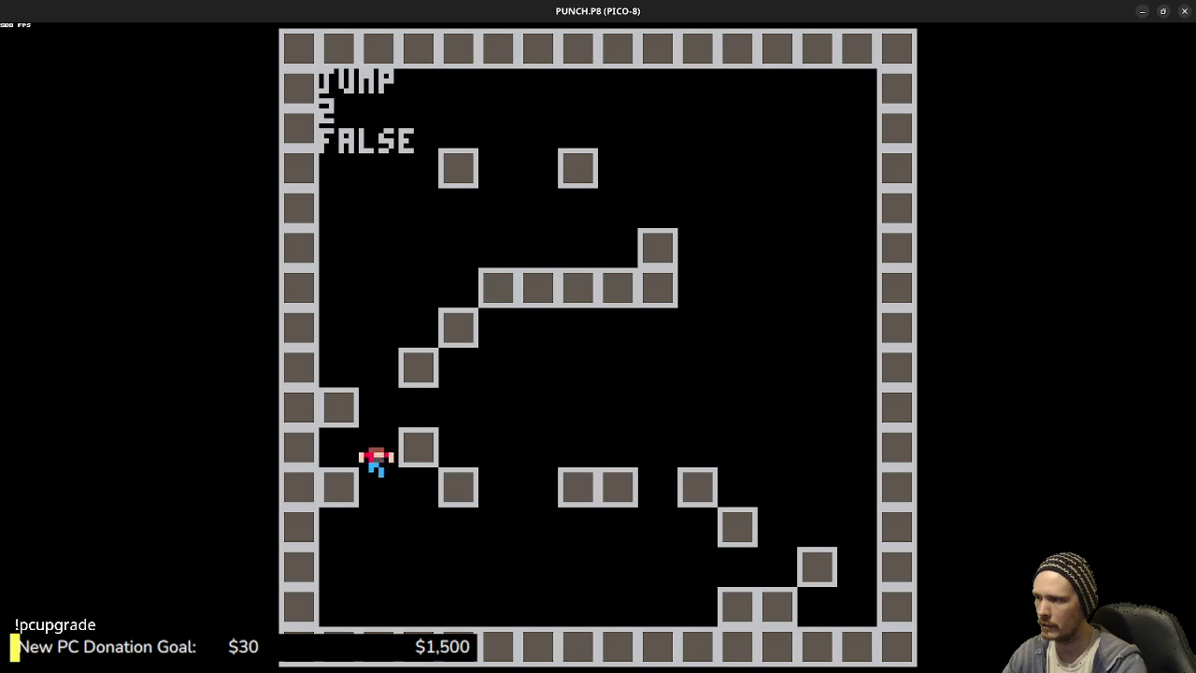
key("z")
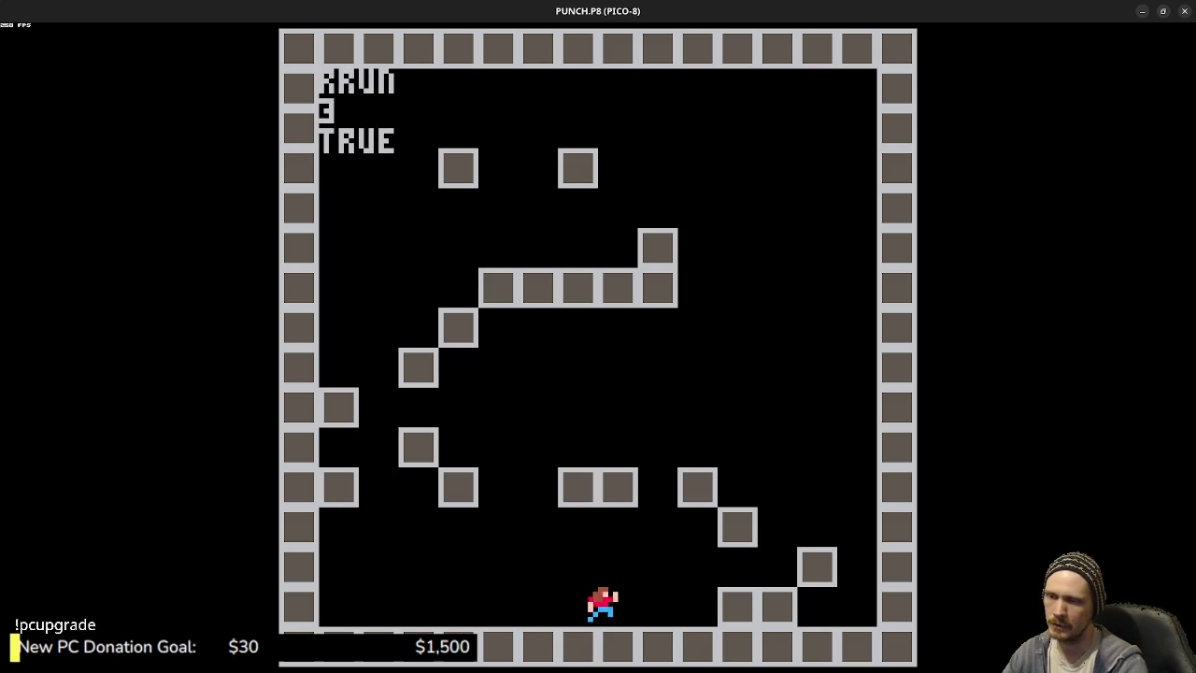
key("z")
key("Right")
key("z")
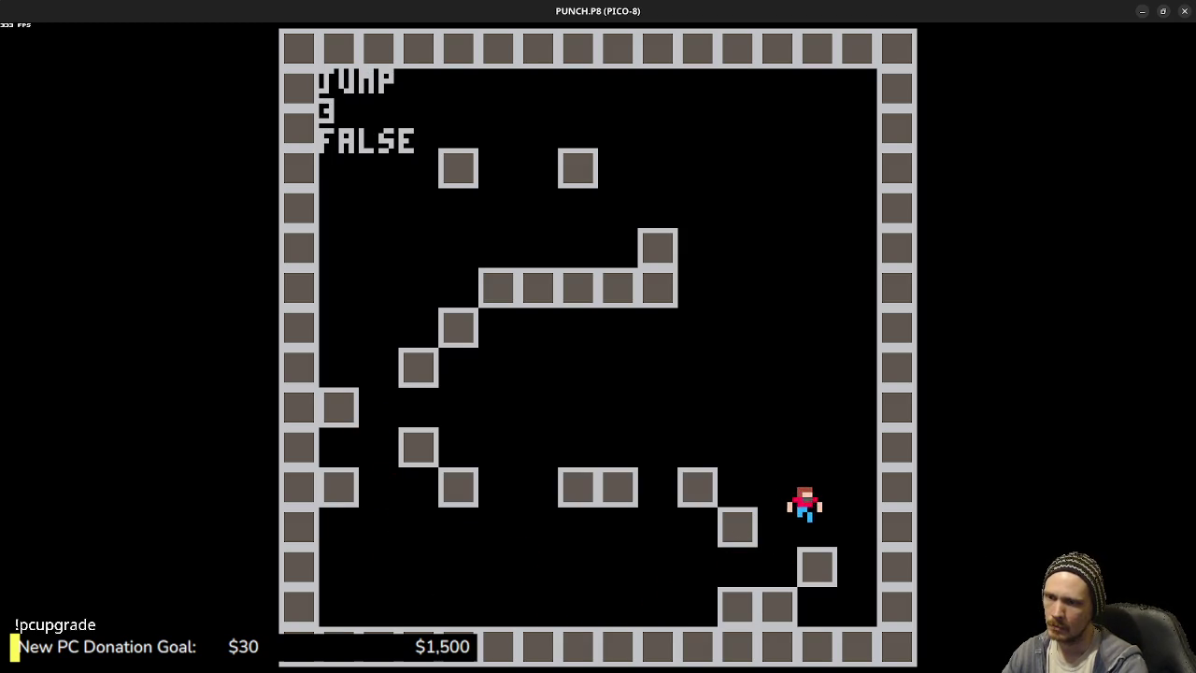
key("Left")
key("z")
key("Left")
key("z")
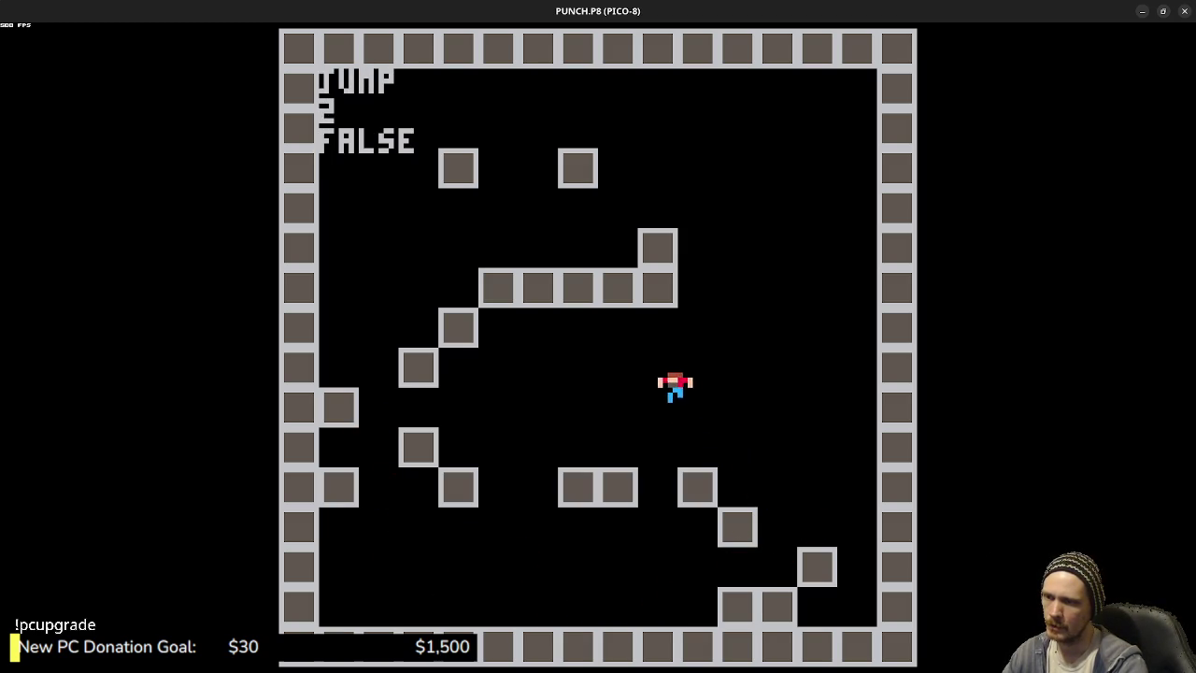
key("z")
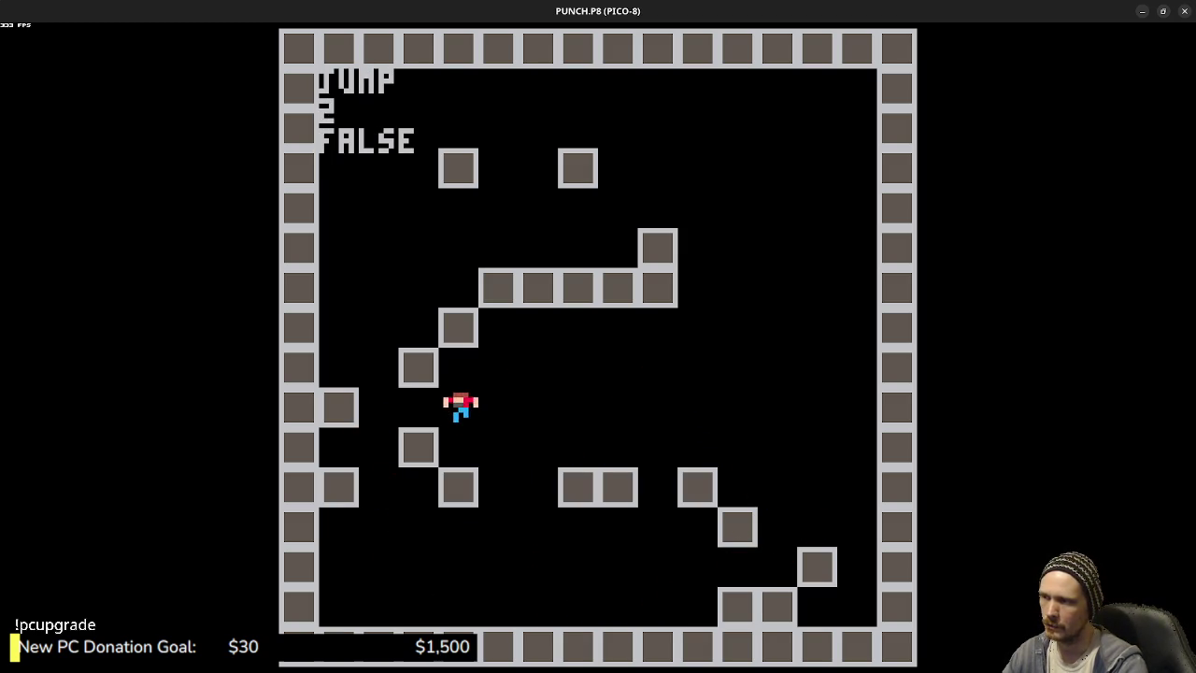
key("Left")
key("z")
key("Left")
key("z")
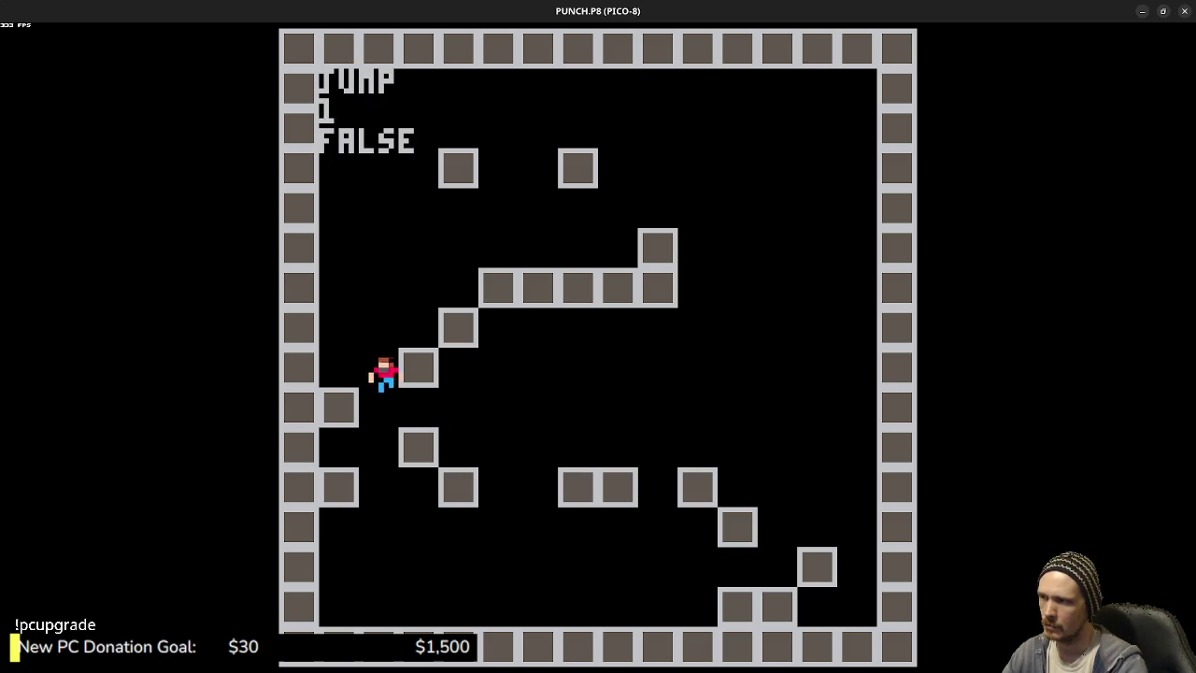
key("Right")
key("z")
key("z")
key("z")
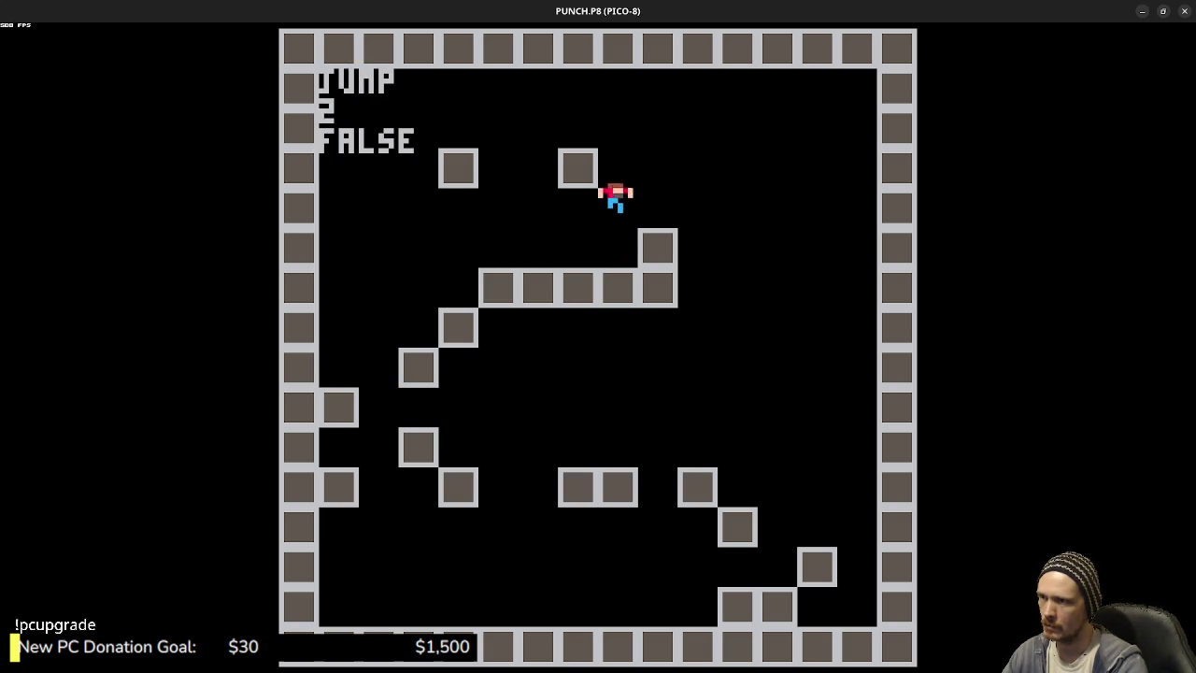
key("Right")
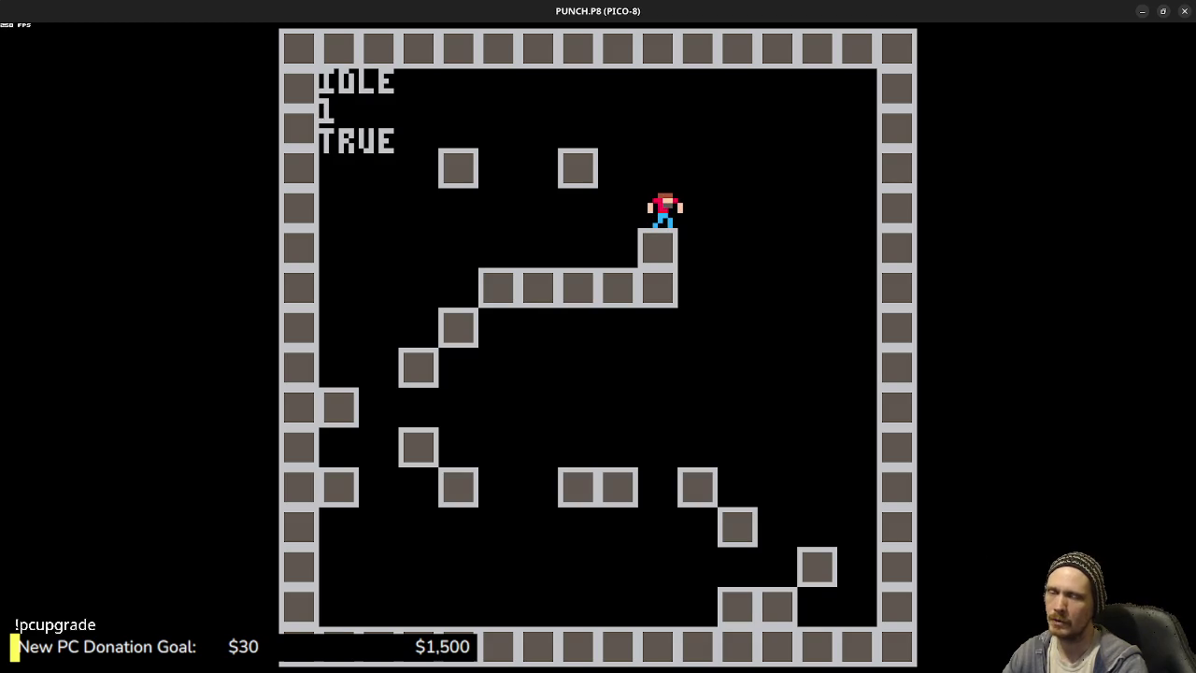
key("z")
key("Right")
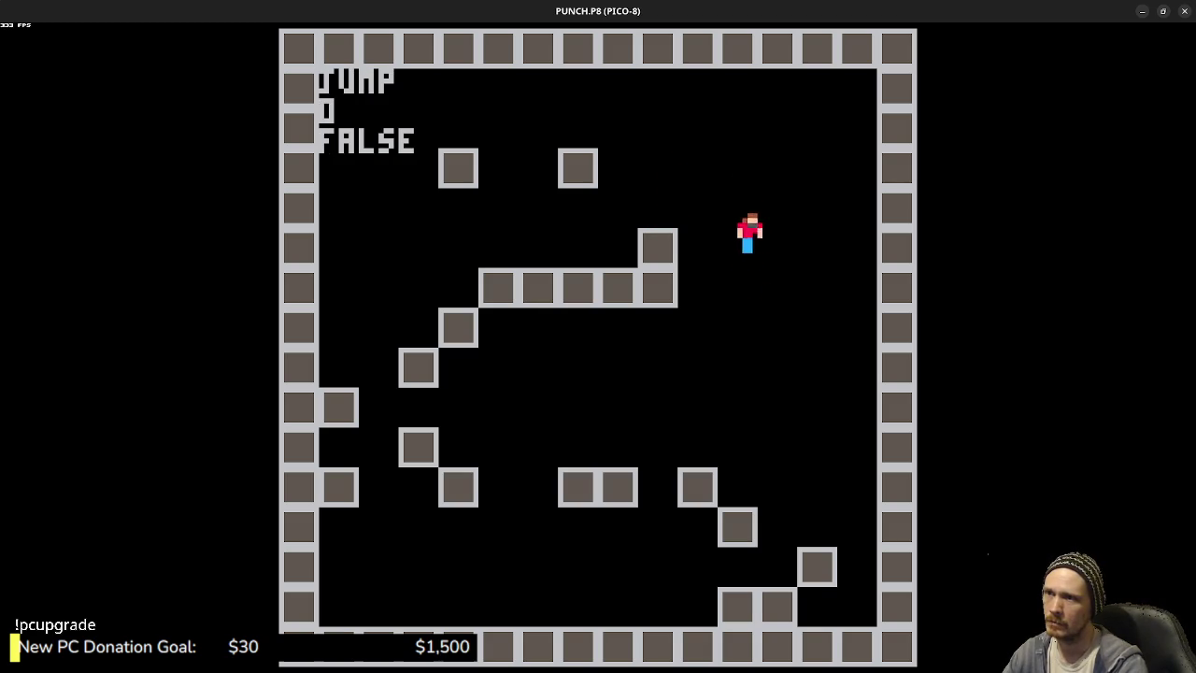
key("z")
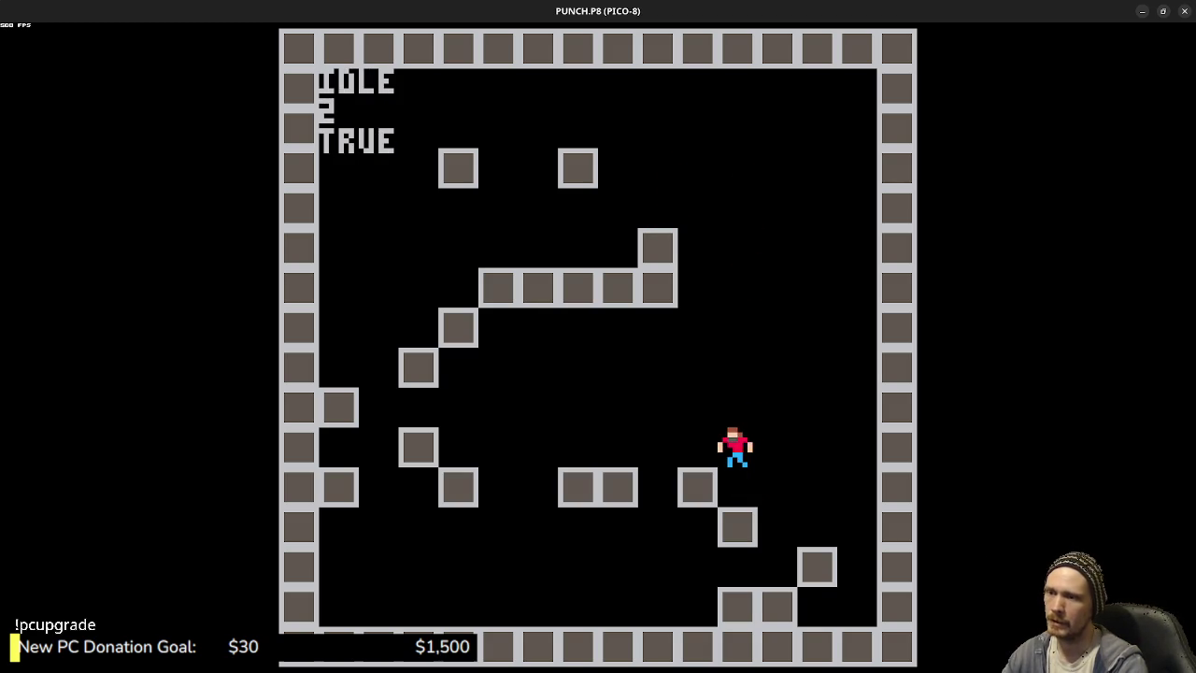
key("Escape")
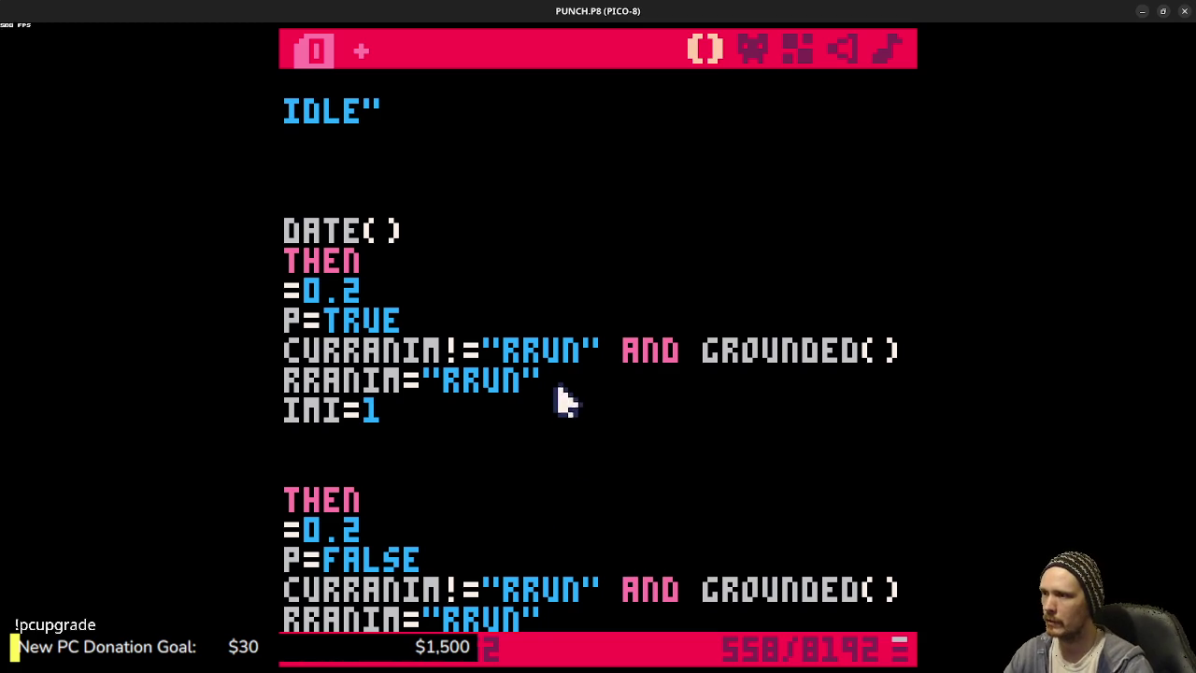
left_click_drag(668, 383, 285, 355)
- Place the cursor at the JUMP animation's DELAY value and test-jump the game
scroll(470, 275, "up", 5)
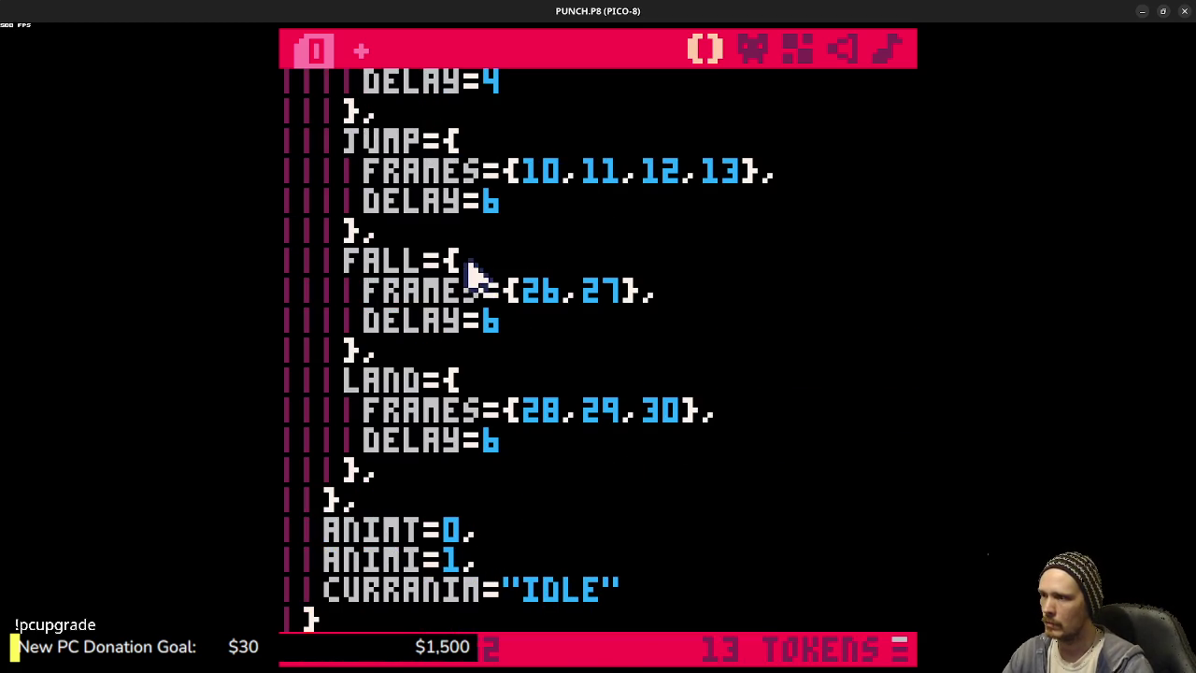
left_click(528, 214)
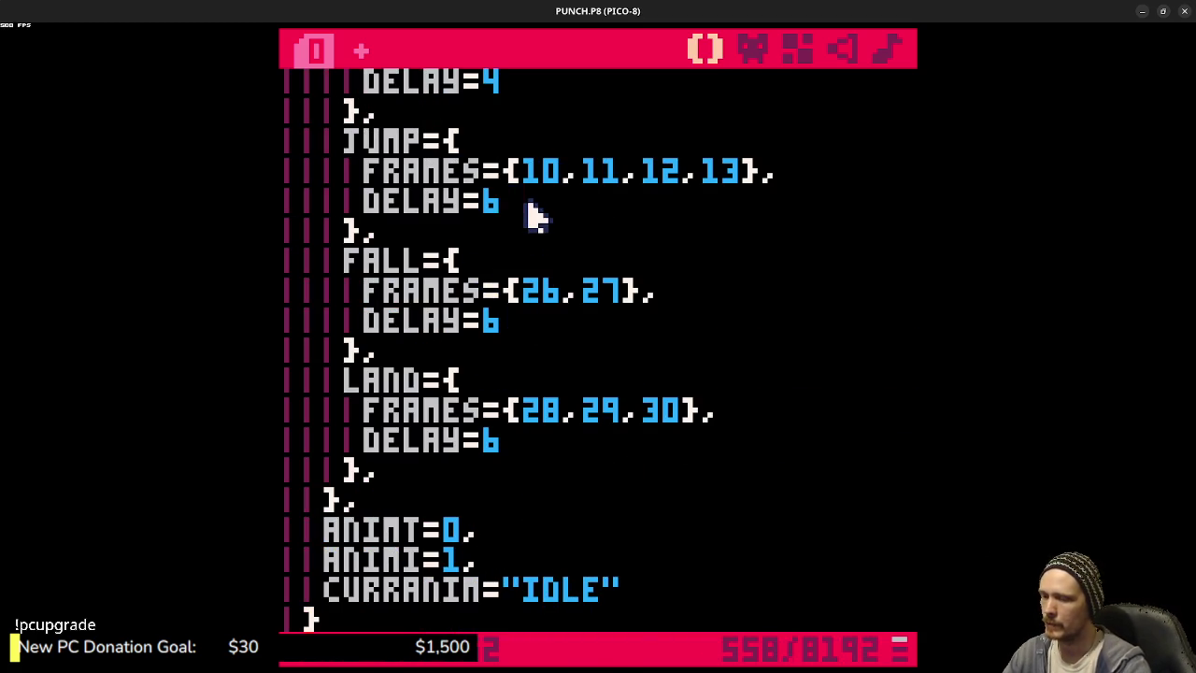
type("8")
key("ctrl+r")
key("z")
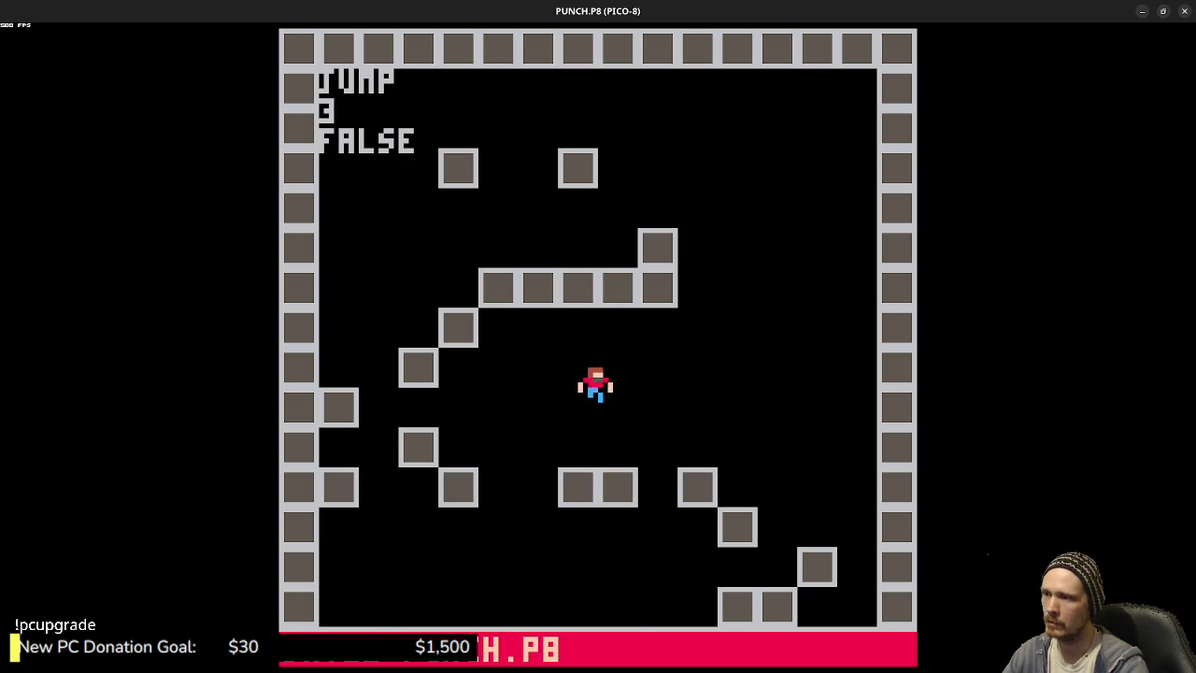
key("z")
key("Escape")
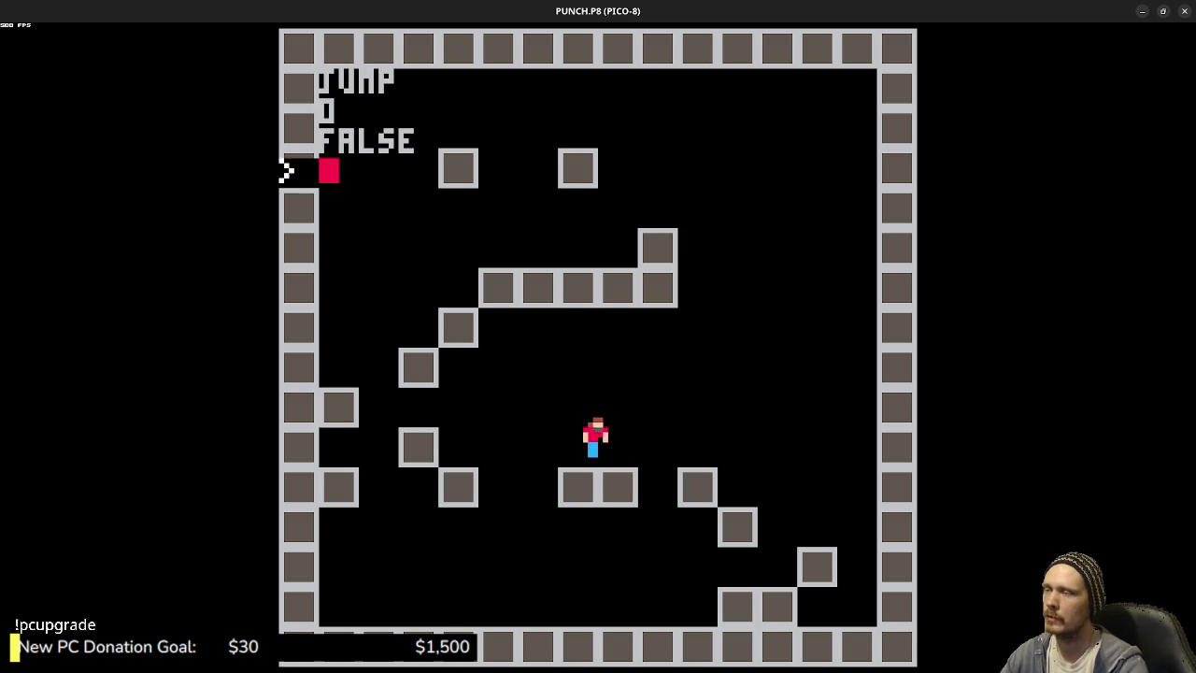
key("Escape")
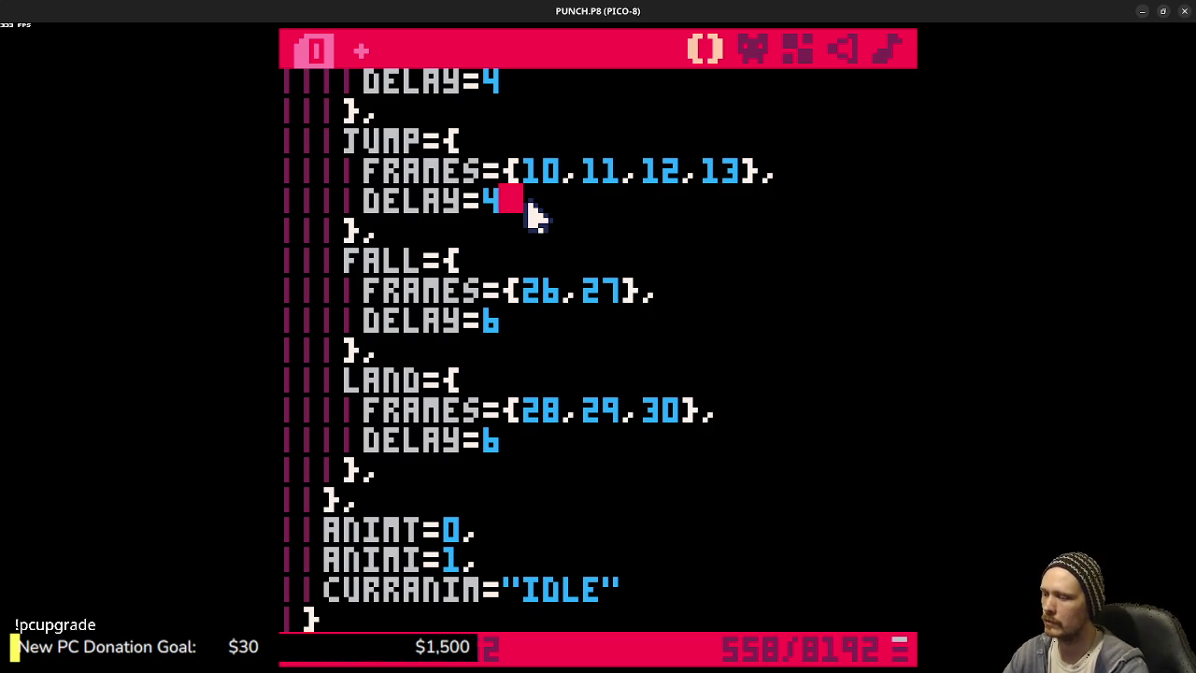
- Run another jump-and-run-left test, then delete the old JUMP delay value
key("ctrl+r")
key("z")
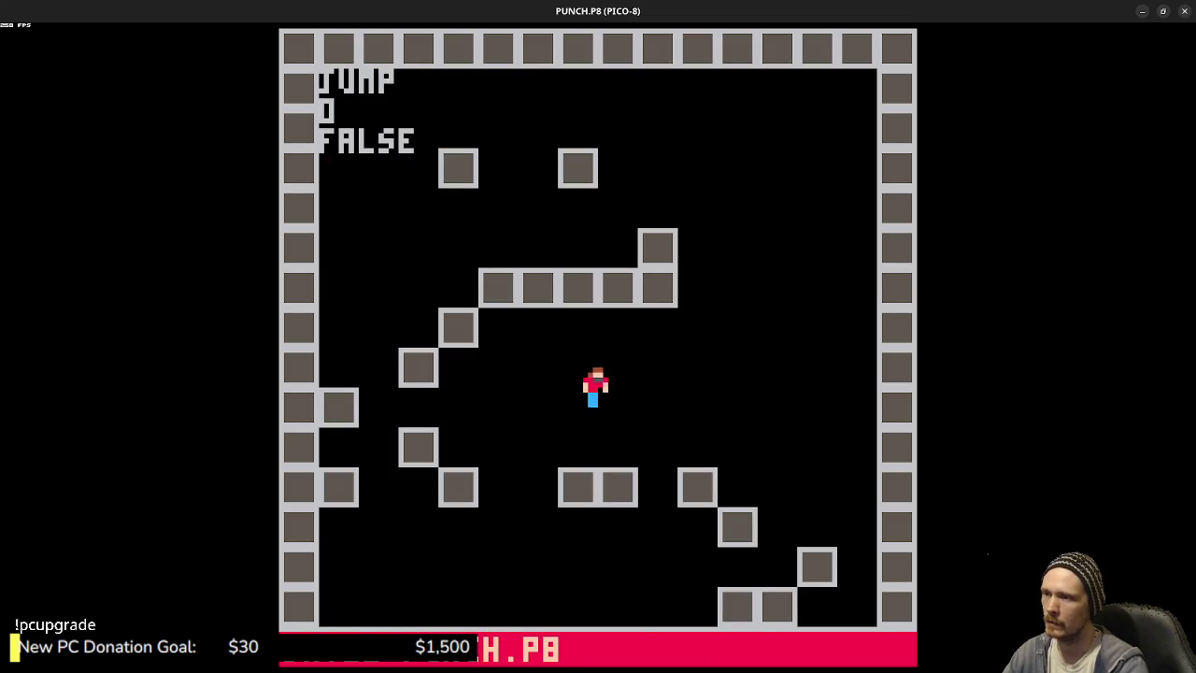
key("z")
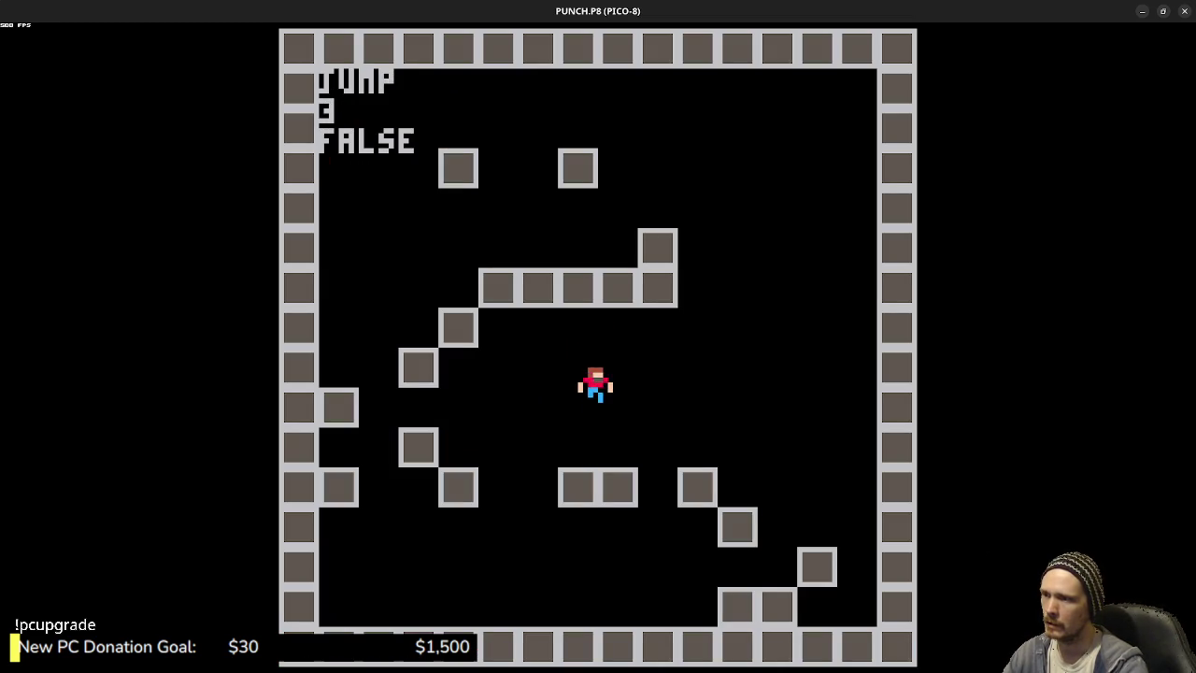
key("z")
key("Left")
key("z")
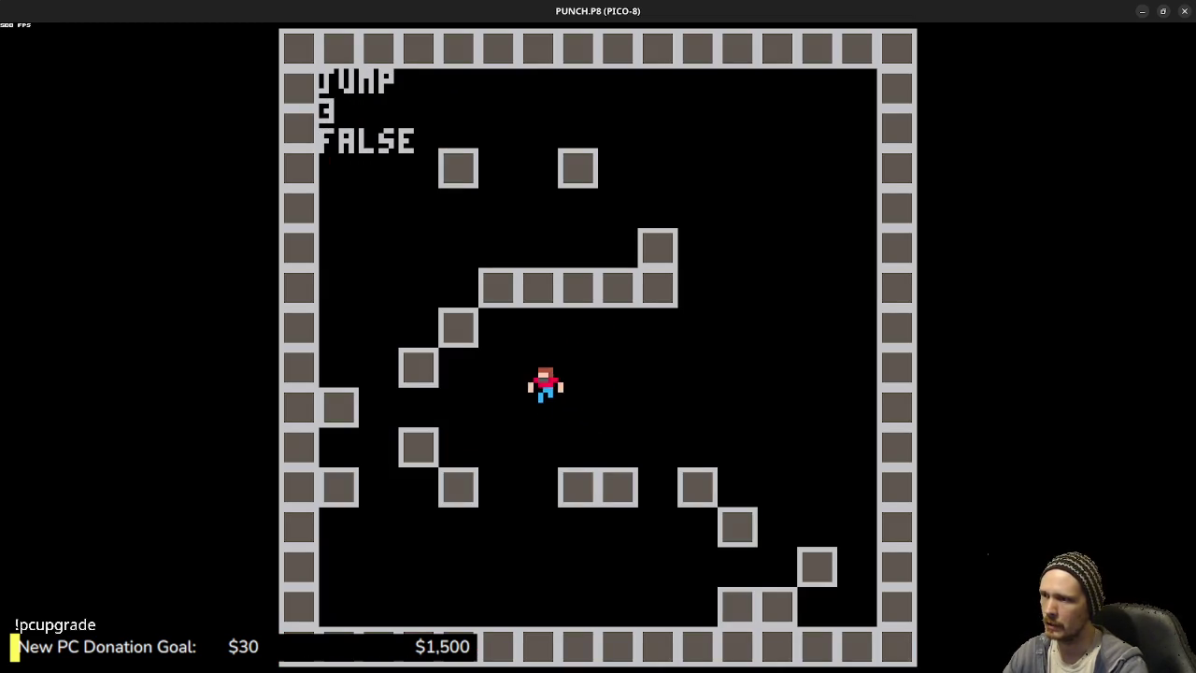
key("Escape")
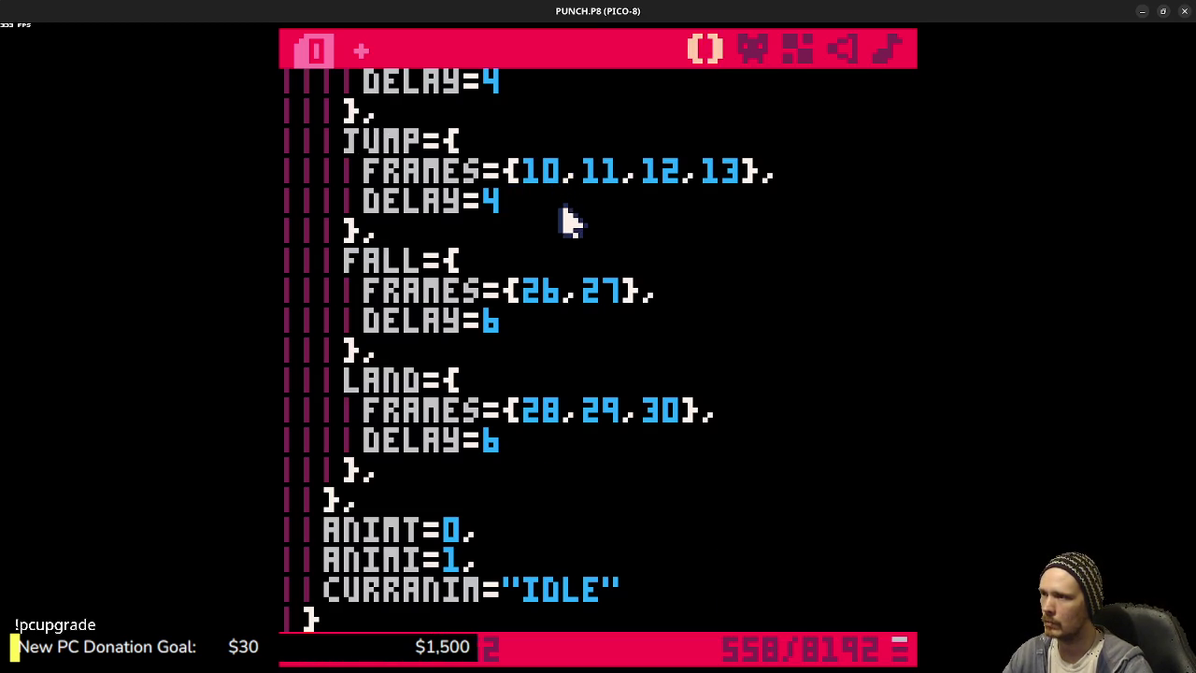
key("BackSpace")
- Set the JUMP animation's DELAY to 8, save the cart, and run it
type("8")
key("ctrl+s")
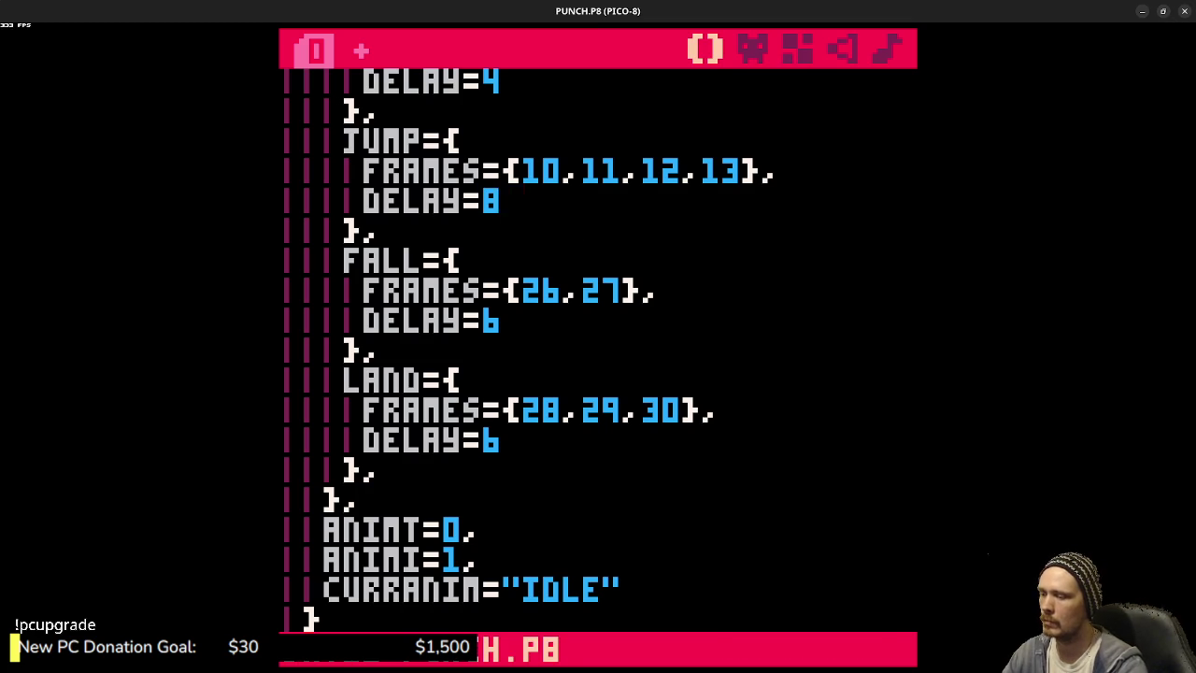
key("ctrl+r")
- Jump repeatedly while running left and right to watch the slower jump animation
key("z")
key("z")
key("Left")
key("z")
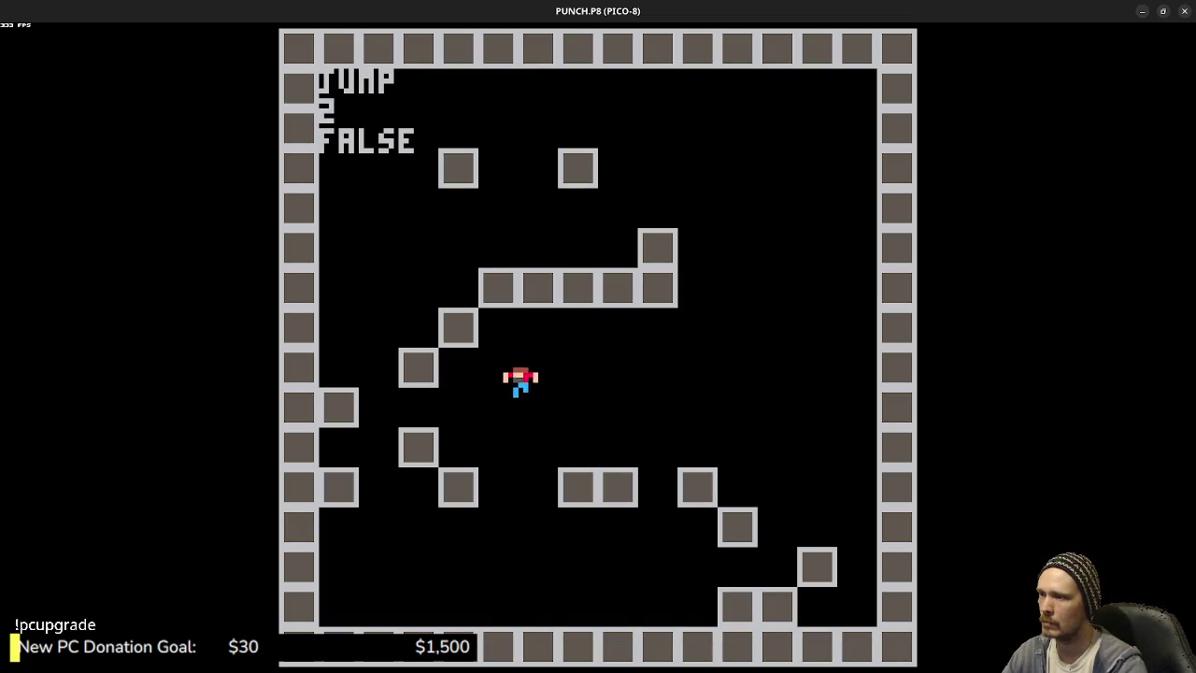
key("z")
key("Right")
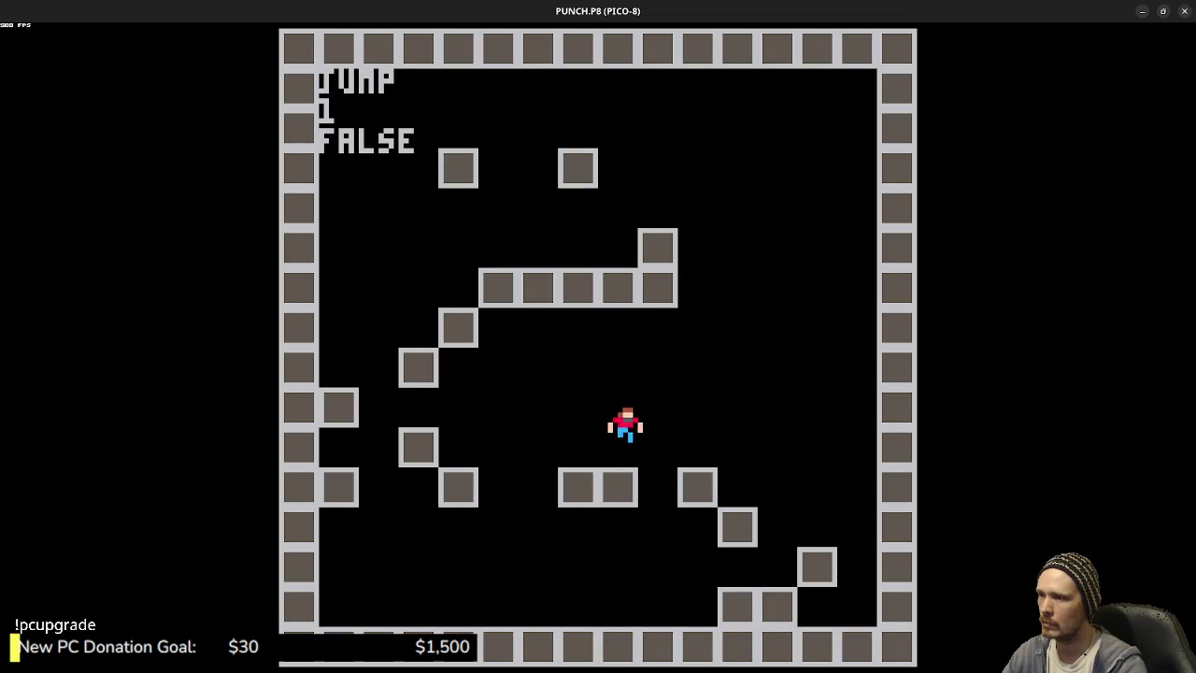
key("z")
key("z")
key("Left")
key("z")
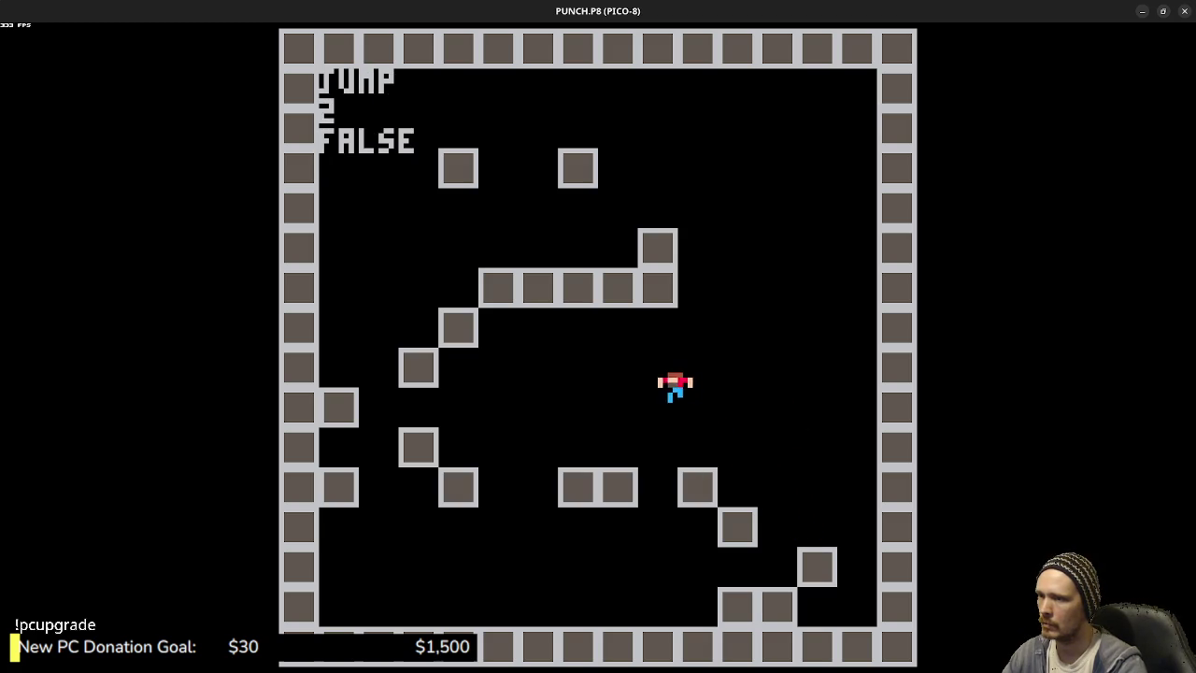
key("Right")
key("z")
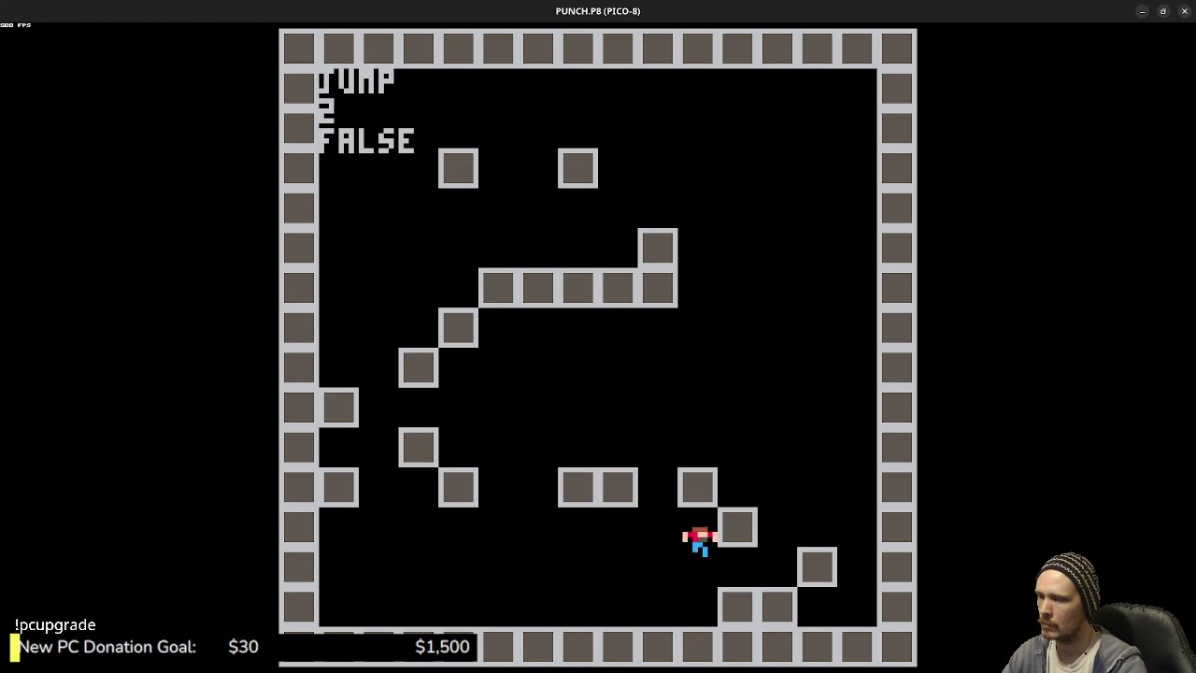
key("z")
key("Left")
key("z")
- Keep jumping between blocks across the level, then return to the code editor
key("z")
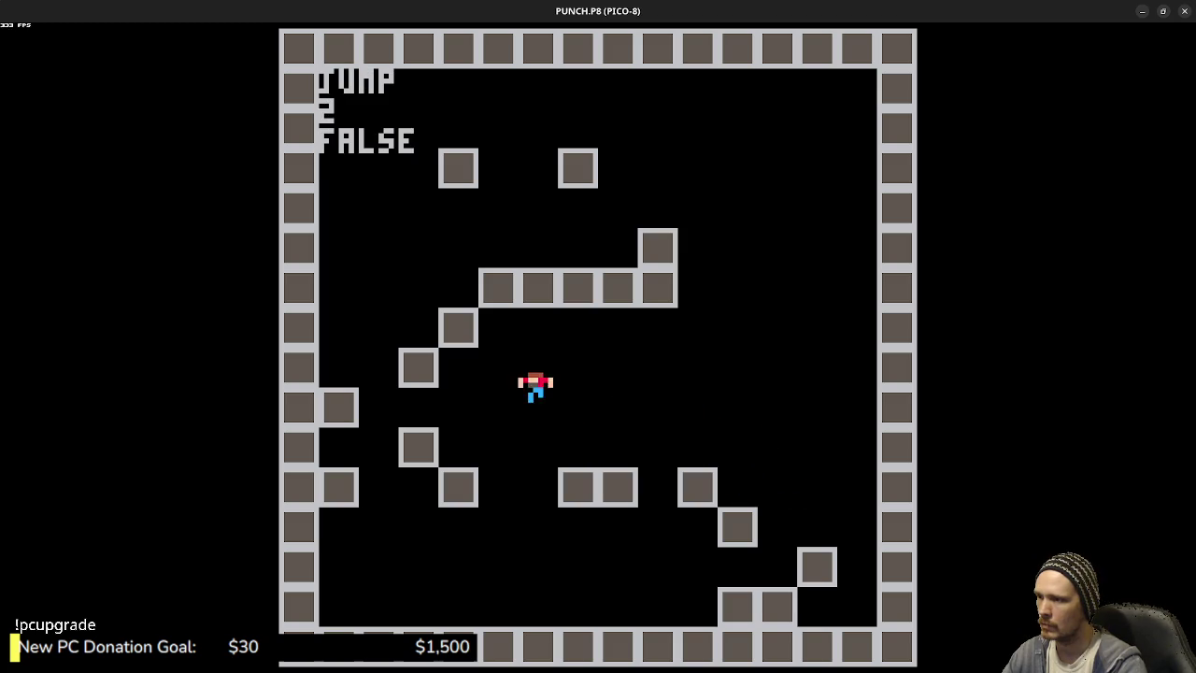
key("z")
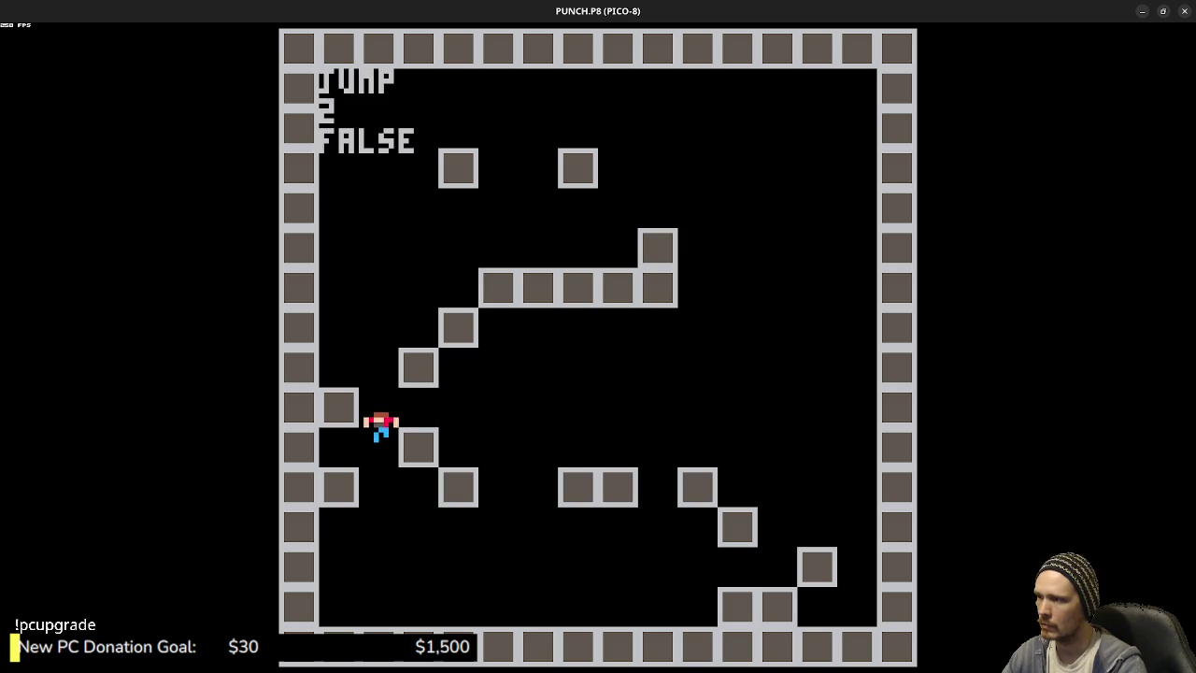
key("z")
key("z")
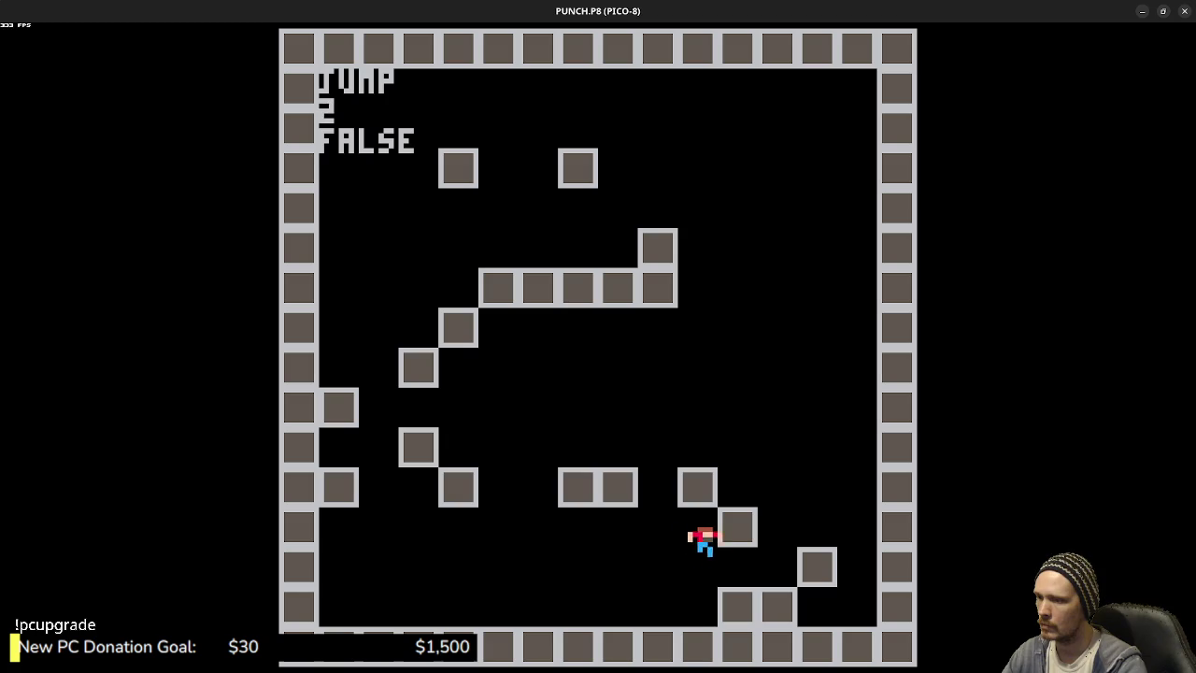
key("z")
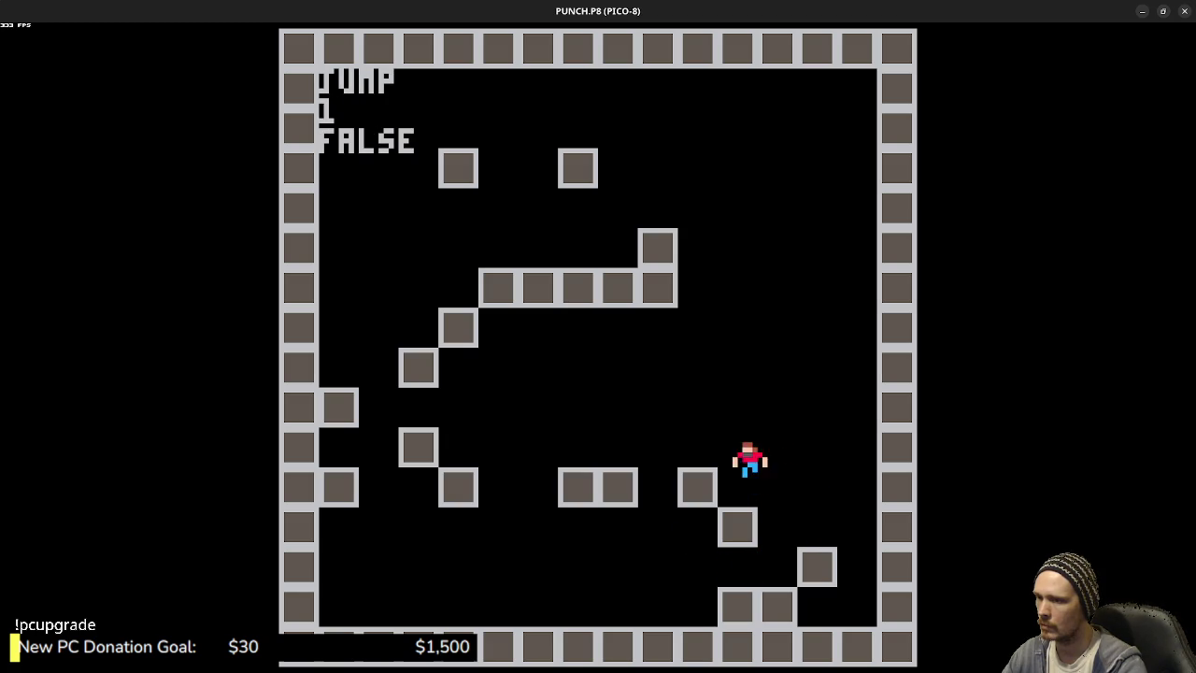
key("z")
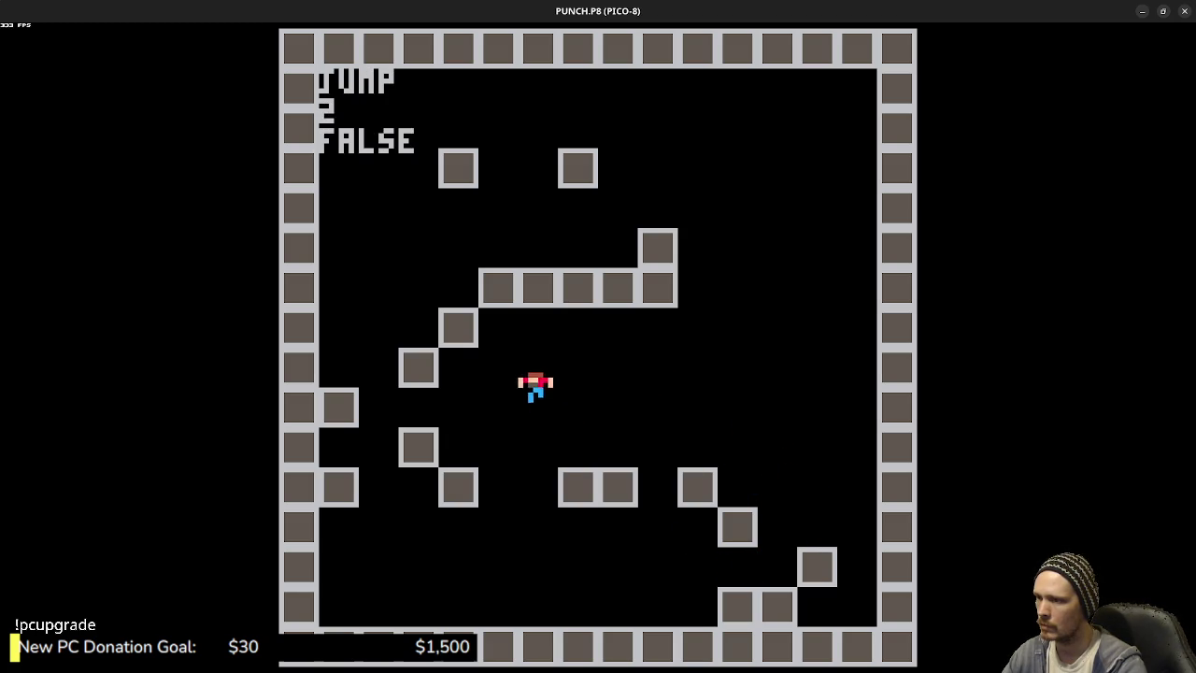
key("z")
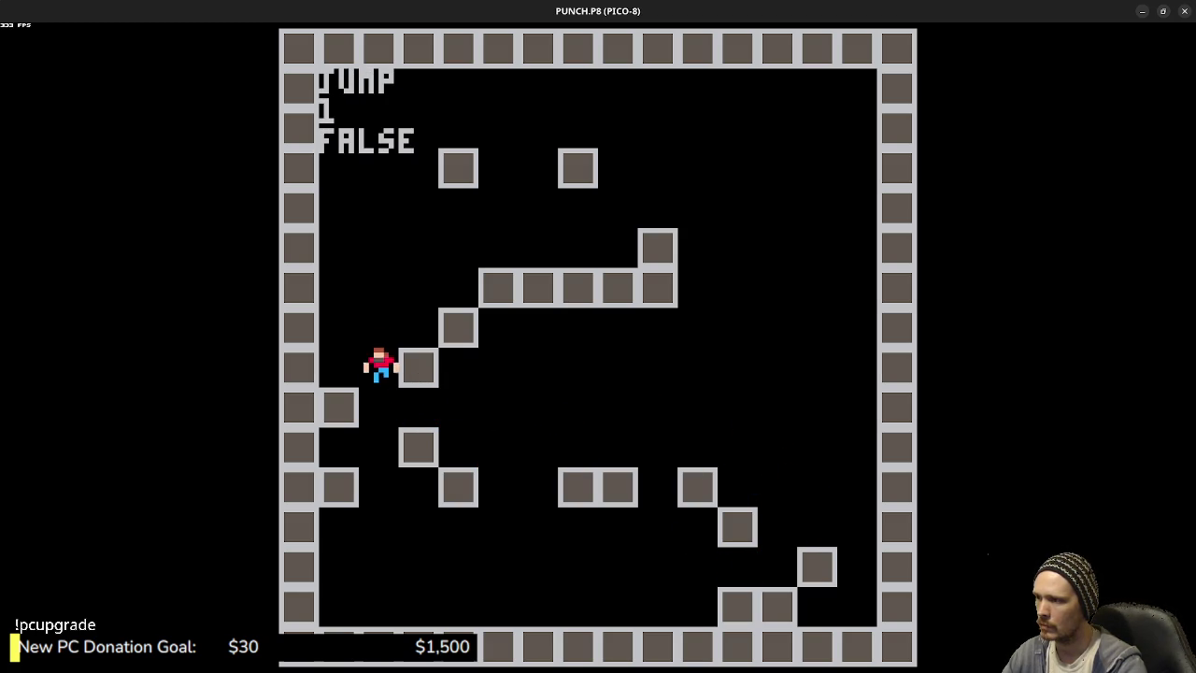
key("z")
key("Right")
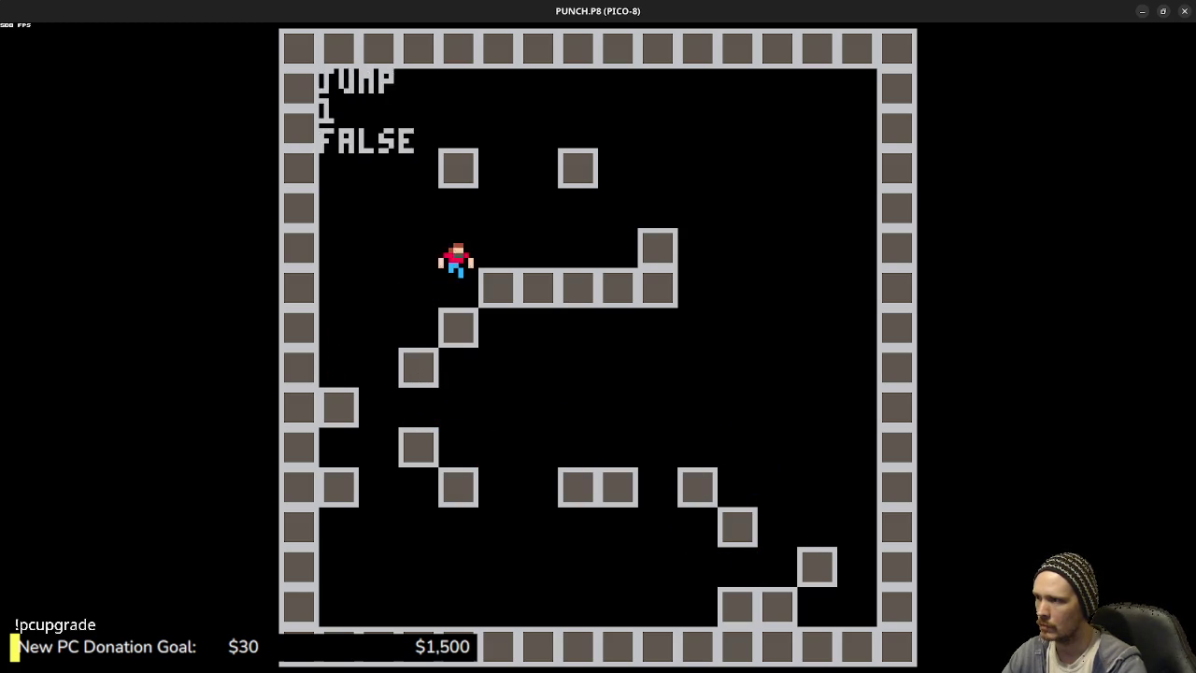
key("Right")
key("z")
key("z")
key("Right")
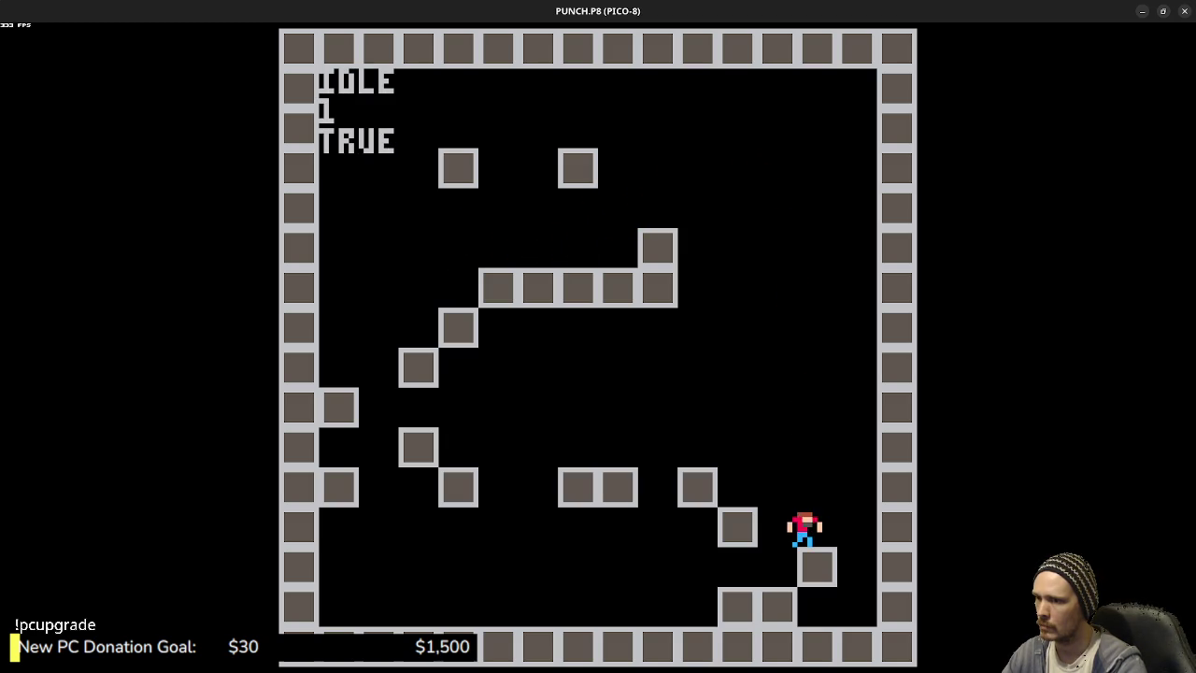
key("z")
key("Right")
key("Left")
key("Escape")
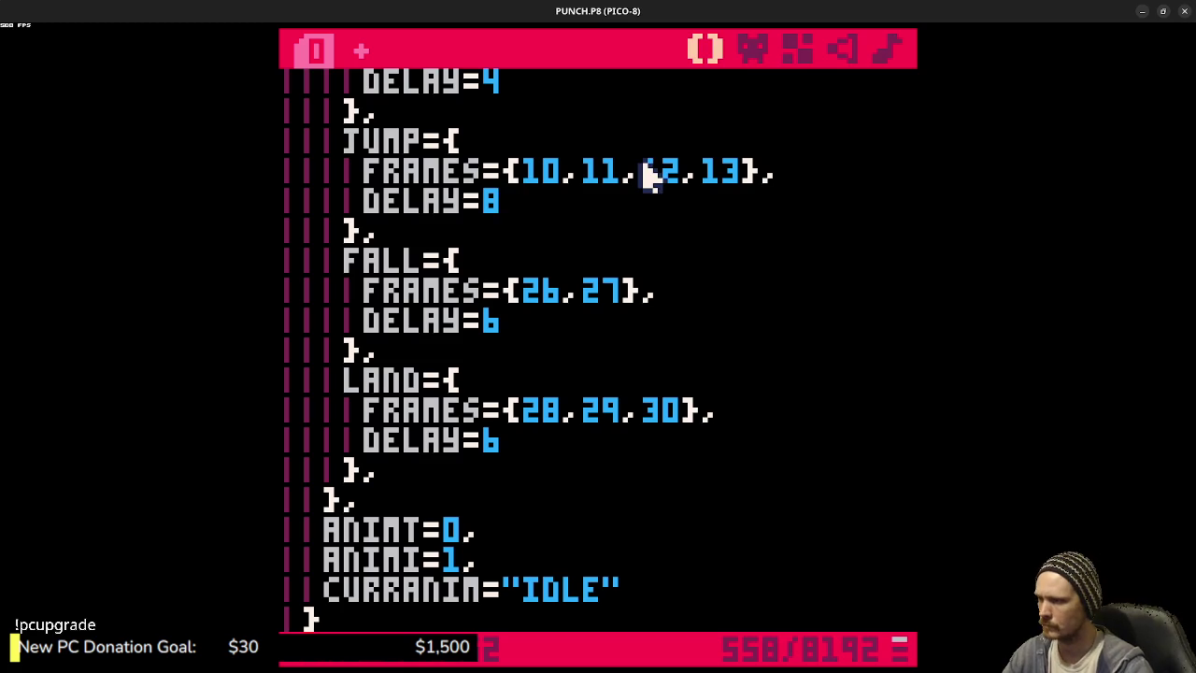
scroll(599, 407, "down", 2)
scroll(599, 406, "down", 2)
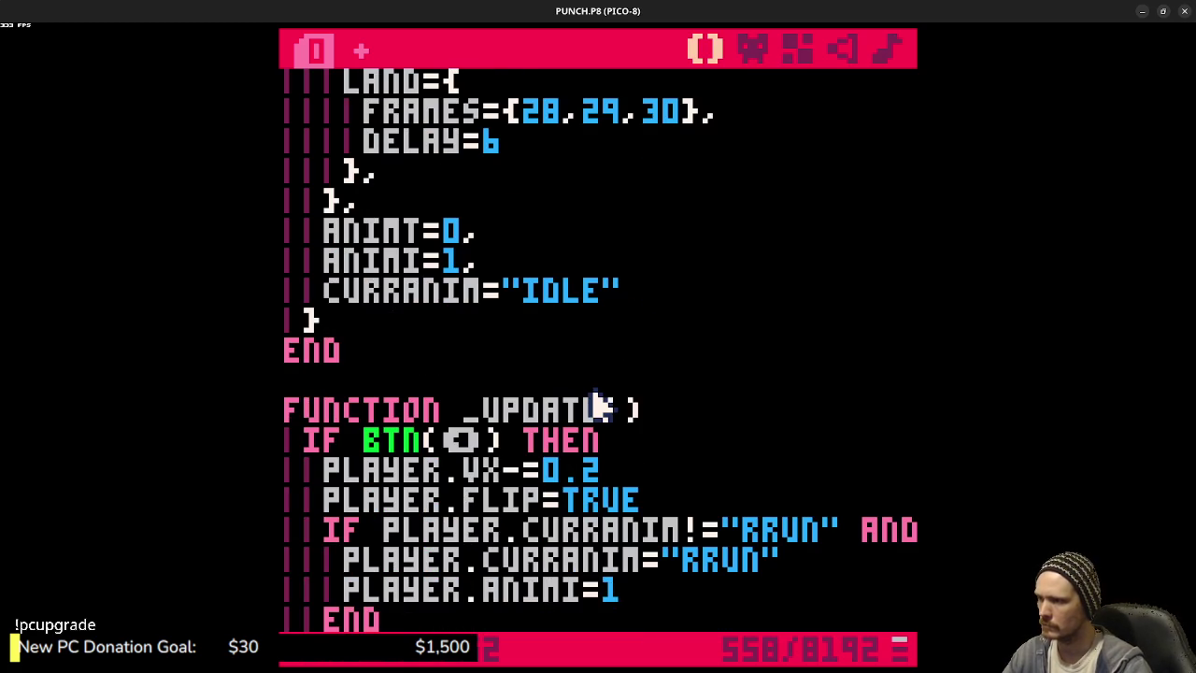
scroll(599, 402, "down", 4)
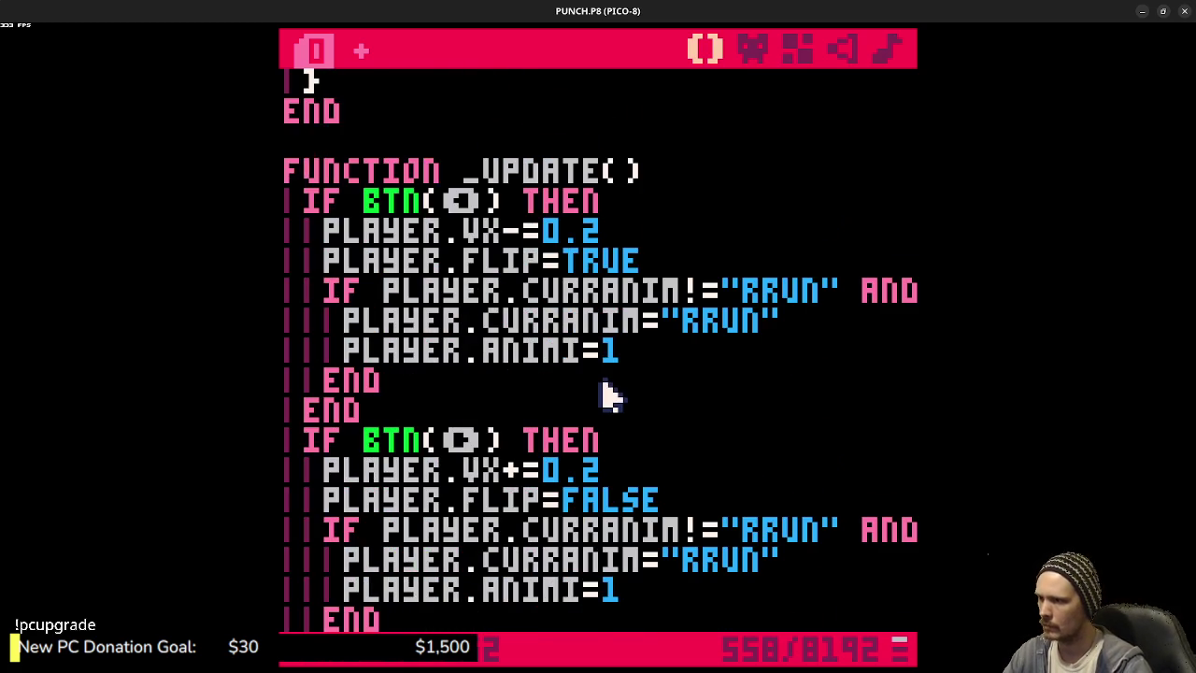
scroll(603, 394, "down", 6)
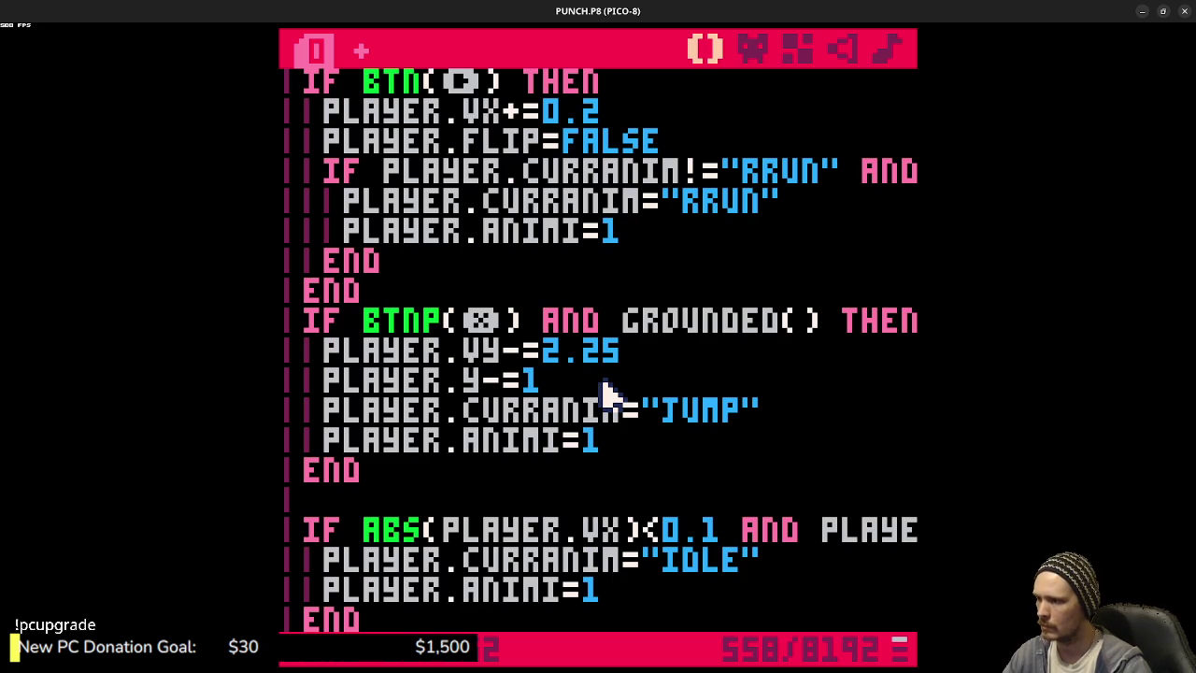
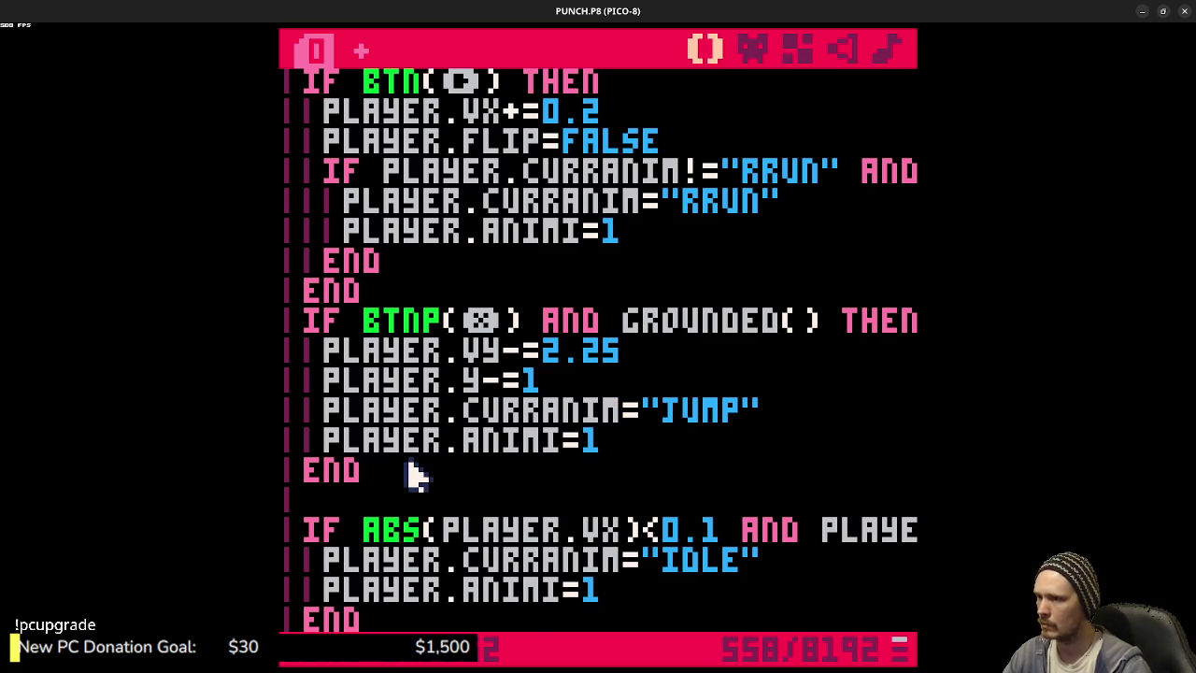
- Below the jump block, add IF player.vy>0.1 and not grounded() and player.curranim!="fall" THEN
scroll(412, 472, "down", 2)
left_click(421, 502)
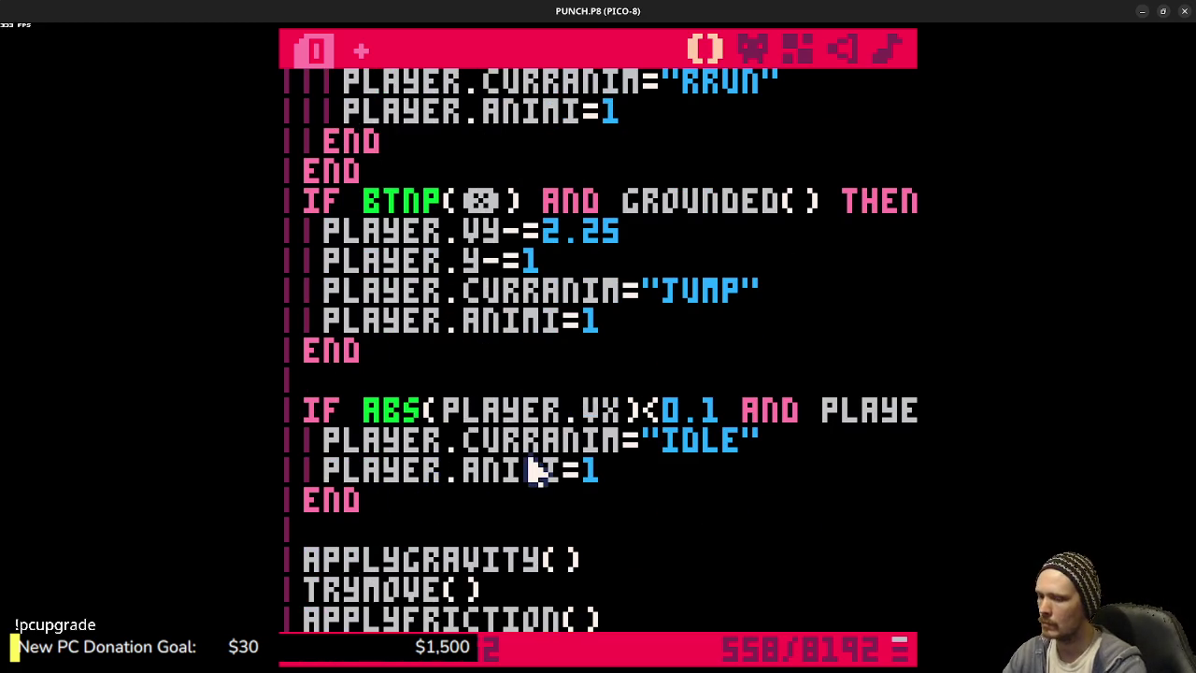
key("Return")
key("Return")
type("i")
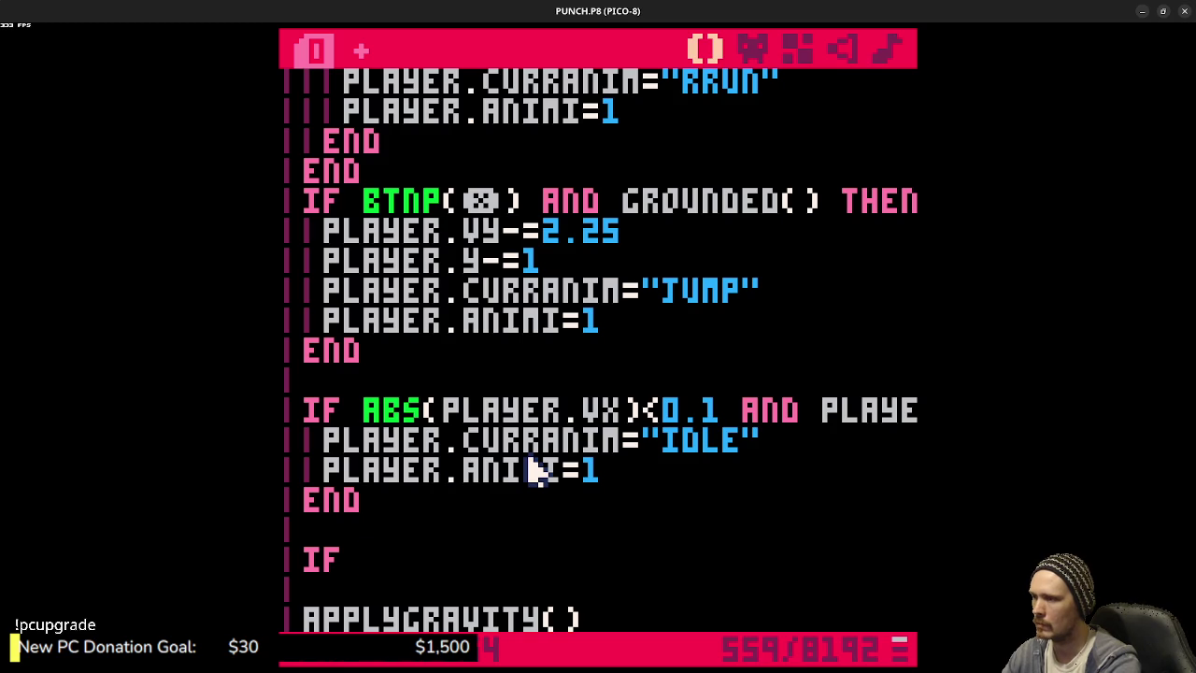
type(" player.y")
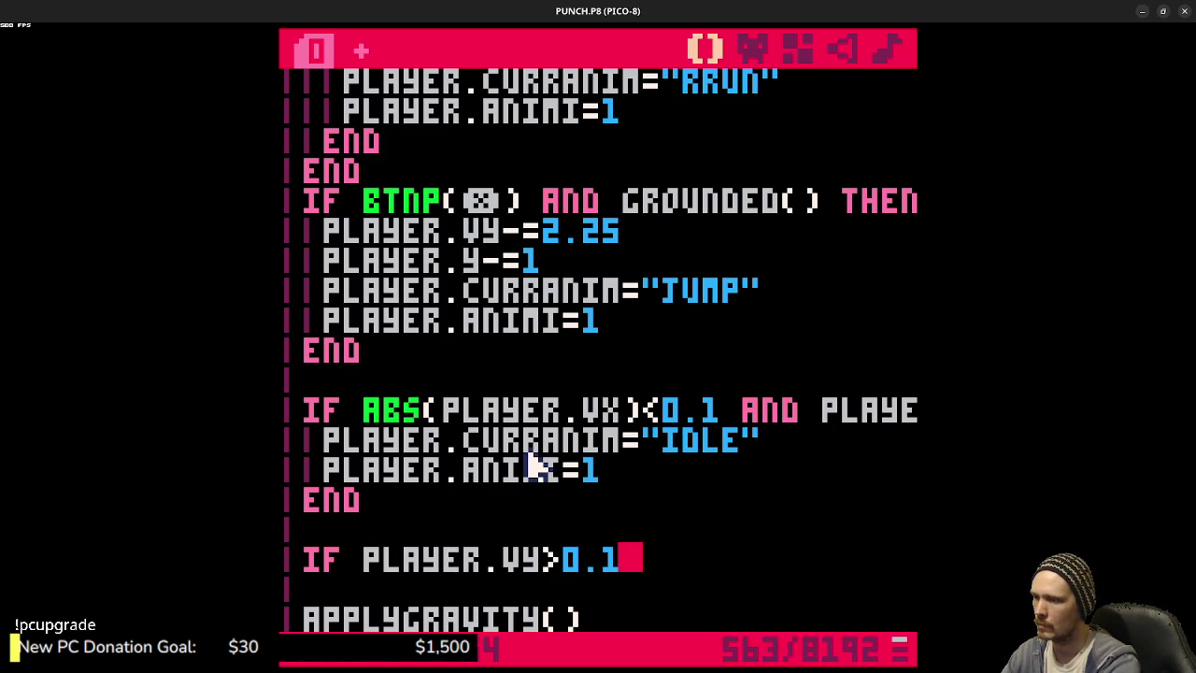
type("and n")
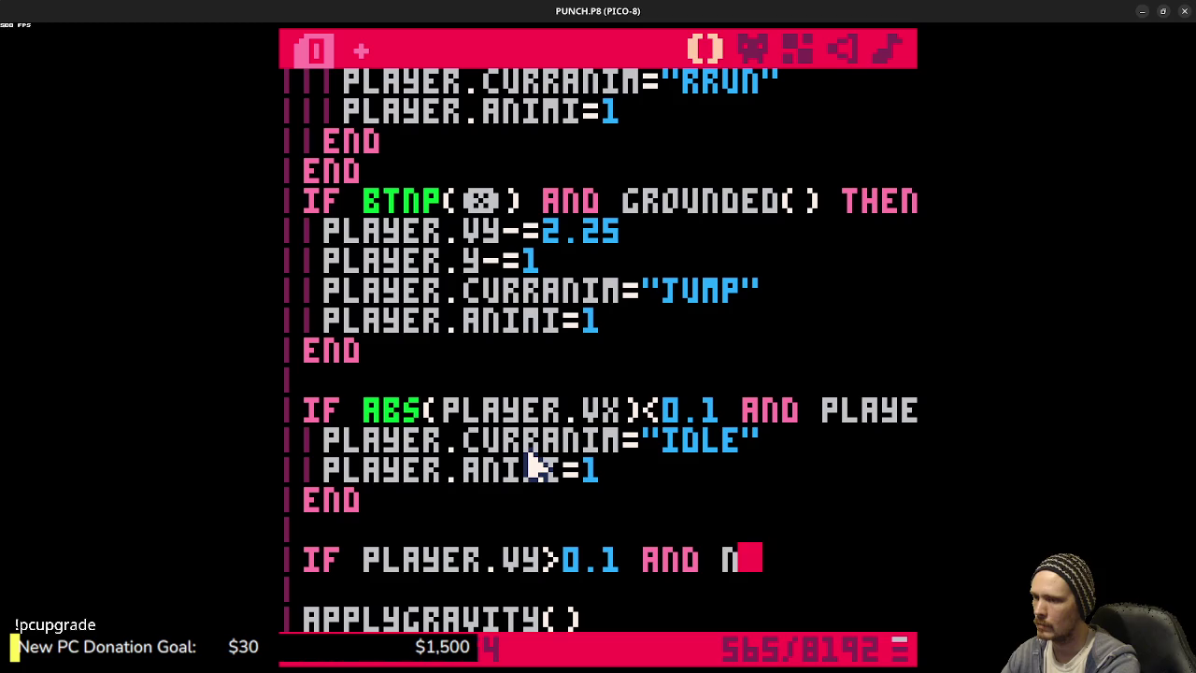
type("ot grounded()")
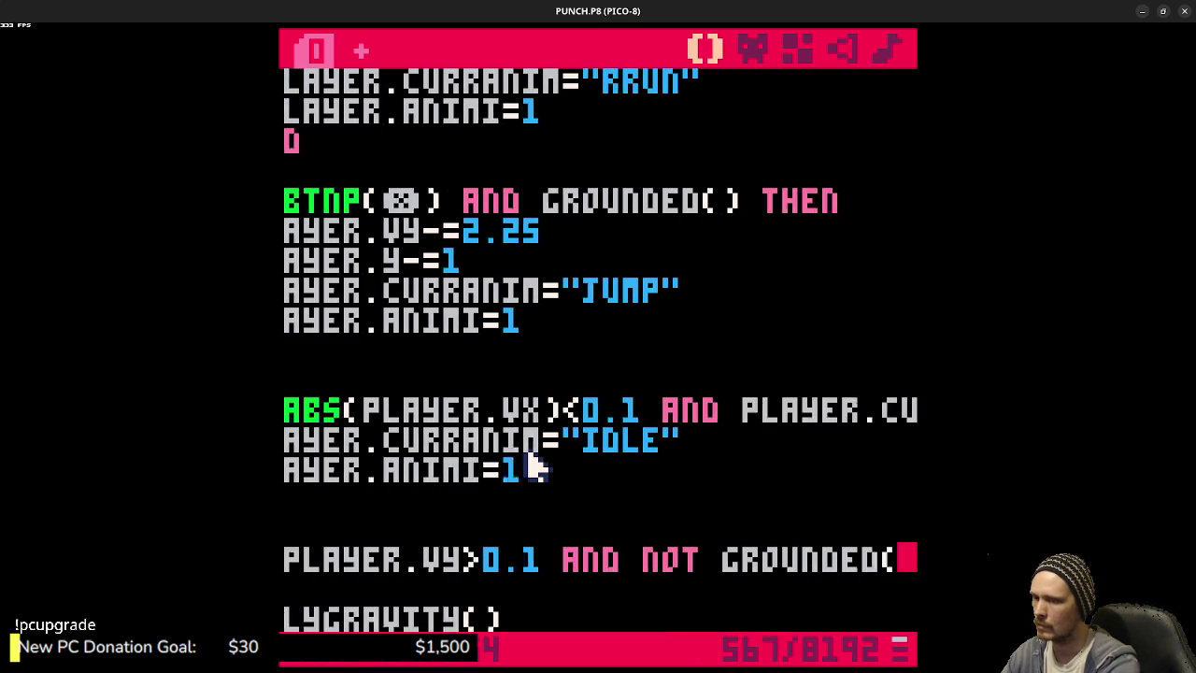
type(" then")
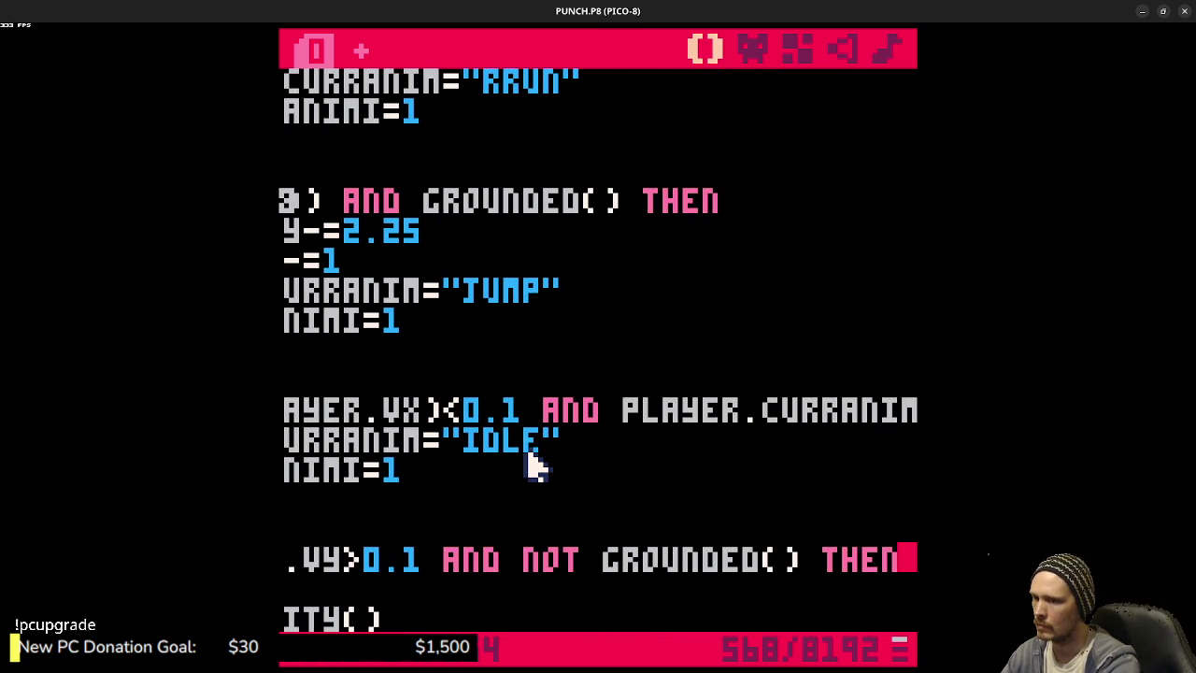
key("BackSpace")
key("BackSpace")
key("BackSpace")
type("and")
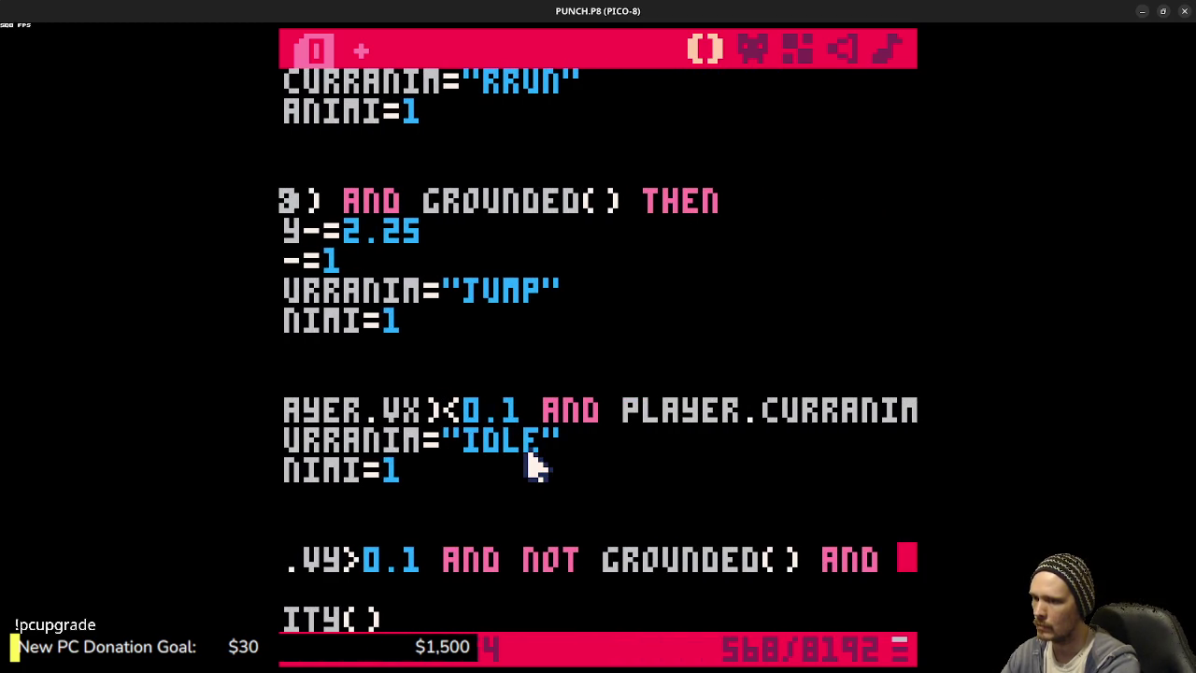
type(" player.curran")
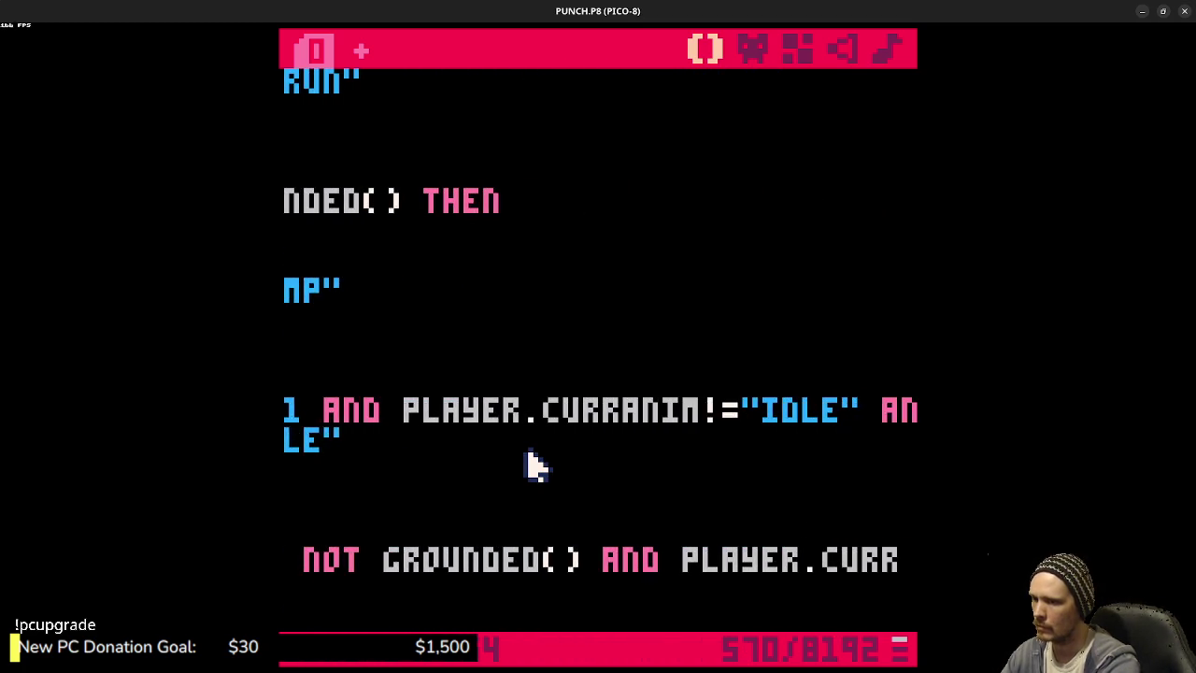
type("im!=\"fall")
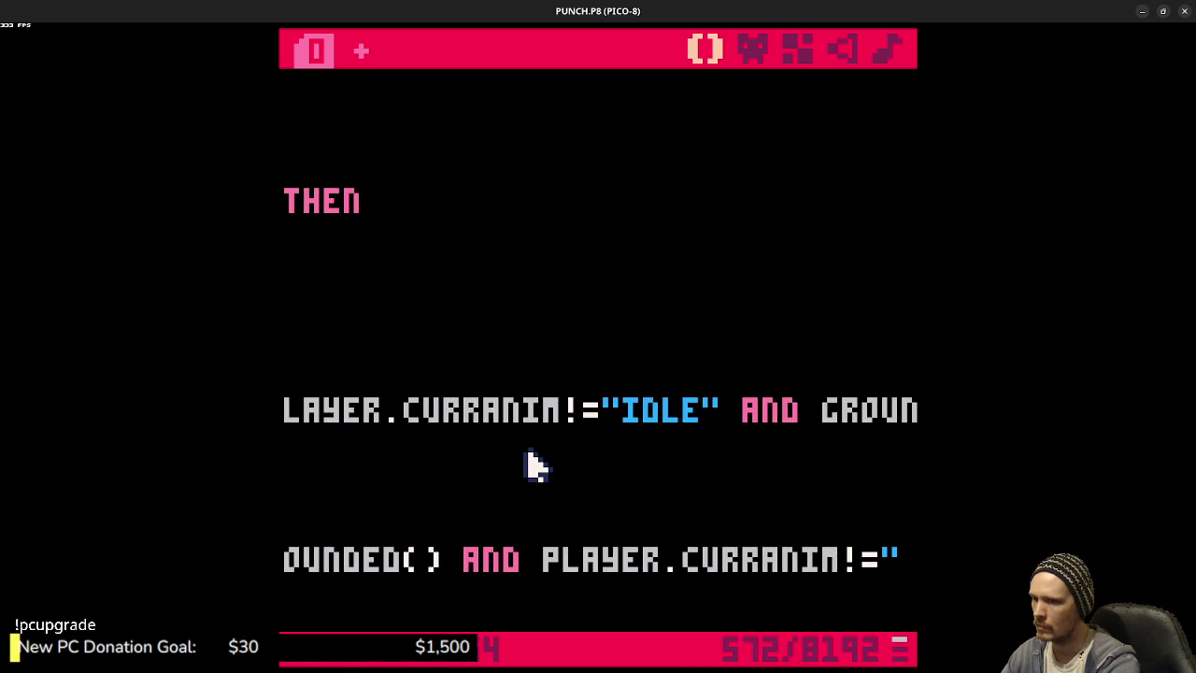
type("\"")
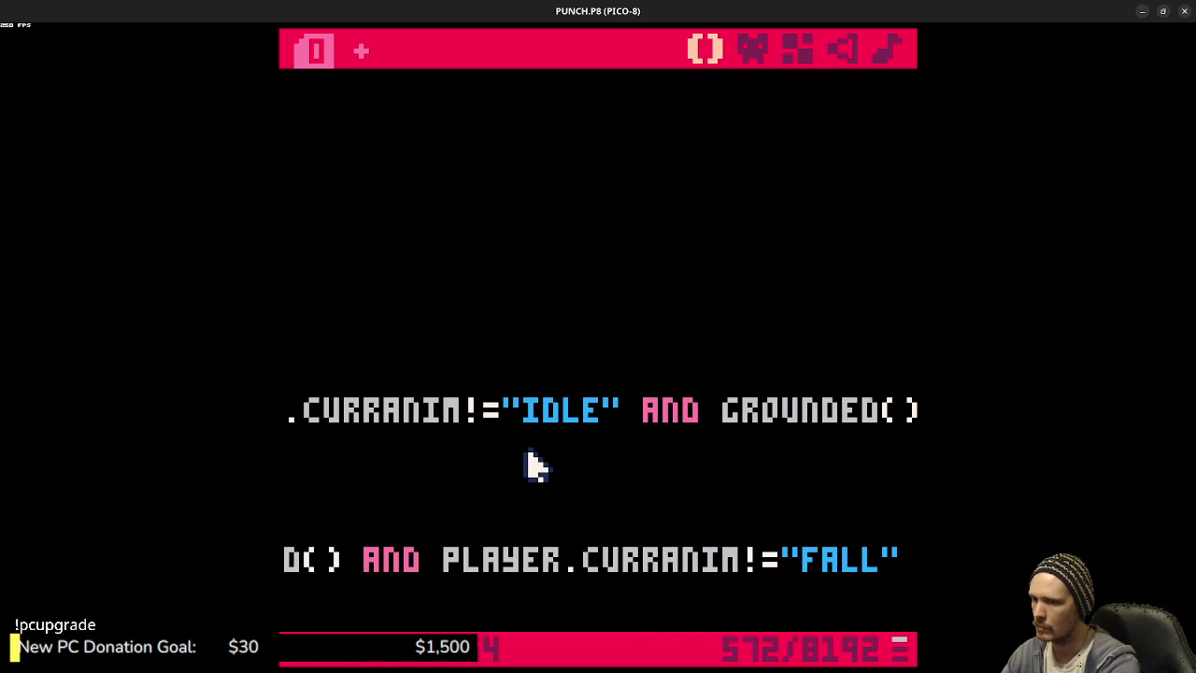
type(" then")
key("Return")
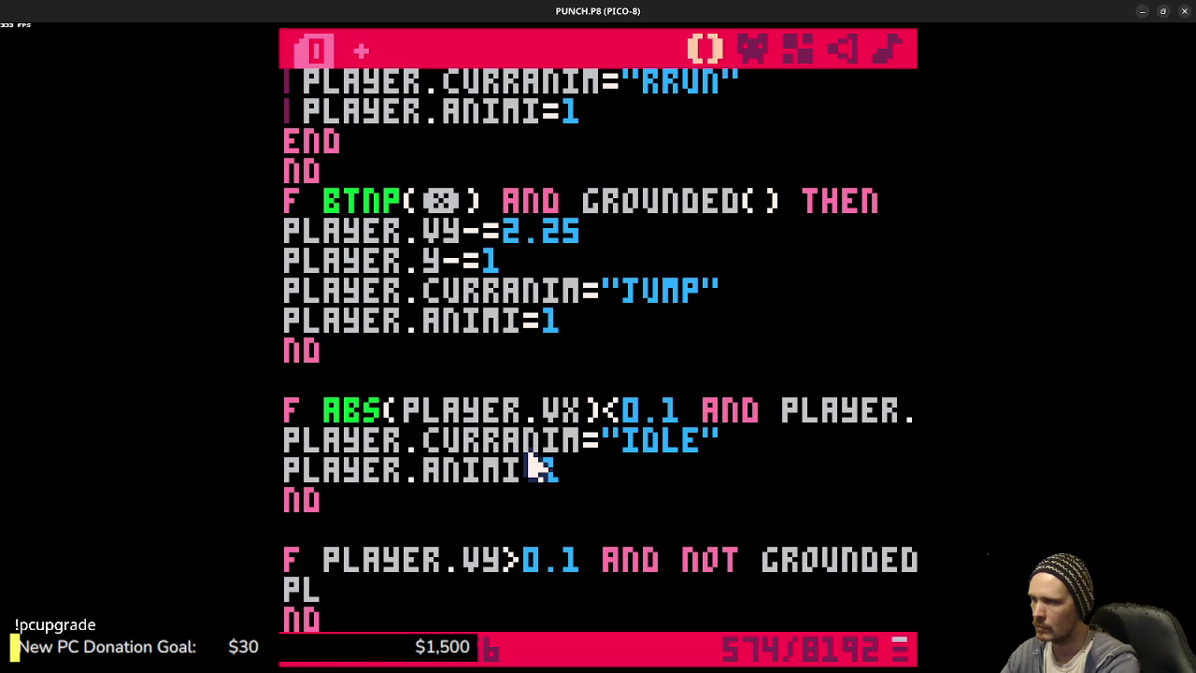
- Set curranim to "fall" and animi to 1 in the block, then run the game
type("ayer.curre")
key("BackSpace")
key("BackSpace")
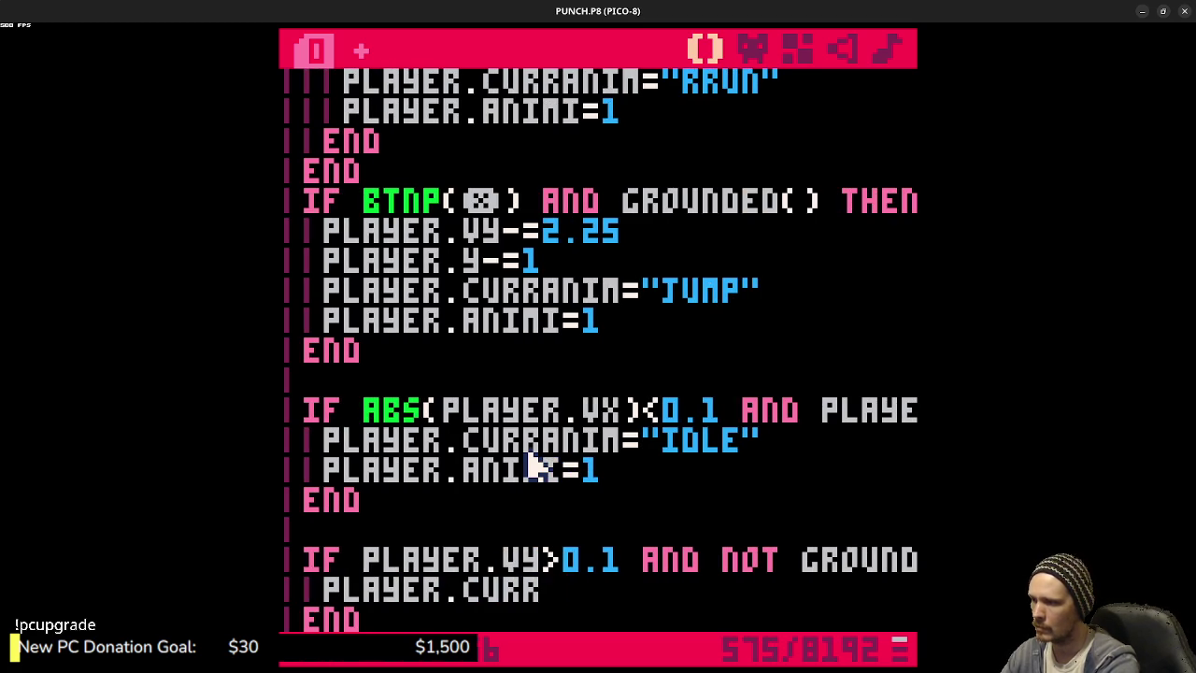
type("im=\"")
type("\"FALL")
key("Return")
type("LAYER.ANIM=1")
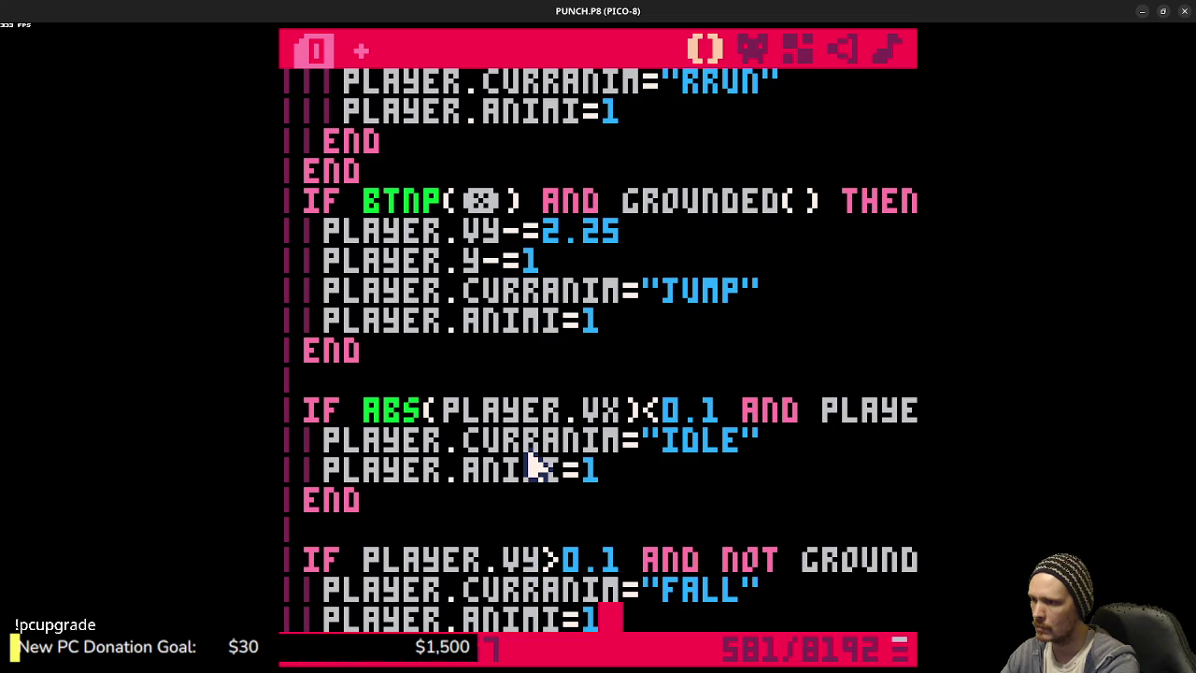
key("ctrl+s")
- Run the player left and right with jumps, watching the readout show RUN, JUMP and FALL
key("ctrl+r")
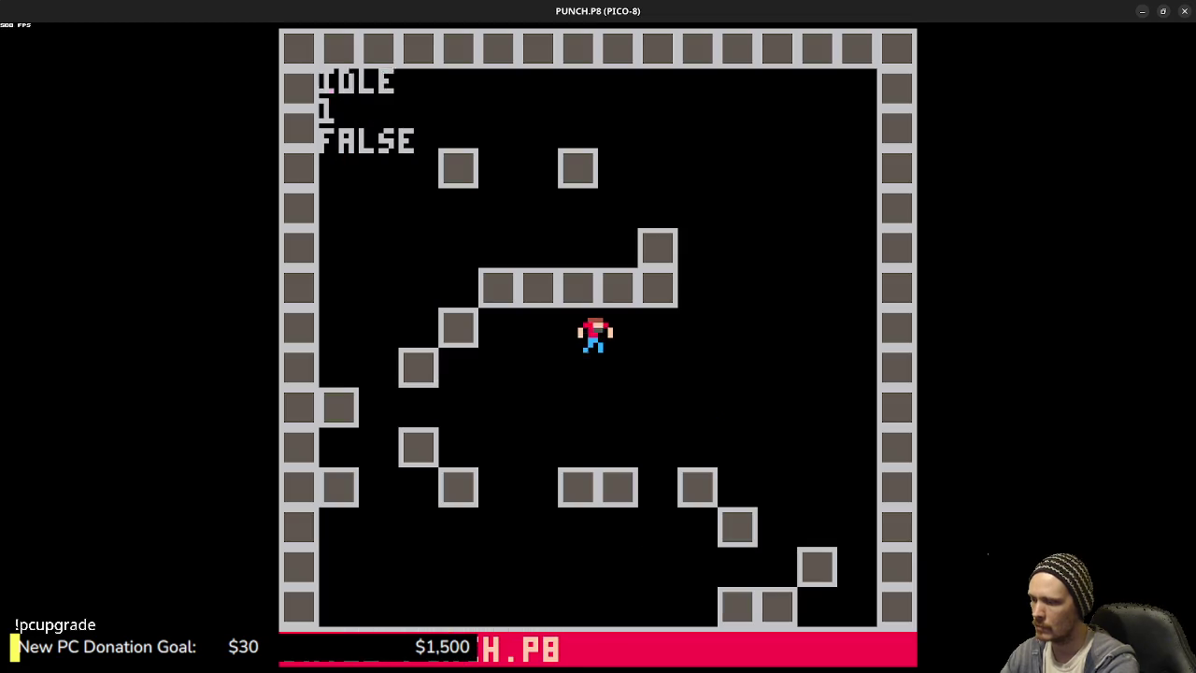
key("Left")
key("x")
key("x")
key("Left")
key("Right")
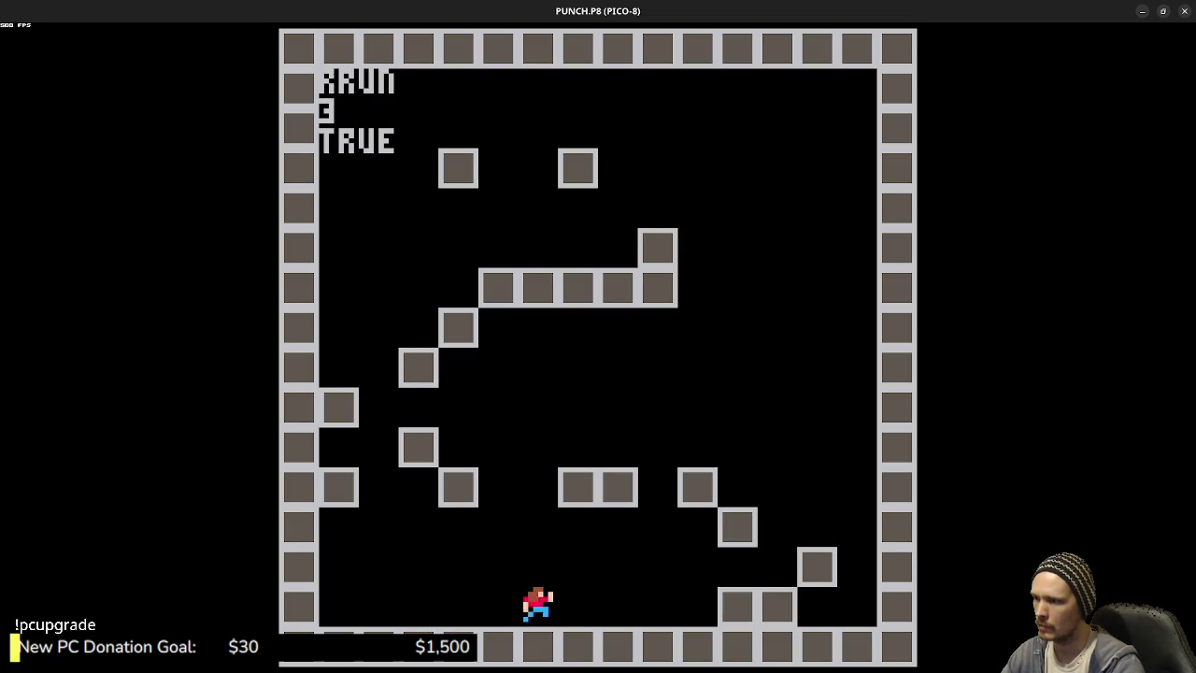
key("x")
- Jump the player up and across the step blocks, then stop the game
key("x")
key("x")
key("Left")
key("x")
key("x")
key("x")
key("x")
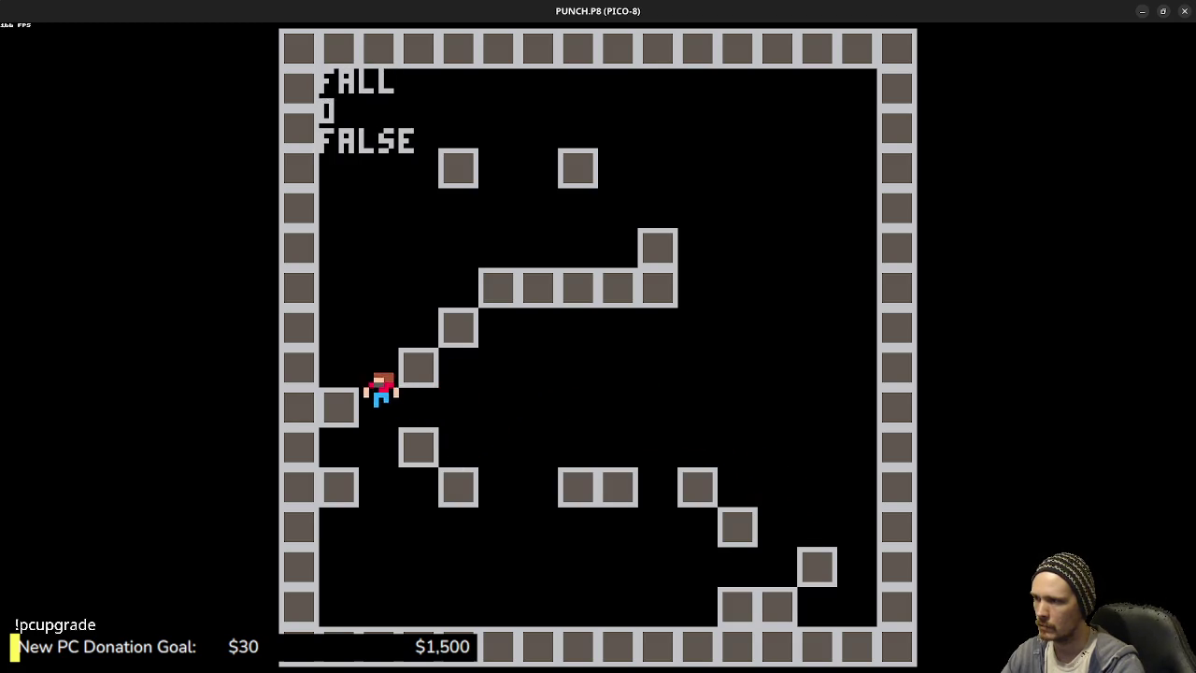
key("Right")
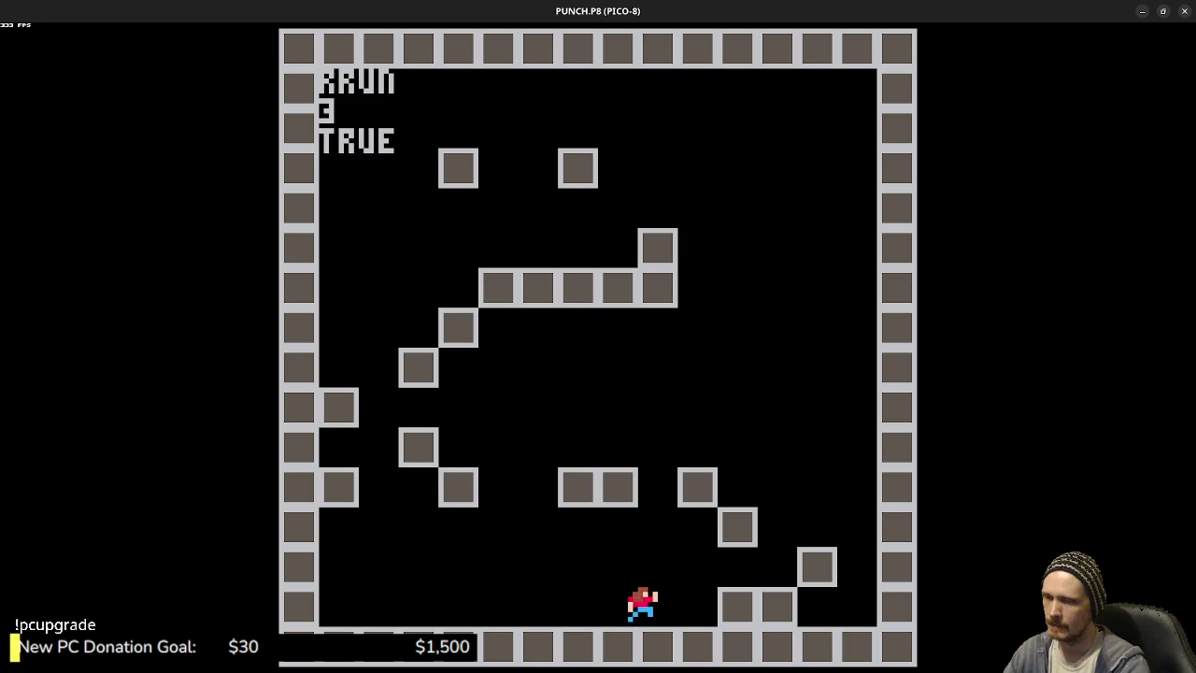
key("x")
key("x")
key("x")
key("Left")
key("x")
key("x")
key("x")
key("x")
key("Left")
key("Left")
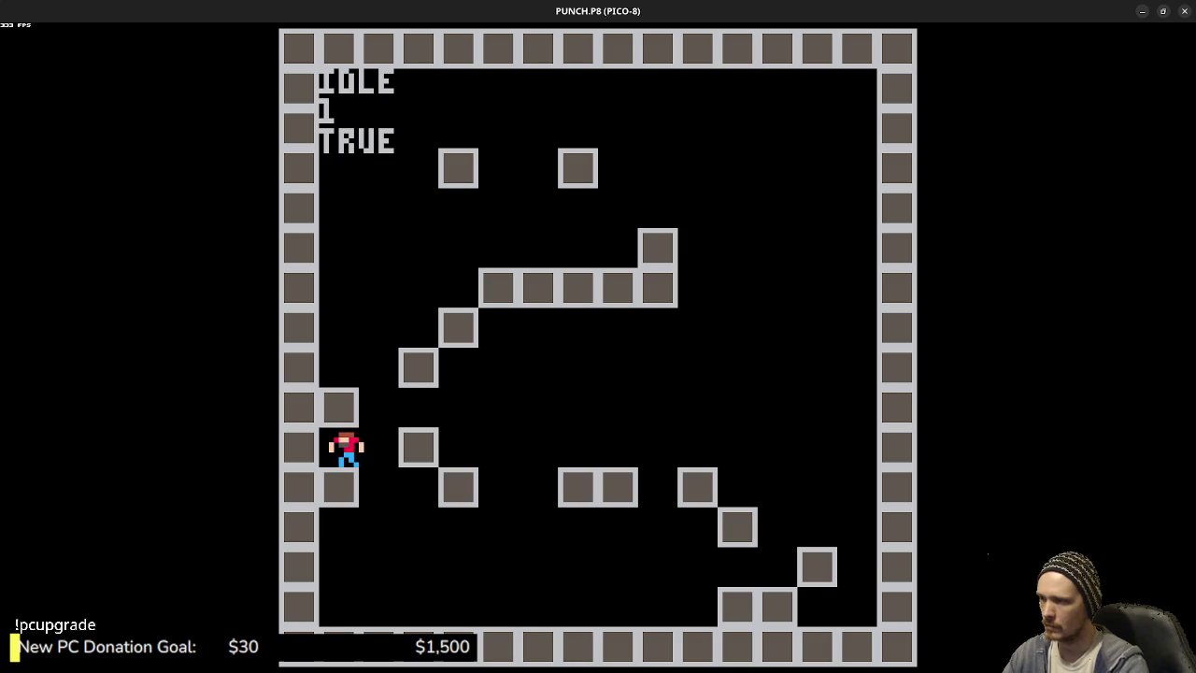
key("Escape")
- In the map editor, place a grey block tile right of the upper step
left_click(794, 48)
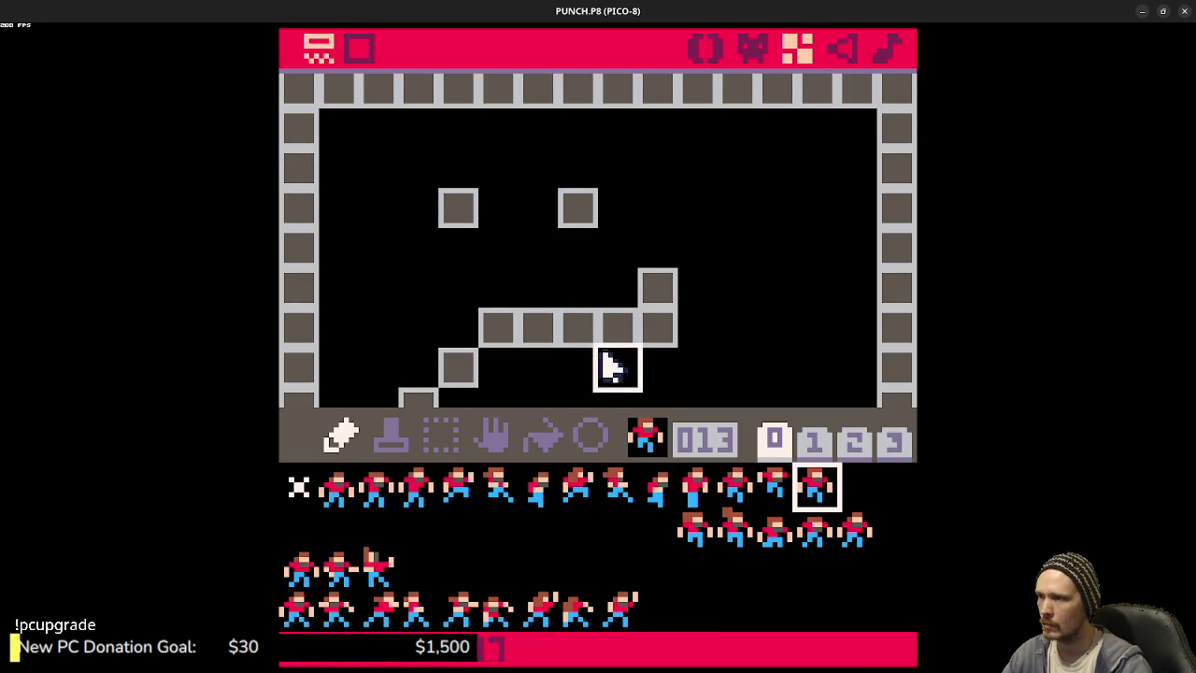
key("Down")
key("Down")
key("Down")
key("Left")
key("Down")
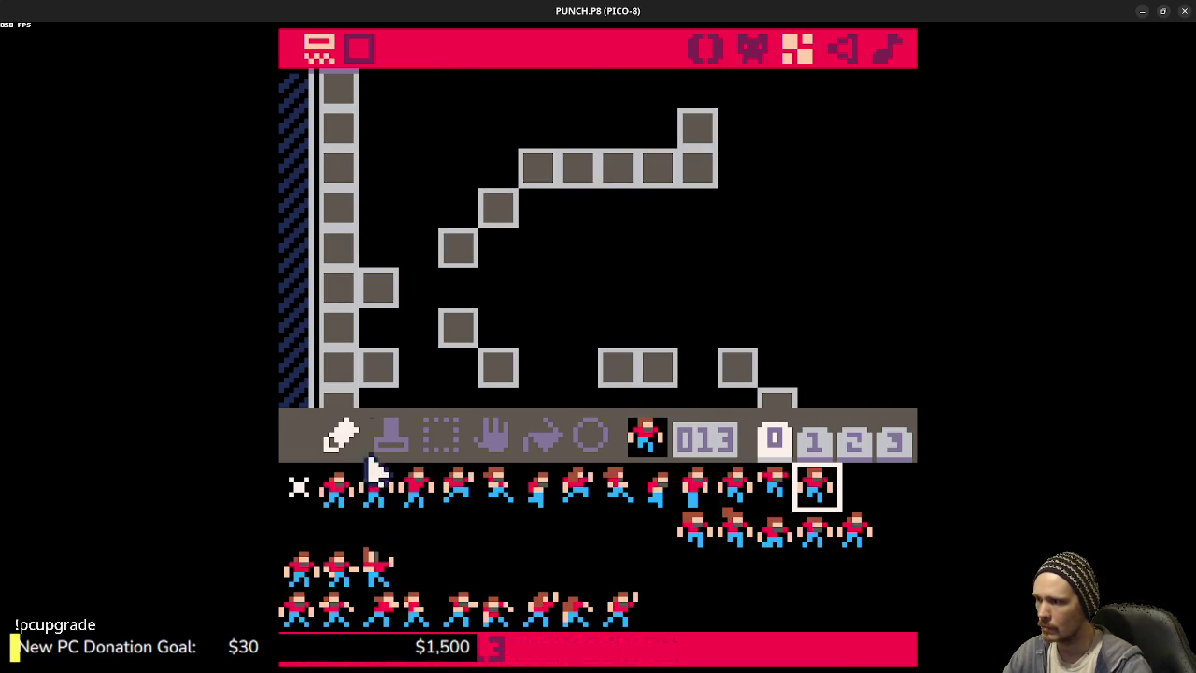
left_click(853, 443)
left_click(301, 487)
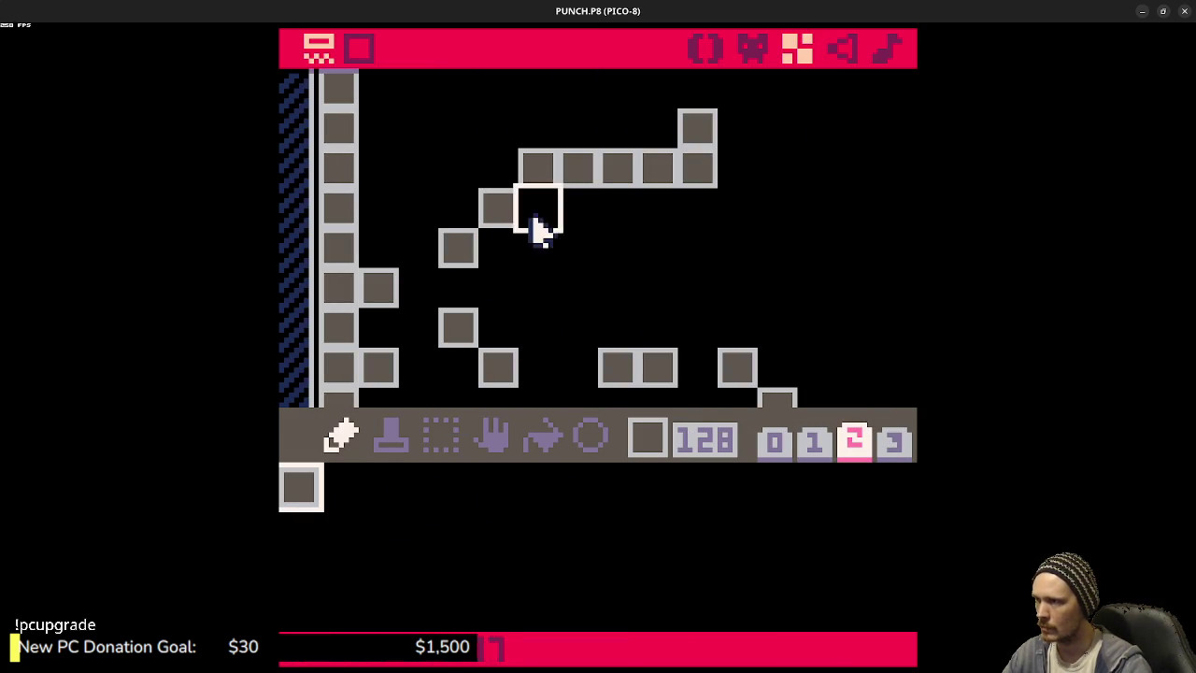
left_click(533, 222)
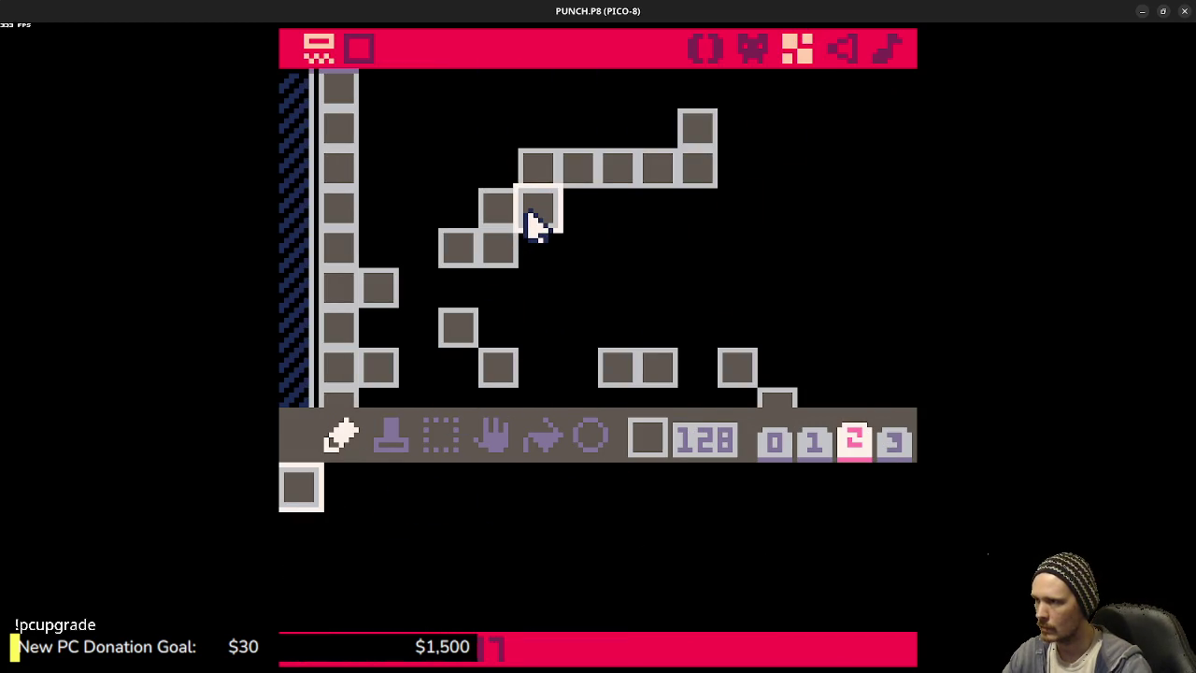
- Erase the extra staircase blocks with the empty tile 0 and run the game
left_click(778, 443)
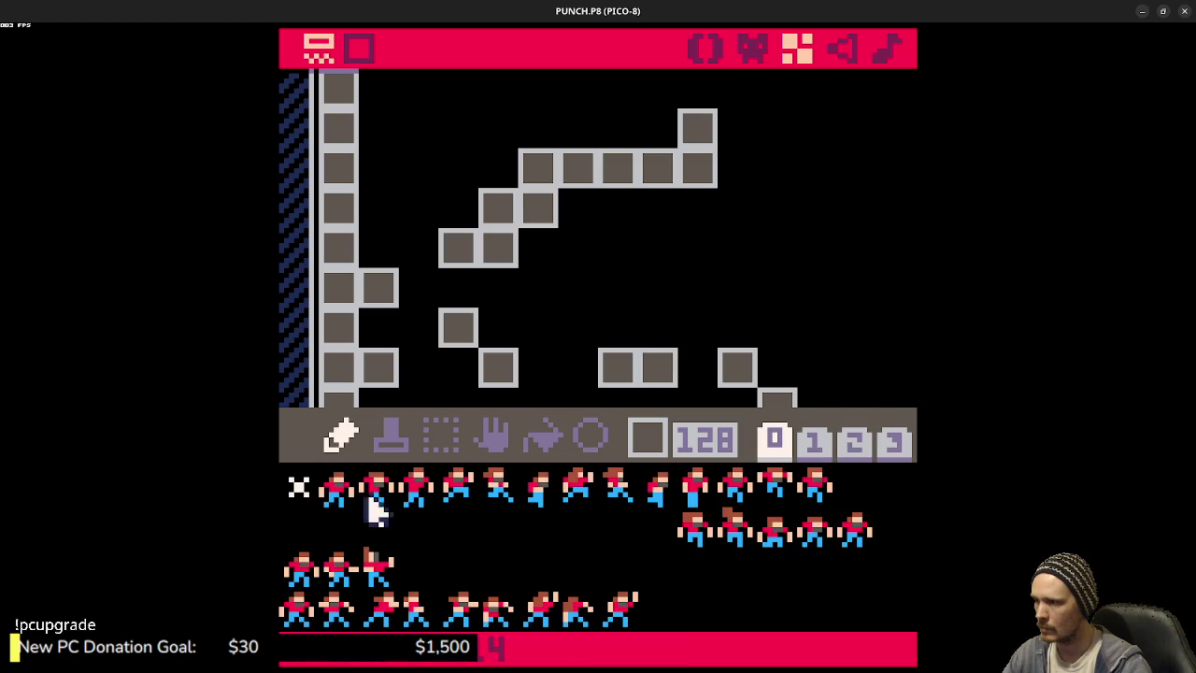
left_click(301, 488)
left_click_drag(458, 252, 544, 173)
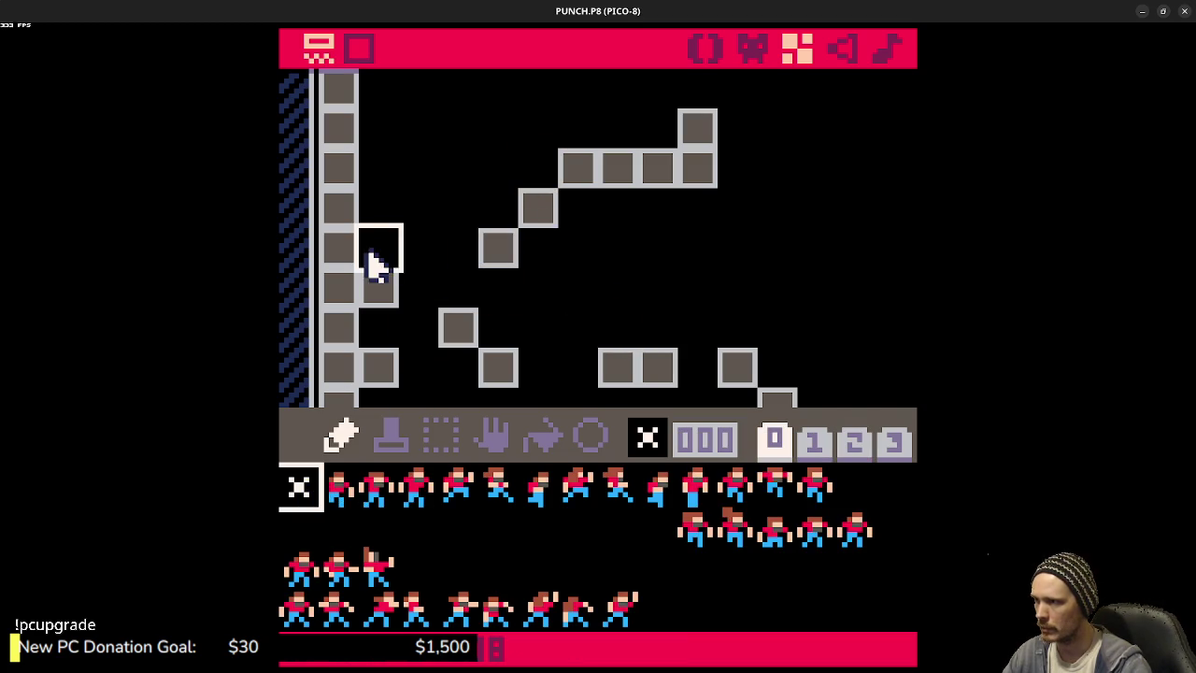
key("ctrl+r")
- Climb the new diagonal steps, jumping left and right between the blocks
key("z")
key("Left")
key("z")
key("z")
key("Right")
key("z")
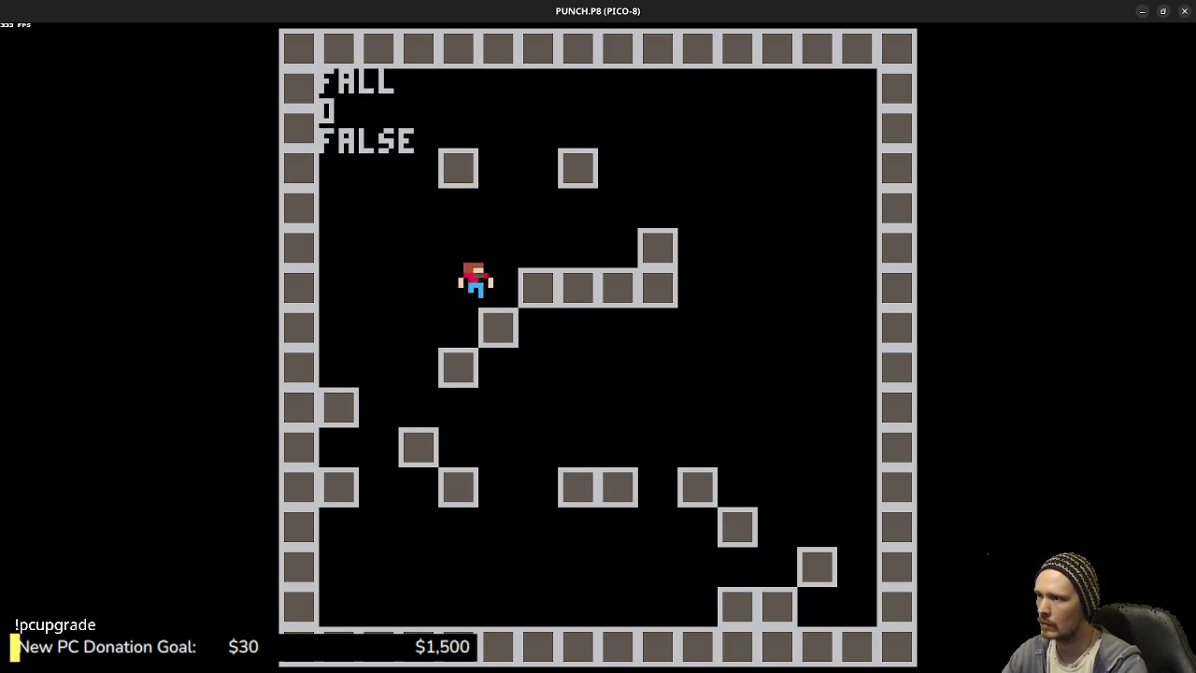
key("z")
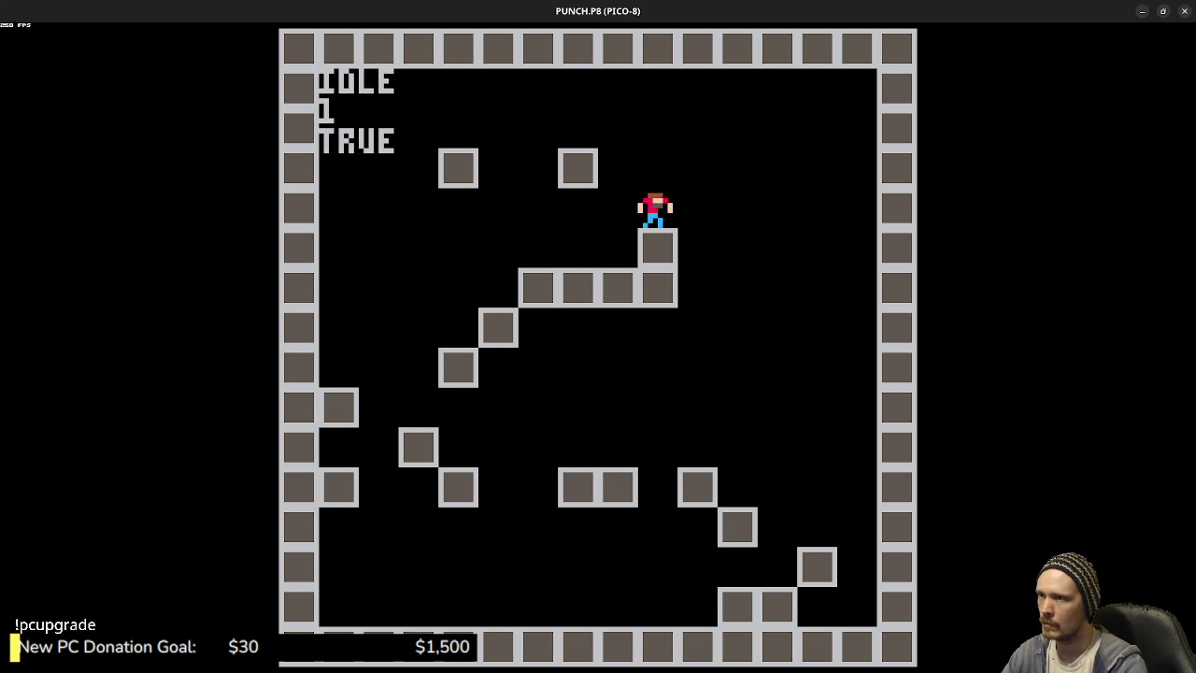
key("z")
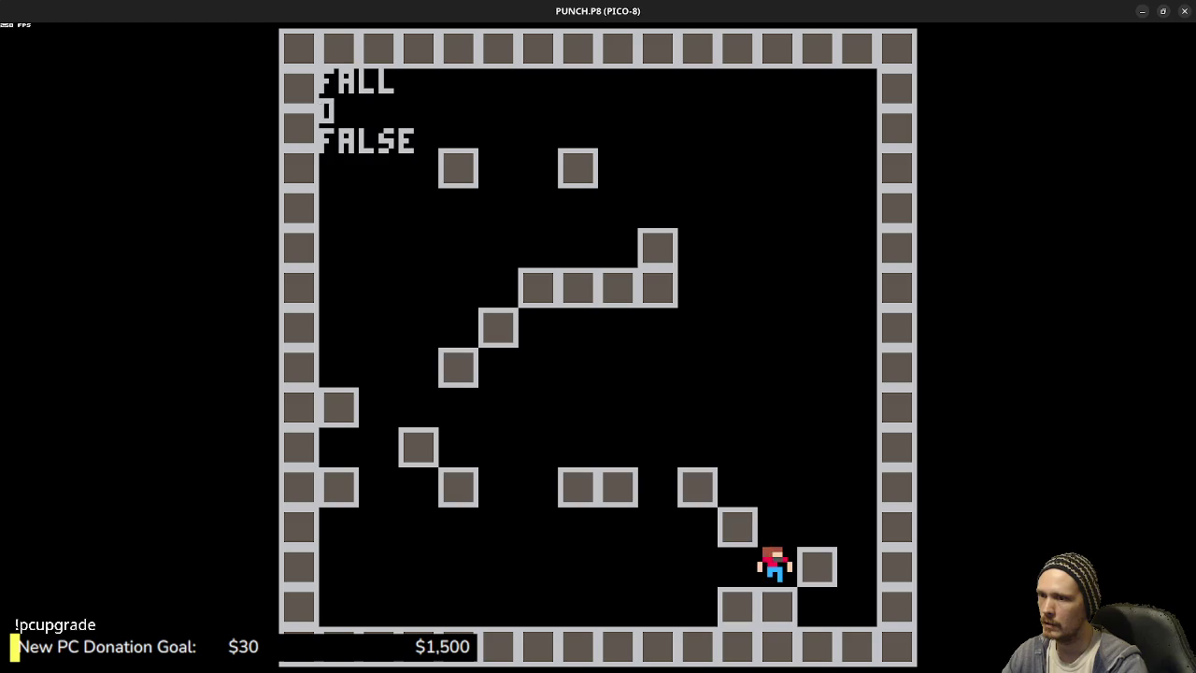
key("z")
key("Right")
key("Left")
key("z")
- Jump up-left across the gap above the upper platform, then stop the game
key("Right")
key("z")
key("Left")
key("z")
key("Left")
key("z")
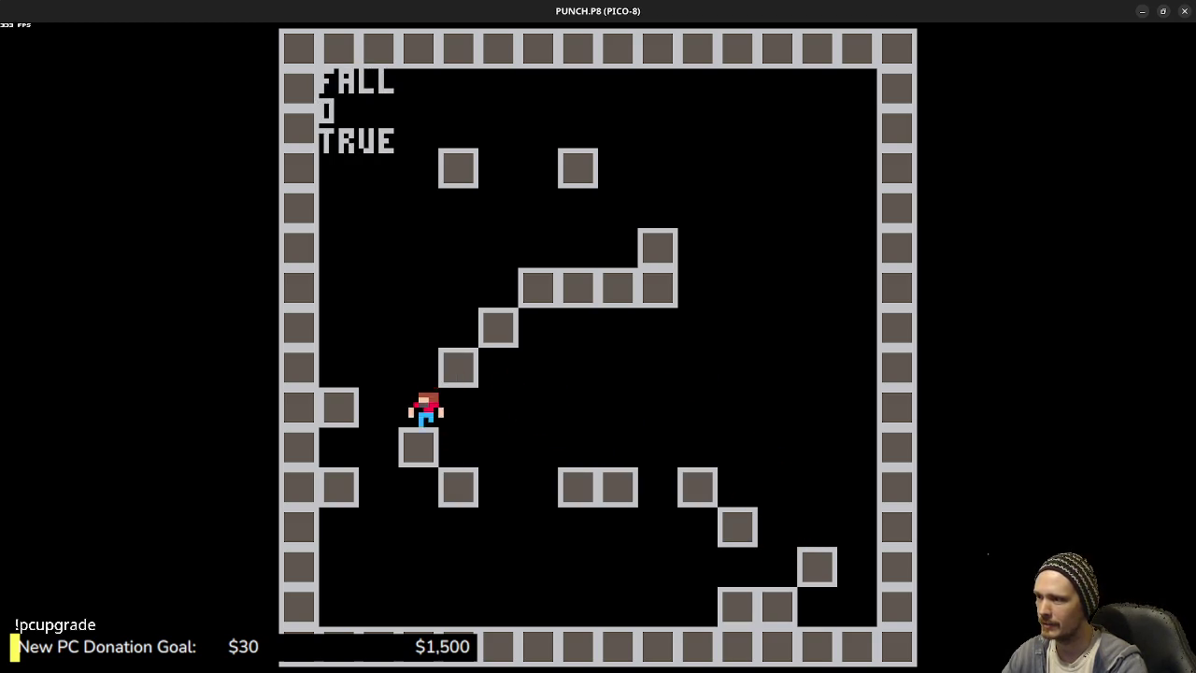
key("Left")
key("z")
key("Right")
key("z")
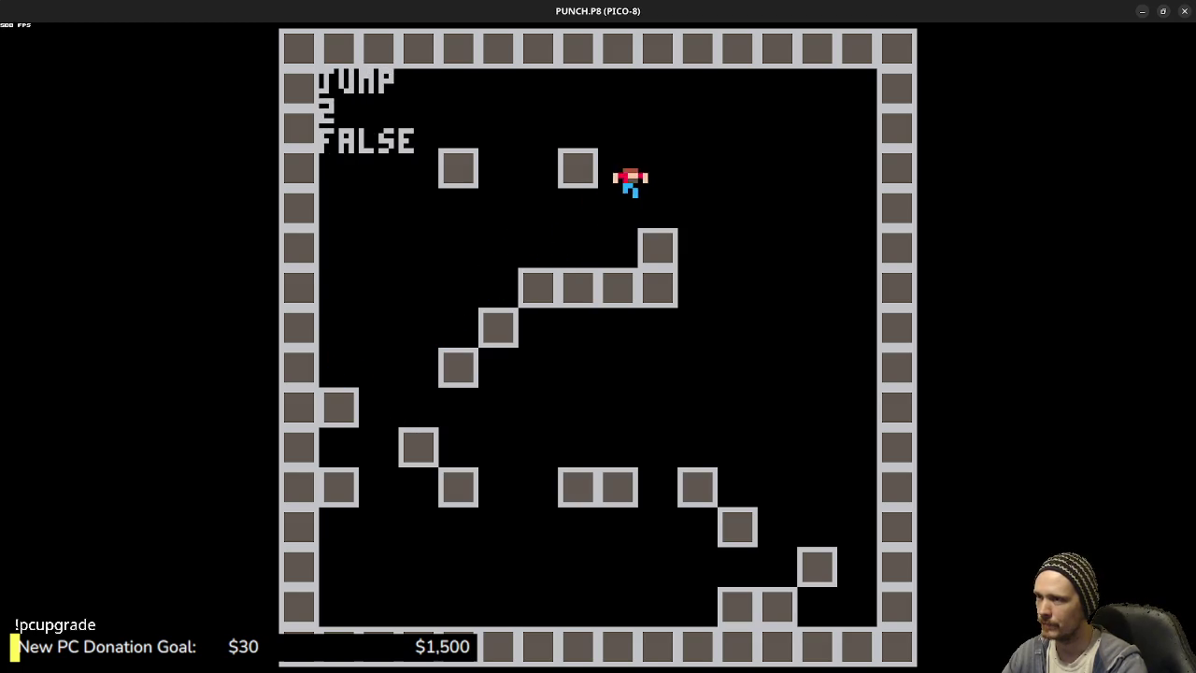
key("Escape")
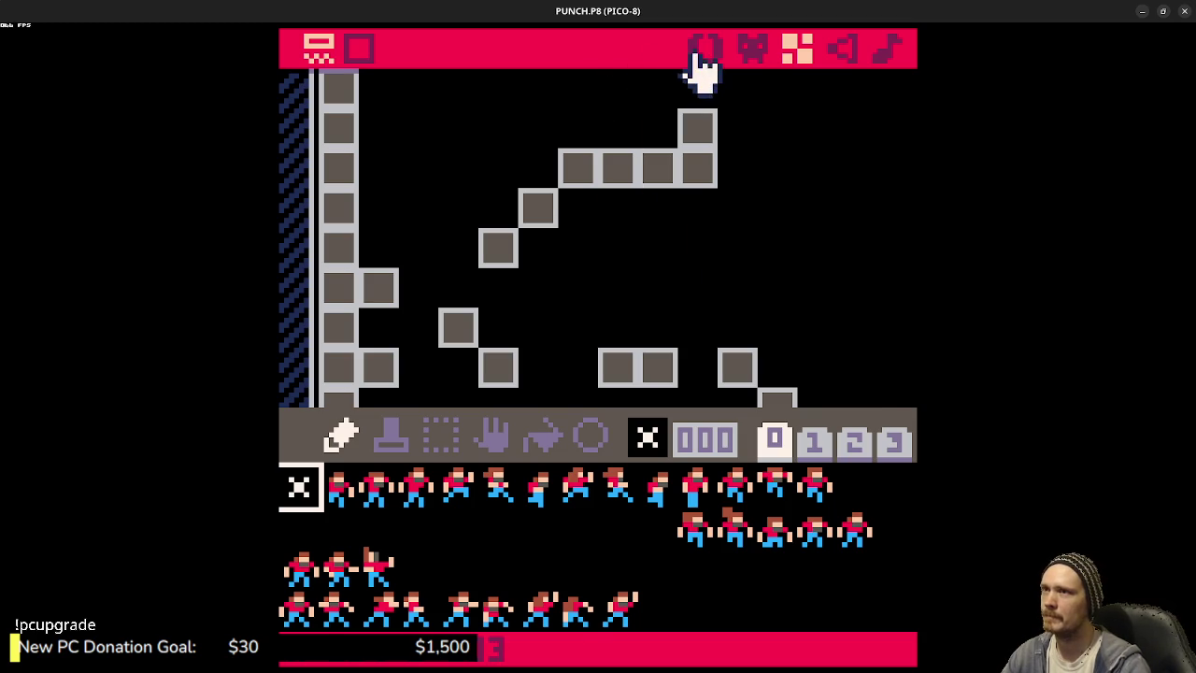
- Search the code for the APPLYGRAVITY call
left_click(703, 51)
scroll(458, 439, "up", 3)
scroll(474, 421, "up", 3)
scroll(474, 421, "down", 2)
key("ctrl+f")
type("APPLYGRA")
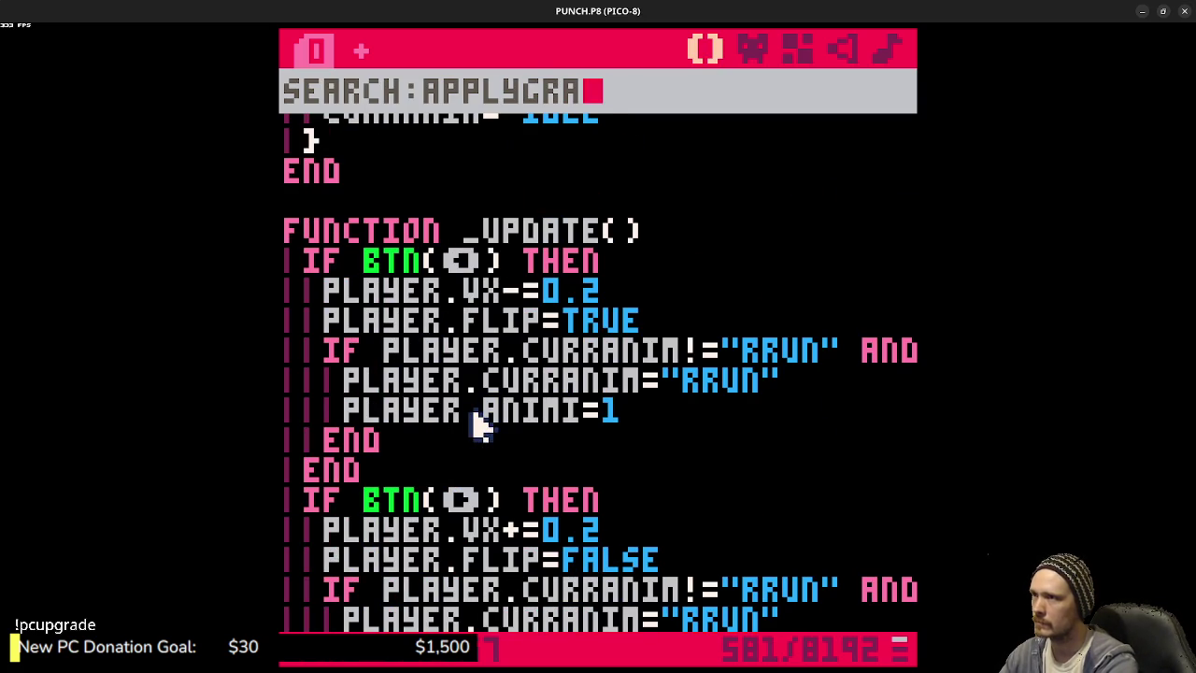
scroll(478, 425, "down", 6)
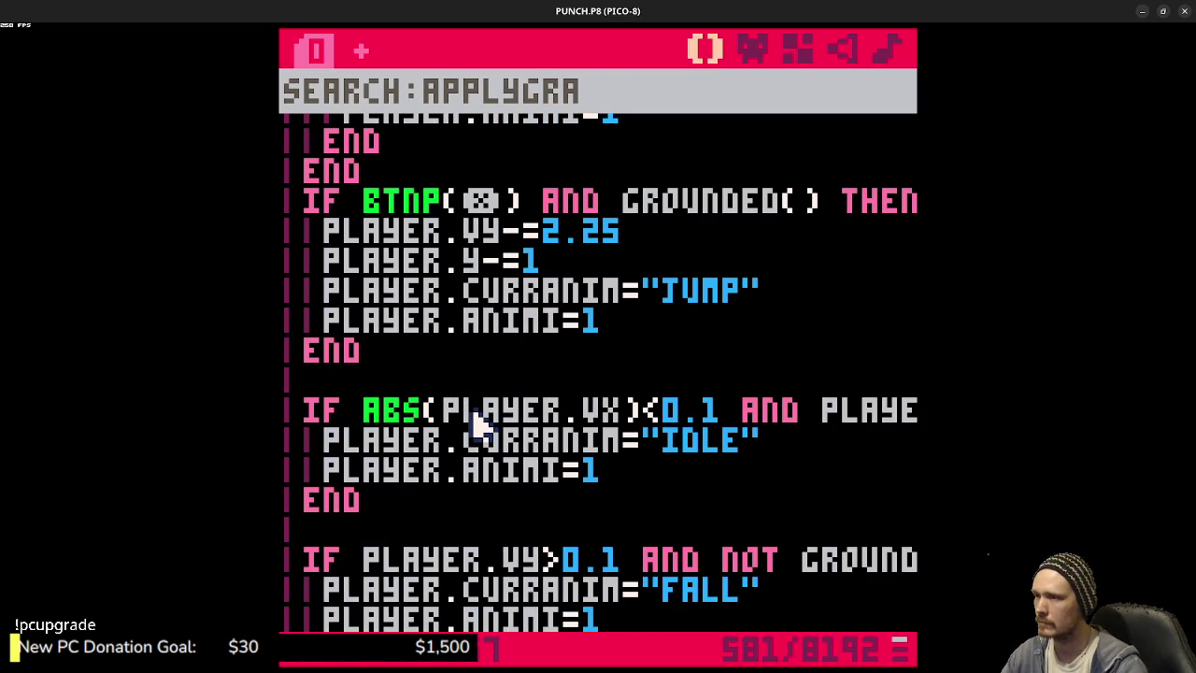
key("Return")
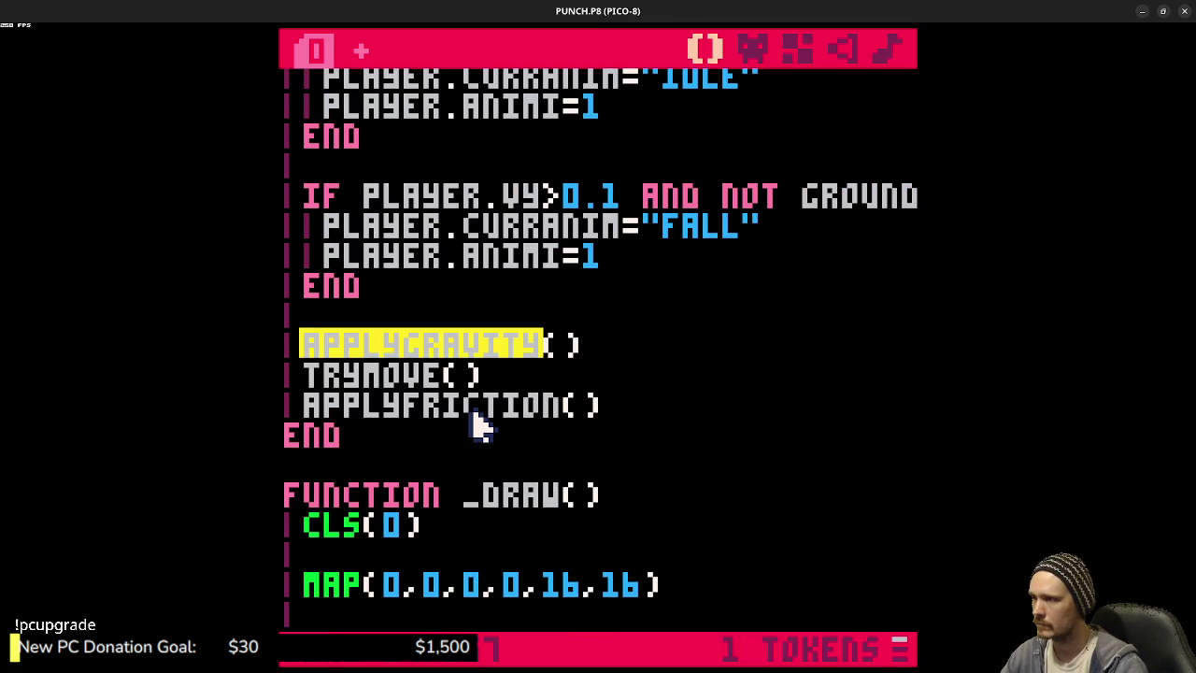
- Lower the 0.2 gravity step in the applygravity function to 0.1 and run the game
key("ctrl+g")
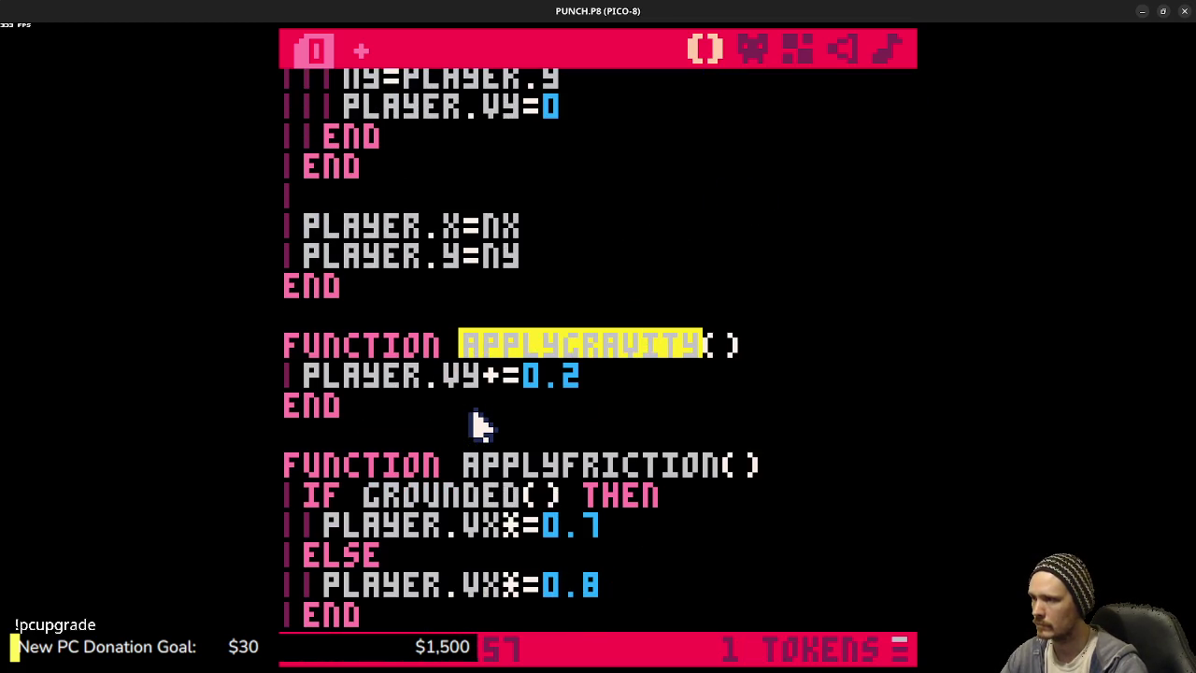
left_click(636, 383)
key("BackSpace")
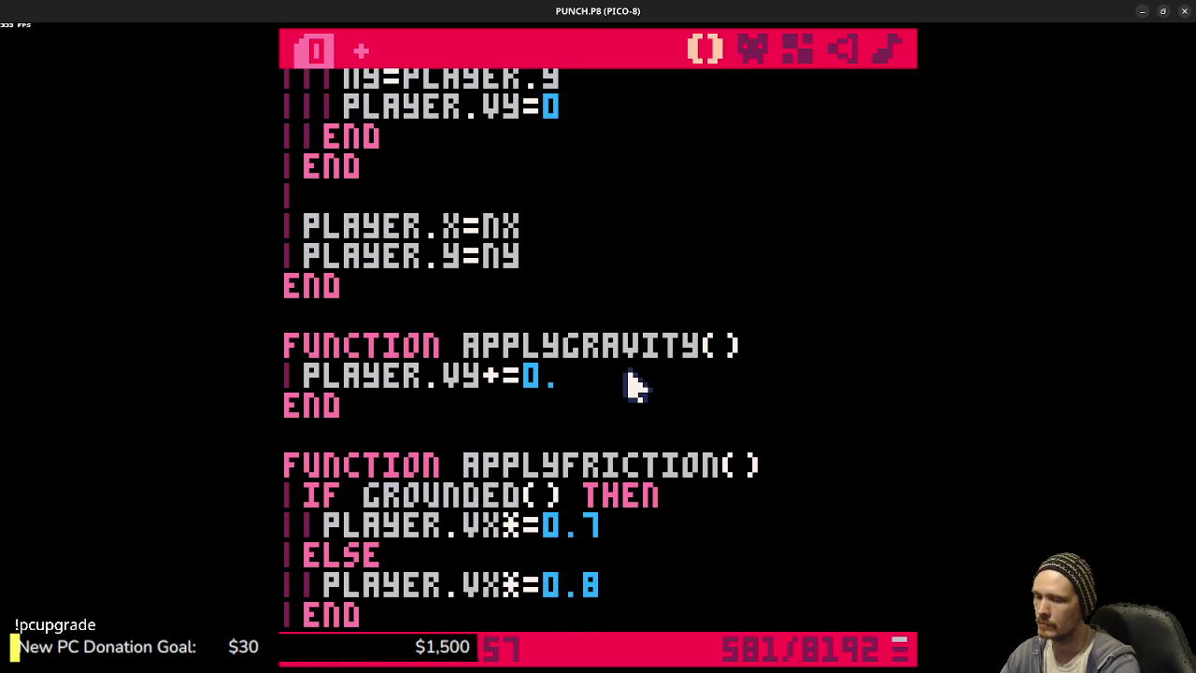
key("ctrl+r")
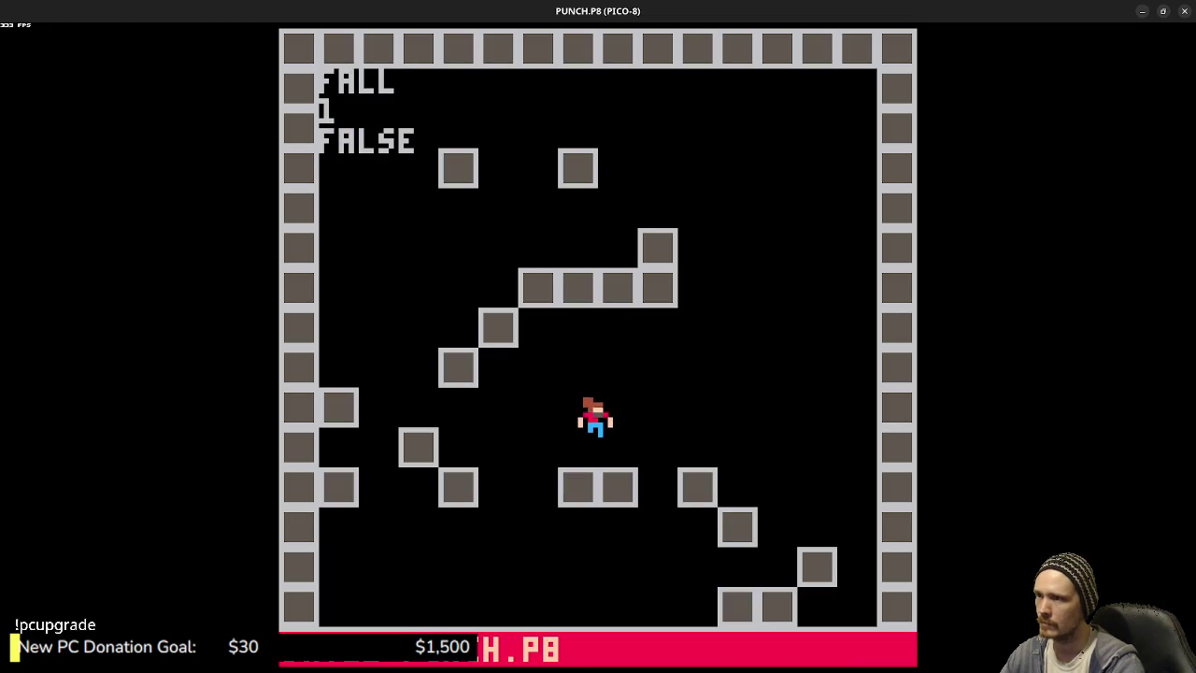
- Test the lower gravity by jumping across the blocks, then stop the game
key("z")
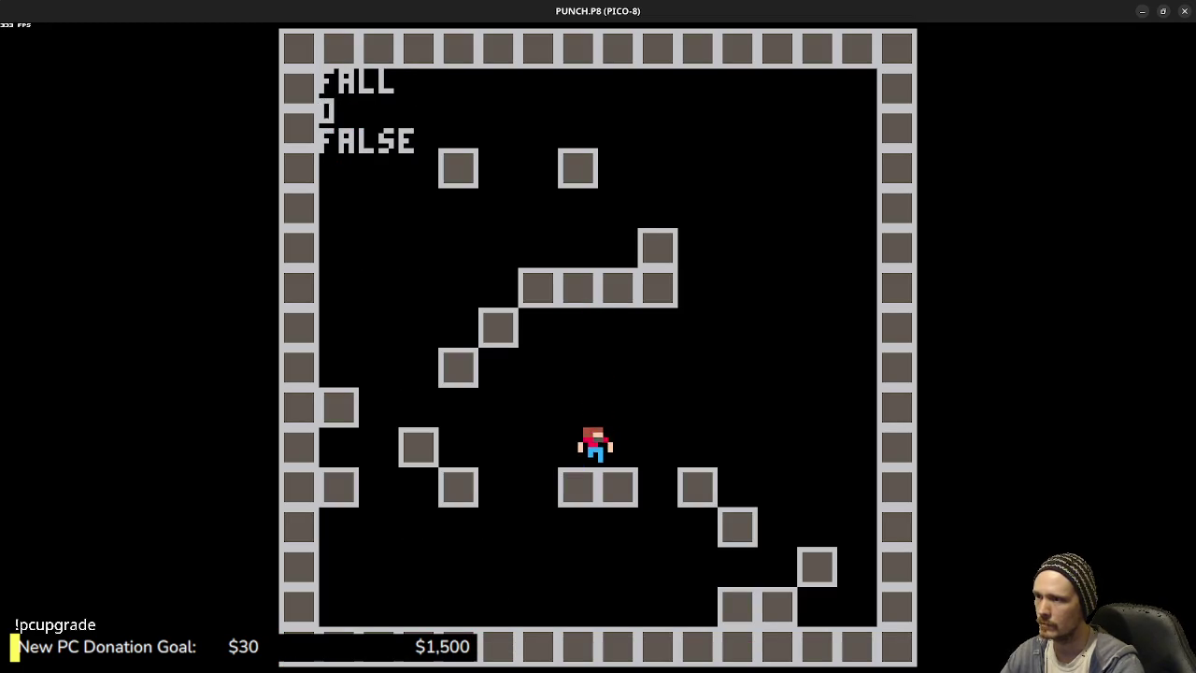
key("z")
key("Left")
key("z")
key("z")
key("Right")
key("z")
key("z")
key("z")
key("Right")
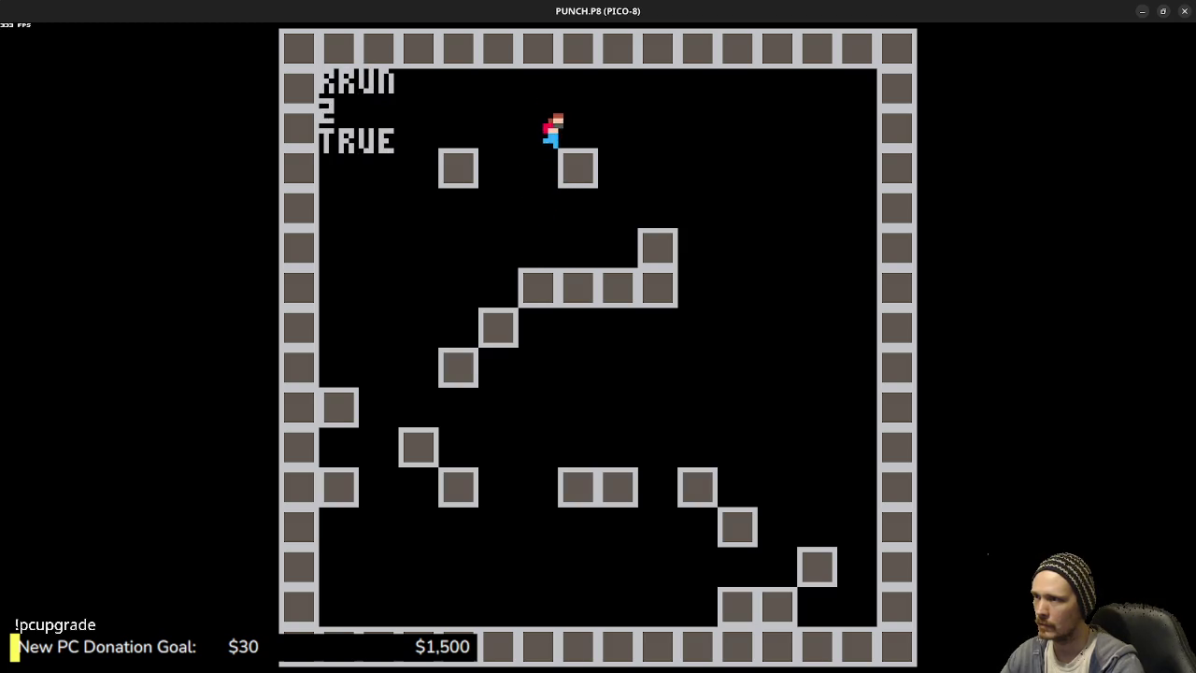
key("Right")
key("Right")
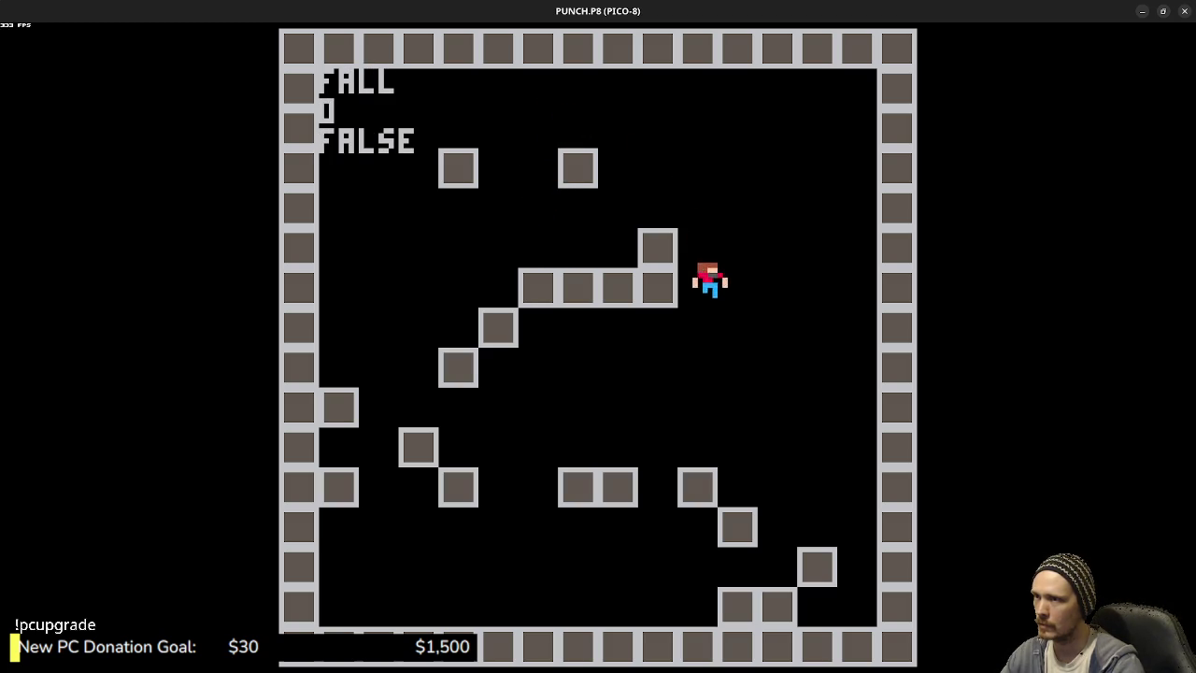
key("Escape")
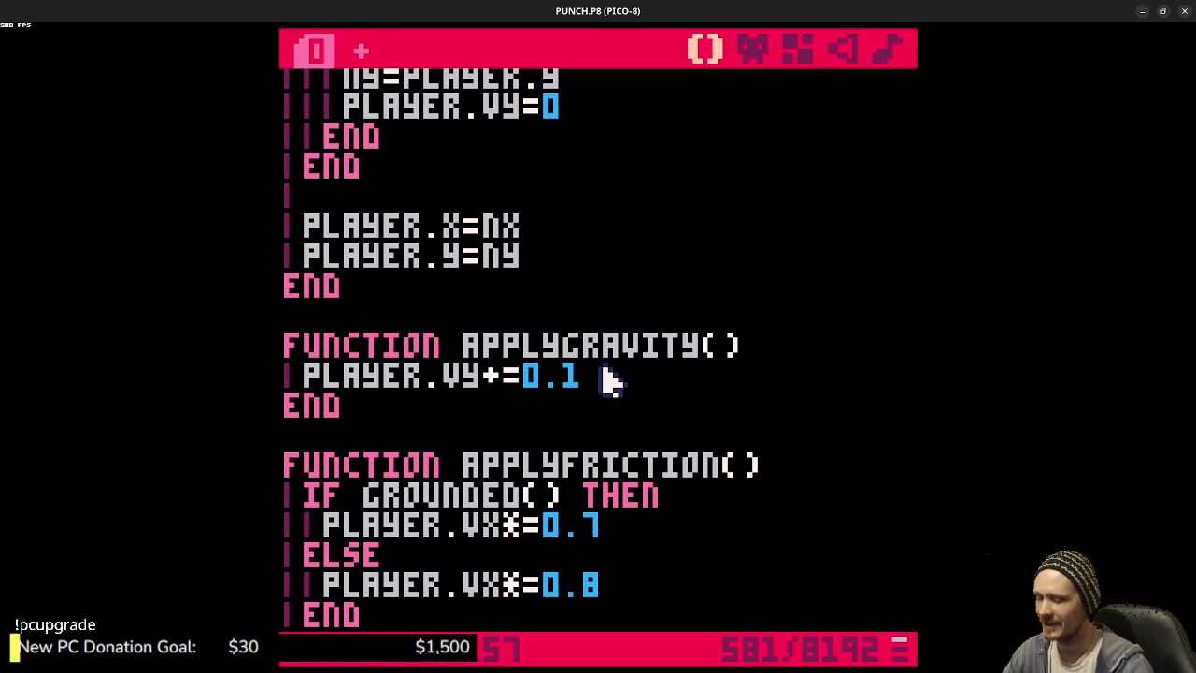
- Restart the game and test more jumps, including jumps up to the ceiling
key("ctrl+r")
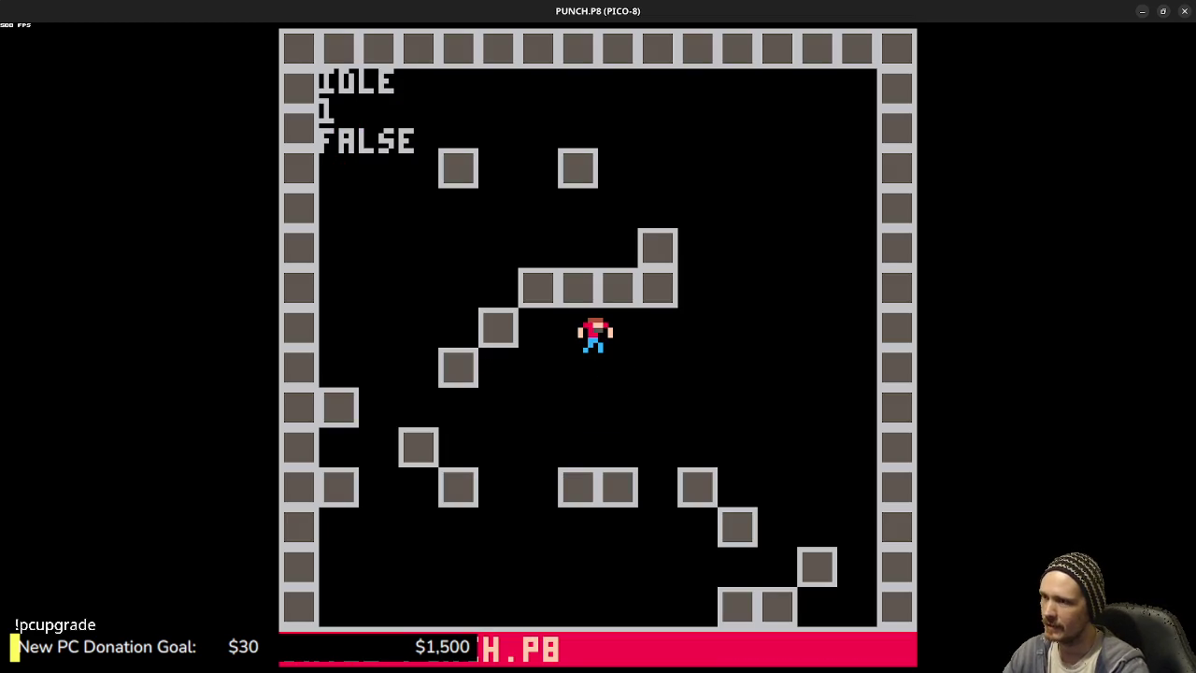
key("Left")
key("x")
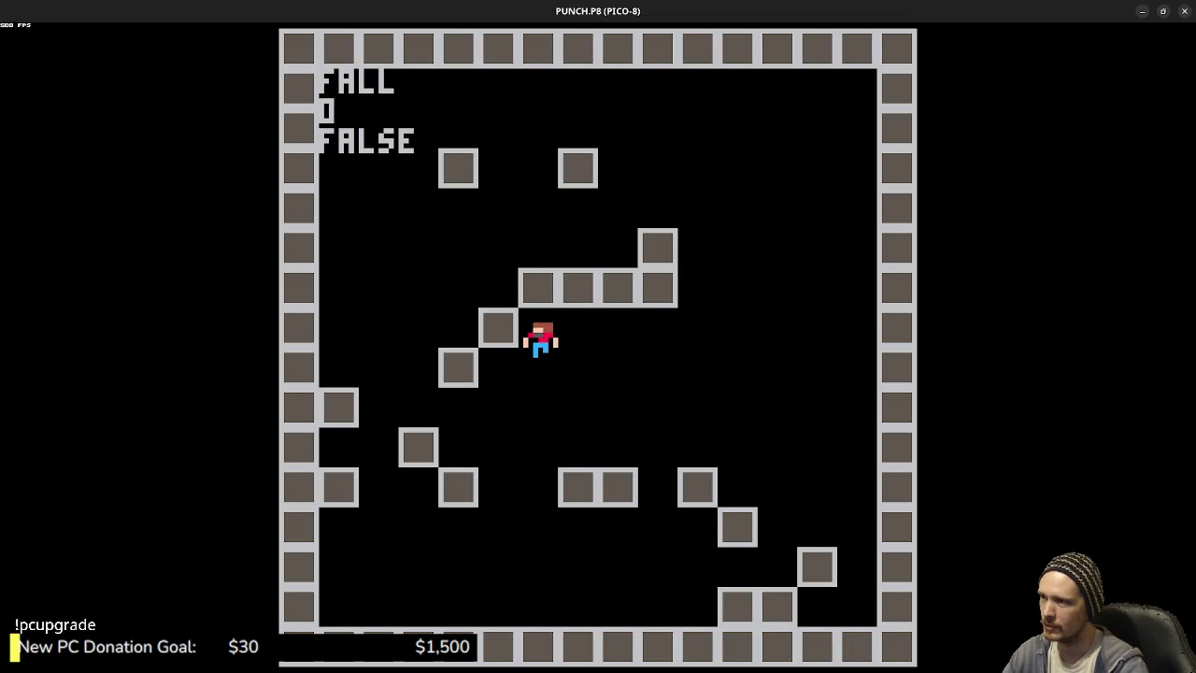
key("x")
key("Left")
key("x")
key("Right")
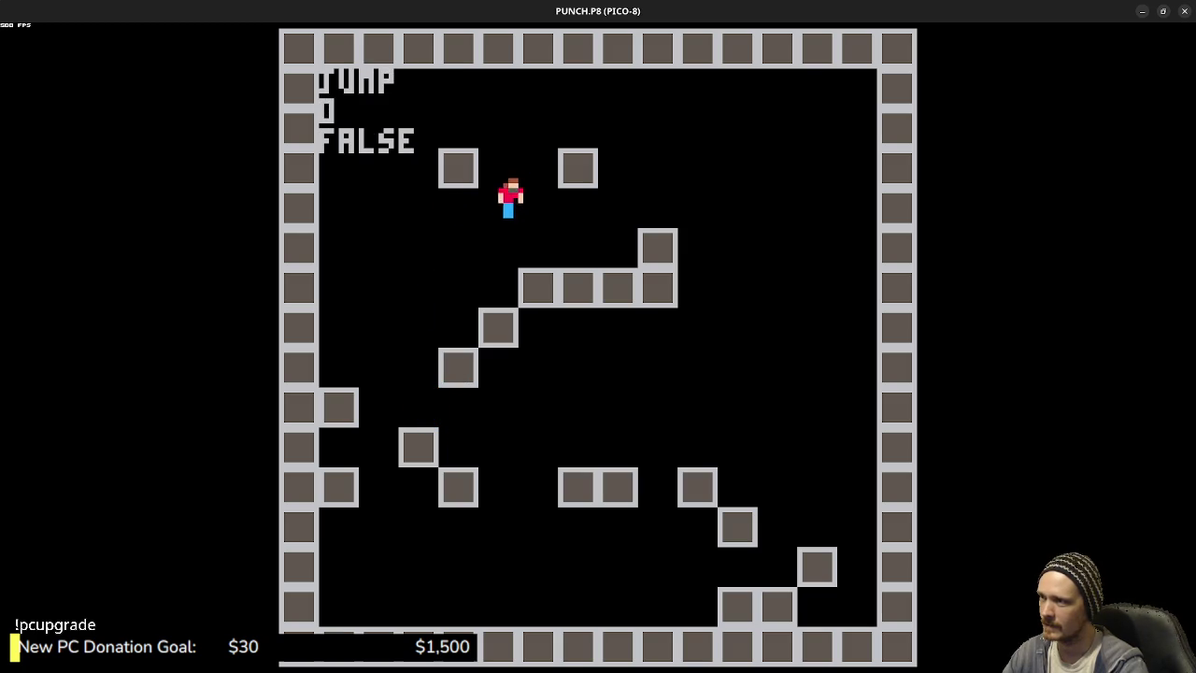
key("x")
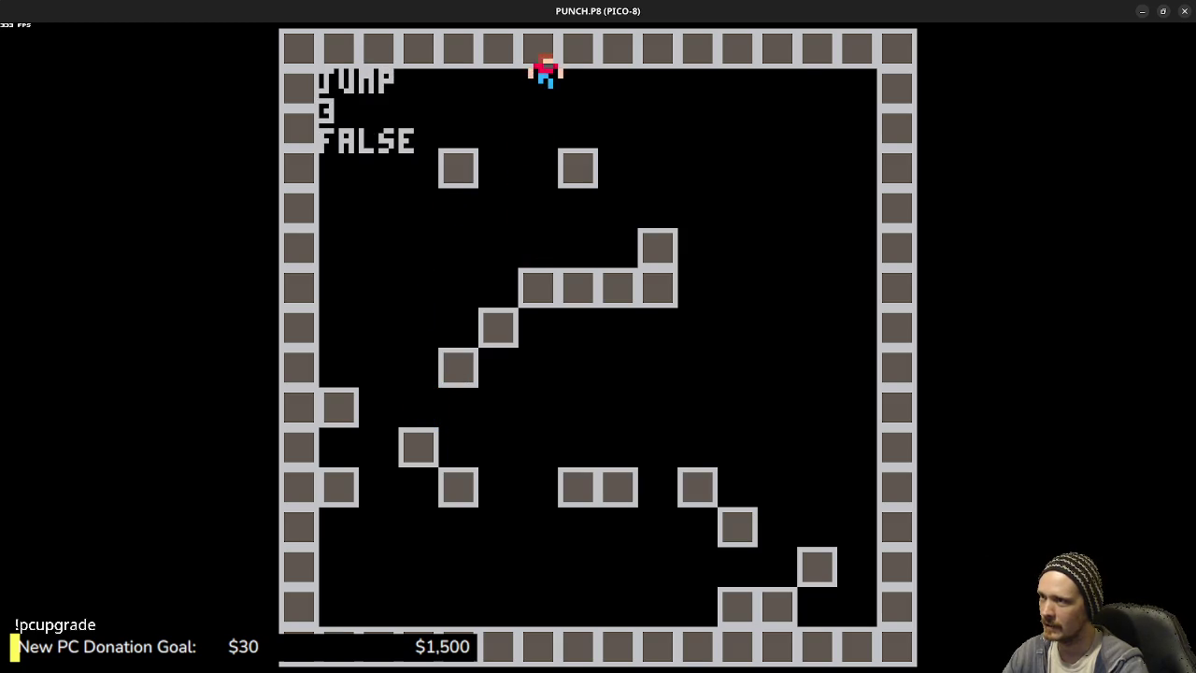
key("Right")
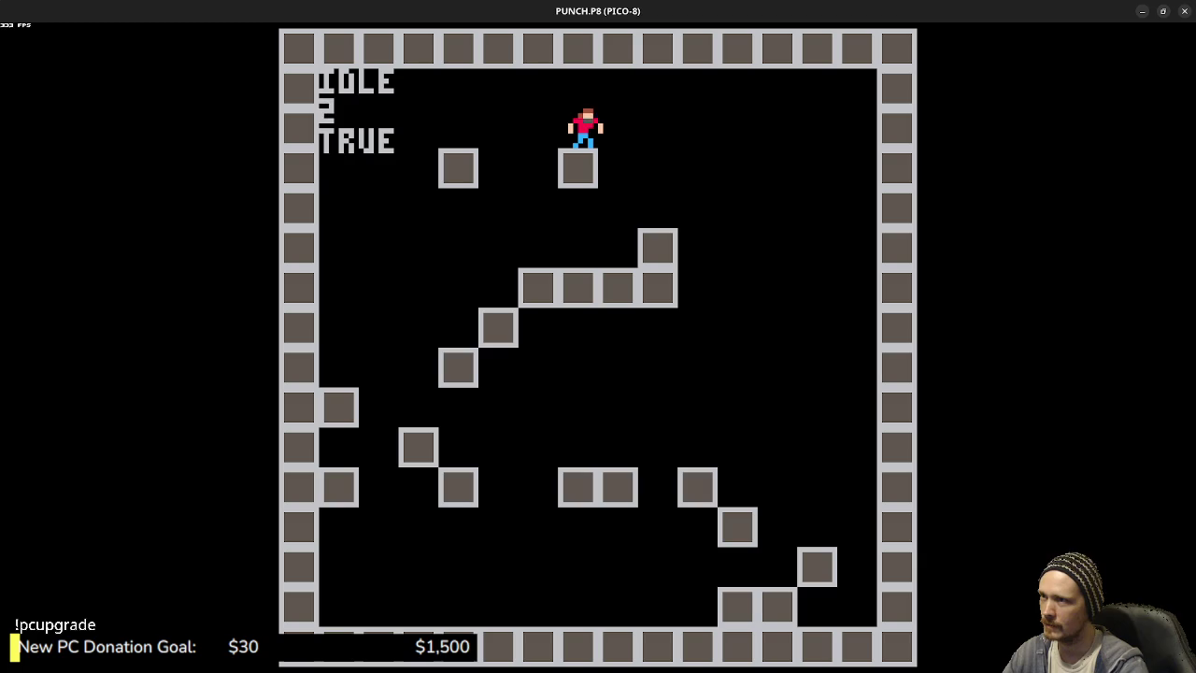
key("Right")
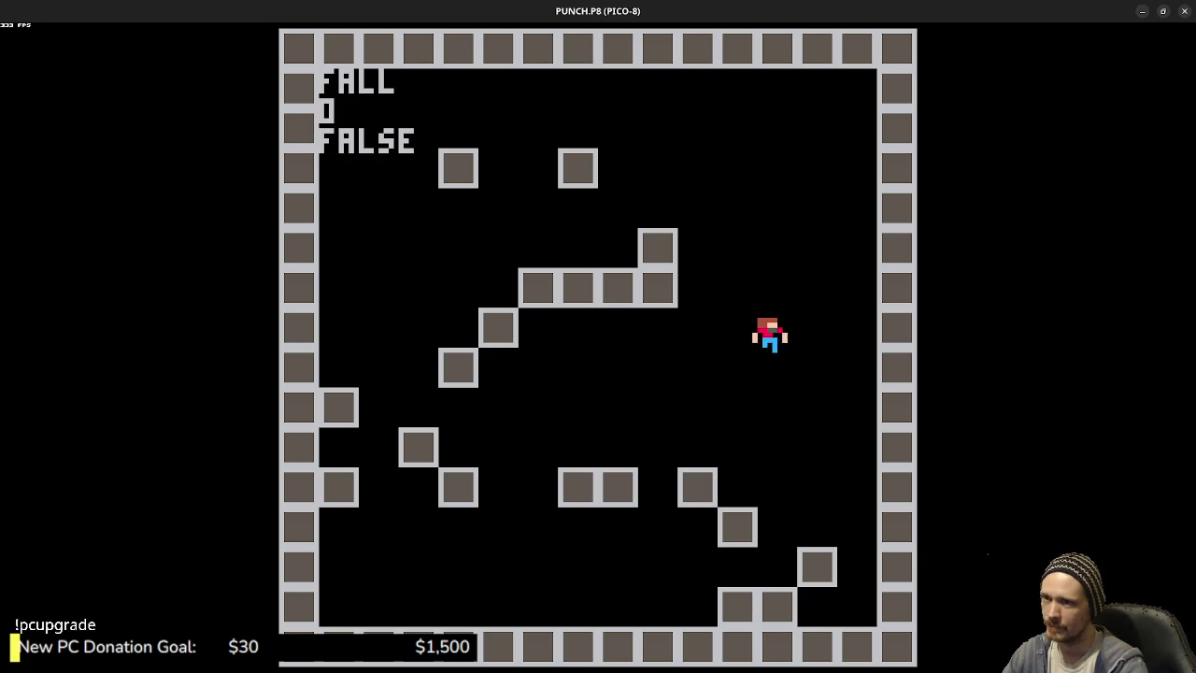
key("z")
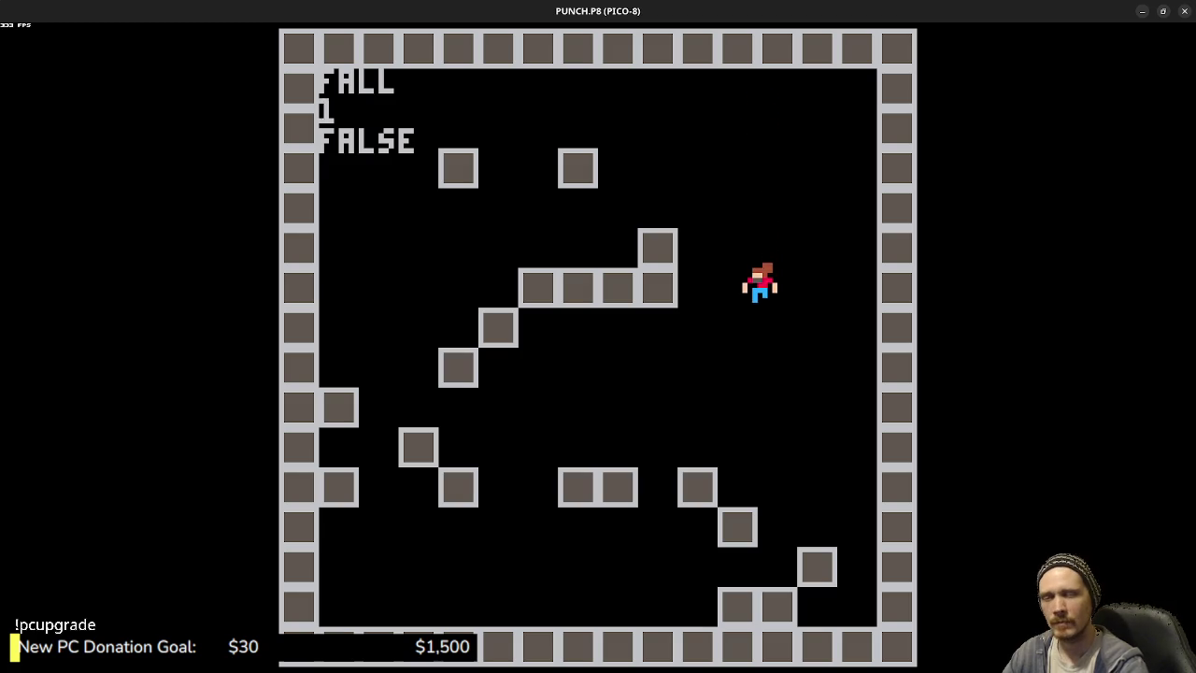
key("z")
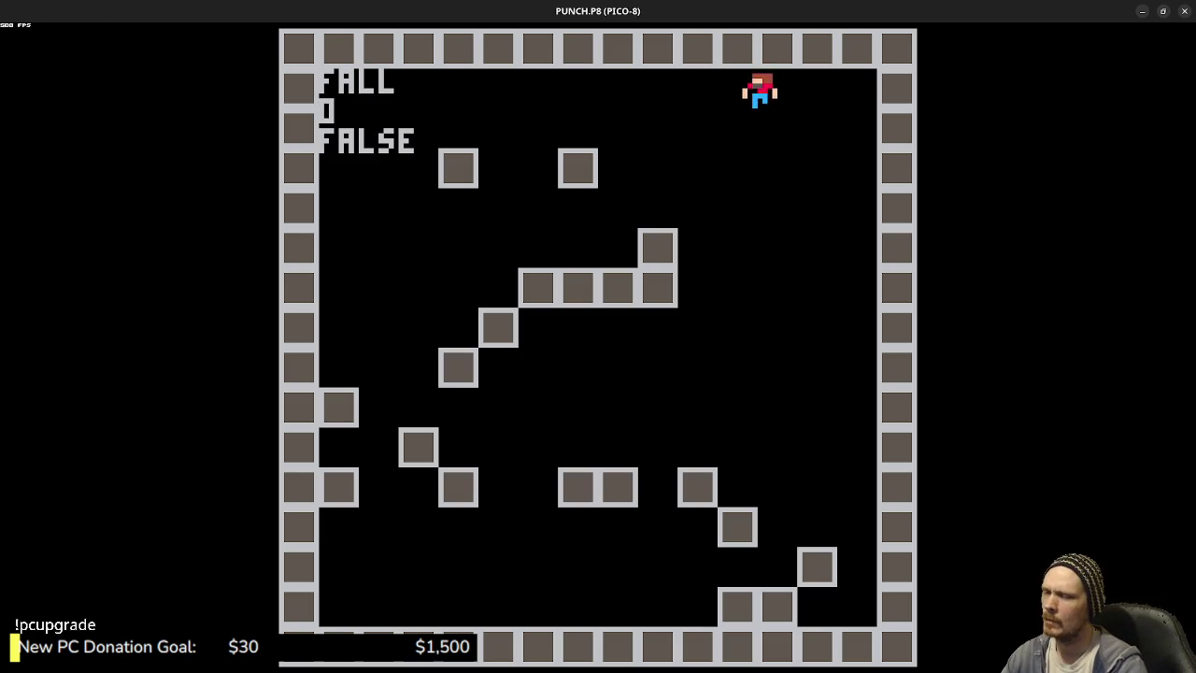
key("Escape")
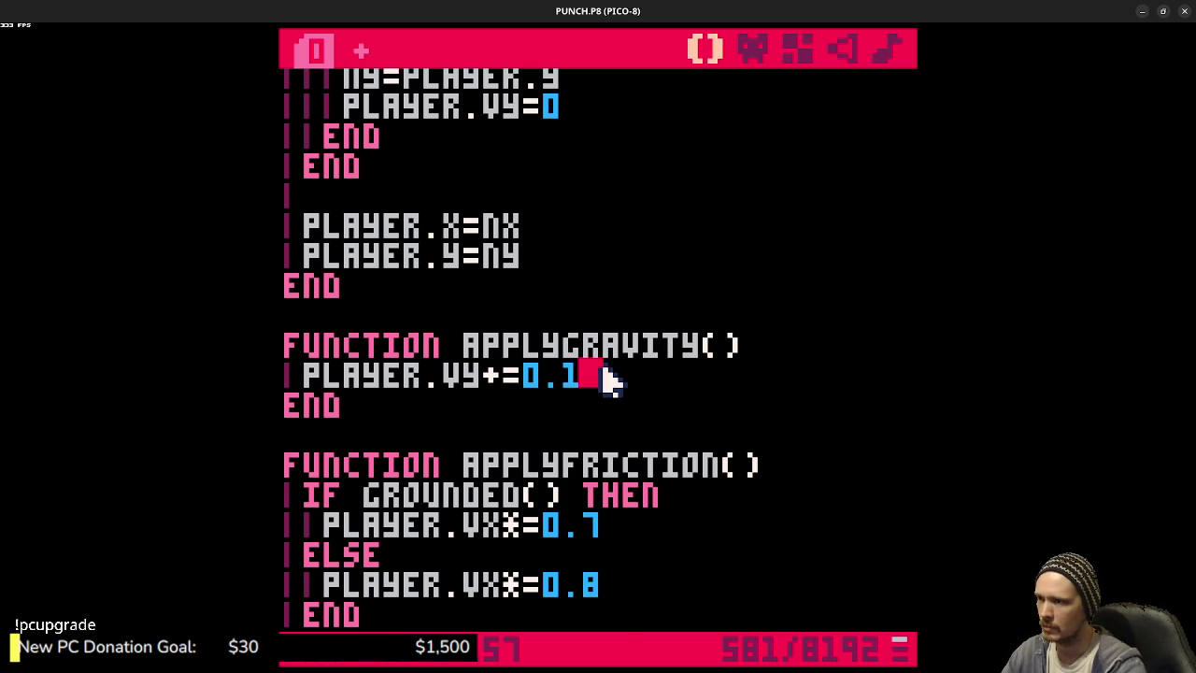
- Look over the gravity and animation code, save the cartridge, and rerun it
key("Page_Down")
key("Page_Down")
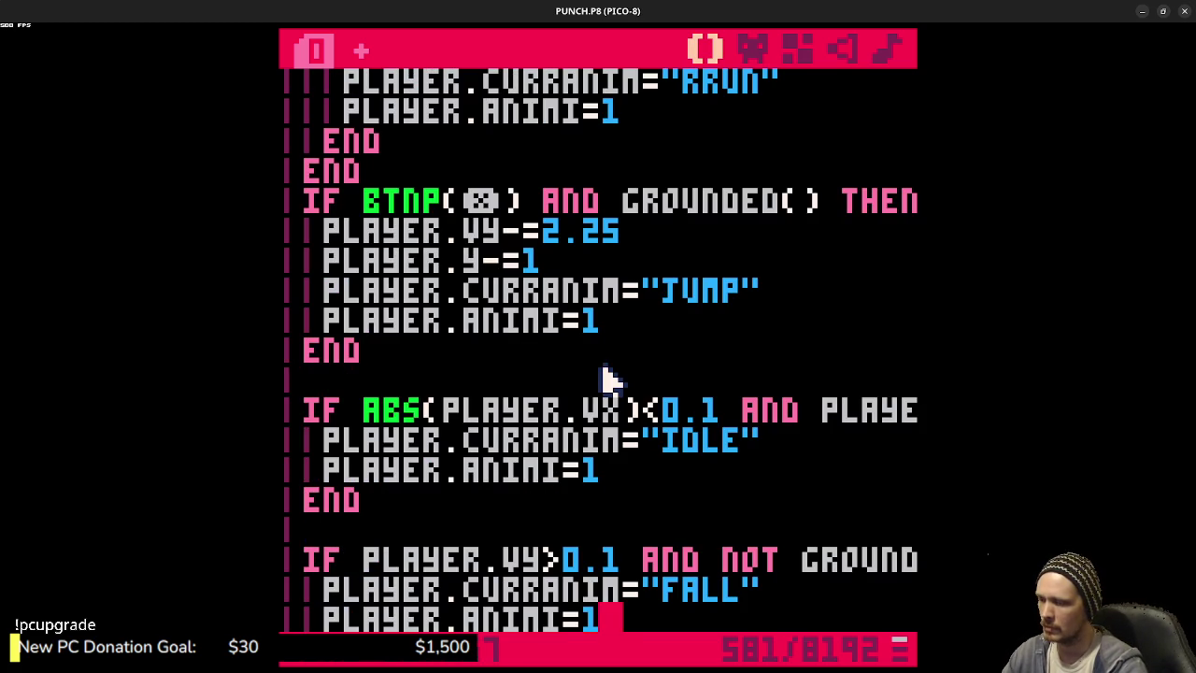
key("Page_Up")
key("Page_Up")
key("Page_Down")
key("Page_Down")
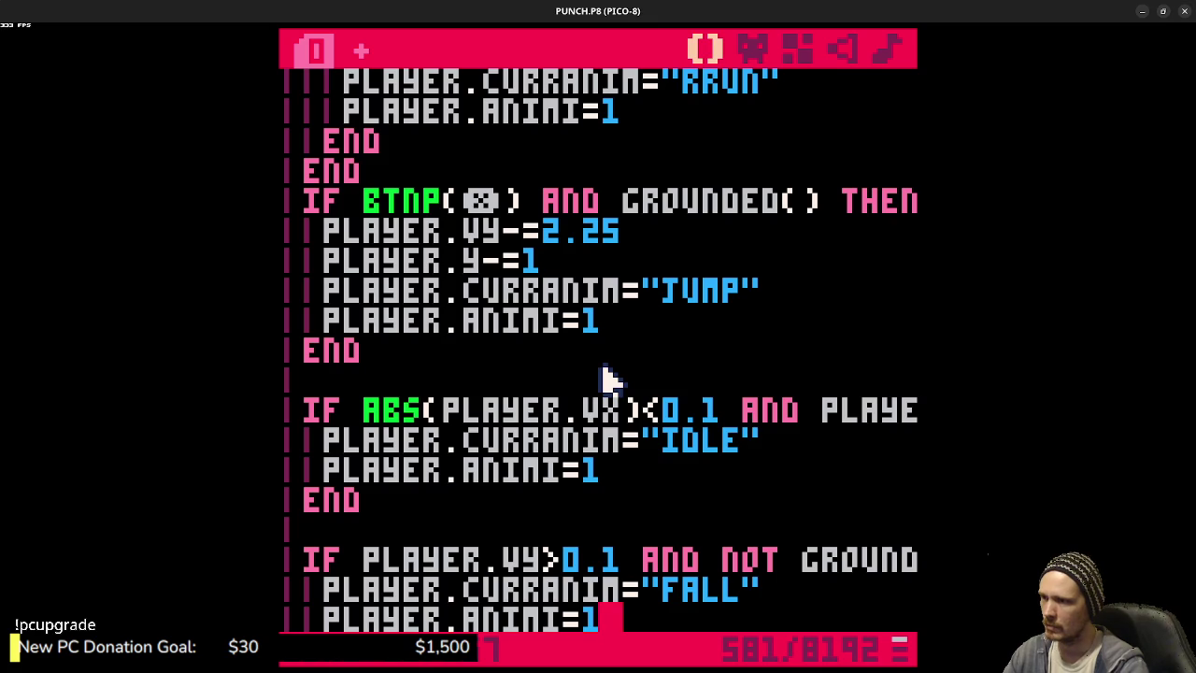
key("ctrl+s")
key("ctrl+r")
- Jump repeatedly to check the landing and falling animation states
key("z")
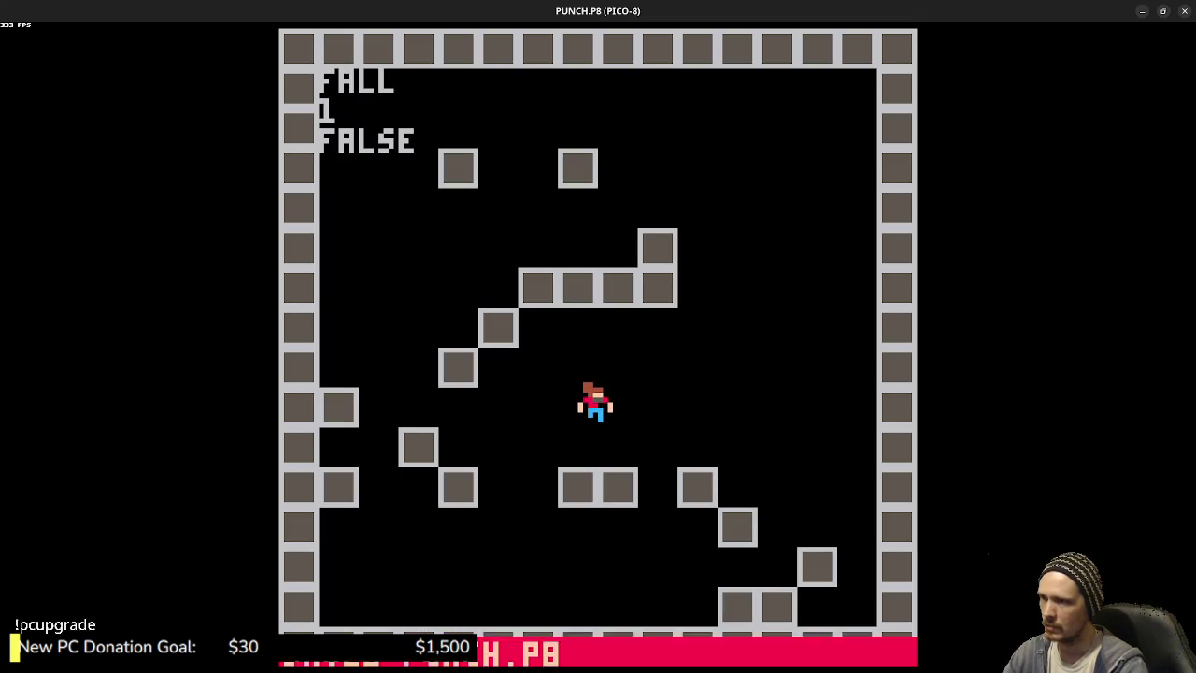
key("z")
key("z")
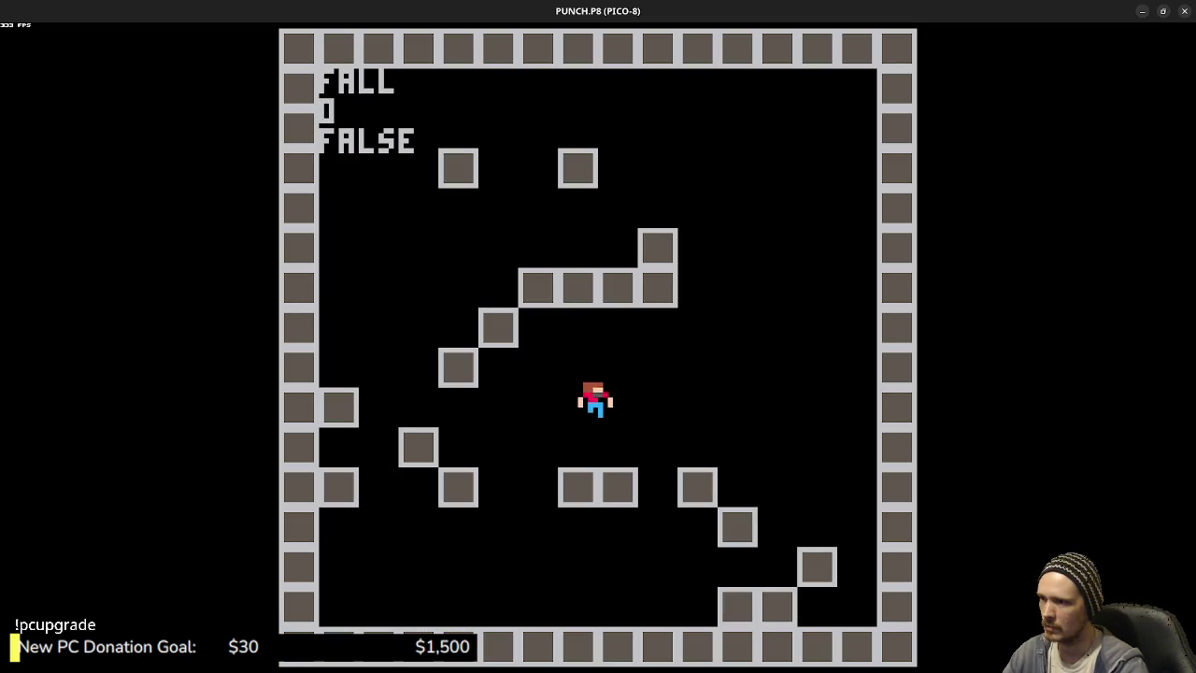
key("z")
key("z")
key("z")
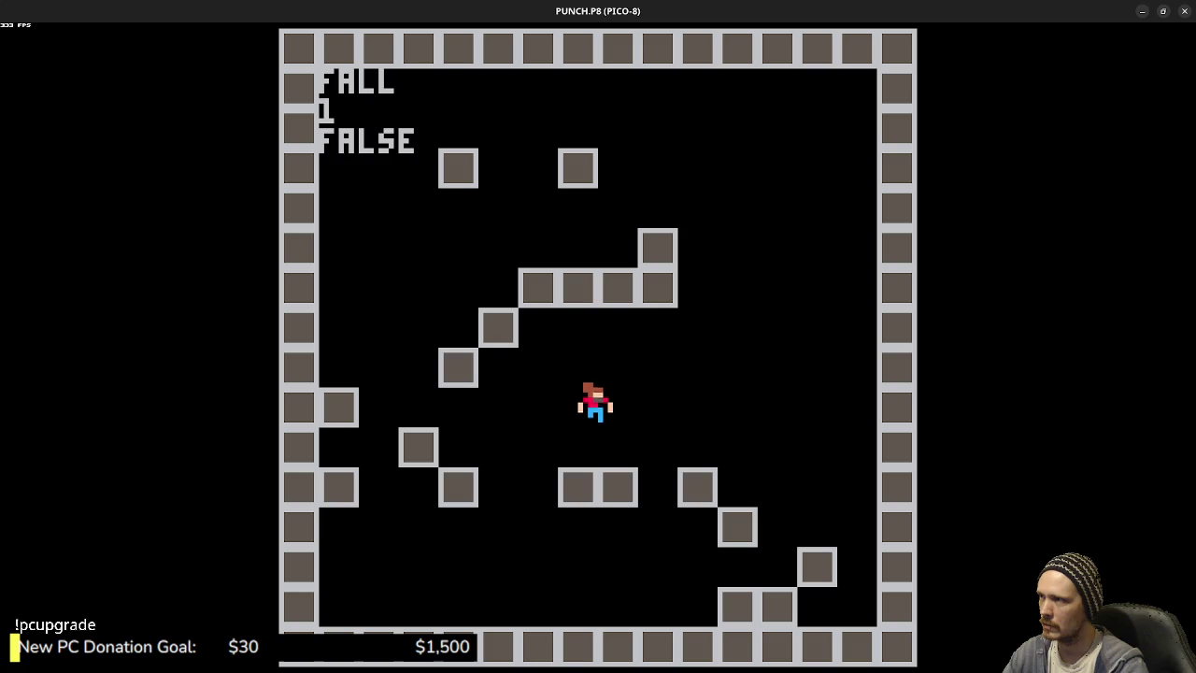
key("z")
key("z")
key("z")
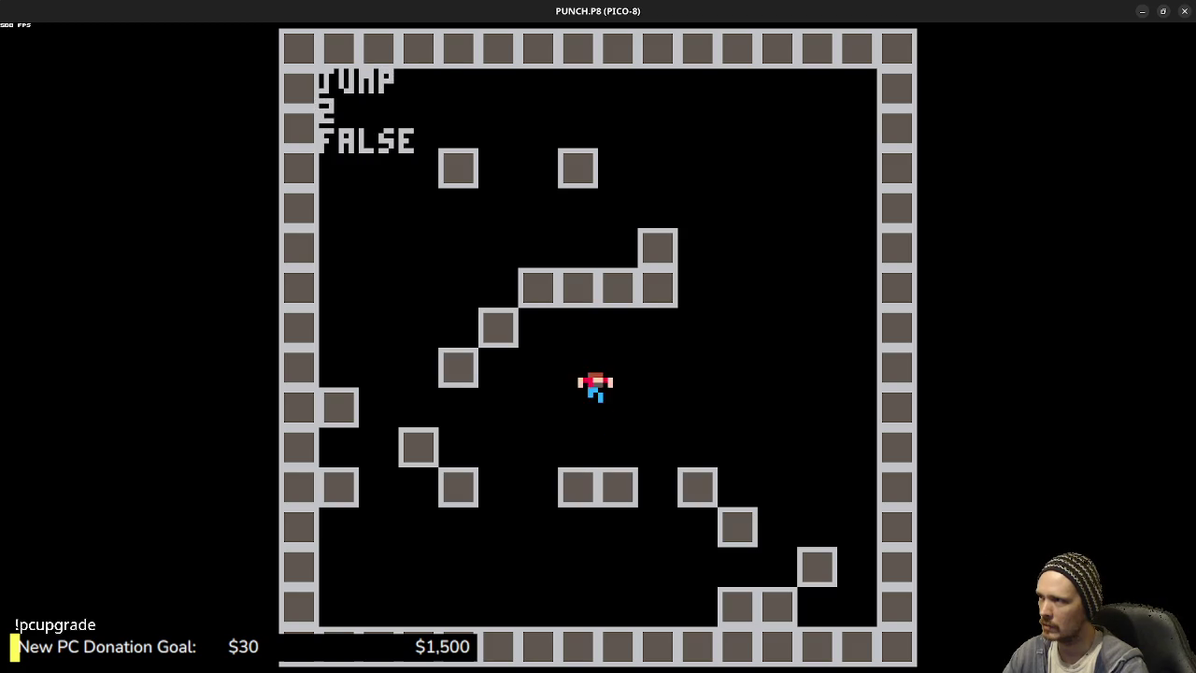
key("z")
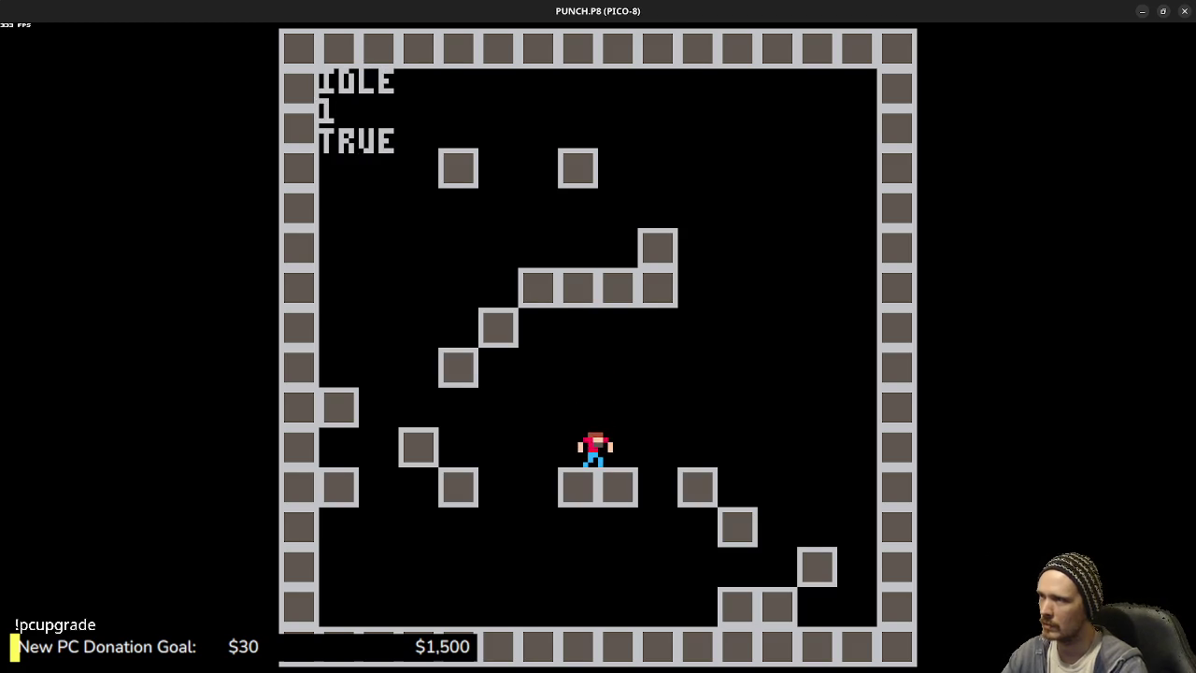
key("Escape")
left_click(764, 47)
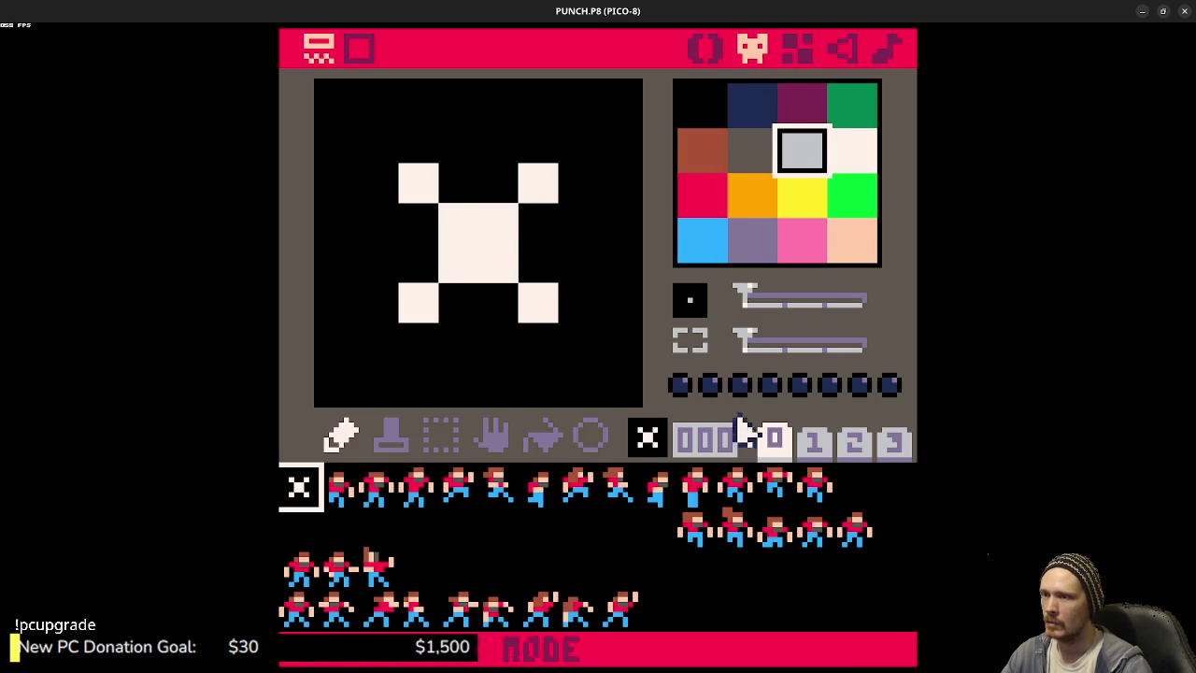
- Look through character sprites 009 to 013 in the sprite editor
left_click(697, 486)
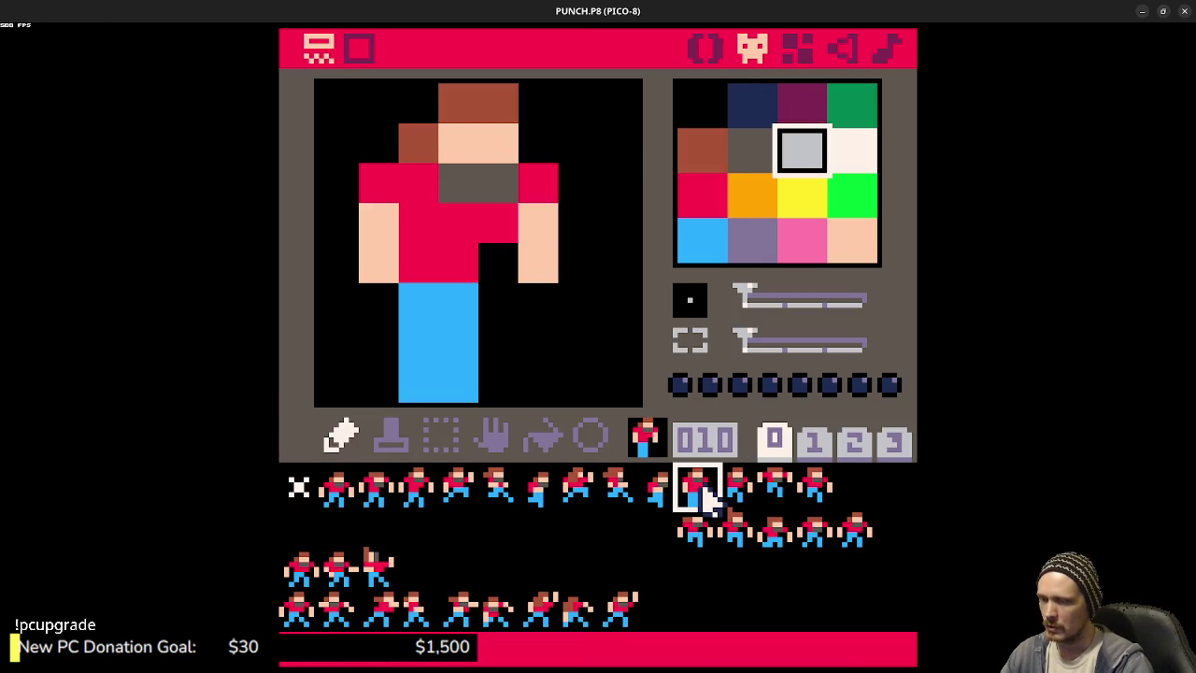
key("q")
key("w")
left_click(737, 490)
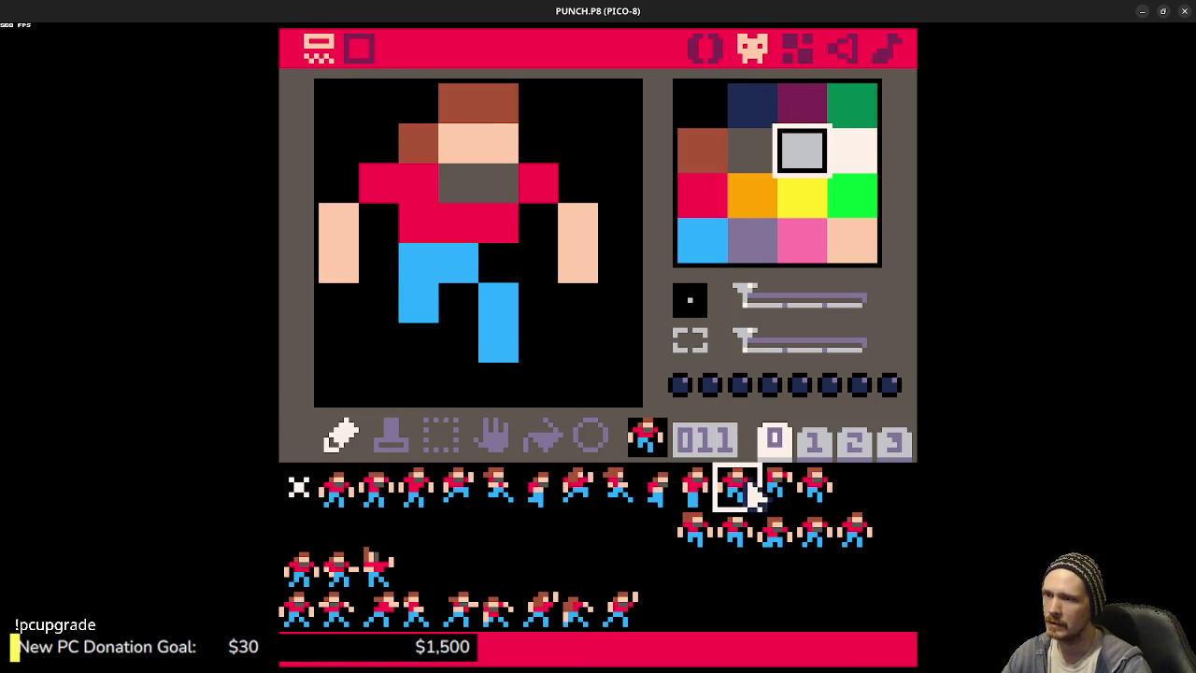
left_click(776, 488)
left_click(816, 486)
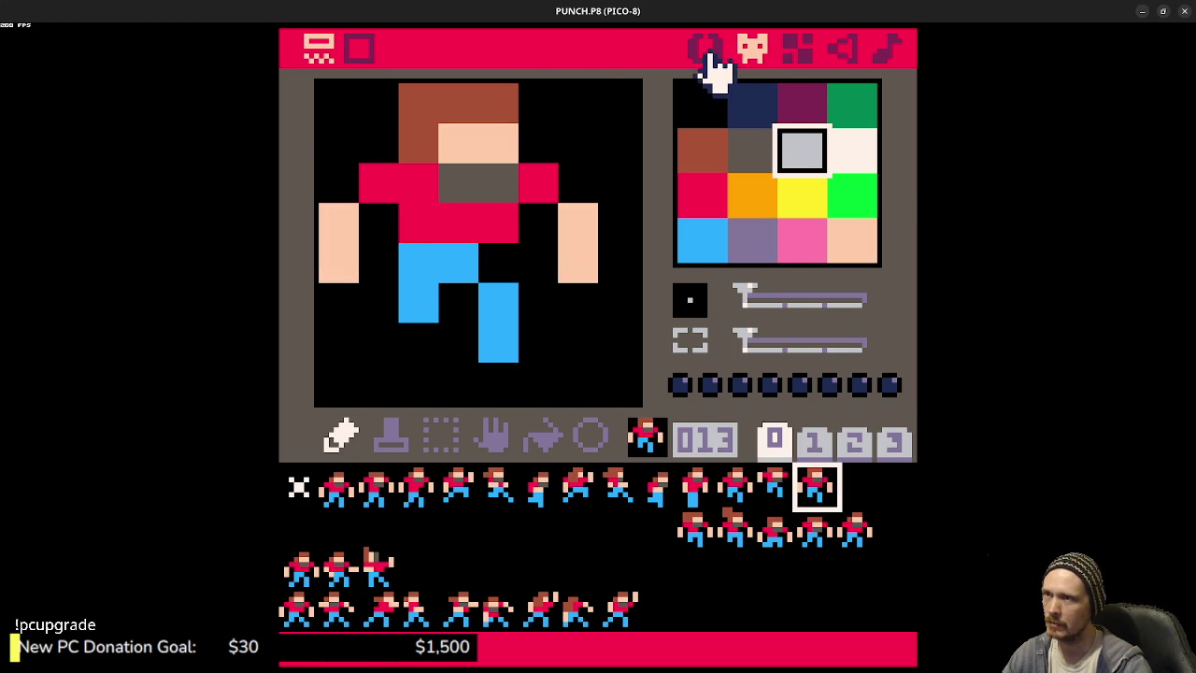
- Review the animation tables and _update jump and idle logic, then save PUNCH.P8
left_click(706, 51)
scroll(598, 379, "up", 10)
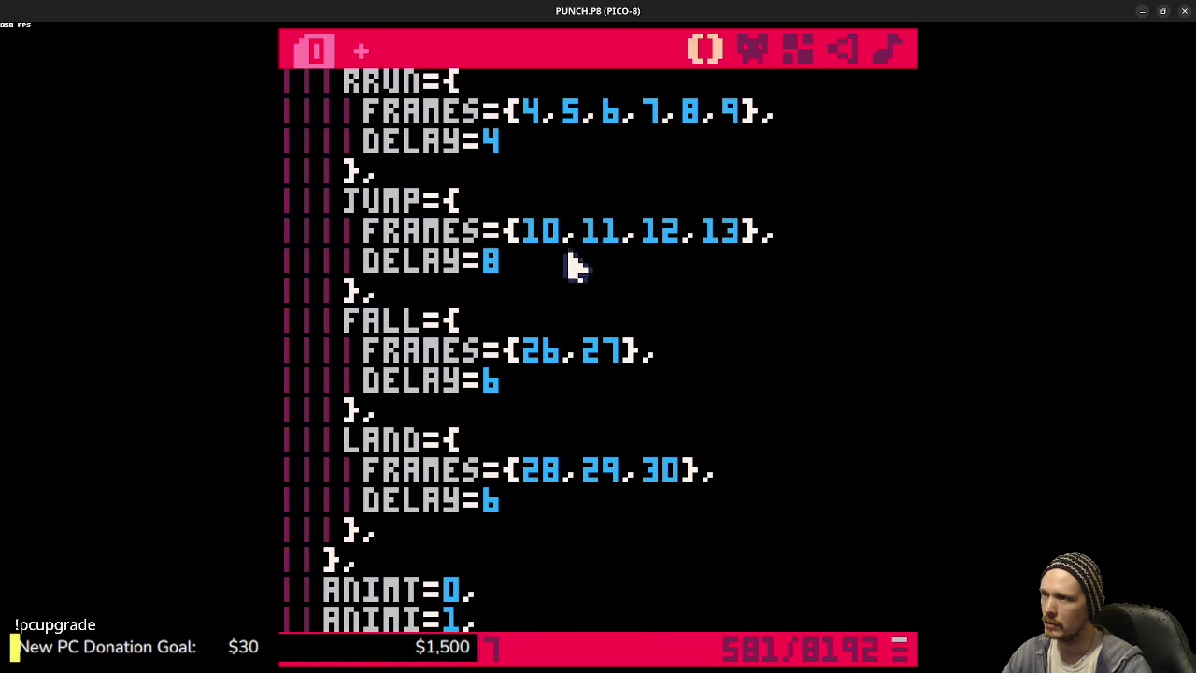
scroll(691, 337, "down", 7)
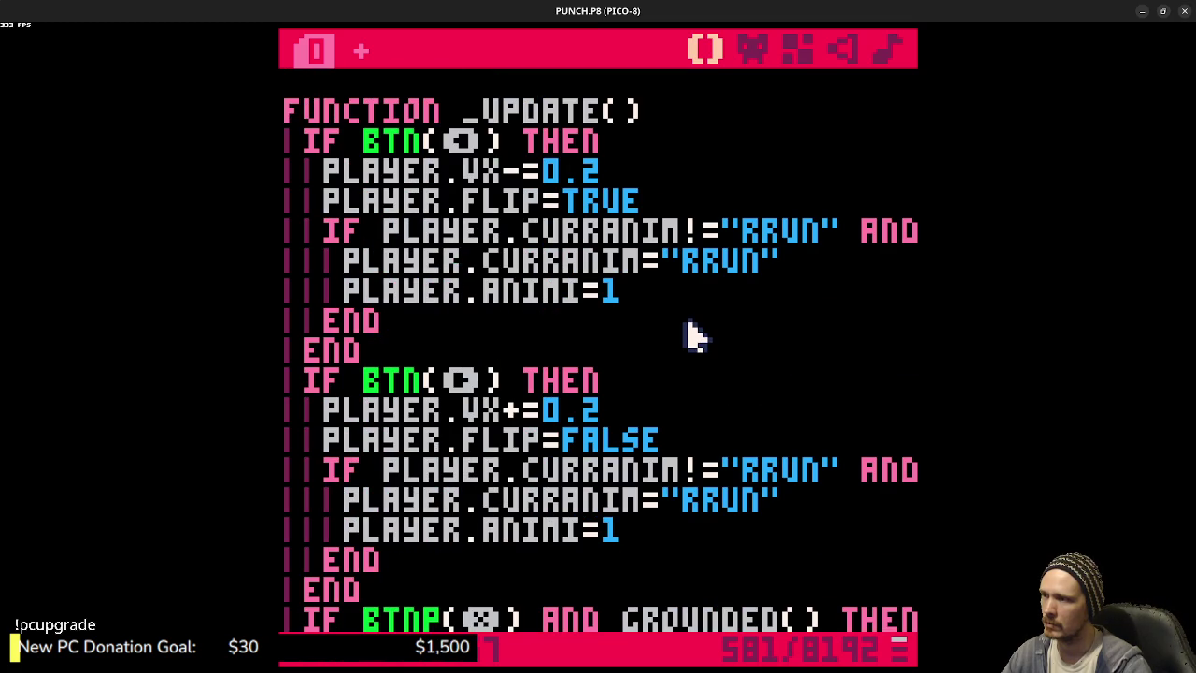
scroll(692, 336, "down", 2)
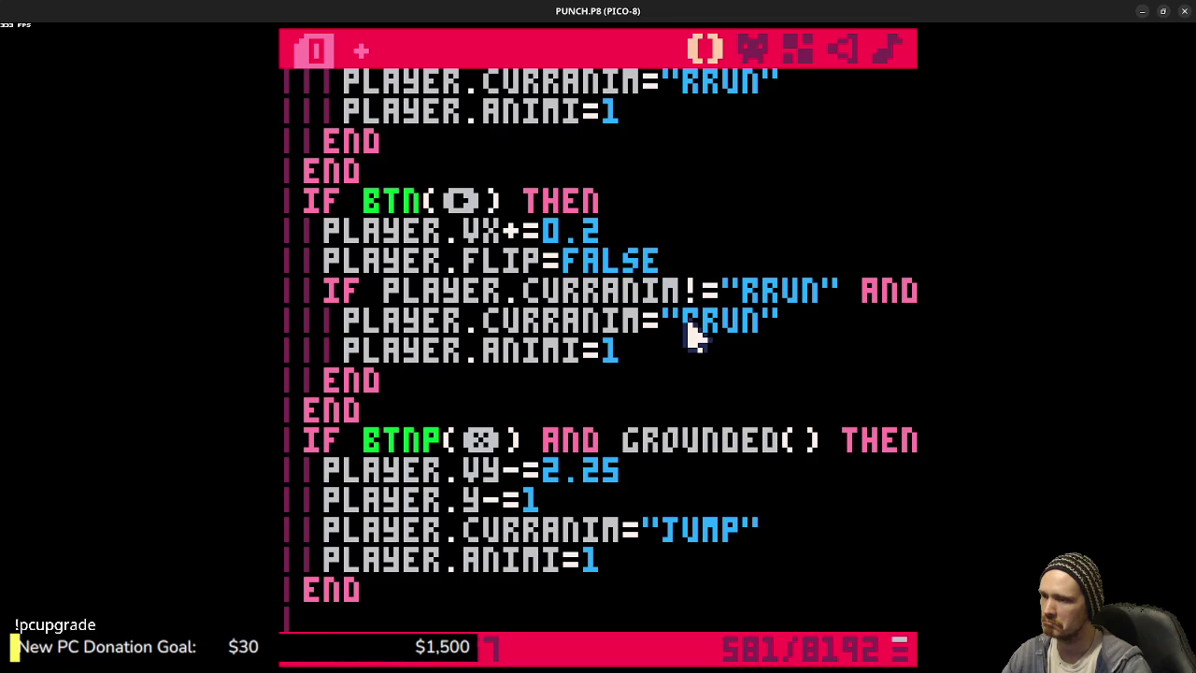
scroll(691, 336, "down", 1)
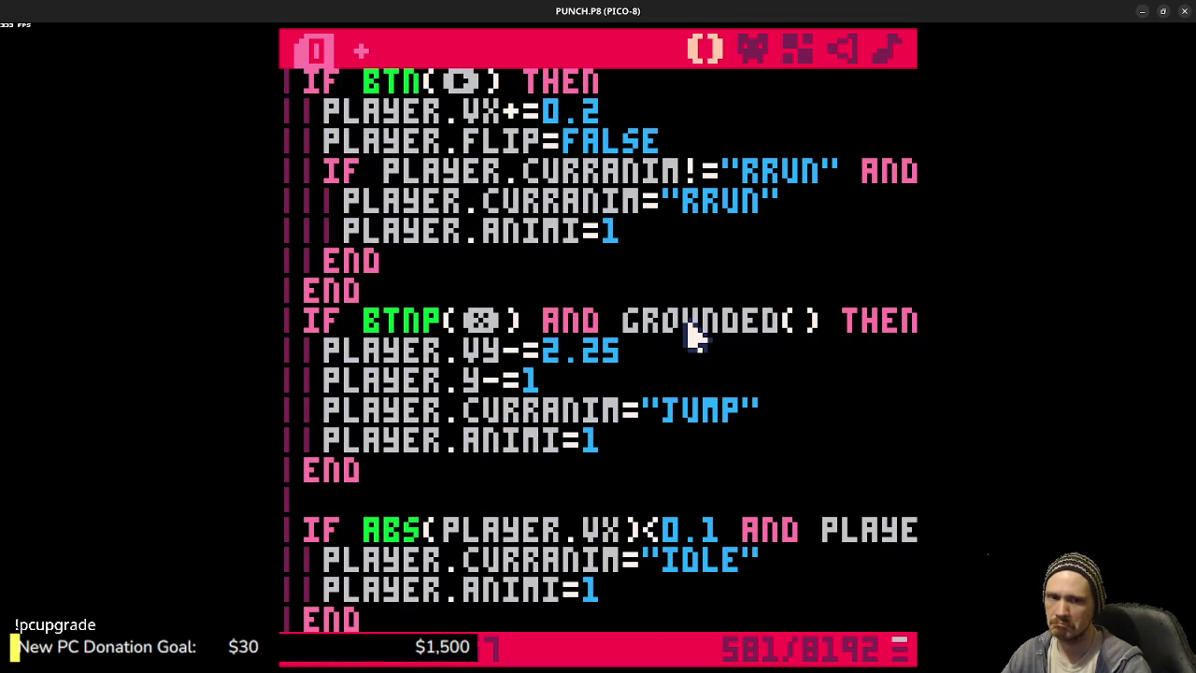
key("ctrl+s")
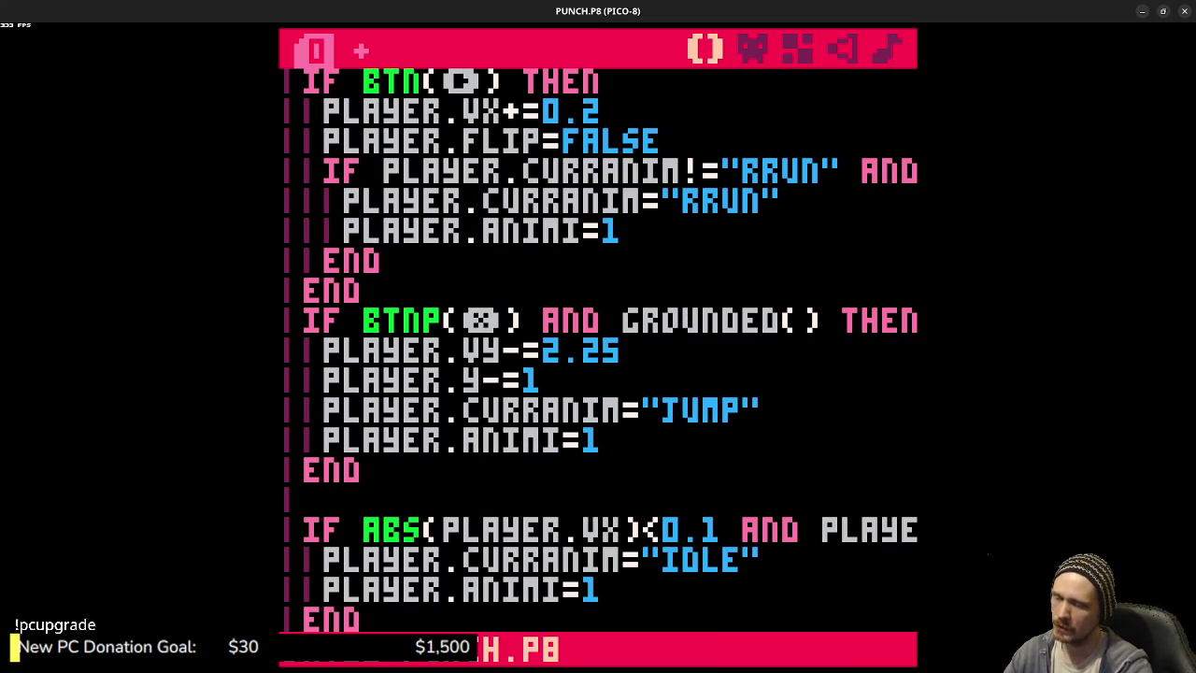
- Run the cart and test jumping left and right across the blocks, then stop it
key("ctrl+r")
key("x")
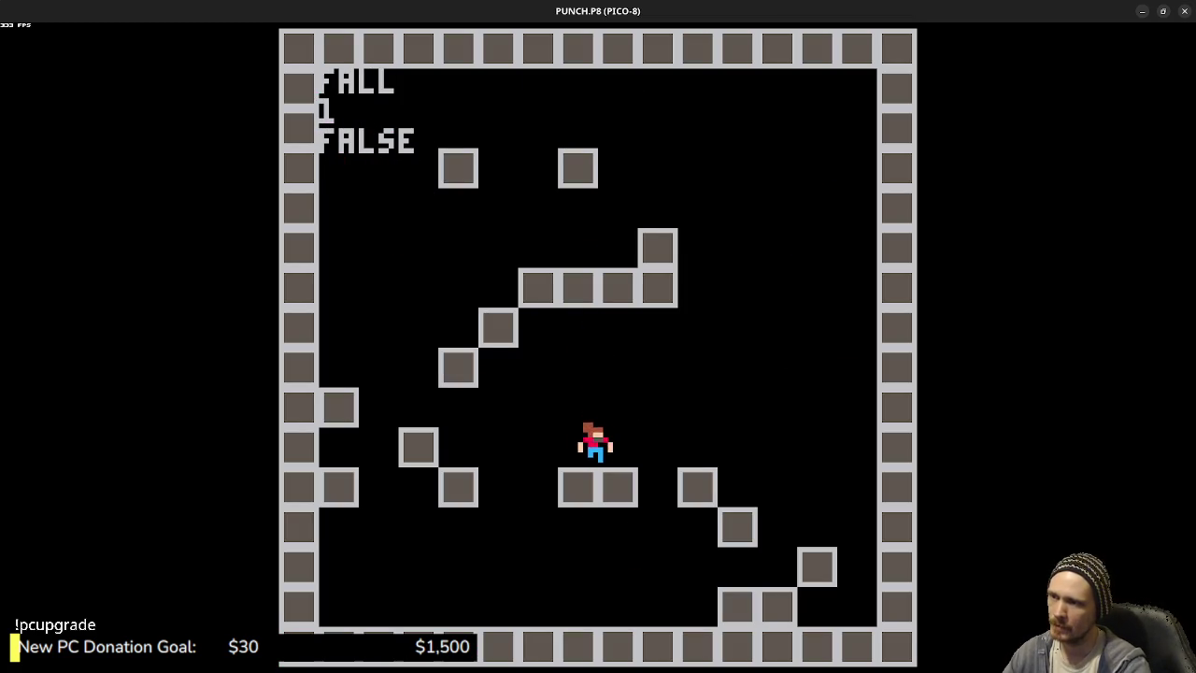
key("Right")
key("x")
key("x")
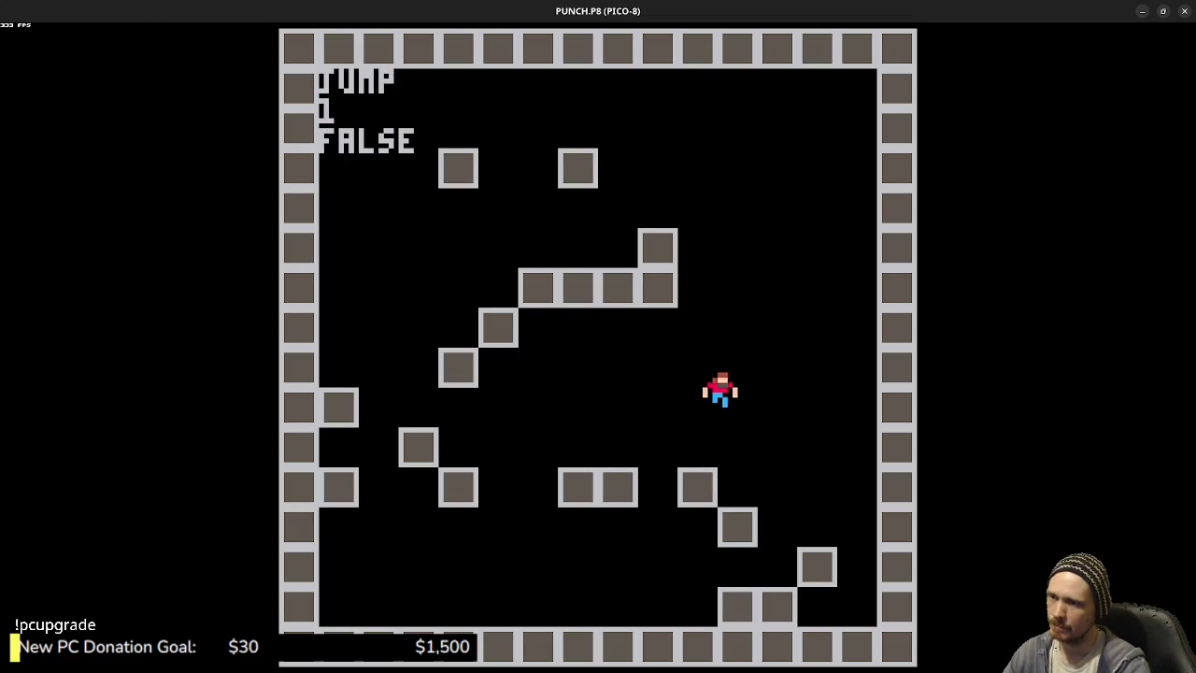
key("x")
key("Left")
key("x")
key("x")
key("x")
key("Left")
key("x")
key("x")
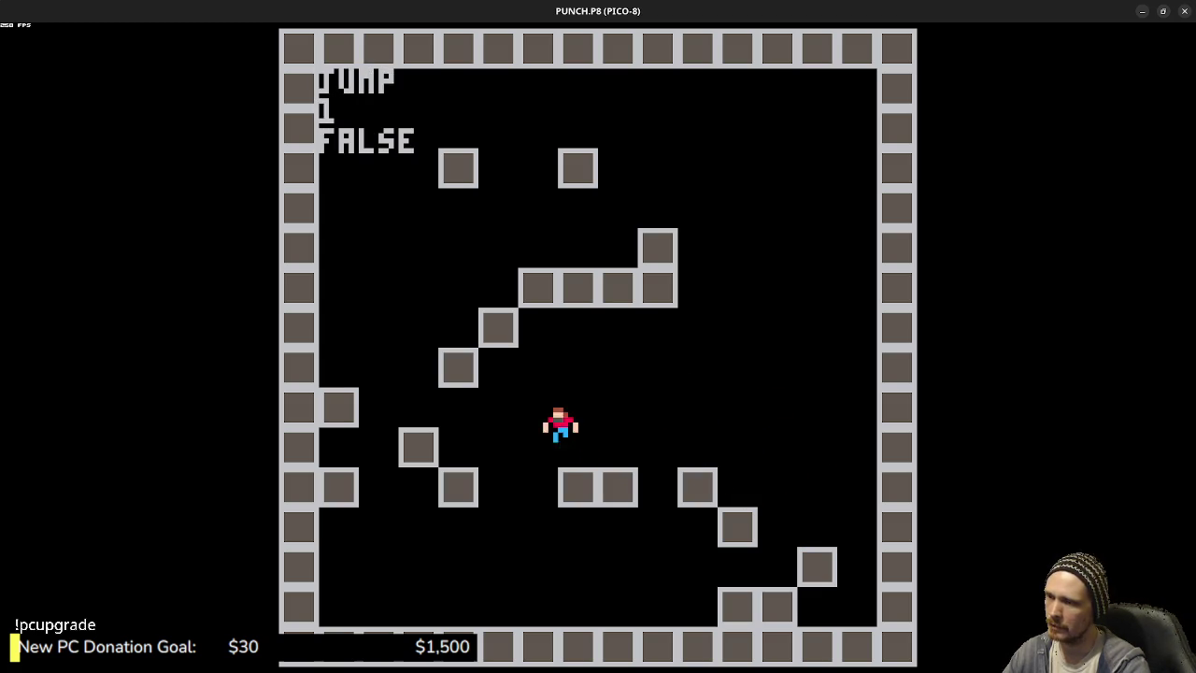
key("Escape")
key("Escape")
- Change the JUMP animation's DELAY from 8 to 12
scroll(673, 329, "up", 5)
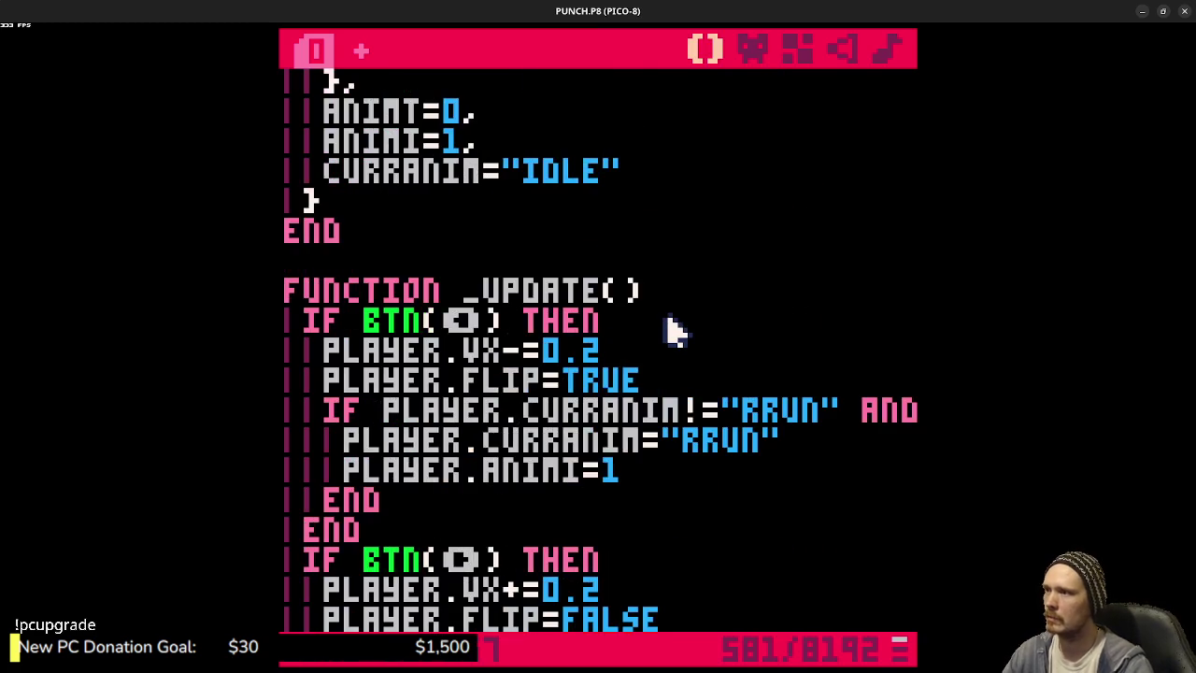
scroll(673, 329, "up", 4)
scroll(647, 309, "up", 1)
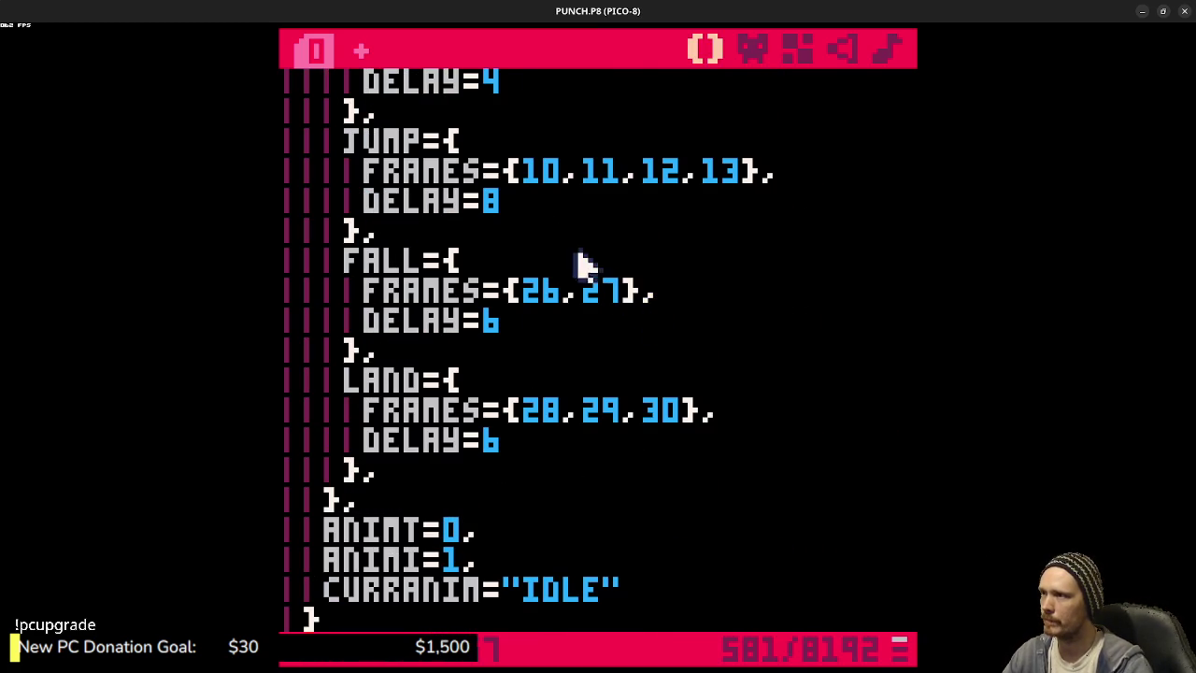
left_click(551, 204)
key("BackSpace")
type("12")
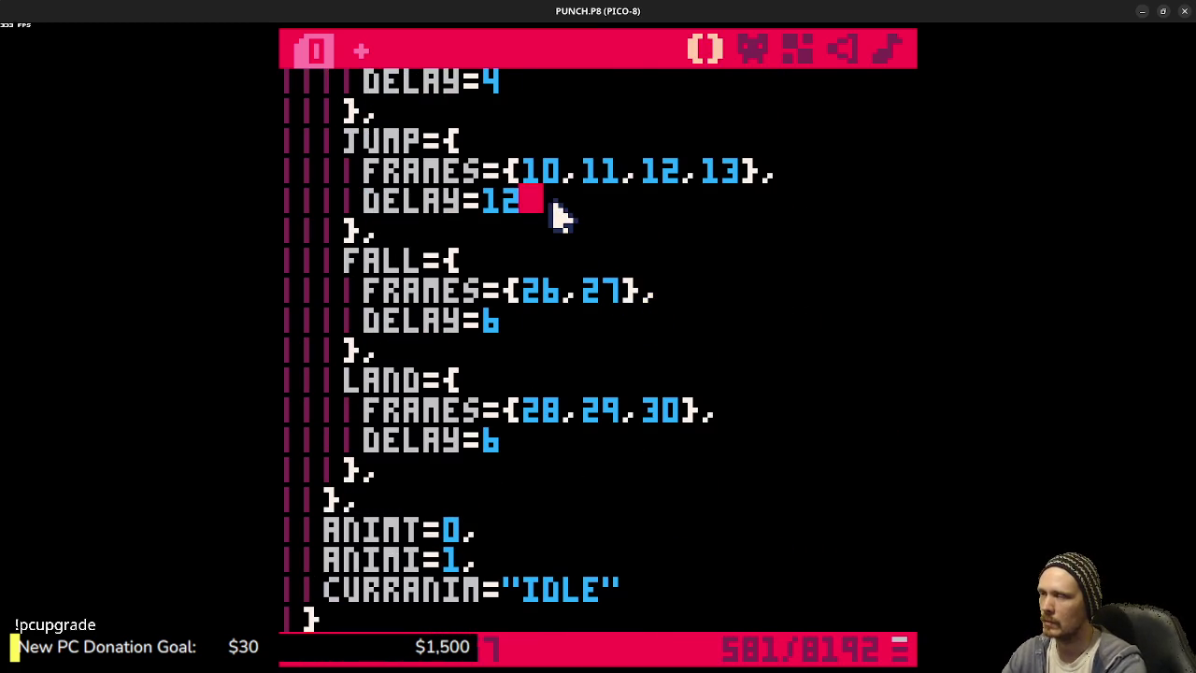
type("4")
- Run the cart to test the jump timing with delay 12, then stop it
key("ctrl+r")
key("z")
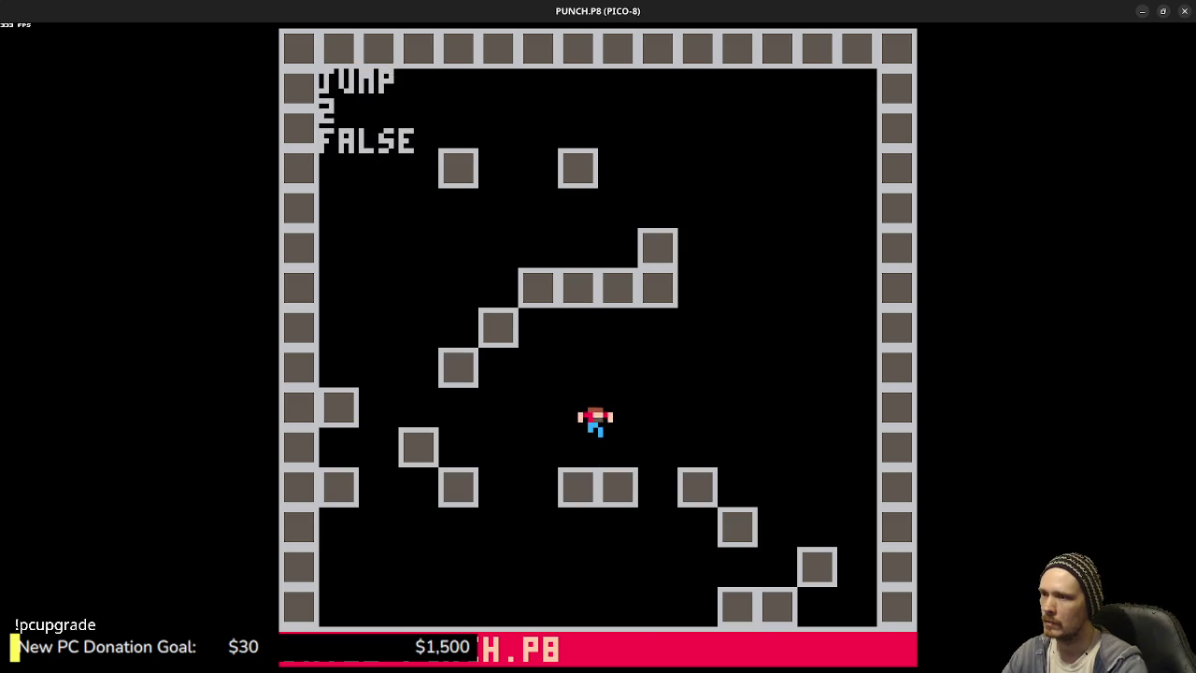
key("z")
key("z")
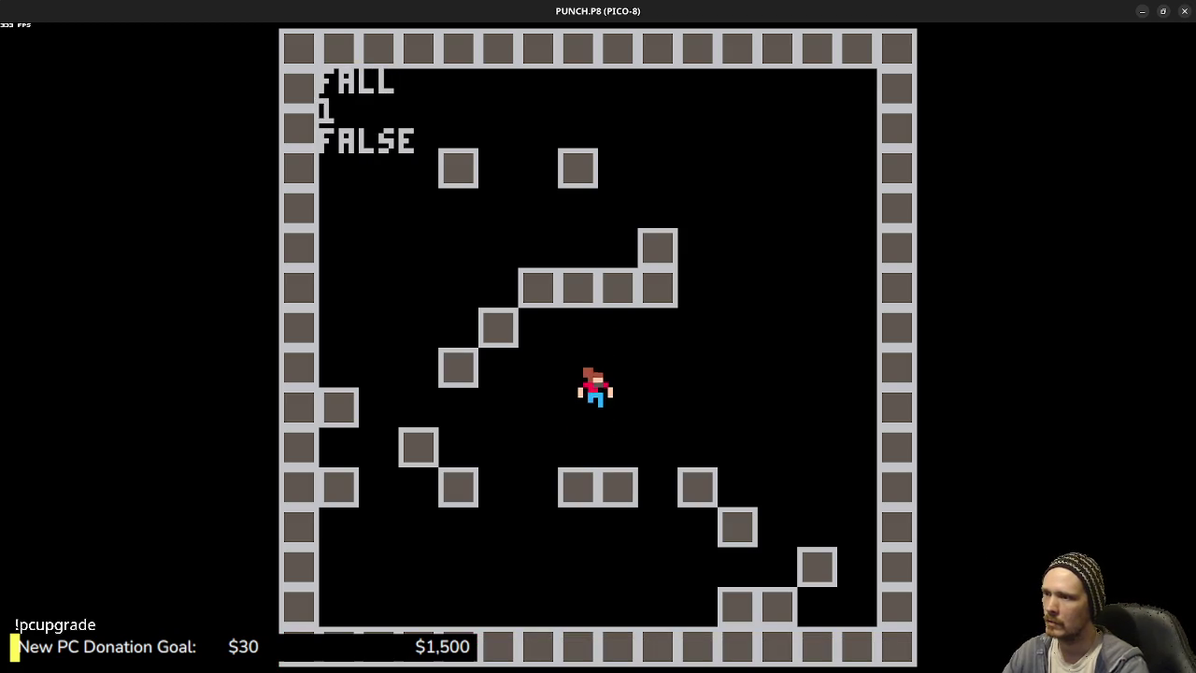
key("Escape")
- Set the JUMP DELAY to 2, save, and rerun the cart to test the jump
type("2")
key("ctrl+s")
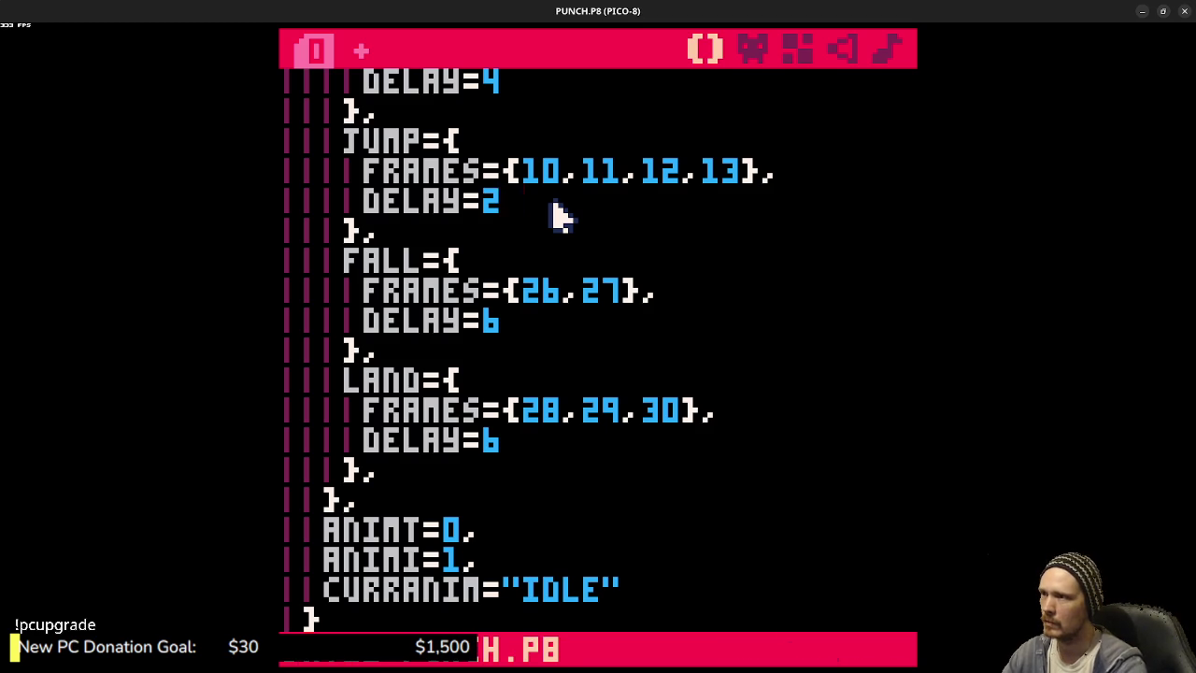
key("ctrl+f")
key("Escape")
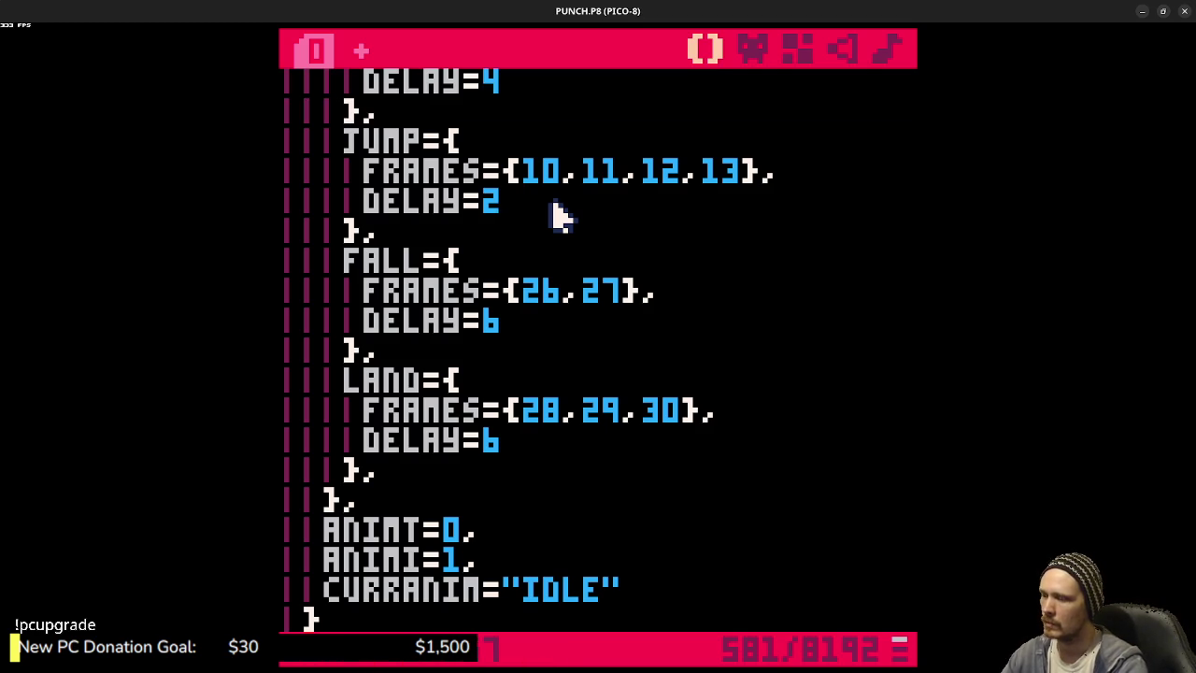
key("ctrl+r")
key("z")
key("z")
key("z")
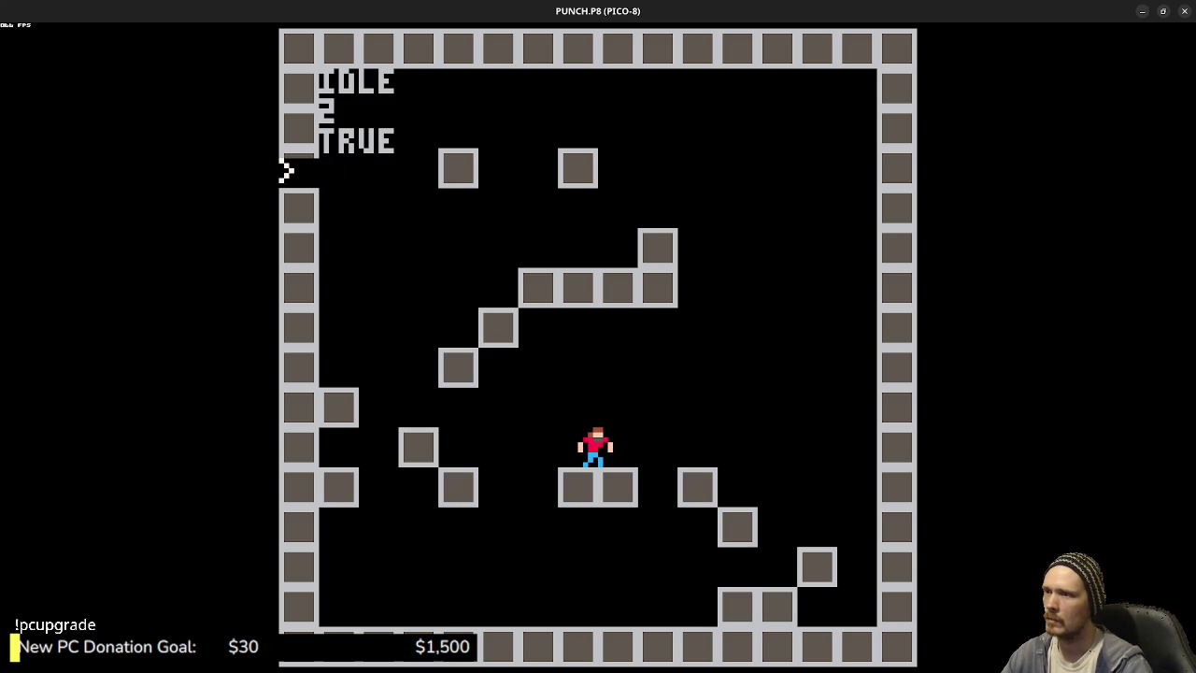
- Restart the game and jump repeatedly on the centre platform to test the faster jump
key("Escape")
key("ctrl+r")
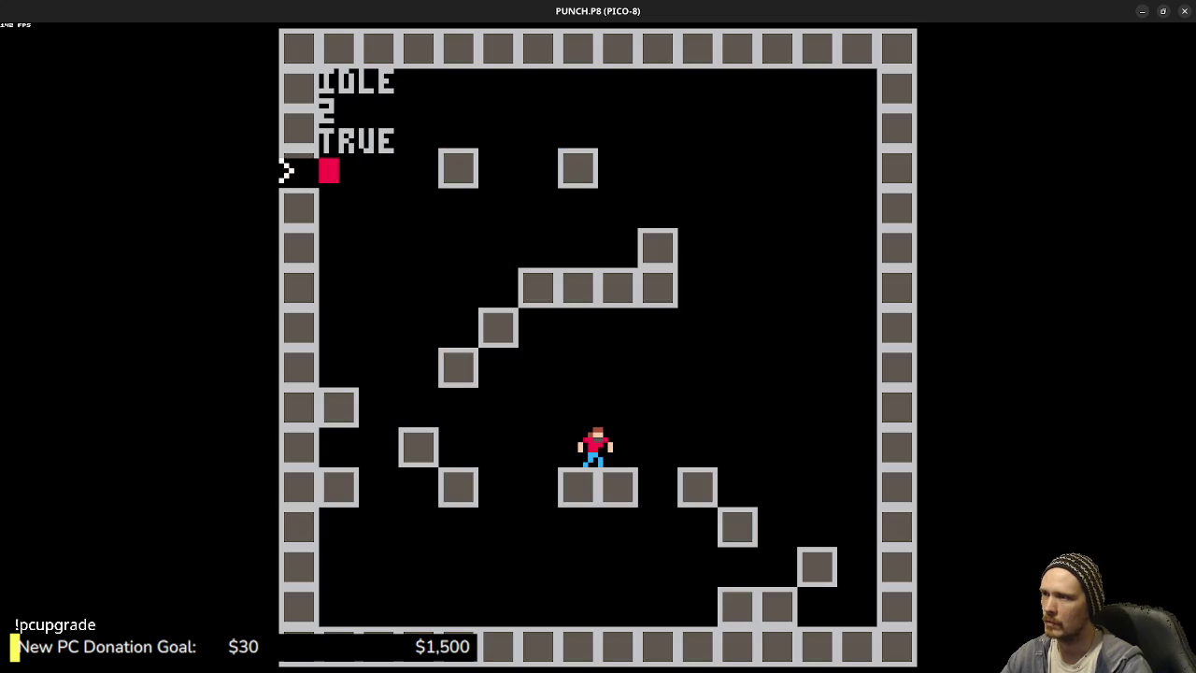
key("Escape")
key("Escape")
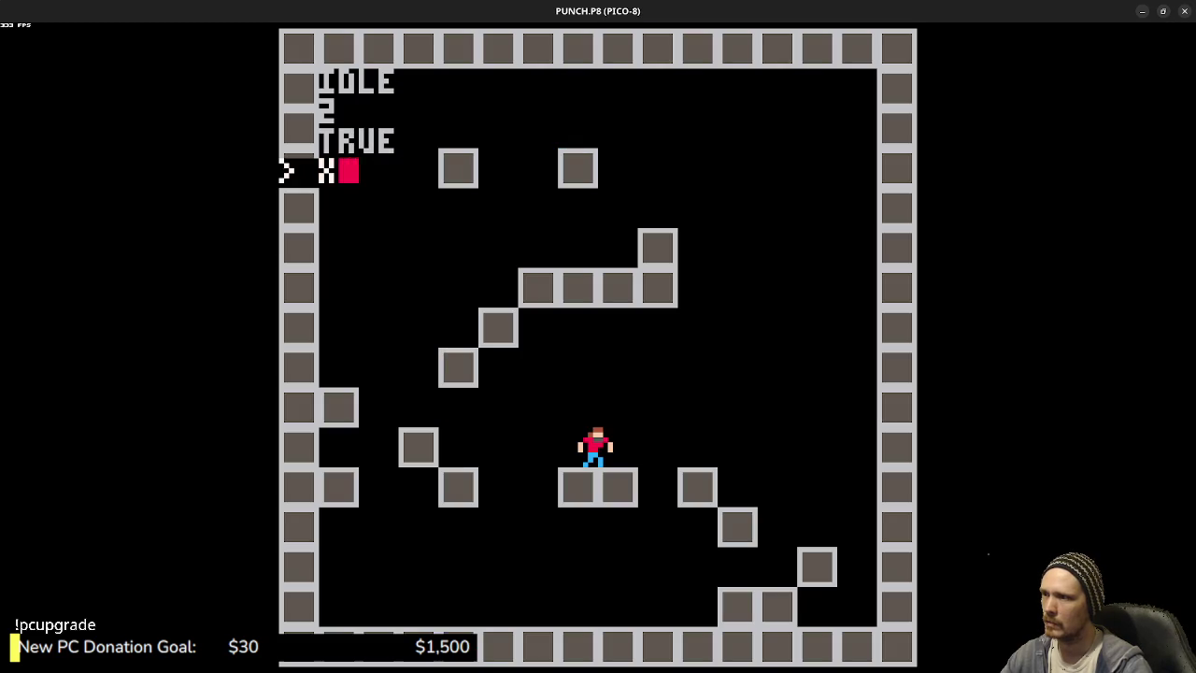
key("ctrl+r")
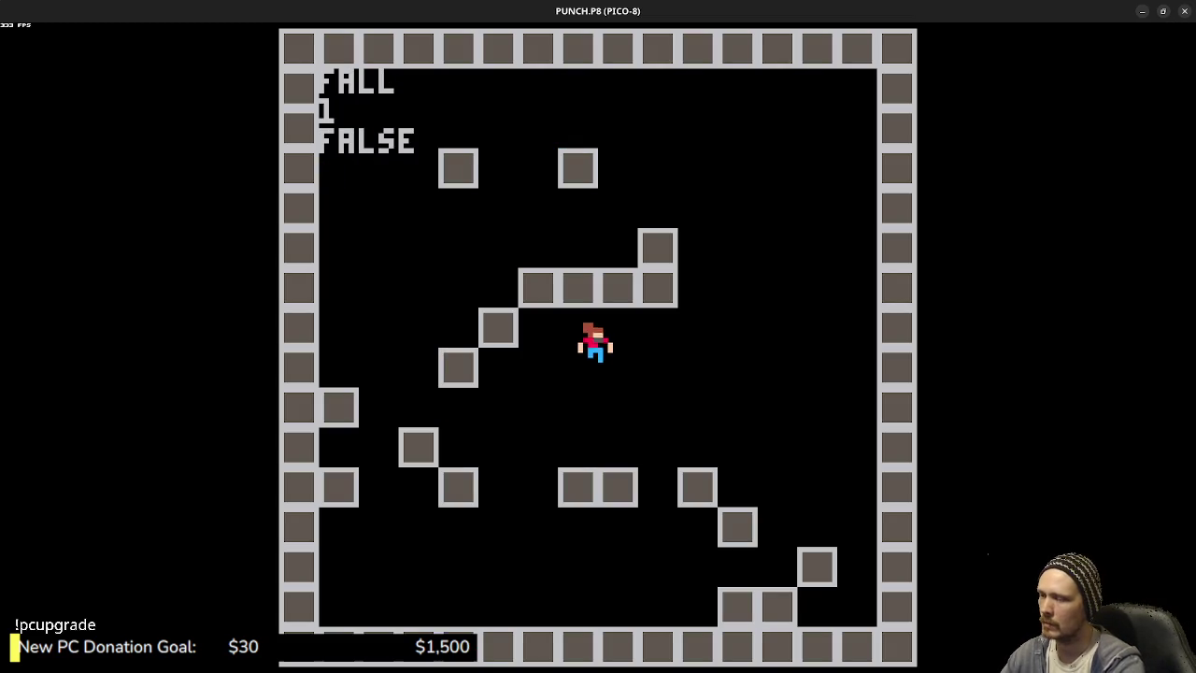
key("x")
key("x")
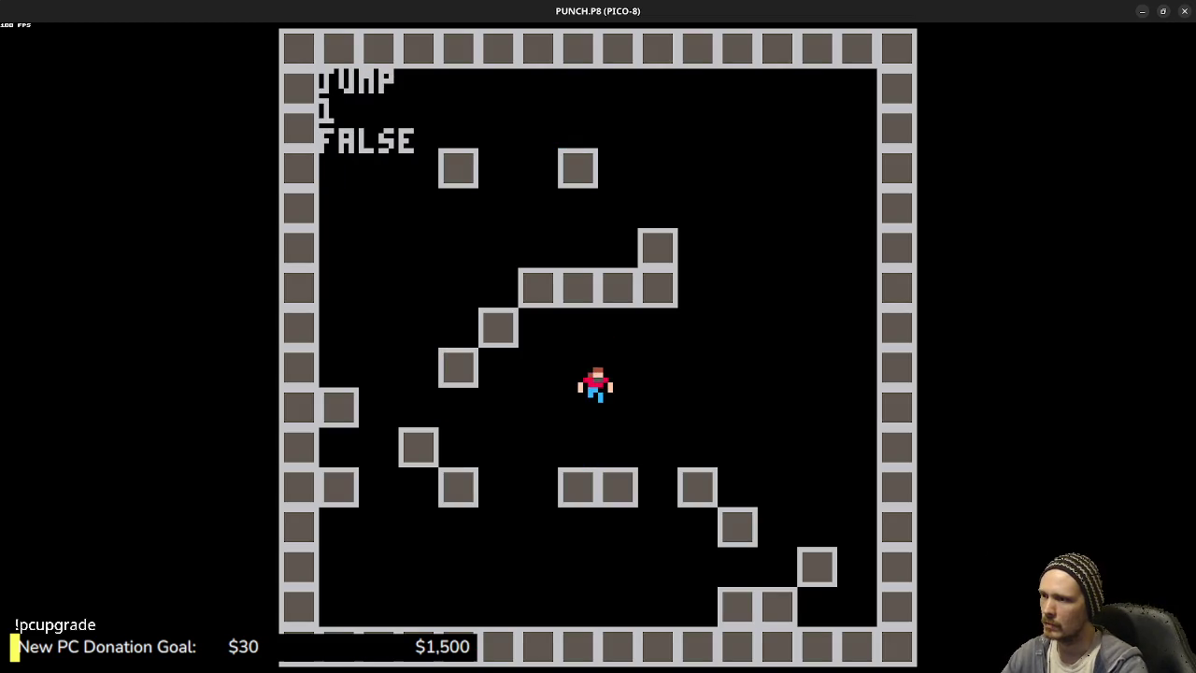
key("x")
key("Escape")
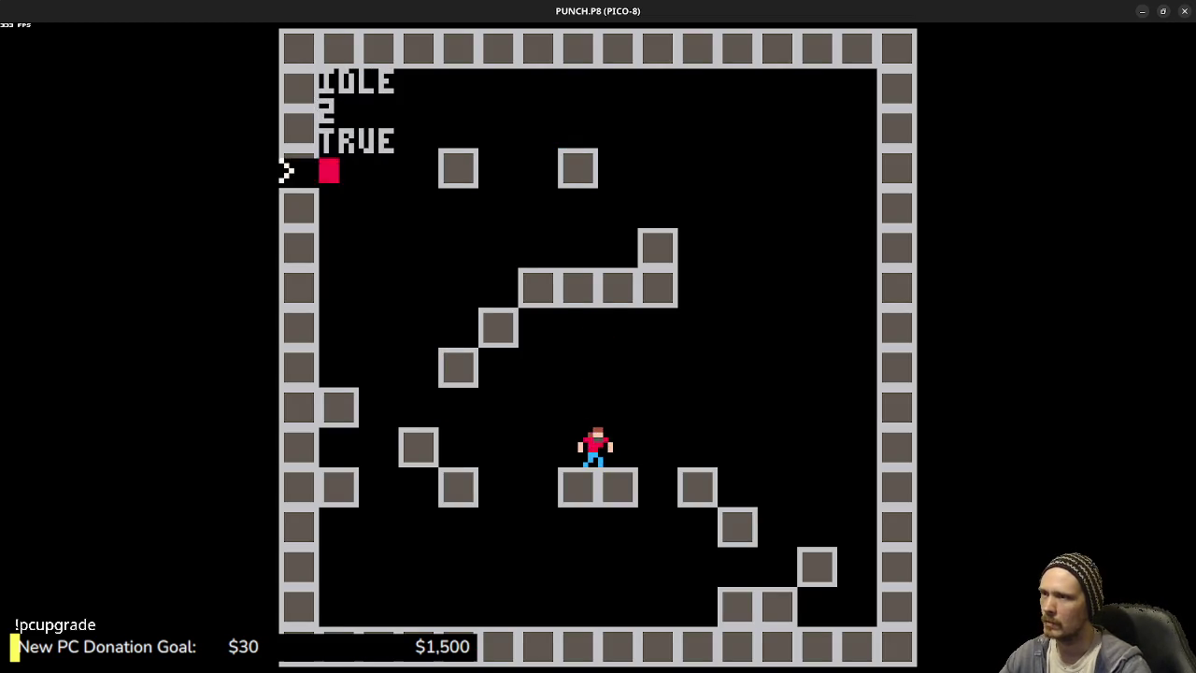
key("Escape")
- Inspect jump sprites 10–13 in the sprite editor, settling on sprite 11, then return to the code
left_click(752, 48)
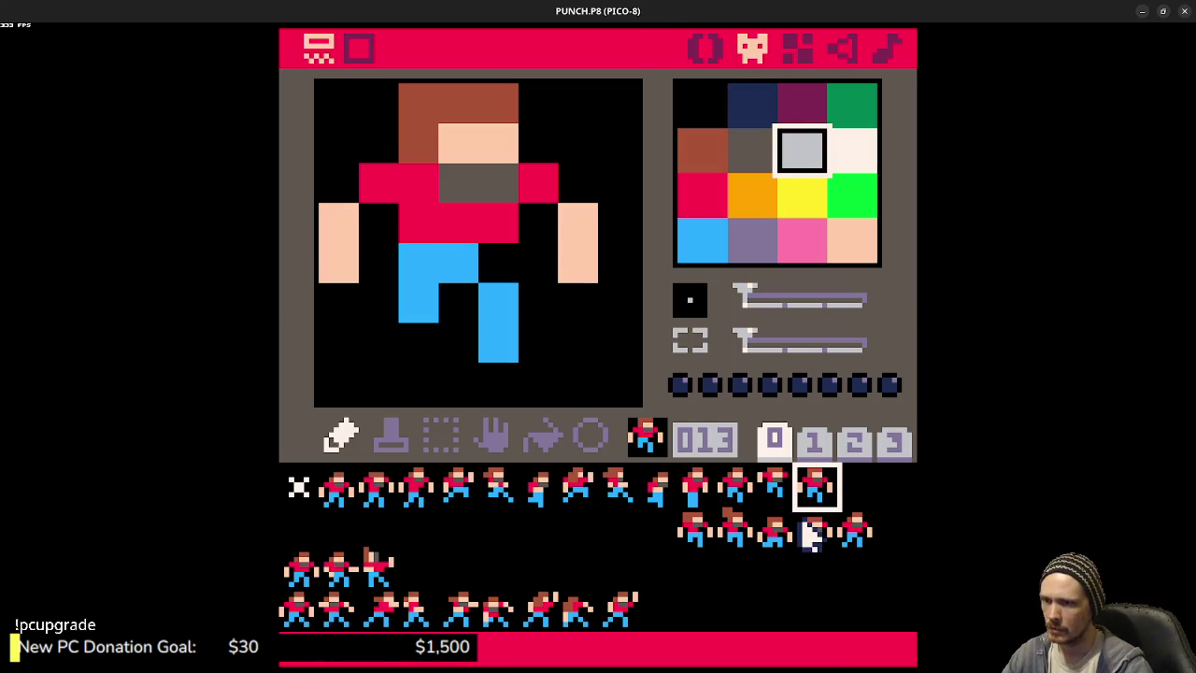
left_click(734, 501)
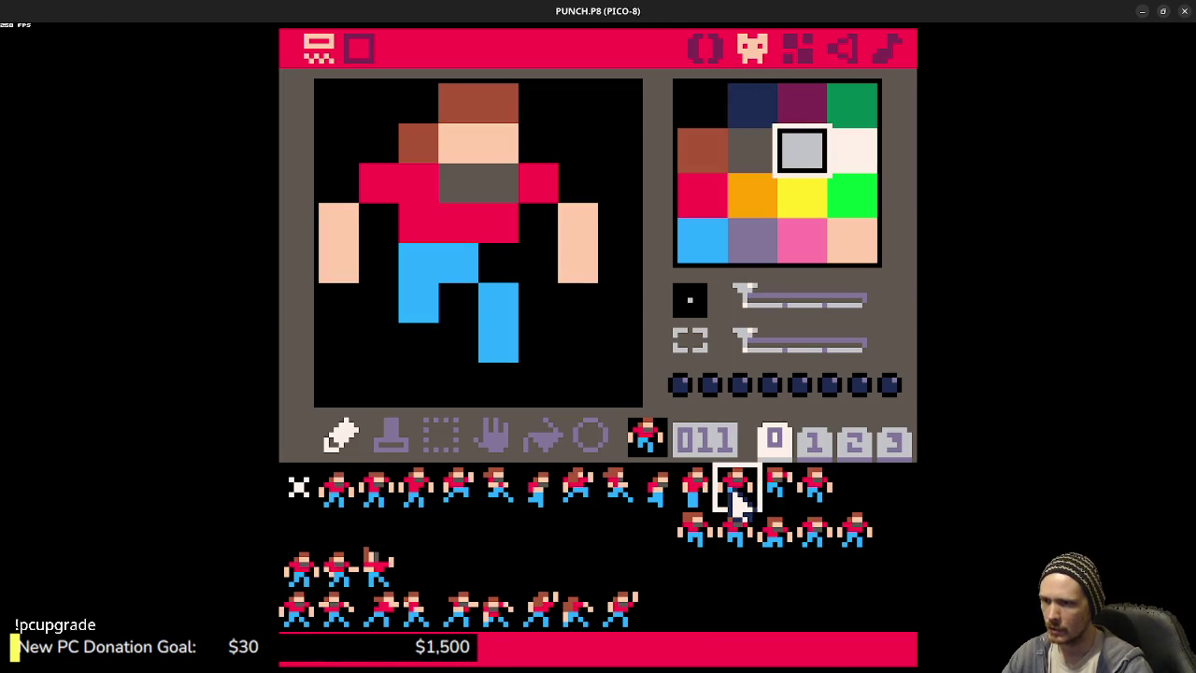
left_click(776, 490)
left_click(816, 484)
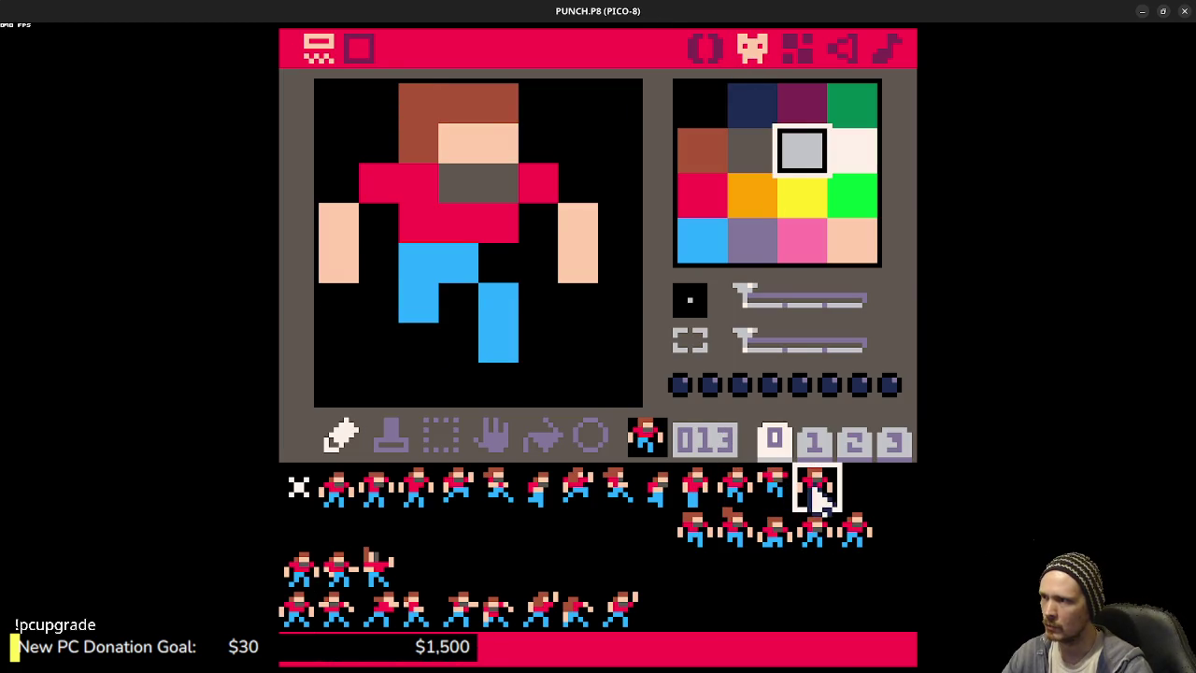
left_click(694, 499)
left_click(735, 498)
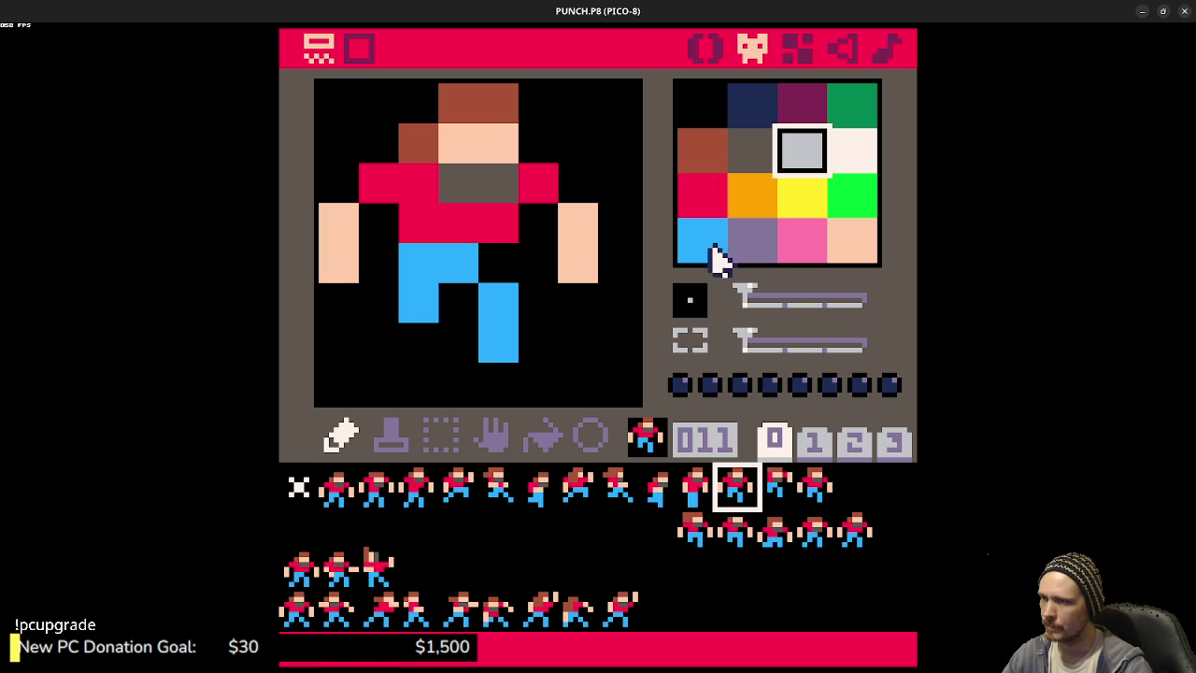
left_click(702, 52)
- Change a value in the animation code to 1 and save the cartridge
scroll(654, 353, "down", 4)
scroll(668, 416, "down", 12)
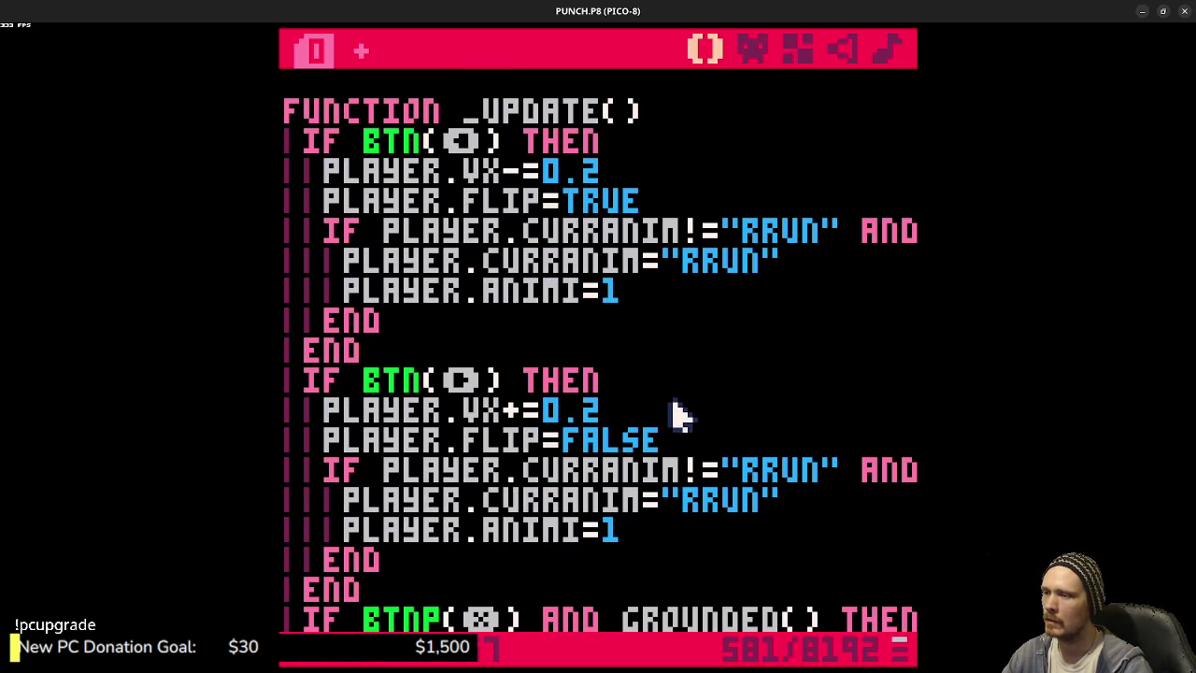
scroll(687, 422, "down", 9)
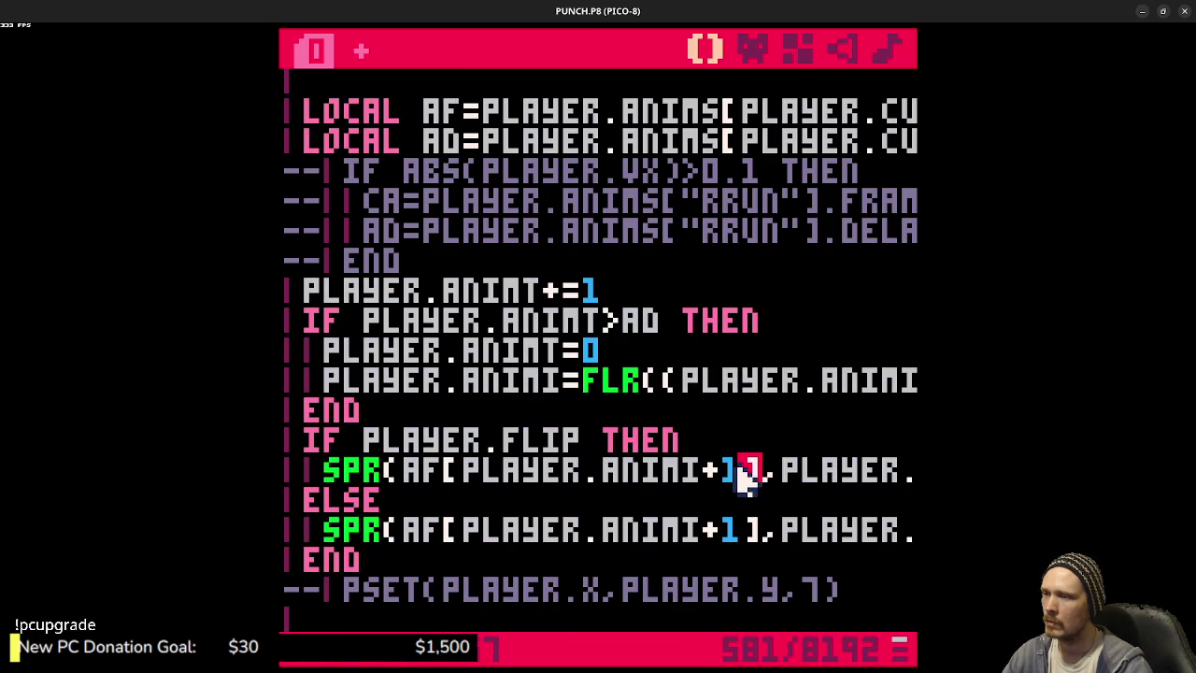
type("1")
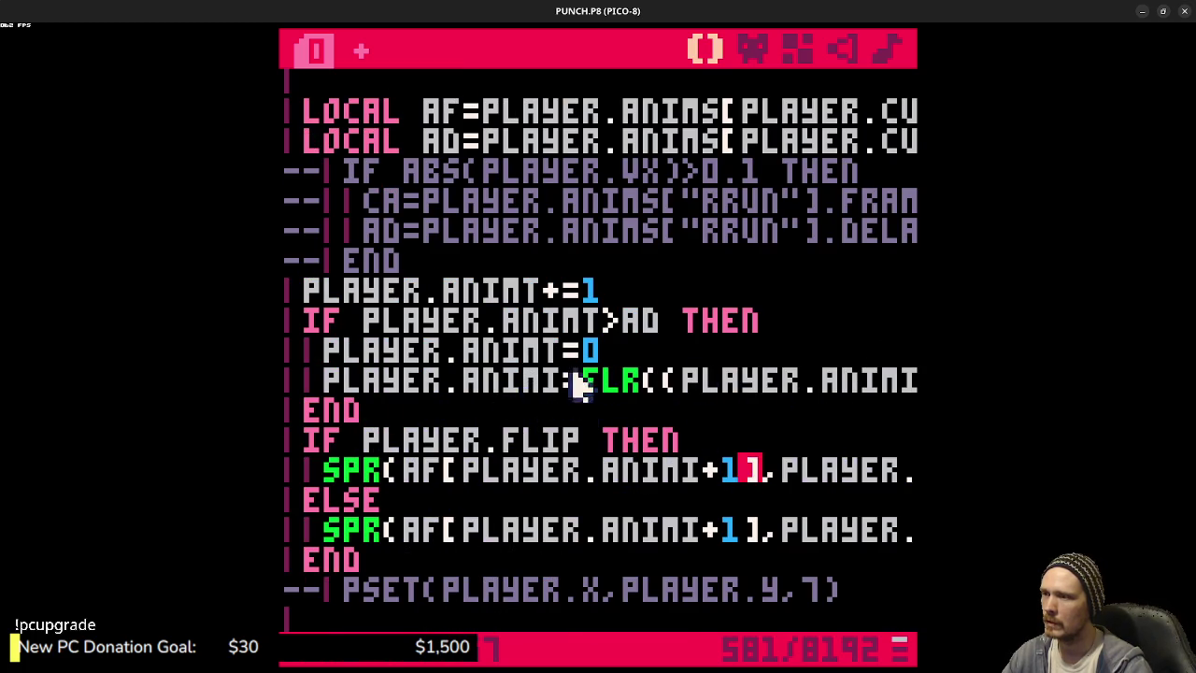
scroll(534, 382, "up", 15)
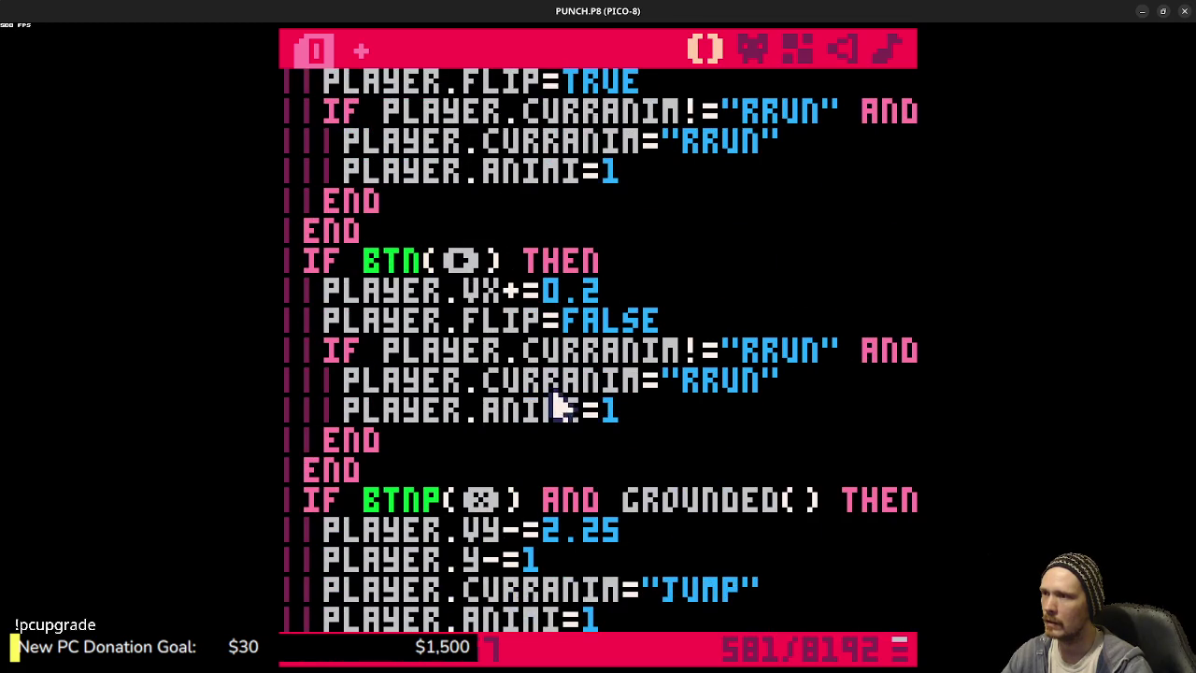
scroll(644, 435, "up", 10)
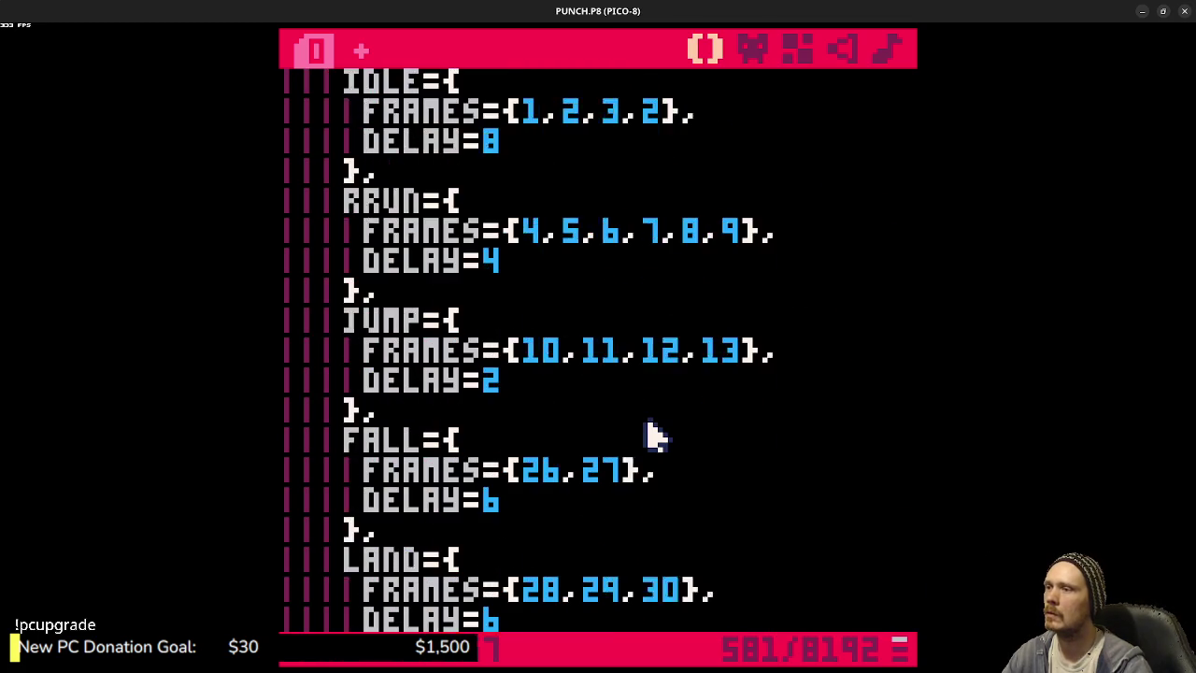
scroll(648, 436, "up", 2)
scroll(511, 356, "down", 6)
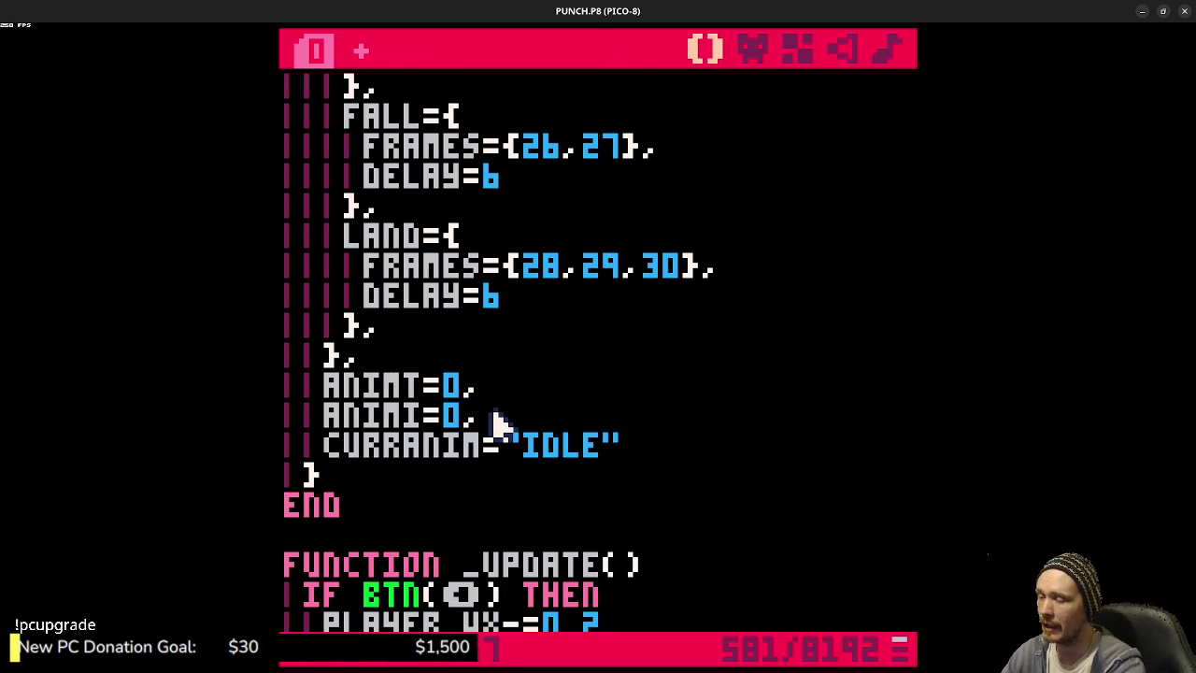
key("ctrl+s")
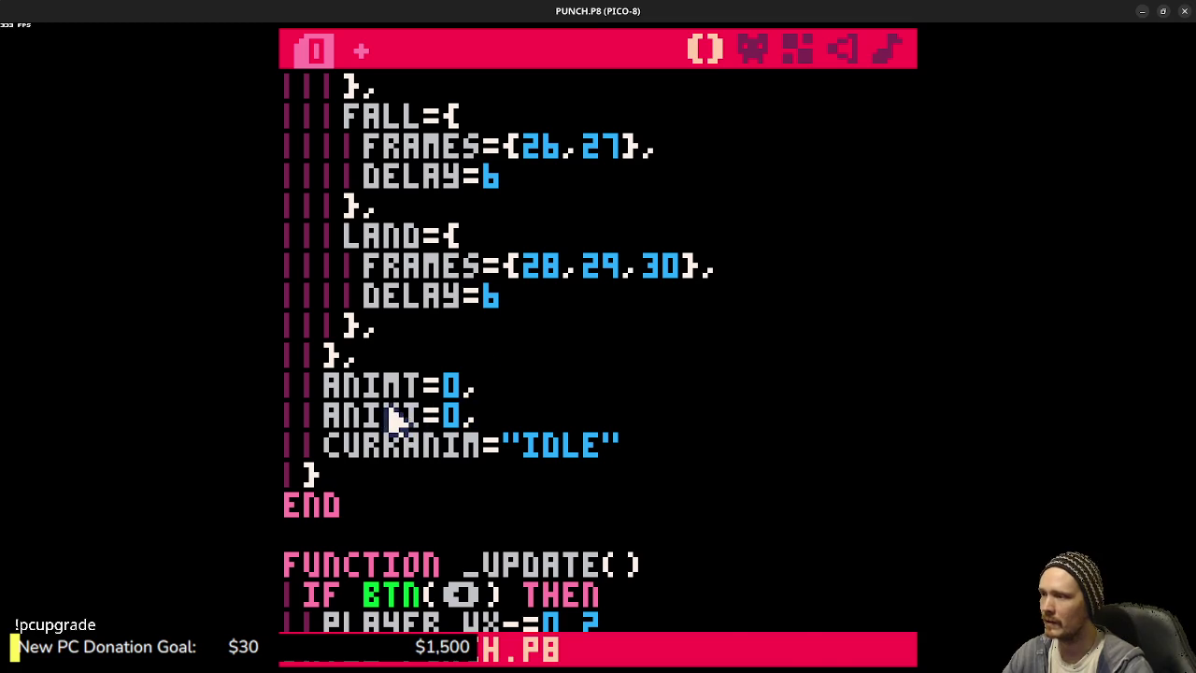
- Search the code for ANIMI and set the run block's ANIMI value to 1
double_click(395, 418)
key("ctrl+f")
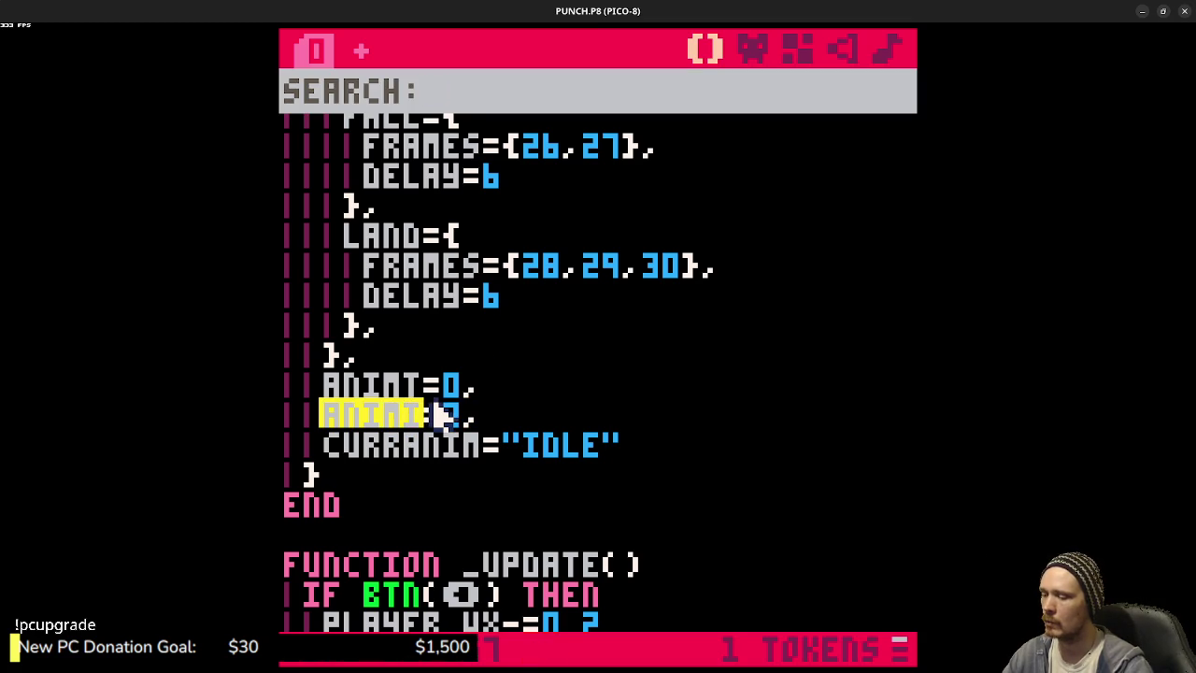
type("ANIMI")
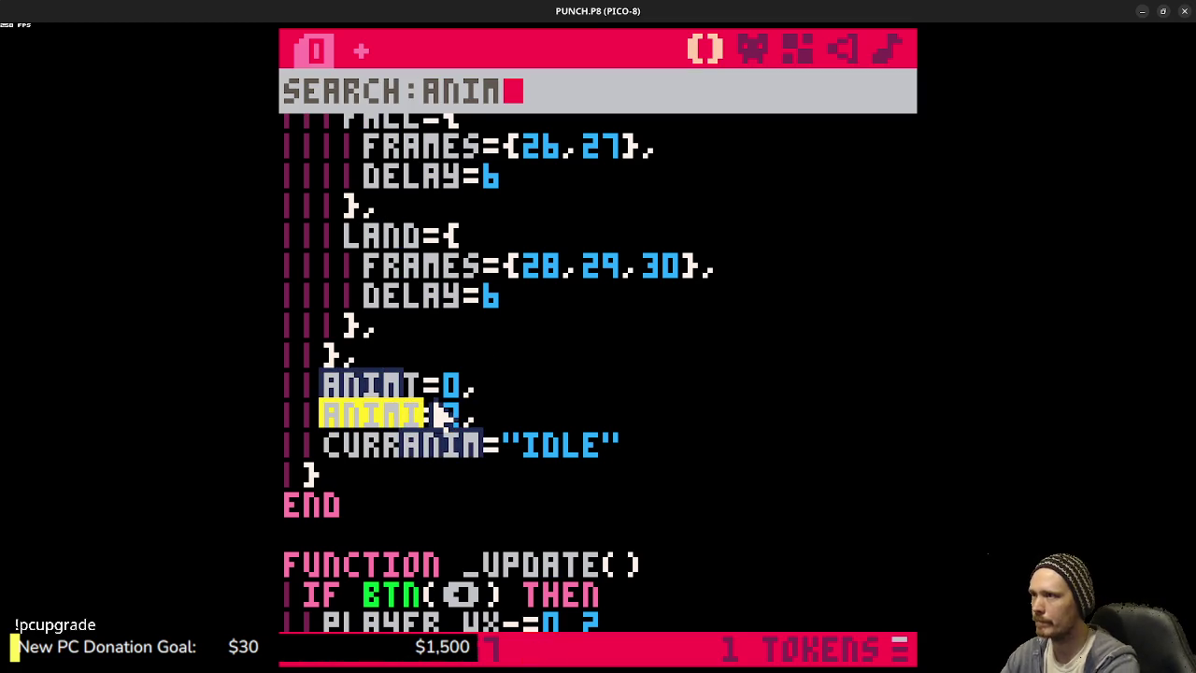
key("Return")
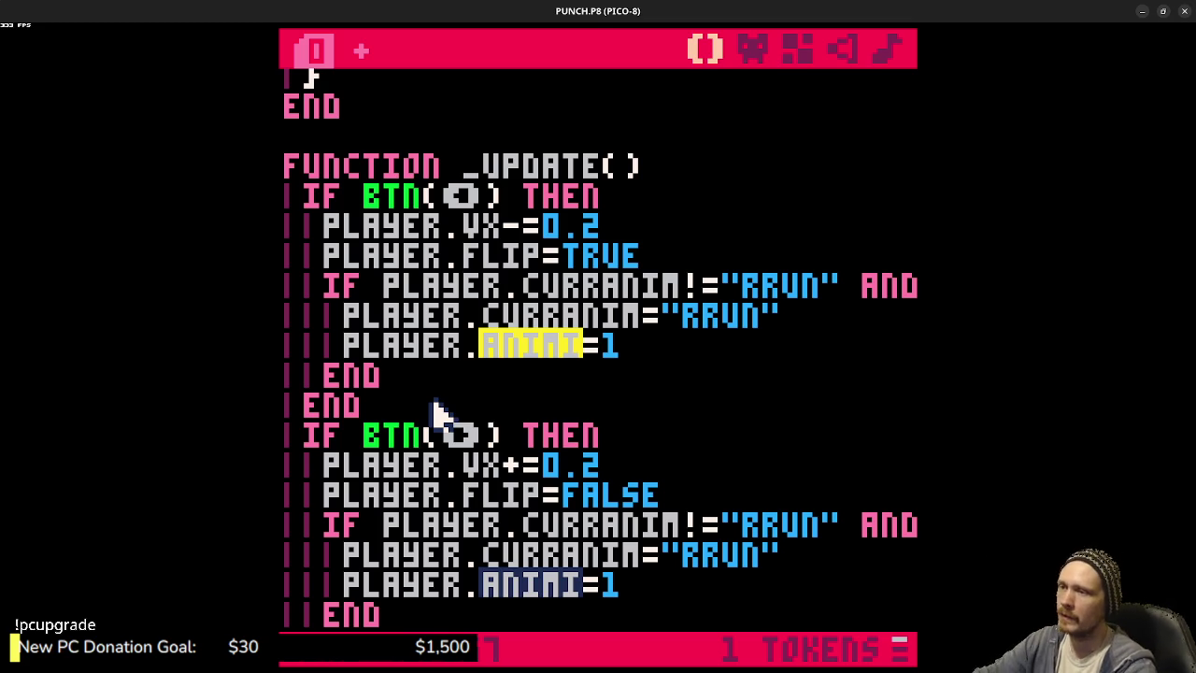
key("Right")
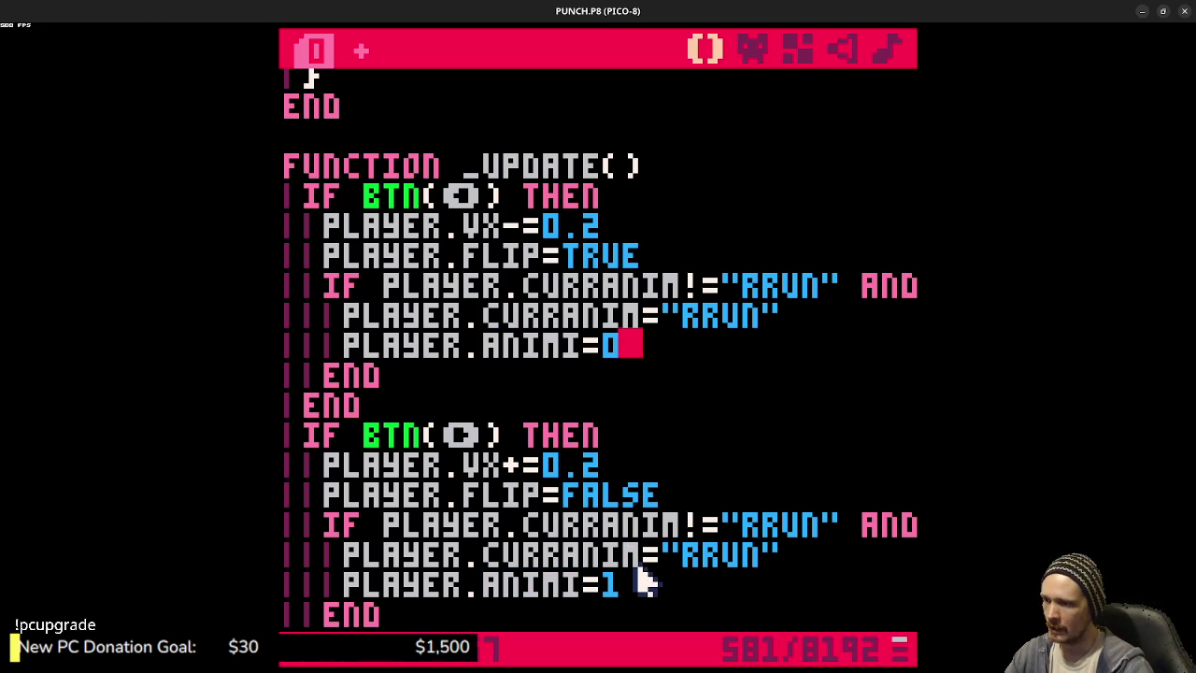
key("ctrl+g")
key("Right")
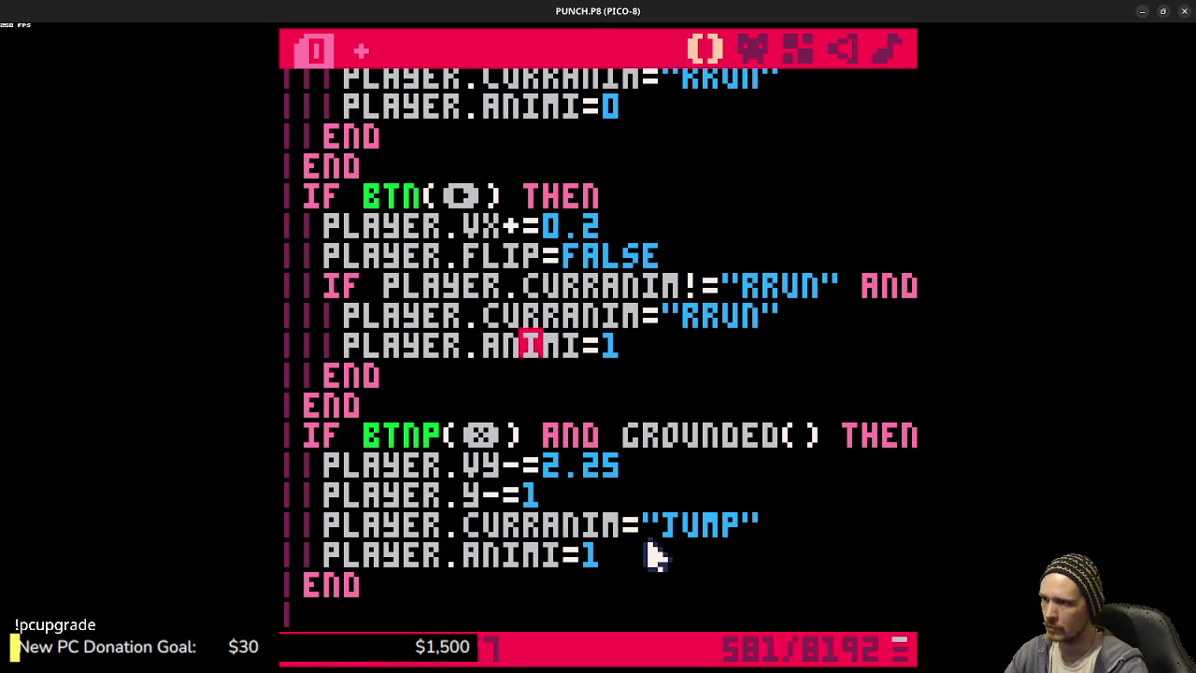
key("BackSpace")
type("1")
- Reset ANIMI to 0 in the JUMP, IDLE and FALL animation blocks
key("ctrl+g")
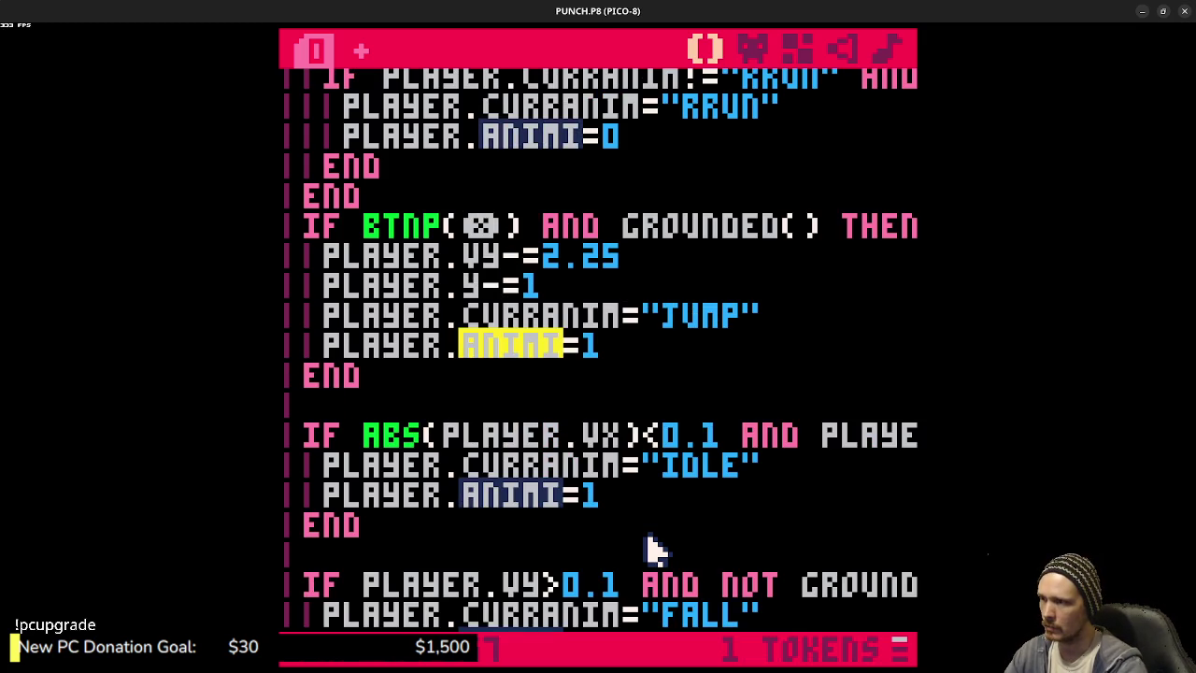
key("Right")
key("BackSpace")
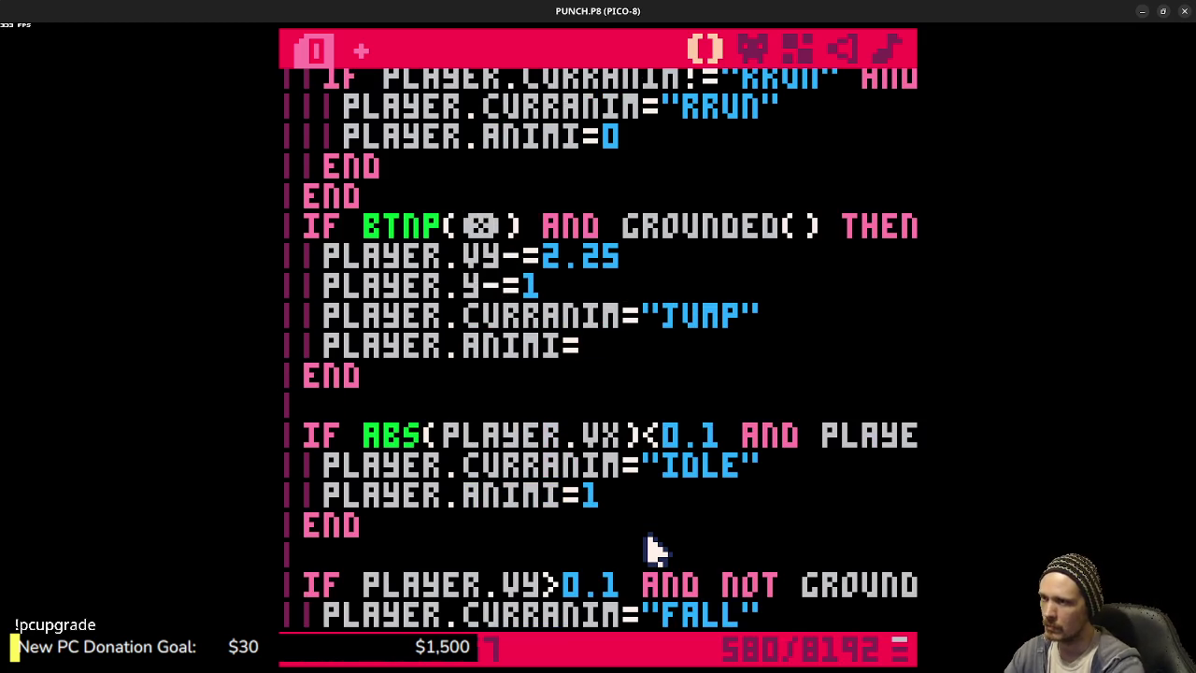
type("0")
key("ctrl+g")
key("Right")
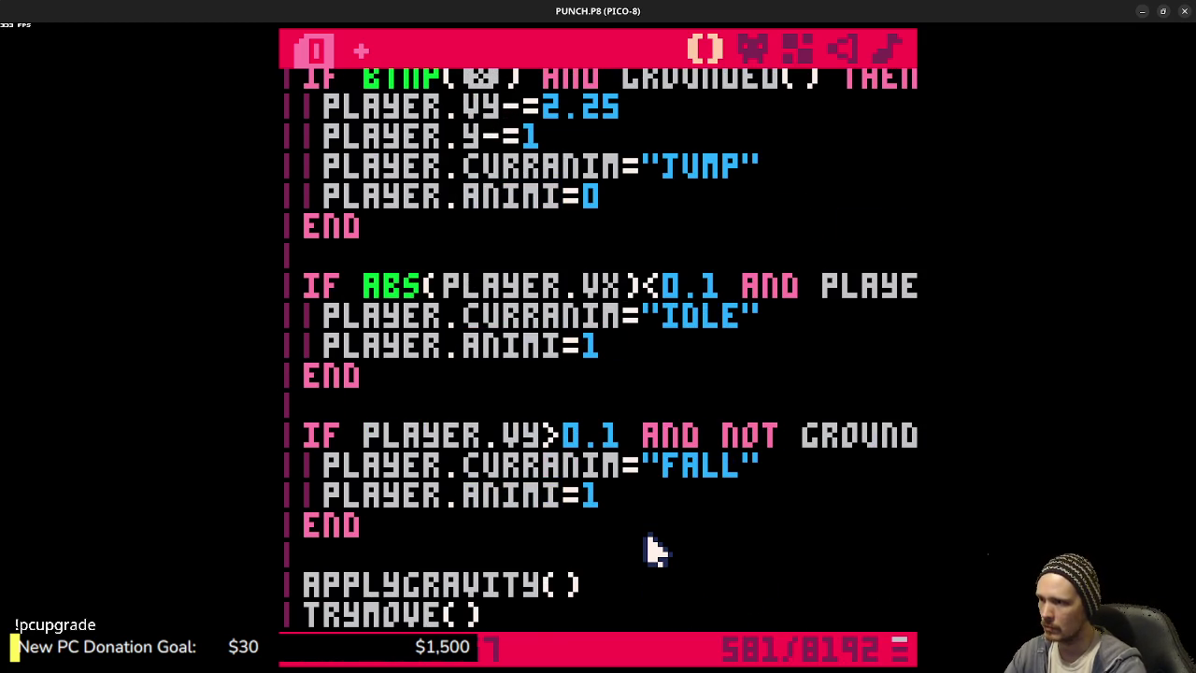
key("BackSpace")
type("0")
key("ctrl+g")
key("Right")
key("BackSpace")
type("0")
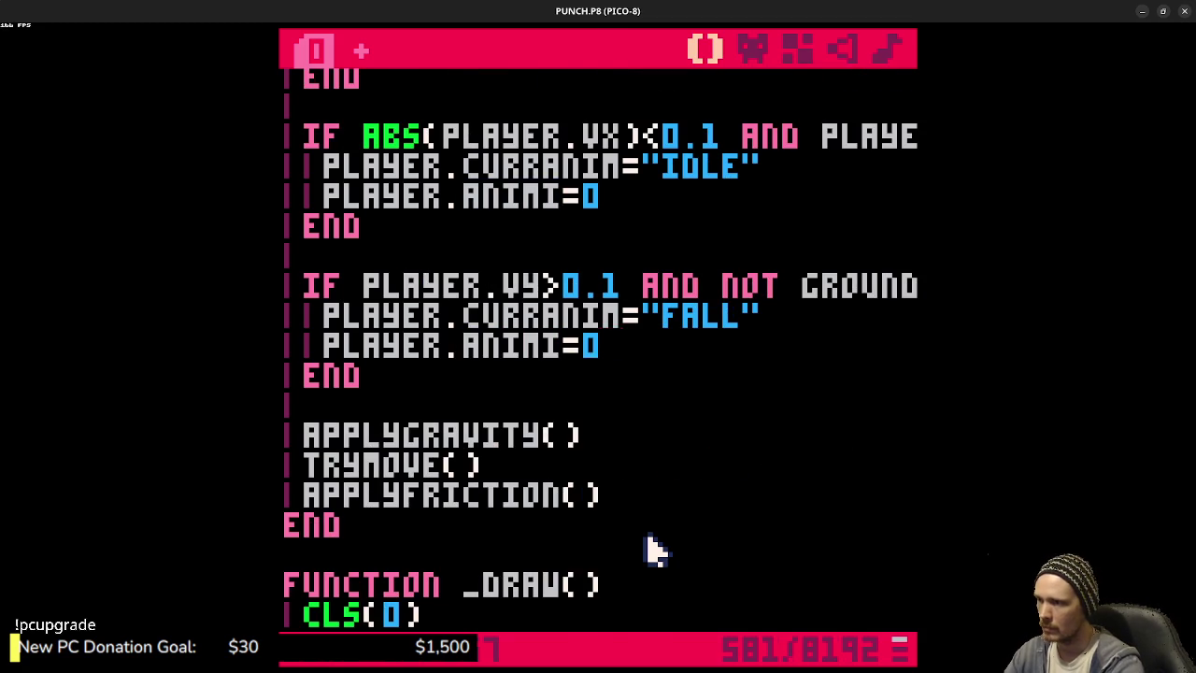
- Run the game and make the player jump to test the animations
key("ctrl+g")
key("ctrl+r")
key("z")
key("z")
key("z")
- Jump repeatedly in place and while running left and right, then stop the game
key("z")
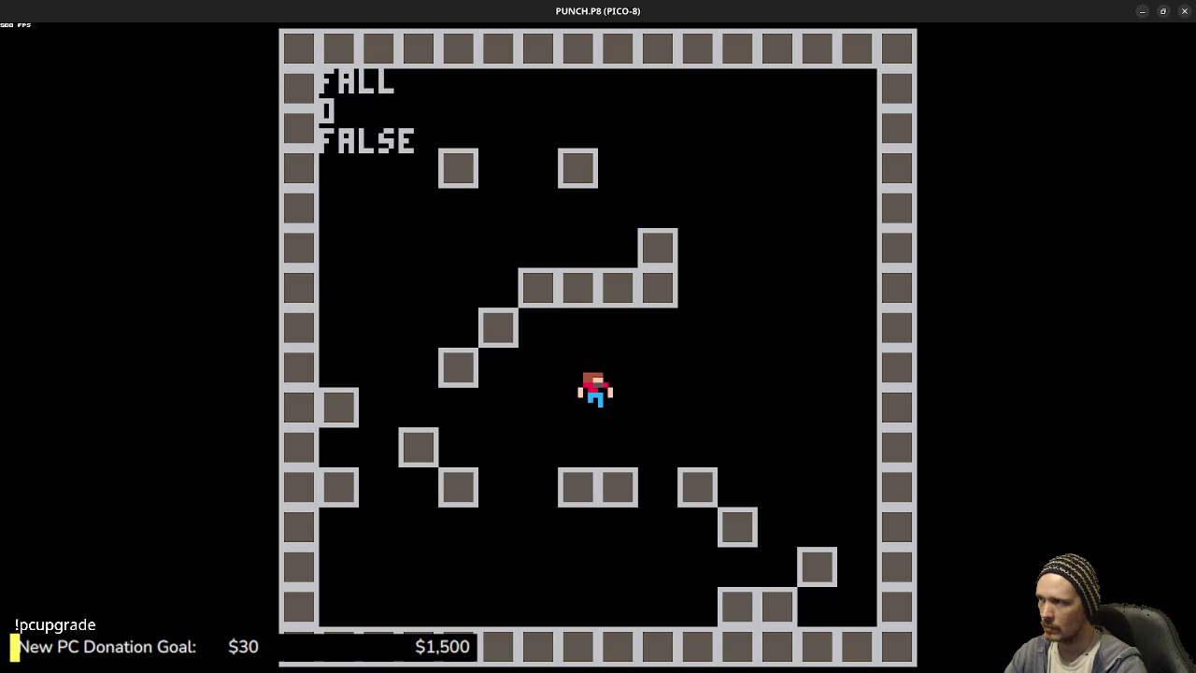
key("z")
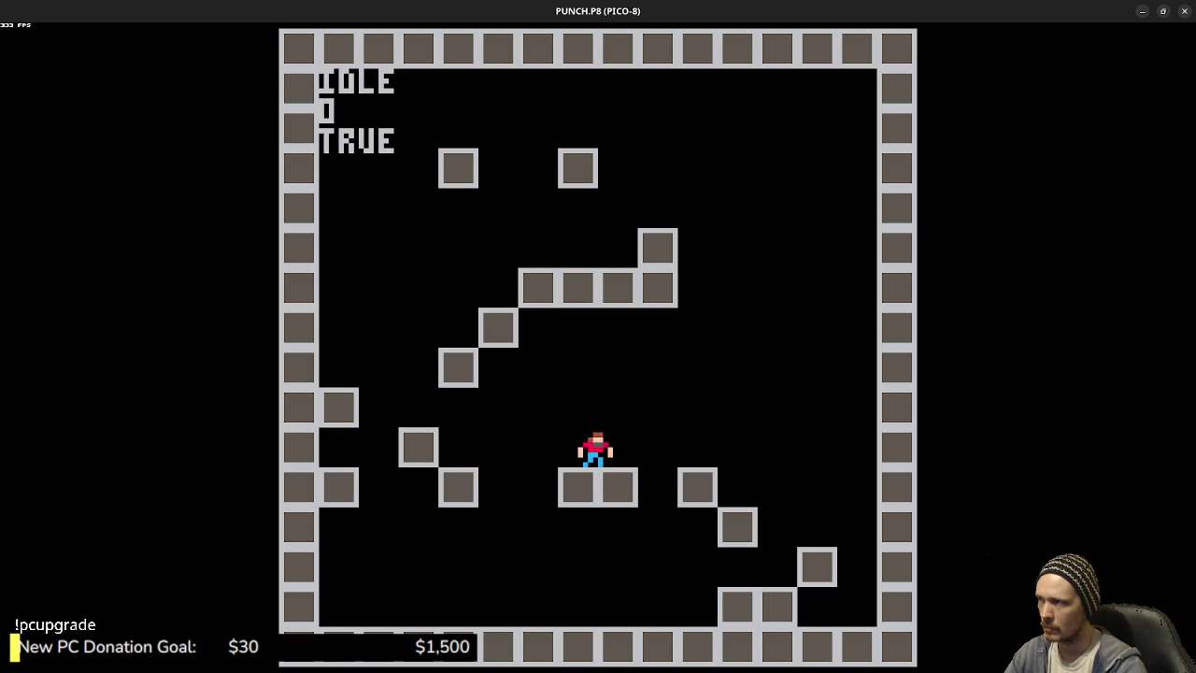
key("z")
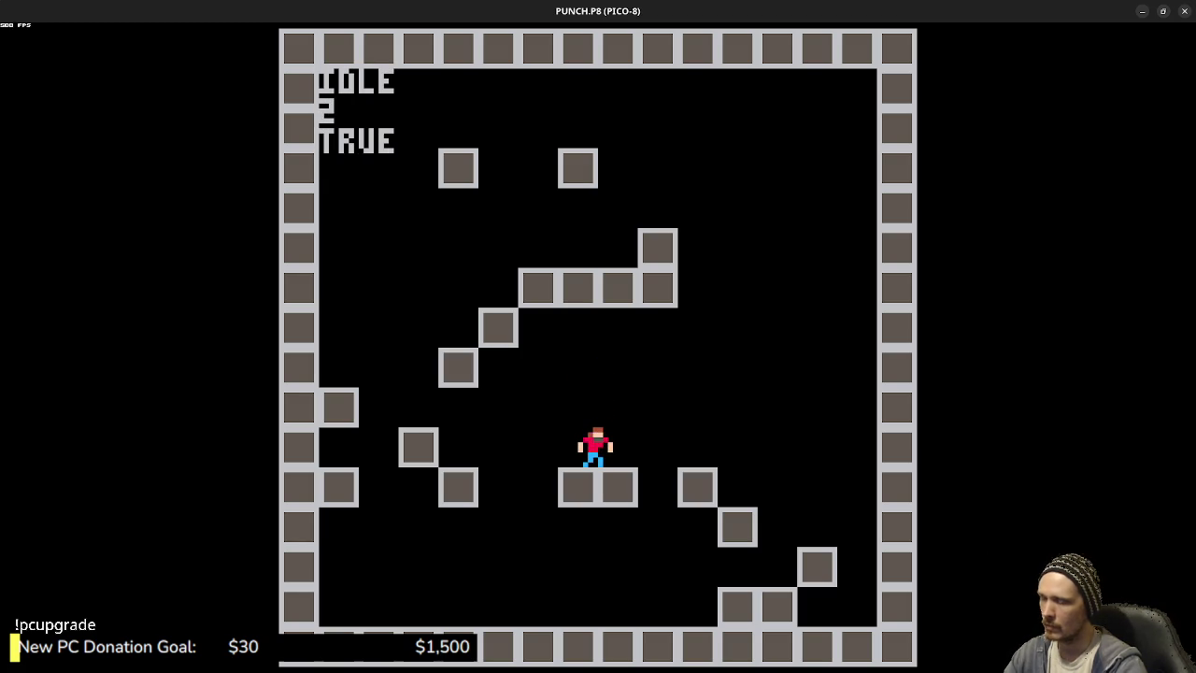
key("z")
key("z")
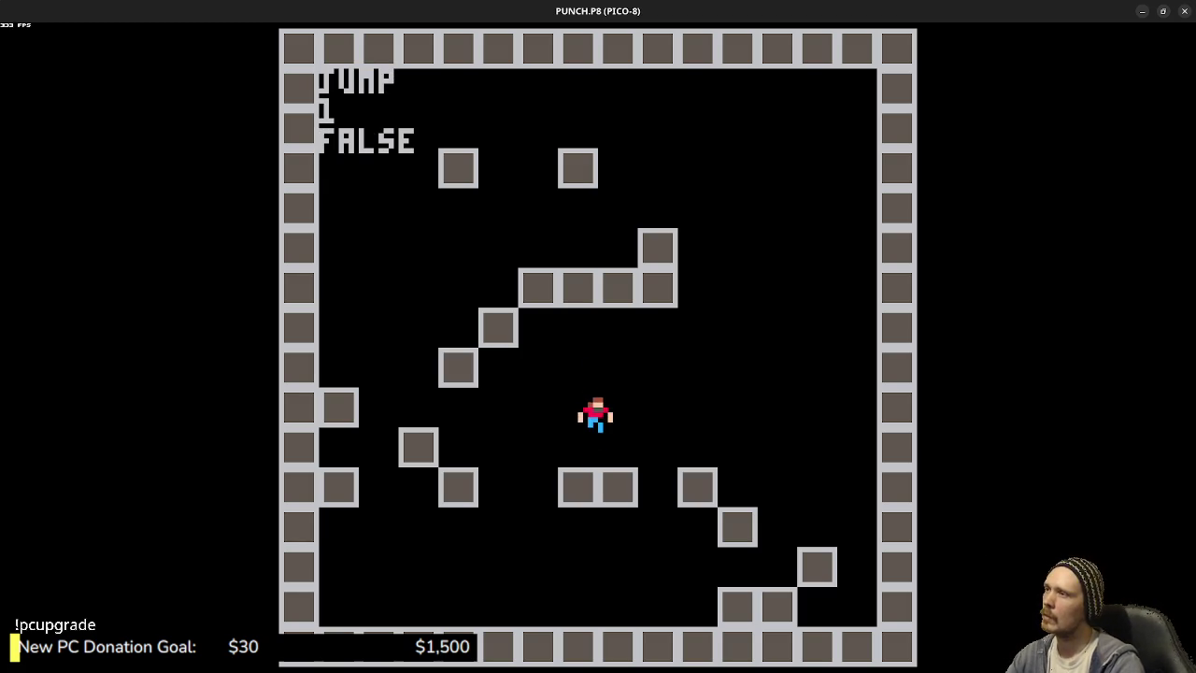
key("z")
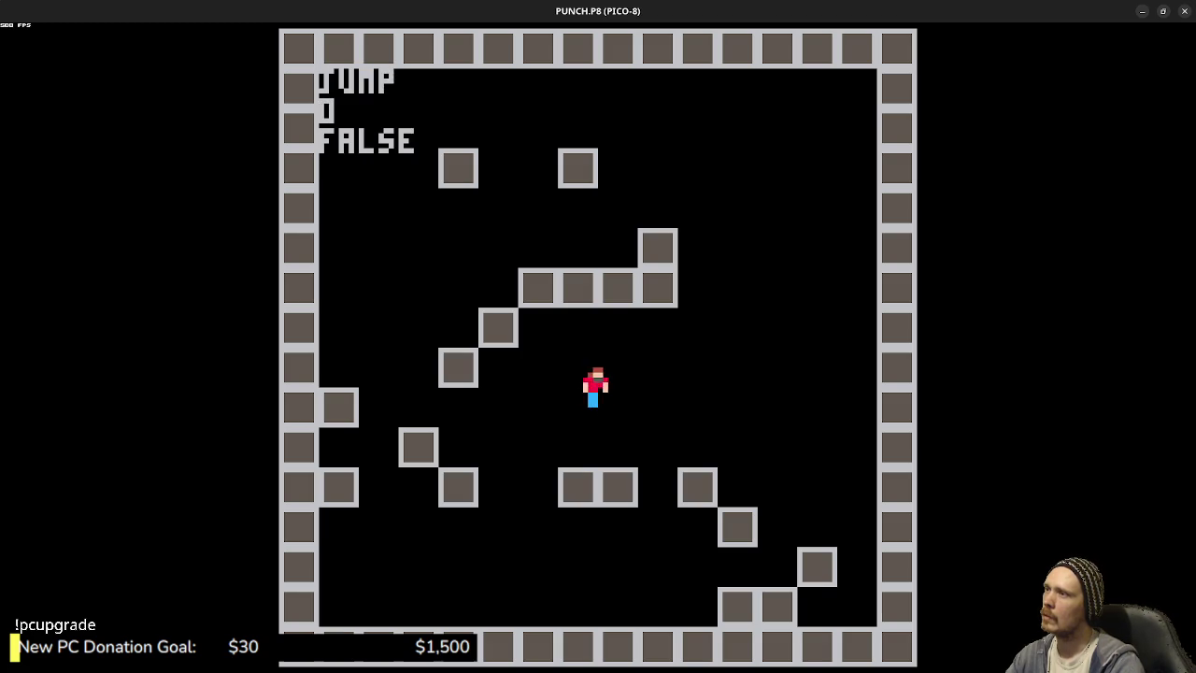
key("z")
key("z")
key("z")
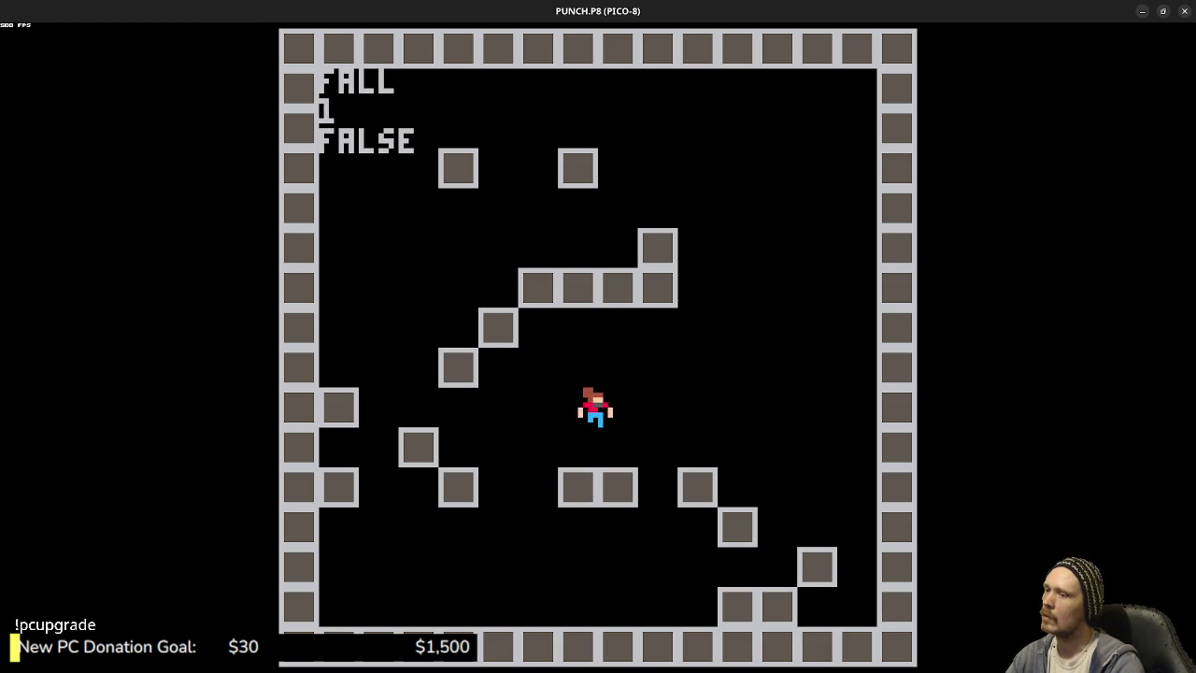
key("Right")
key("z")
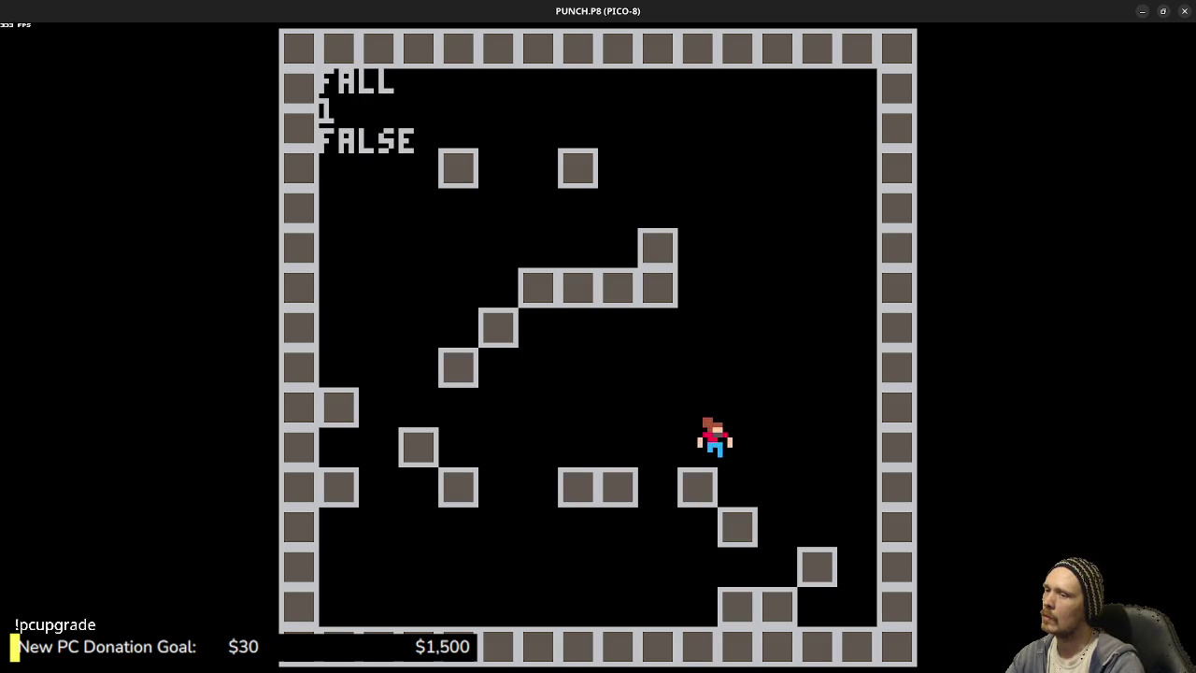
key("Left")
key("z")
key("z")
key("z")
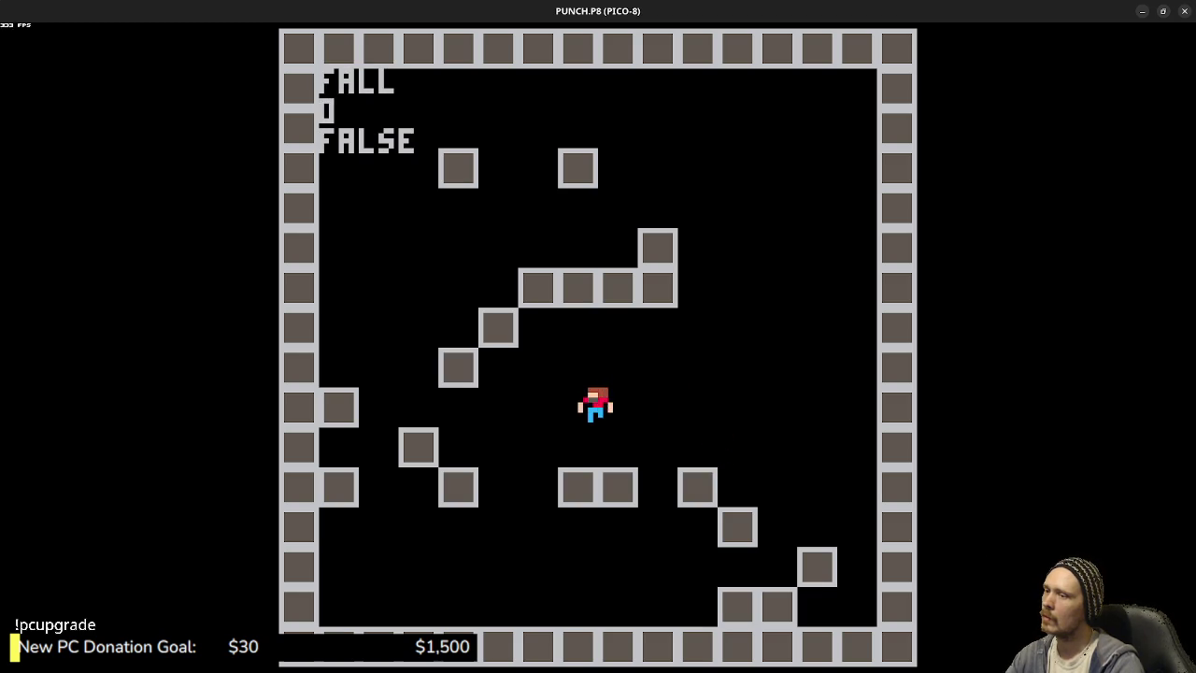
key("Escape")
key("Escape")
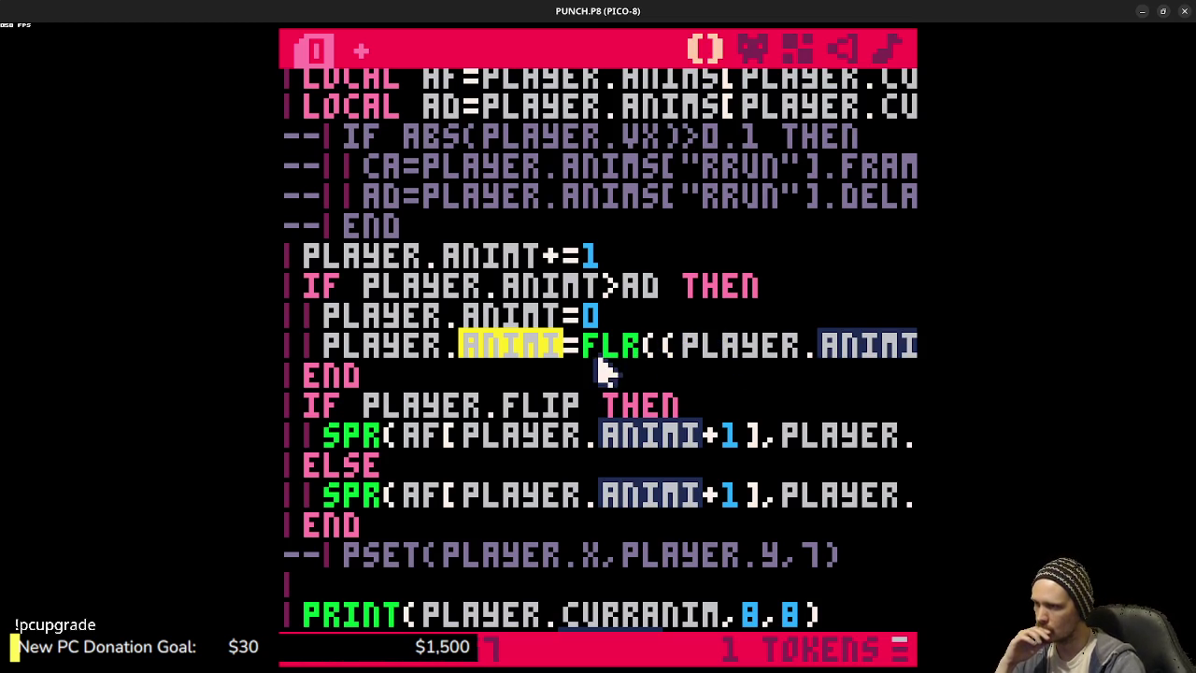
- Undo the last fall-block edit and rerun the game to test jumping
left_click(561, 371)
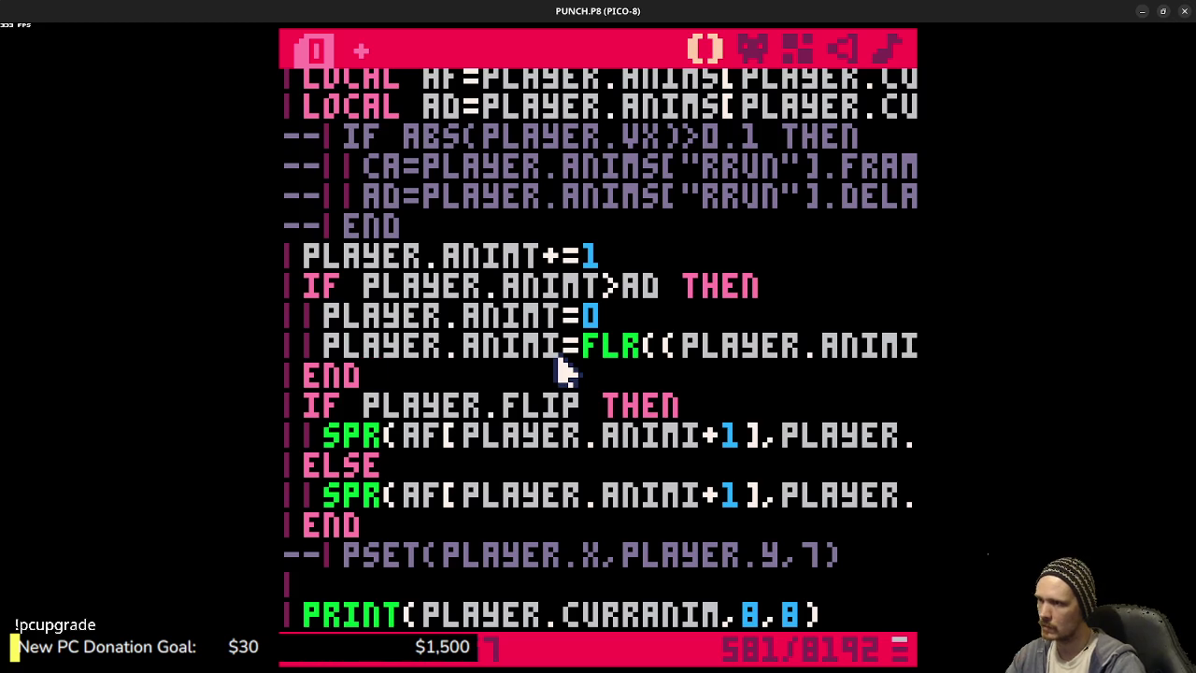
key("ctrl+z")
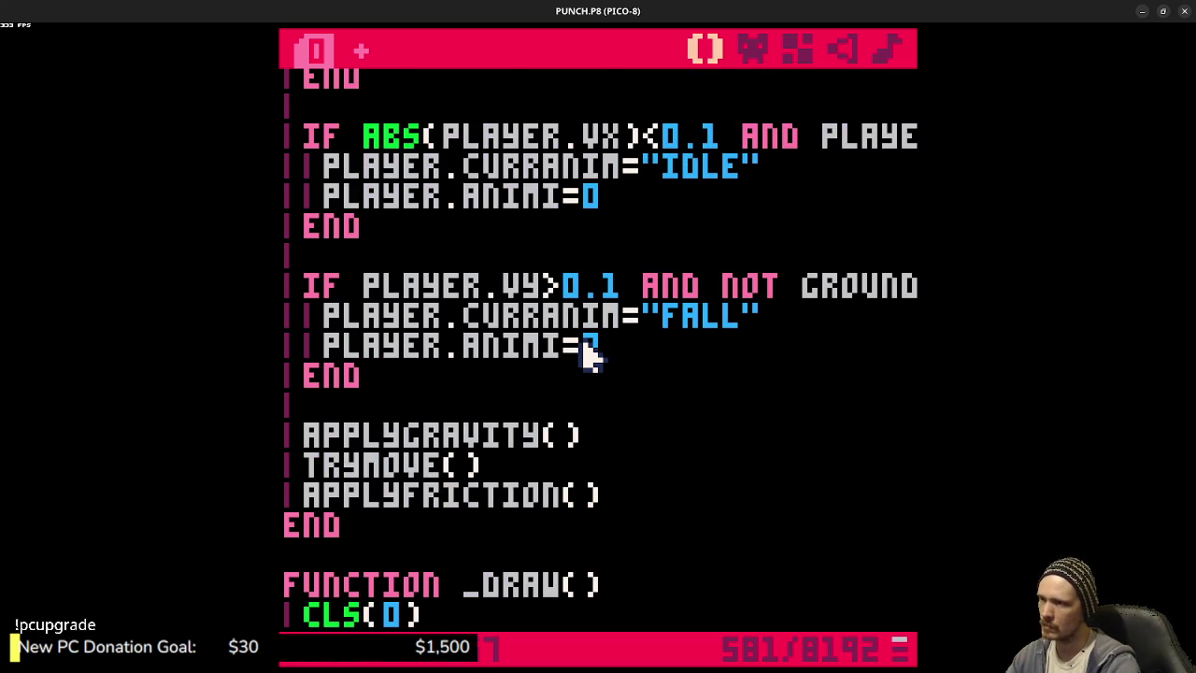
key("ctrl+r")
key("z")
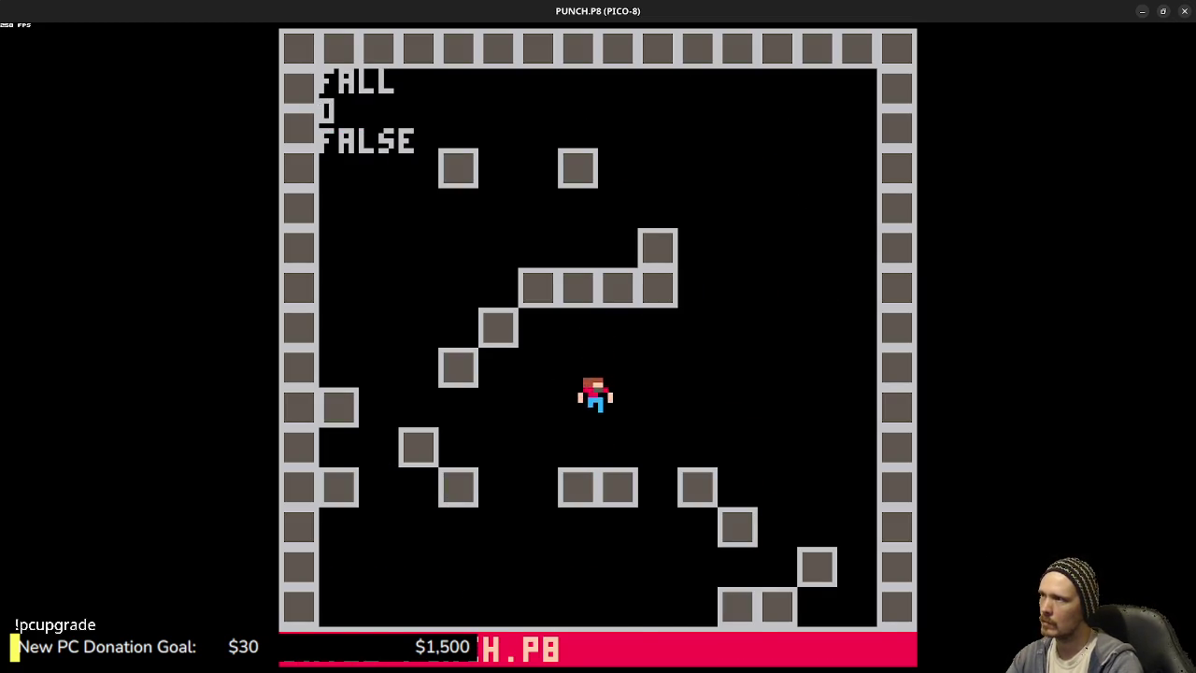
key("z")
key("Escape")
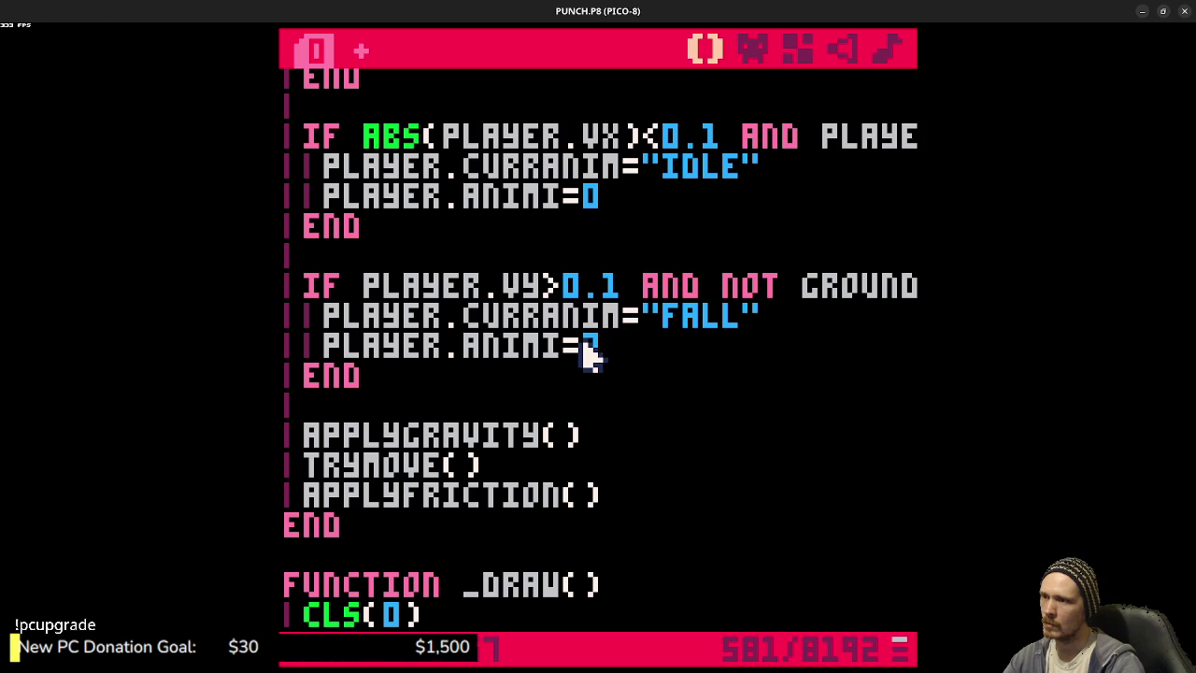
- Set the JUMP animation DELAY back from 2 to 8 and save
scroll(598, 348, "up", 4)
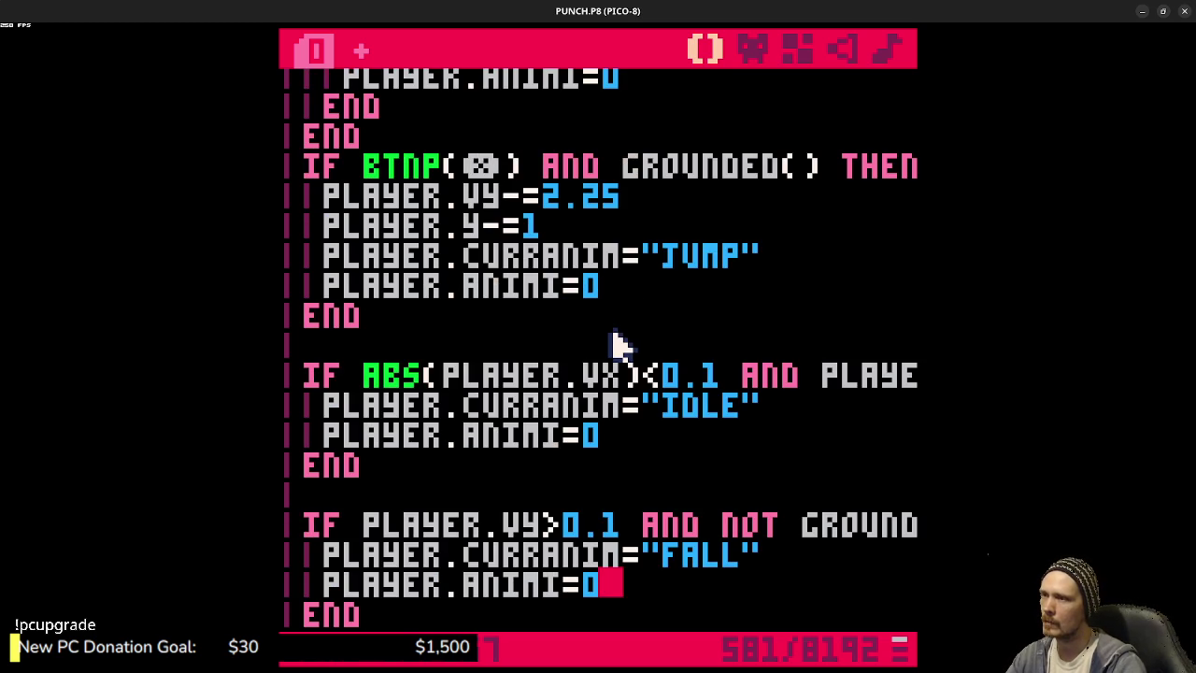
scroll(617, 346, "up", 10)
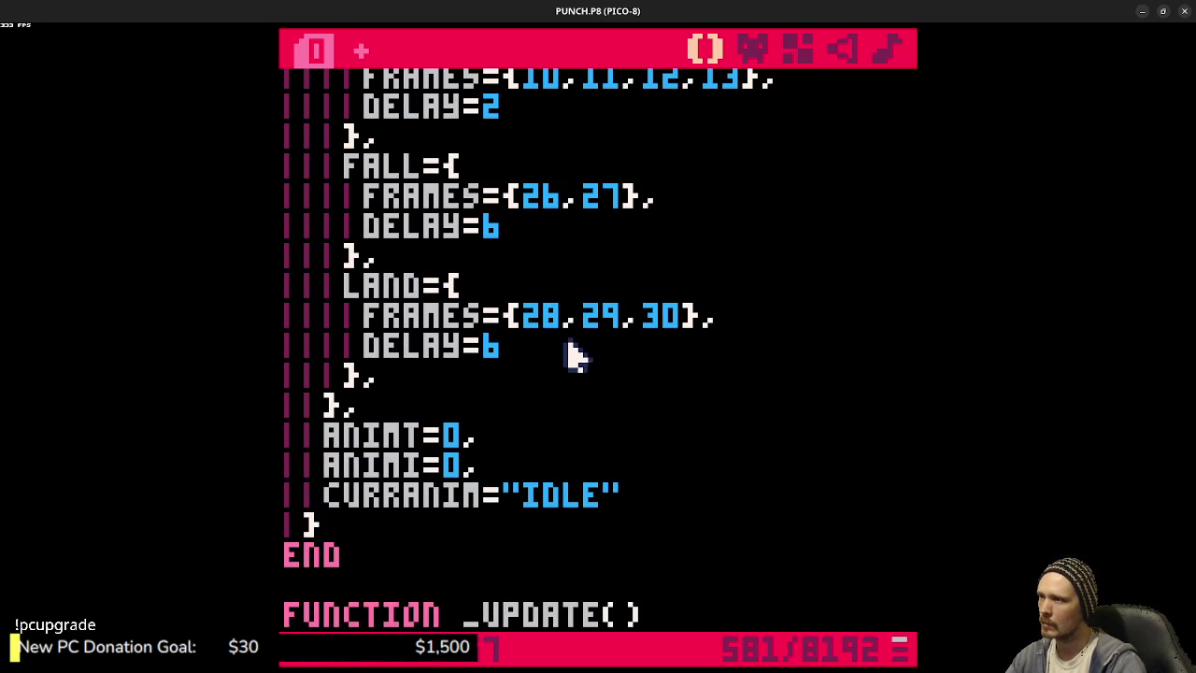
scroll(568, 355, "up", 3)
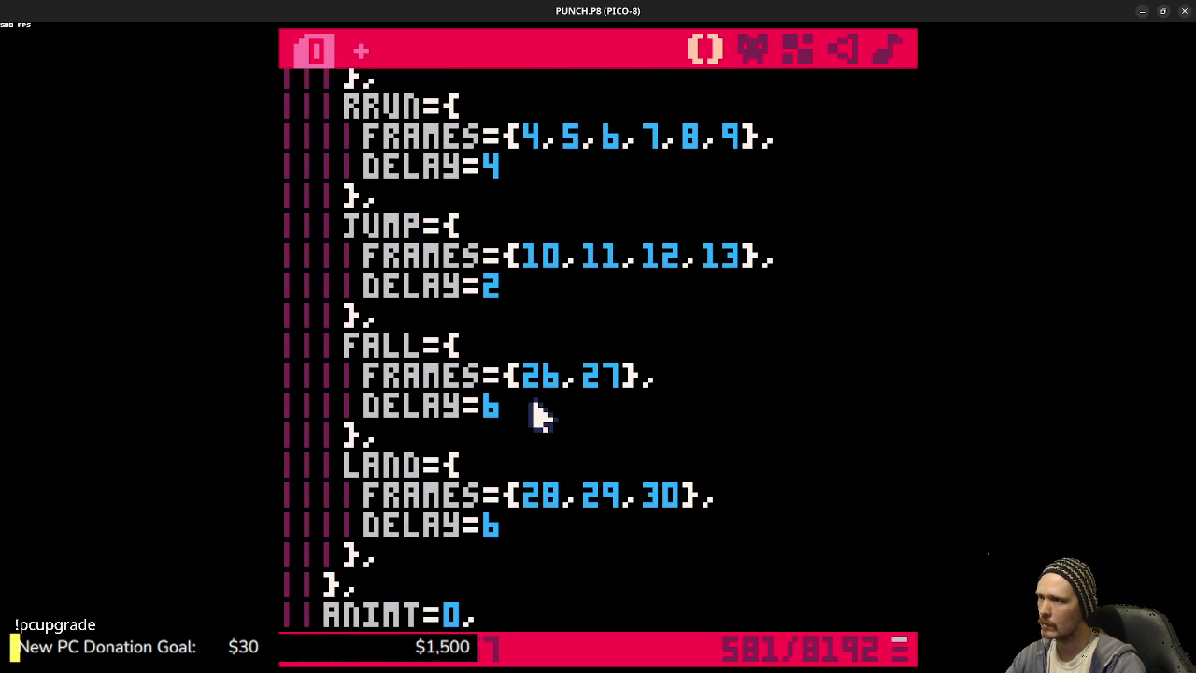
left_click(540, 296)
key("BackSpace")
type("8")
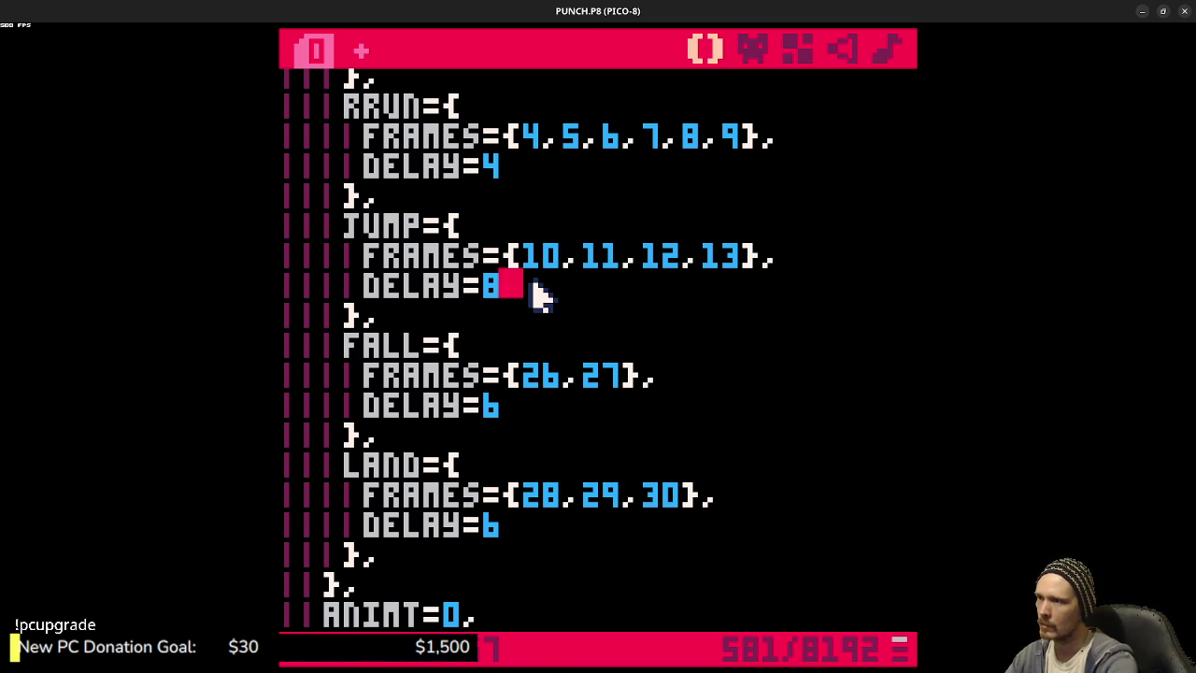
key("ctrl+s")
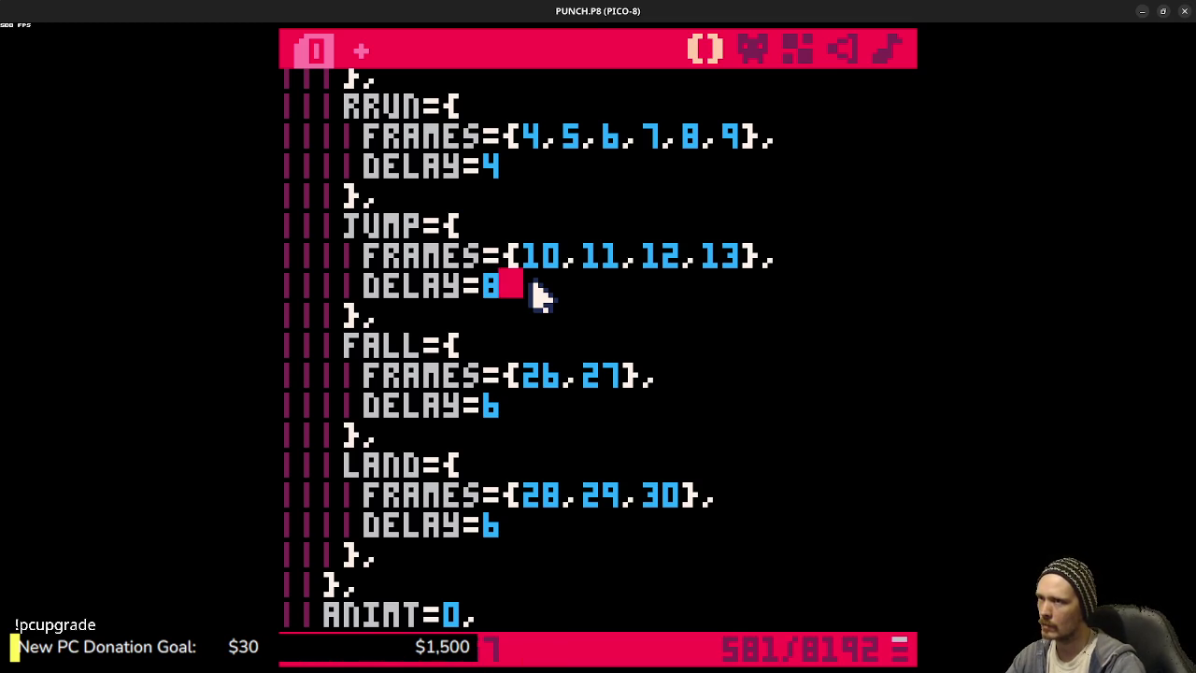
- Comment out the FALL block's vertical-speed IF, CURRANIM and ANIMI lines, then save
scroll(540, 295, "down", 10)
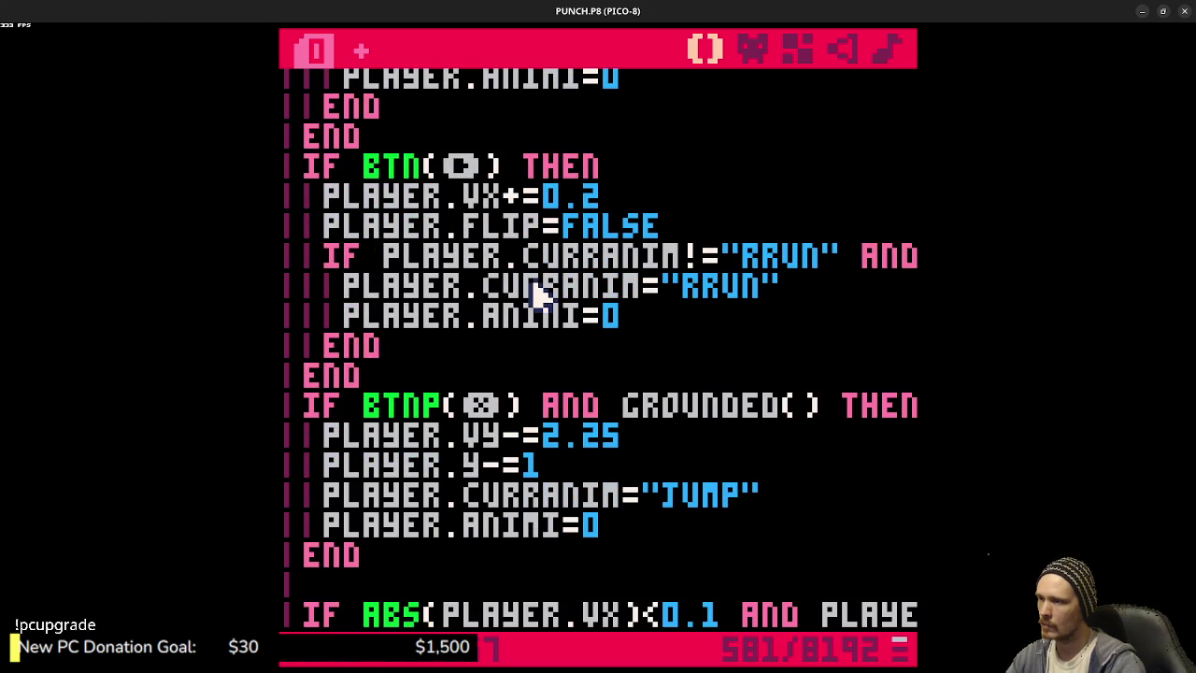
scroll(540, 295, "down", 4)
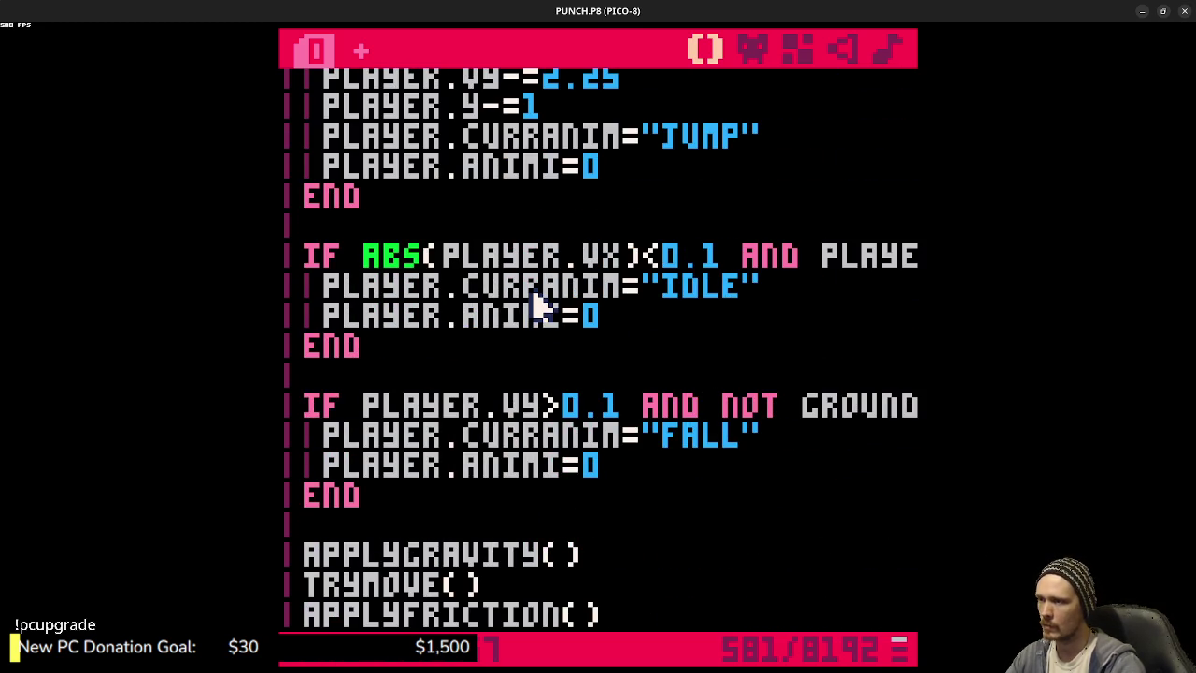
mouse_move(353, 483)
left_mouse_down()
mouse_move(334, 481)
mouse_move(311, 414)
left_mouse_up()
key("ctrl+b")
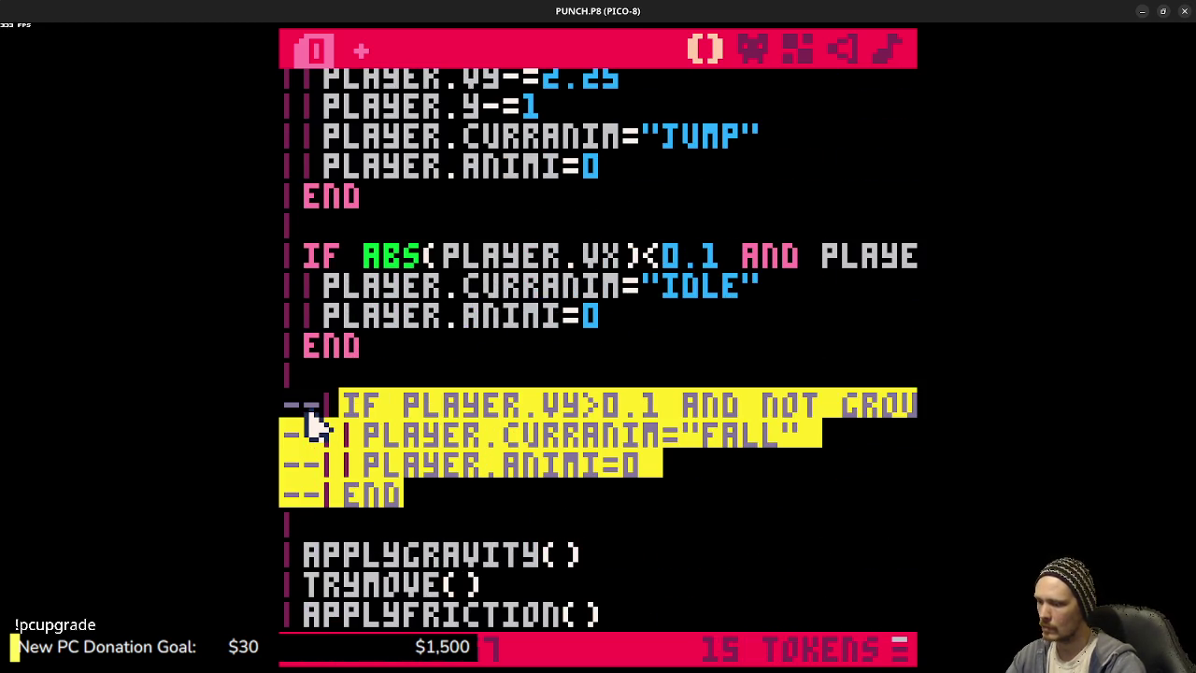
key("ctrl+s")
- Run the cart, jumping repeatedly and running left and right across platforms, then stop it
key("ctrl+r")
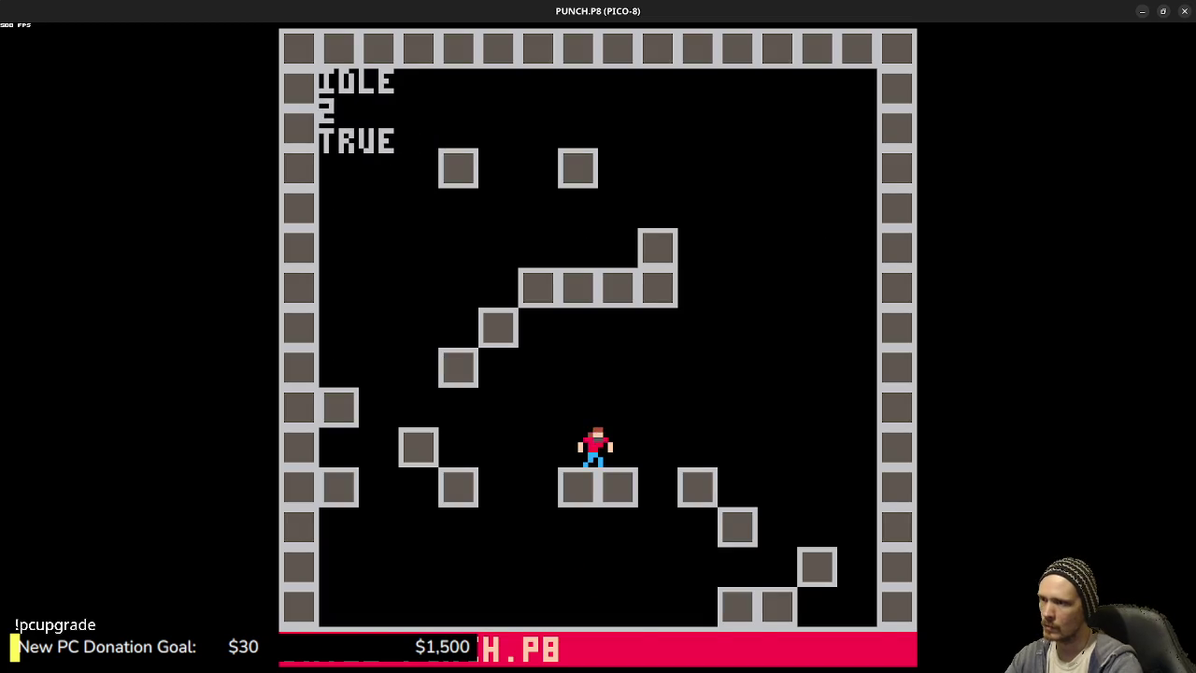
key("z")
key("z")
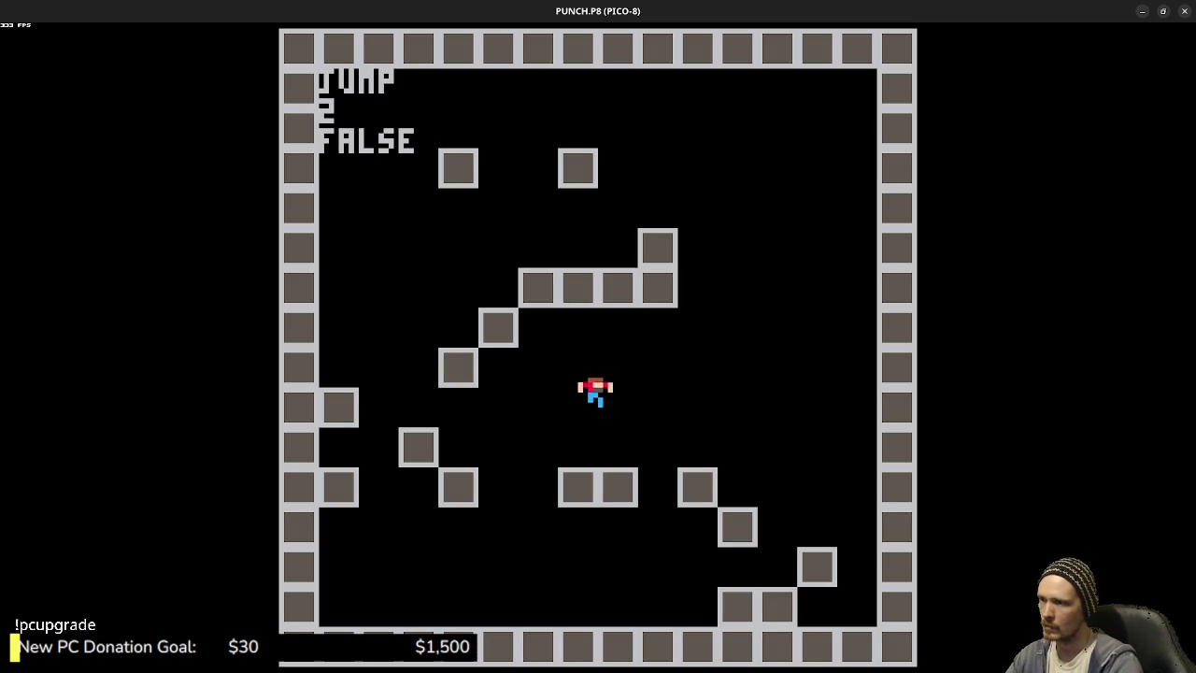
key("Left")
key("z")
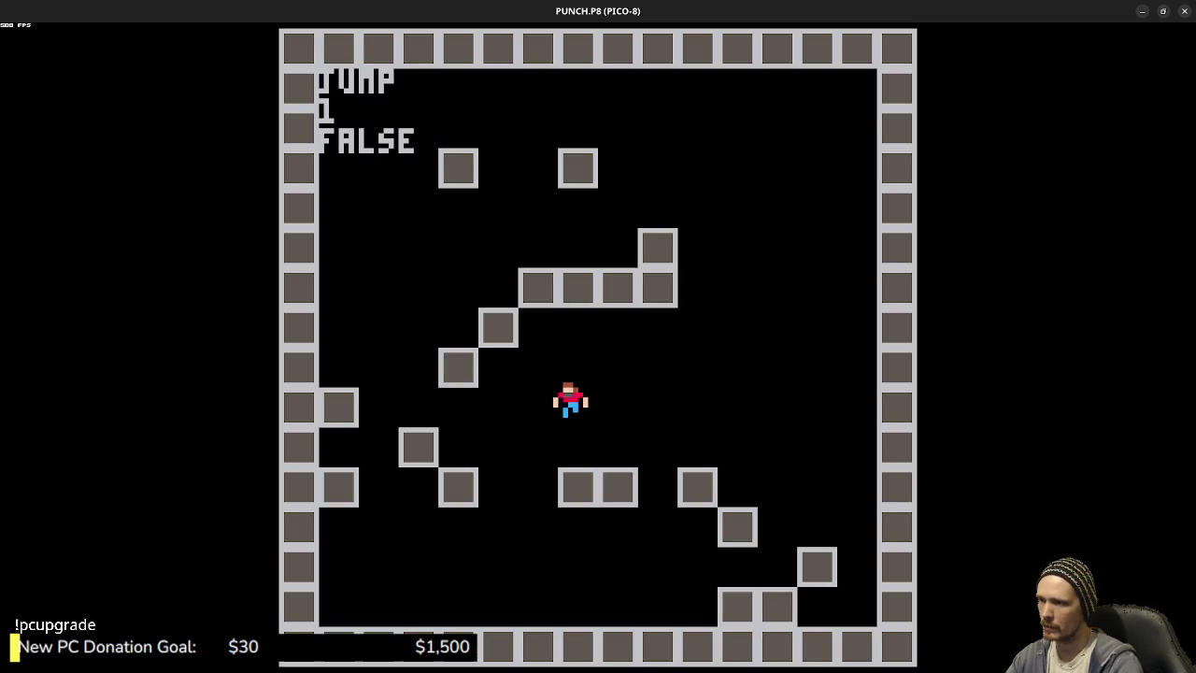
key("z")
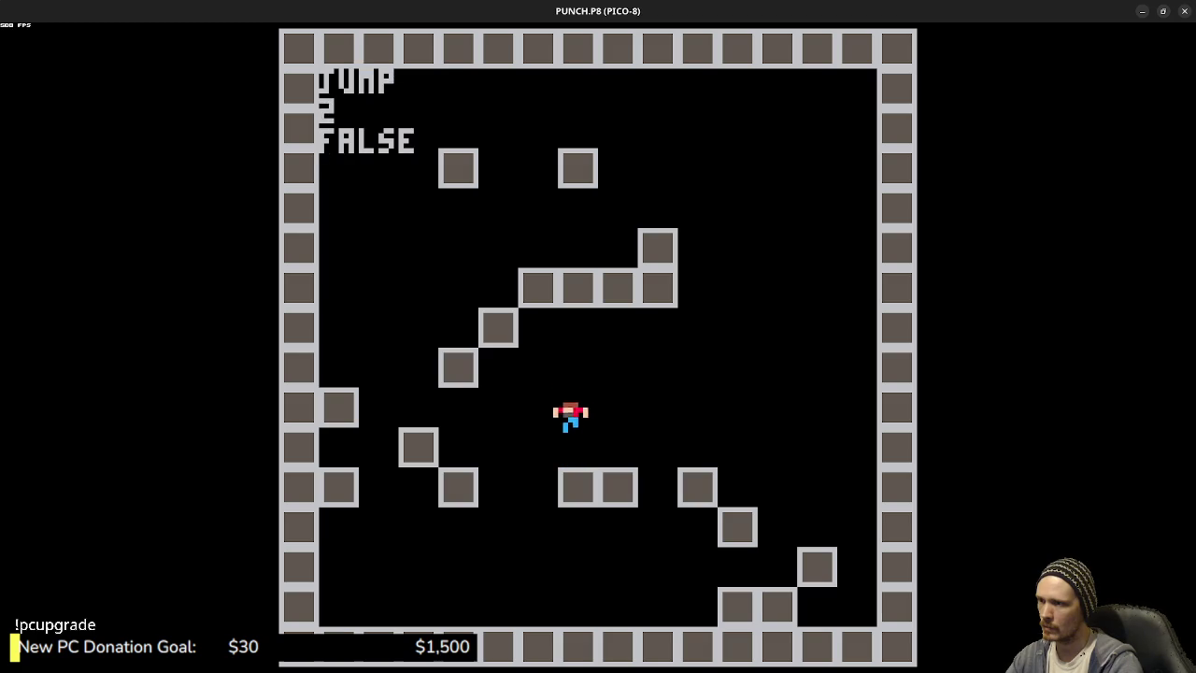
key("z")
key("z")
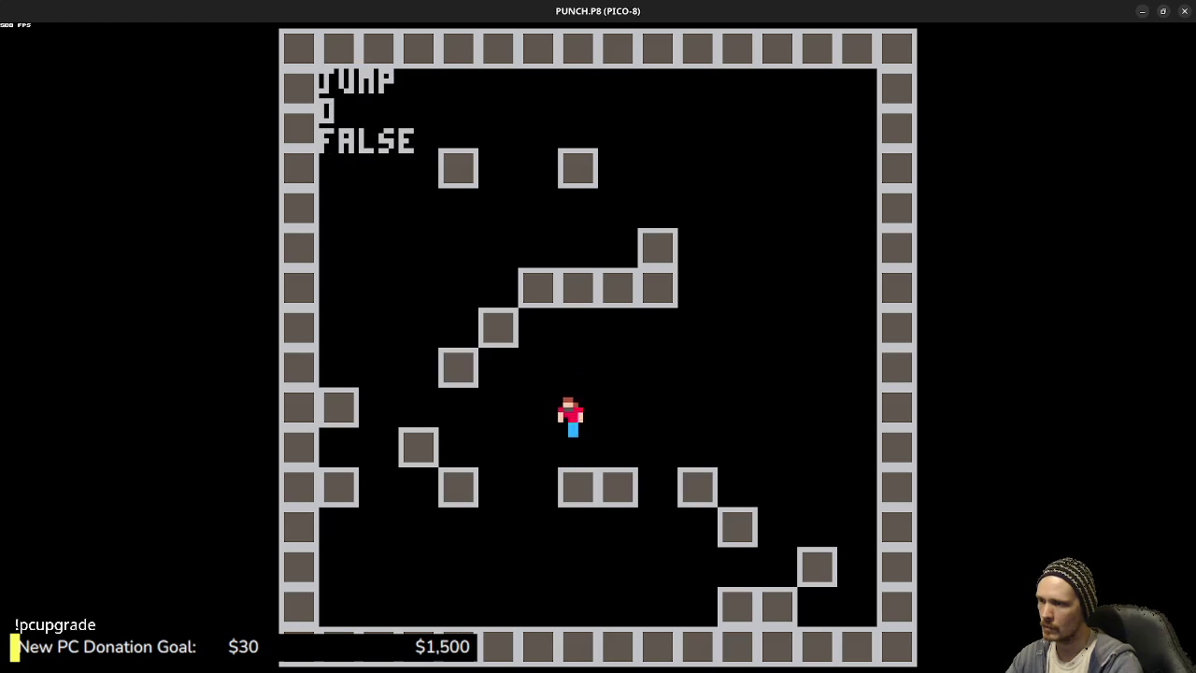
key("z")
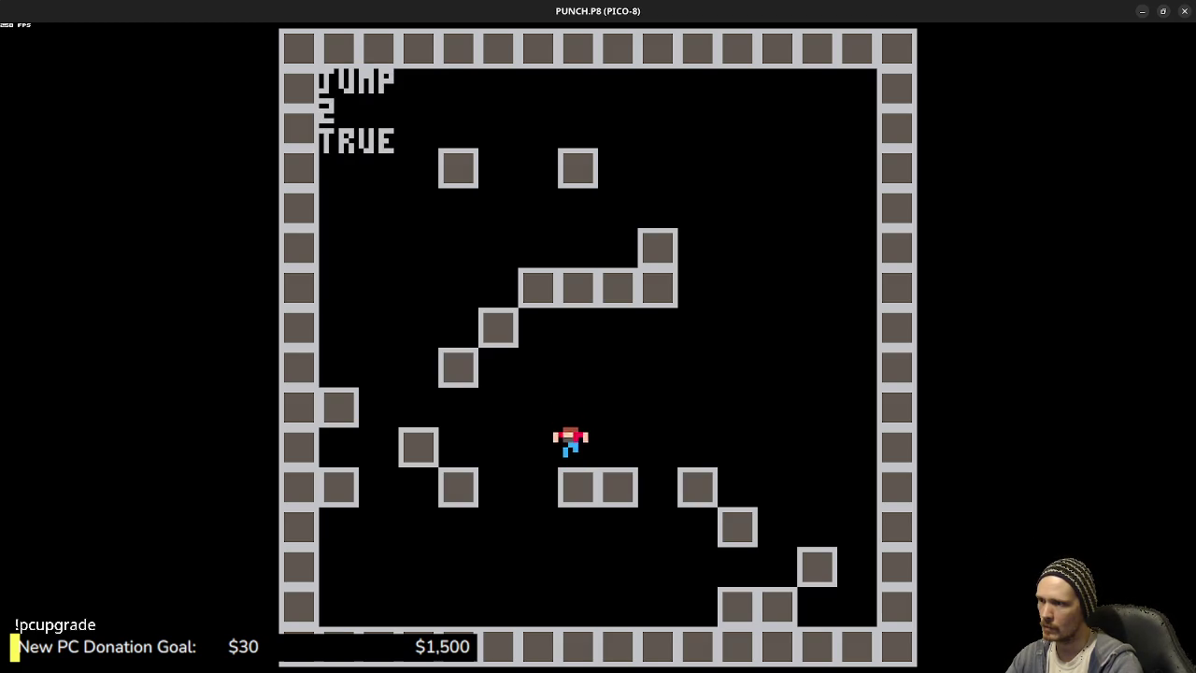
key("z")
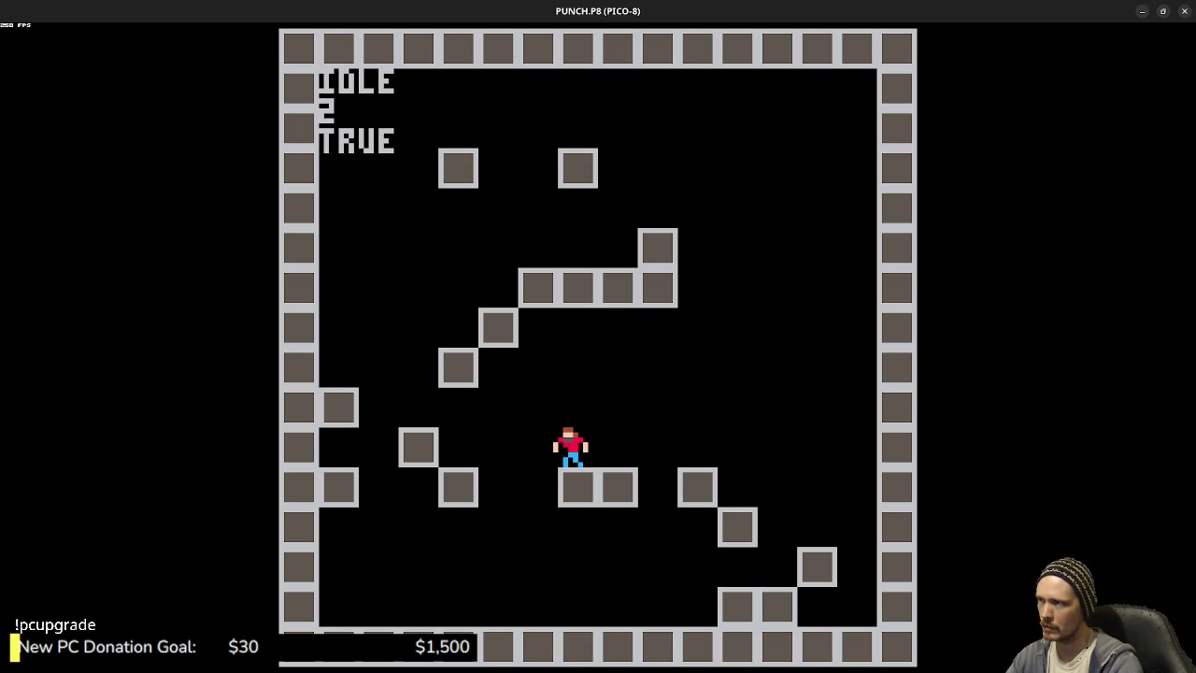
key("z")
key("z")
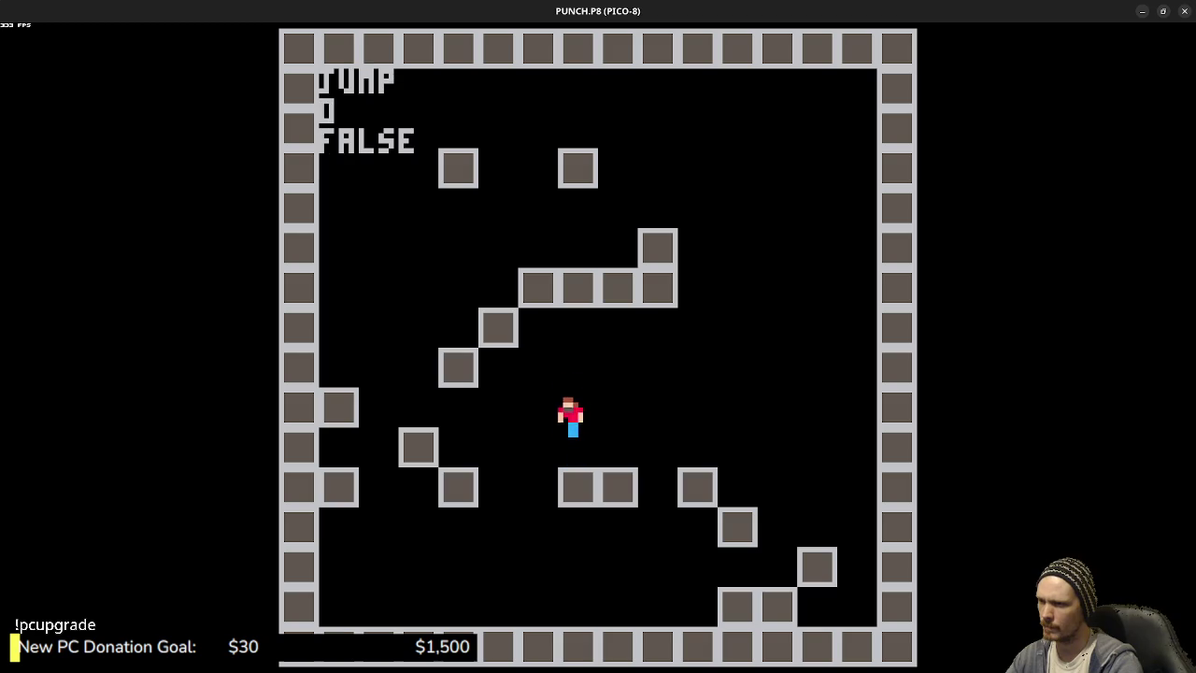
key("z")
key("z")
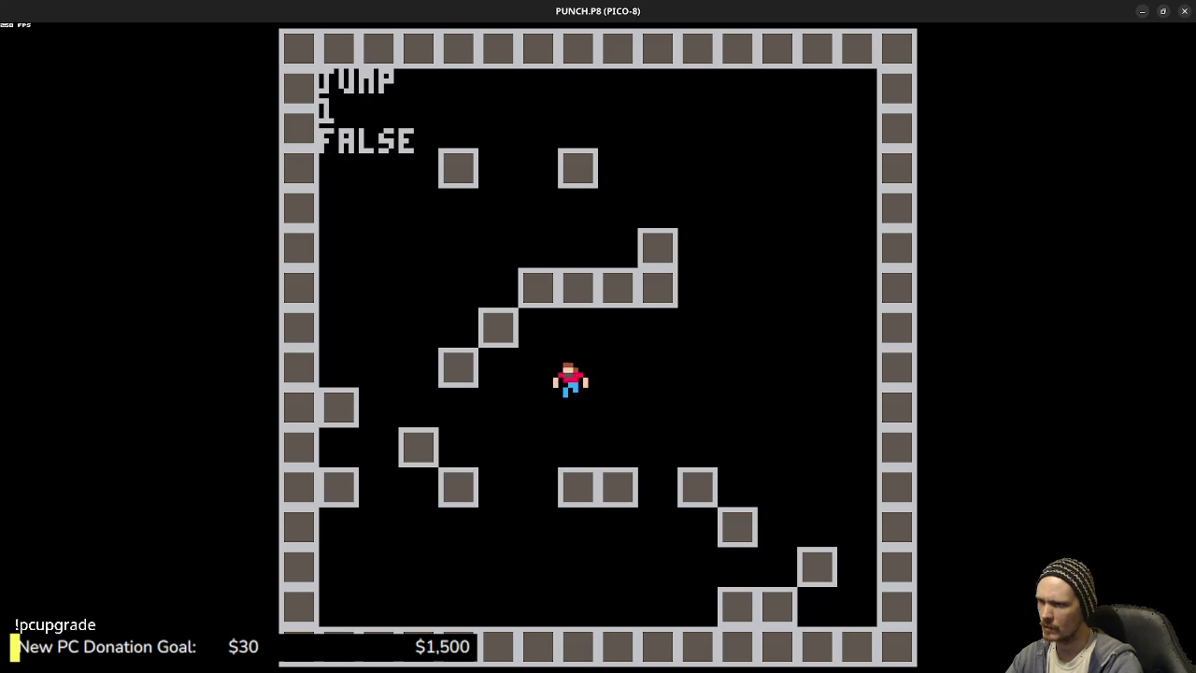
key("z")
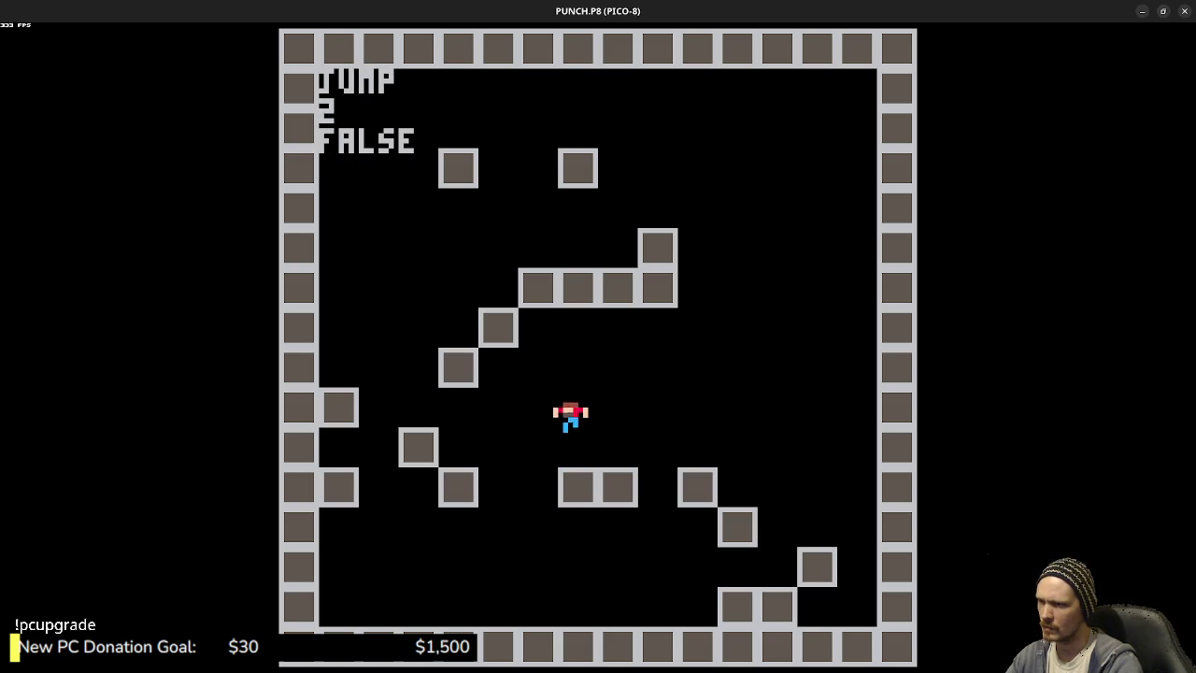
key("Right")
key("z")
key("Left")
key("z")
key("z")
key("z")
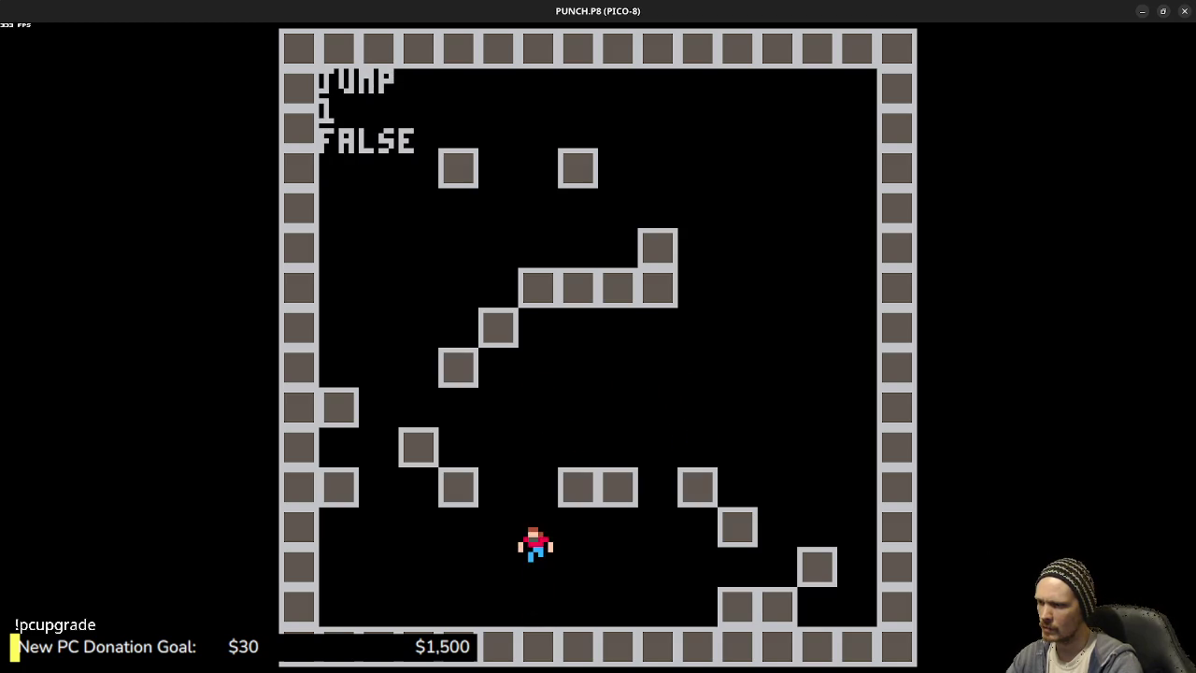
key("z")
key("z")
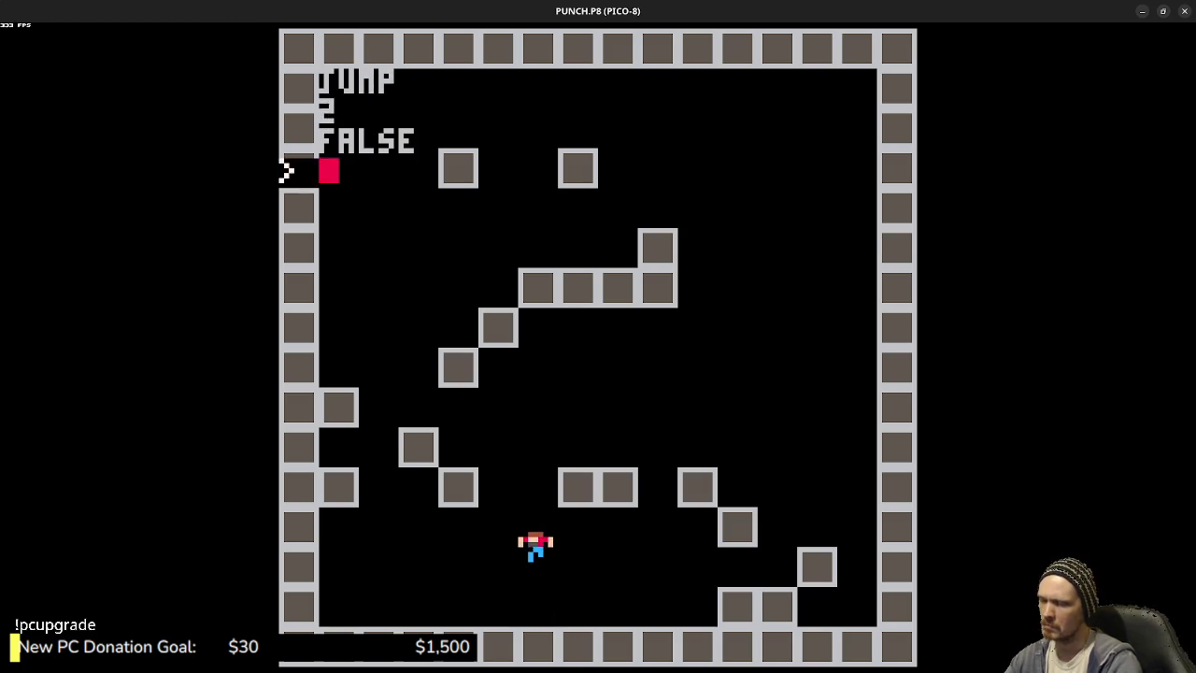
key("Escape")
- Uncomment the FALL block again and save the cartridge
key("ctrl+b")
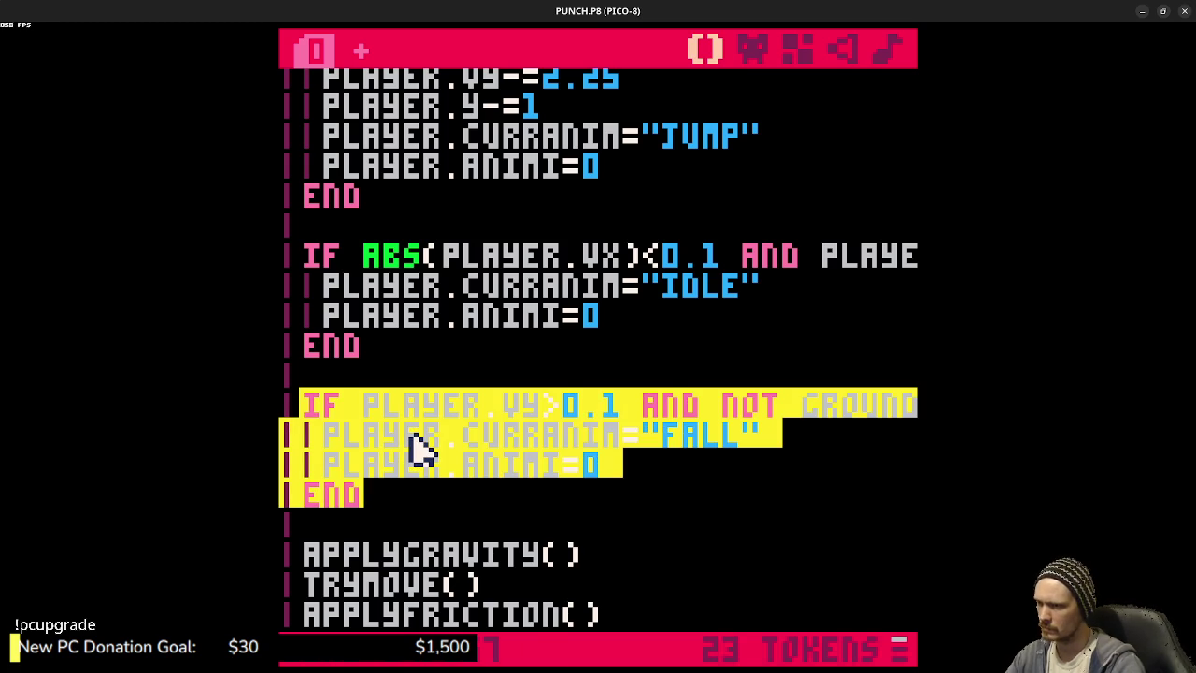
key("ctrl+s")
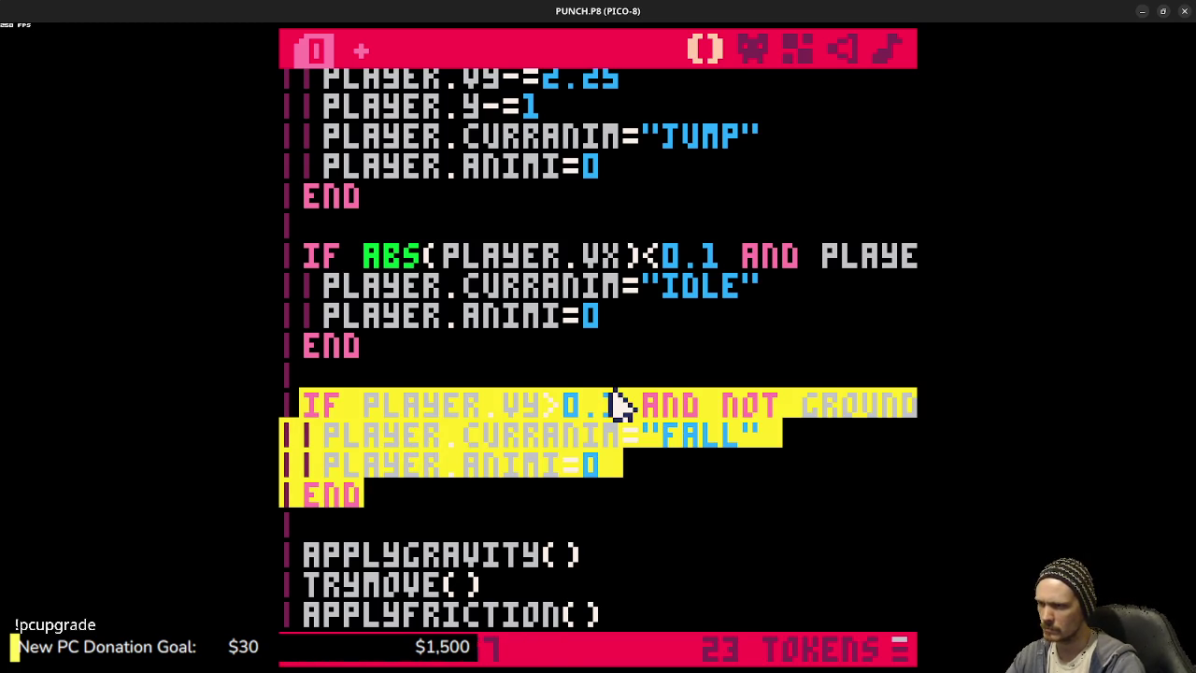
left_click(615, 407)
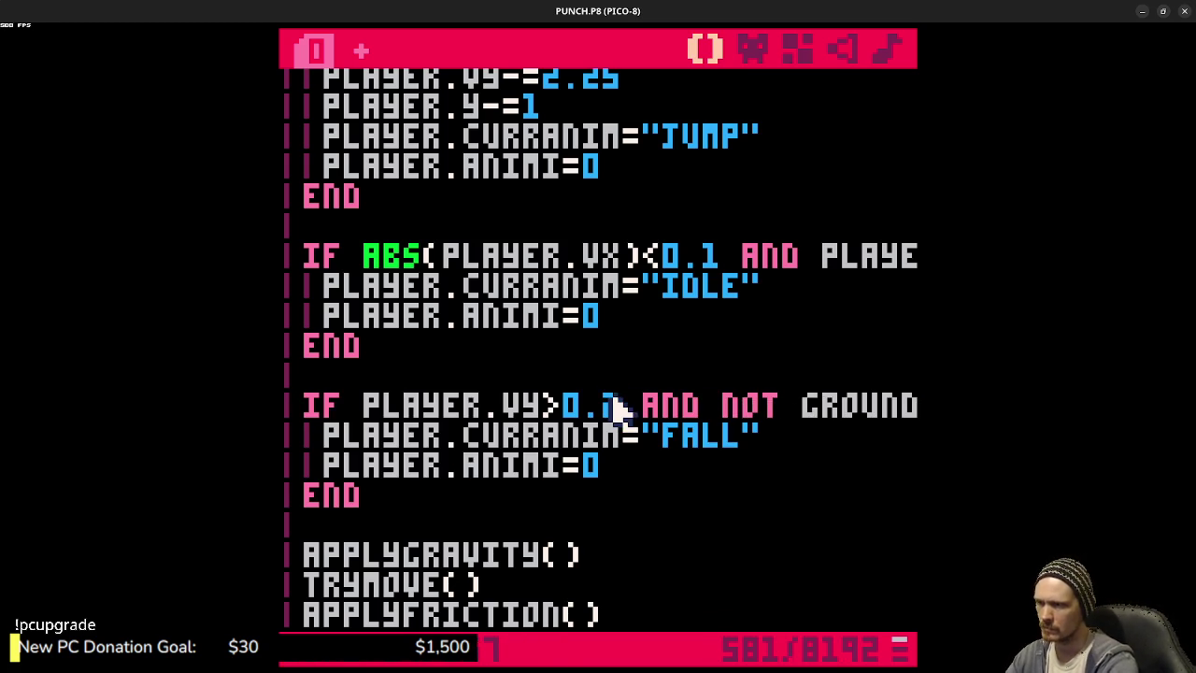
- Playtest jumps onto and off the right-hand block to see FALL in the readout
key("ctrl+r")
key("z")
key("Right")
key("z")
key("Right")
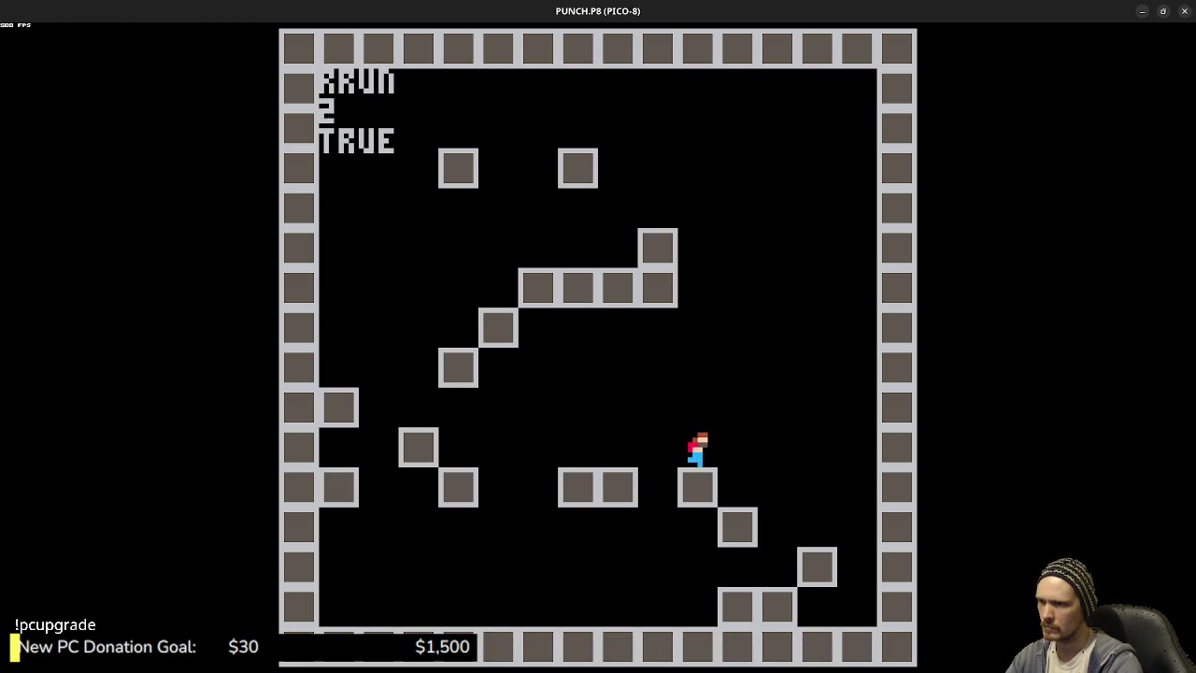
key("z")
key("Left")
key("z")
key("z")
key("Escape")
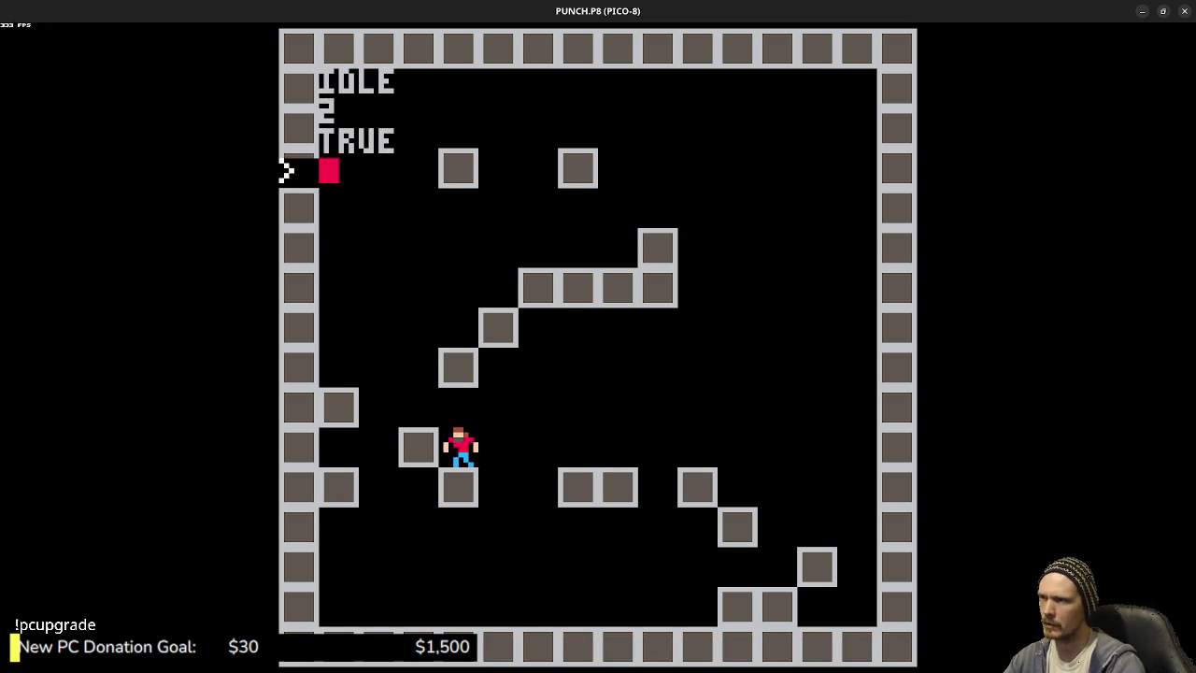
key("Escape")
- Change the JUMP animation delay from 8 to 2 and test a jump
scroll(617, 409, "up", 10)
scroll(616, 409, "up", 4)
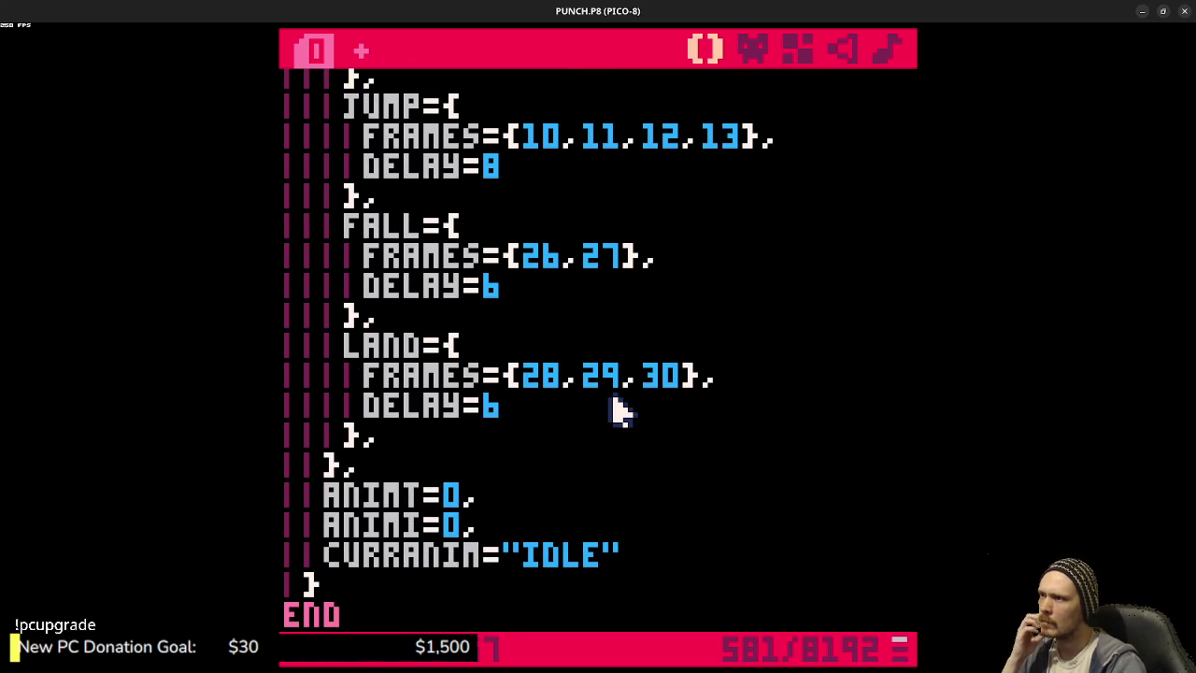
scroll(617, 409, "up", 2)
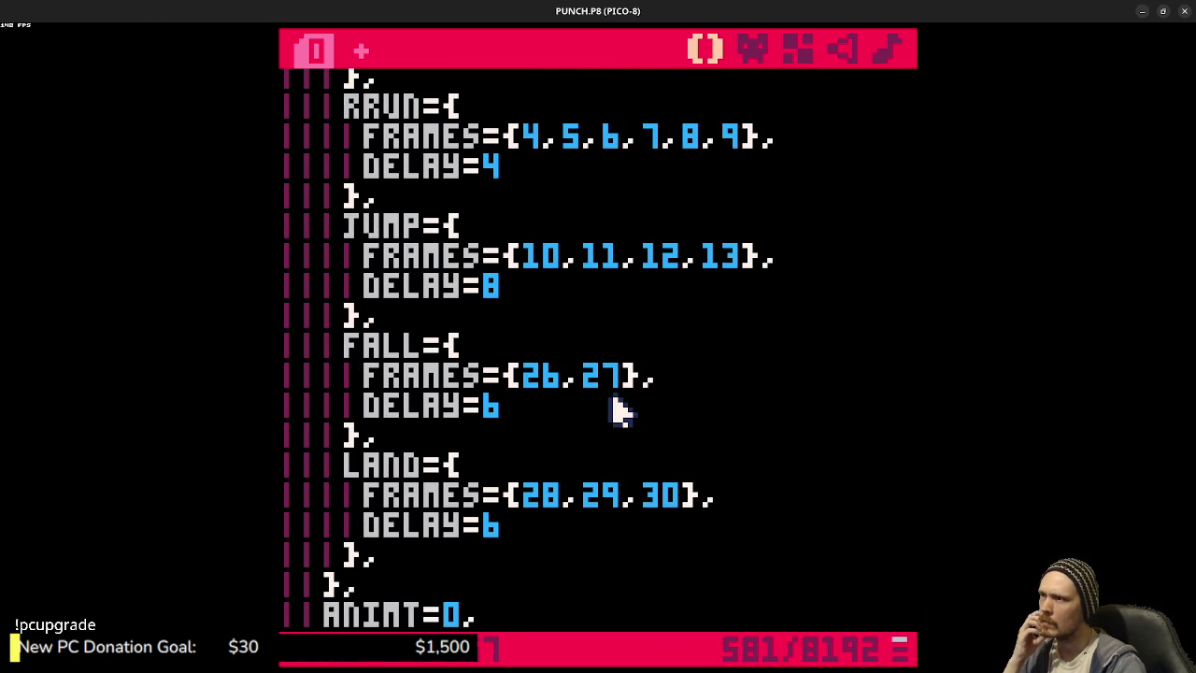
left_click(550, 290)
key("BackSpace")
type("2")
key("ctrl+r")
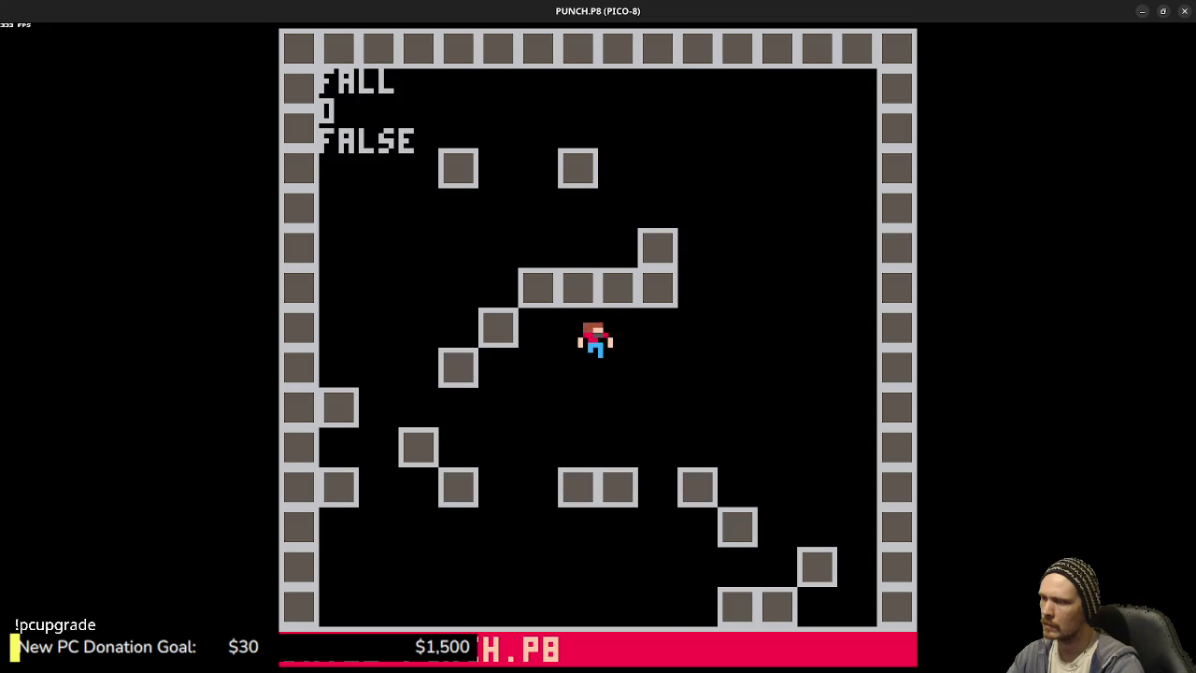
key("z")
key("Escape")
key("Escape")
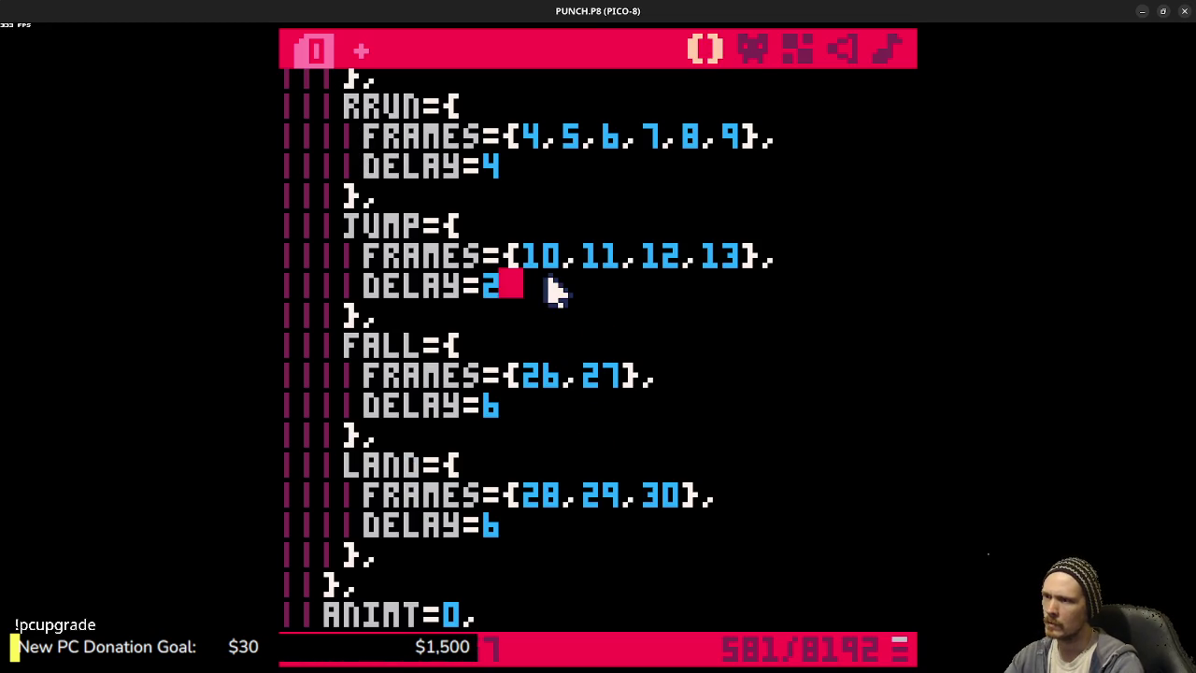
- Try a JUMP delay of 4 and test several jumps
key("BackSpace")
type("4")
key("ctrl+r")
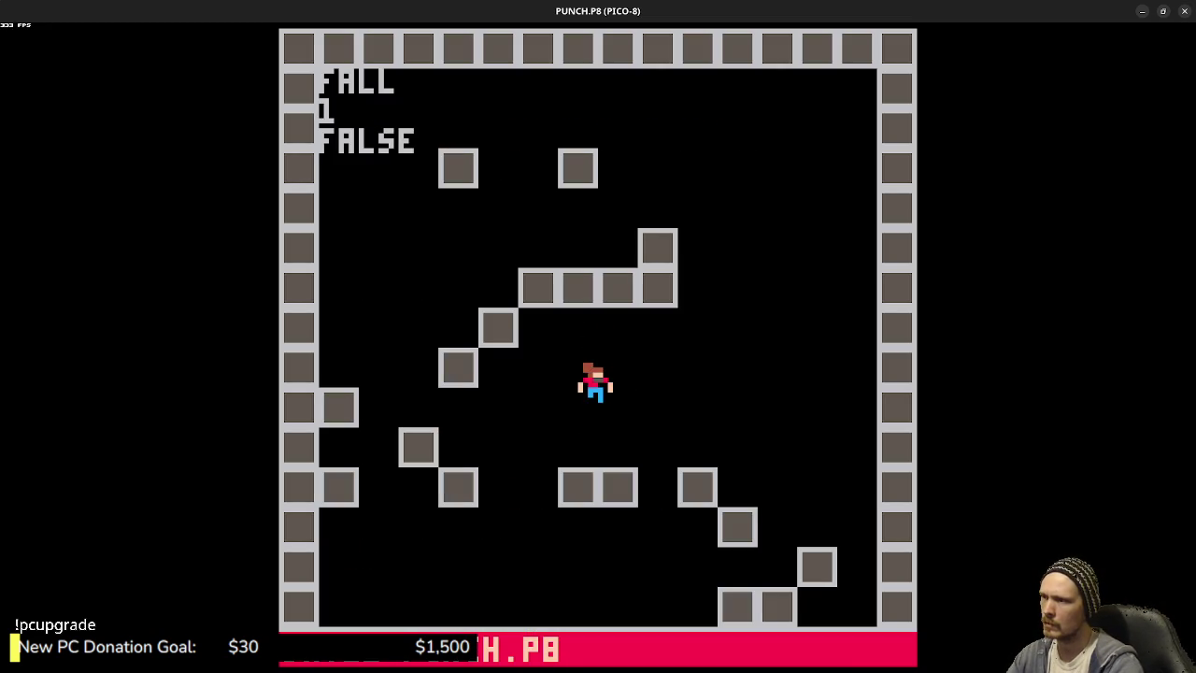
key("z")
key("z")
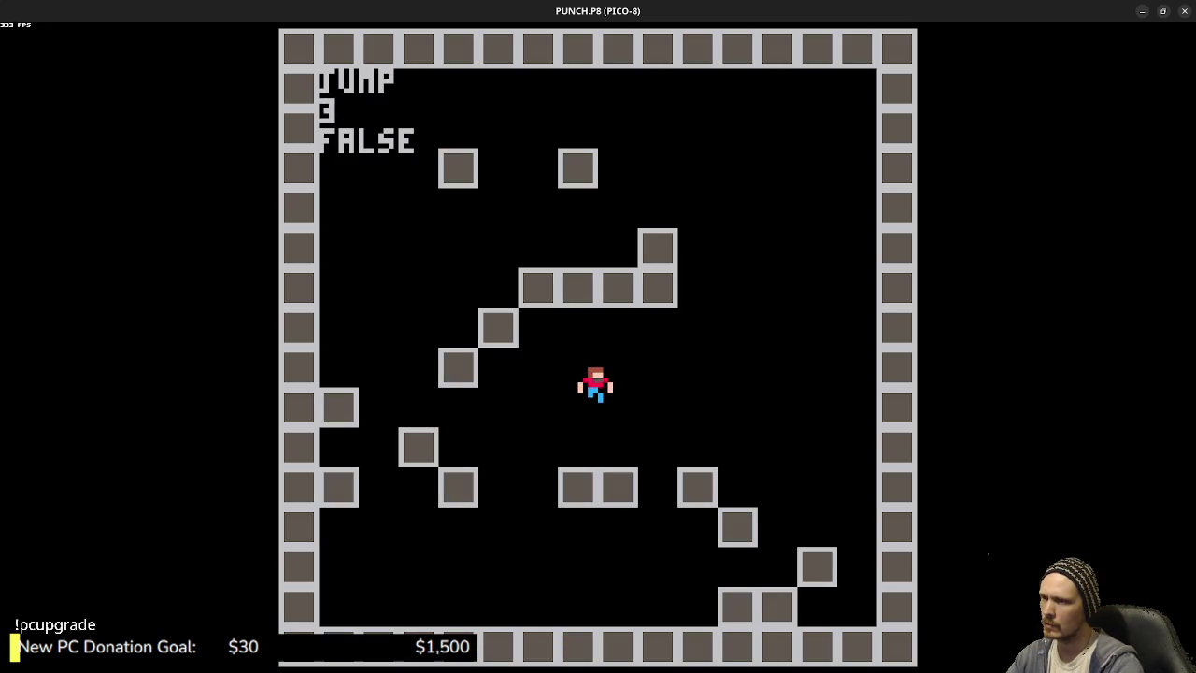
key("z")
key("z")
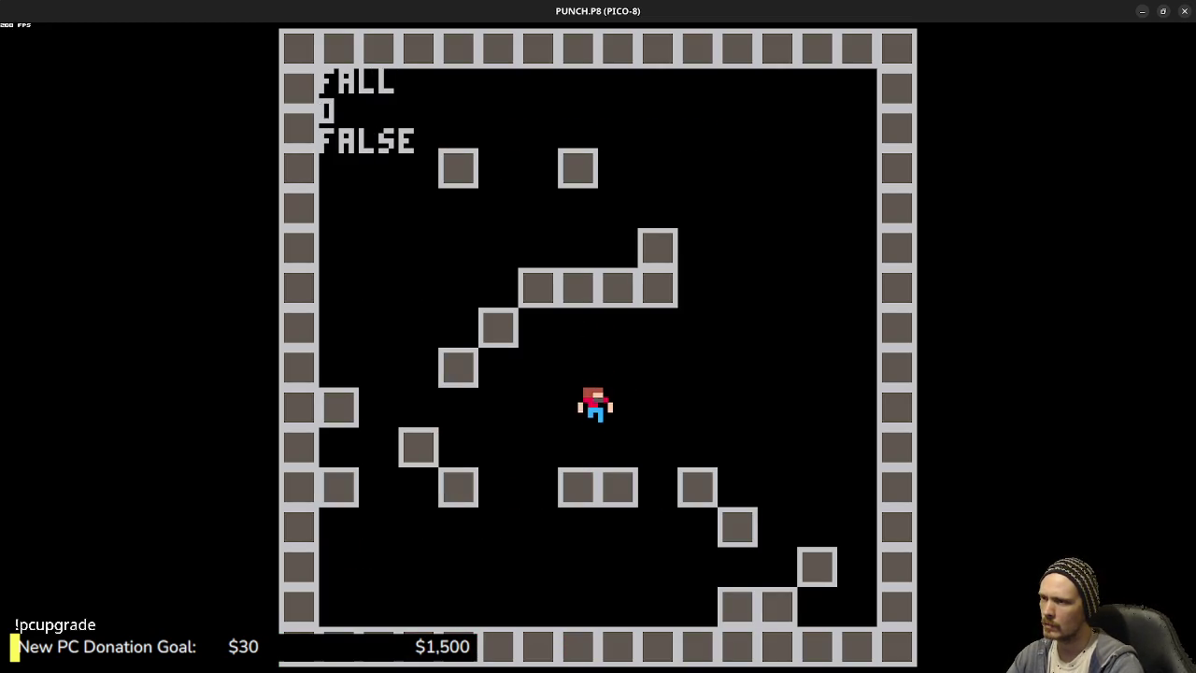
- Try a JUMP delay of 6, test repeated jumps, and stop the game
key("z")
key("z")
key("z")
key("z")
key("Escape")
key("Escape")
key("BackSpace")
type("6")
key("ctrl+r")
key("z")
key("z")
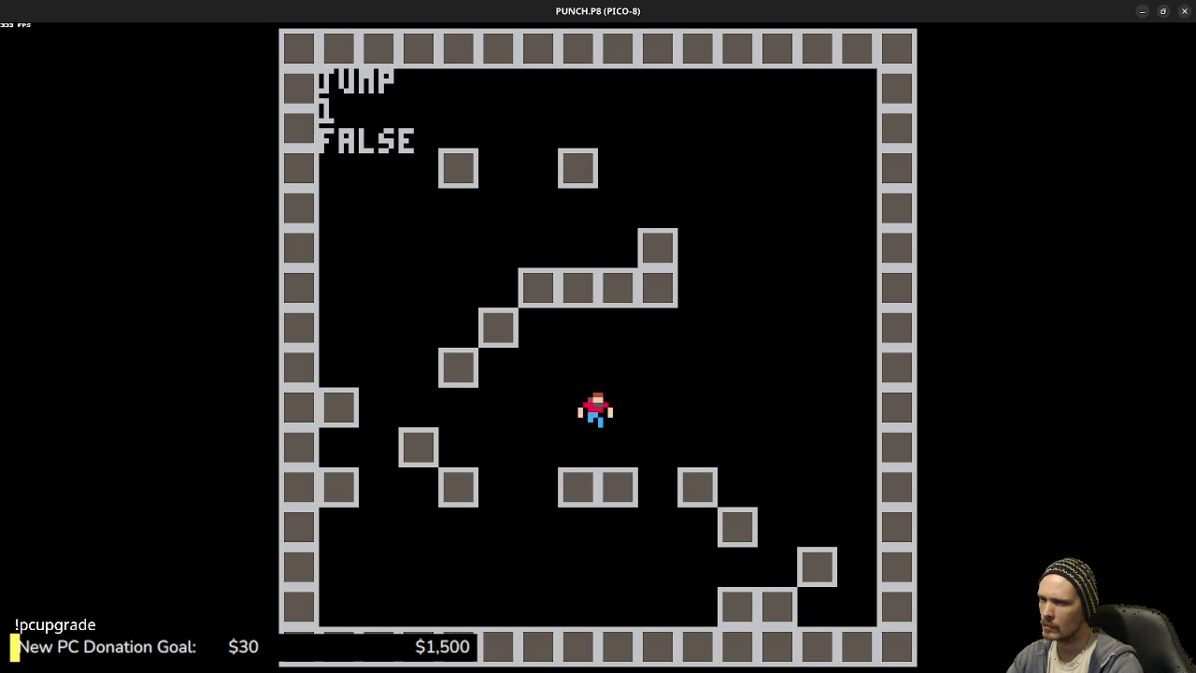
key("z")
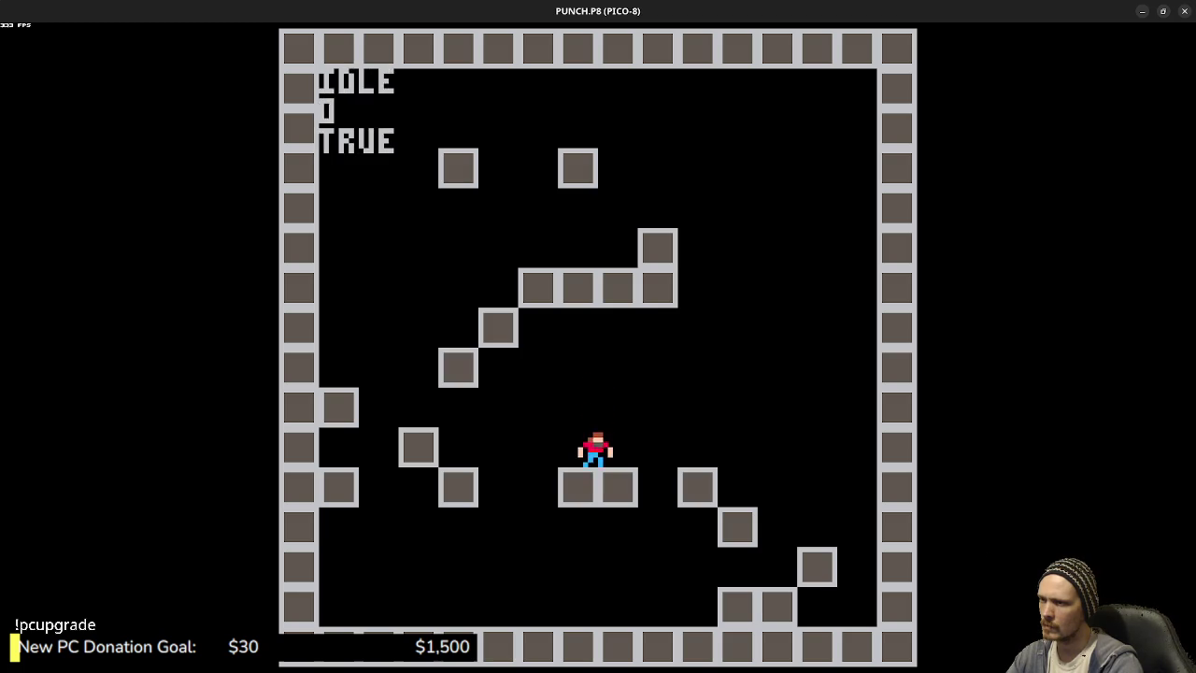
key("z")
key("z")
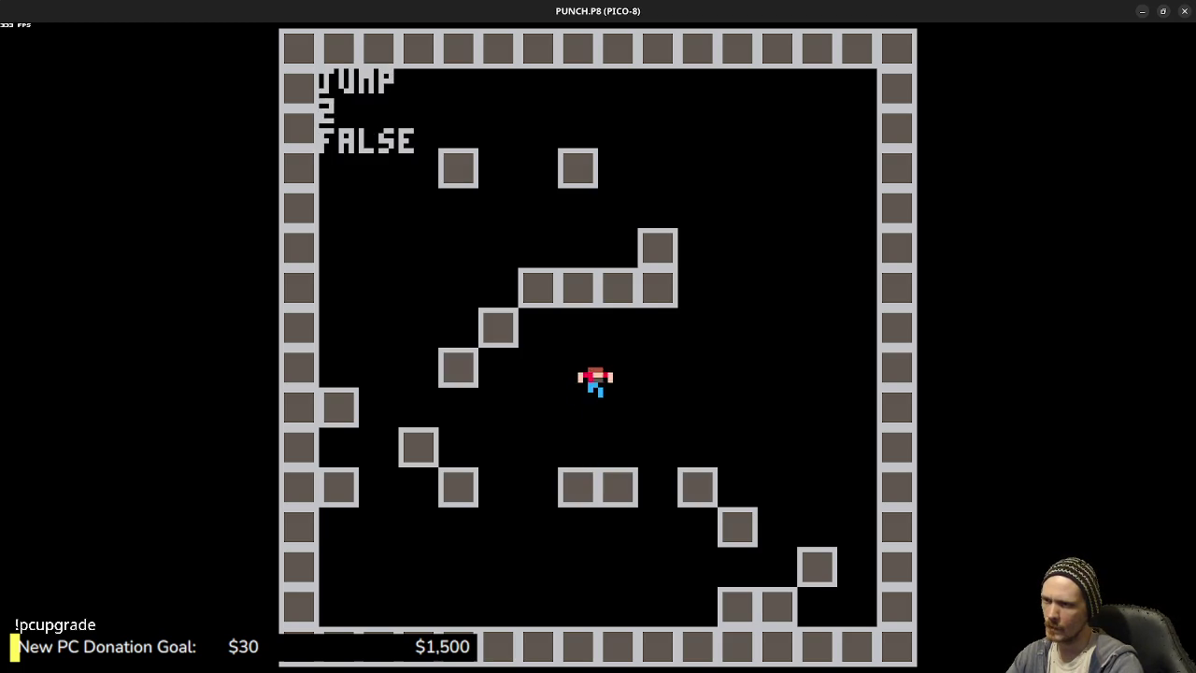
key("z")
key("z")
key("z")
key("z")
key("Escape")
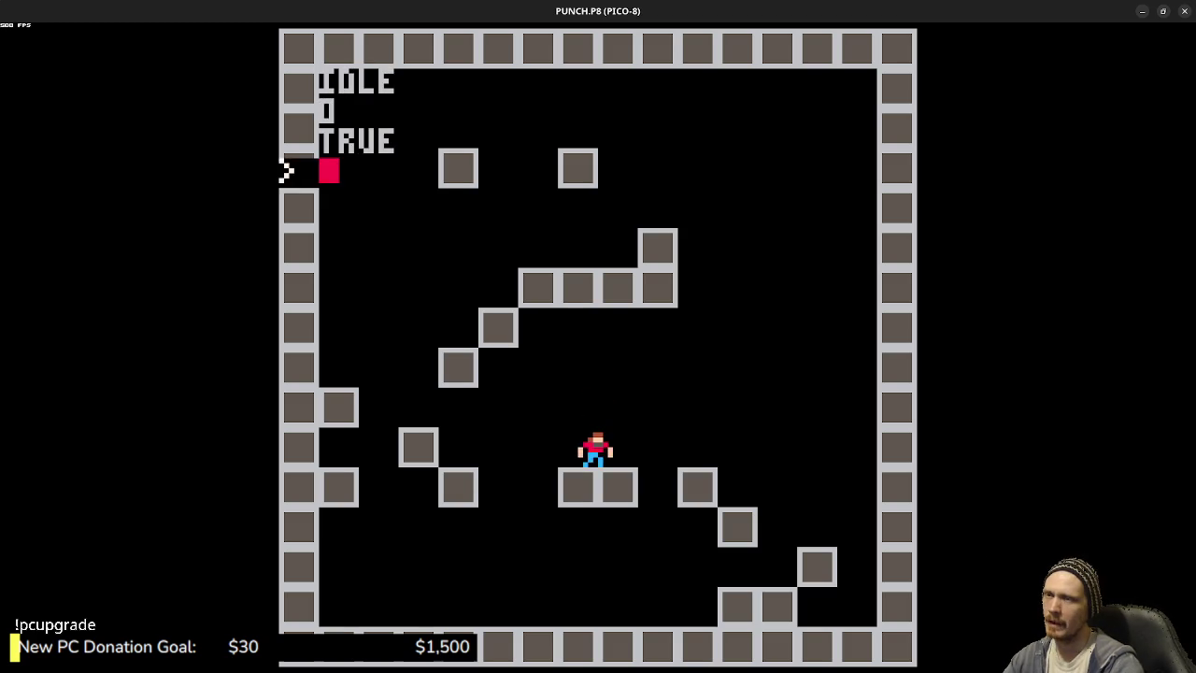
key("Escape")
- Review player sprites 009–013 in the sprite editor, comparing with walking sprite 001
left_click(752, 49)
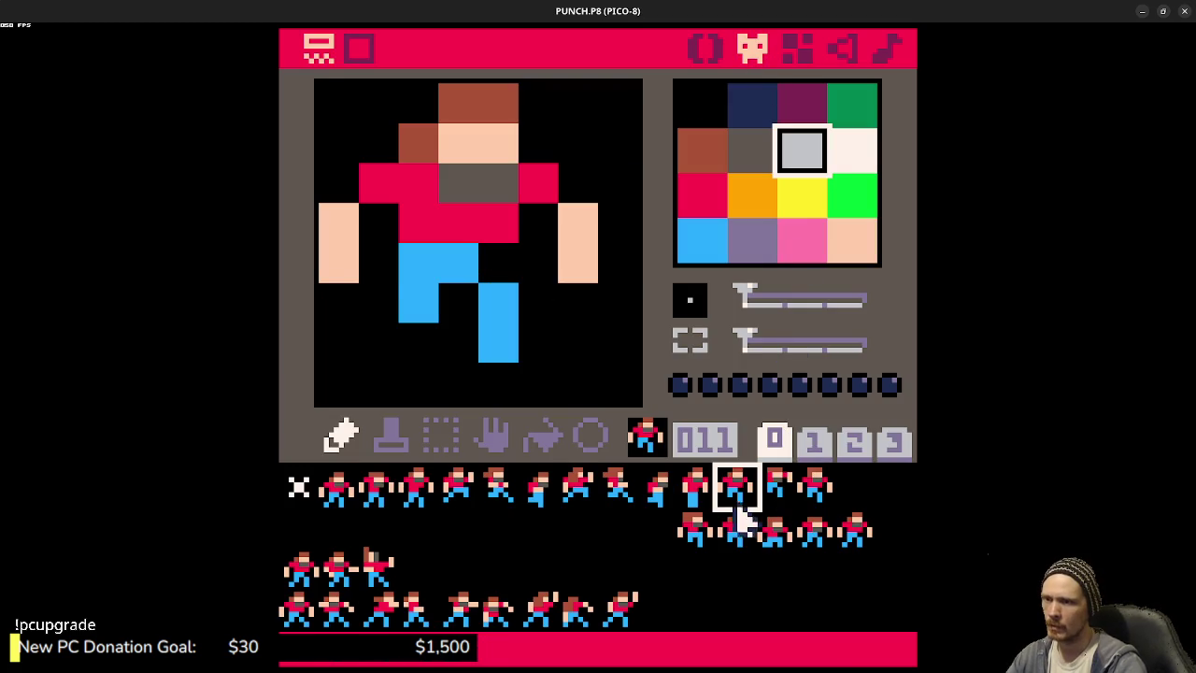
left_click(695, 486)
left_click(654, 494)
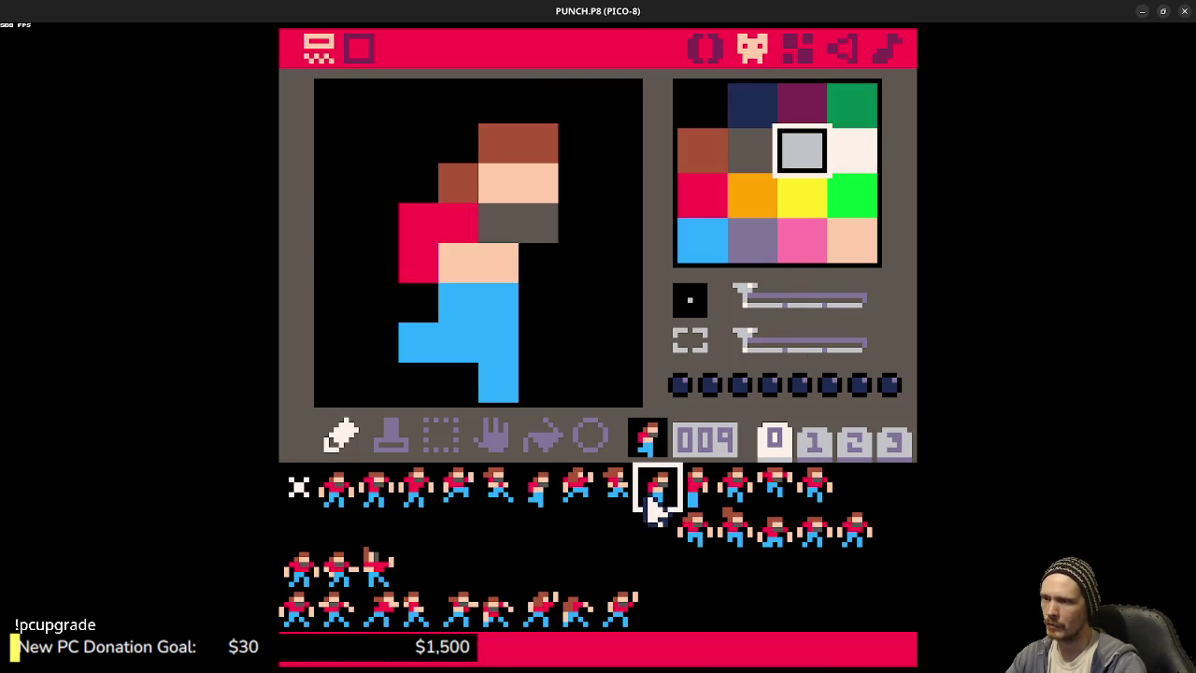
left_click(701, 503)
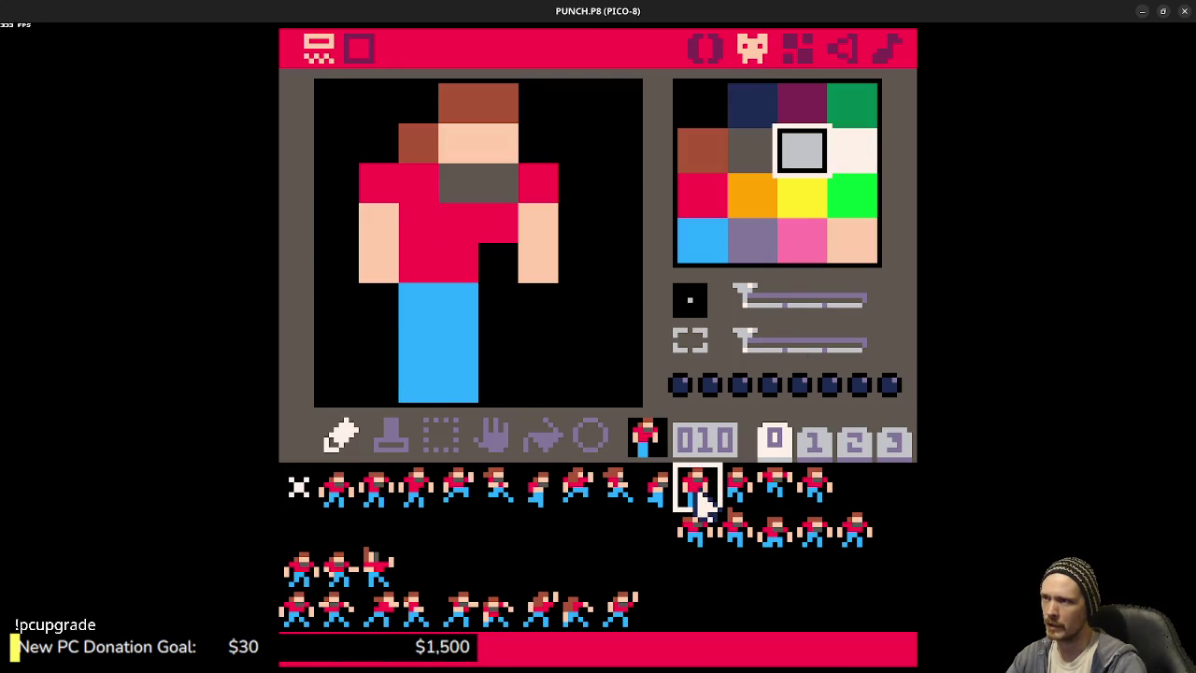
left_click(339, 491)
left_click(694, 500)
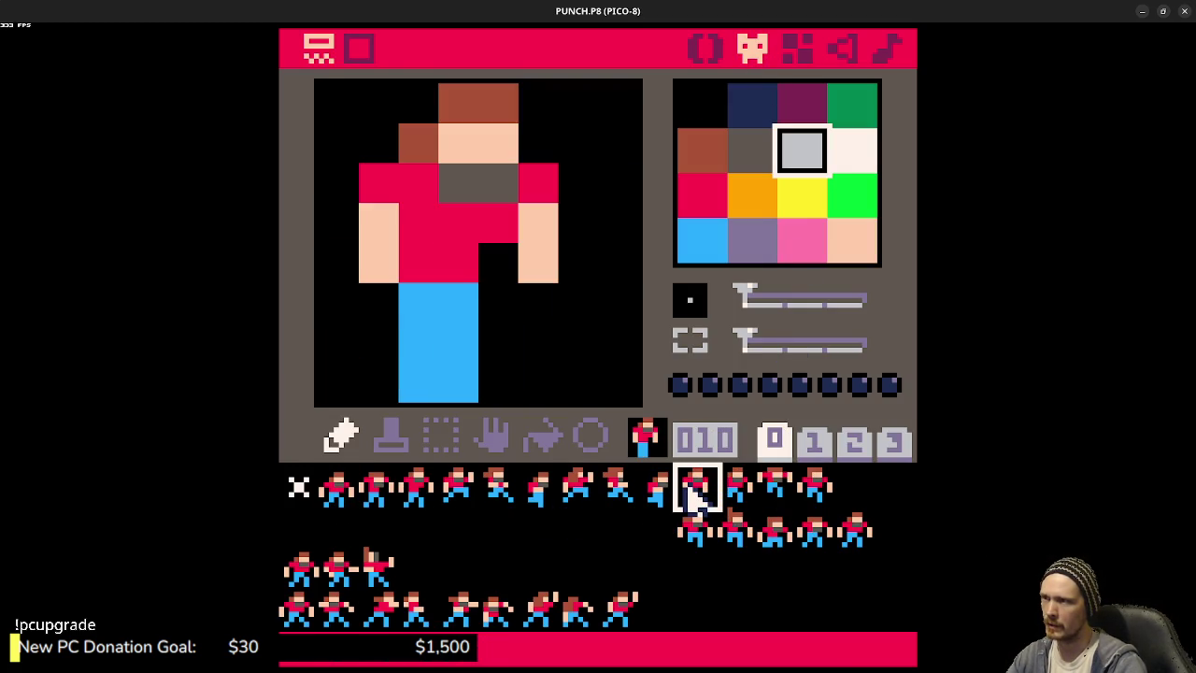
left_click(735, 503)
left_click(775, 500)
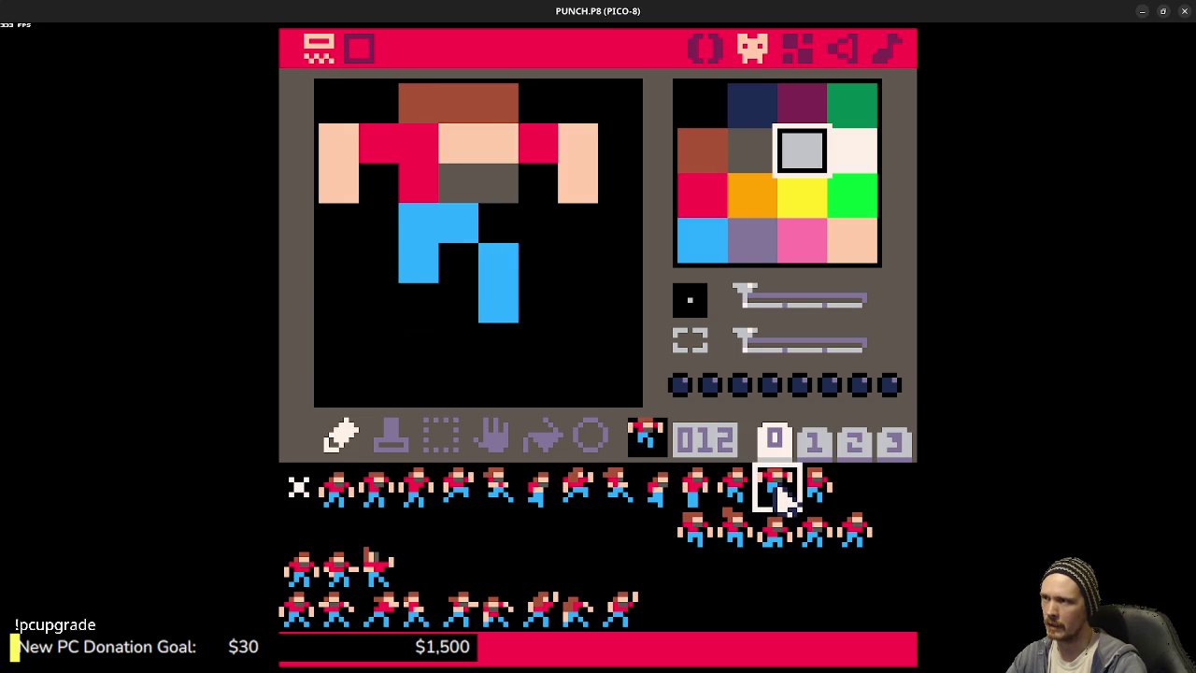
left_click(817, 496)
- Run the cartridge and jump twice to test the animations
key("ctrl+r")
key("z")
key("z")
key("z")
key("z")
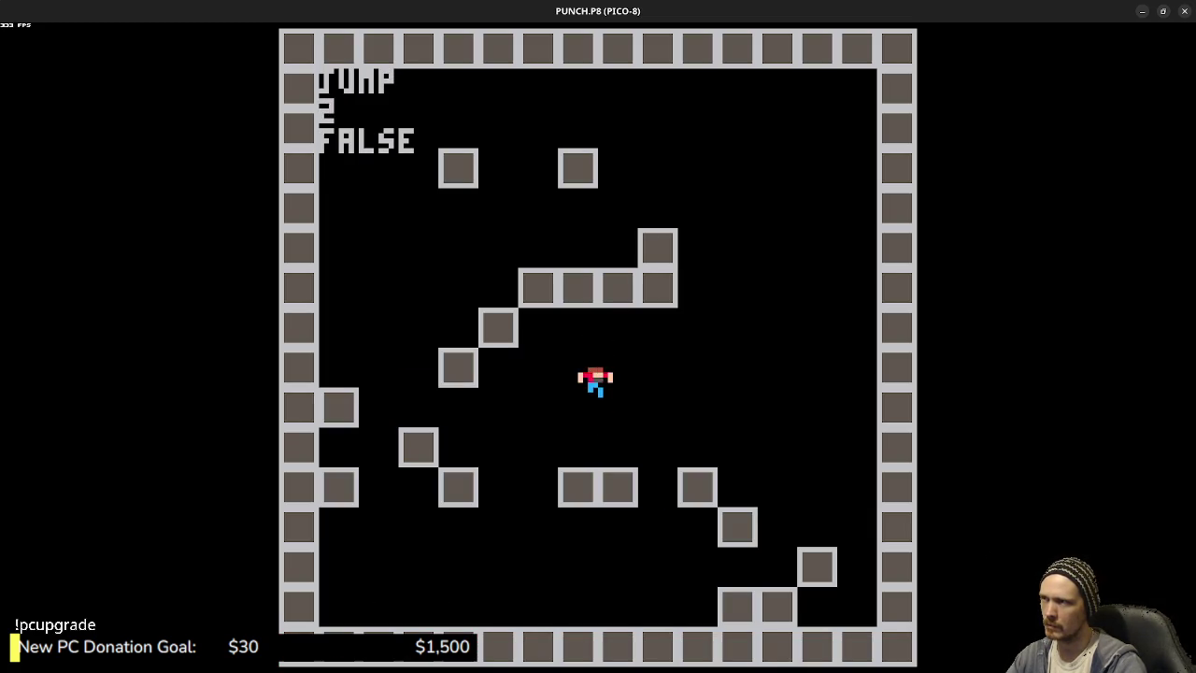
key("z")
key("z")
- Playtest repeated jumps and falls across the ledges and blocks, then stop the game
key("z")
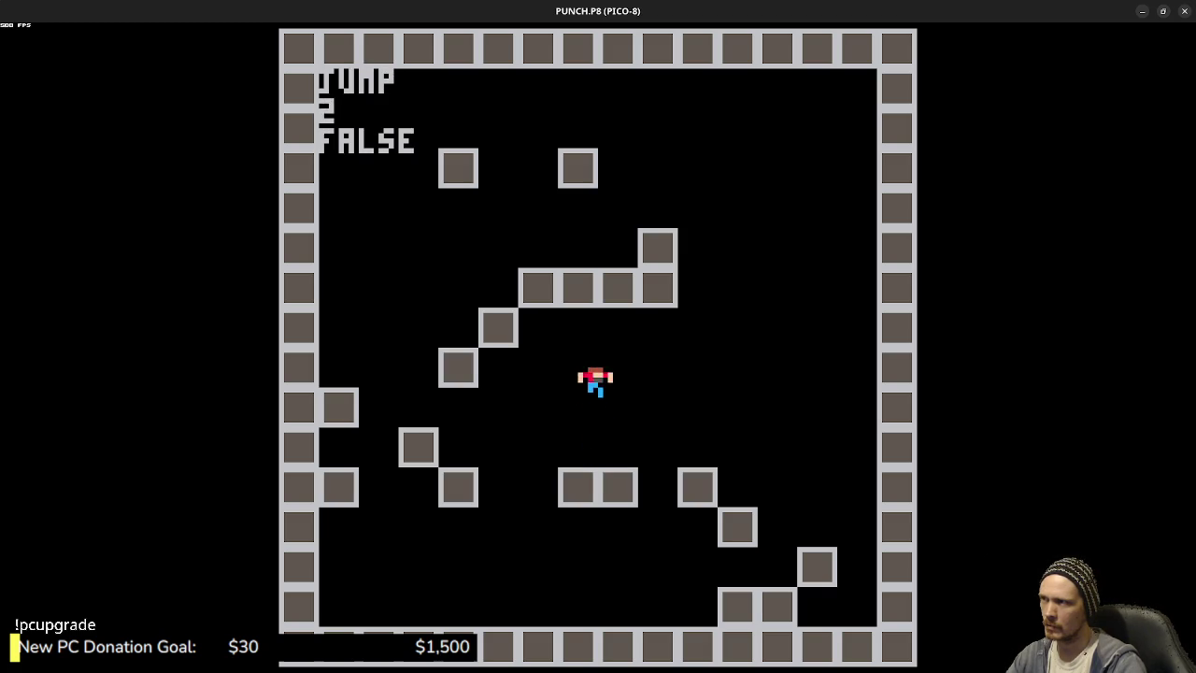
key("z")
key("z")
key("z")
key("z")
key("z")
key("z")
key("z")
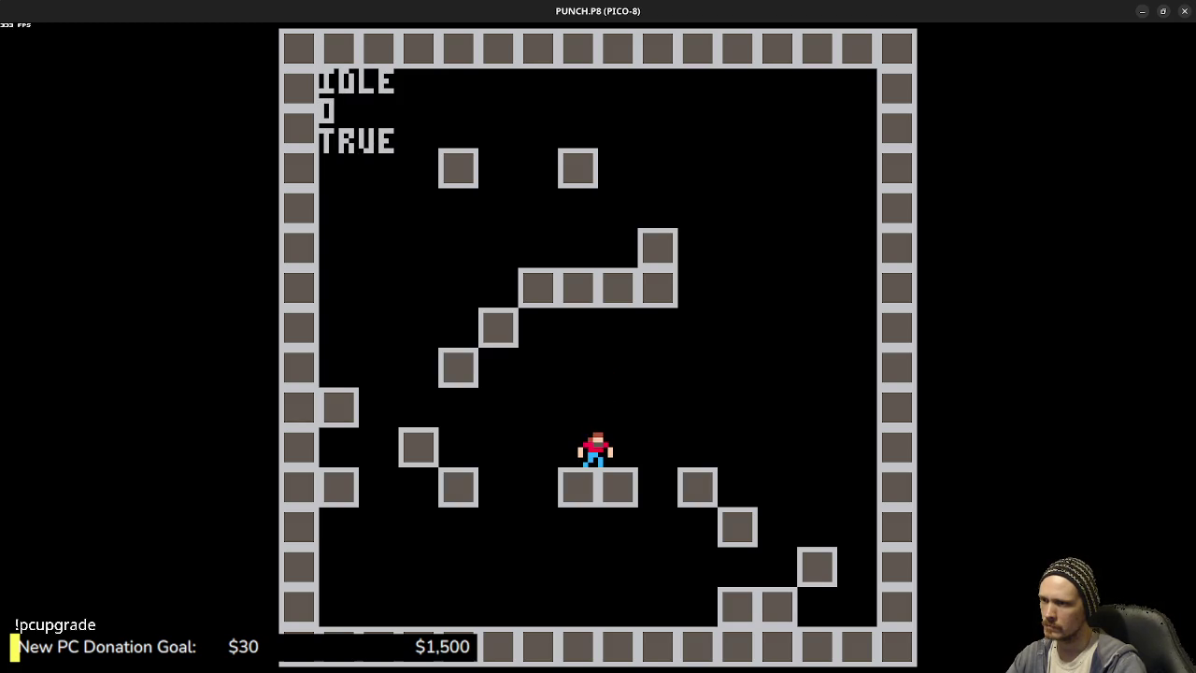
key("z")
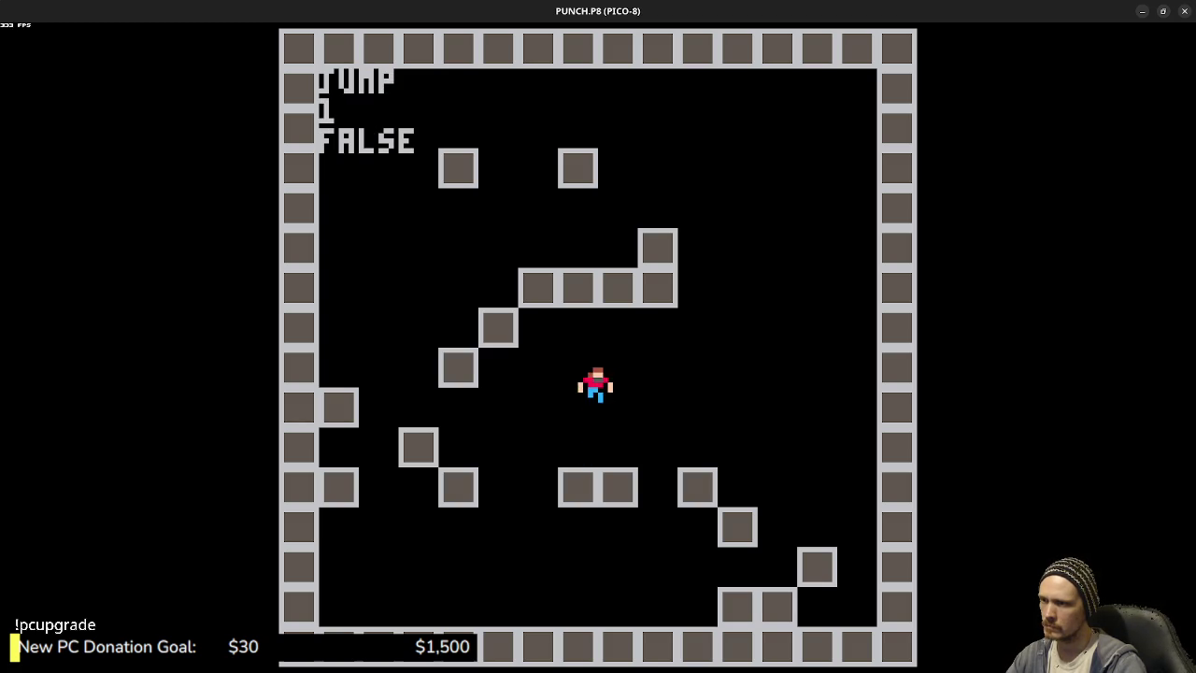
key("z")
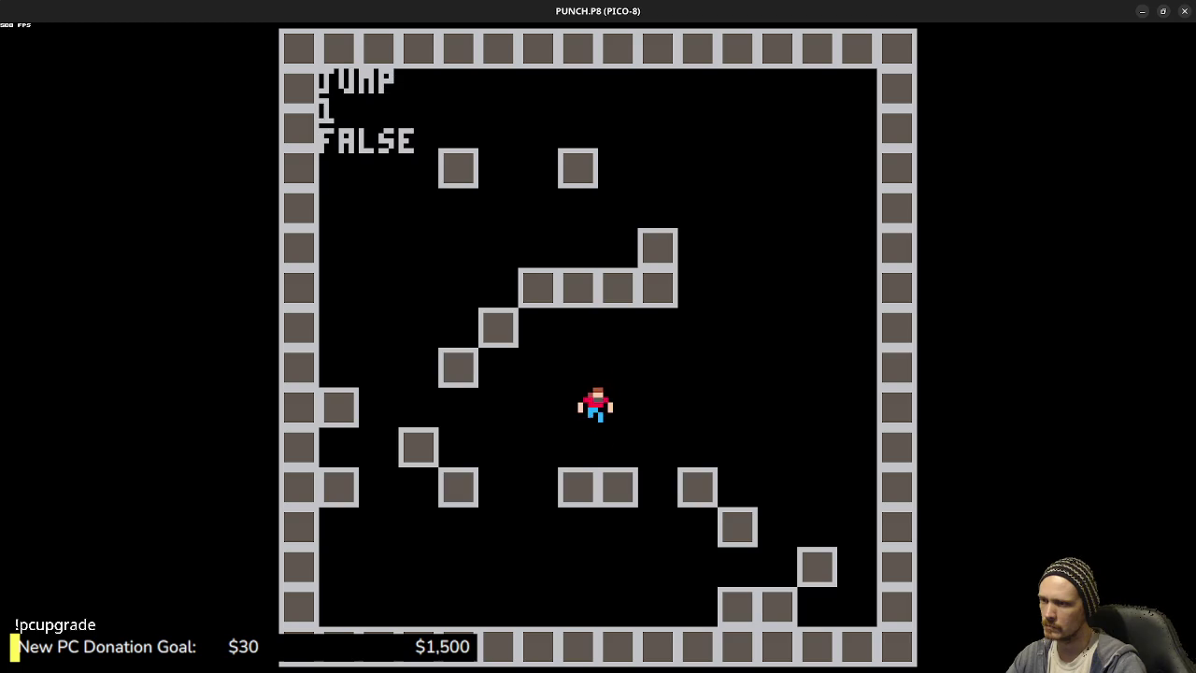
key("z")
key("Left")
key("z")
key("z")
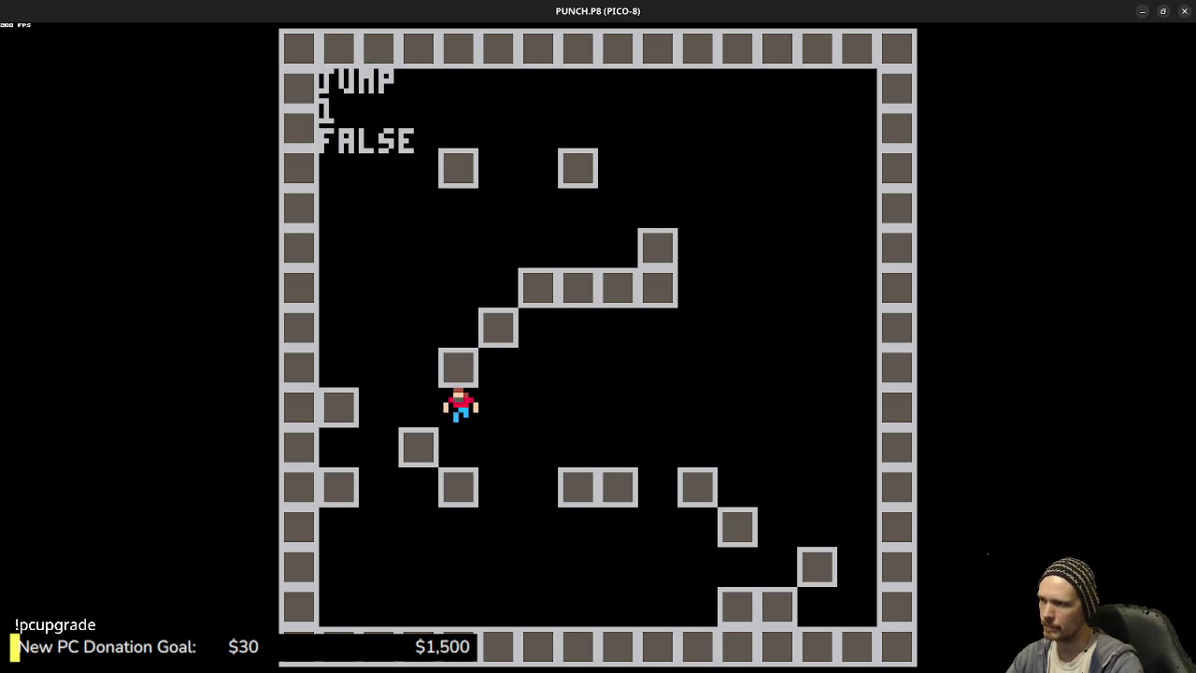
key("z")
key("z")
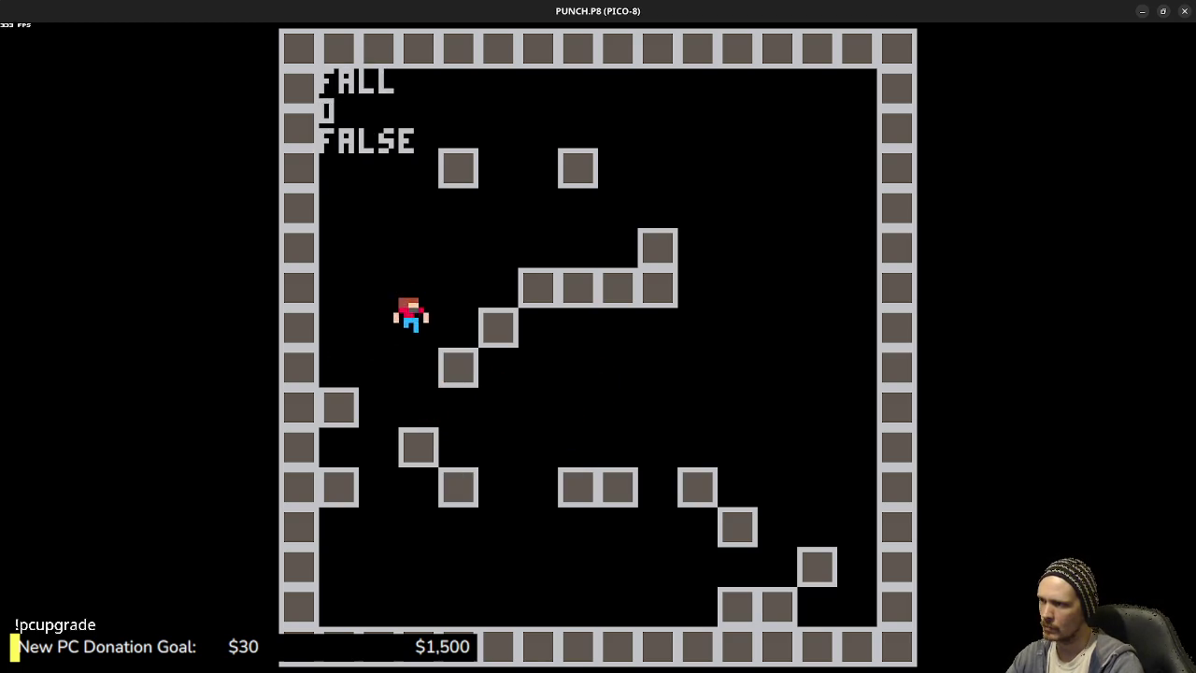
key("z")
key("z")
key("Left")
key("z")
key("Right")
key("z")
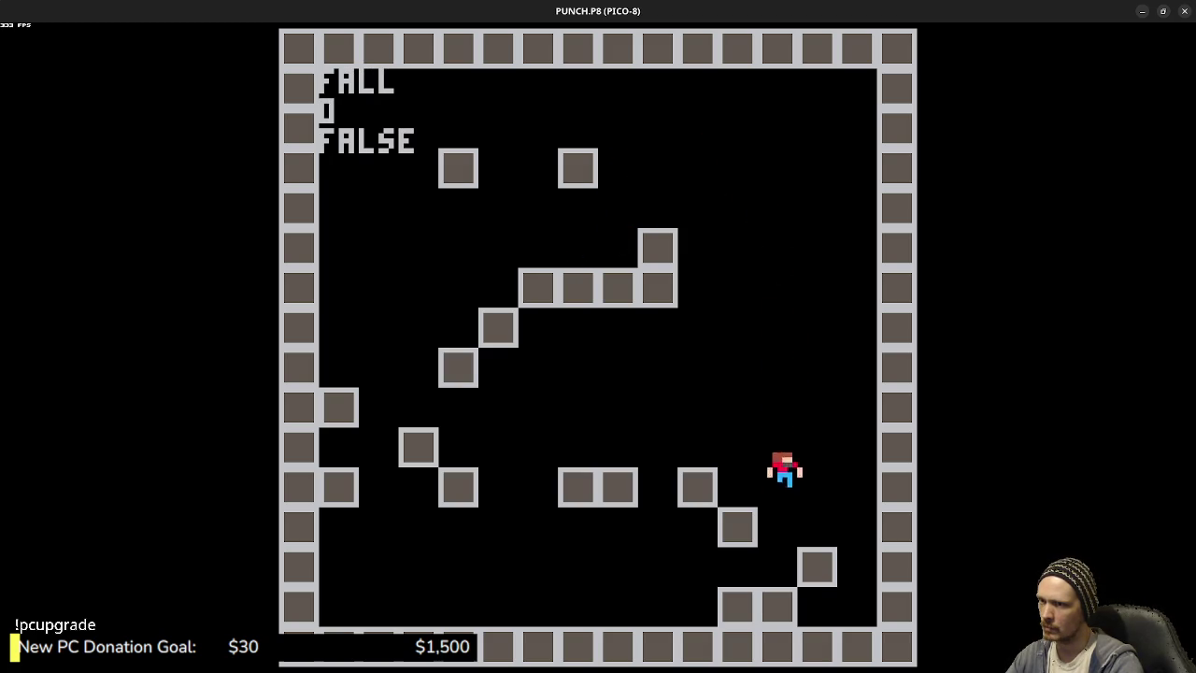
key("Escape")
key("Escape")
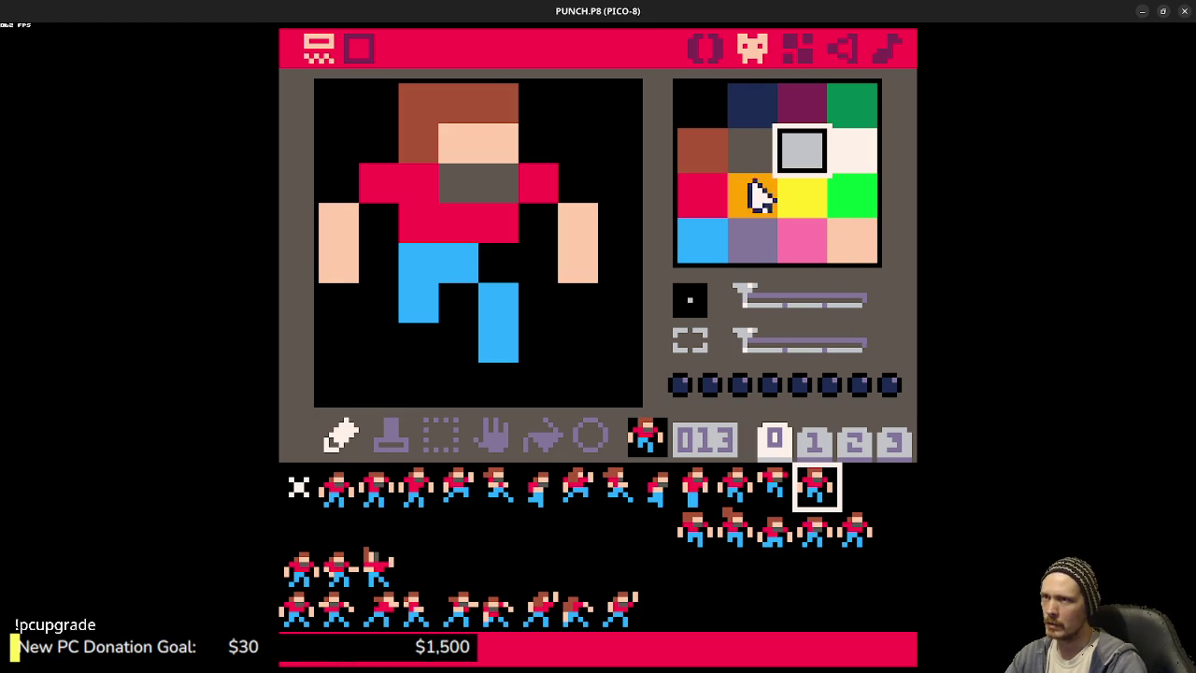
- Return to the code and save the cartridge
left_click(712, 49)
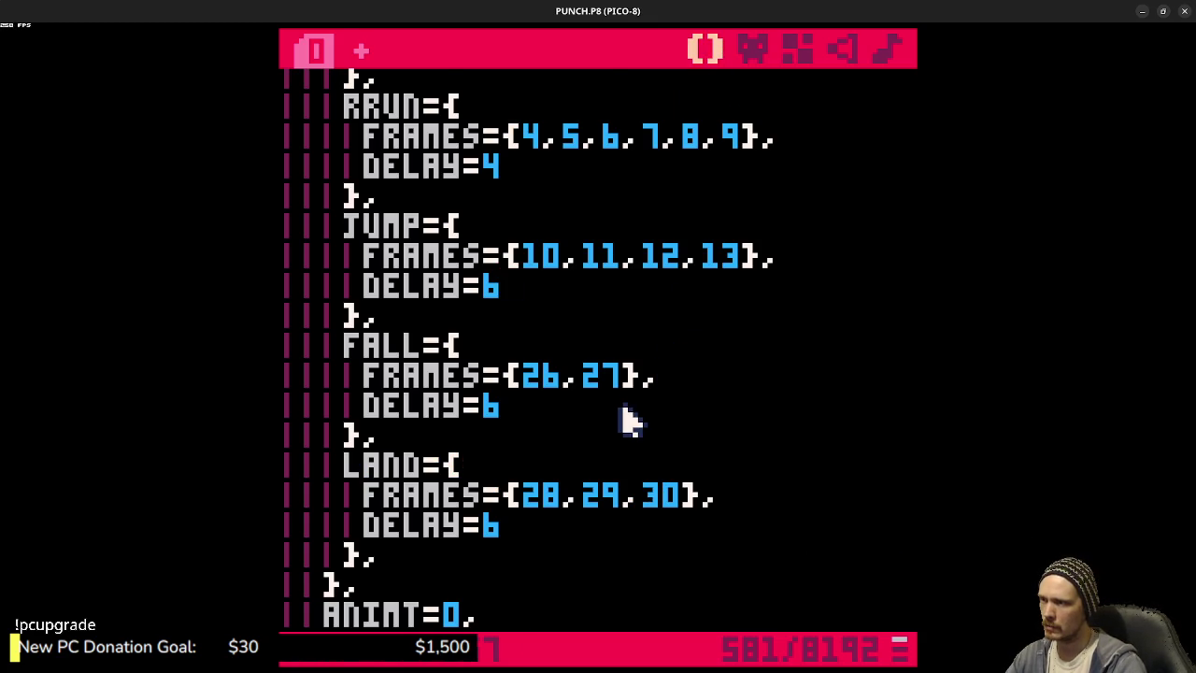
scroll(645, 417, "down", 12)
scroll(635, 440, "down", 5)
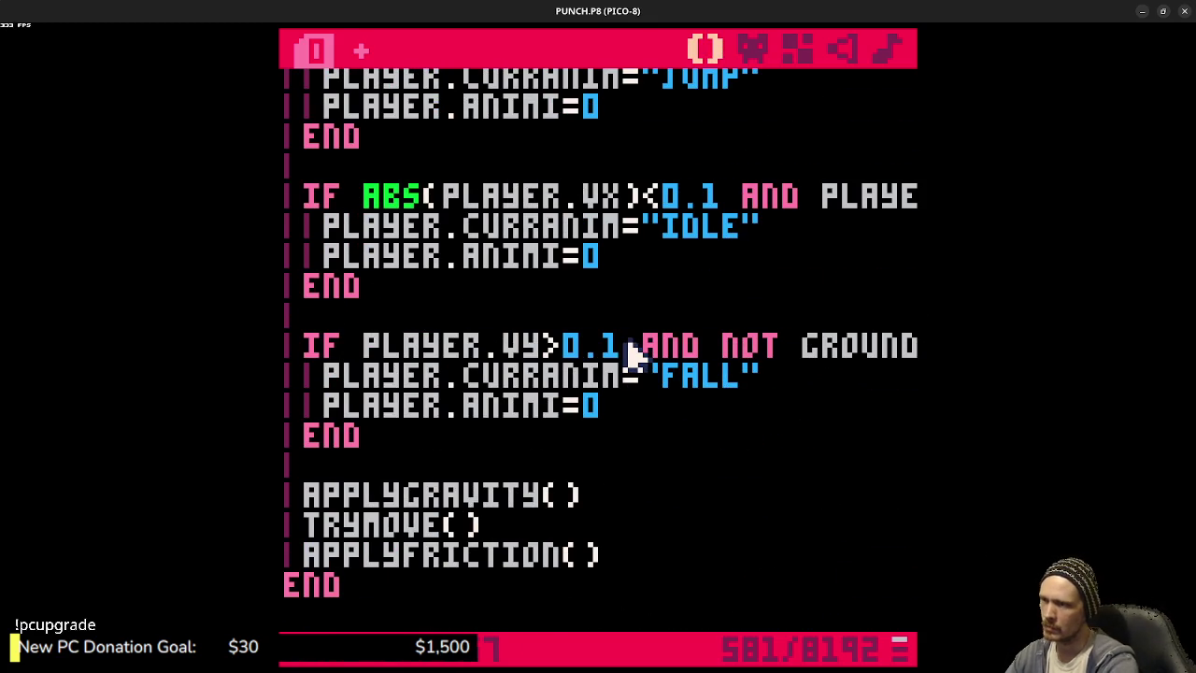
key("ctrl+s")
- Add PRINT(PLAYER.VX..","..PLAYER.VY,8,26) below the grounded readout and run the game
scroll(631, 353, "down", 10)
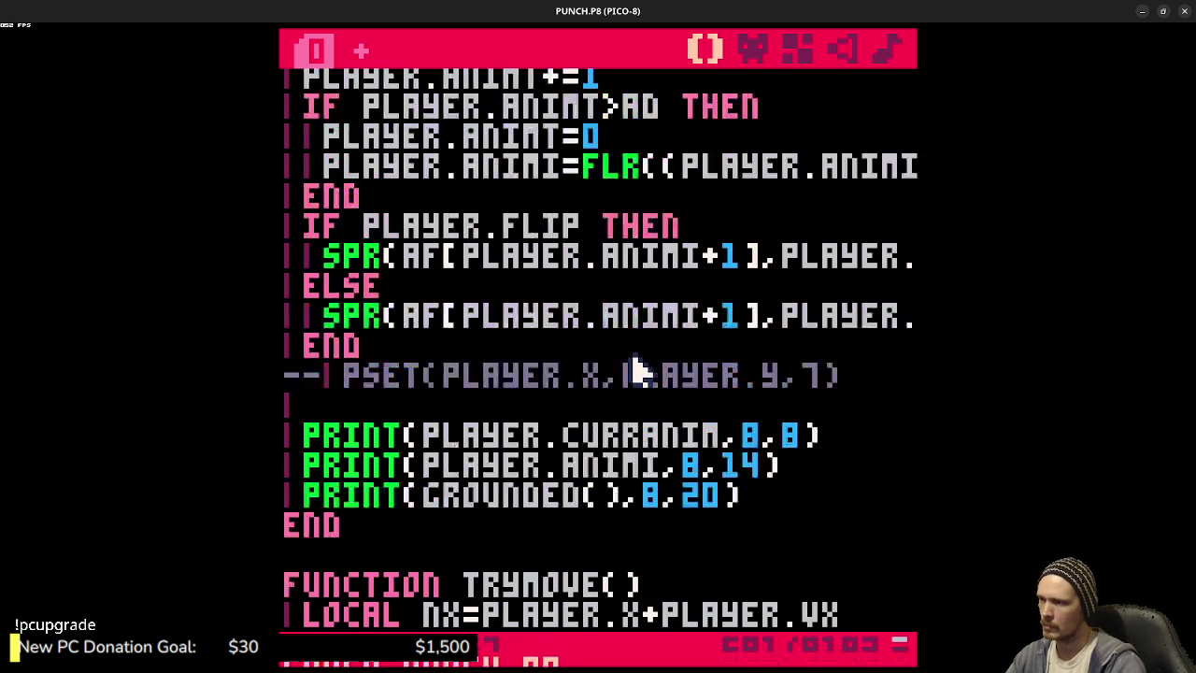
left_click(764, 444)
key("Return")
type("PRINT(")
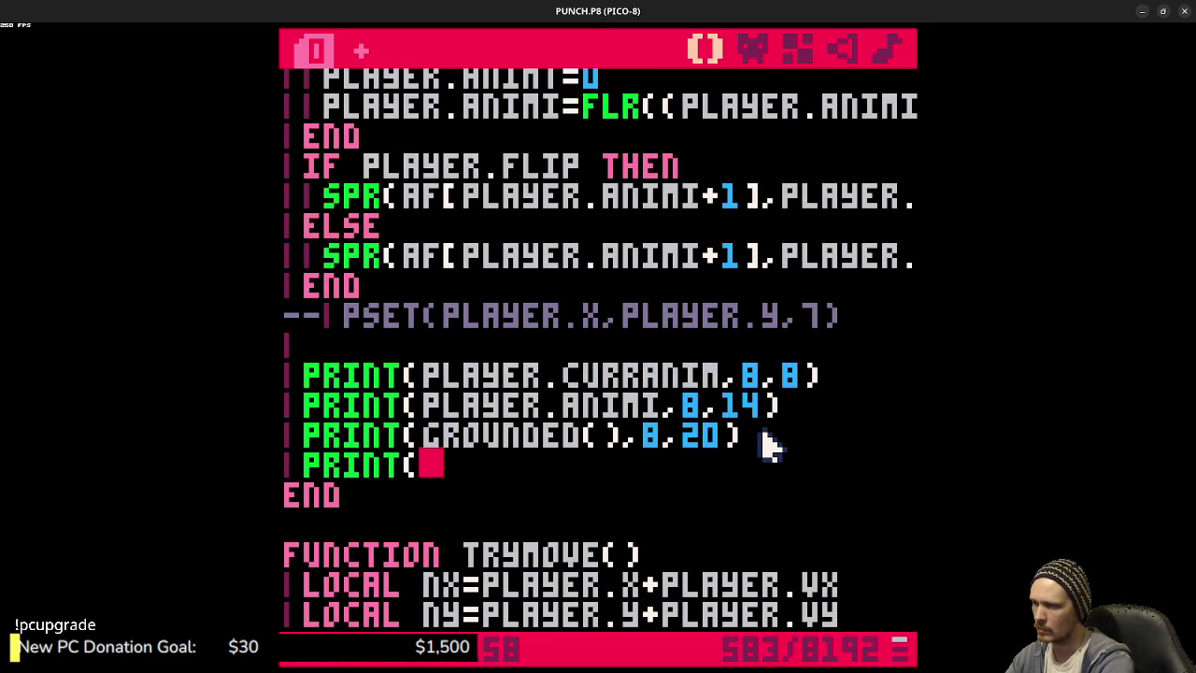
type("PLAYER.VX..\",\".")
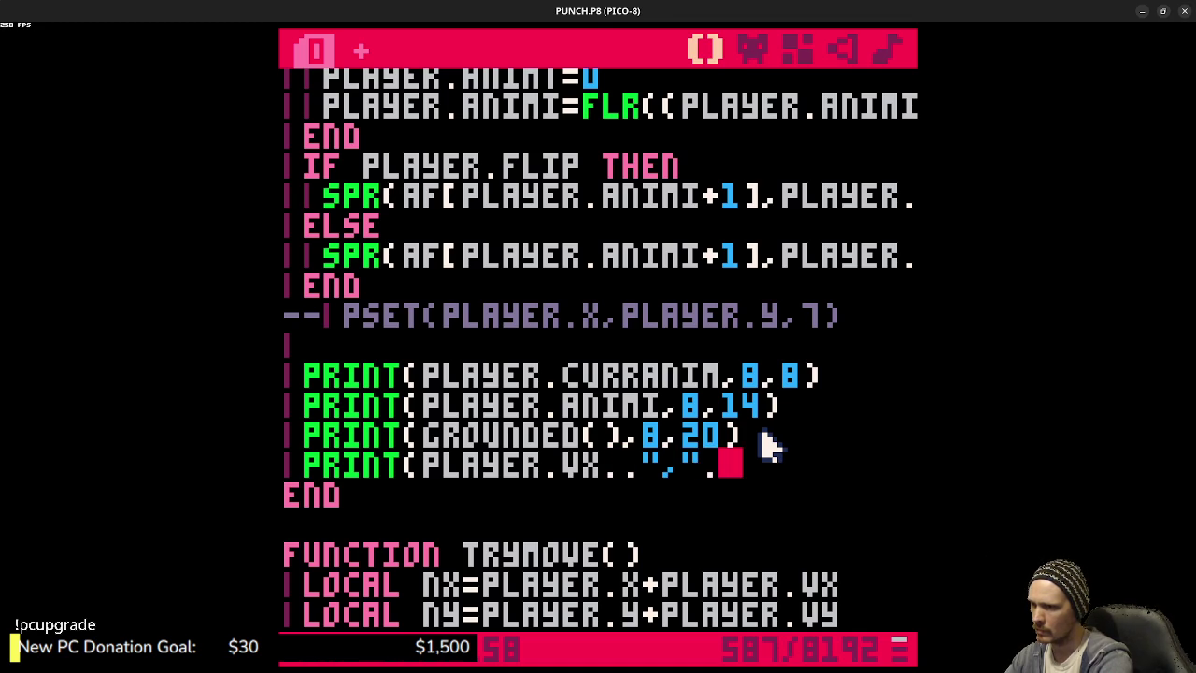
type(".PLAYER.VY")
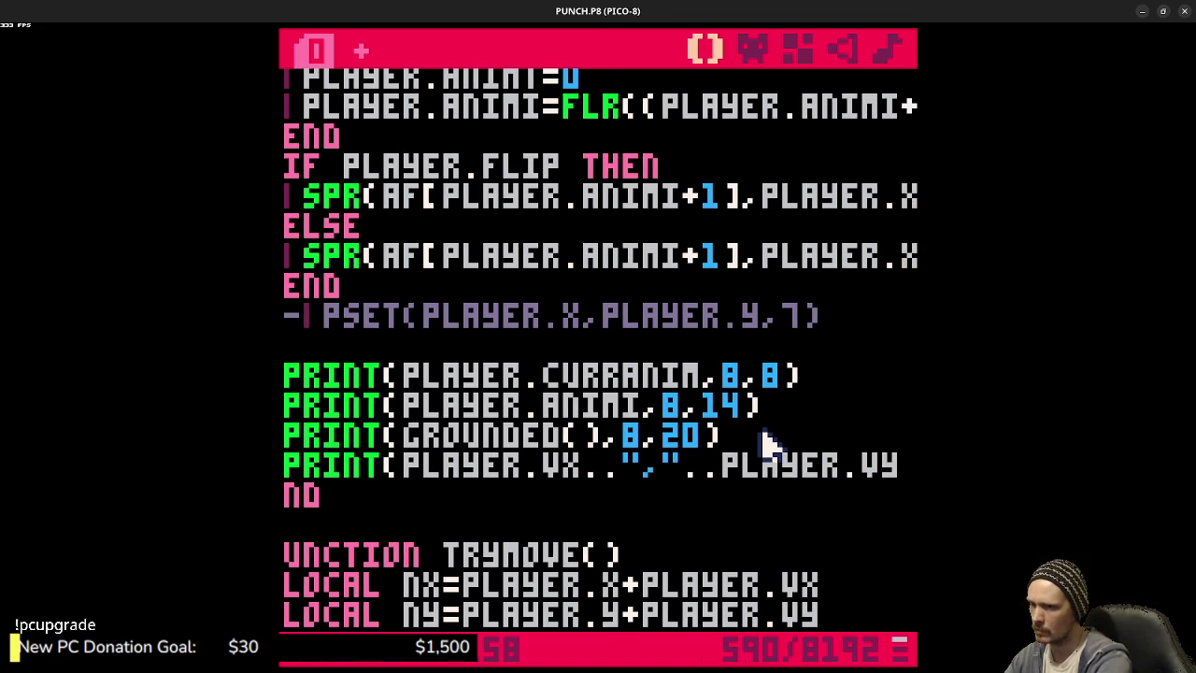
type(",8,")
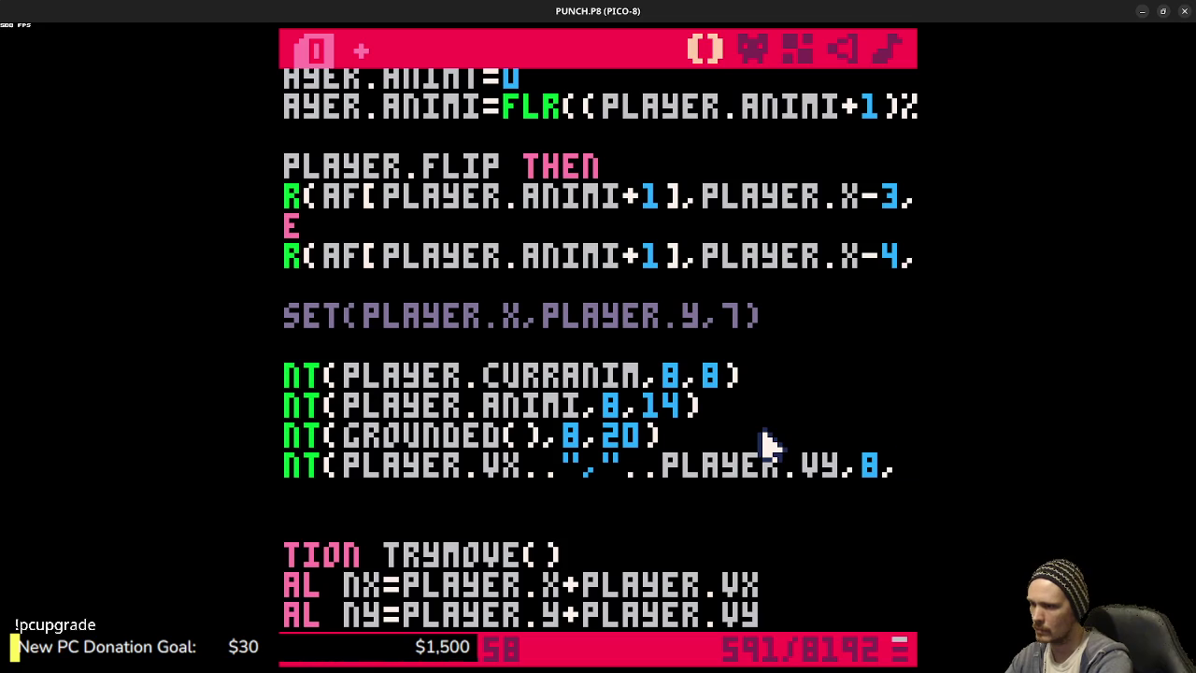
type("26)")
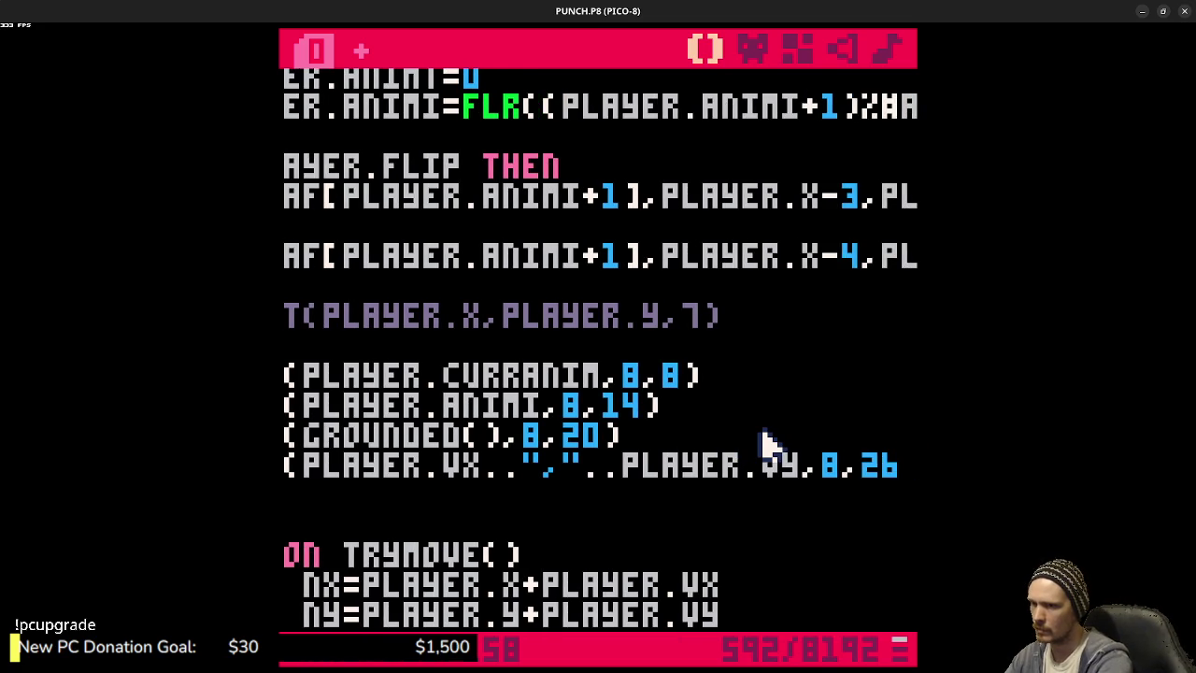
key("ctrl+r")
key("Right")
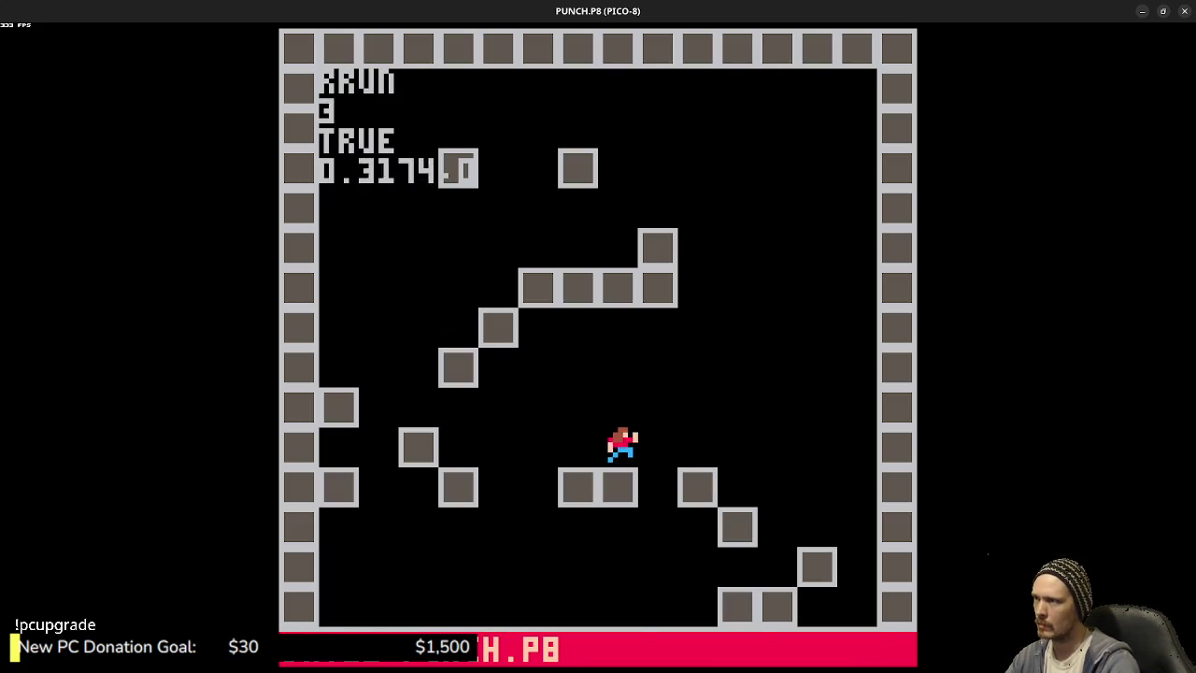
key("z")
key("z")
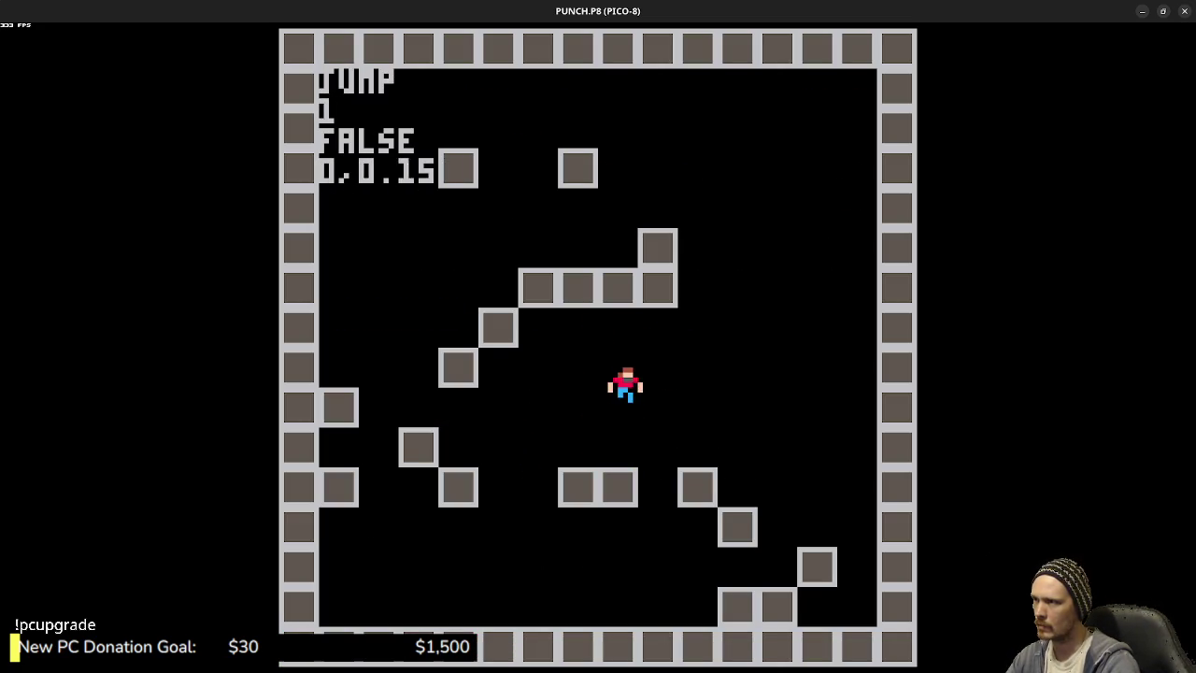
key("z")
key("z")
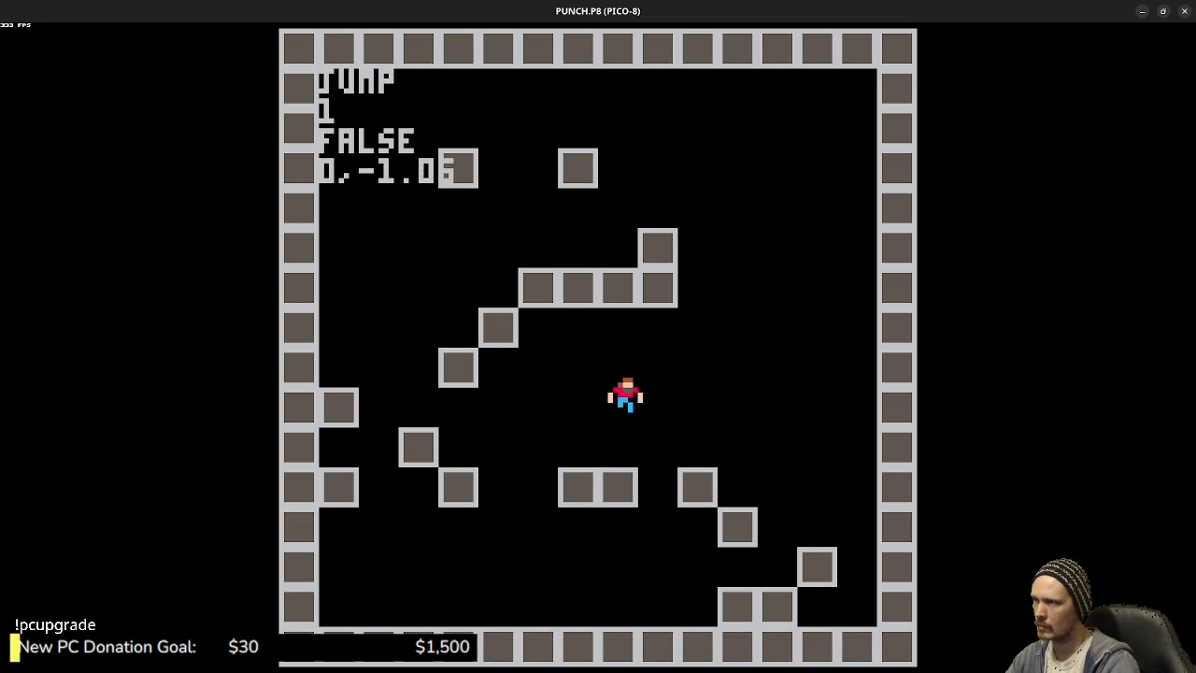
key("z")
key("Right")
key("z")
key("Left")
key("z")
key("z")
key("Right")
key("z")
key("z")
key("Left")
key("z")
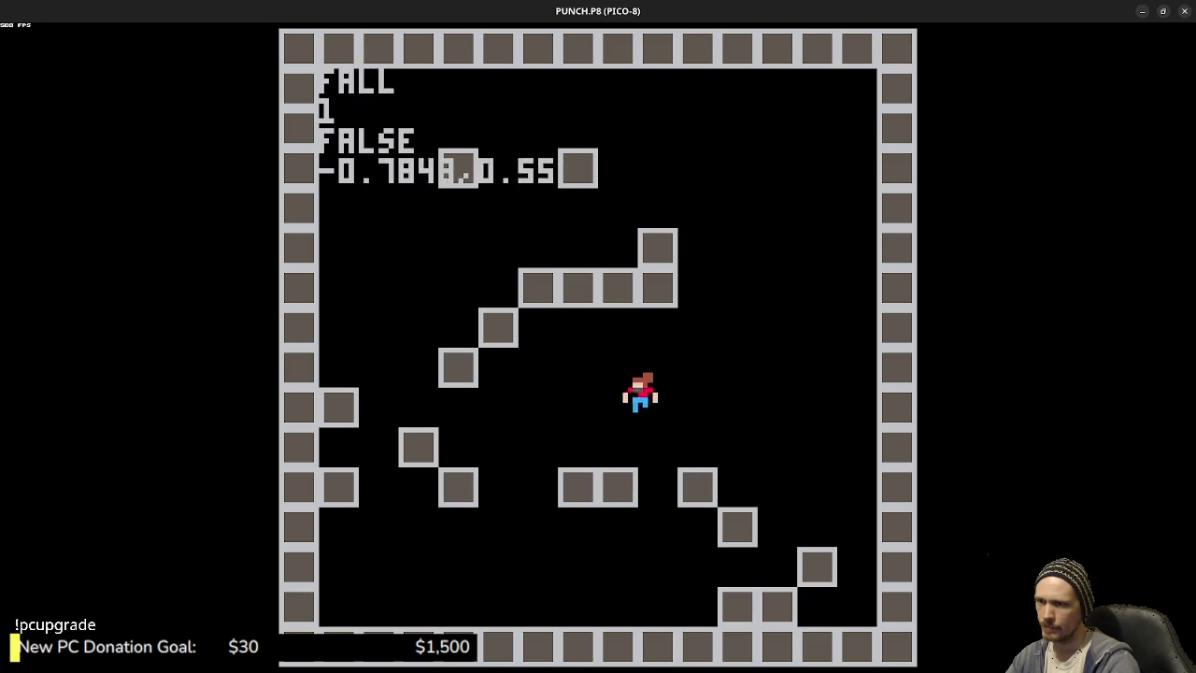
key("z")
key("z")
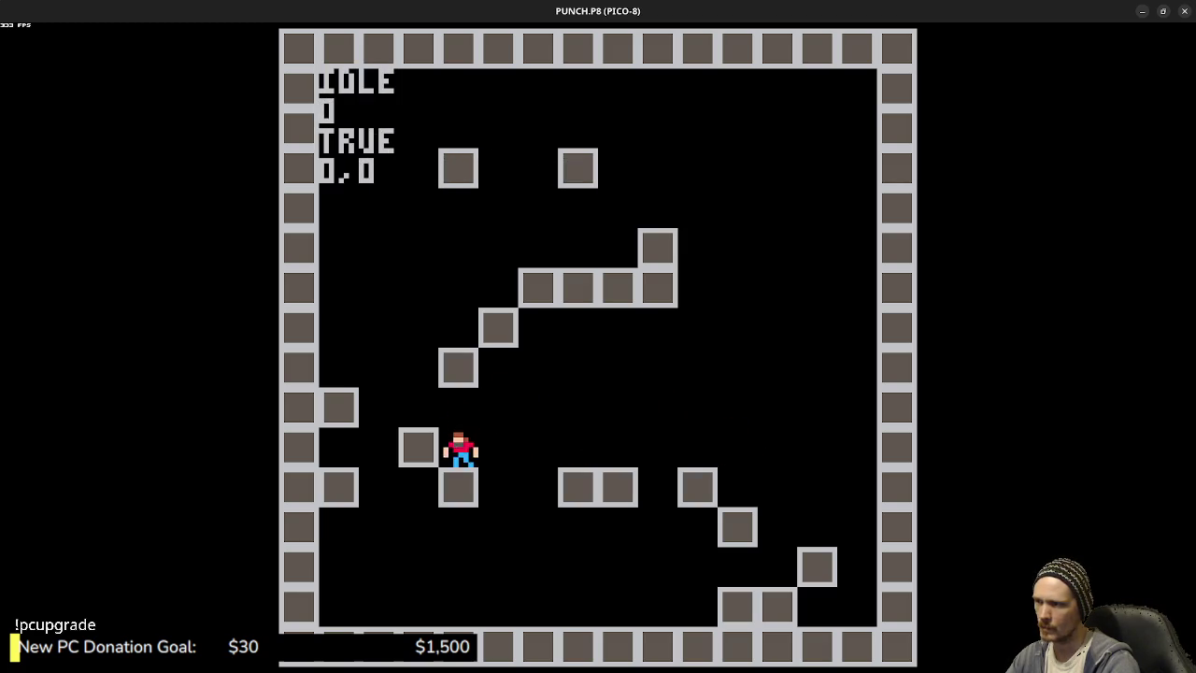
key("z")
key("Left")
key("z")
key("z")
key("z")
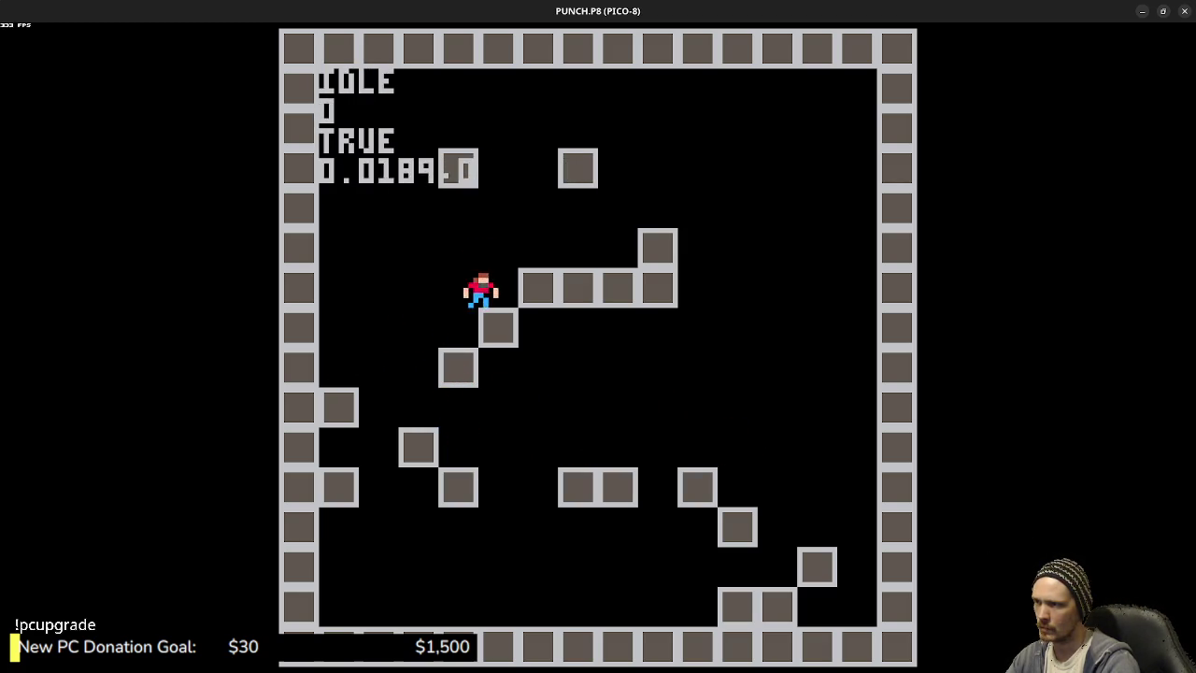
key("z")
key("Right")
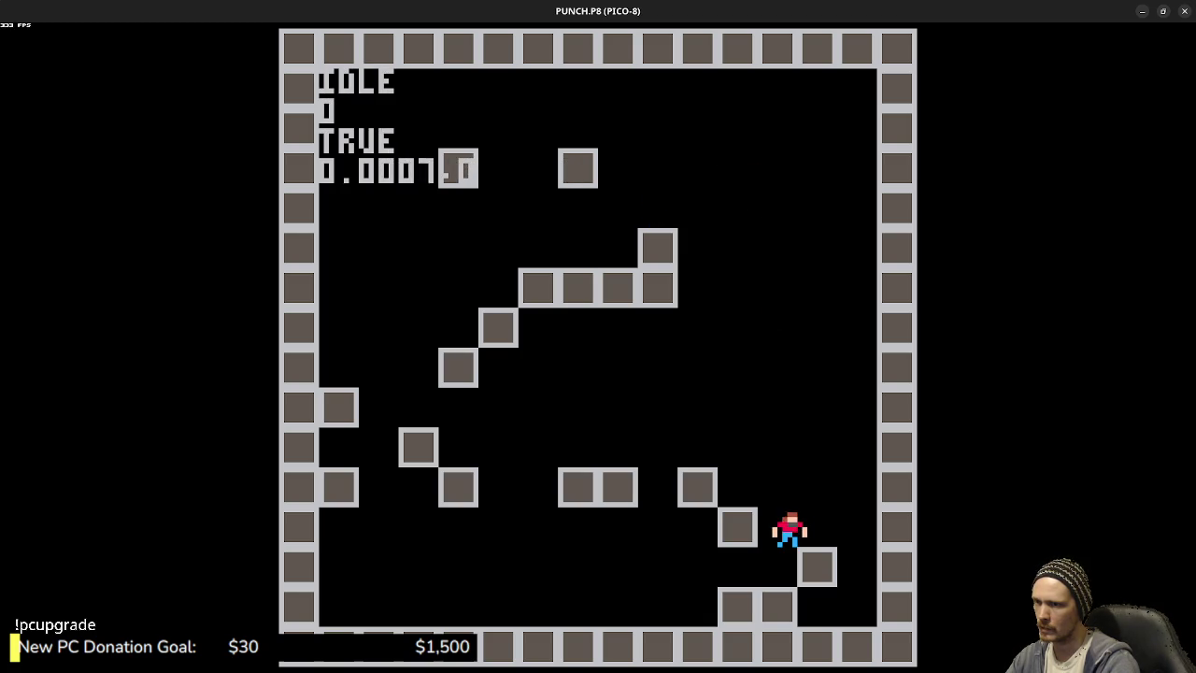
key("z")
key("Left")
key("z")
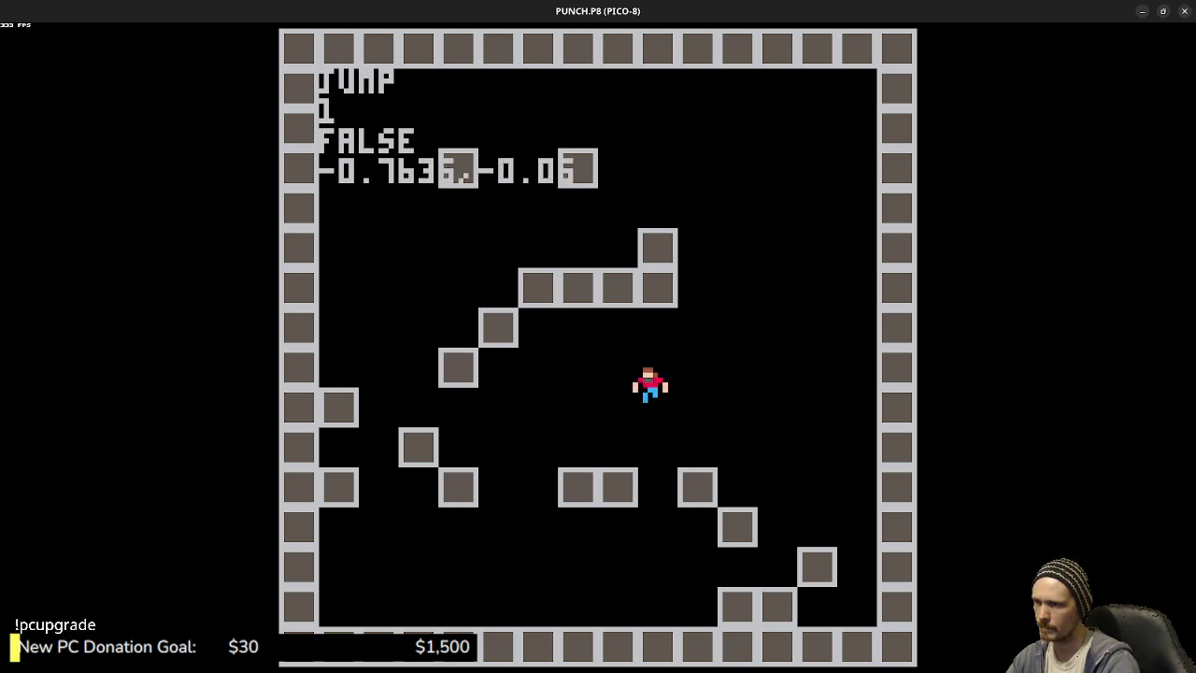
key("z")
key("z")
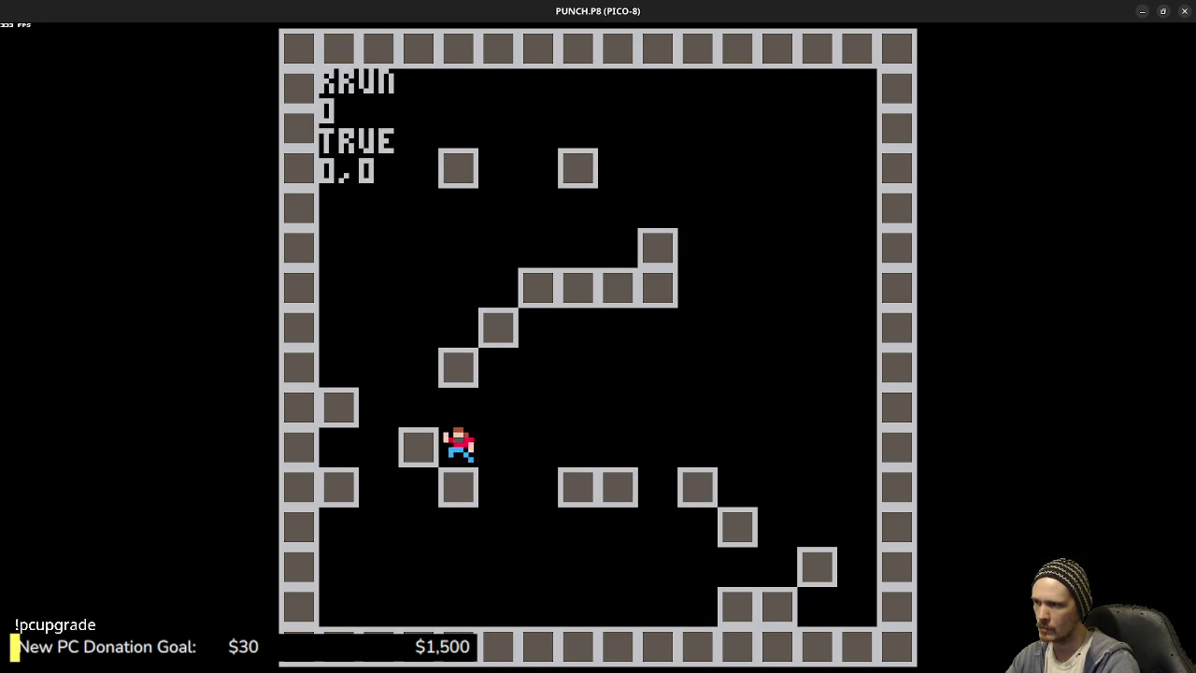
key("z")
key("z")
key("Right")
key("z")
key("z")
key("z")
key("z")
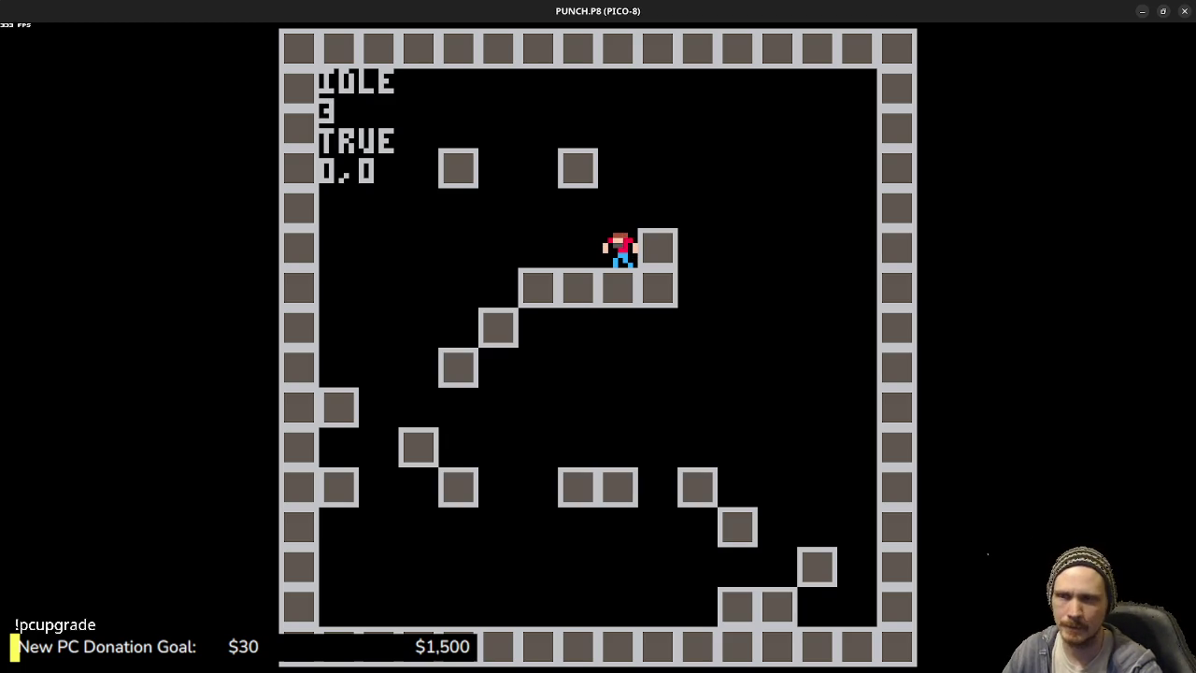
key("Left")
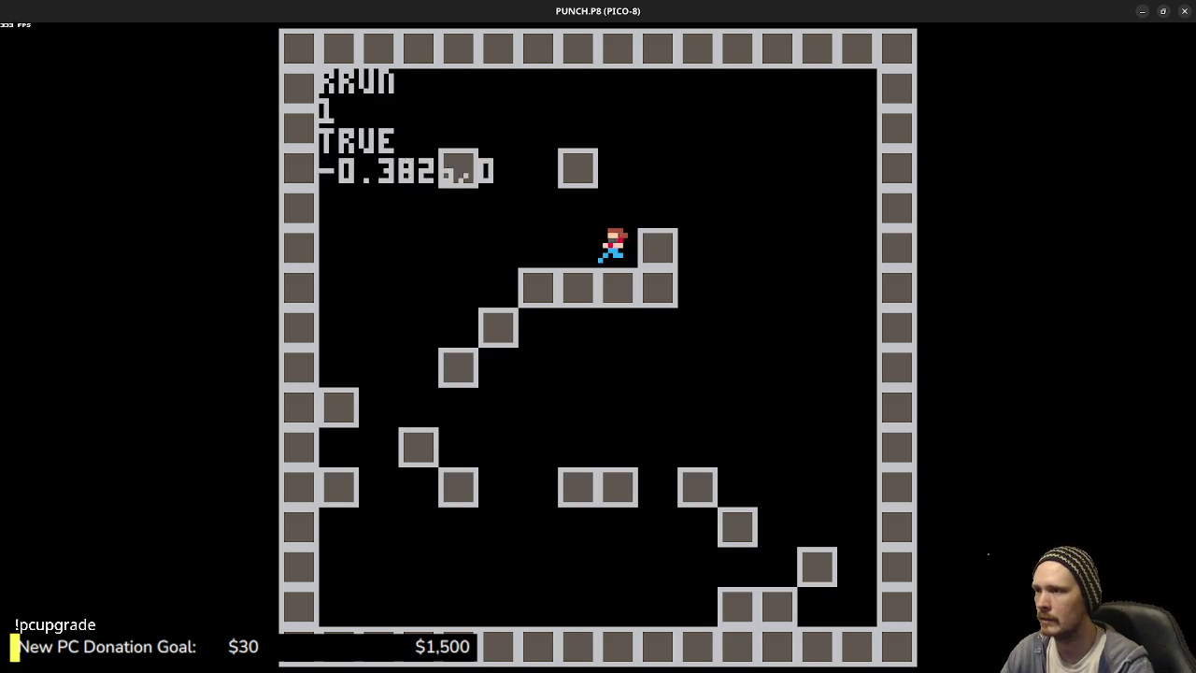
- Playtest jumps on and off the blocks with mid-air steering, then stop the game
key("z")
key("Right")
key("Left")
key("z")
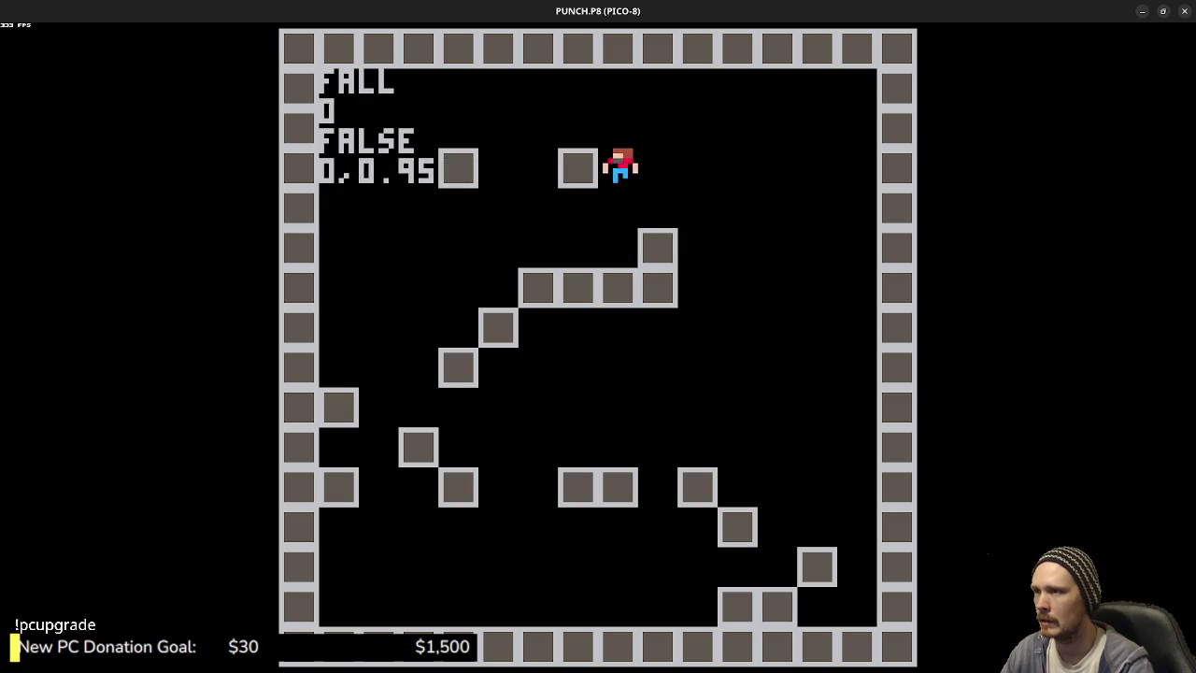
key("Right")
key("z")
key("z")
key("Right")
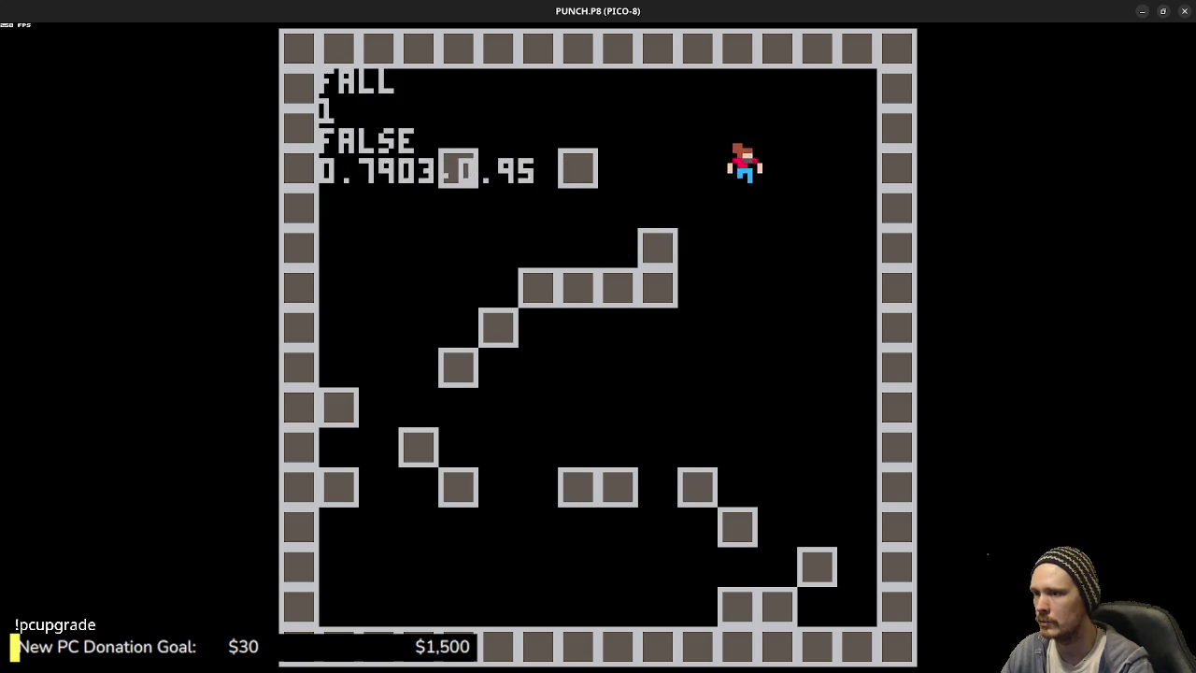
key("Left")
key("z")
key("z")
key("z")
key("z")
key("z")
key("z")
key("Right")
key("z")
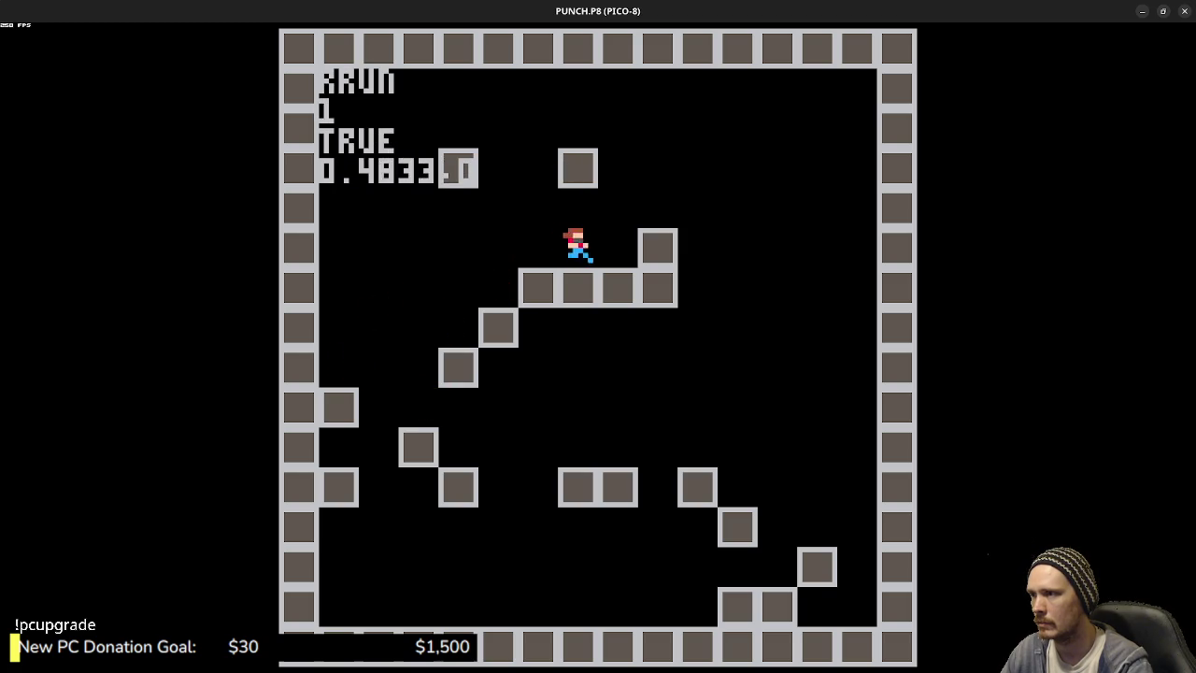
key("z")
key("z")
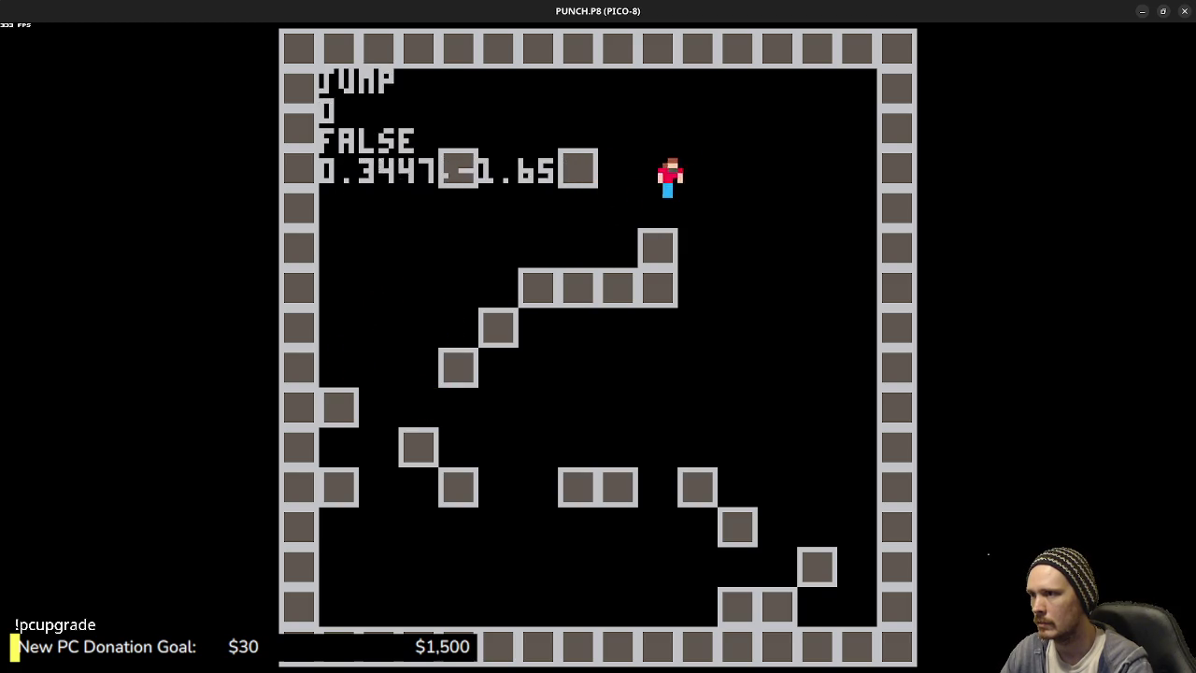
key("z")
key("z")
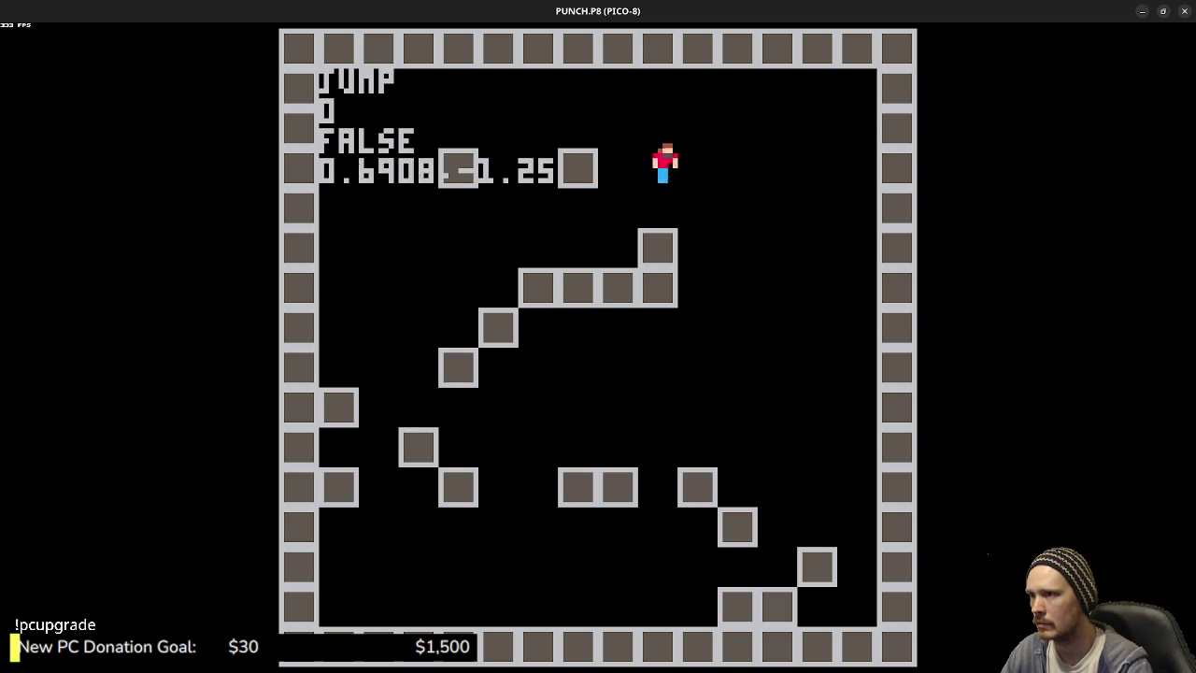
key("Left")
key("z")
key("z")
key("z")
key("z")
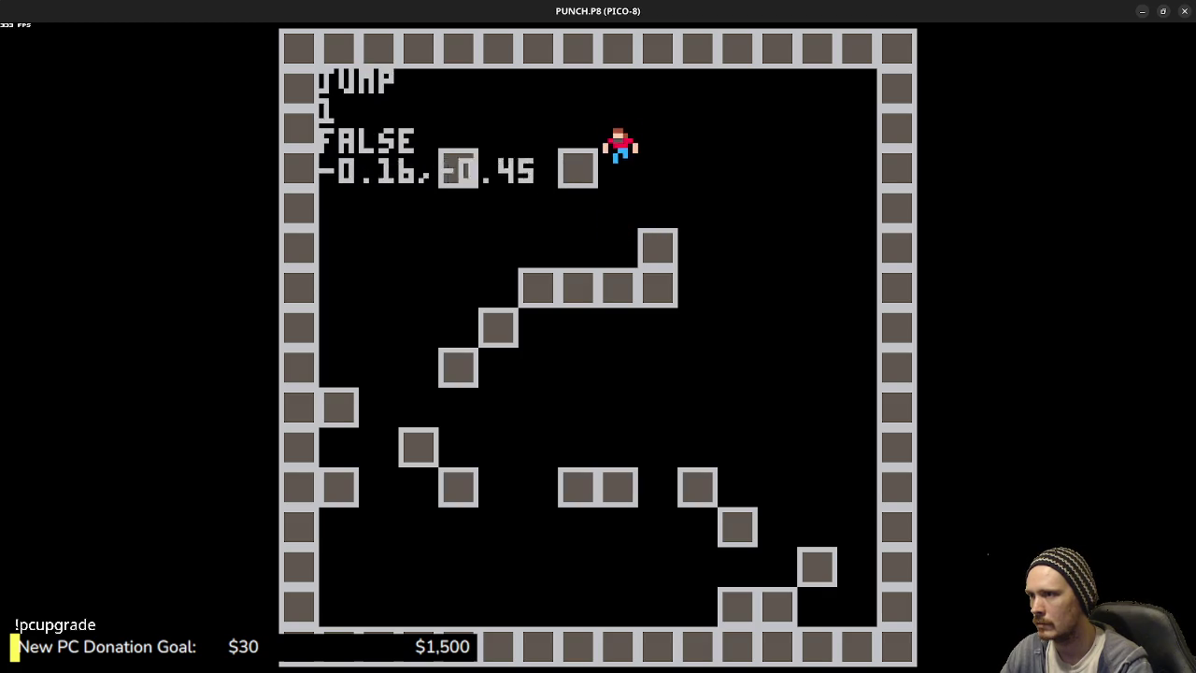
key("z")
key("Right")
key("z")
key("Left")
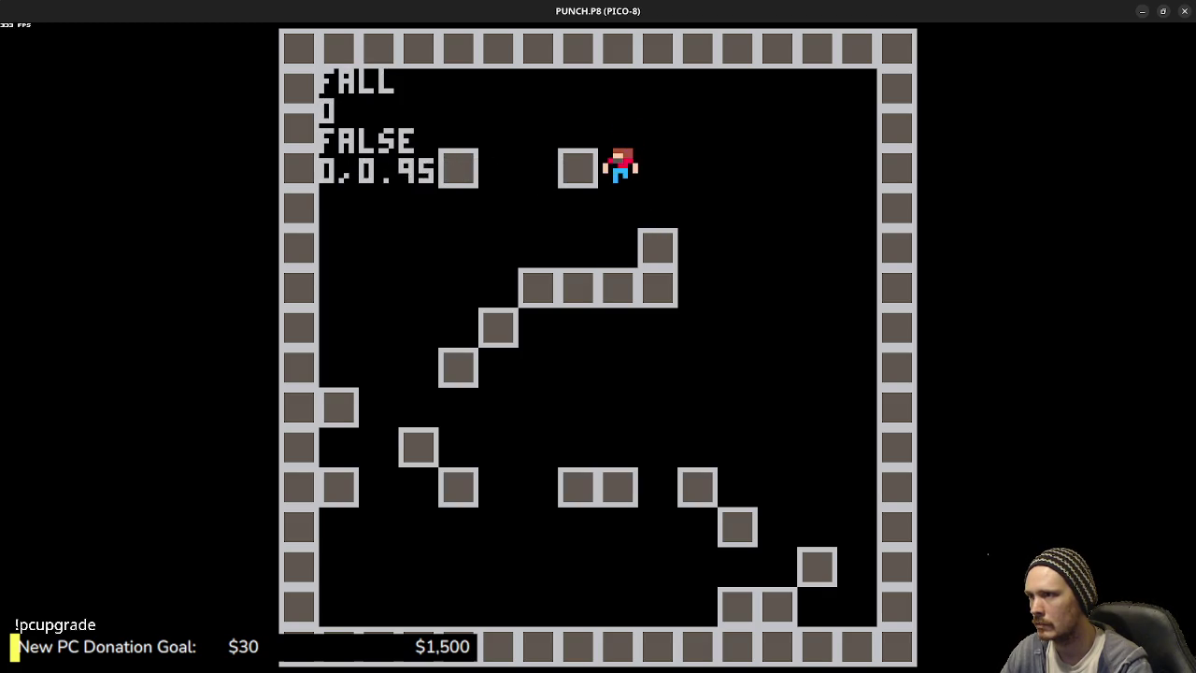
key("Escape")
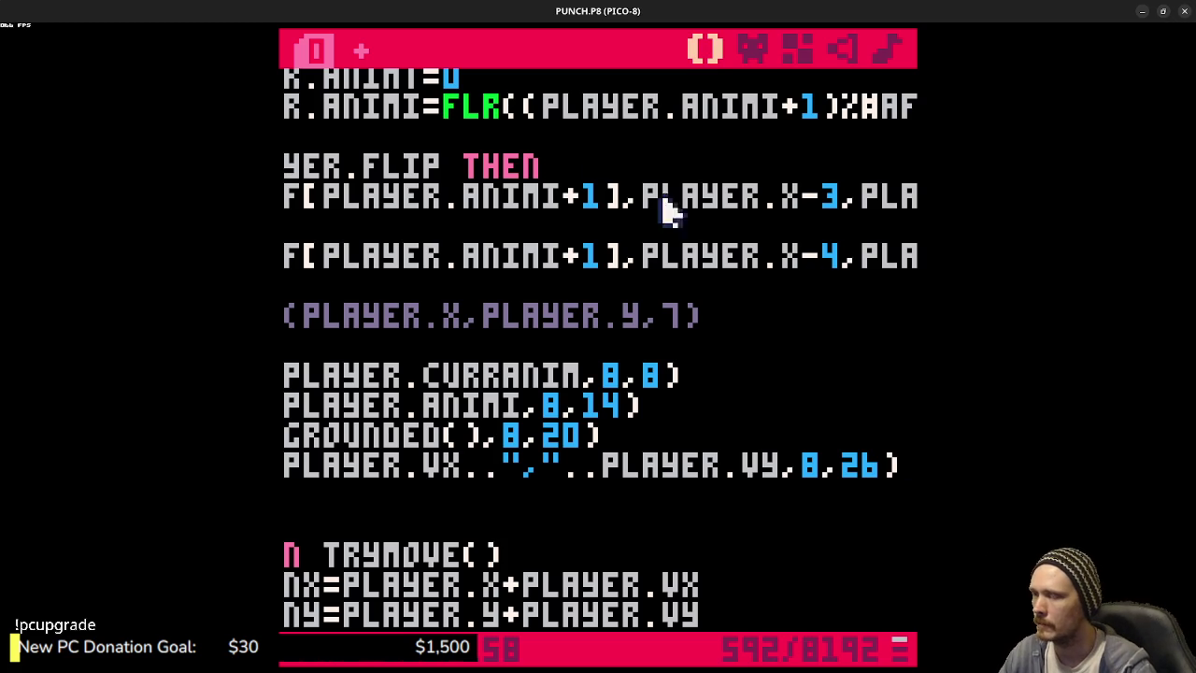
- Start a RECT(PLAYER.X-3,PLAYER.Y- line below the commented-out PSET line
left_click(566, 531)
scroll(480, 406, "up", 3)
scroll(474, 405, "down", 3)
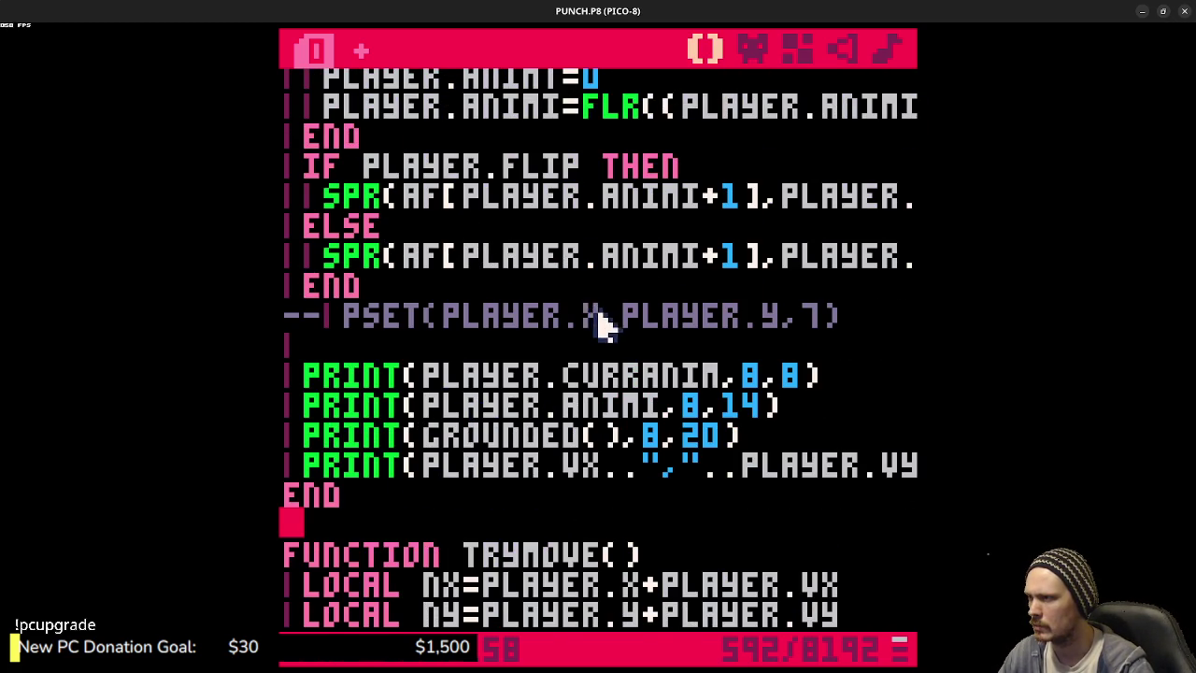
scroll(588, 323, "up", 1)
left_click(844, 378)
left_click_drag(844, 378, 299, 387)
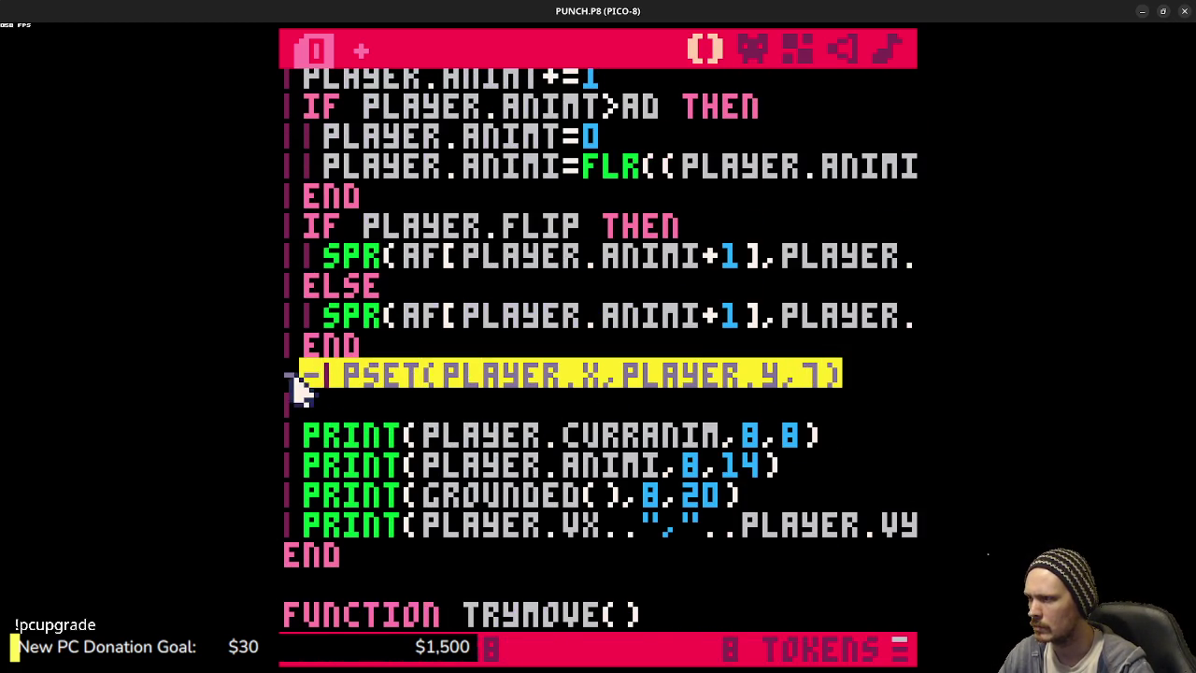
left_click(874, 380)
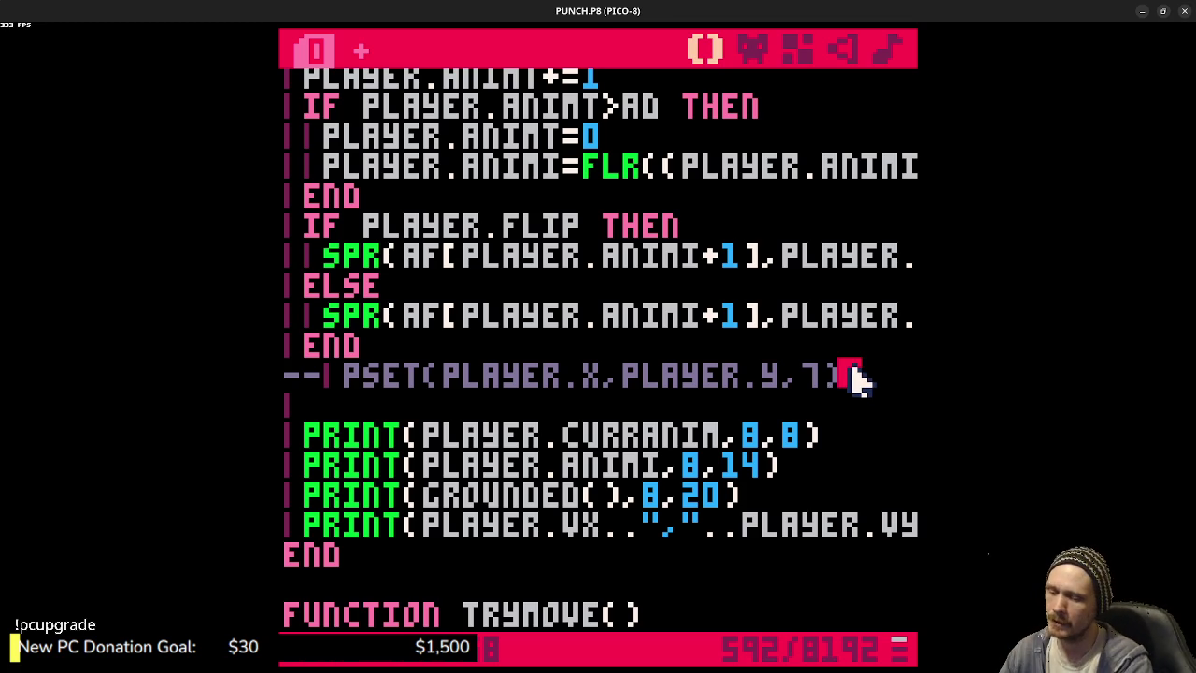
key("Return")
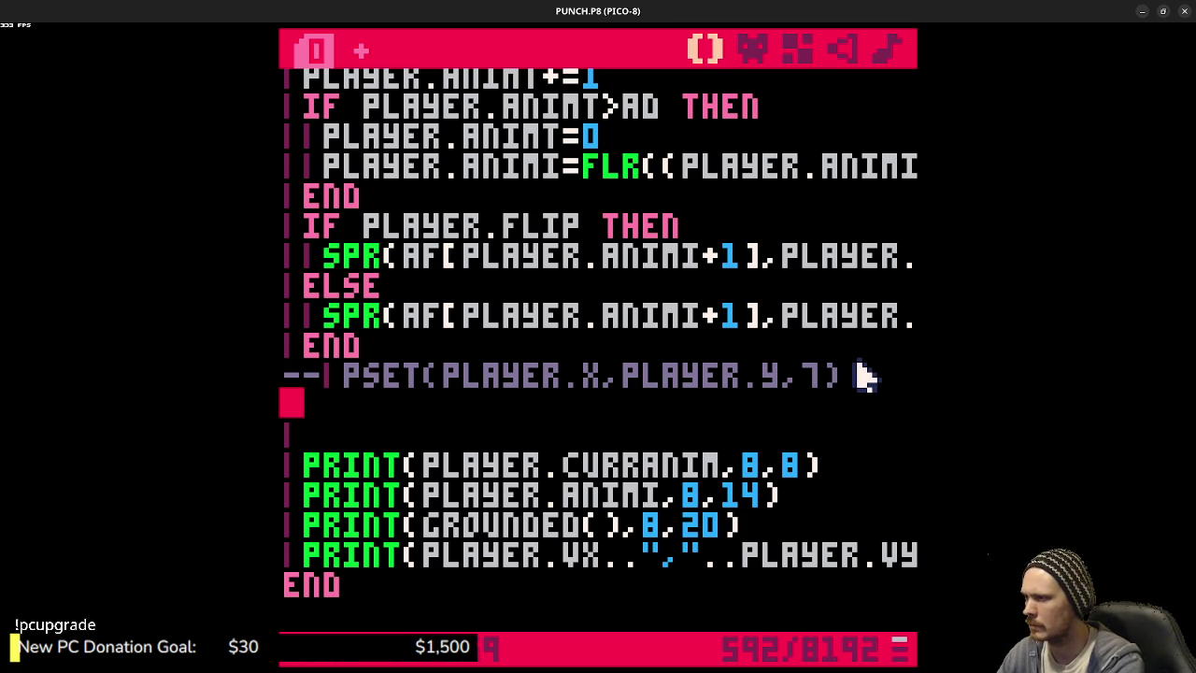
type("RE")
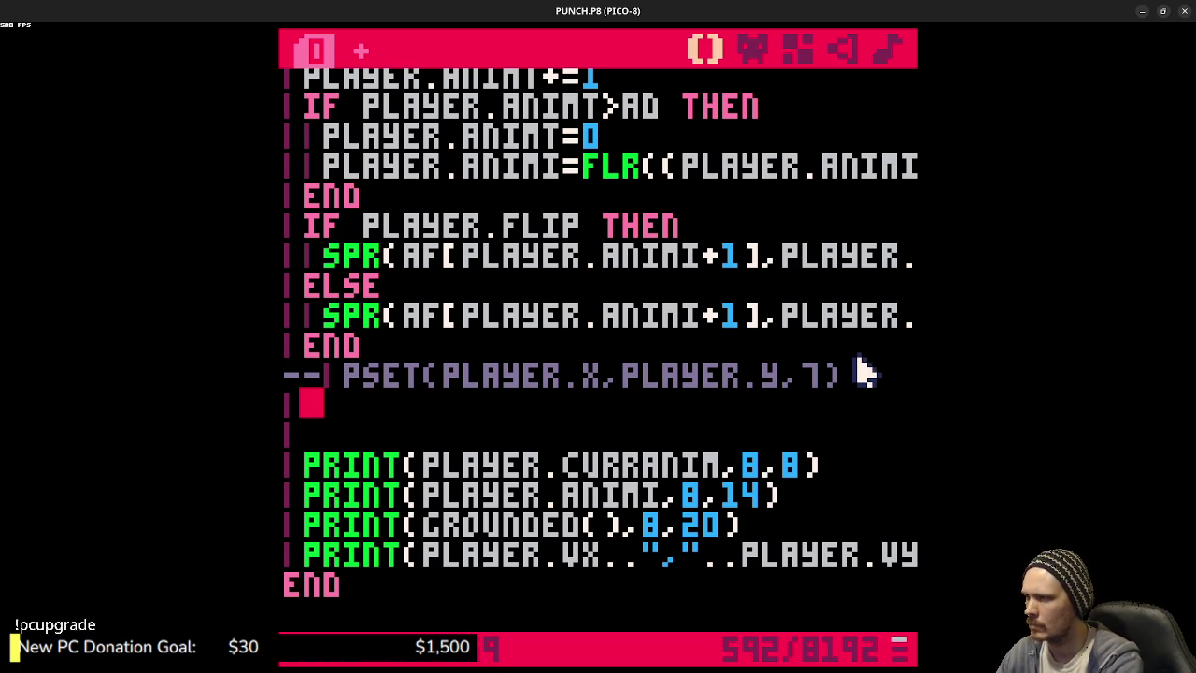
type("CT(")
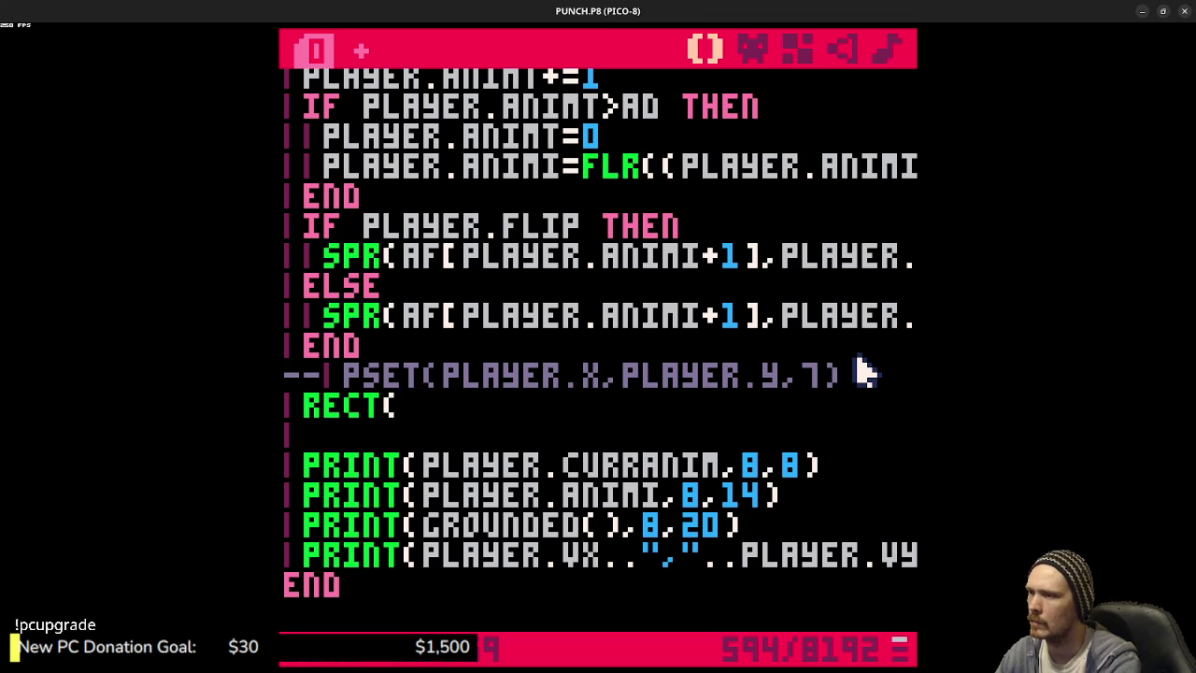
type("PLAYER.X-3")
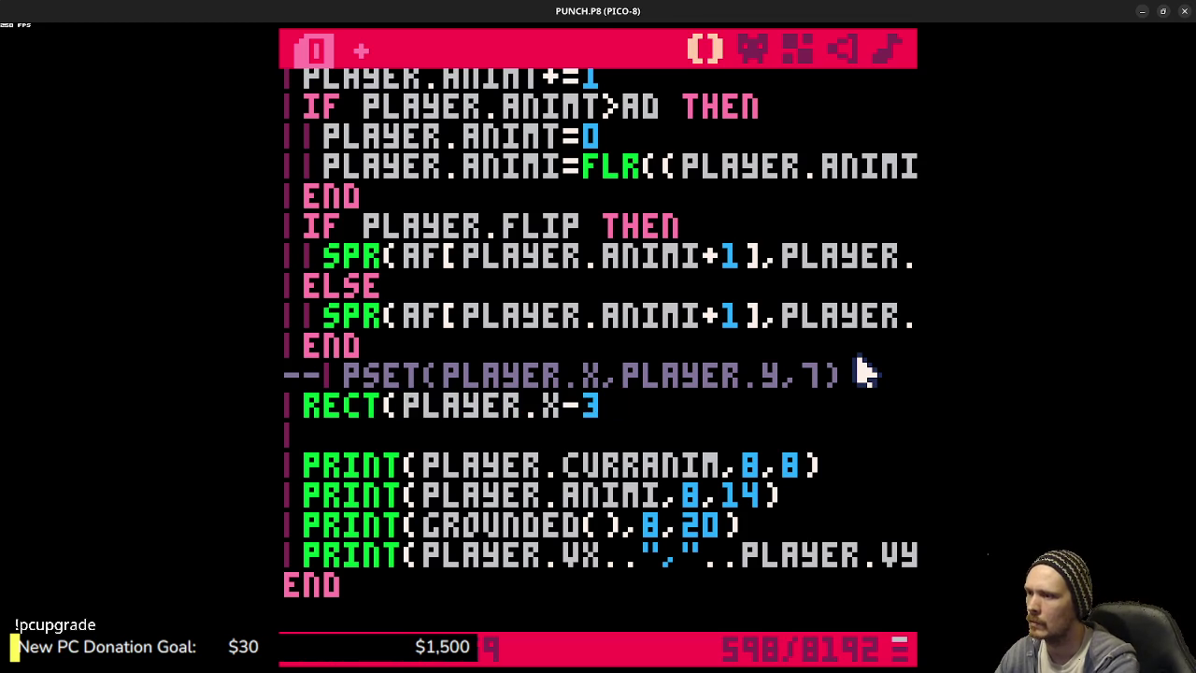
type(",PLAYER.")
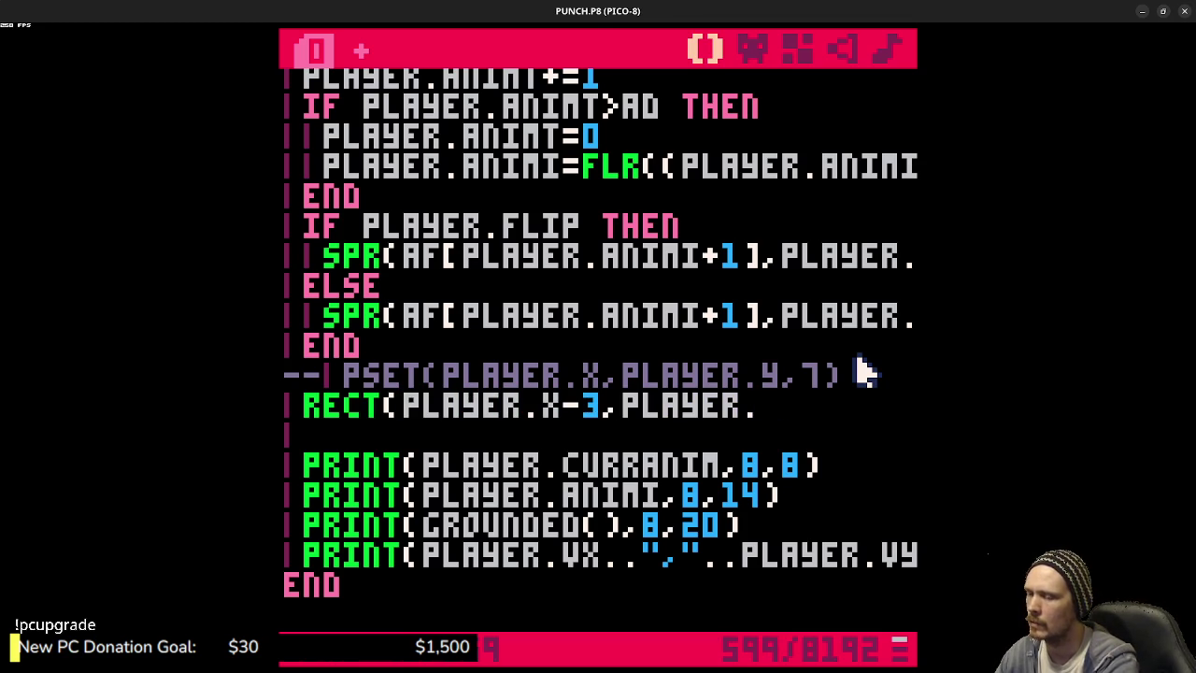
type("Y-3")
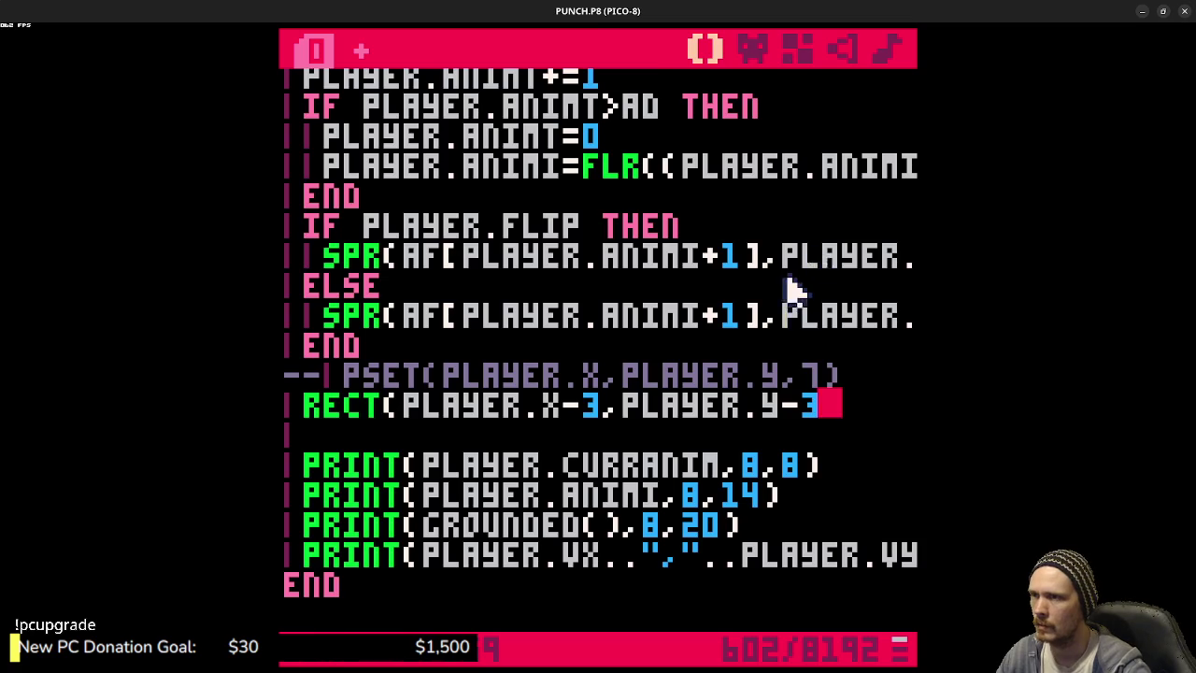
- Check the 3-pixel collision offsets in the TRYMOVE function
scroll(790, 271, "up", 5)
scroll(785, 309, "down", 10)
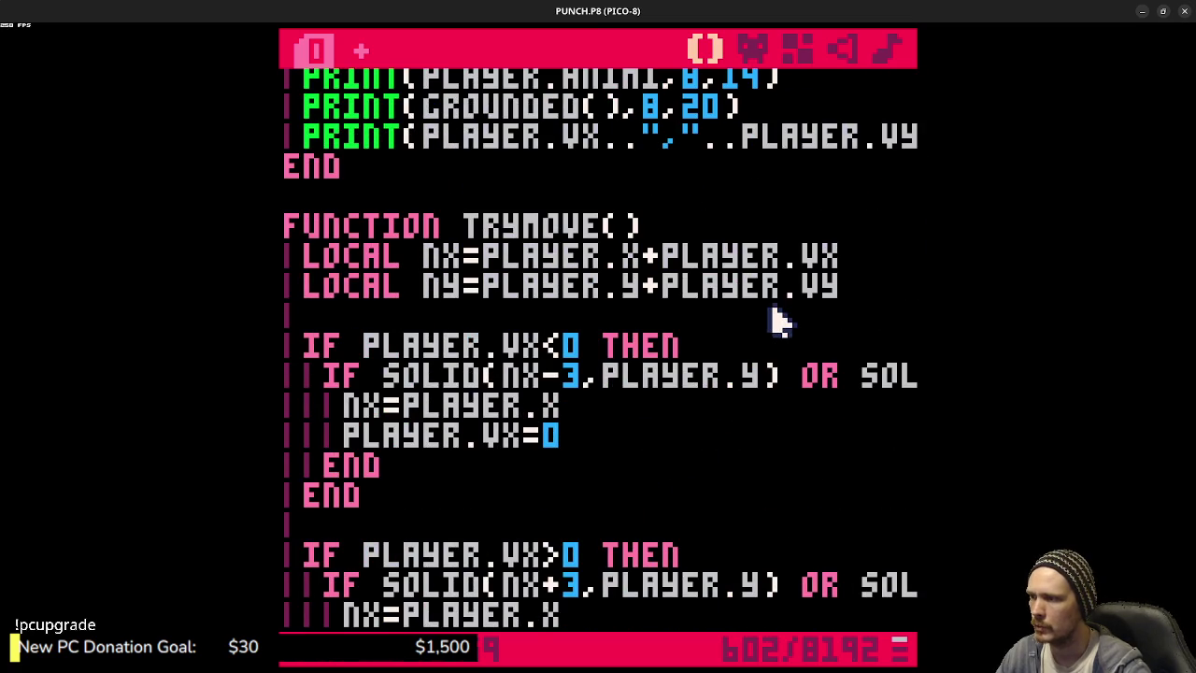
scroll(739, 477, "down", 5)
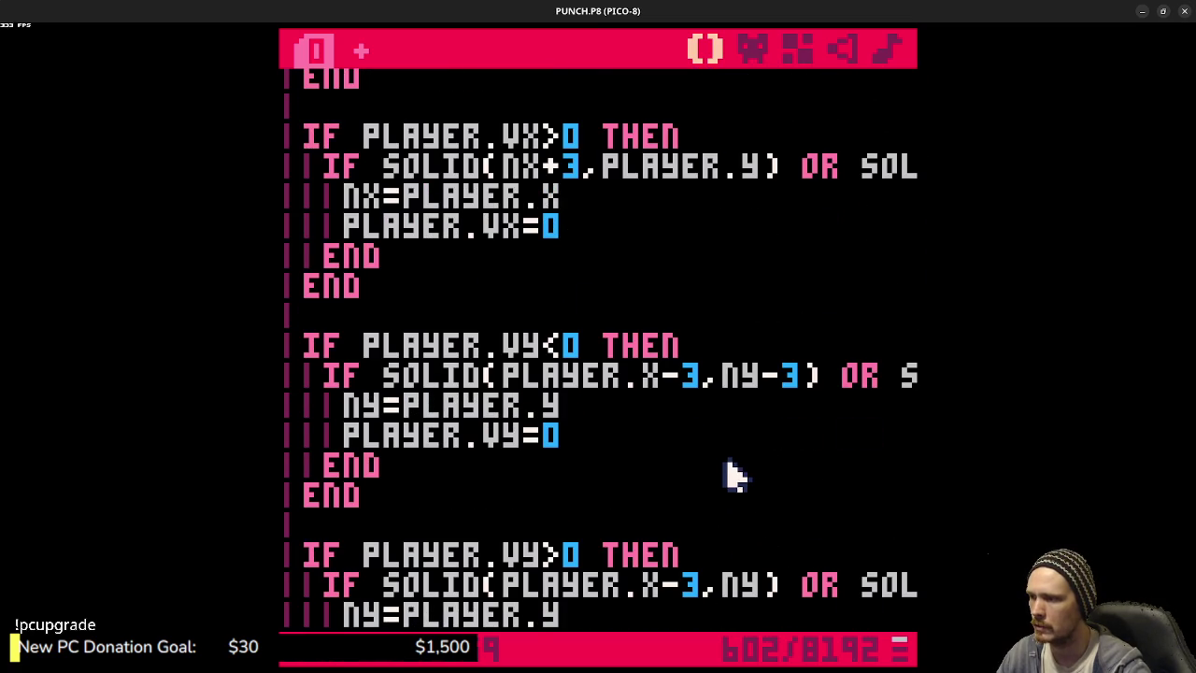
mouse_move(574, 379)
left_mouse_down()
mouse_move(906, 379)
mouse_move(281, 376)
left_mouse_up()
mouse_move(627, 587)
left_mouse_down()
mouse_move(926, 585)
mouse_move(281, 552)
left_mouse_up()
left_click(502, 379)
scroll(541, 321, "up", 3)
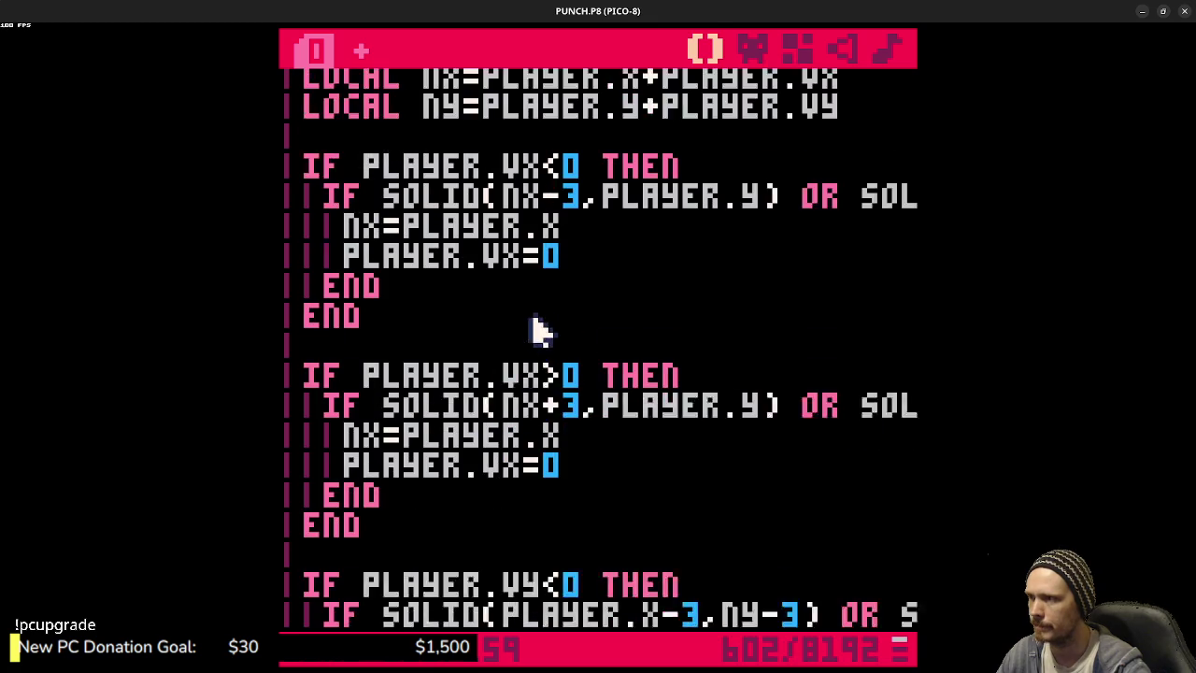
- Complete the RECT call with corner PLAYER.X+3,PLAYER.Y and a colour argument
scroll(556, 327, "up", 5)
scroll(645, 472, "down", 1)
left_click(835, 291)
type("PLAY")
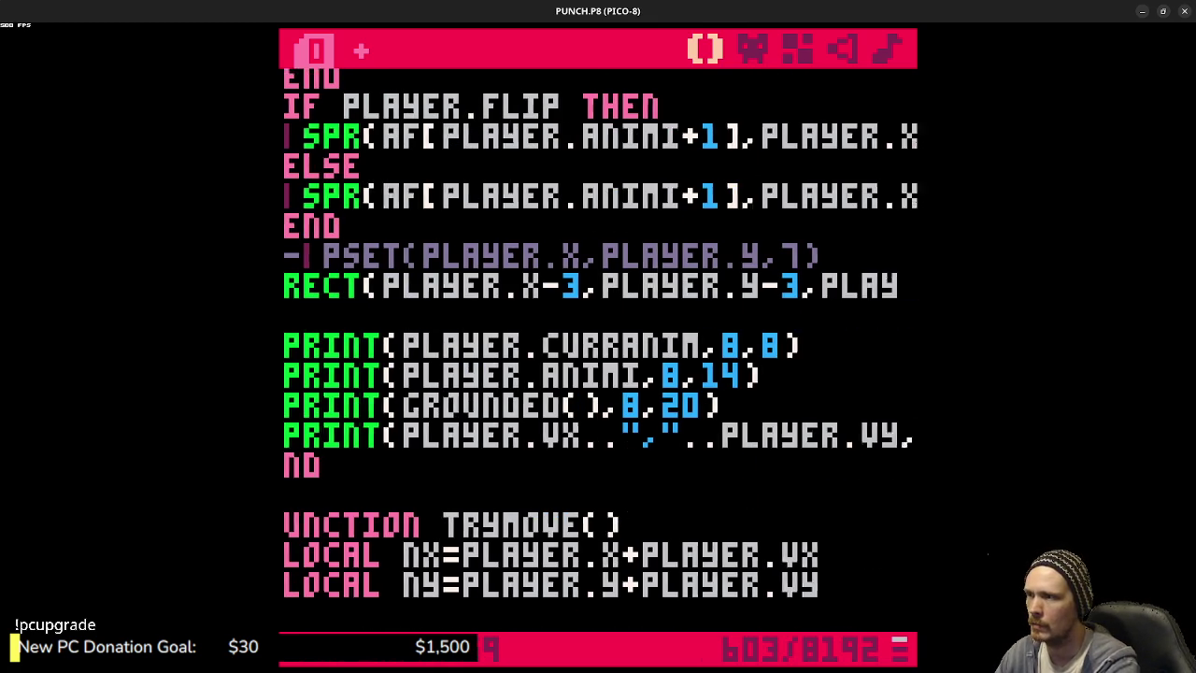
type("ER.X+3,PLAYER.X+3,")
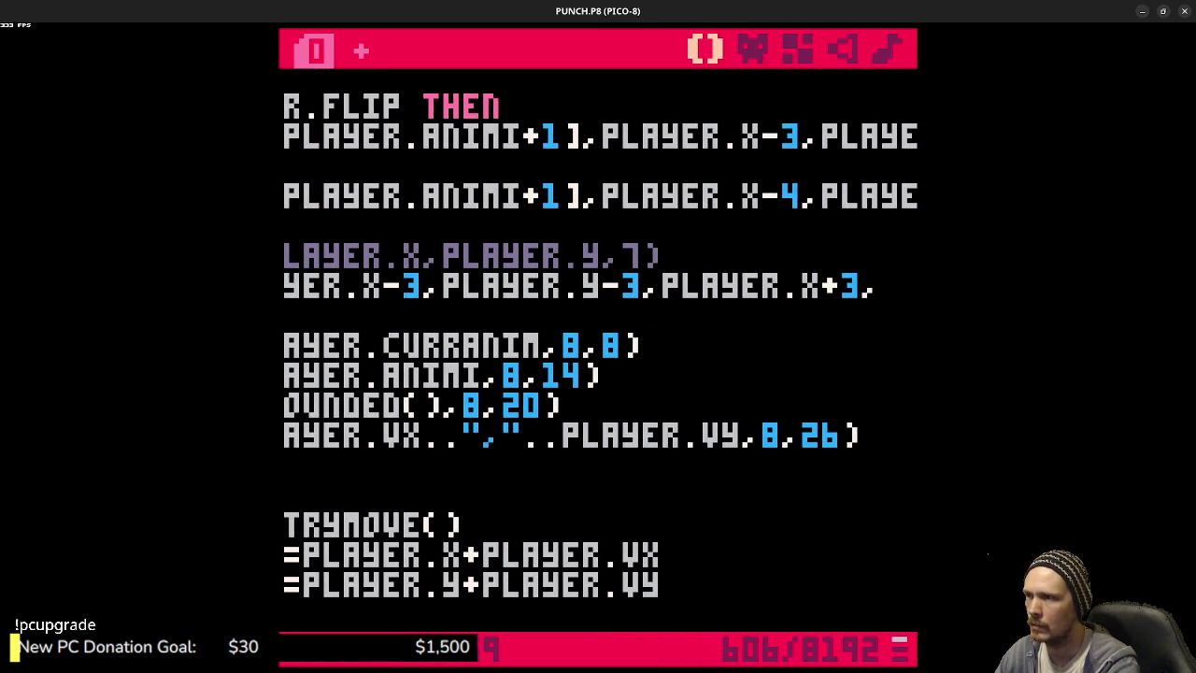
type("Y+")
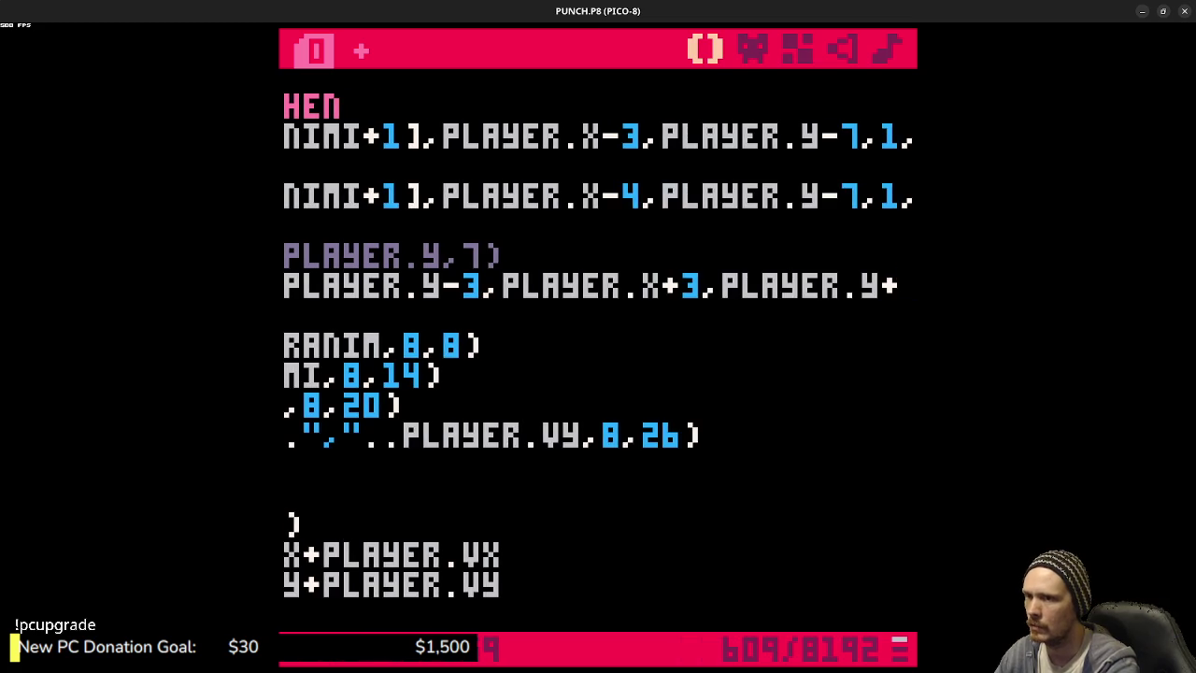
key("BackSpace")
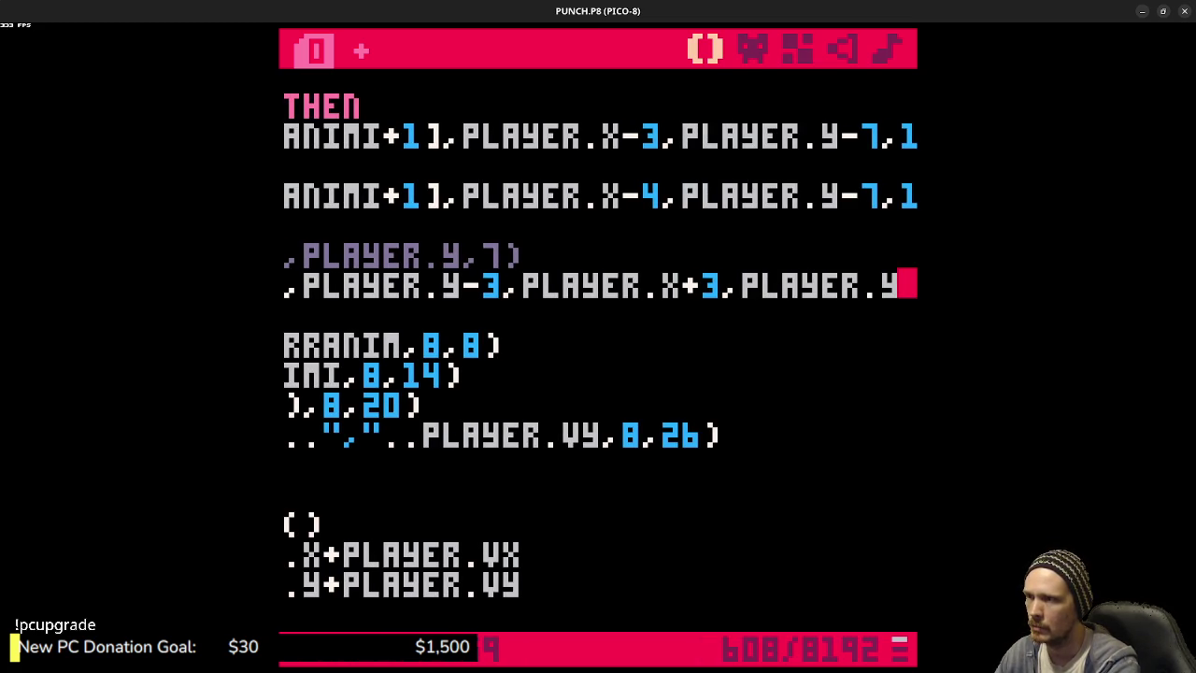
type(",")
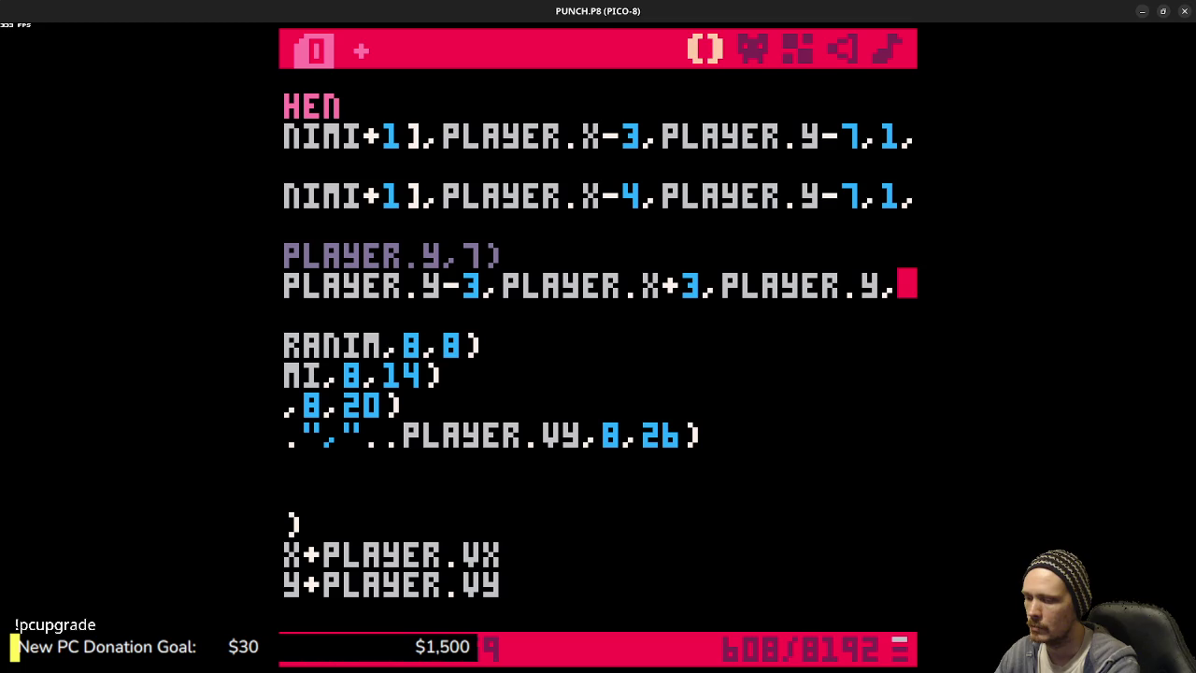
type("0")
- Save the cartridge and check palette colours in the sprite editor
key("ctrl+s")
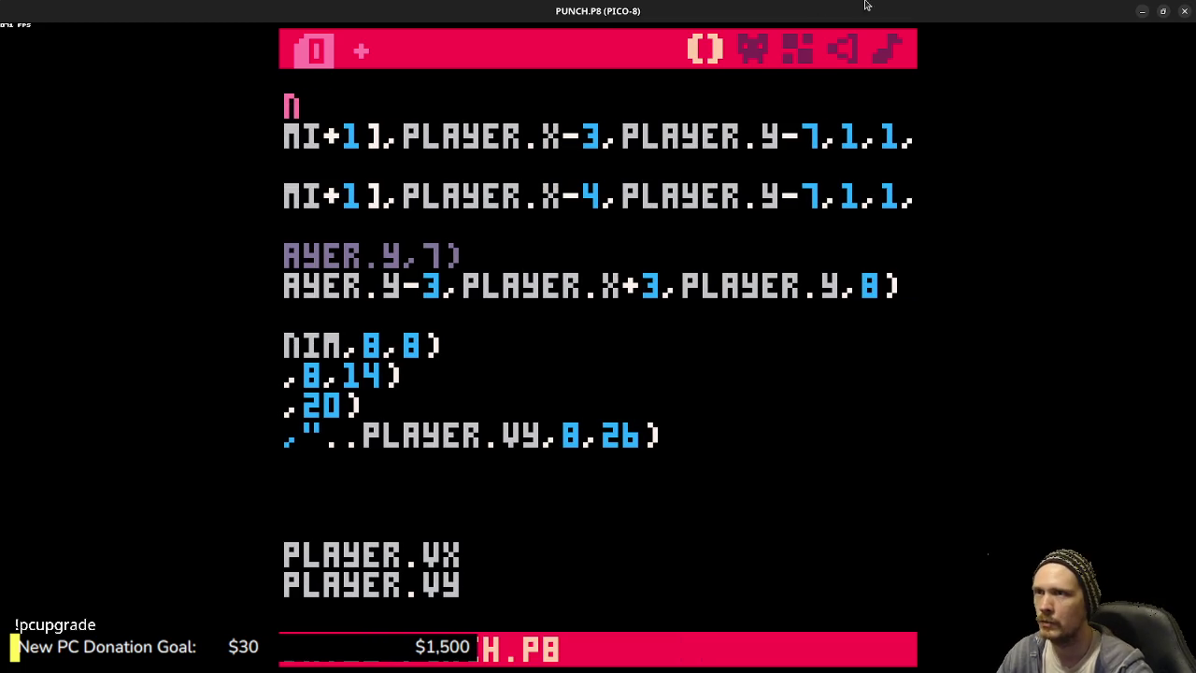
left_click(753, 48)
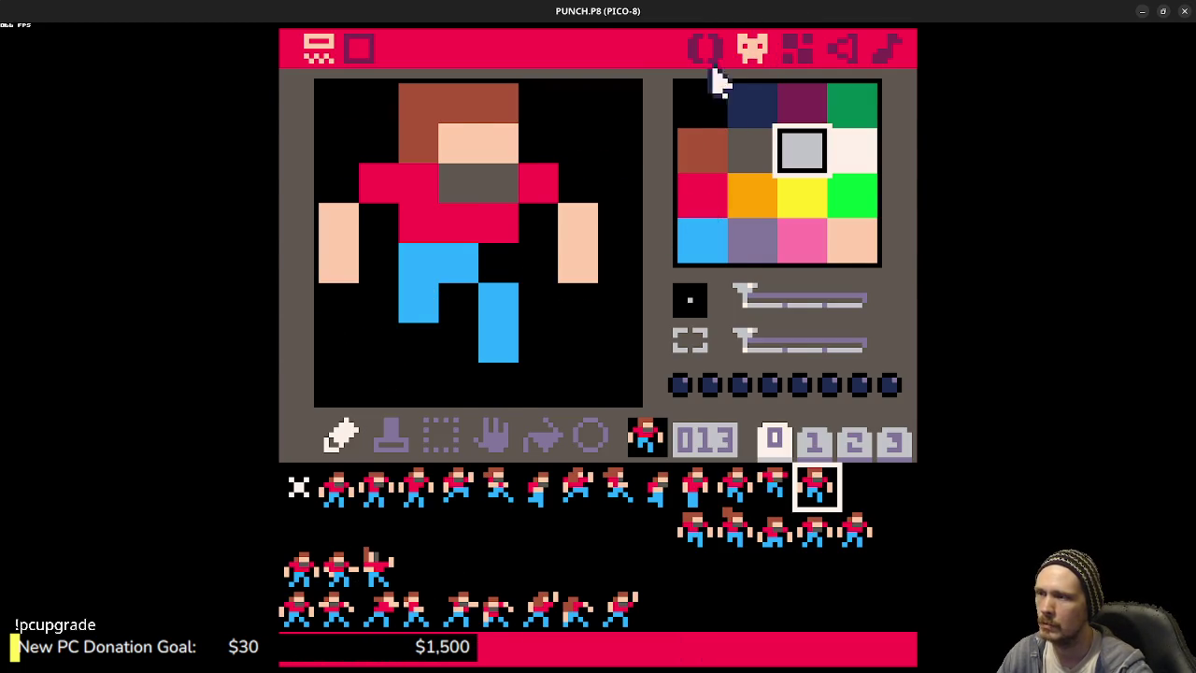
left_click(706, 49)
- Run the game, move the player right and left, then stop it
key("ctrl+r")
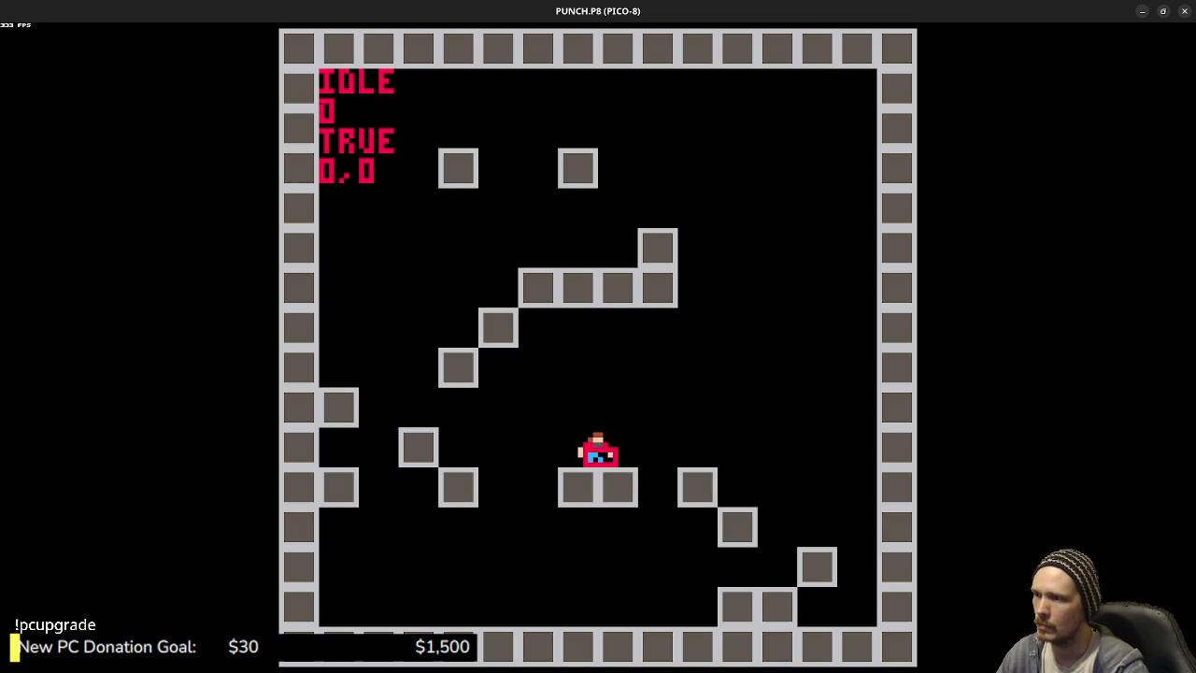
key("Right")
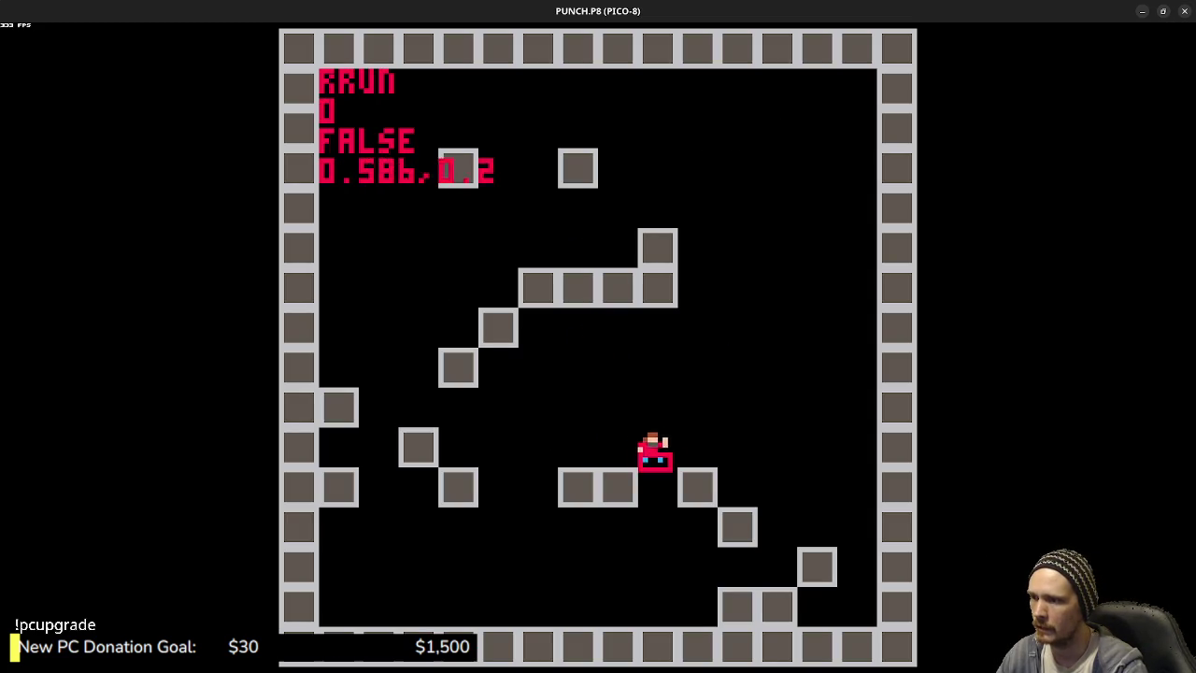
key("Left")
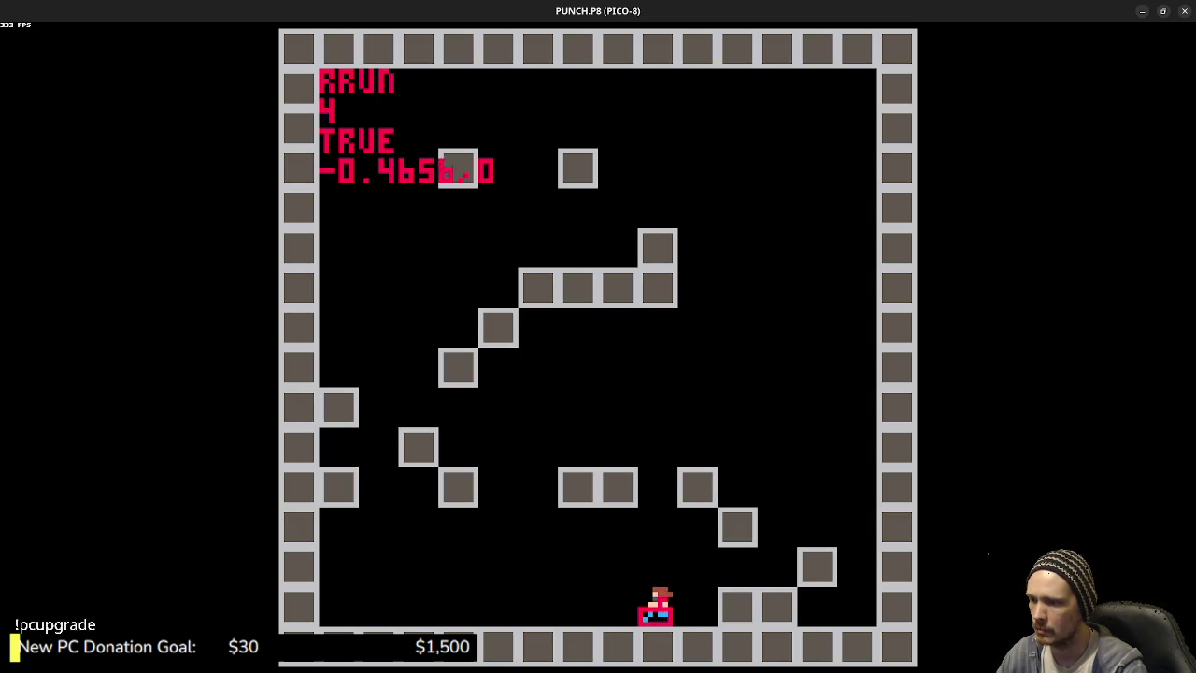
key("Escape")
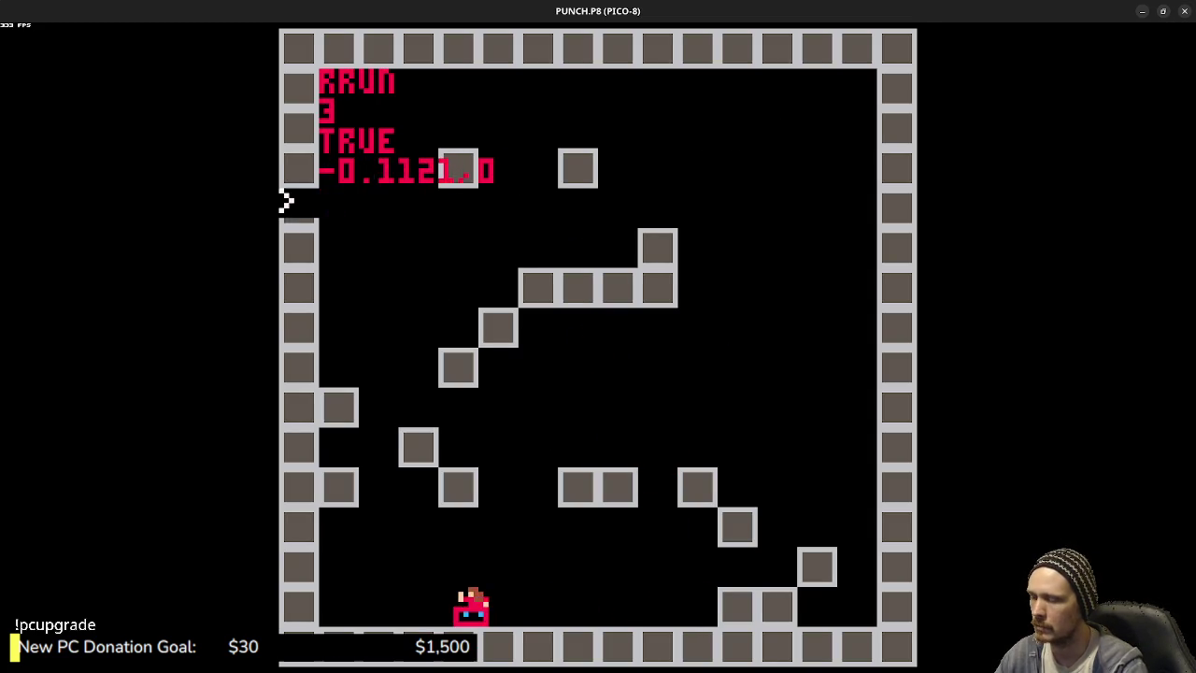
key("Escape")
- Go to the CURRANIM debug print line and rerun to check the white readout
left_click(459, 396)
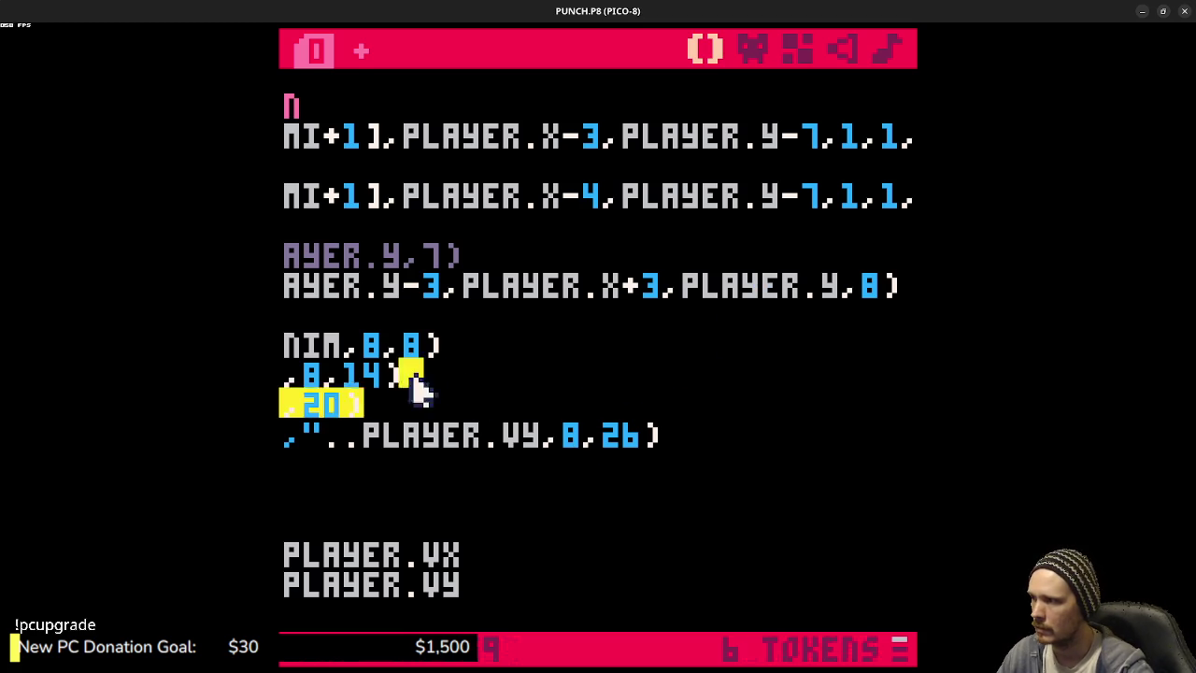
key("shift+Home")
left_click(815, 346)
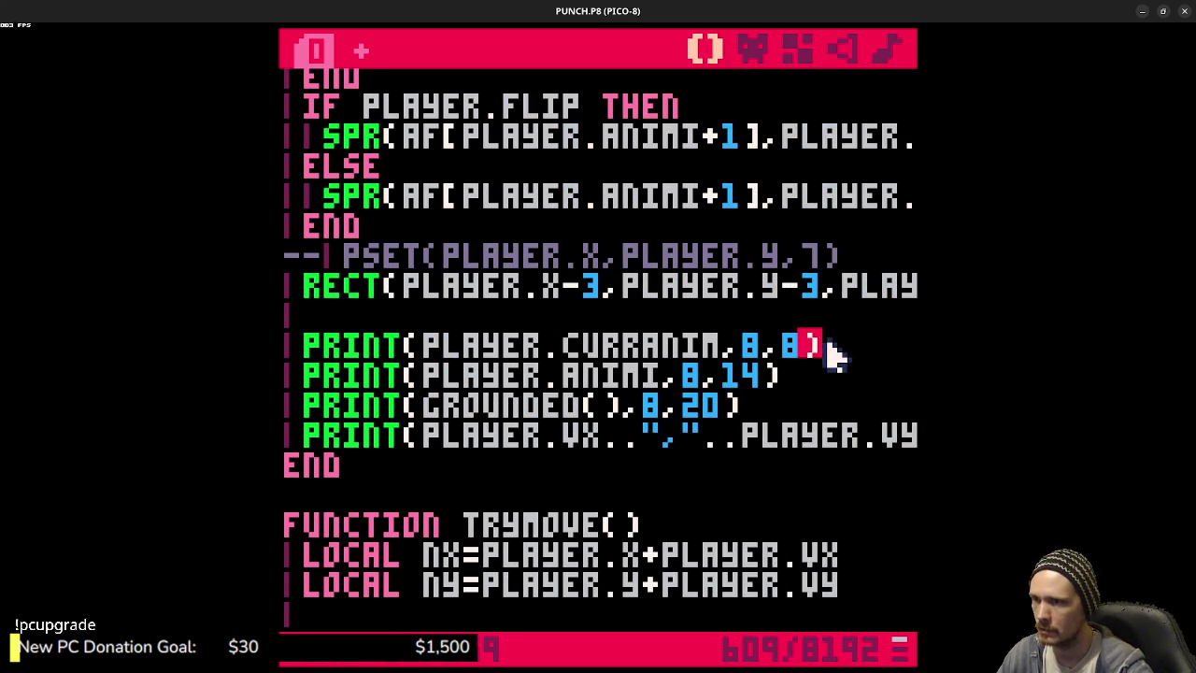
key("ctrl+r")
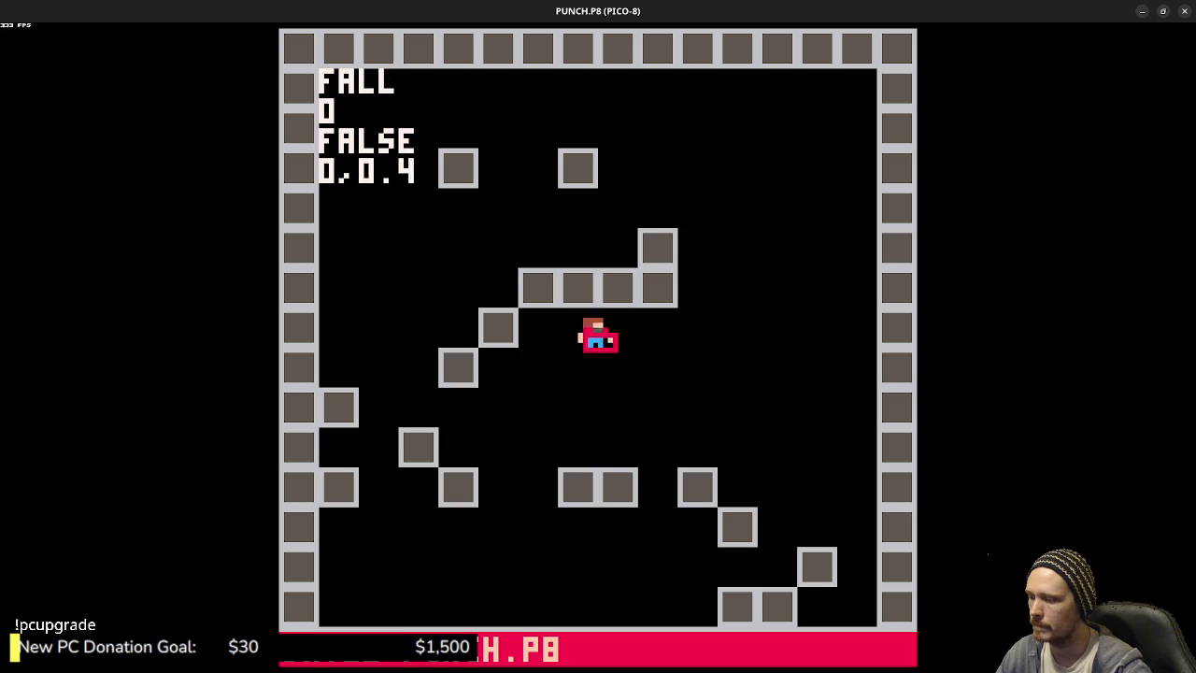
- Run and double-jump the player across the stair ledges while the red hitbox follows
key("Left")
key("z")
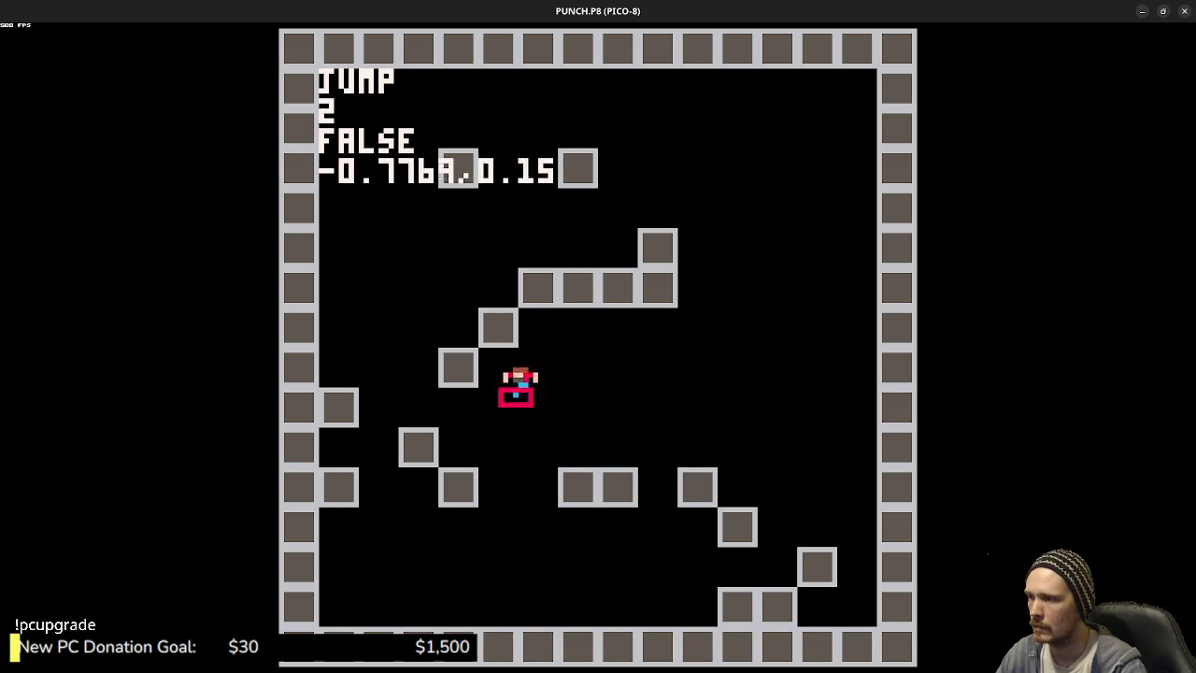
key("z")
key("Left")
key("z")
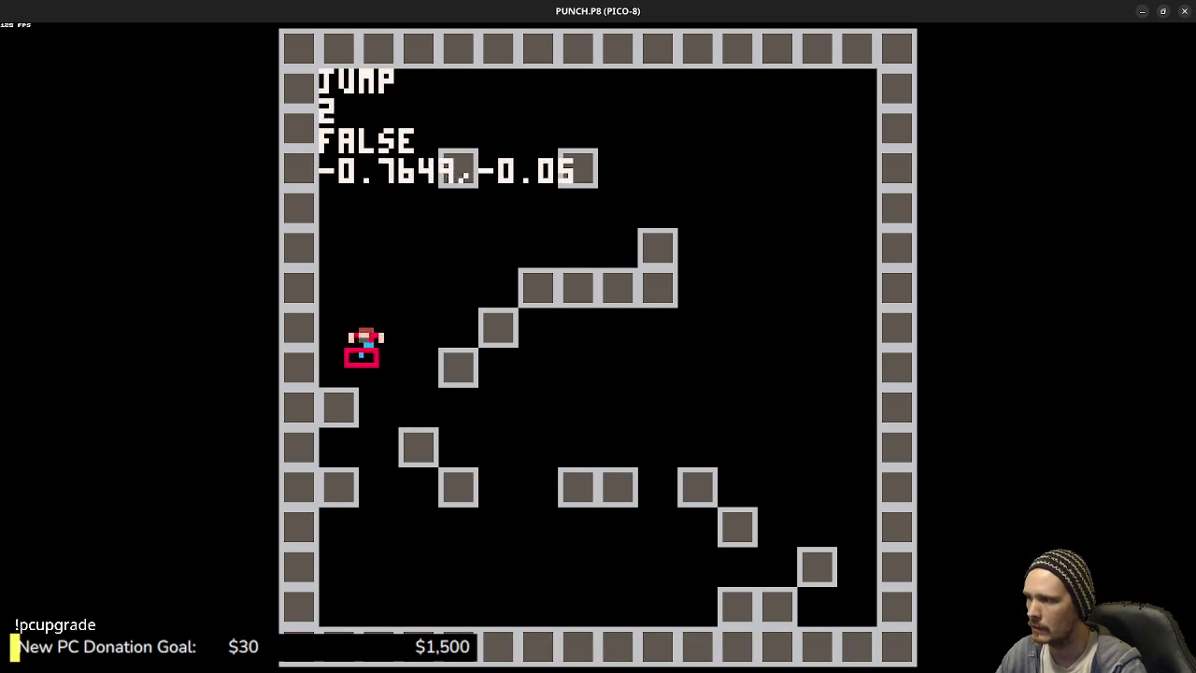
key("Right")
key("z")
key("Right")
key("Right")
key("z")
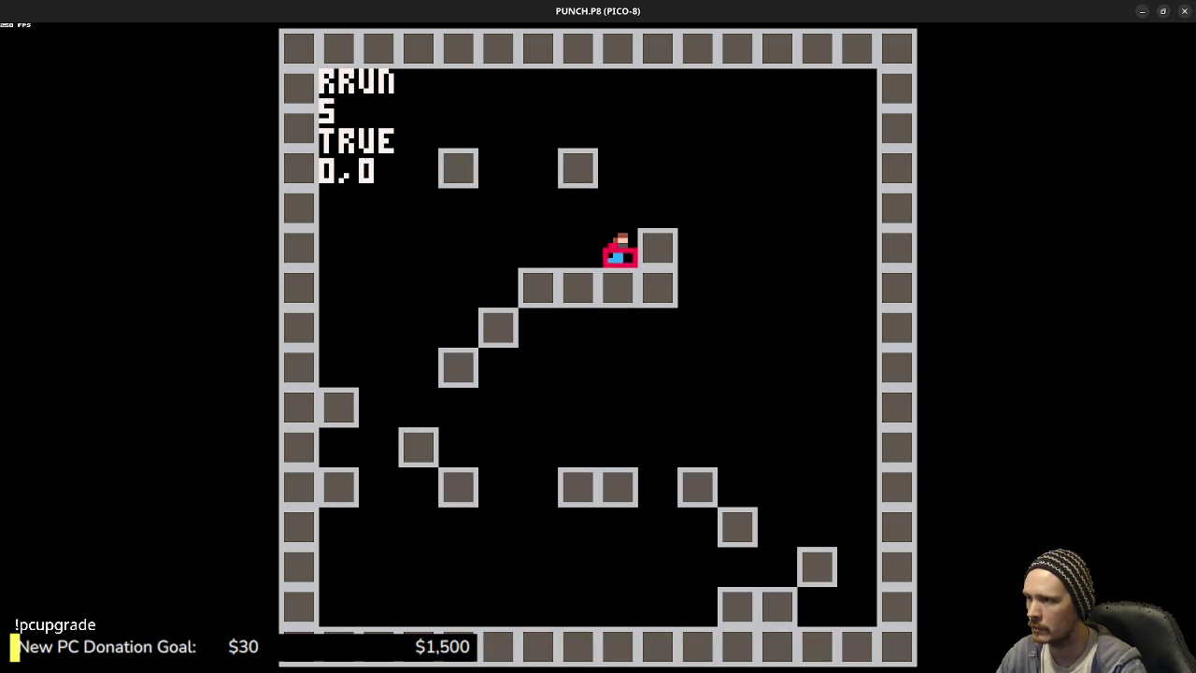
key("z")
key("Left")
key("z")
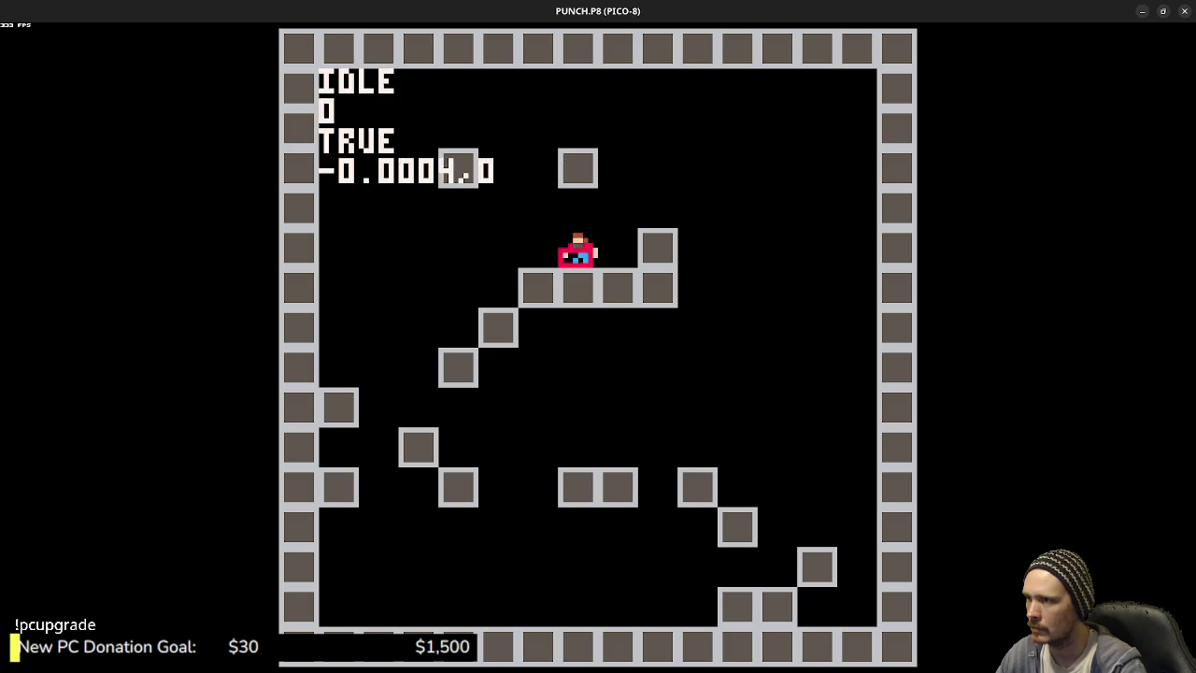
key("z")
key("Right")
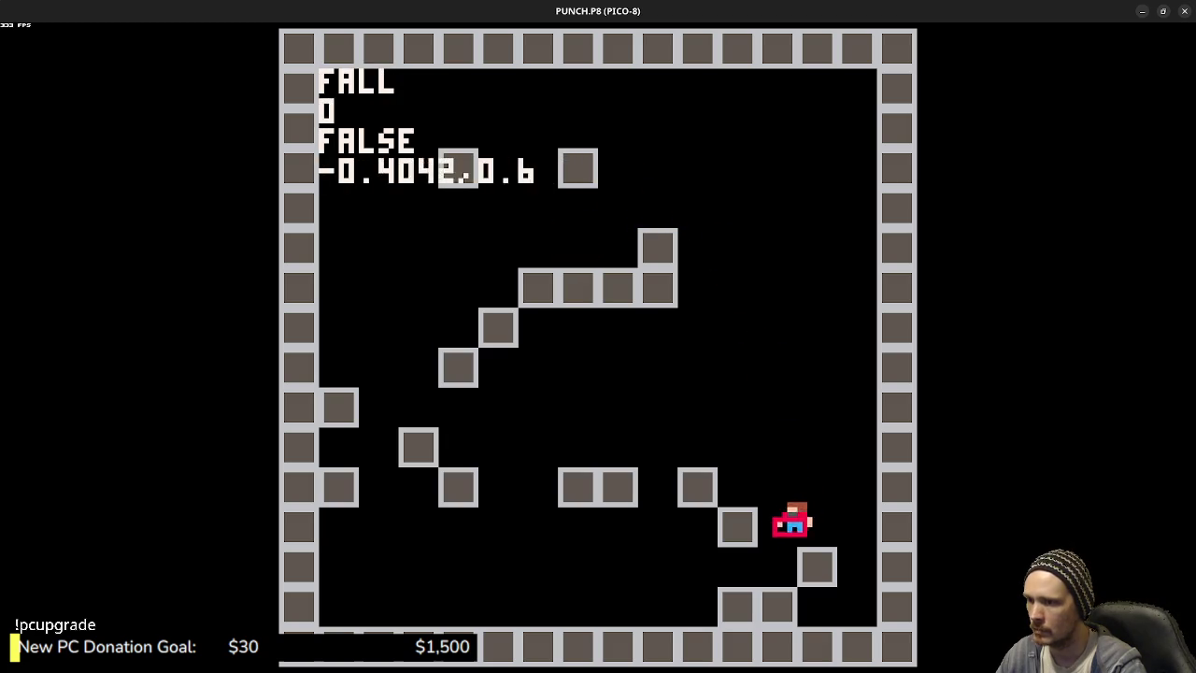
key("Left")
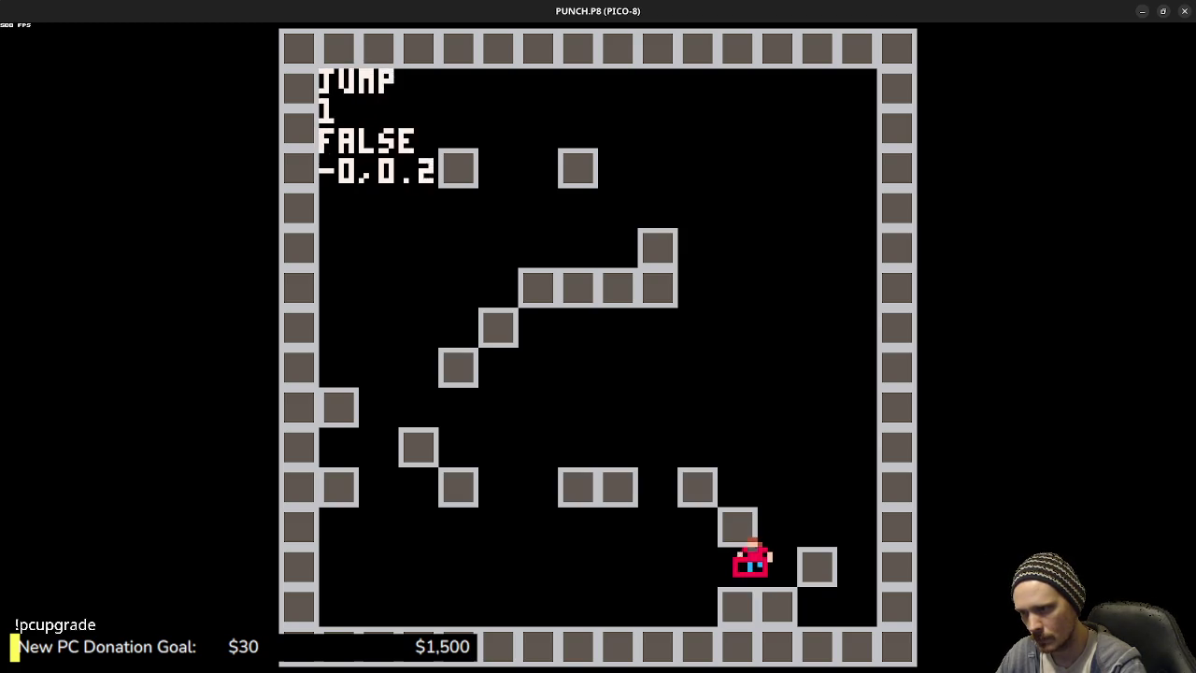
- Test left and right jumps between blocks and the left-wall ledge, checking run, jump and fall animations
key("z")
key("Left")
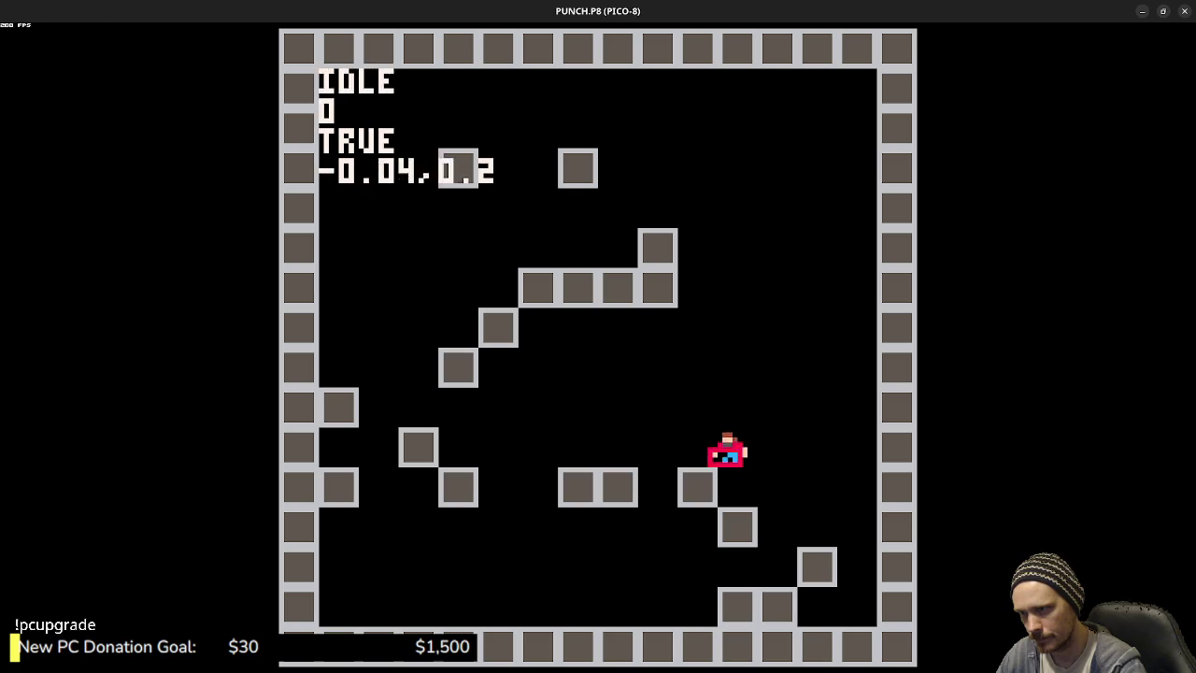
key("z")
key("Left")
key("z")
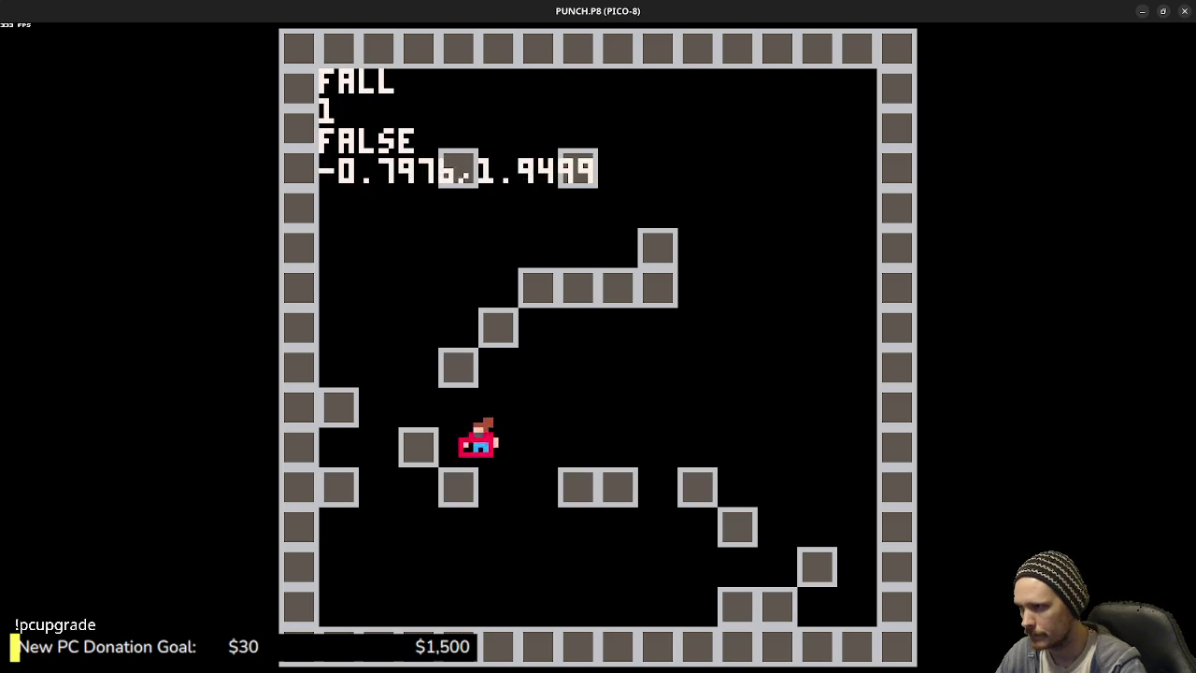
key("z")
key("z")
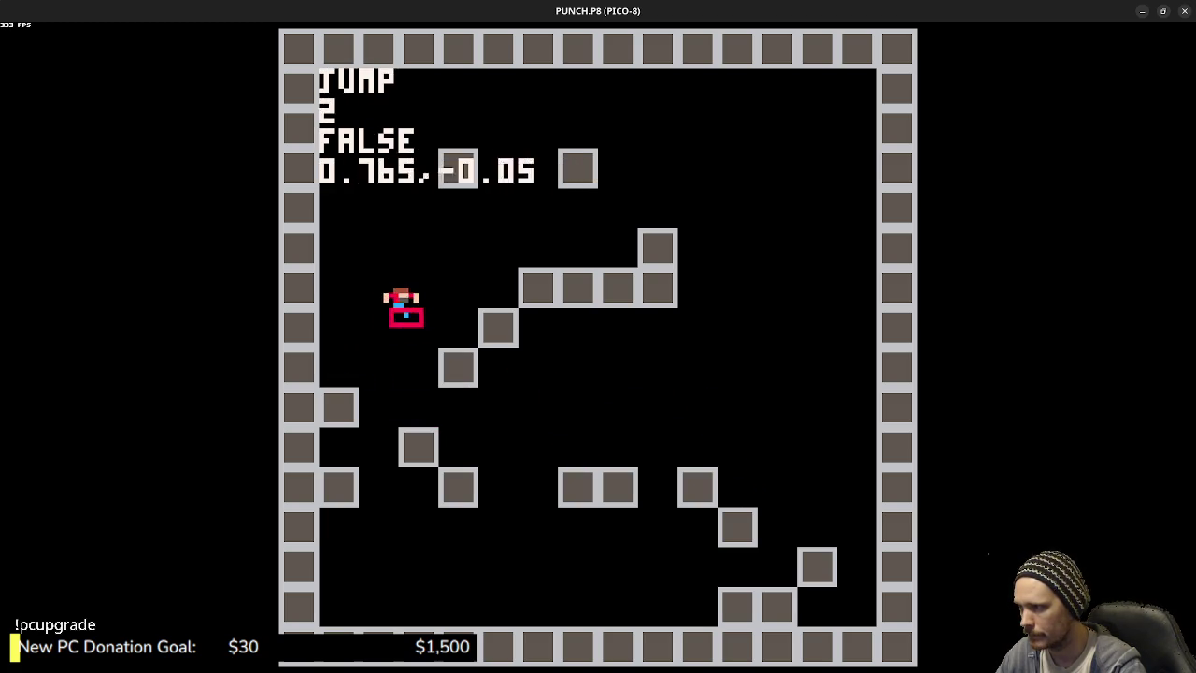
key("z")
key("z")
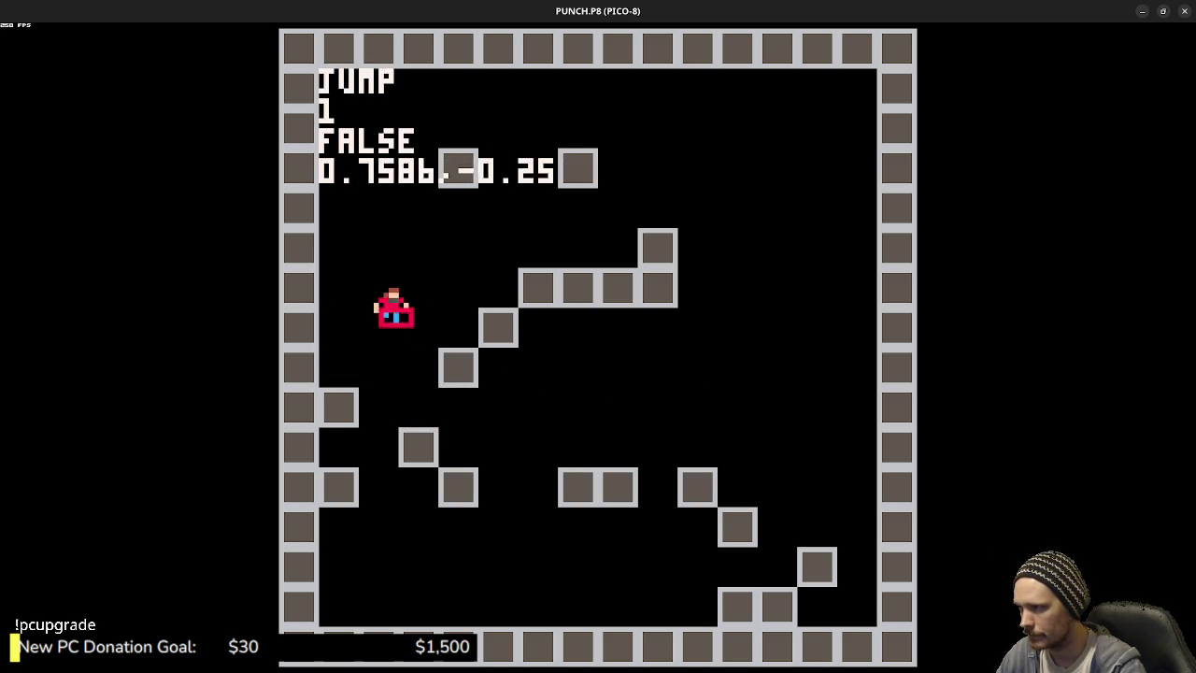
key("Left")
key("z")
key("z")
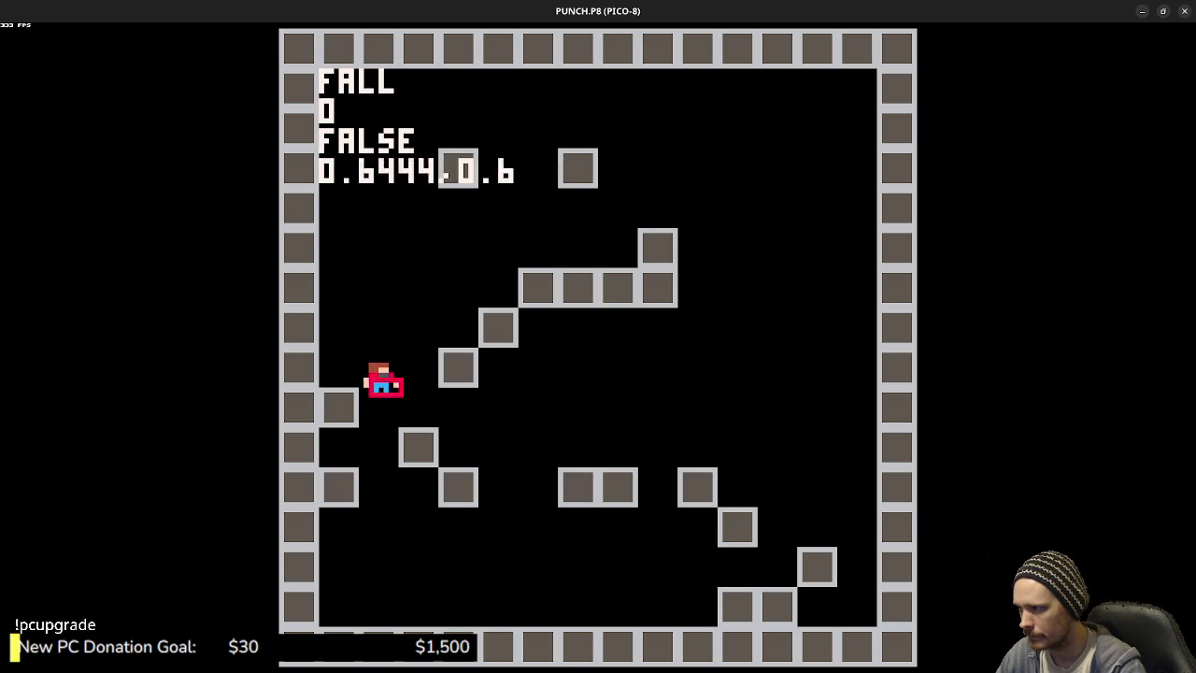
key("Left")
key("z")
key("Right")
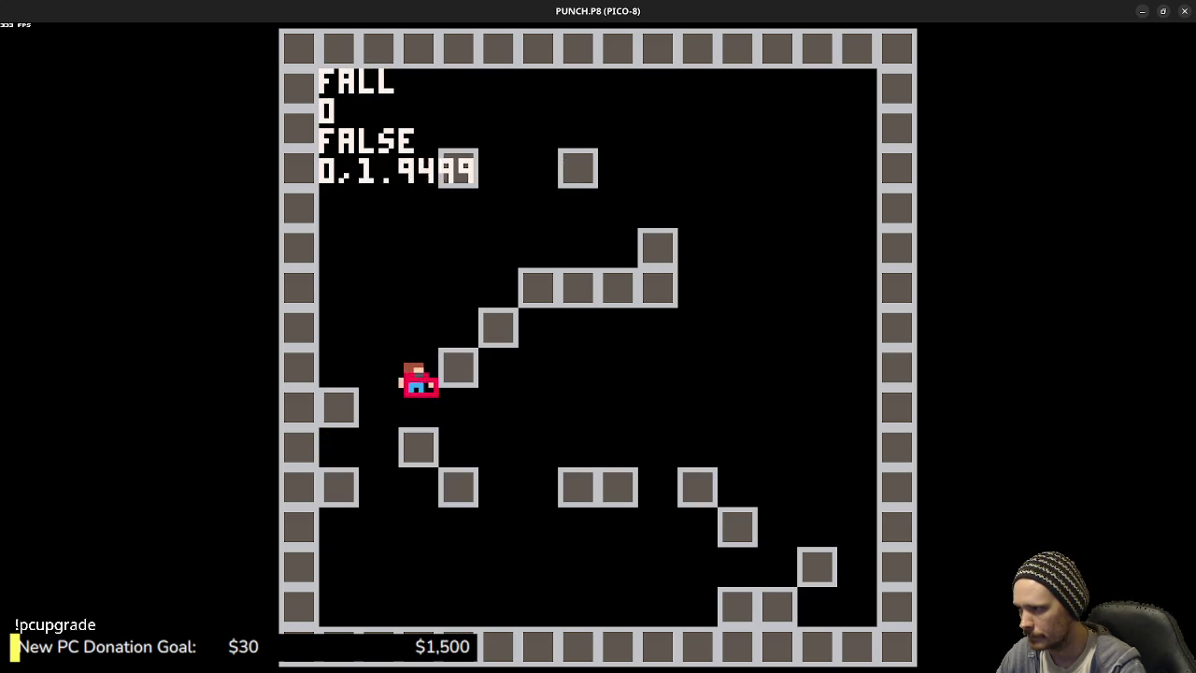
key("Left")
key("z")
key("Right")
key("z")
key("z")
key("Right")
key("z")
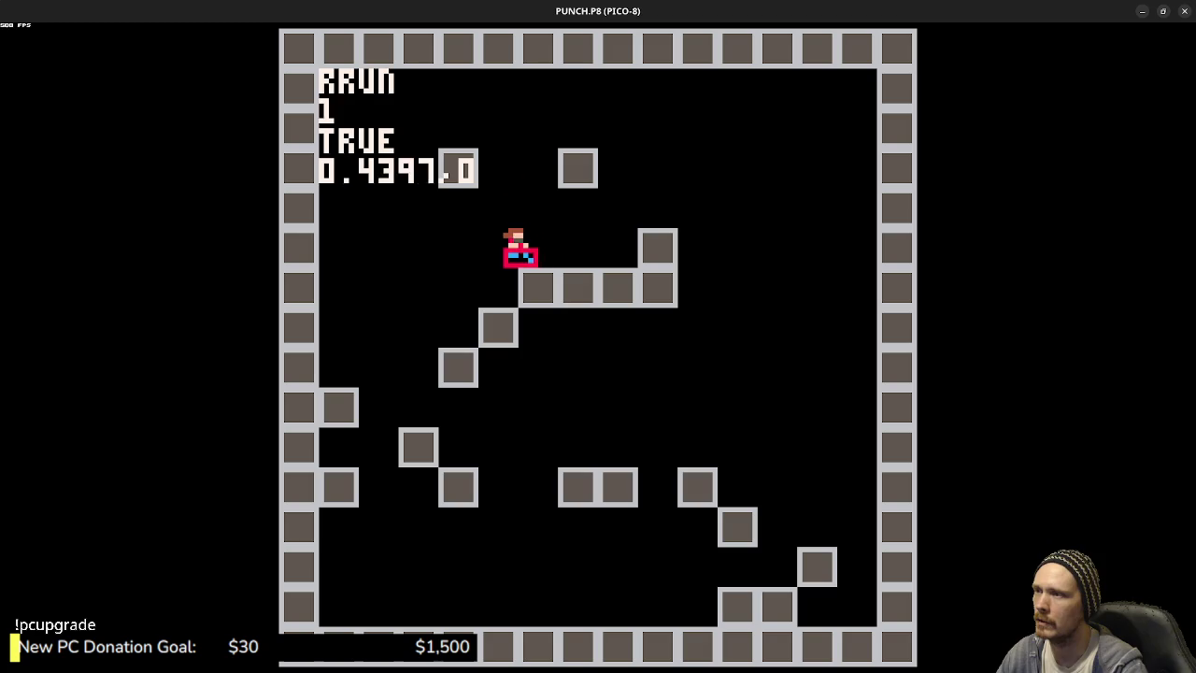
key("z")
key("Right")
key("Left")
- Hop the player on and off the raised blocks and platform, then return to the code editor
key("z")
key("z")
key("Left")
key("z")
key("Right")
key("z")
key("z")
key("Left")
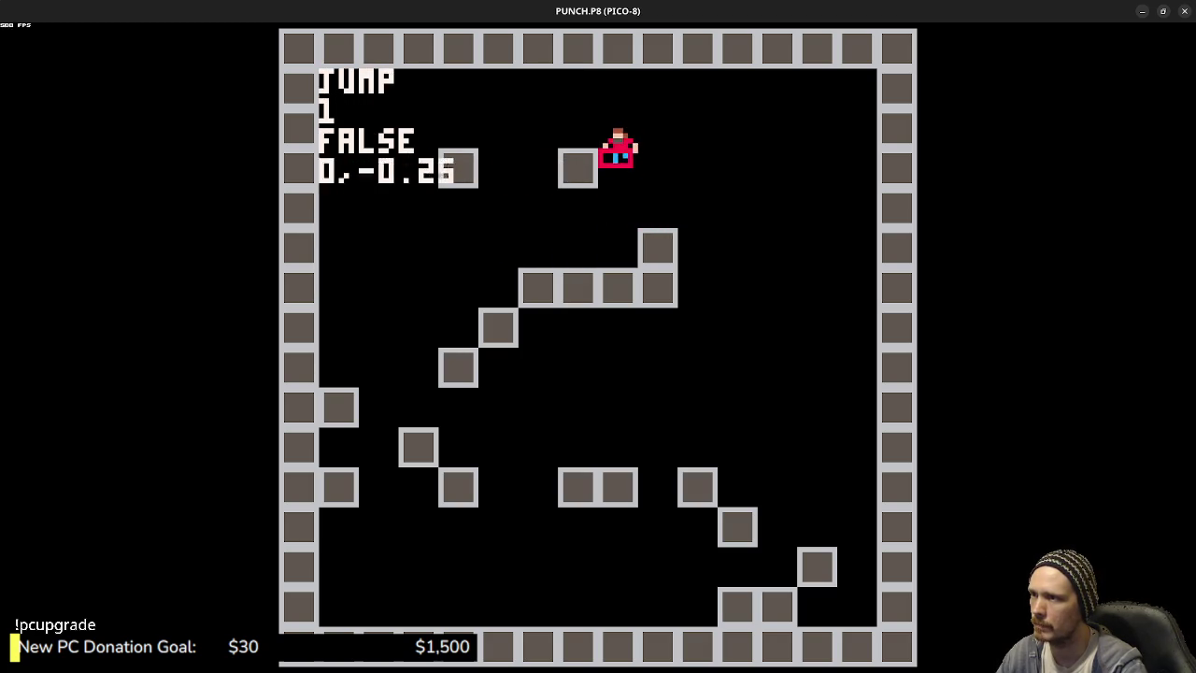
key("Right")
key("z")
key("Left")
key("Right")
key("z")
key("Left")
key("Right")
key("z")
key("z")
key("Left")
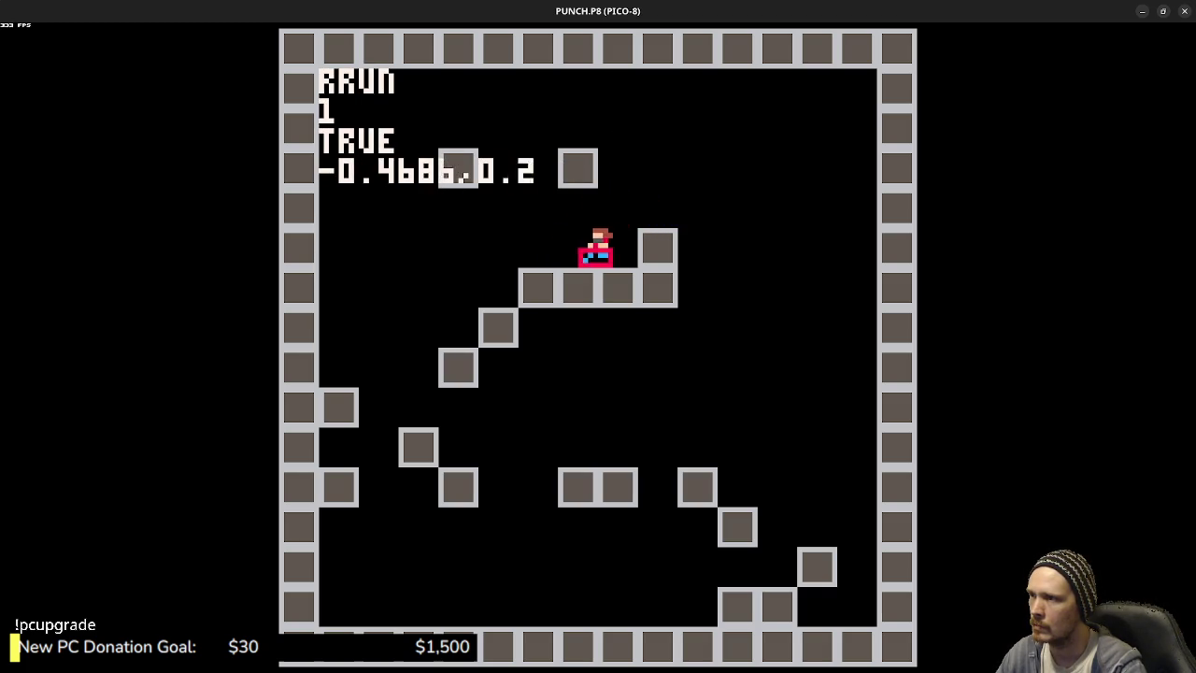
key("Right")
key("z")
key("z")
key("Left")
key("z")
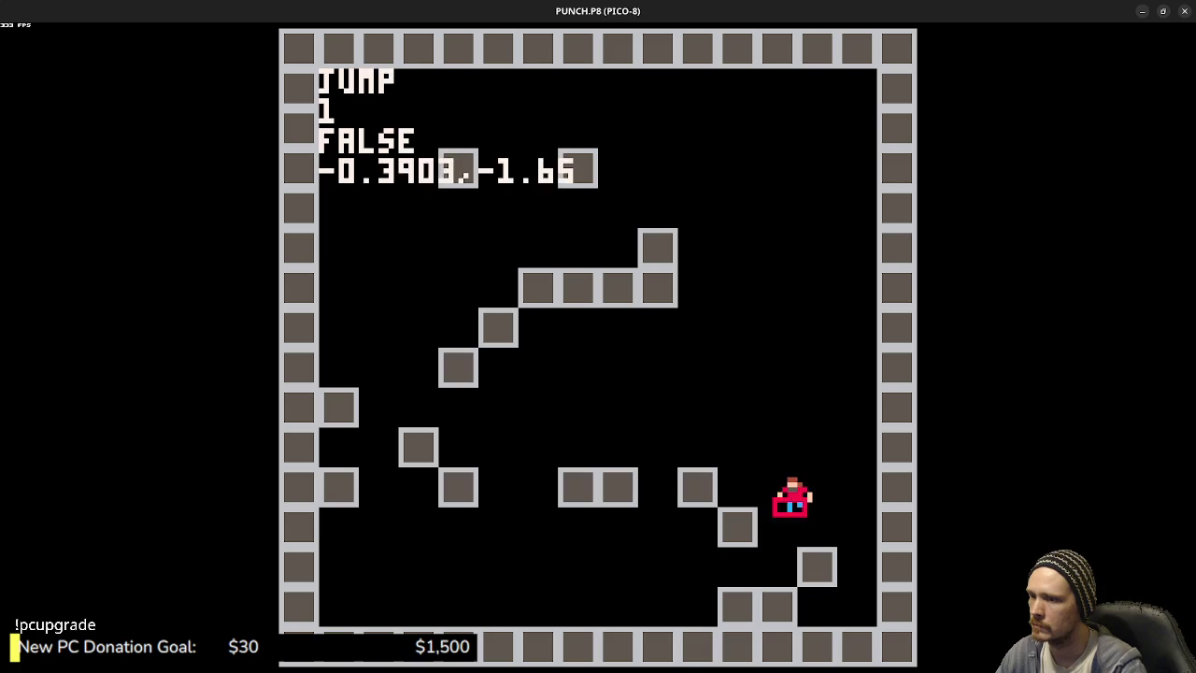
key("z")
key("Escape")
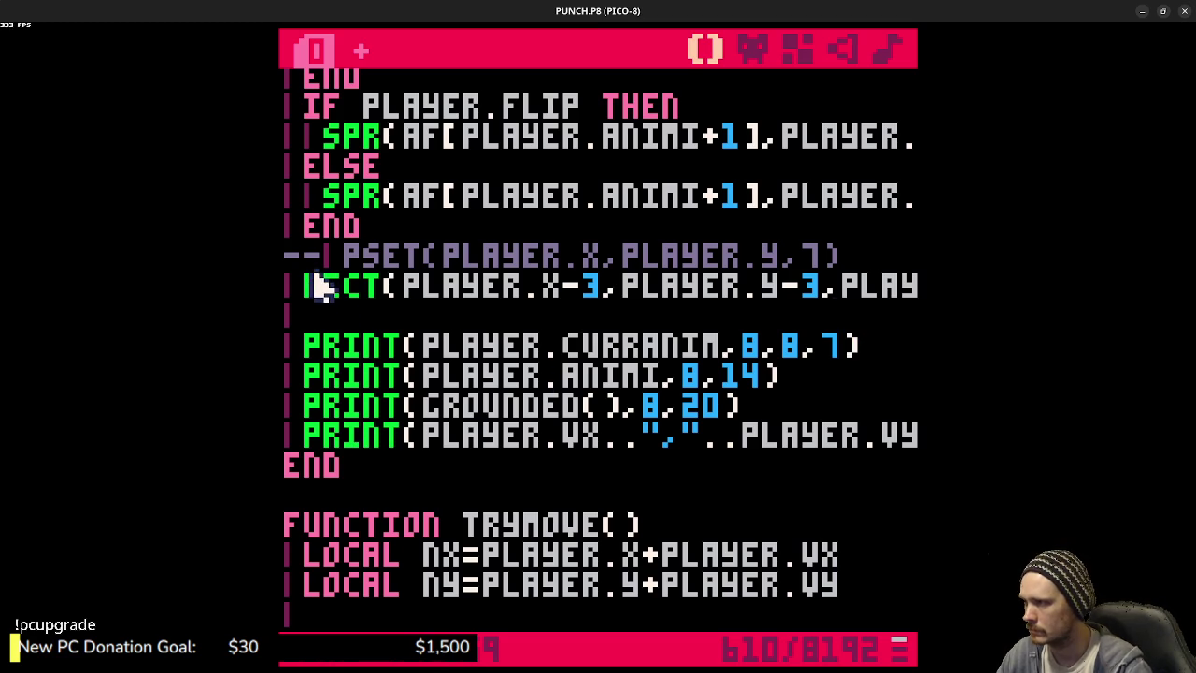
- Comment out the RECT hitbox line with -- and run the cart
key("Up")
type("--")
key("ctrl+r")
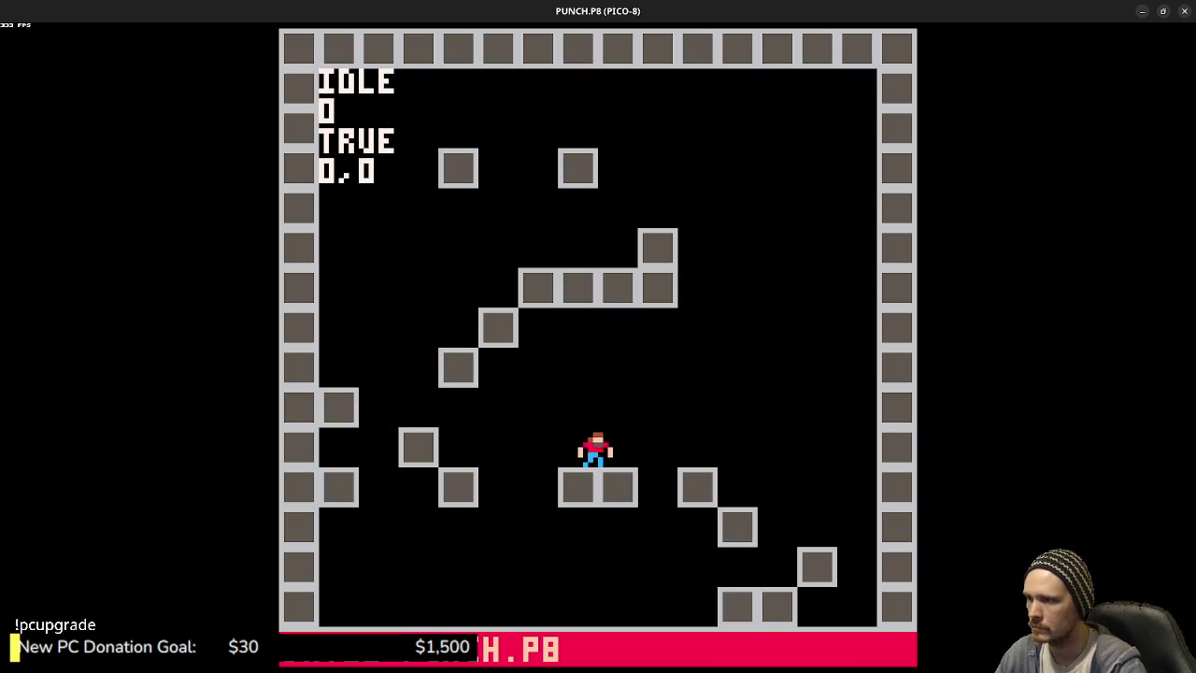
- Run and double-jump the player left and right to confirm no red hitbox rectangle is drawn
key("Left")
key("z")
key("z")
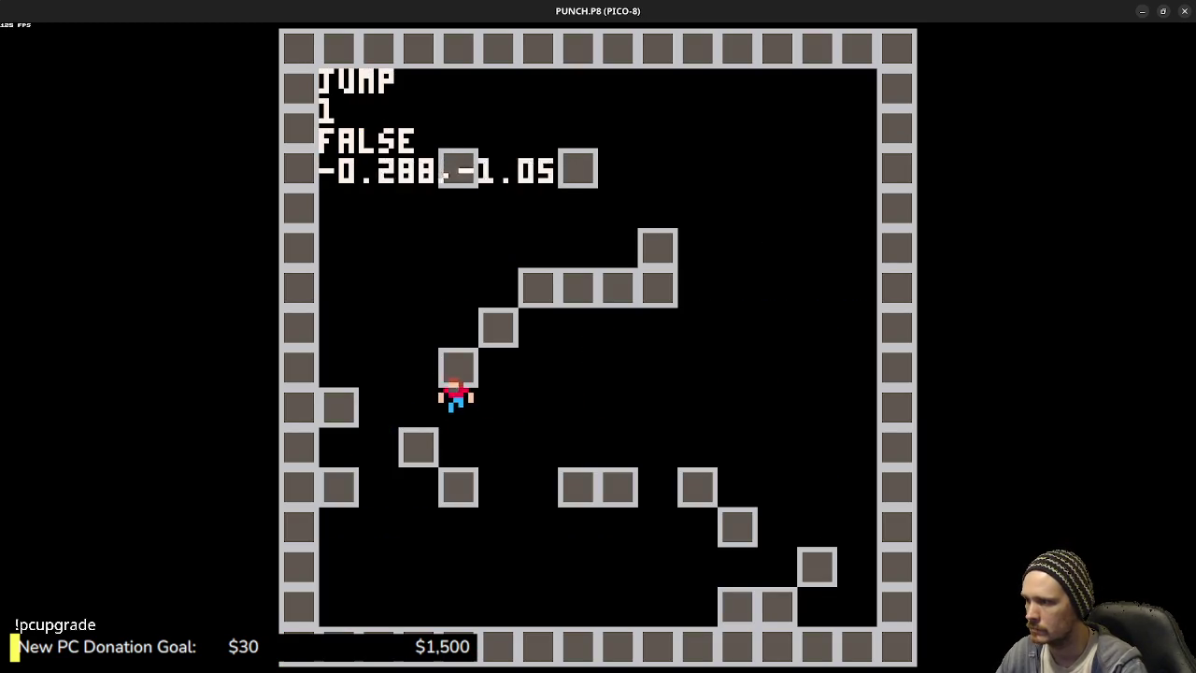
key("z")
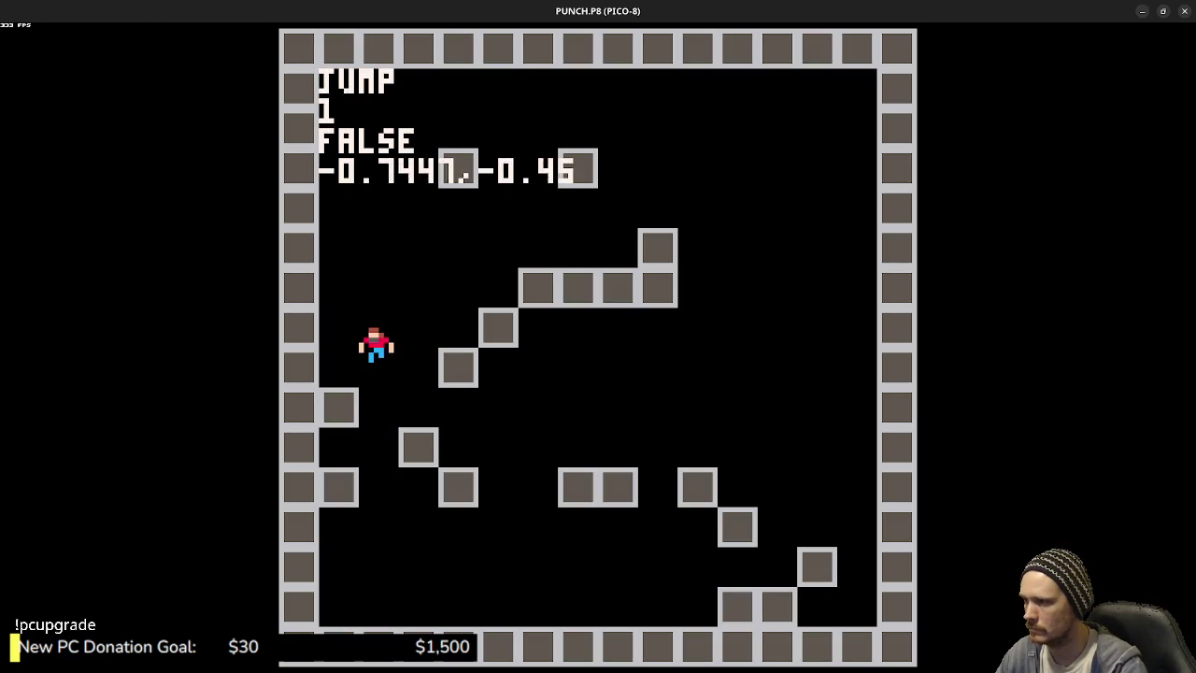
key("Left")
key("z")
key("Right")
key("z")
key("z")
key("z")
key("Left")
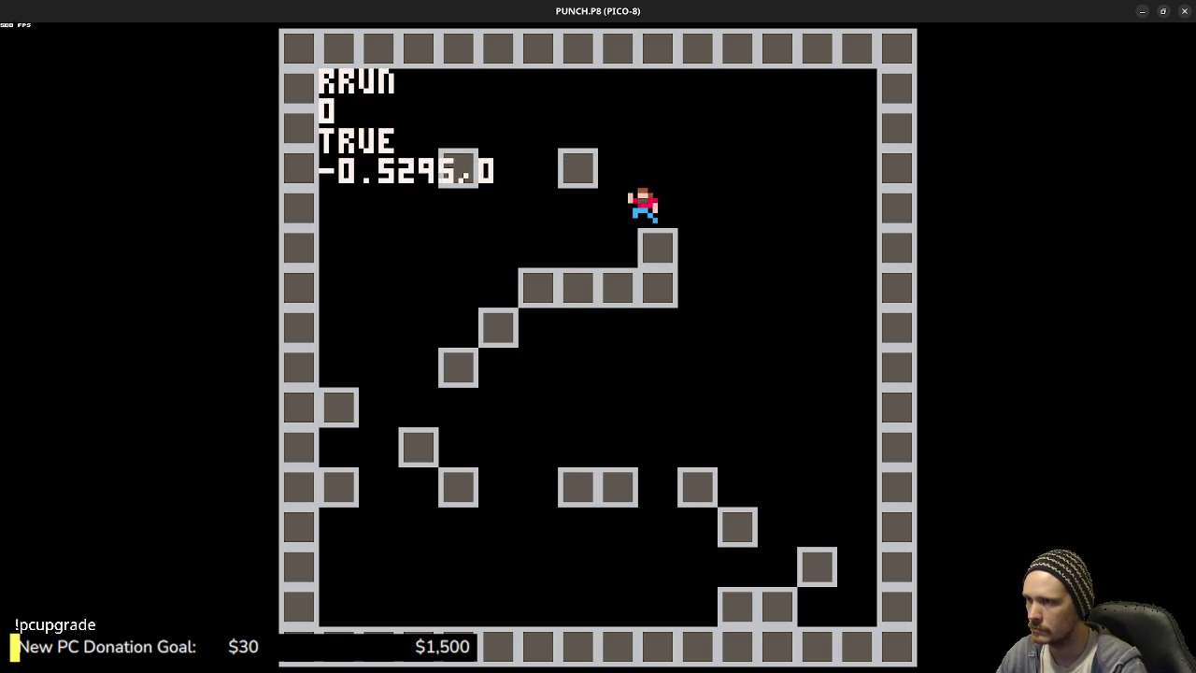
key("Left")
key("z")
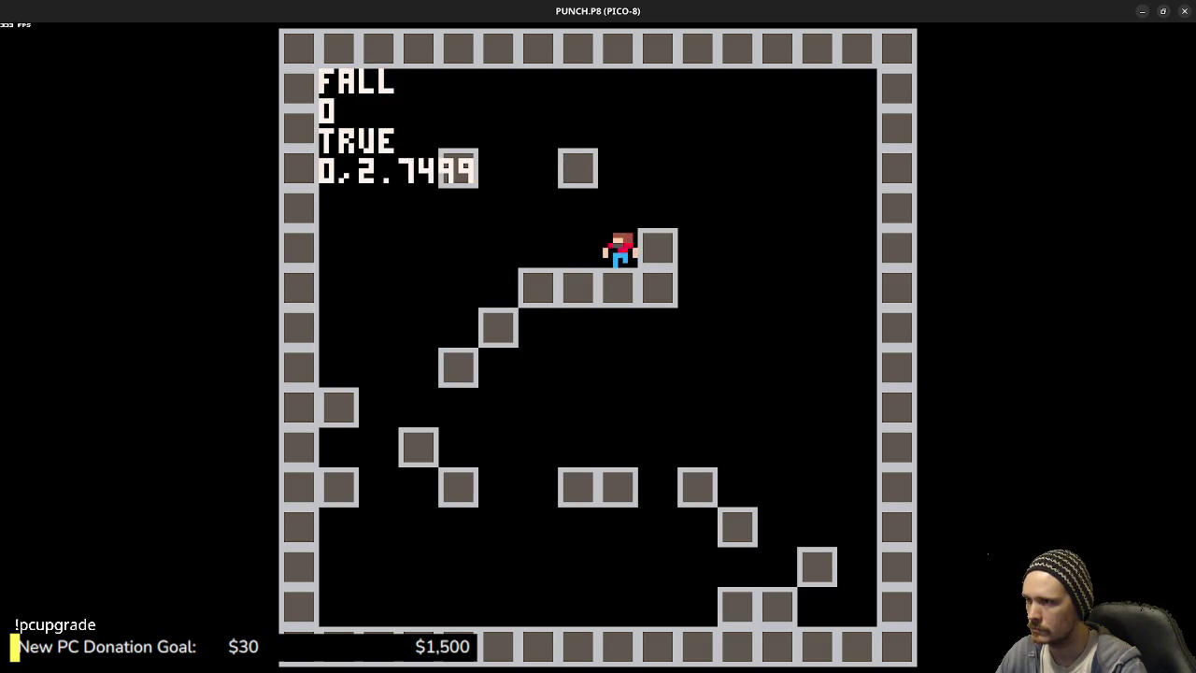
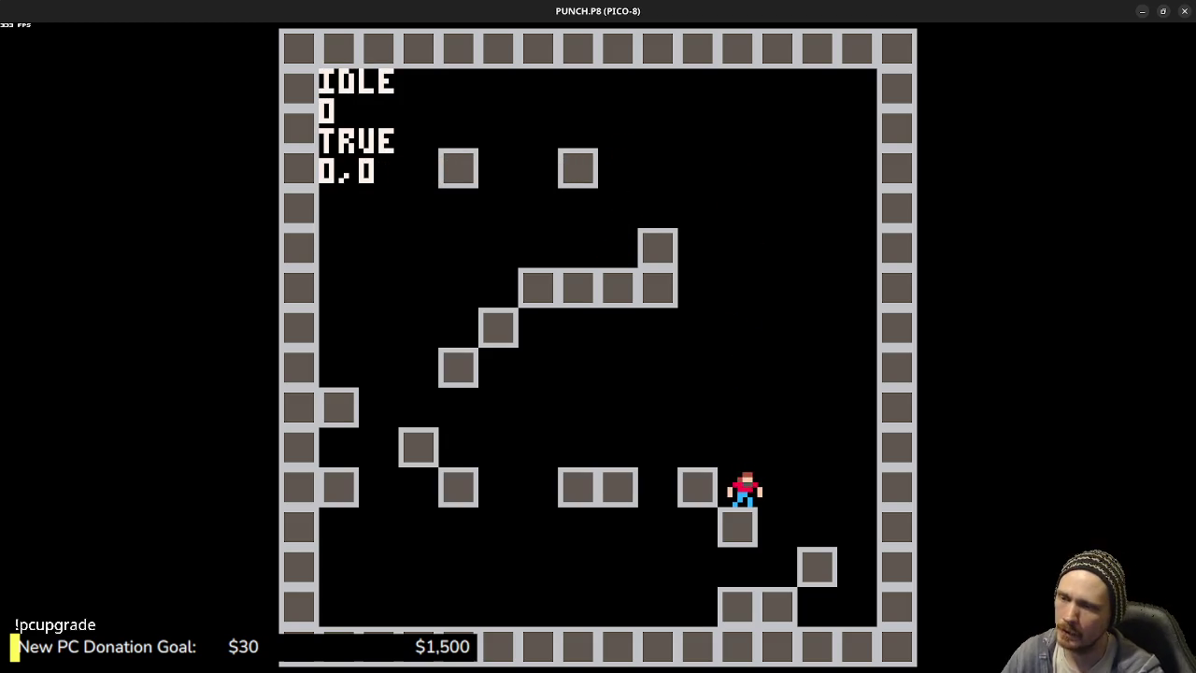
- Run and jump the player left and right off the grey platforms to test animations
key("z")
key("Left")
key("z")
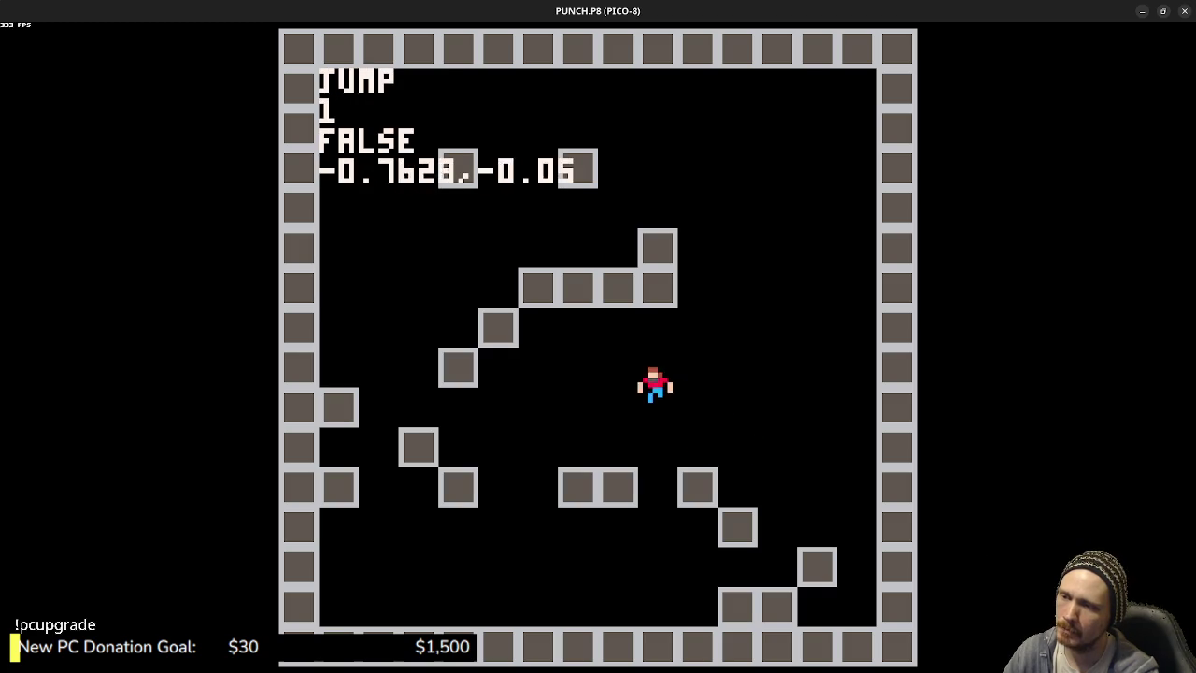
key("z")
key("Left")
key("z")
key("z")
key("Right")
key("z")
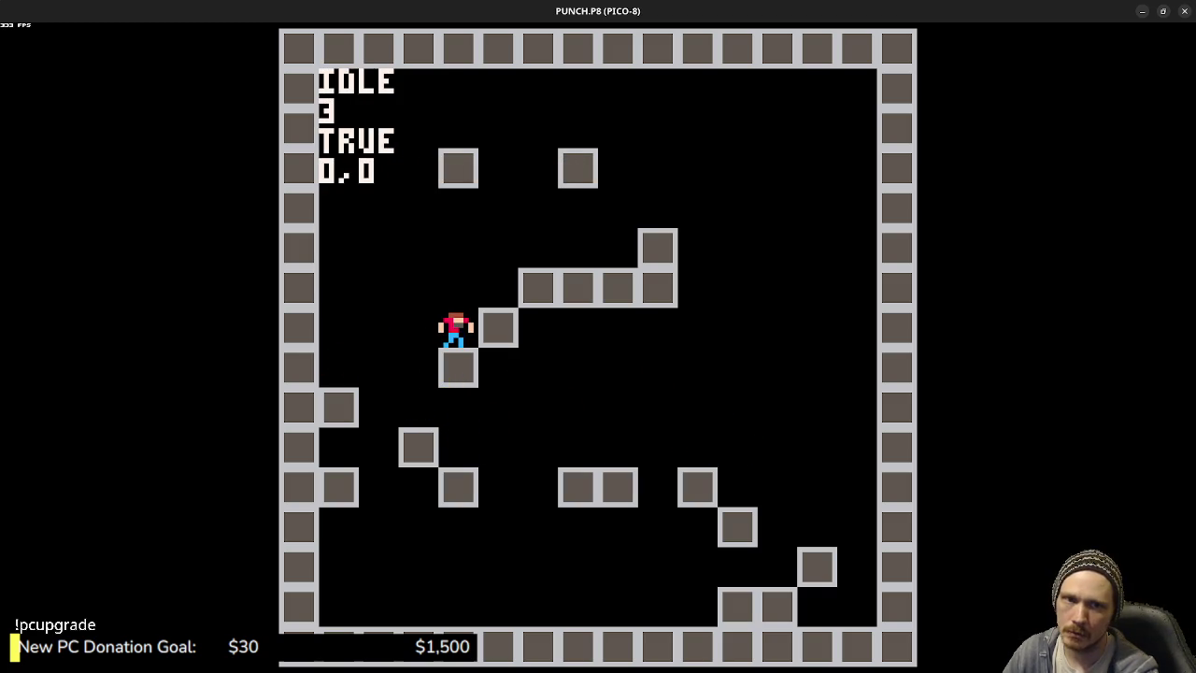
key("Right")
key("z")
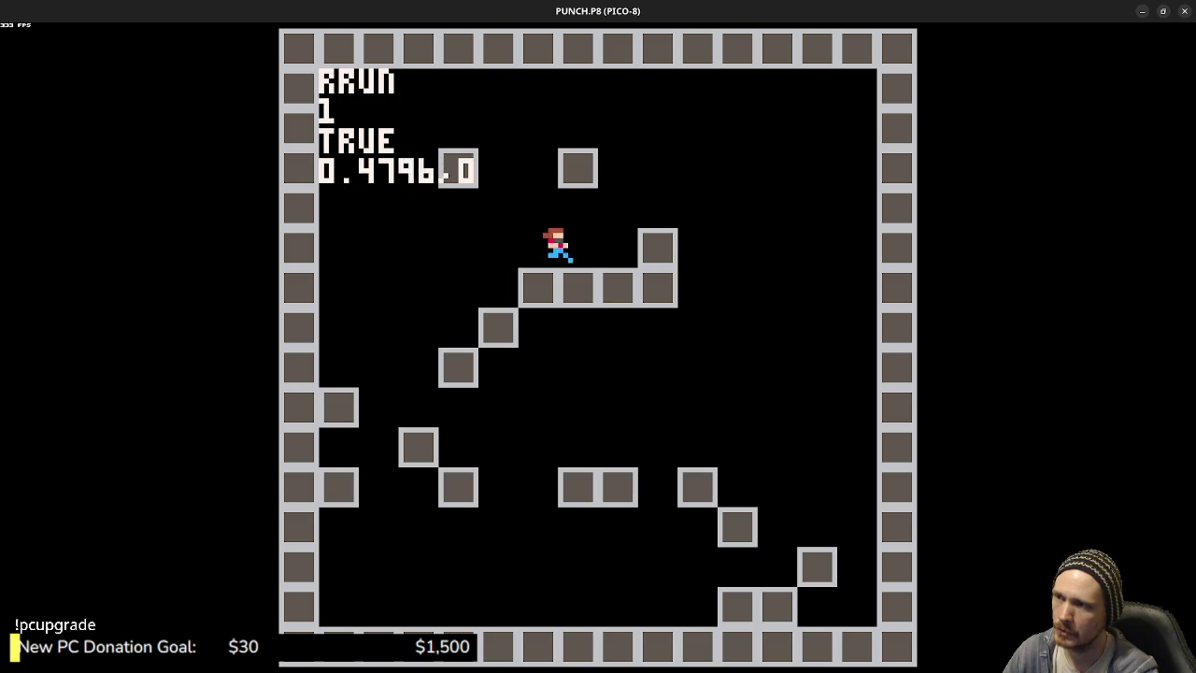
- Test mid-air jumps after running off ledges and along the block tops
key("Left")
key("z")
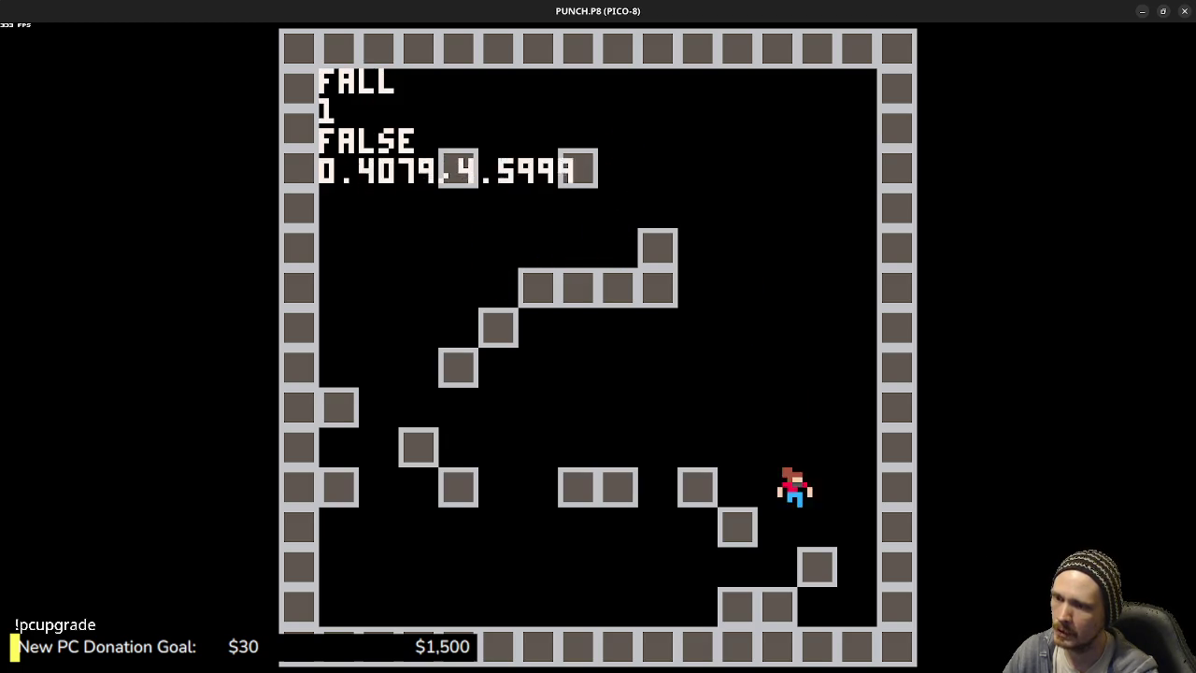
key("Left")
key("z")
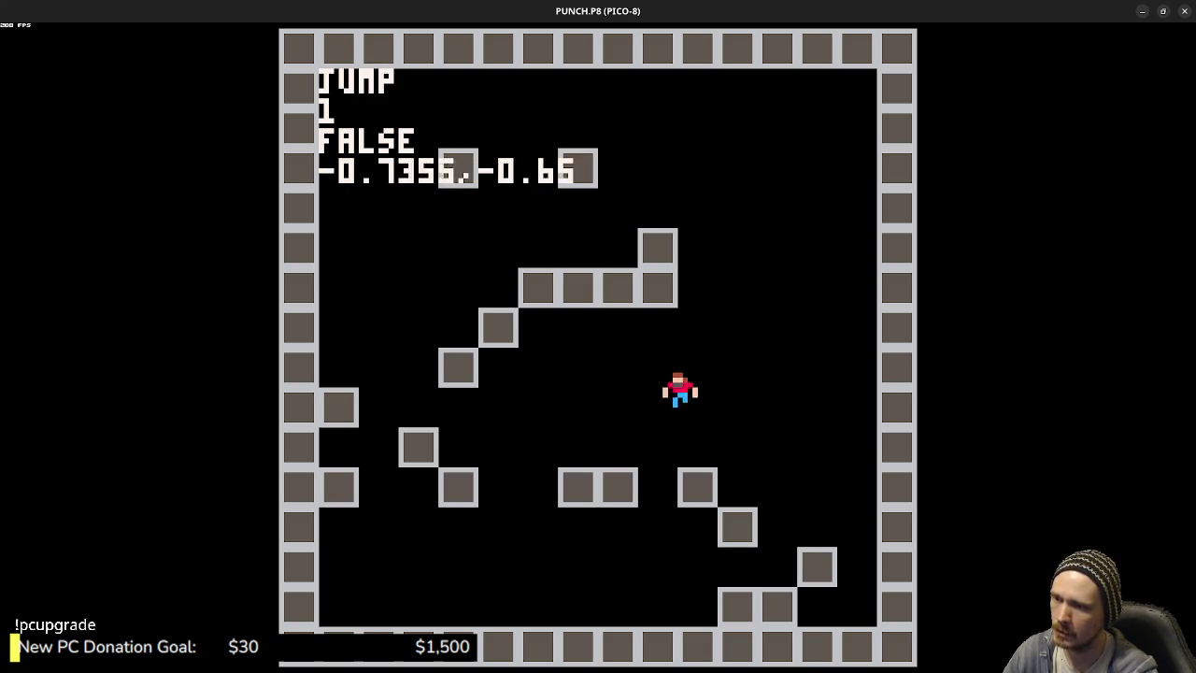
key("Left")
key("z")
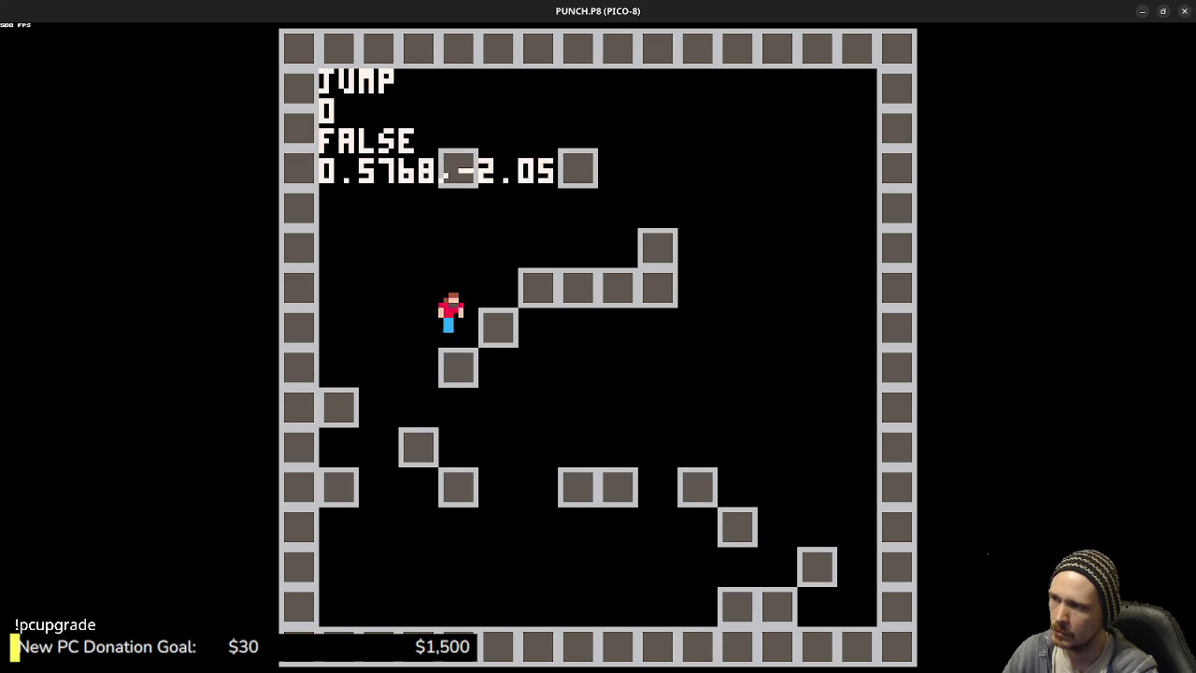
key("Left")
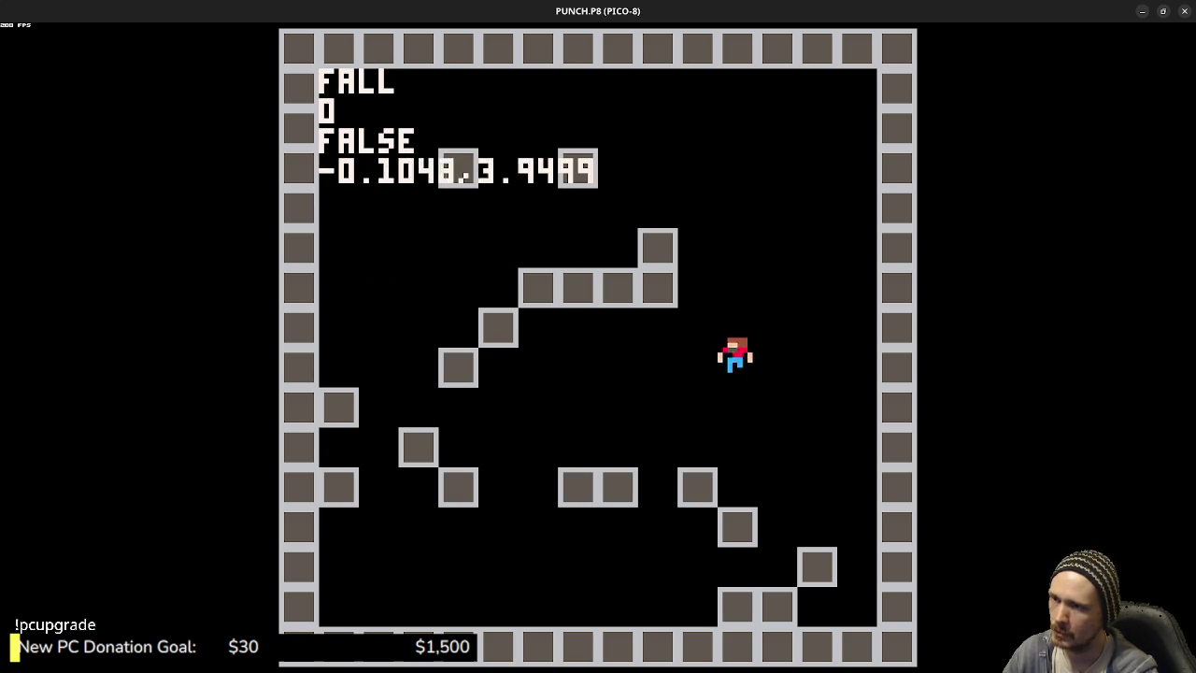
key("Right")
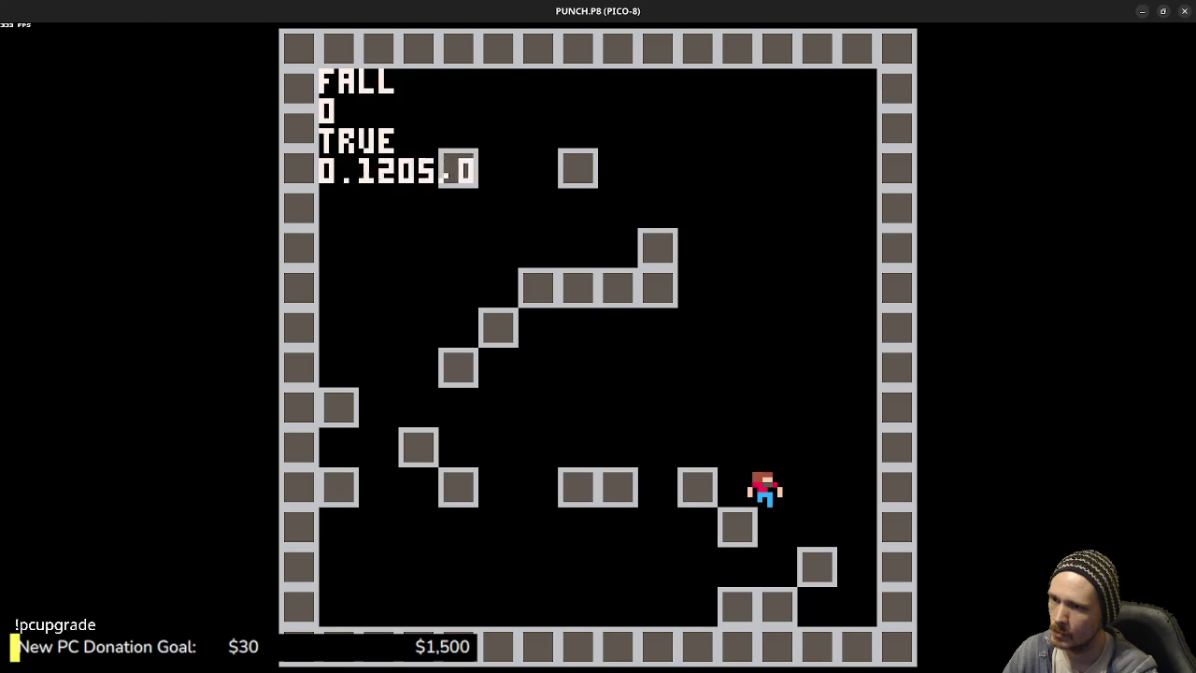
key("z")
key("Left")
key("z")
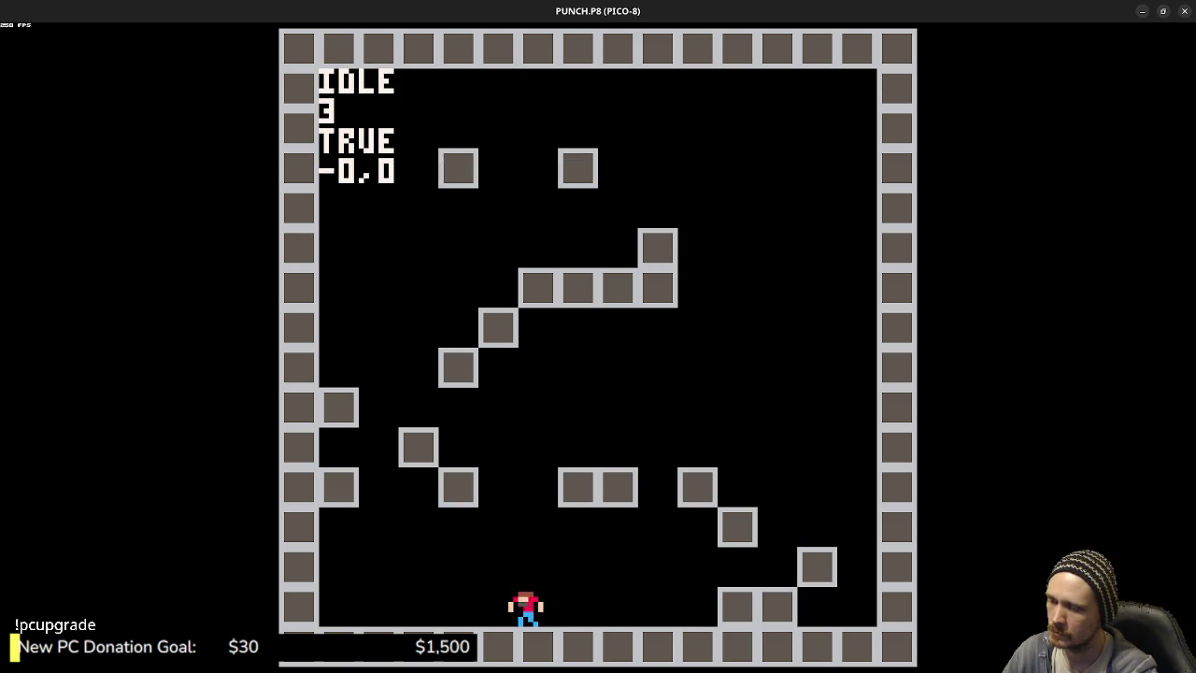
- Jump up the staircase blocks and back off, then stop the game
key("z")
key("z")
key("Right")
key("z")
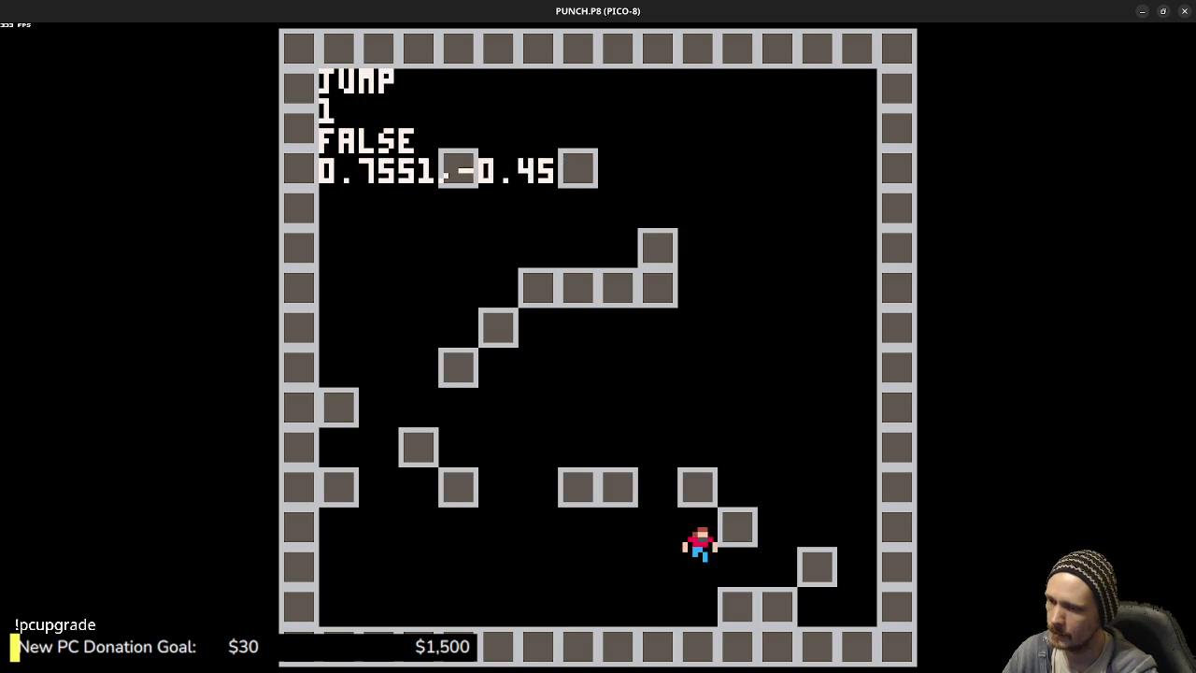
key("z")
key("Left")
key("z")
key("z")
key("z")
key("z")
key("z")
key("z")
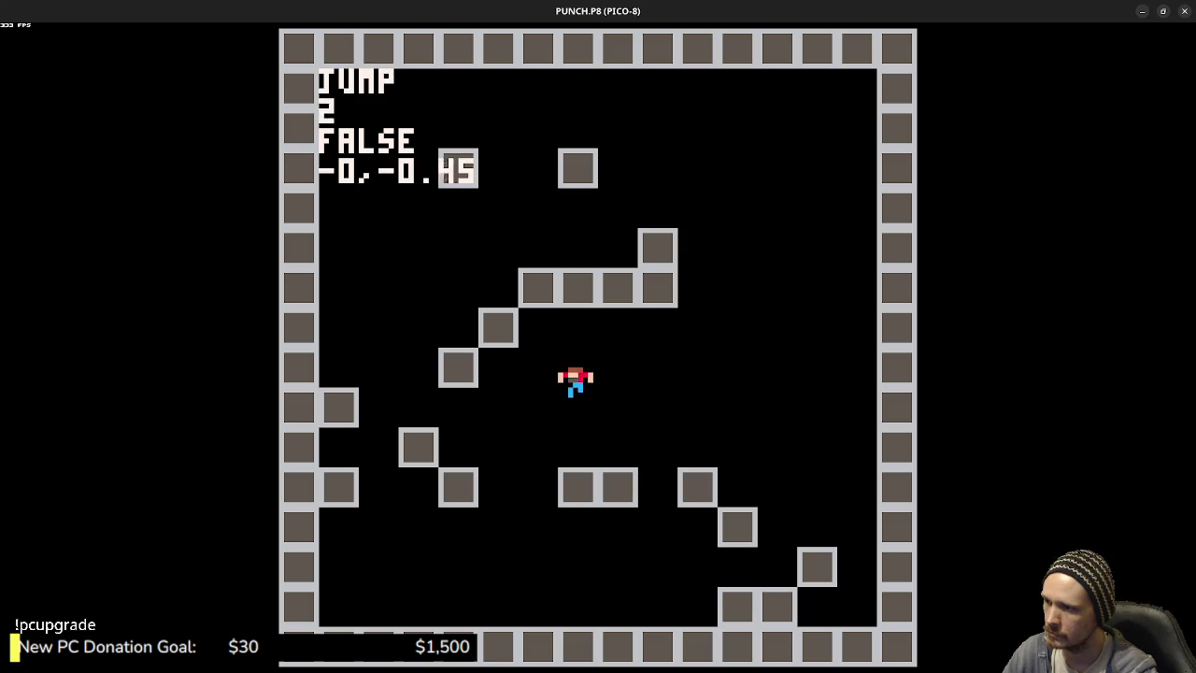
key("z")
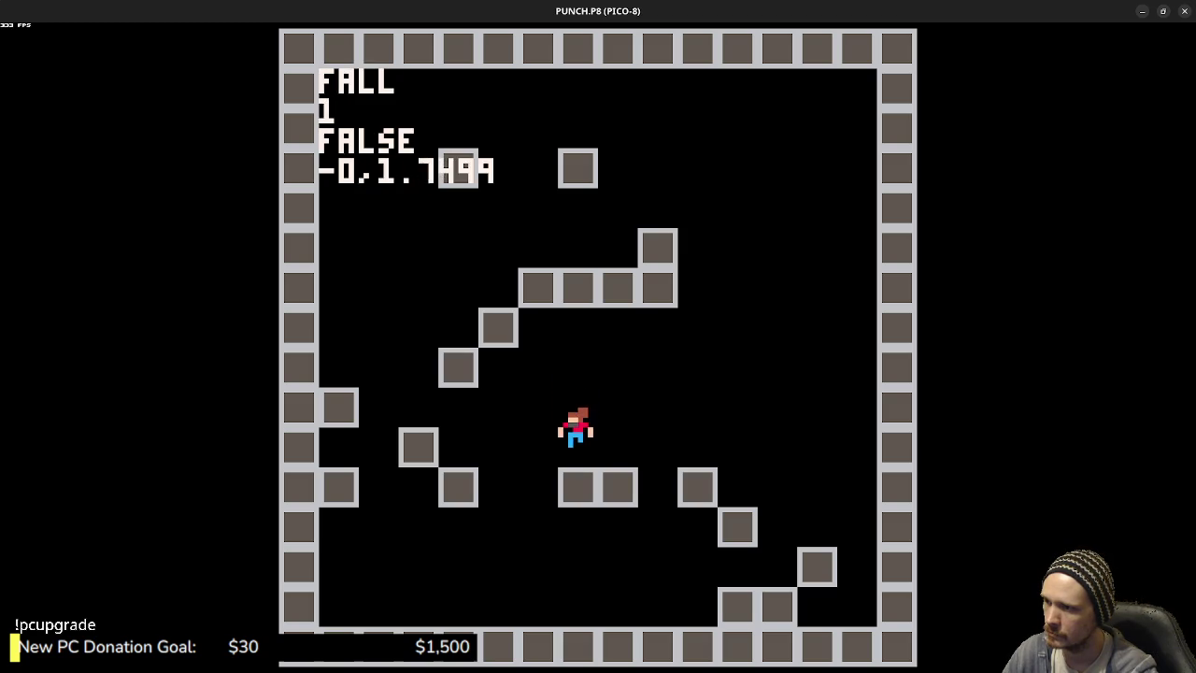
key("Escape")
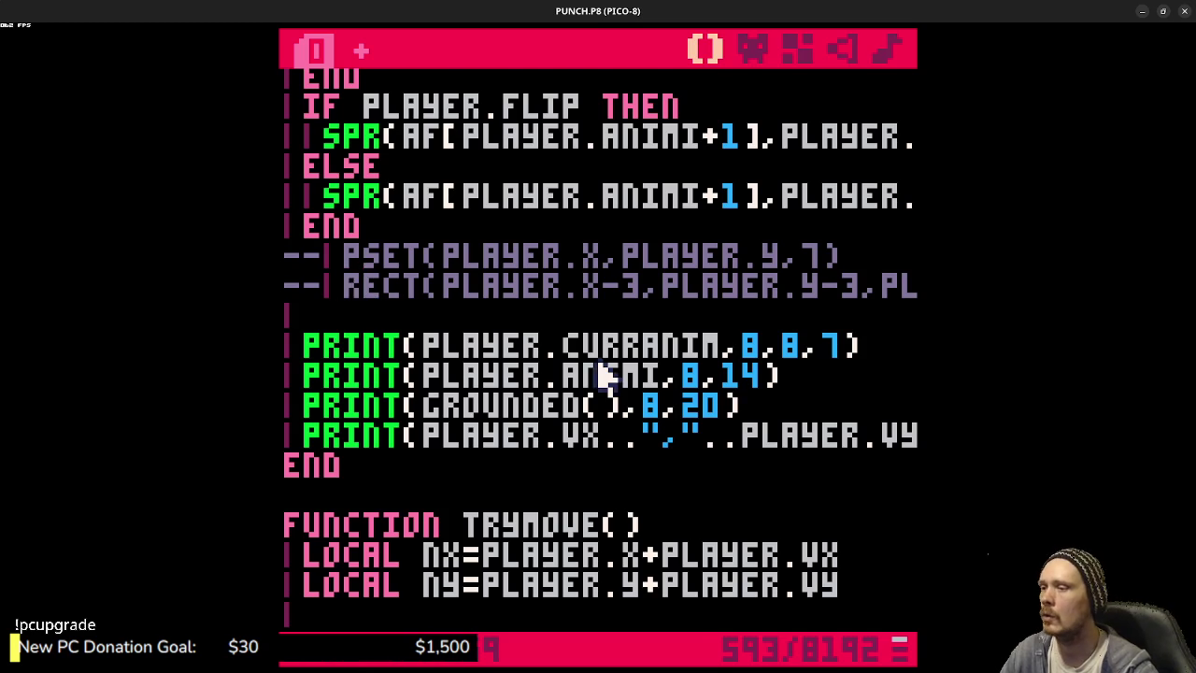
- Add PLAYER.ANIMT=0 below the run-left PLAYER.ANIMI=0 reset
scroll(598, 373, "up", 8)
scroll(603, 374, "up", 6)
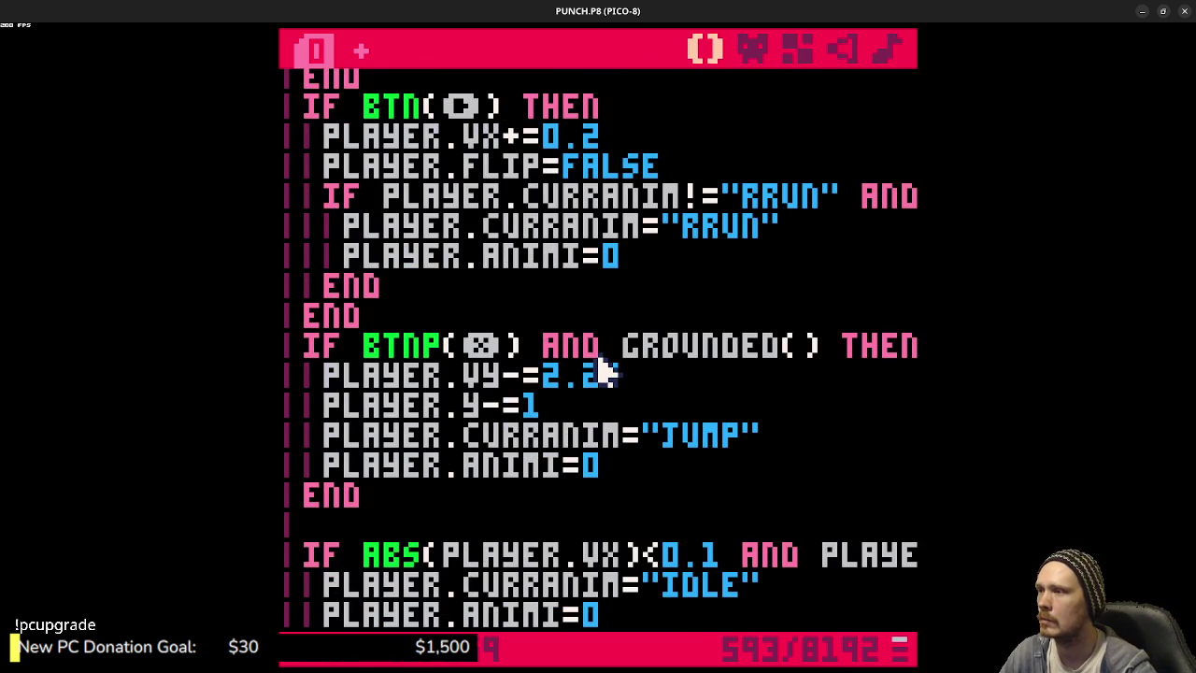
scroll(603, 372, "up", 7)
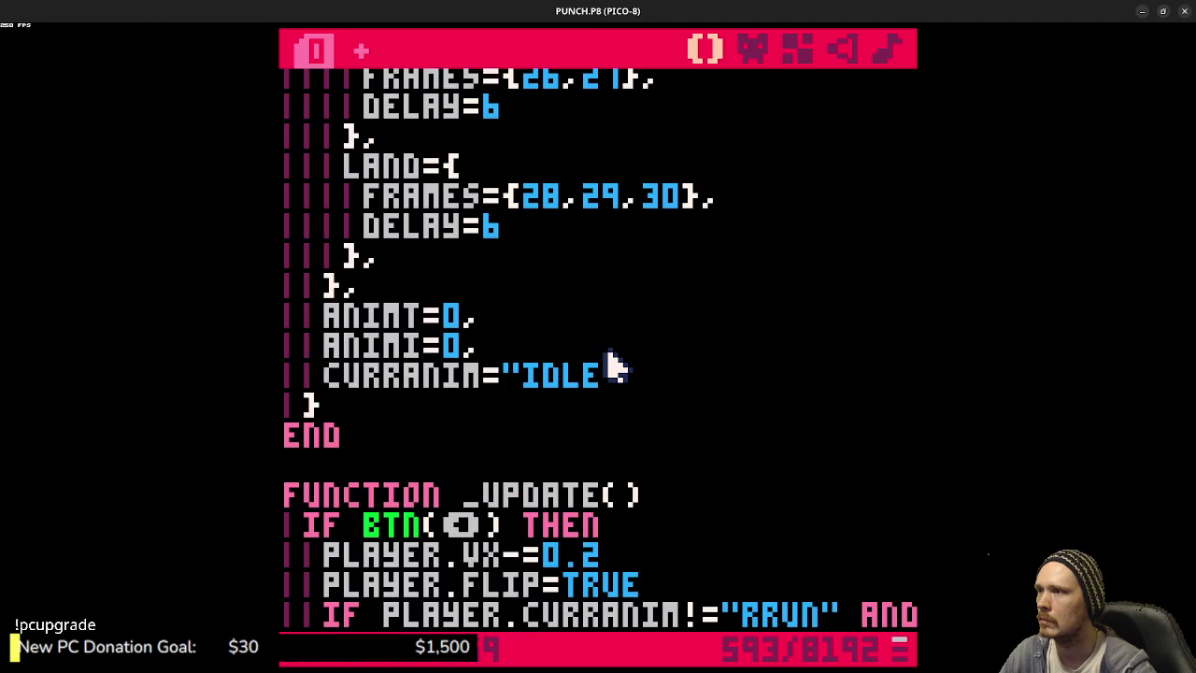
scroll(612, 367, "down", 4)
left_click(654, 315)
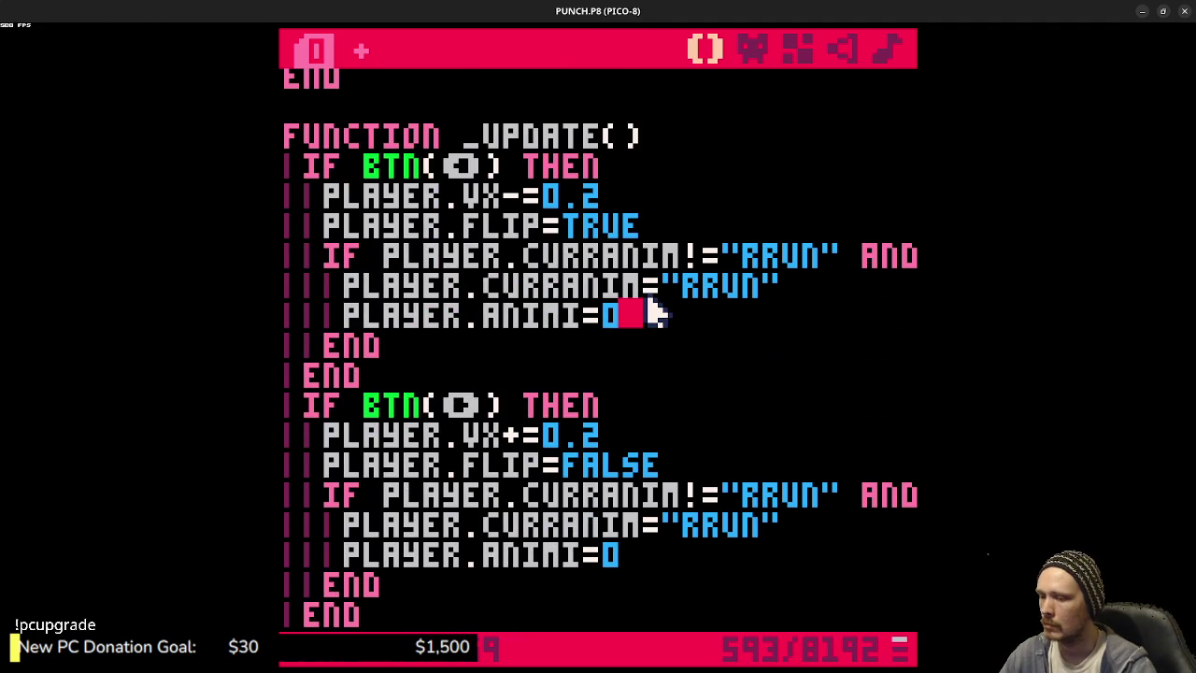
key("Return")
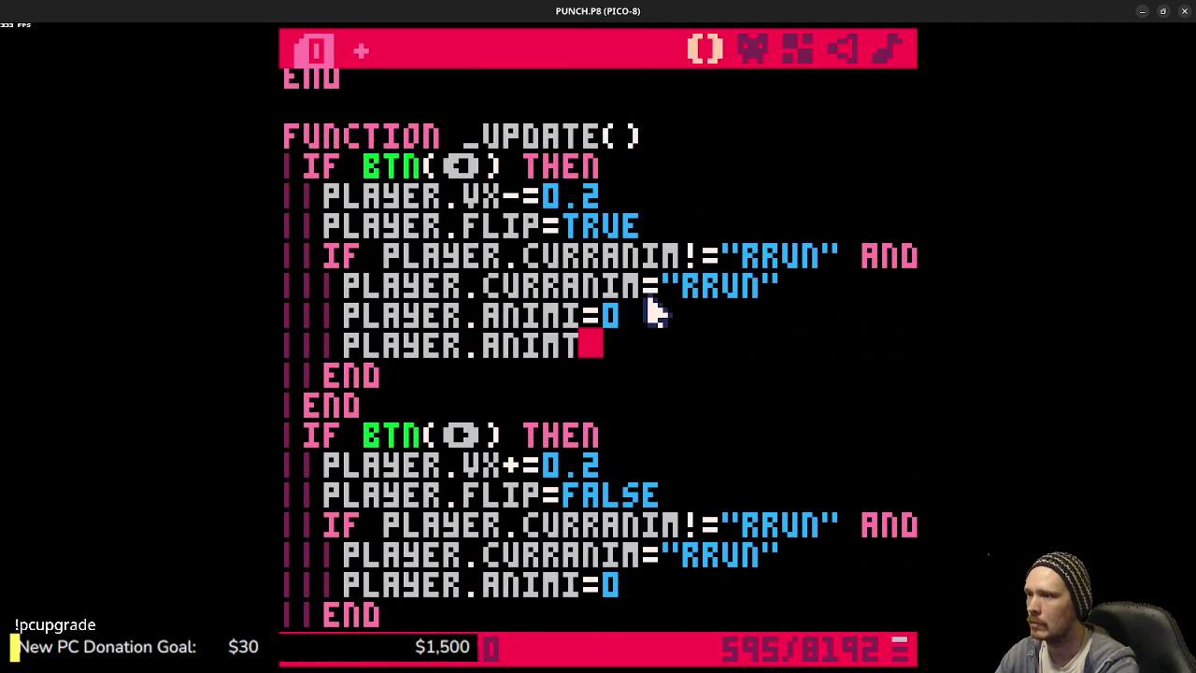
scroll(654, 313, "up", 6)
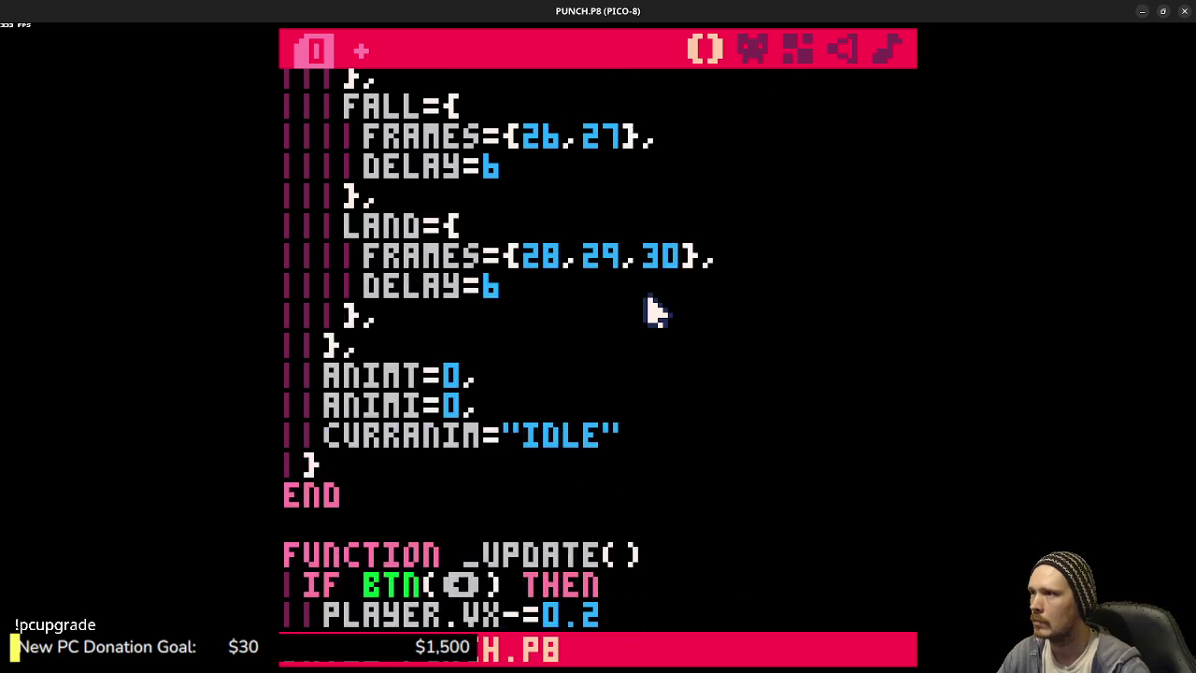
scroll(654, 313, "down", 6)
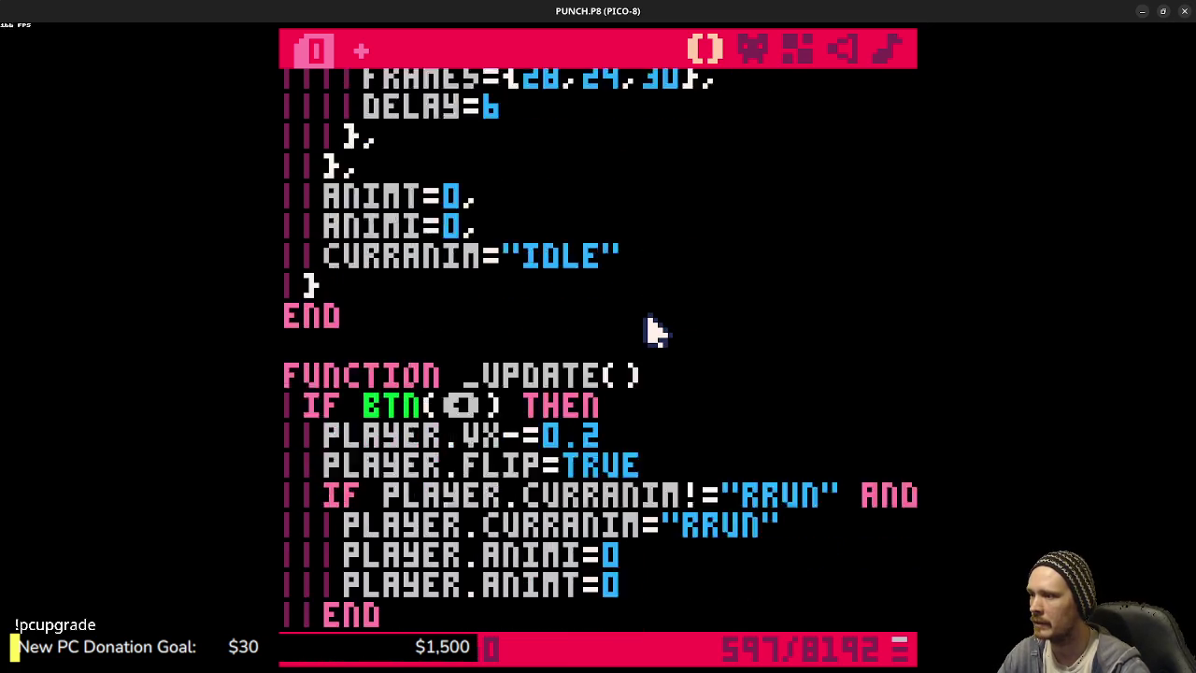
left_click_drag(645, 344, 346, 342)
key("ctrl+c")
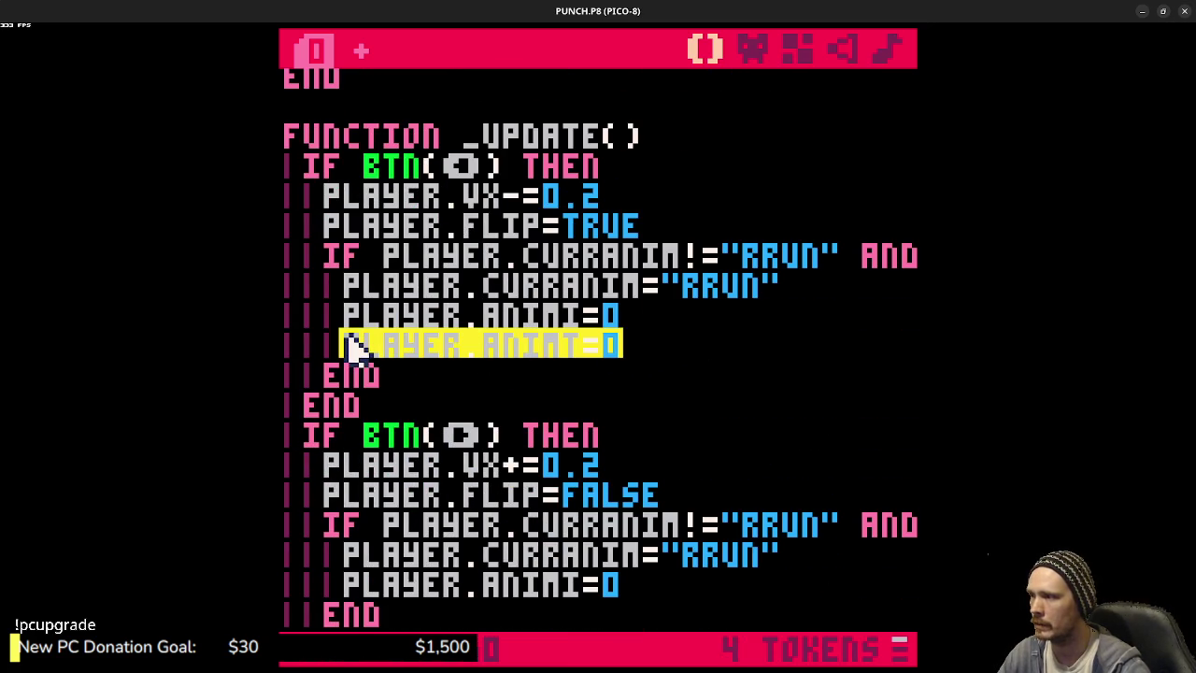
scroll(657, 565, "down", 1)
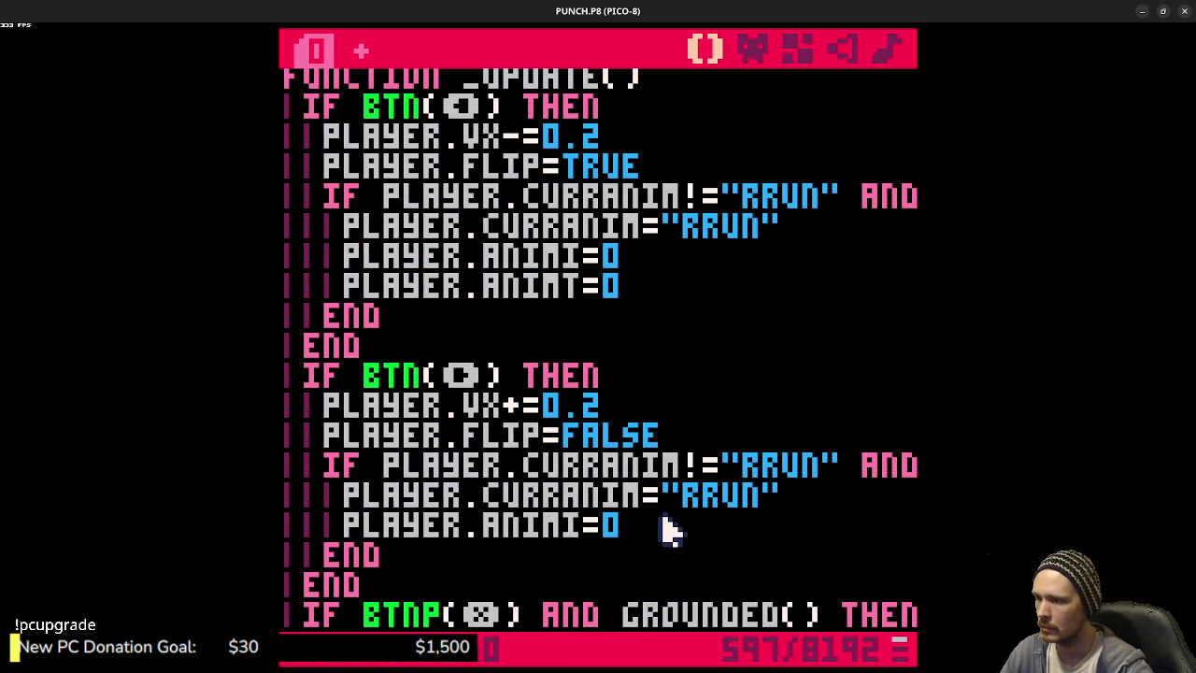
key("Return")
key("ctrl+v")
- Paste PLAYER.ANIMT=0 under the jump, idle and fall ANIMI resets too
scroll(673, 520, "down", 3)
left_click(632, 527)
key("Return")
key("ctrl+v")
scroll(651, 496, "down", 1)
scroll(657, 500, "down", 2)
left_click(641, 529)
key("Return")
key("ctrl+v")
scroll(639, 529, "down", 3)
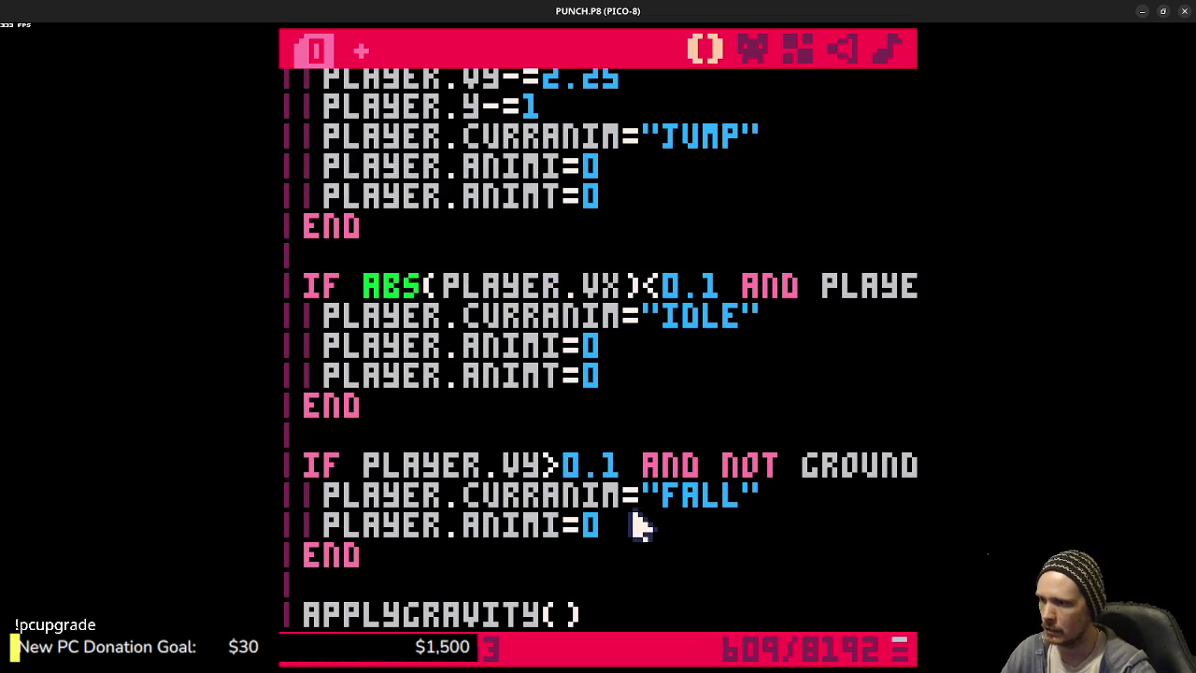
left_click(643, 524)
key("Return")
key("ctrl+v")
- Save the cart and run the platformer again
scroll(793, 427, "down", 6)
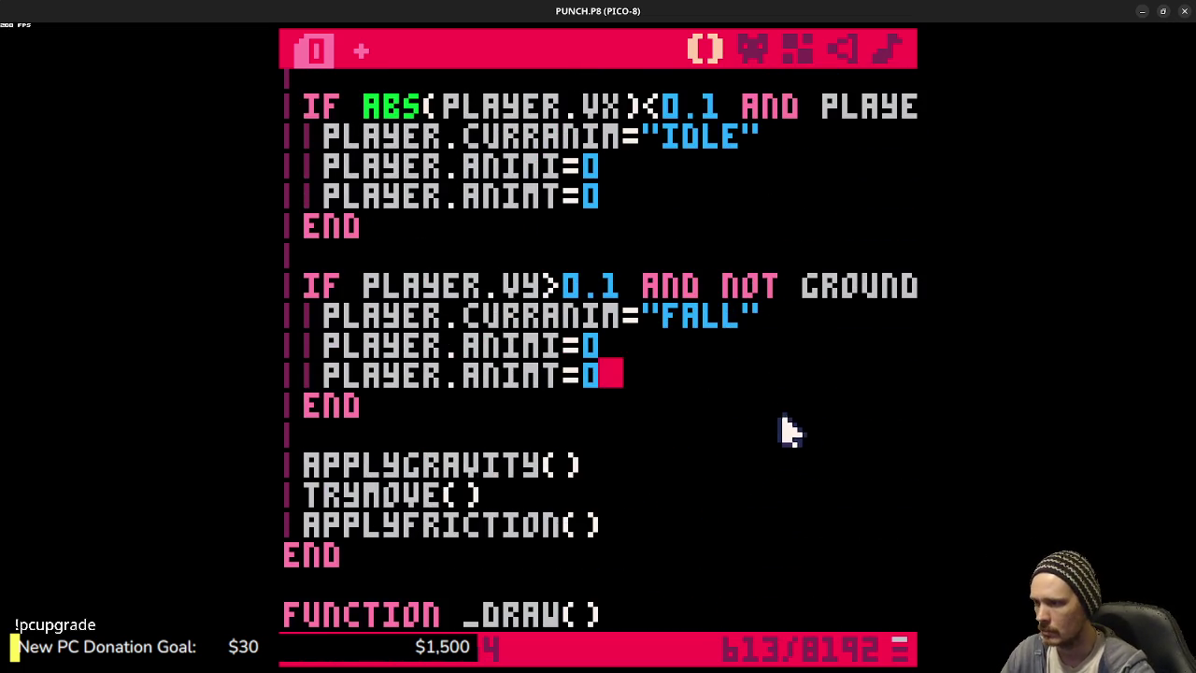
key("ctrl+s")
key("ctrl+r")
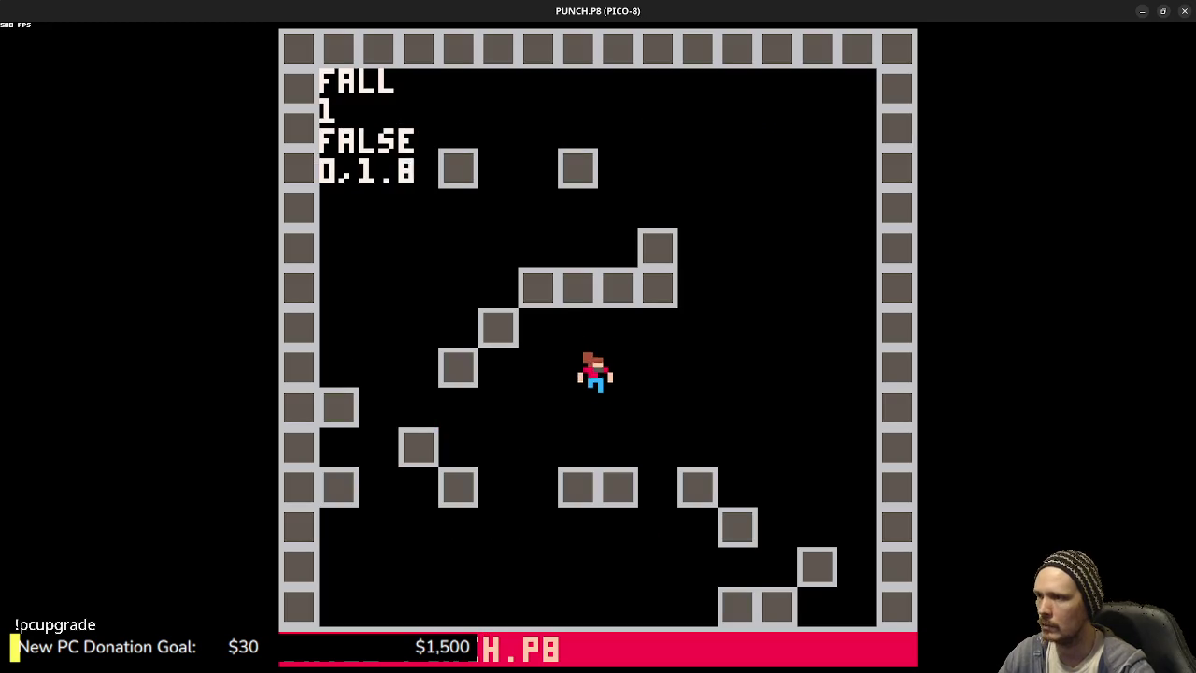
- Jump repeatedly to check the jump animation, then fall and steer left to the floor
key("z")
key("z")
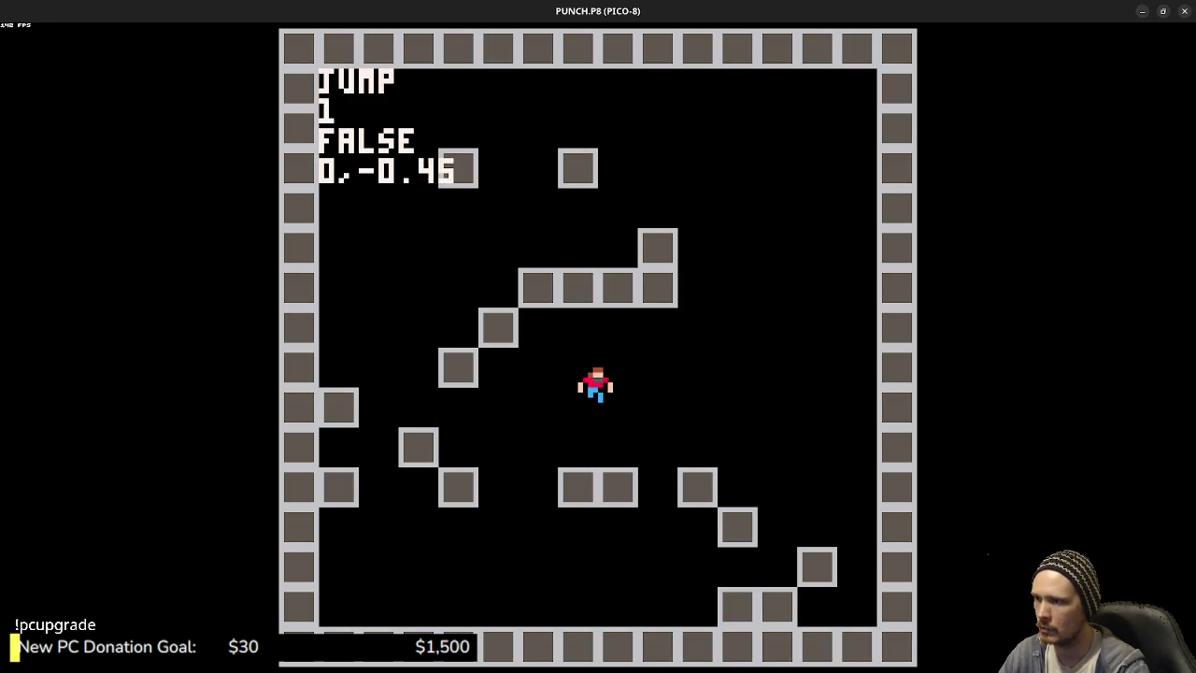
key("z")
key("z")
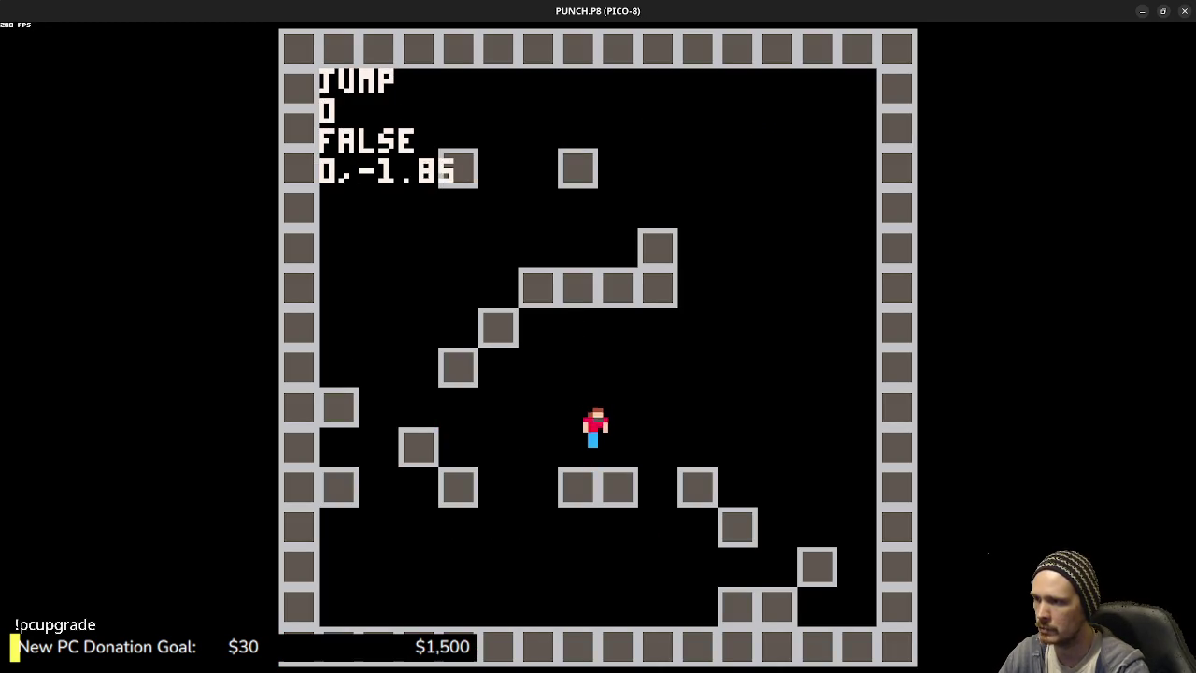
key("z")
key("z")
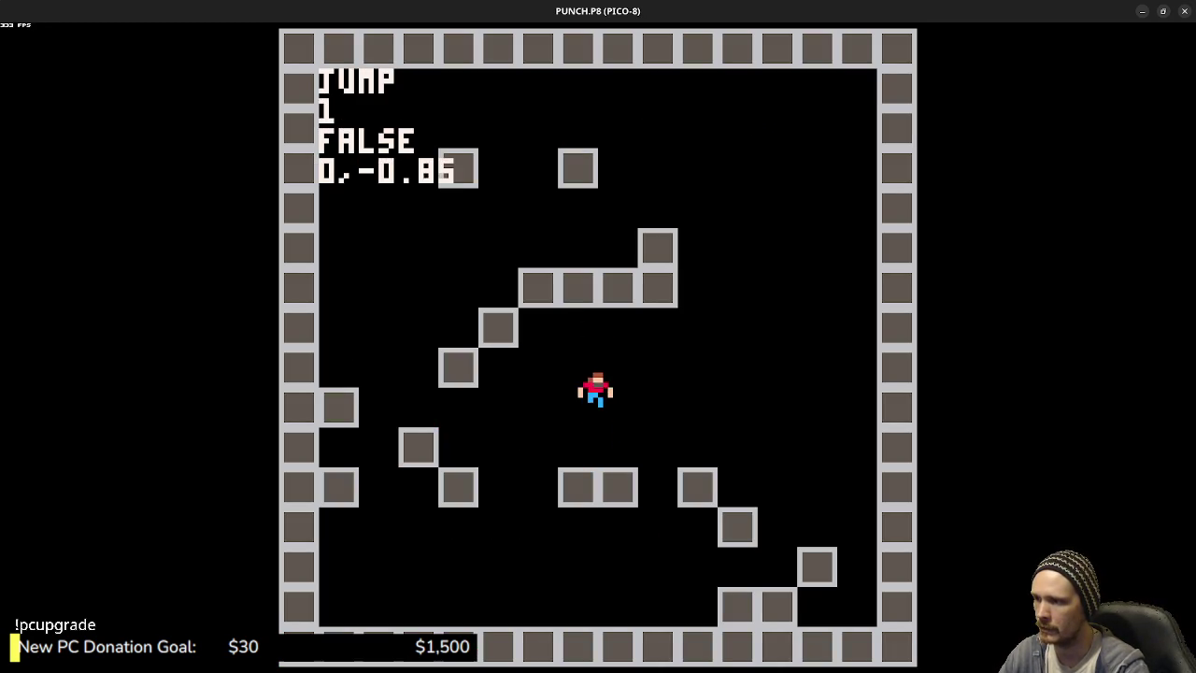
key("z")
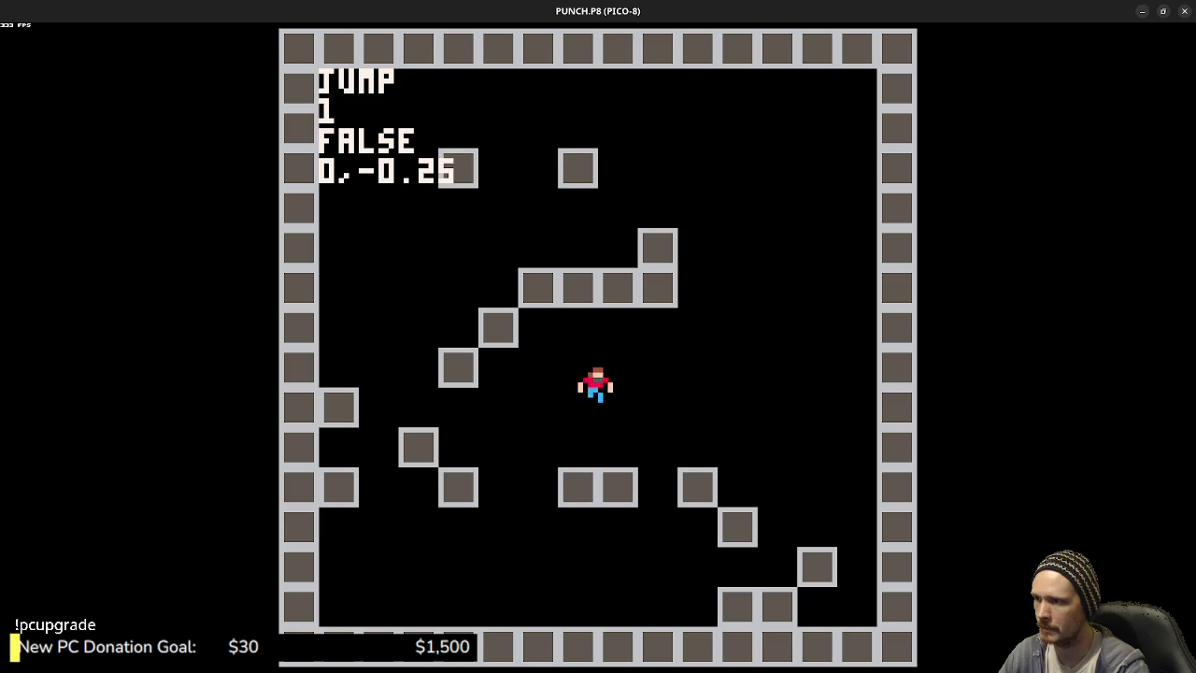
key("z")
key("z")
key("z")
key("Left")
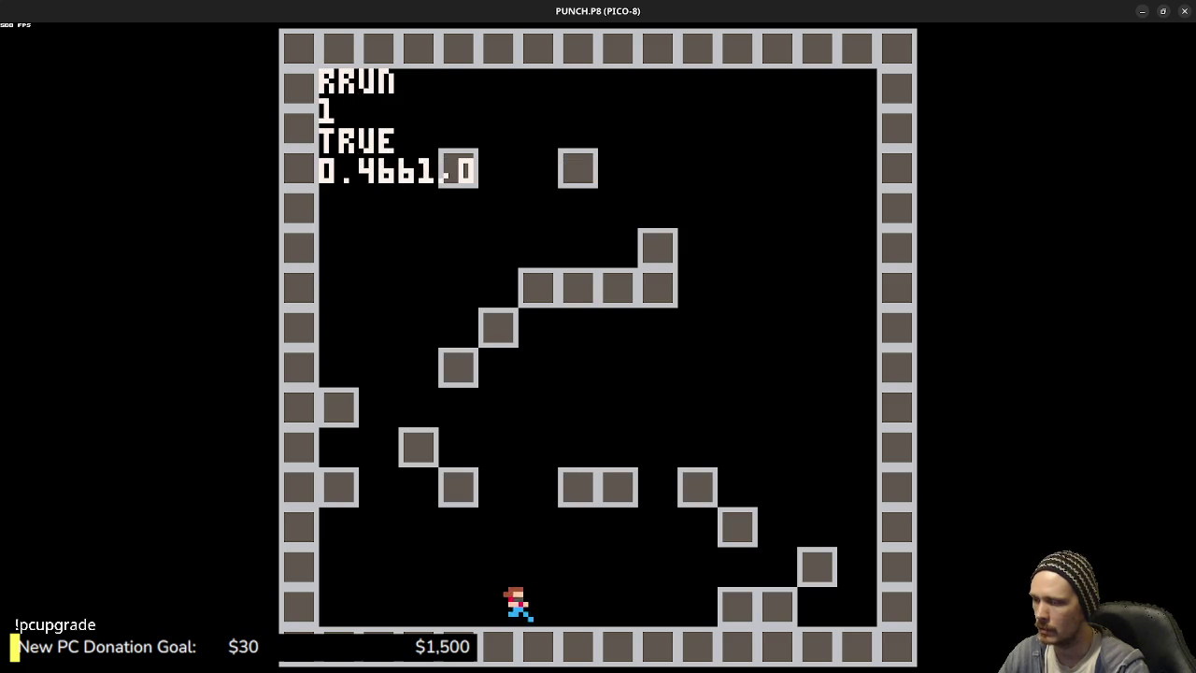
- Jump the player leftward across the raised blocks, then stop the game
key("z")
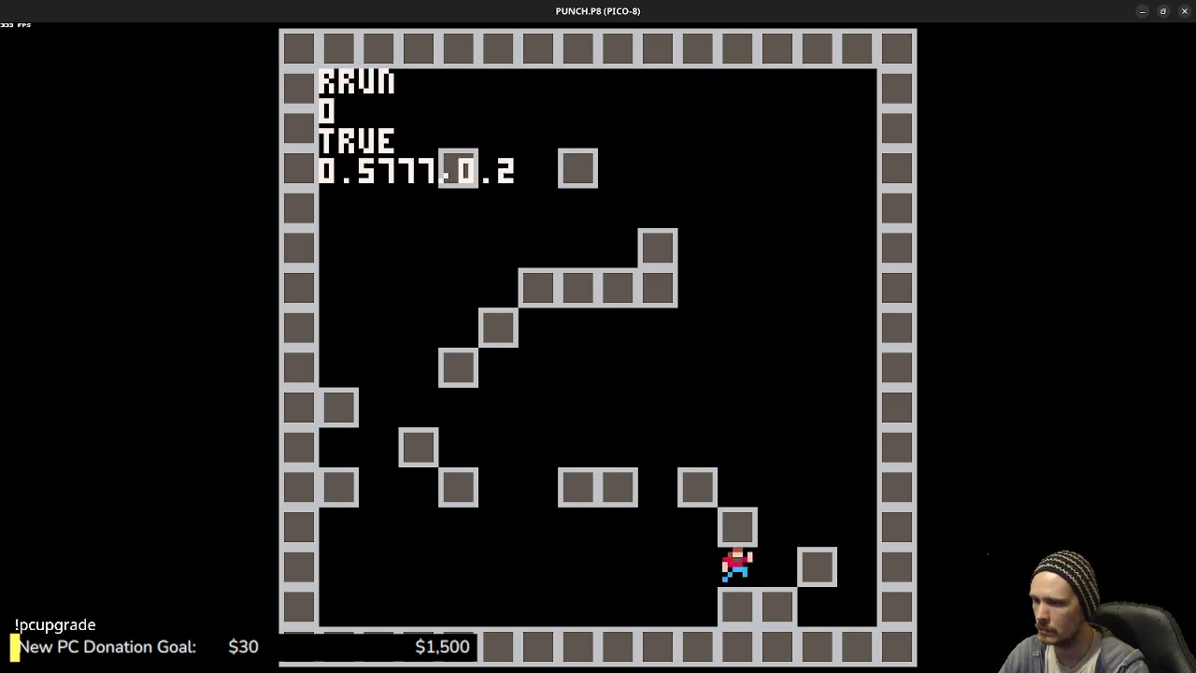
key("Left")
key("z")
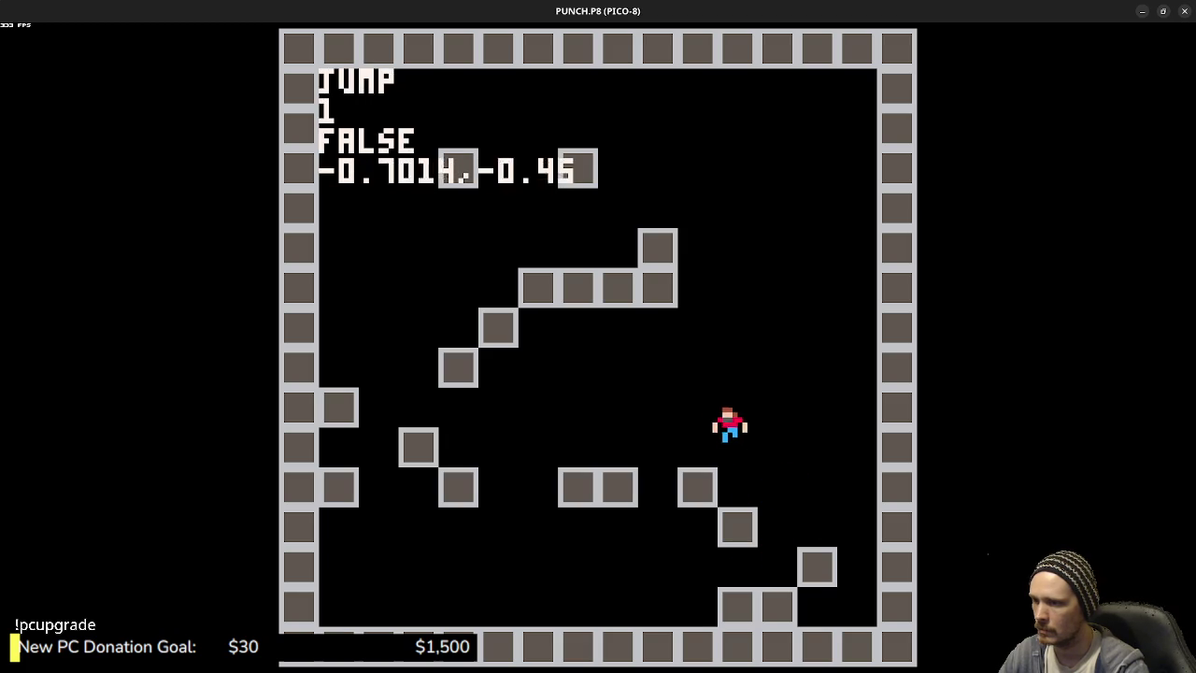
key("z")
key("z")
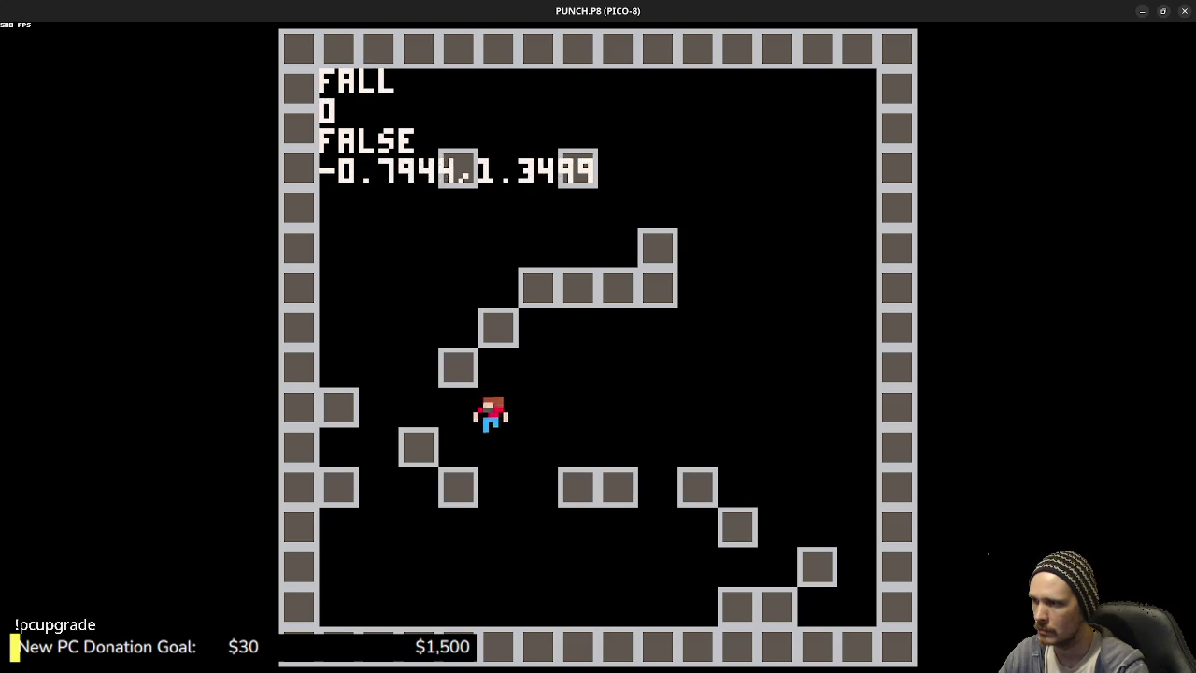
key("z")
key("Left")
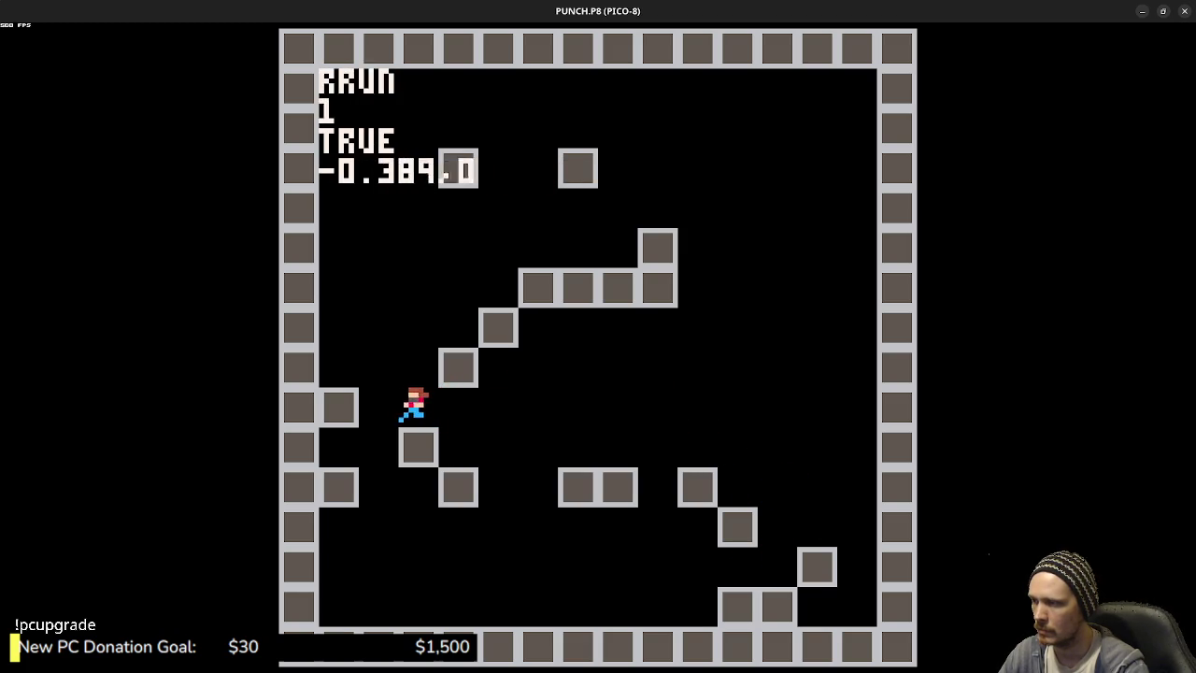
key("z")
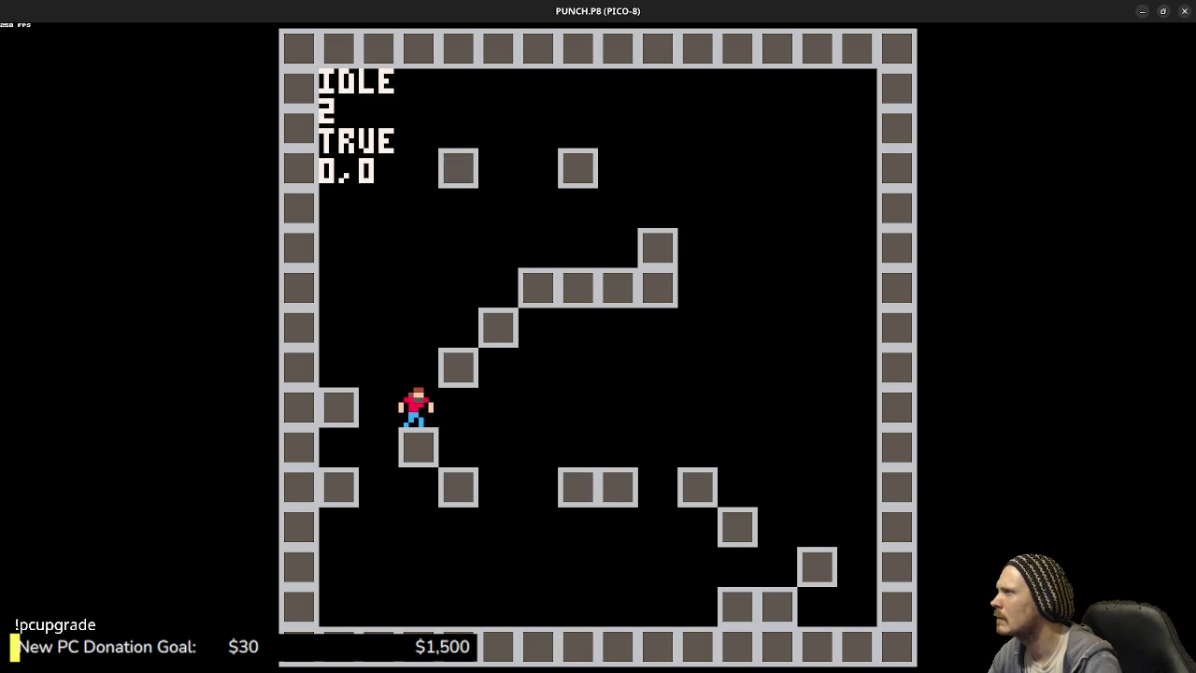
key("z")
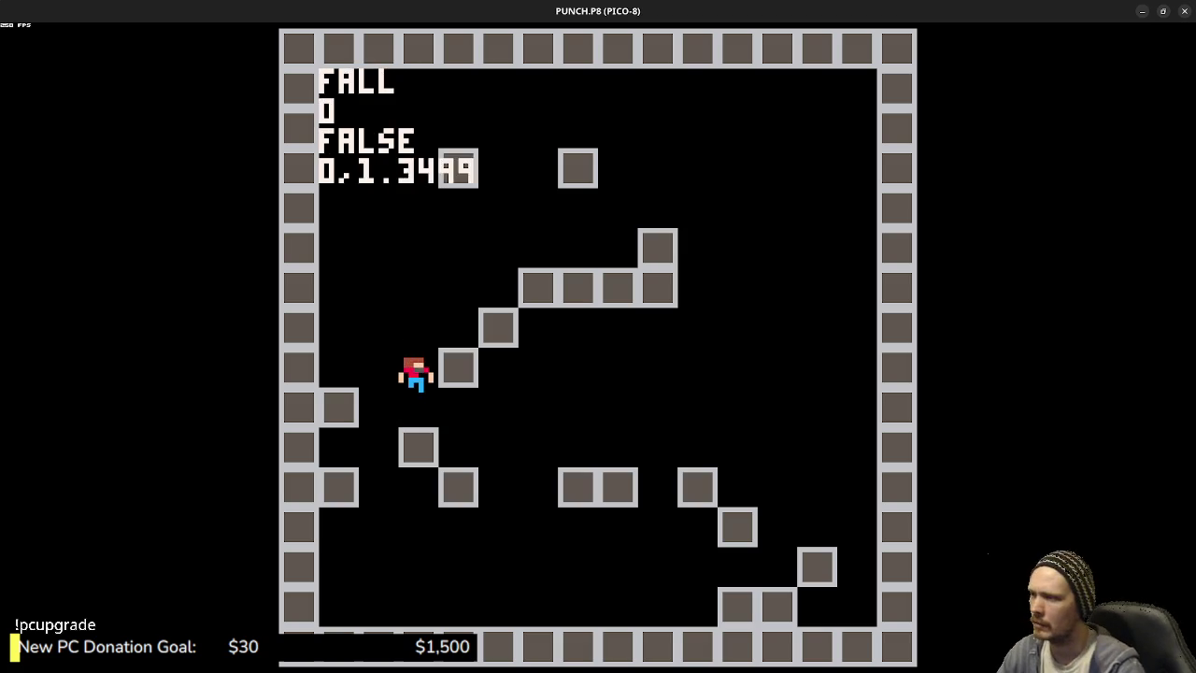
key("z")
key("z")
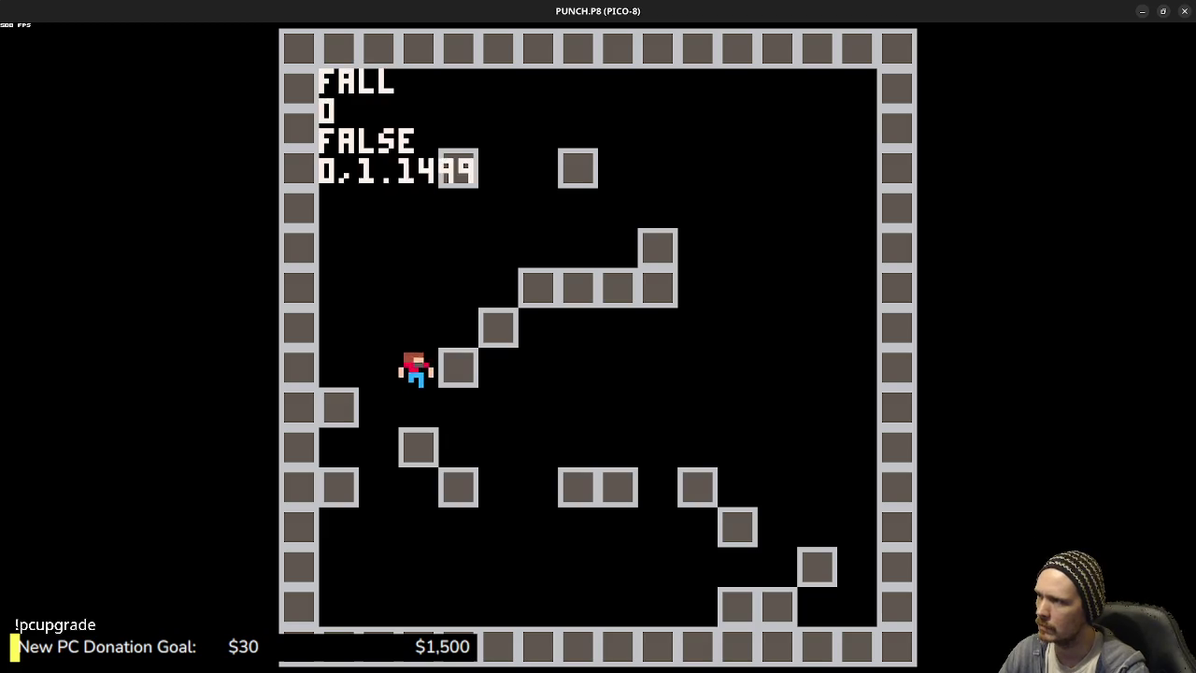
key("z")
key("z")
key("Escape")
key("Escape")
scroll(707, 400, "up", 3)
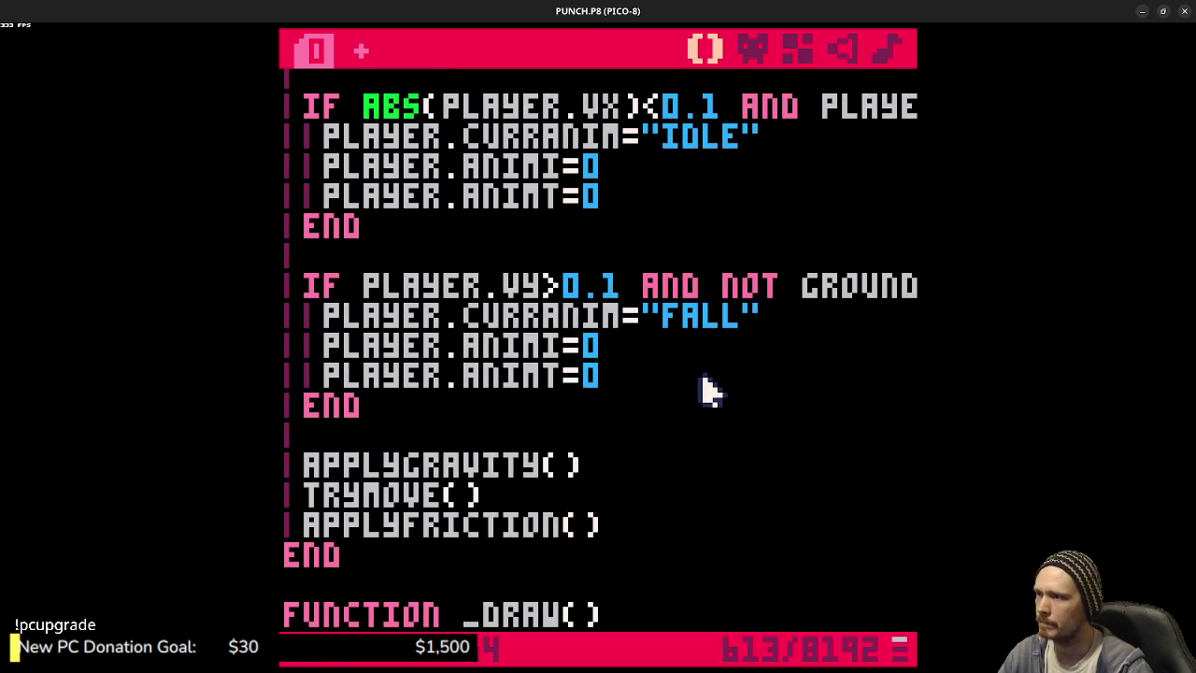
- Rename FUNCTION _UPDATE() to _UPDATE60, then save and run the cart
scroll(692, 405, "up", 15)
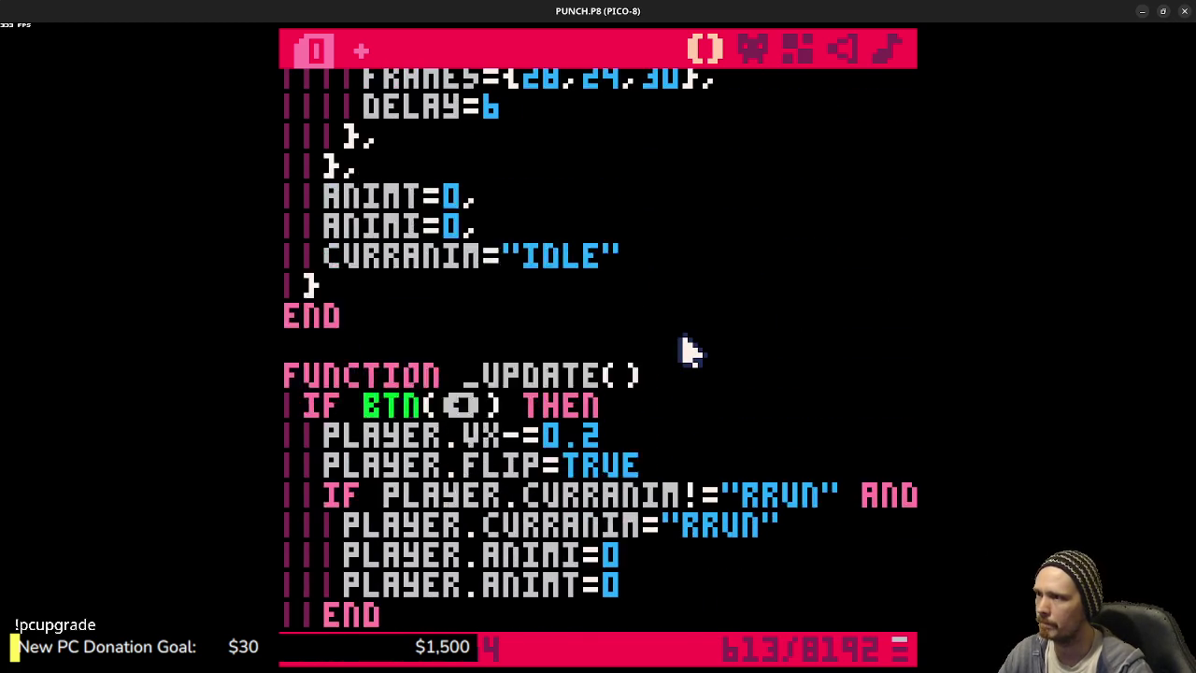
left_click(607, 432)
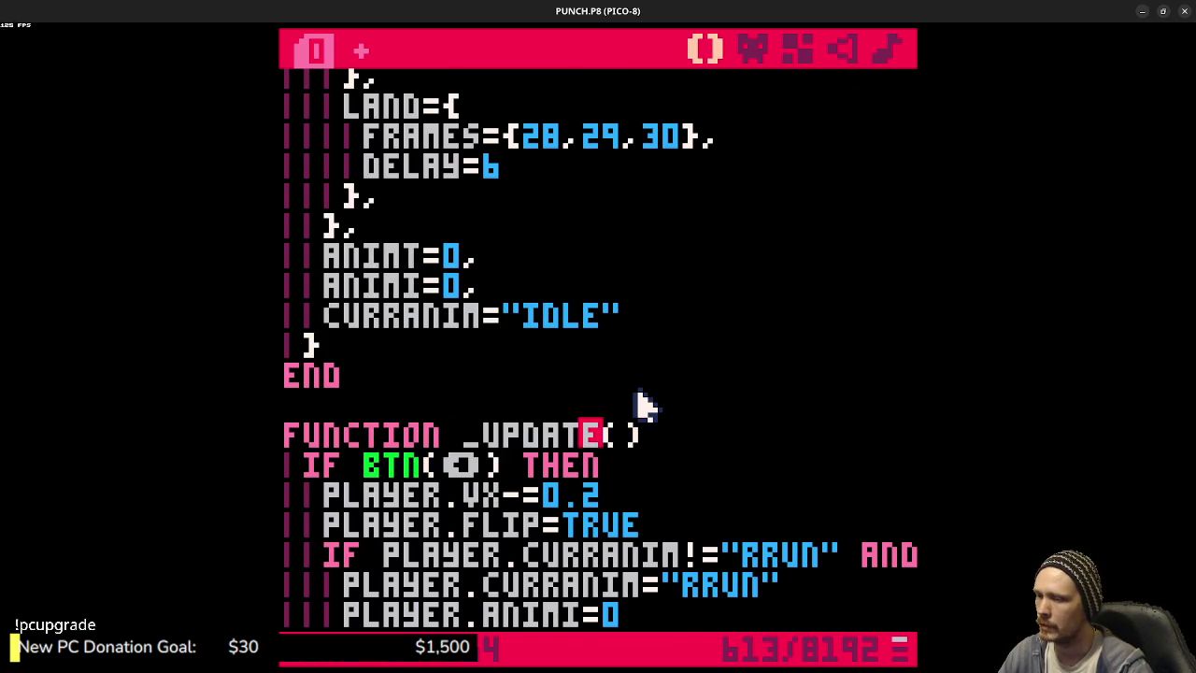
type("6")
key("ctrl+s")
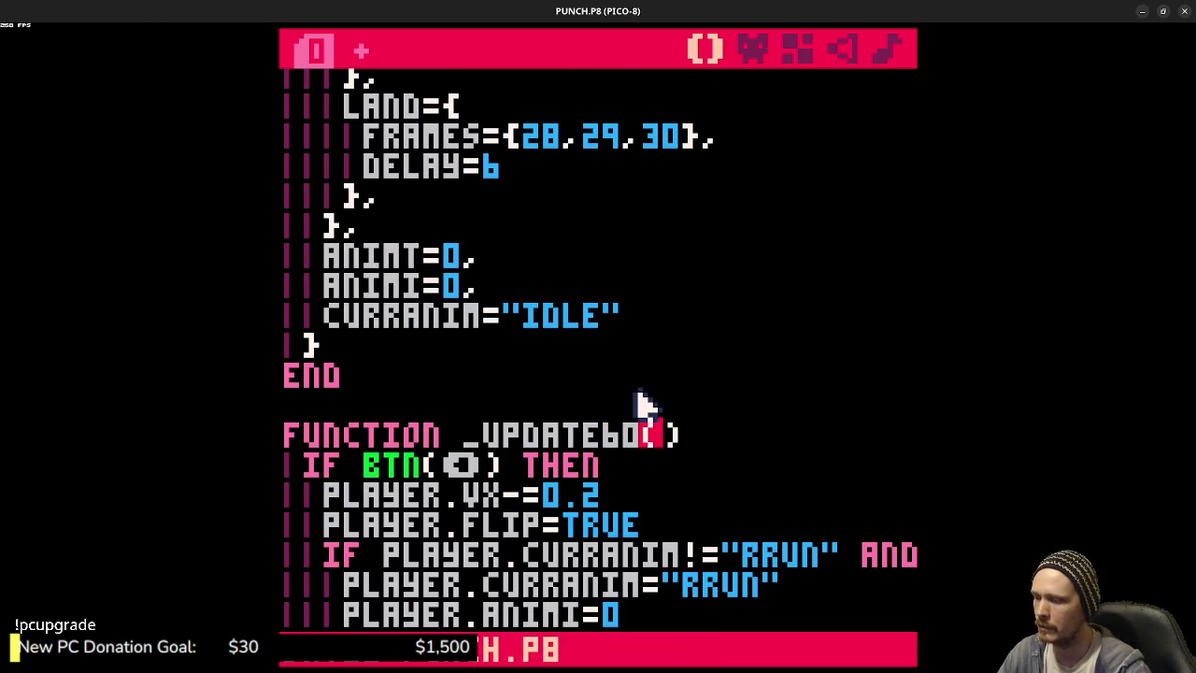
key("ctrl+r")
- Run and jump the player back and forth between blocks, then stop the game
key("Left")
key("z")
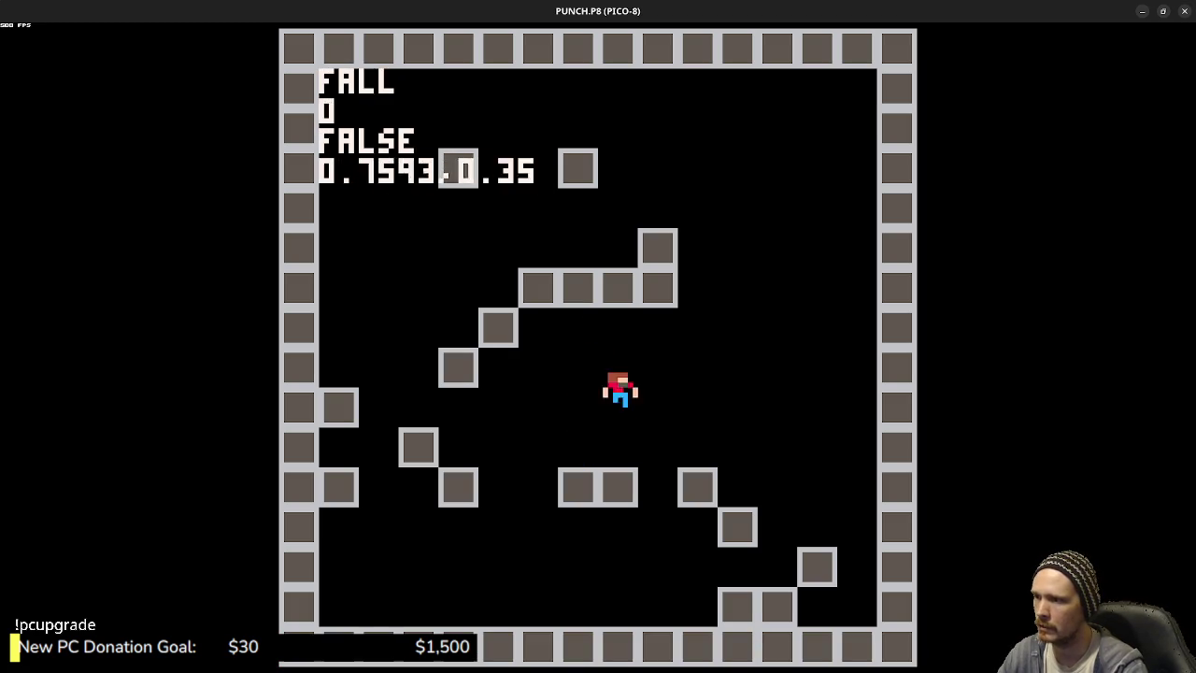
key("z")
key("Right")
key("Left")
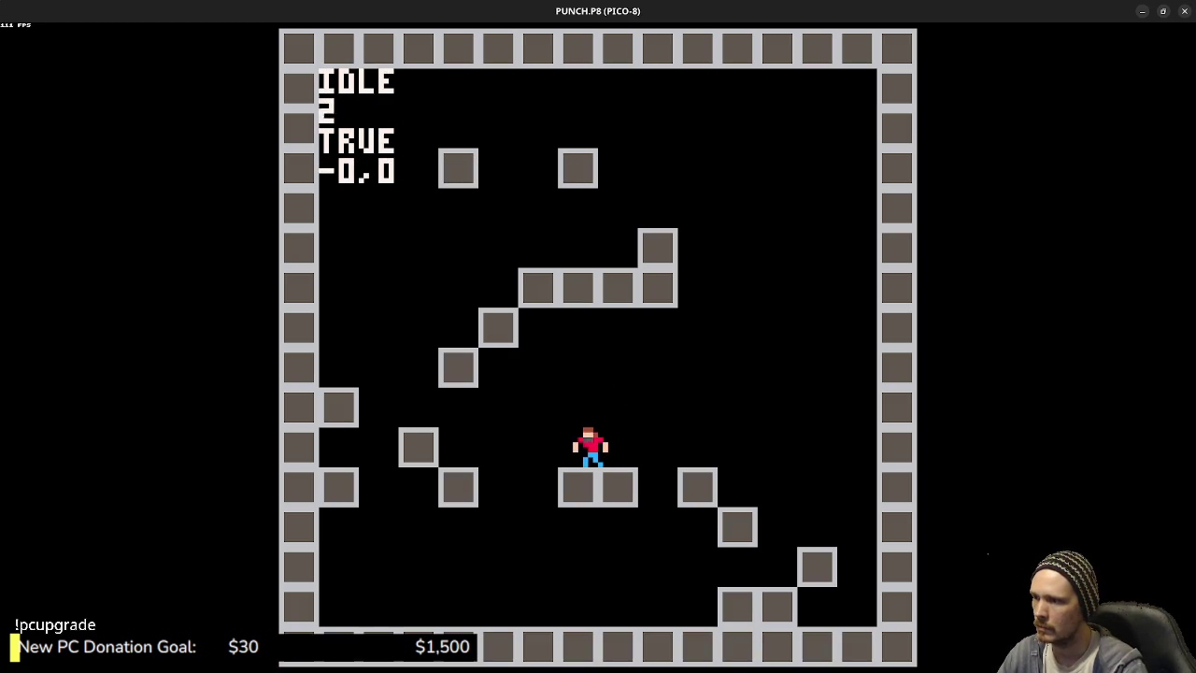
key("Right")
key("Left")
key("z")
key("Right")
key("z")
key("Left")
key("z")
key("Right")
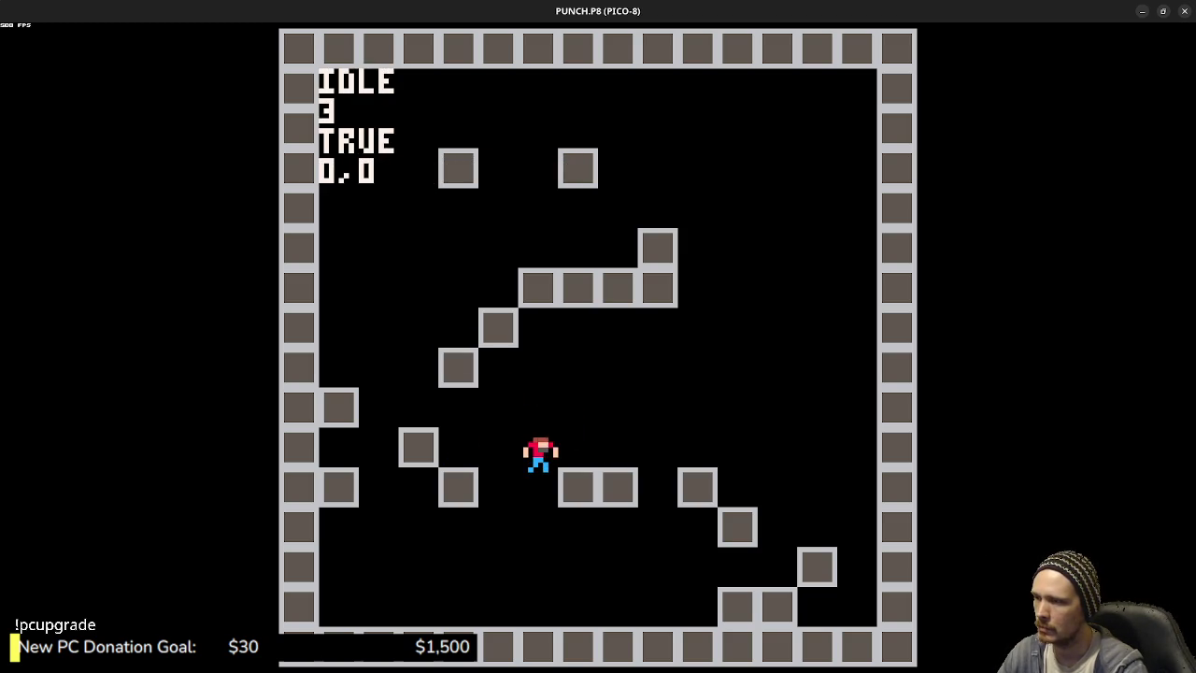
key("z")
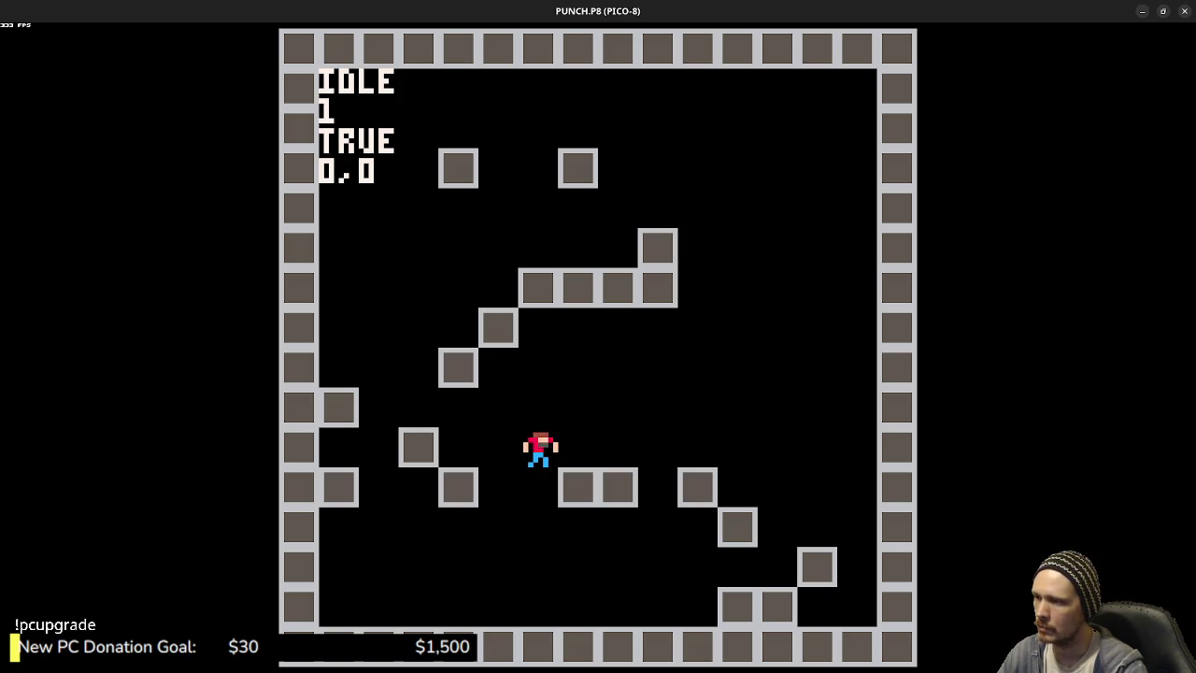
key("Escape")
key("Escape")
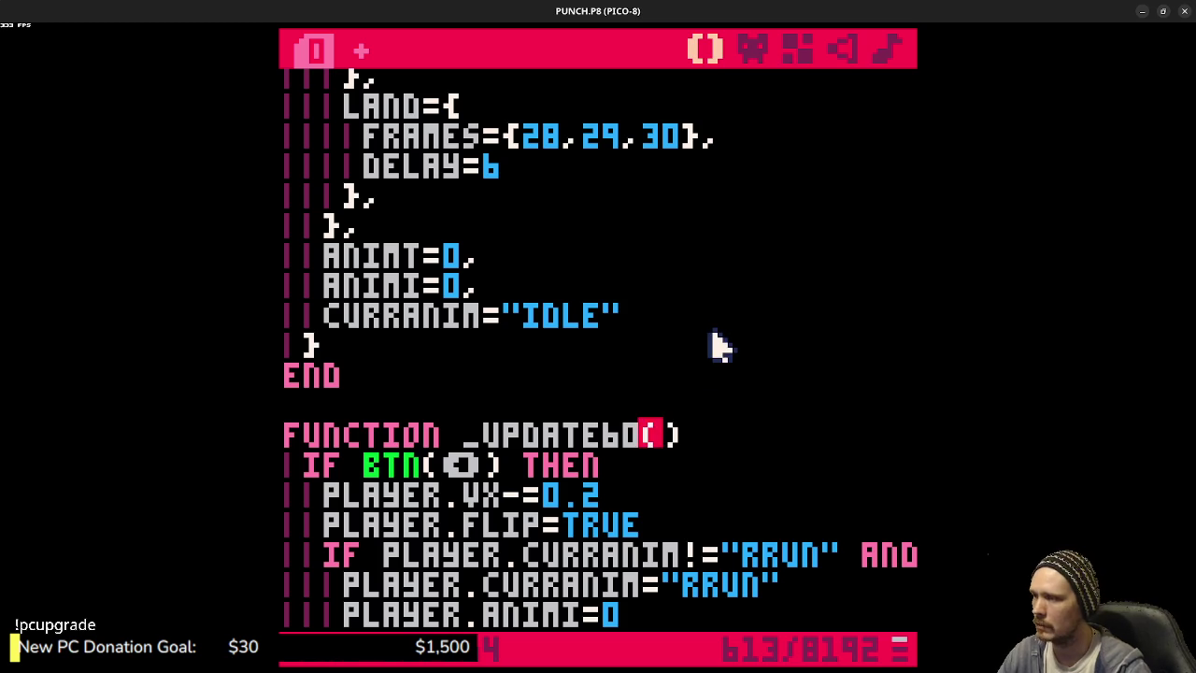
- Uncomment the RECT collision-box line in _DRAW and run the game to see it
scroll(710, 342, "down", 3)
scroll(710, 342, "down", 15)
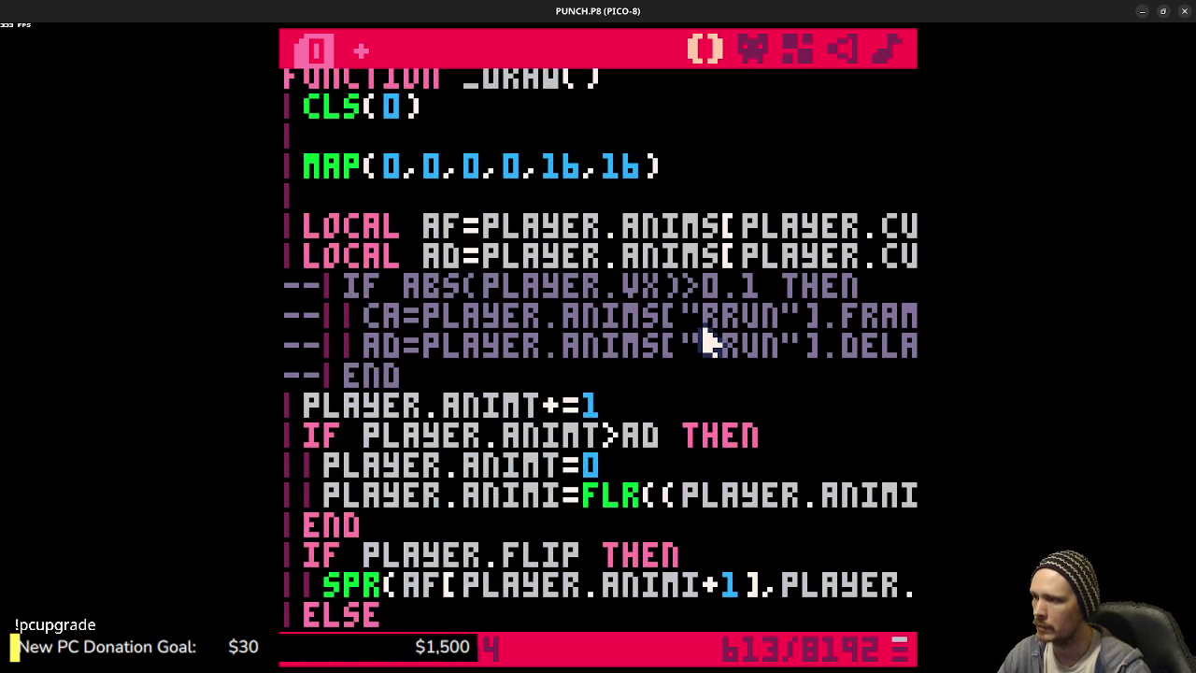
scroll(708, 342, "down", 5)
scroll(565, 346, "up", 3)
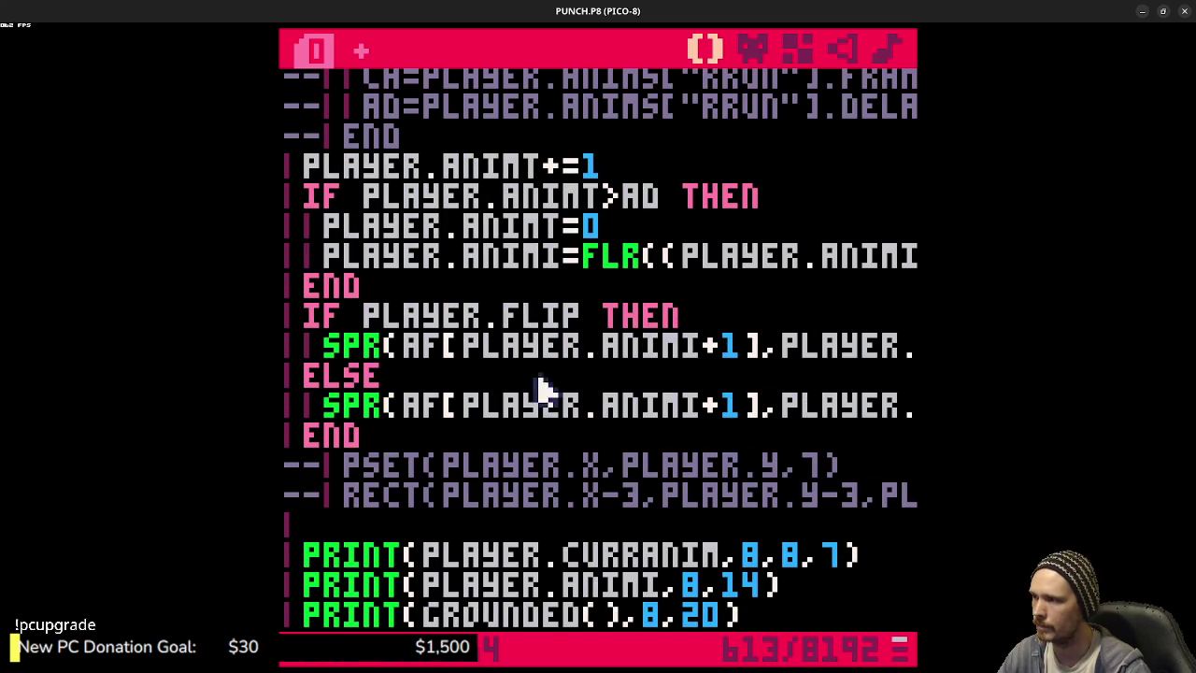
left_click(453, 506)
type("PLAYER.ANIMT=0")
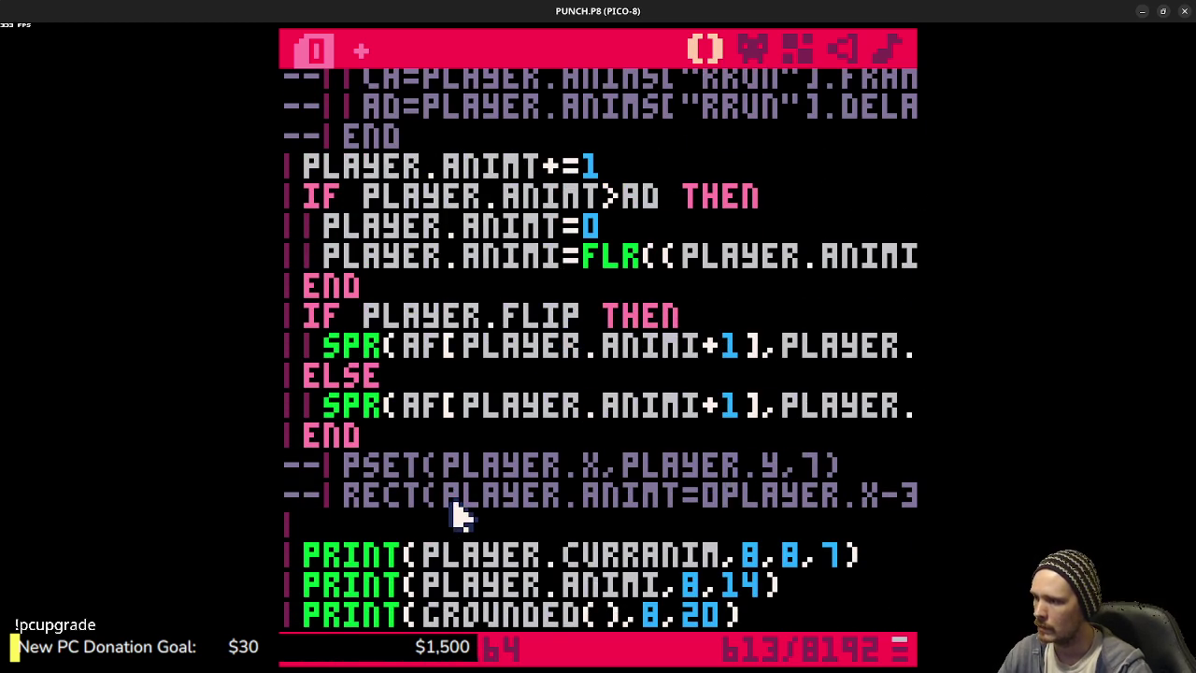
key("ctrl+z")
key("Home")
key("Delete")
key("Delete")
key("ctrl+s")
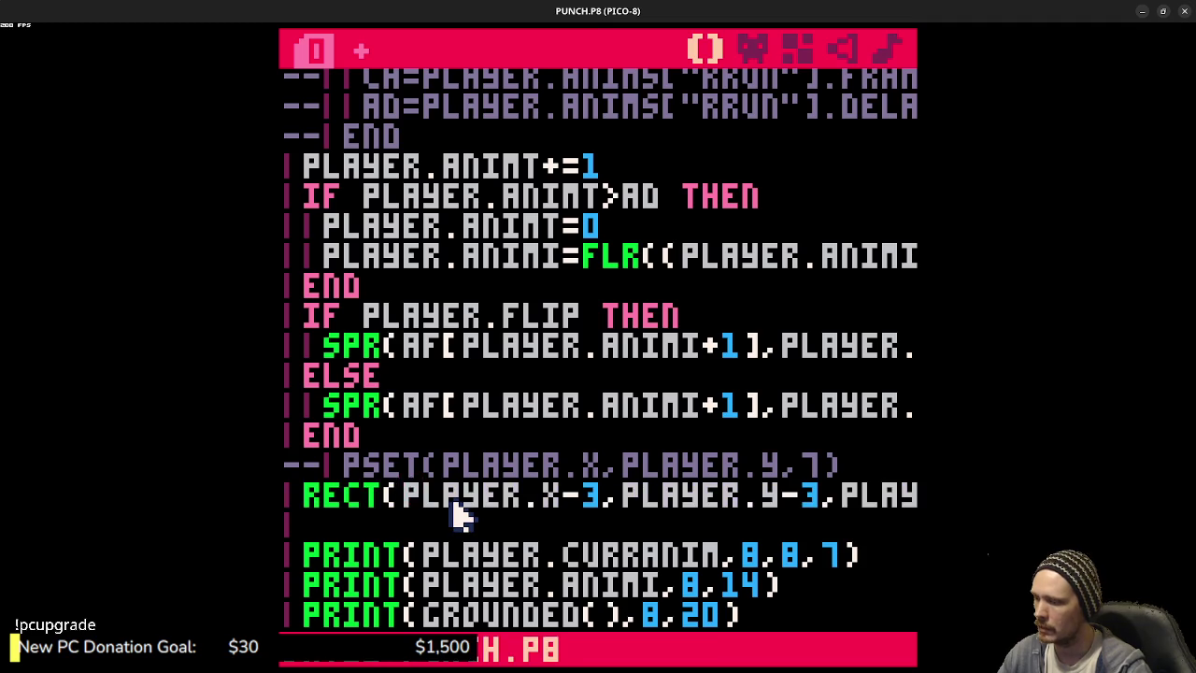
key("ctrl+r")
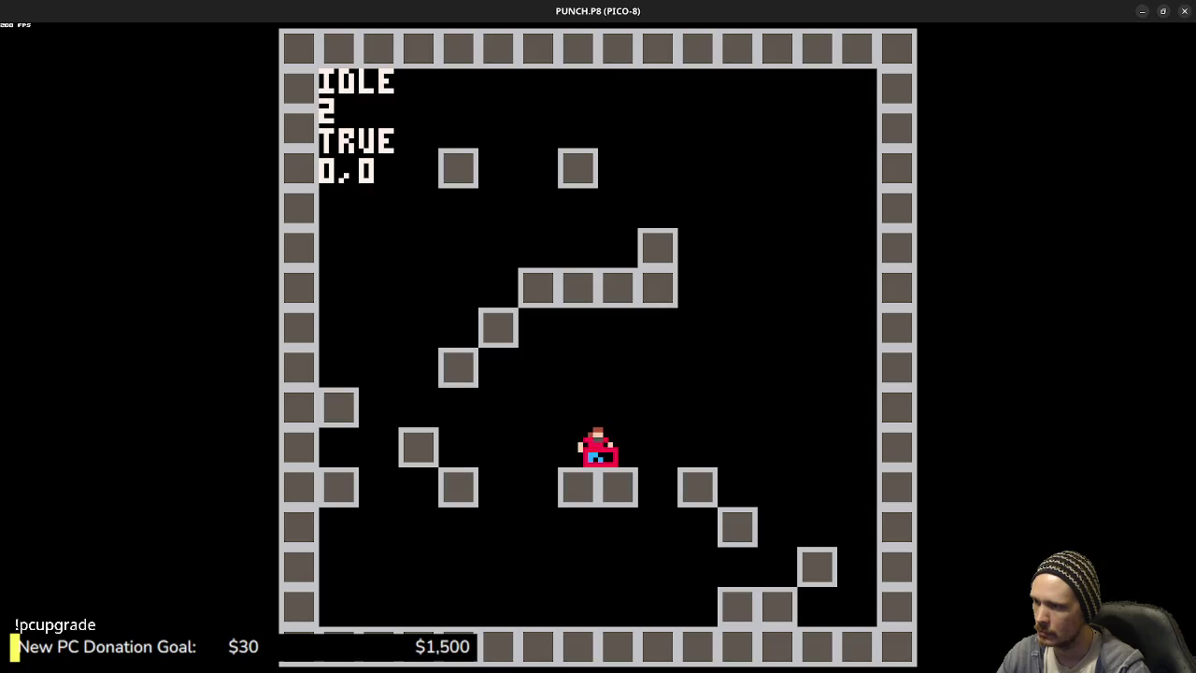
key("Escape")
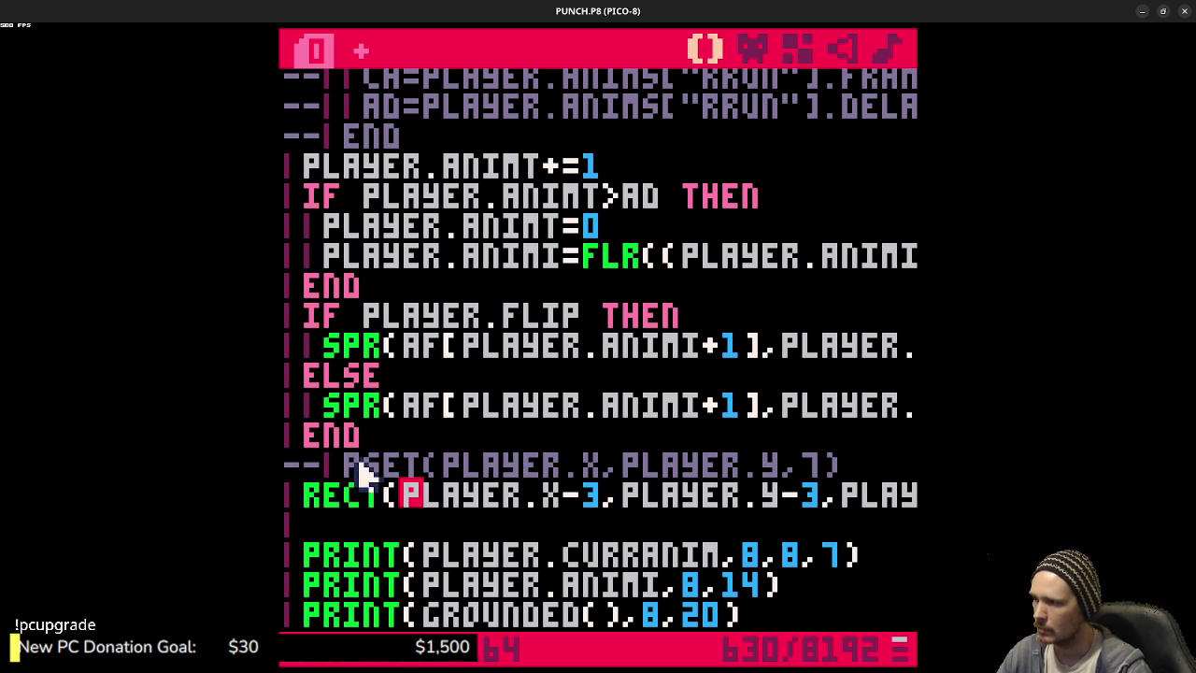
- Move the PSET(PLAYER.X,PLAYER.Y,7) line below RECT, uncomment it, and test-run
mouse_move(830, 462)
left_mouse_down()
mouse_move(708, 490)
mouse_move(288, 489)
mouse_move(286, 475)
left_mouse_up()
key("ctrl+c")
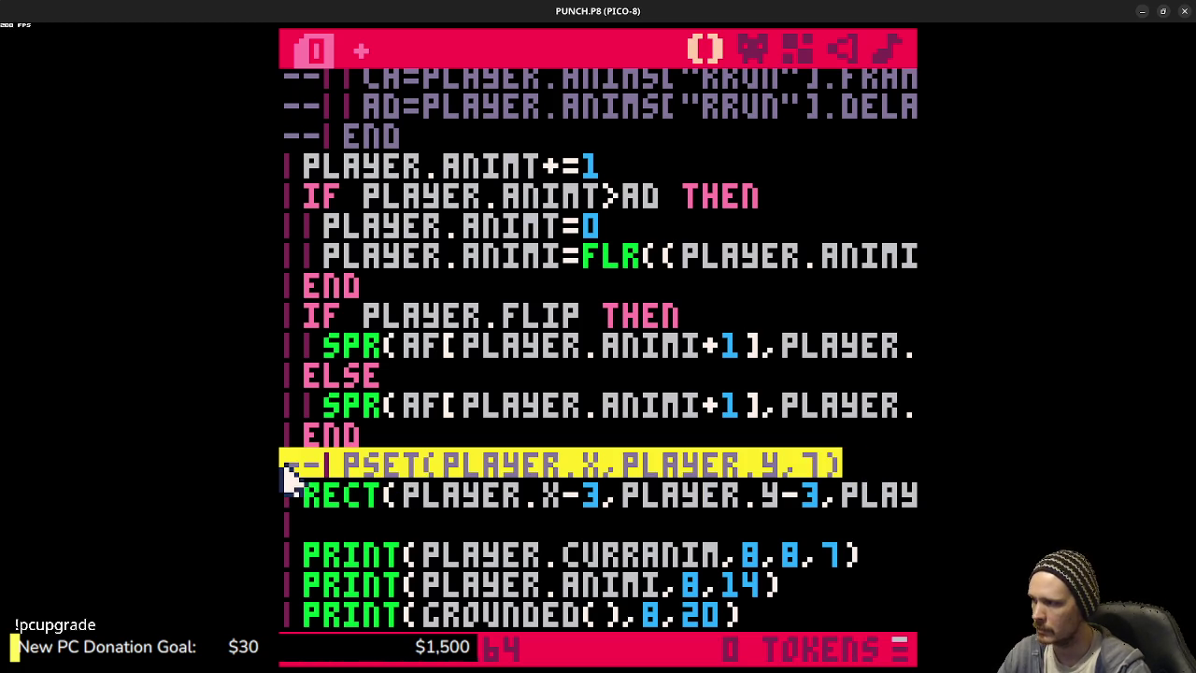
key("BackSpace")
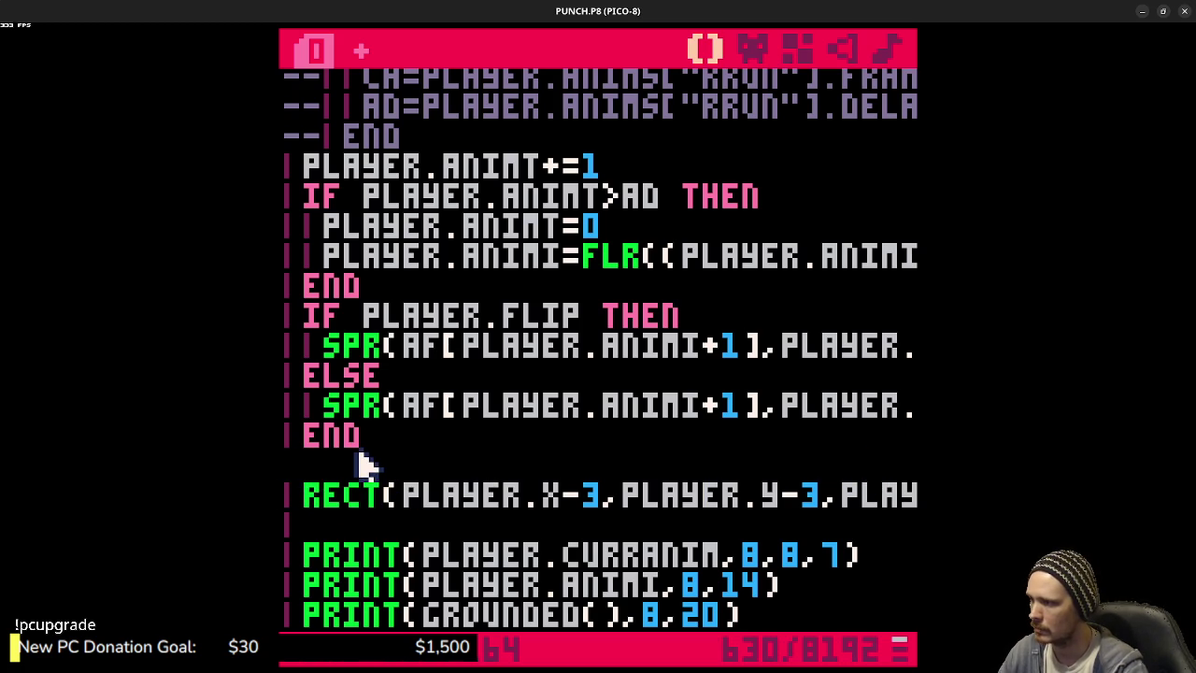
key("BackSpace")
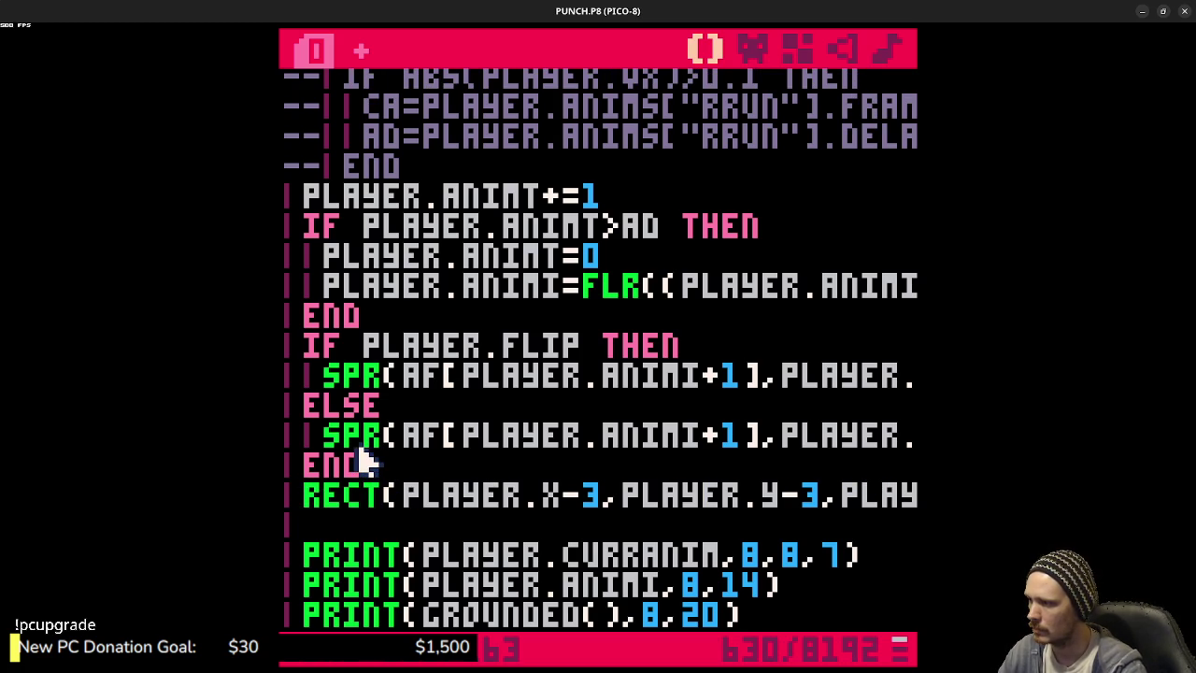
key("Return")
key("ctrl+v")
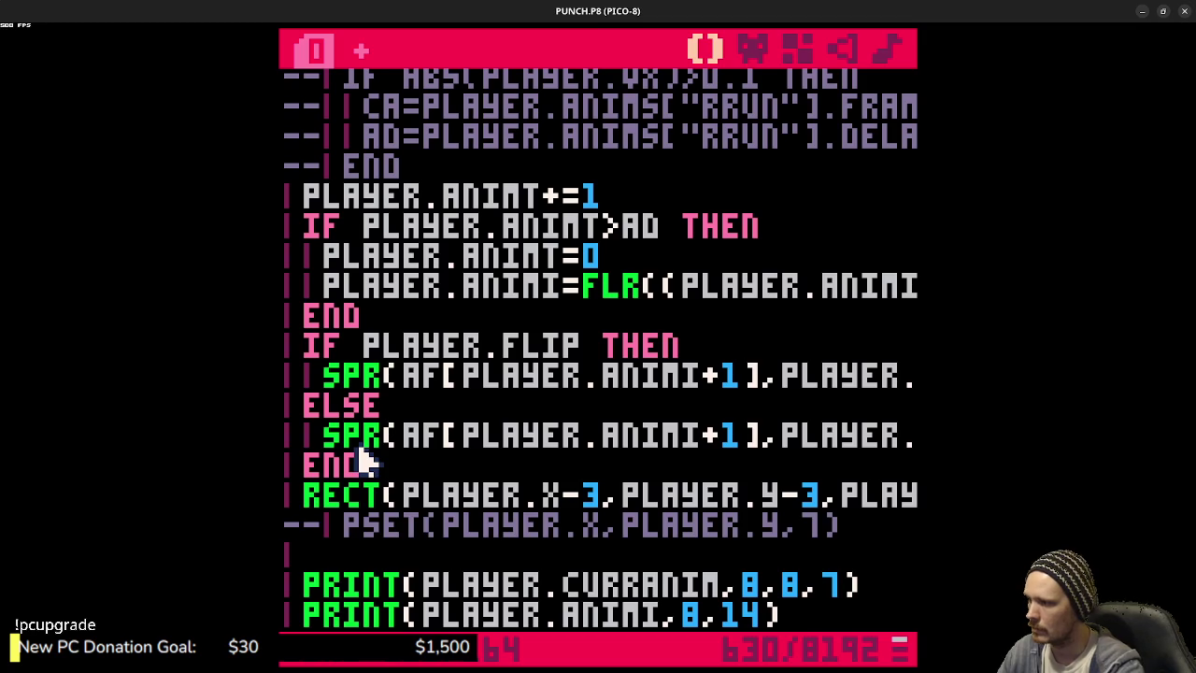
key("ctrl+b")
key("ctrl+r")
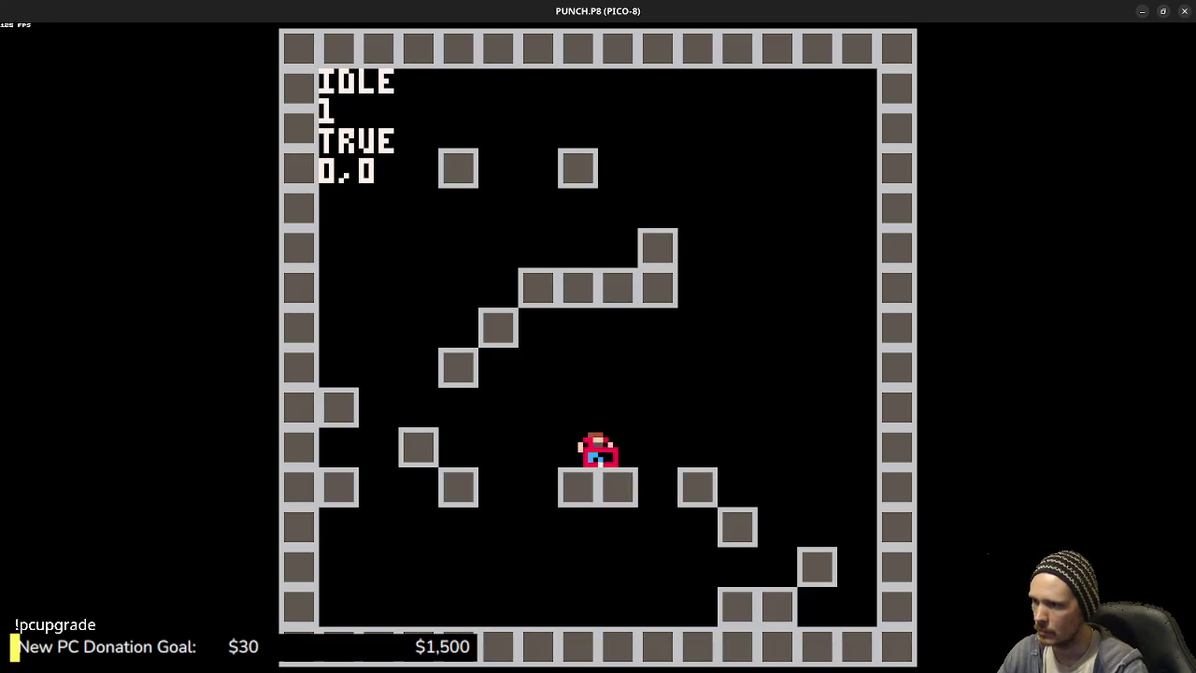
key("Escape")
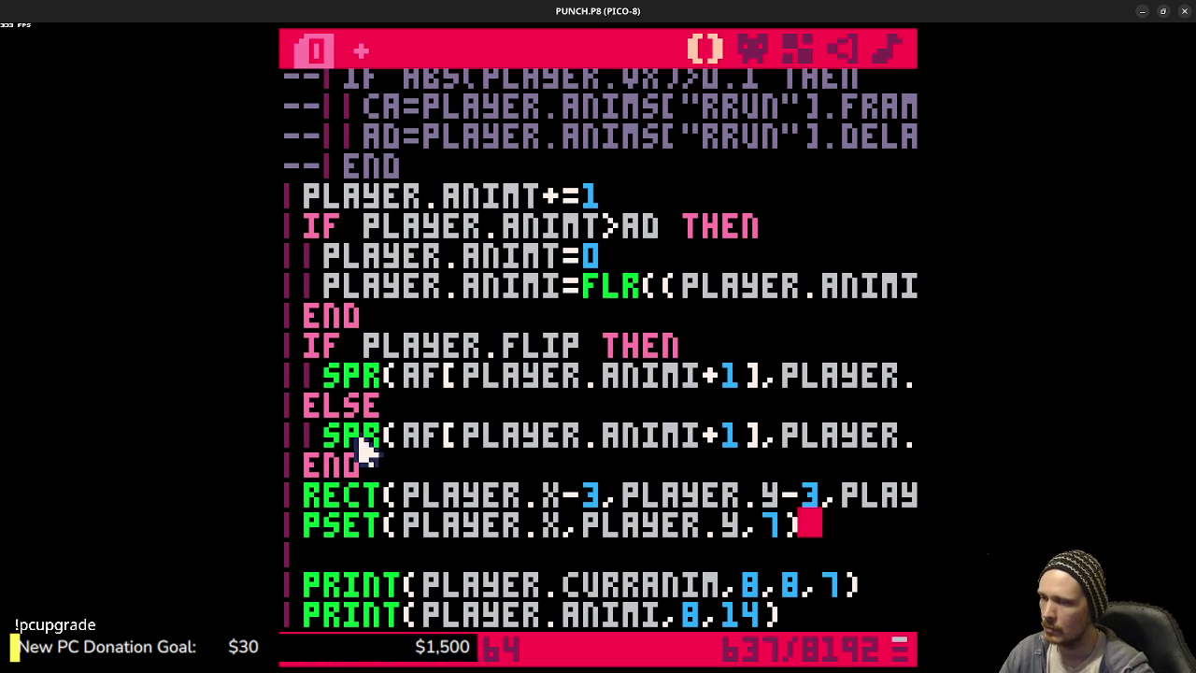
- Change the RECT third argument from PLAYER.X+3 to PLAYER.X, then save and run
scroll(603, 458, "down", 2)
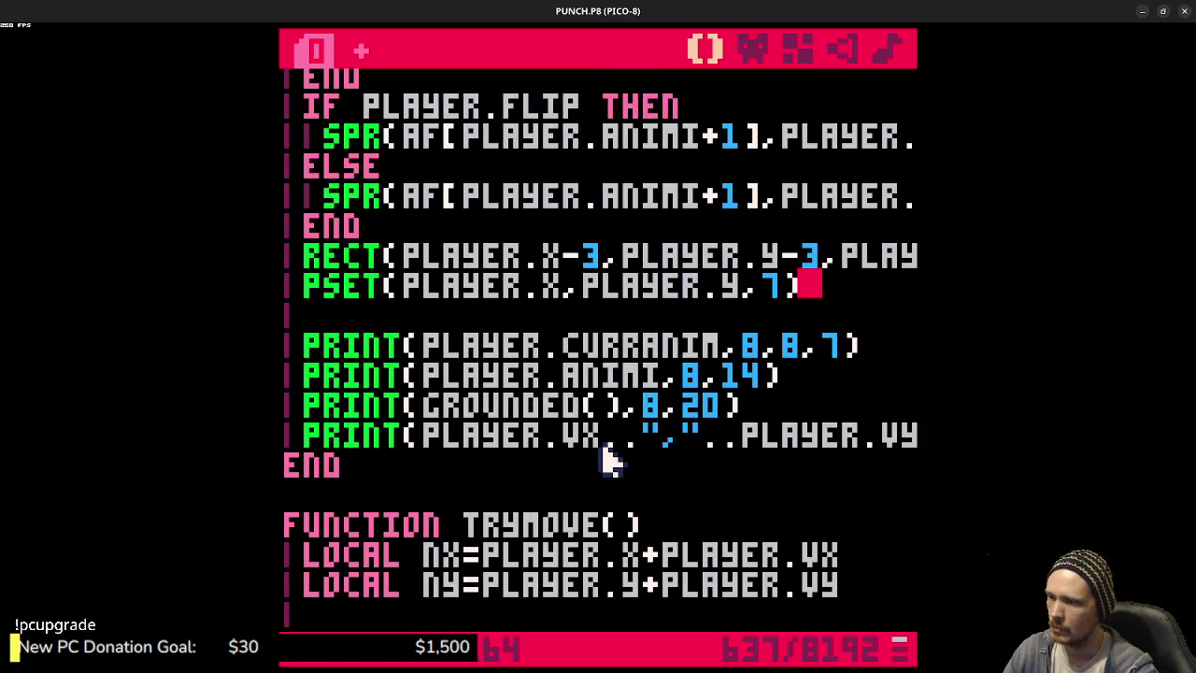
scroll(603, 455, "up", 1)
left_click(807, 374)
left_click(769, 374)
left_click_drag(769, 374, 901, 374)
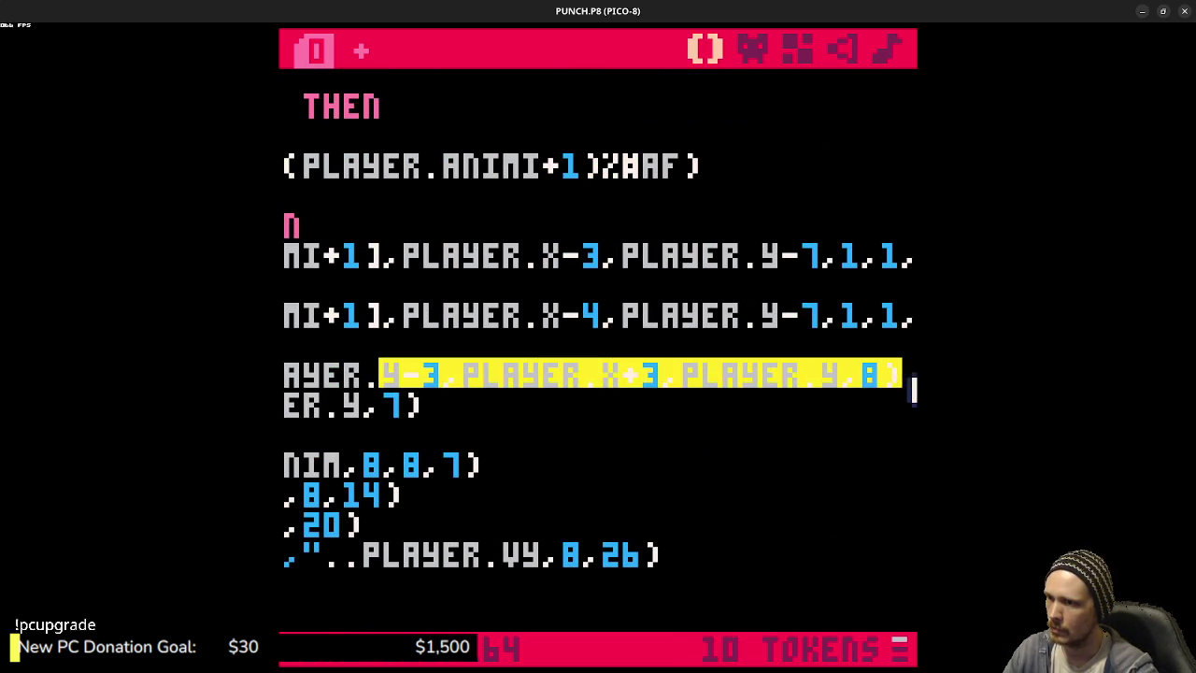
left_click(669, 378)
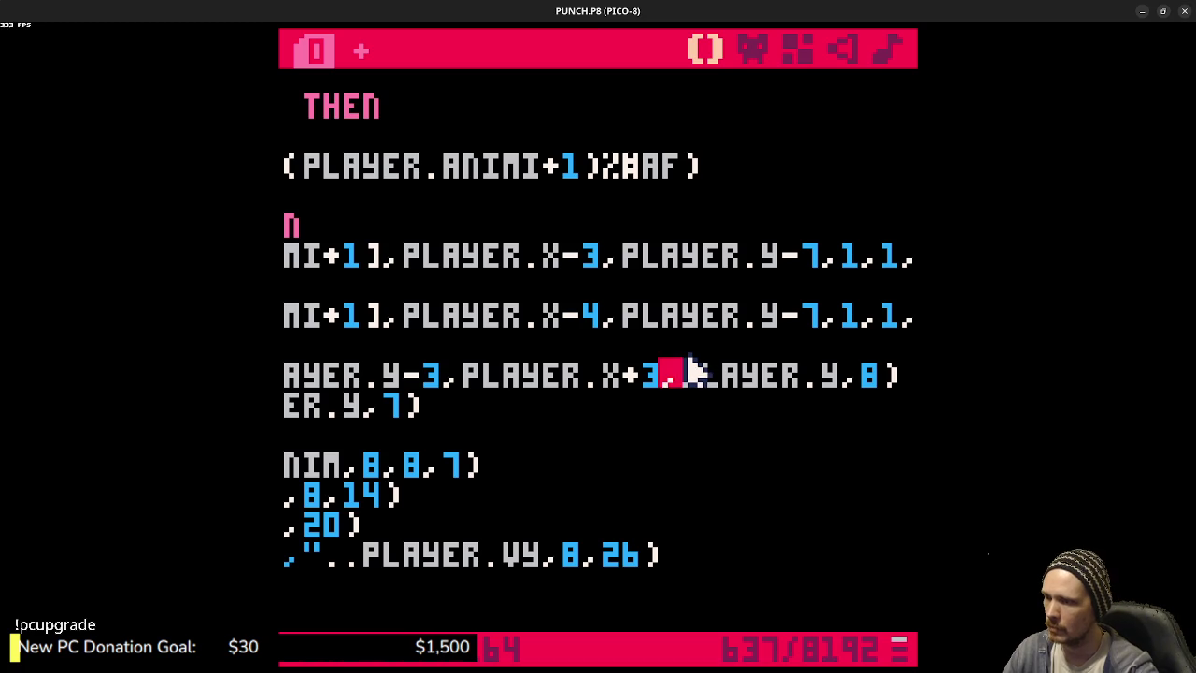
key("BackSpace")
key("BackSpace")
key("ctrl+s")
key("ctrl+r")
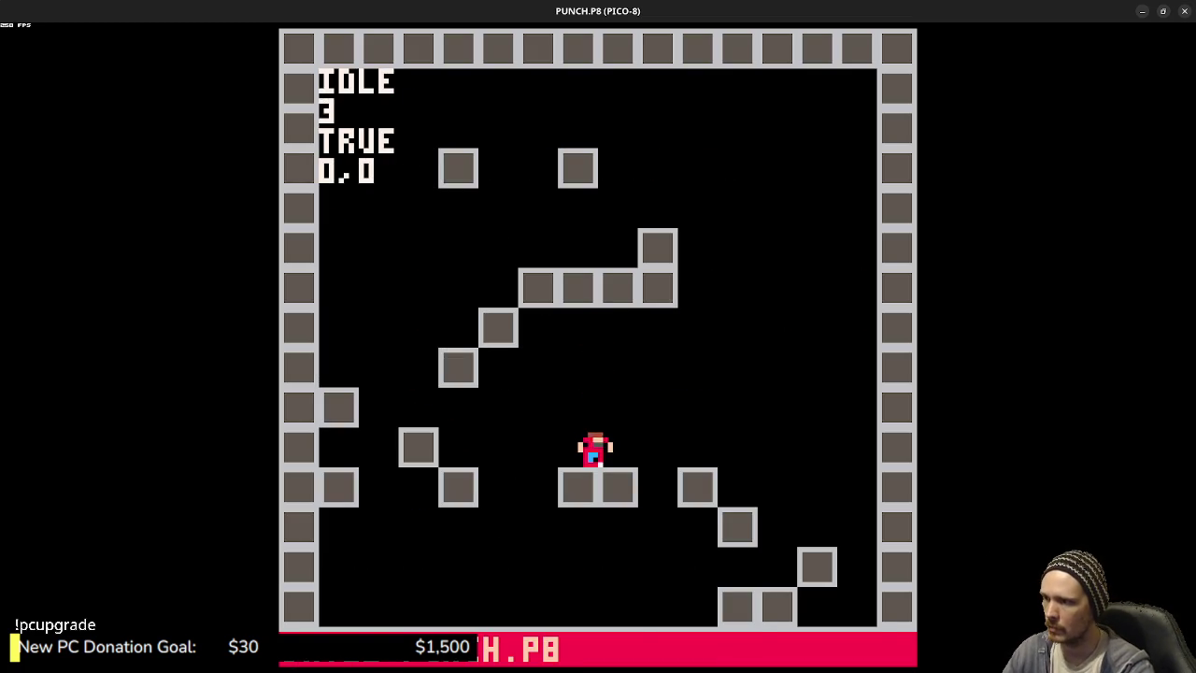
- Run and jump the player across the blocks, then stop and select the RECT line
key("Right")
key("Left")
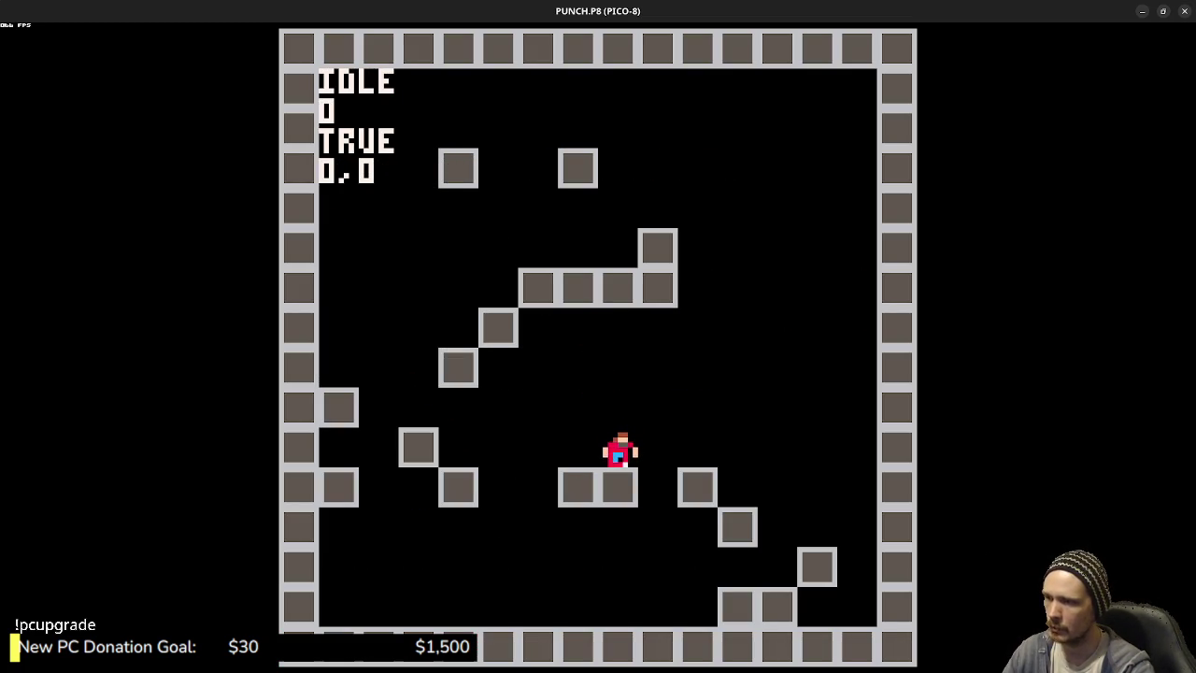
key("Left")
key("Right")
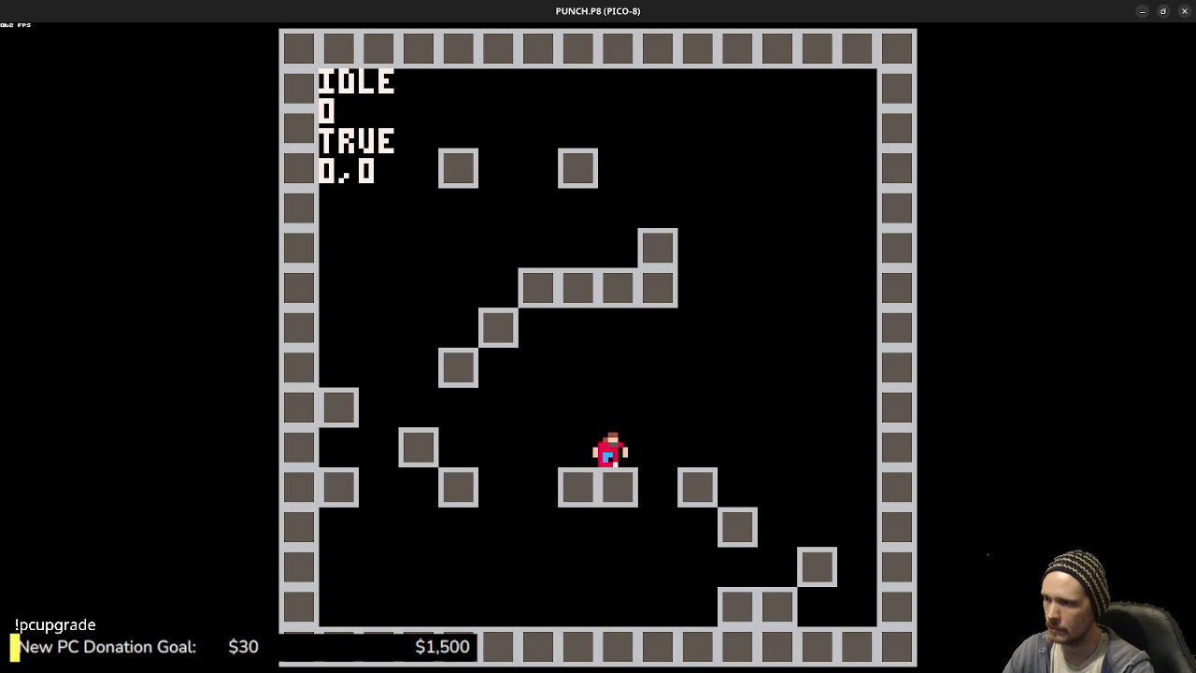
key("Right")
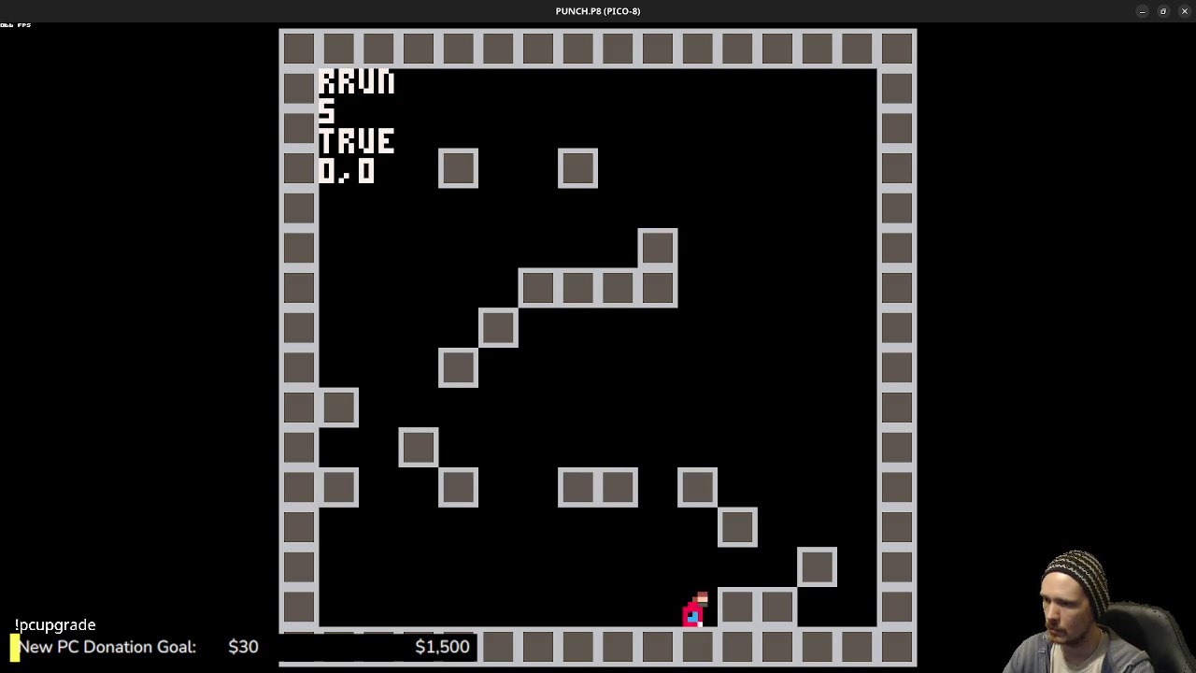
key("z")
key("Left")
key("z")
key("Left")
key("z")
key("Escape")
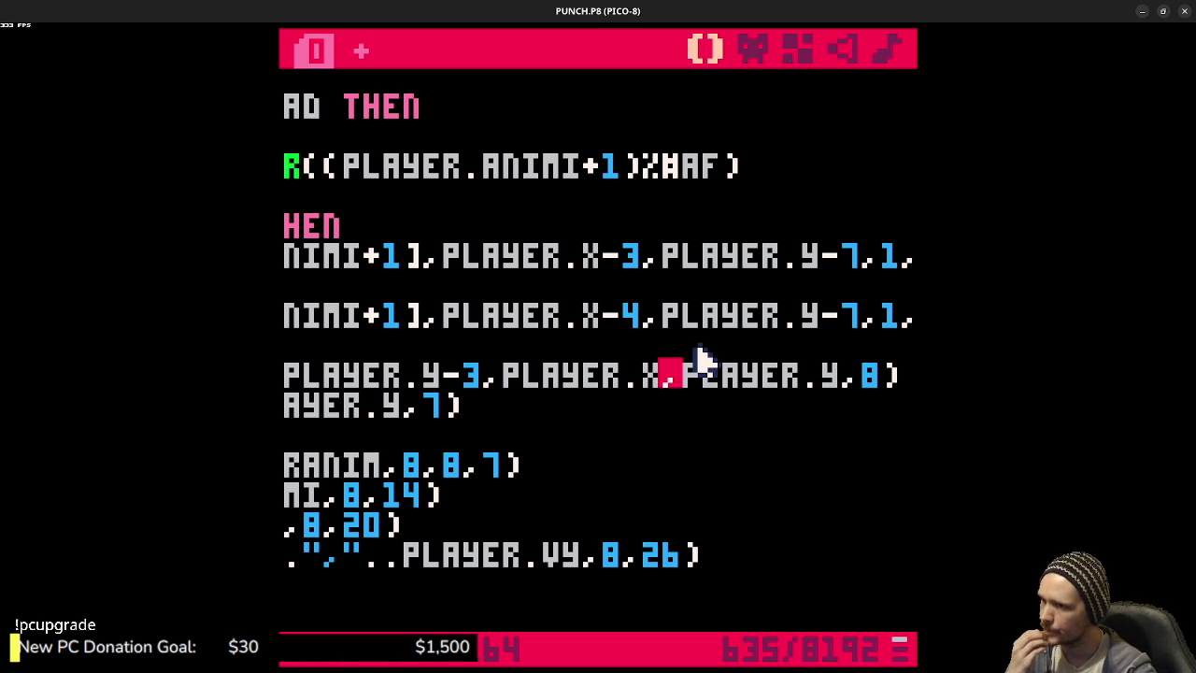
left_click(608, 376)
key("shift+Home")
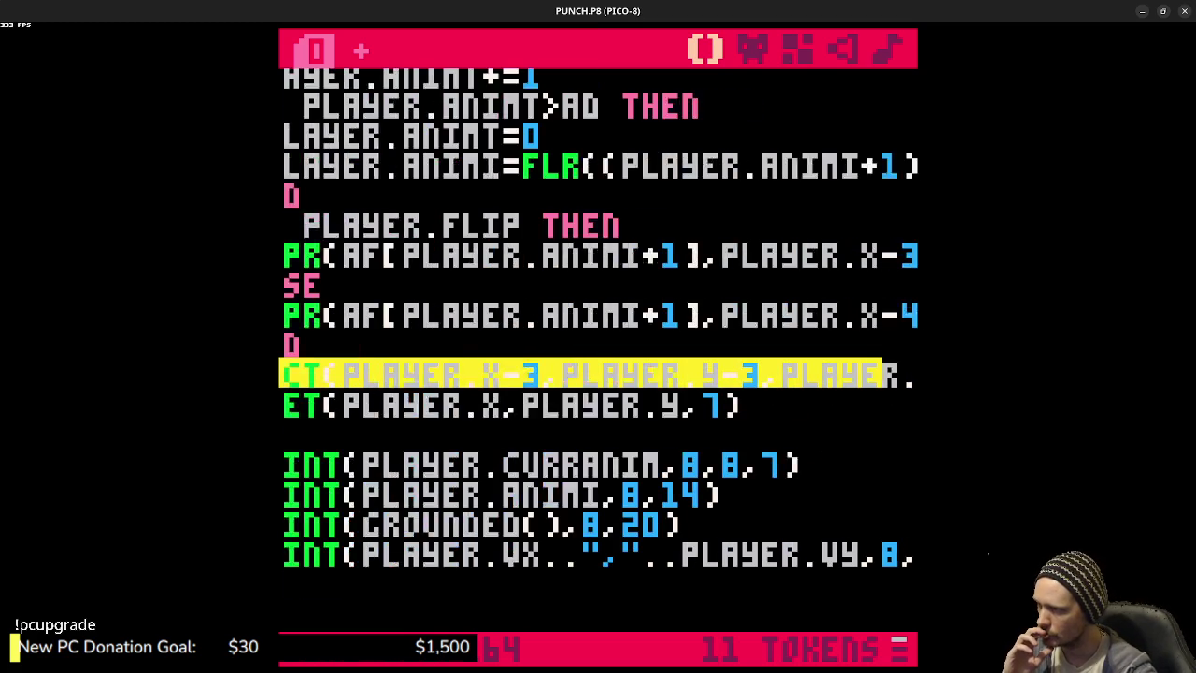
- Cut the RECT line from its old spot and open a blank line above ELSE
mouse_move(295, 392)
left_mouse_down()
mouse_move(387, 375)
mouse_move(622, 379)
mouse_move(799, 360)
mouse_move(350, 382)
mouse_move(313, 397)
left_mouse_up()
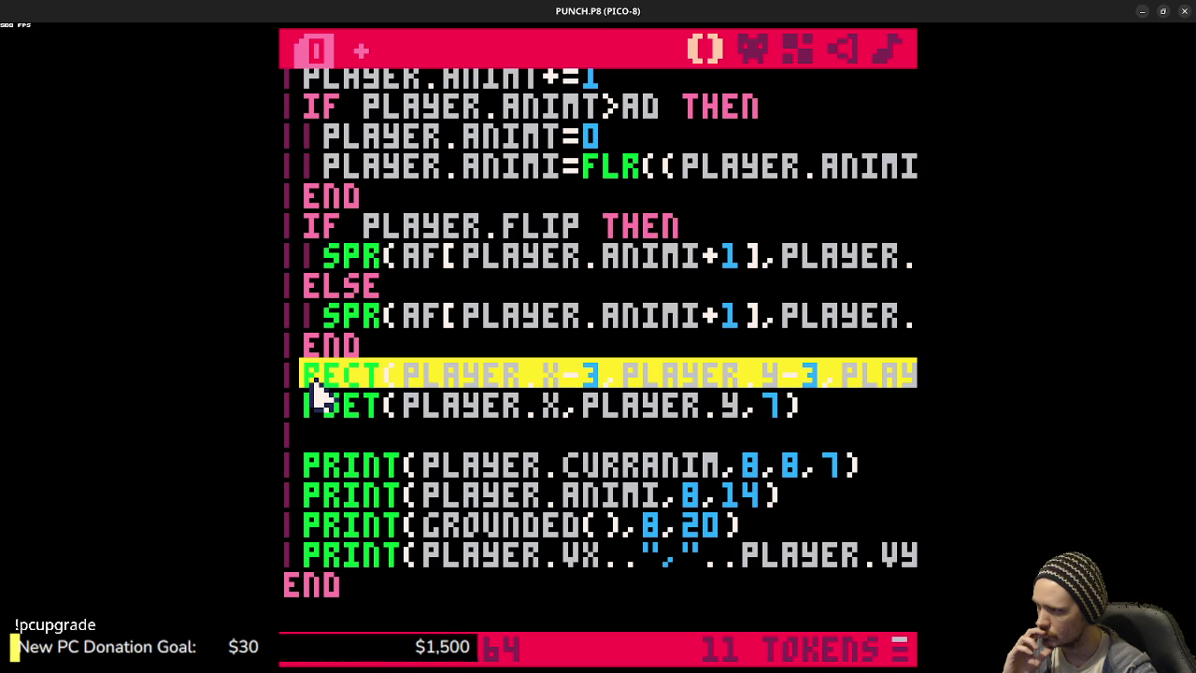
key("BackSpace")
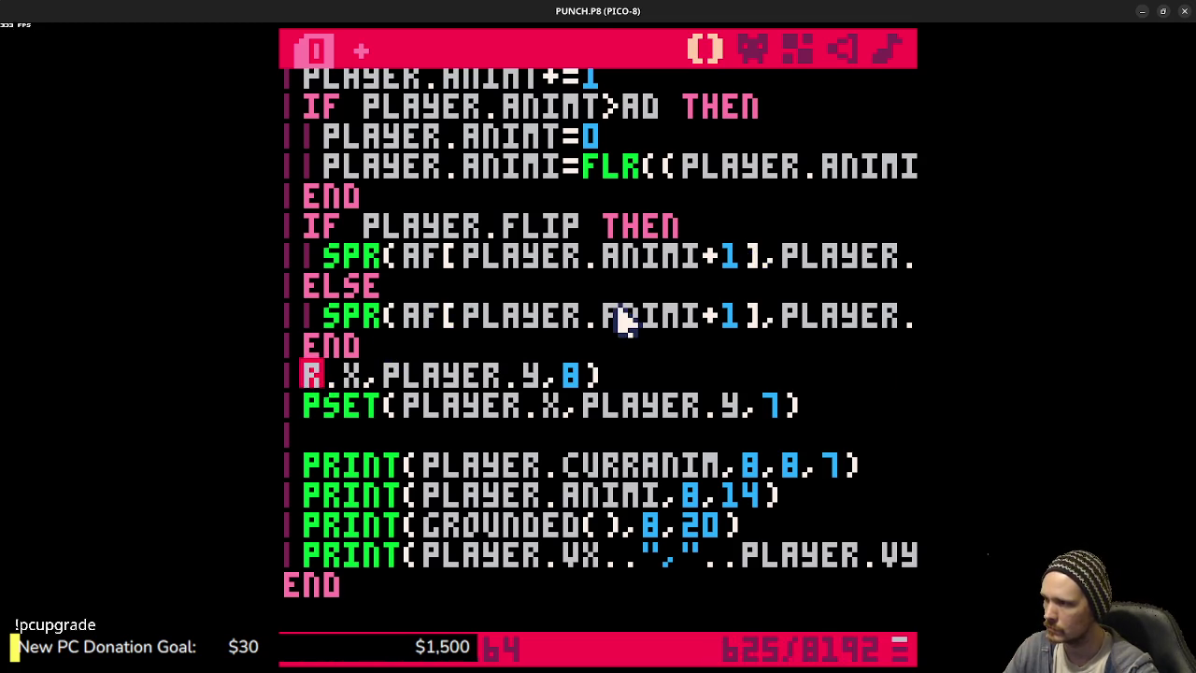
key("ctrl+z")
mouse_move(899, 383)
left_mouse_down()
mouse_move(280, 376)
mouse_move(317, 379)
left_mouse_up()
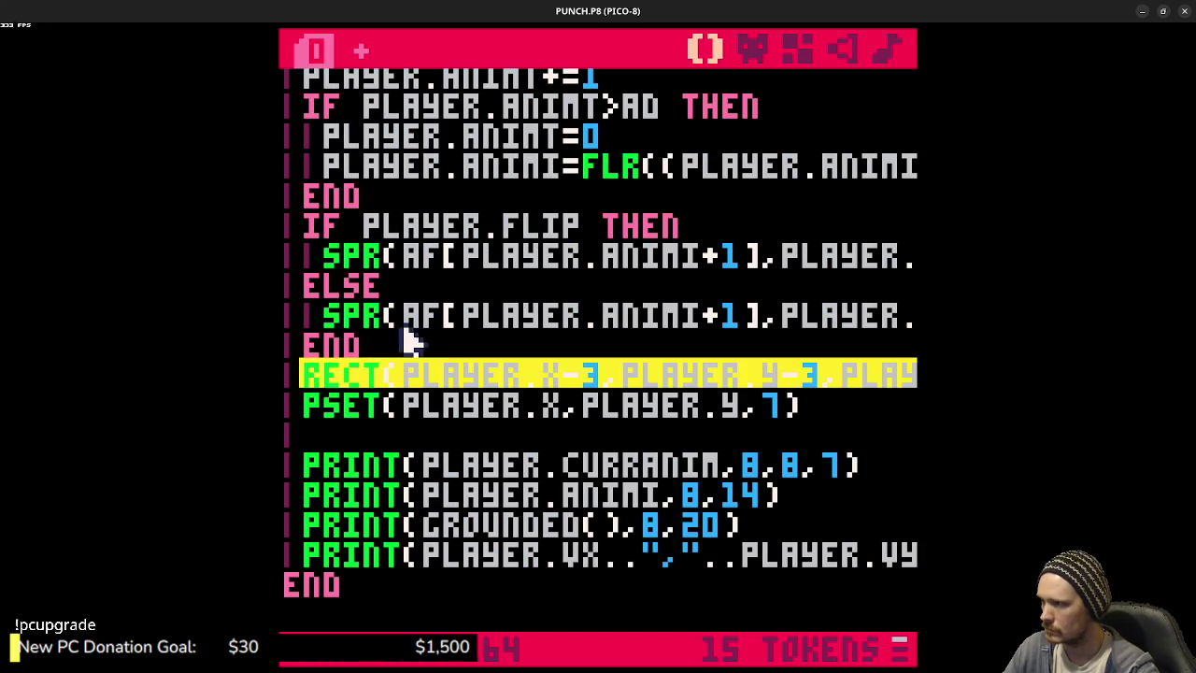
key("BackSpace")
left_click(316, 293)
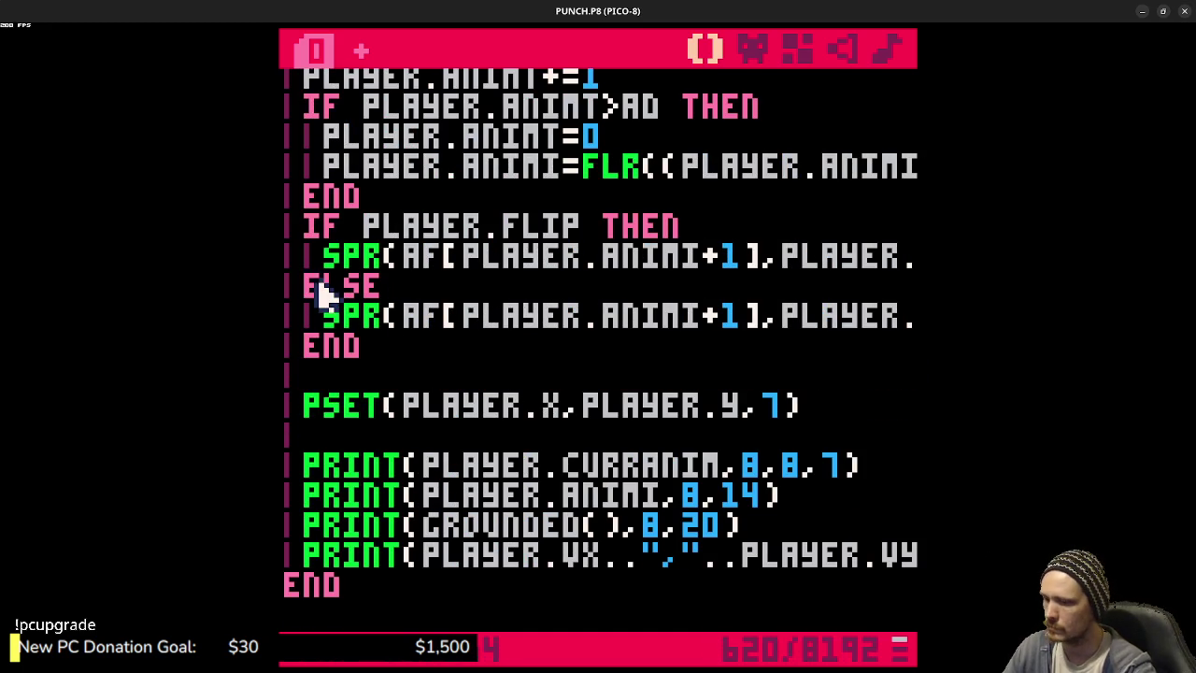
key("Return")
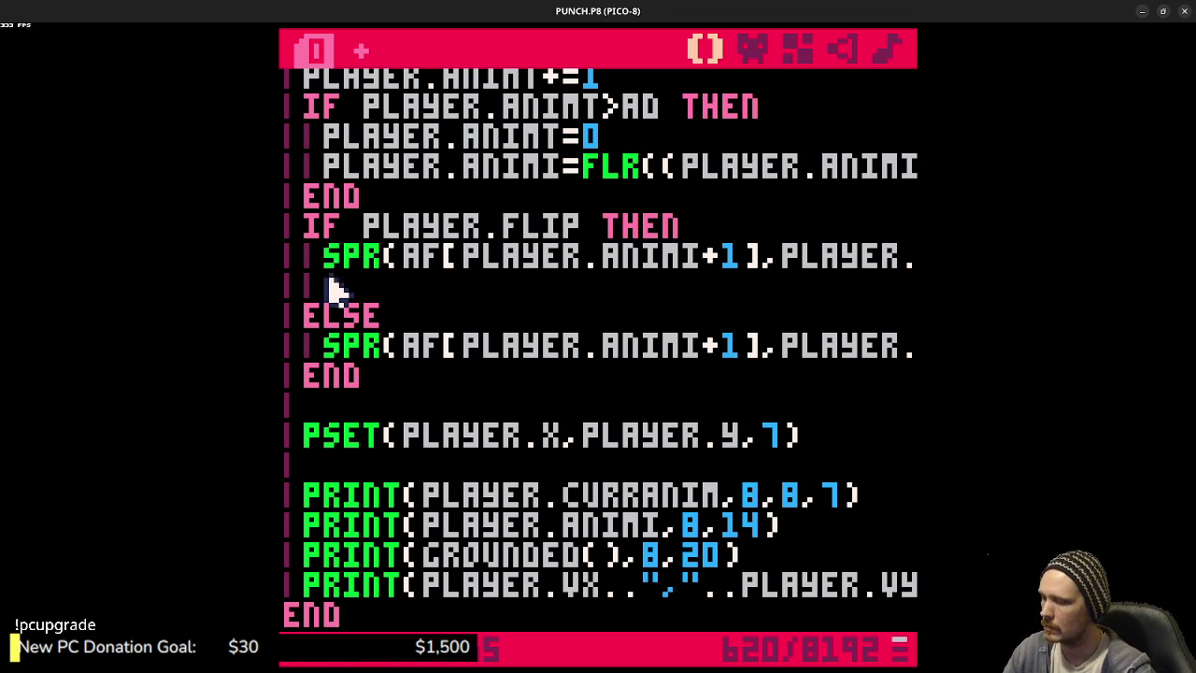
- Paste the RECT line under the flipped SPR, save the cart and run it
key("ctrl+r")
key("Escape")
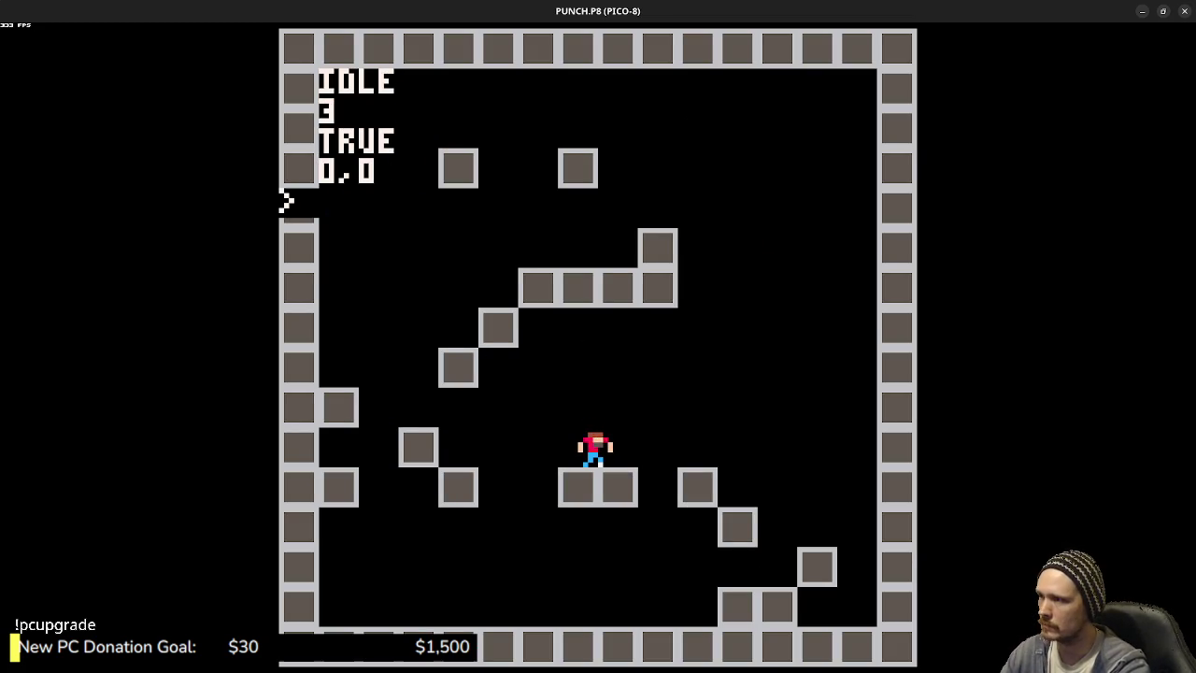
key("Escape")
key("ctrl+v")
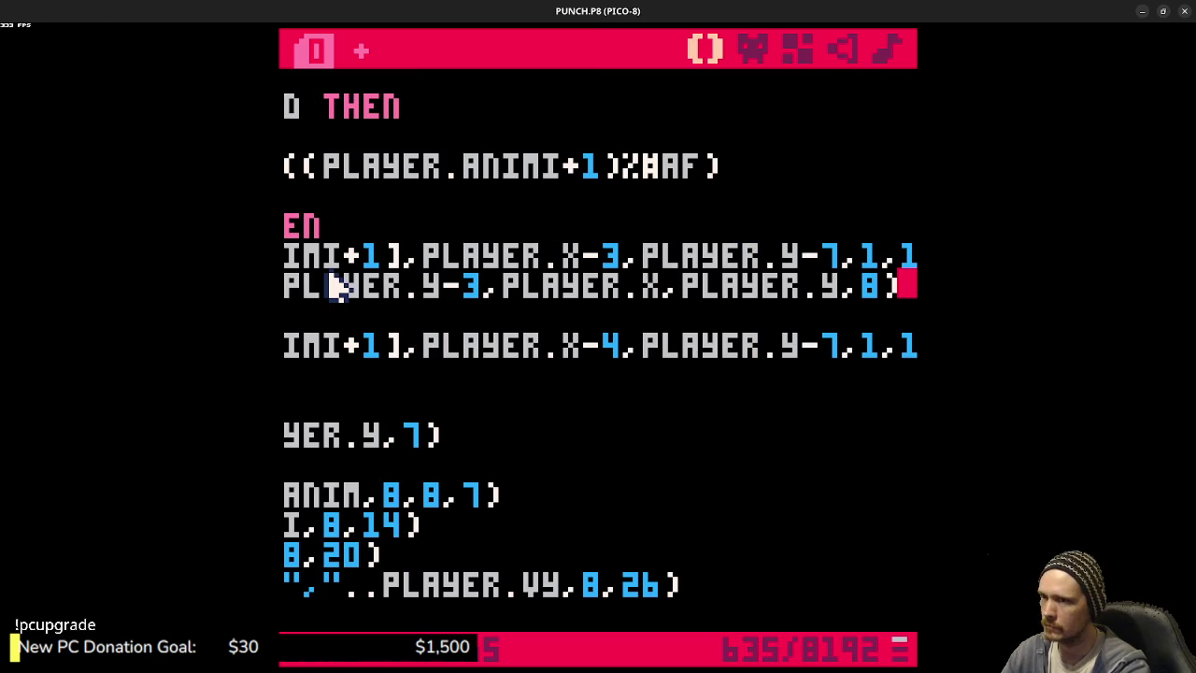
key("ctrl+s")
key("ctrl+r")
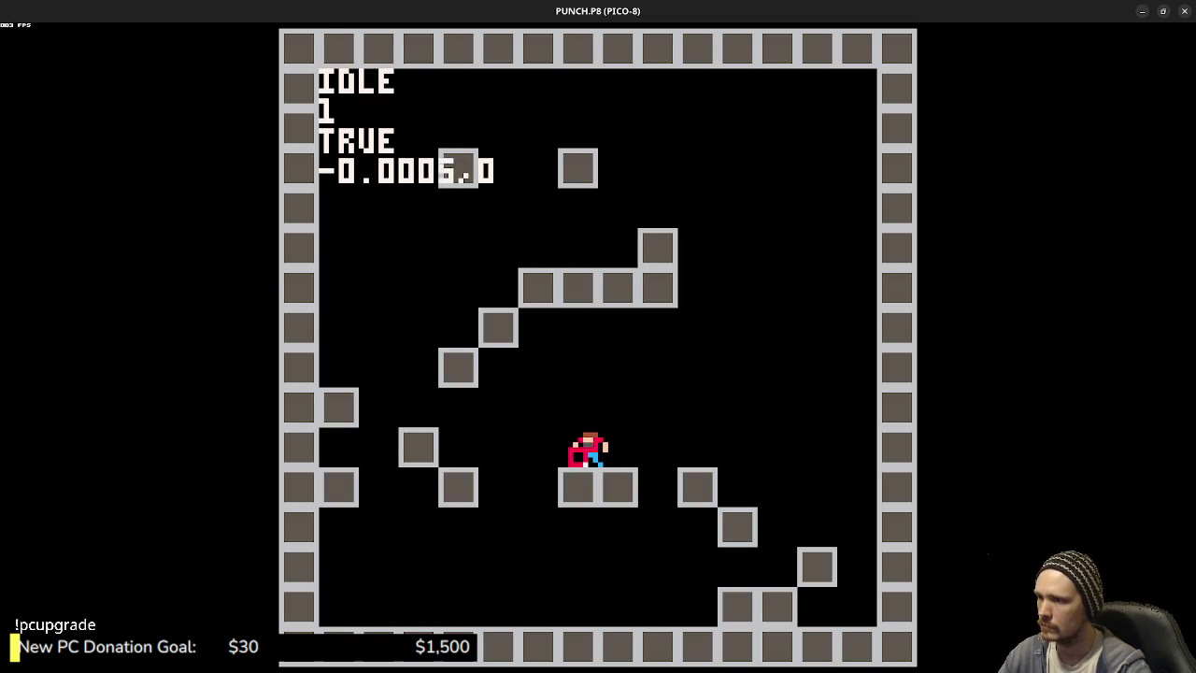
key("Escape")
key("Escape")
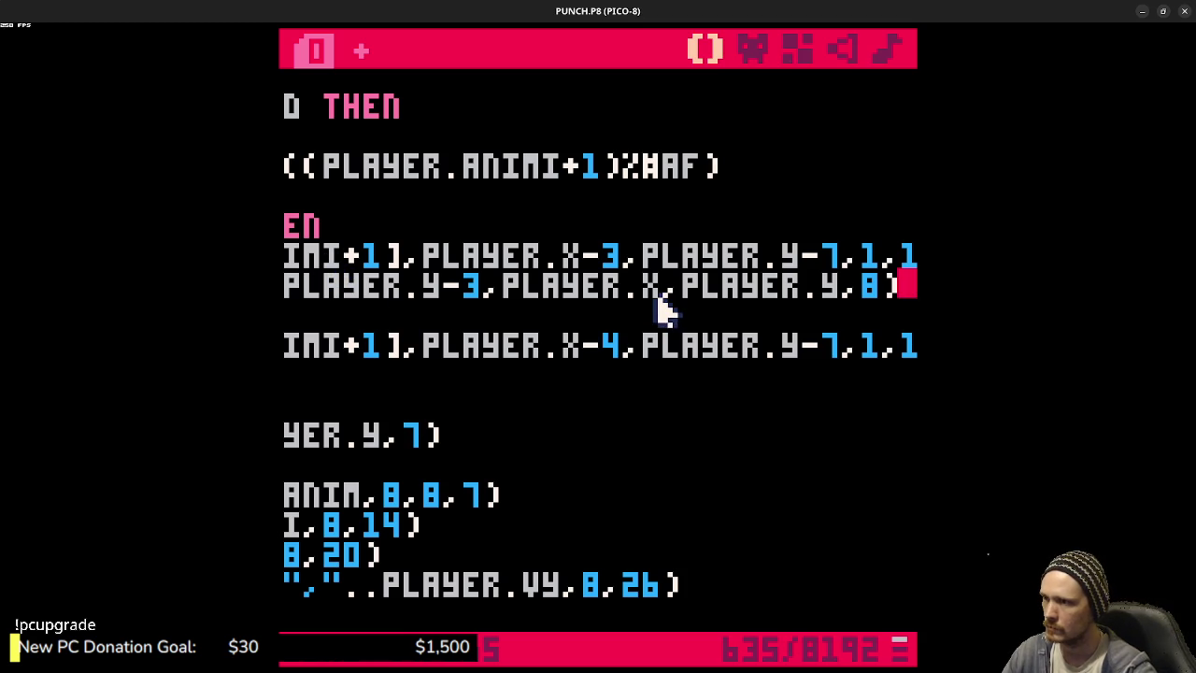
- Change the flipped RECT's x range to PLAYER.X..PLAYER.X+3 and test the game
left_click(662, 287)
type(",")
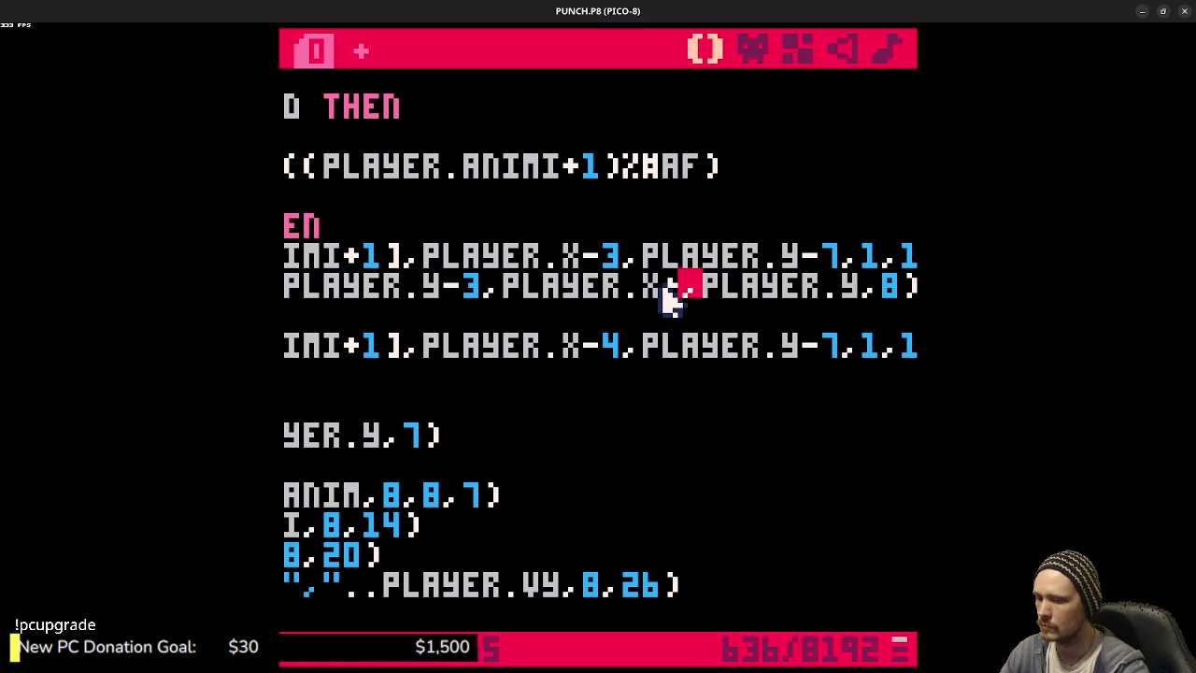
type("3")
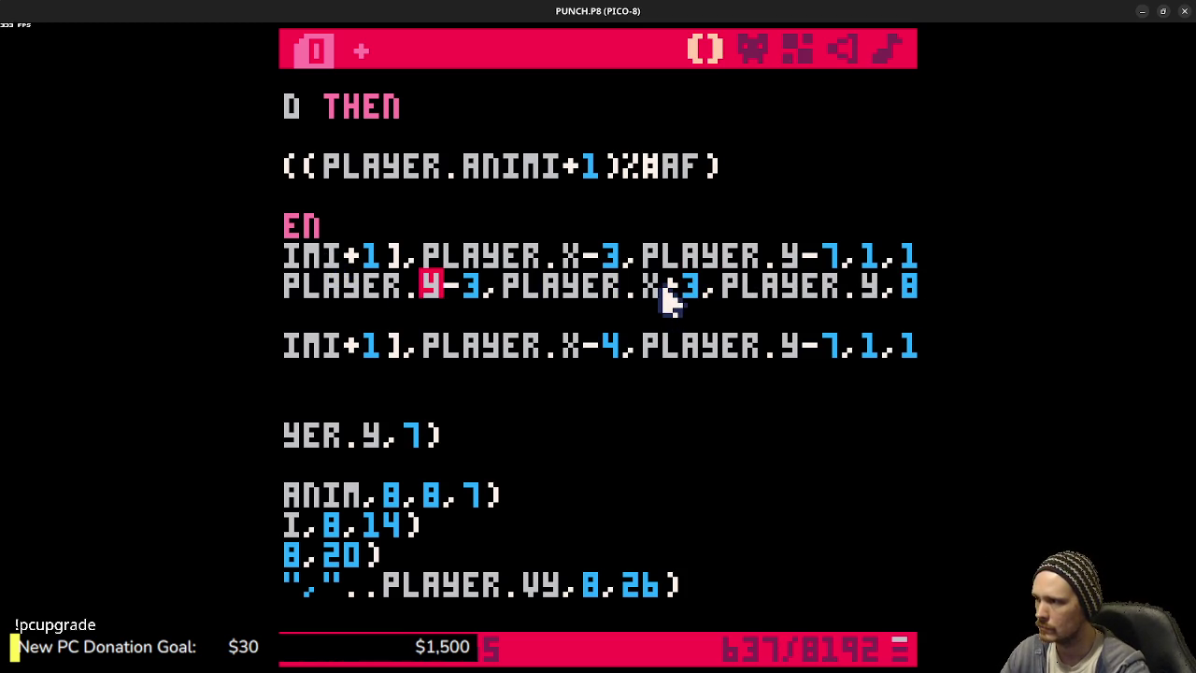
key("Left")
key("Left")
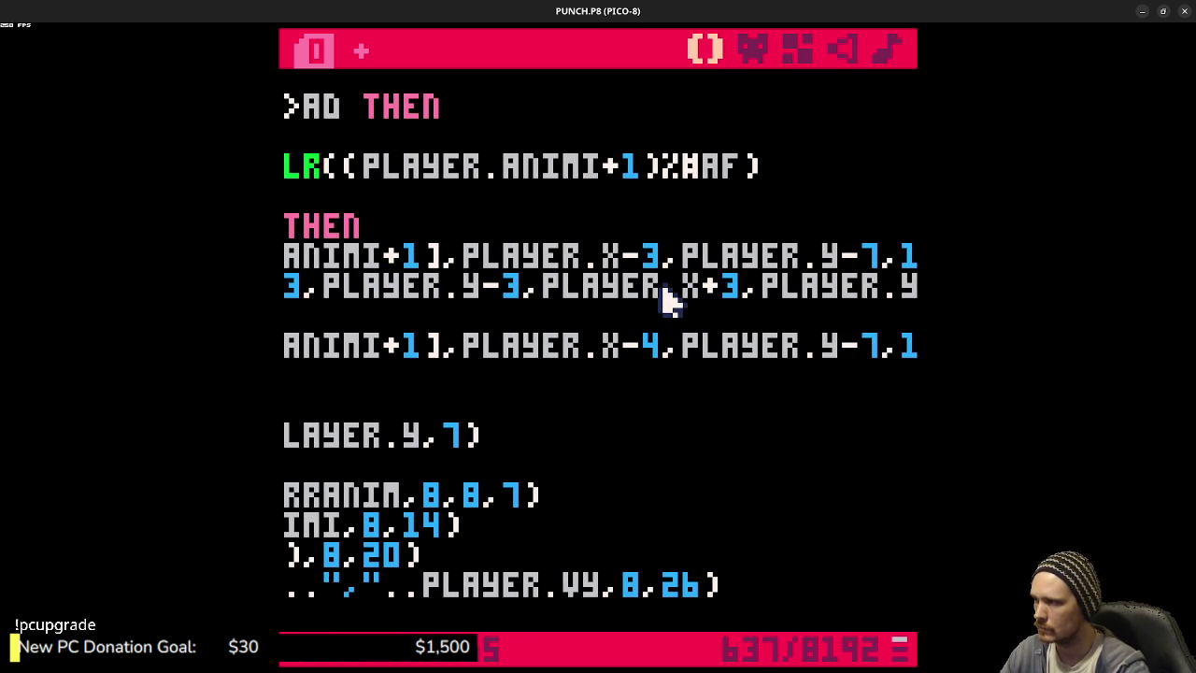
key("Left")
key("Left")
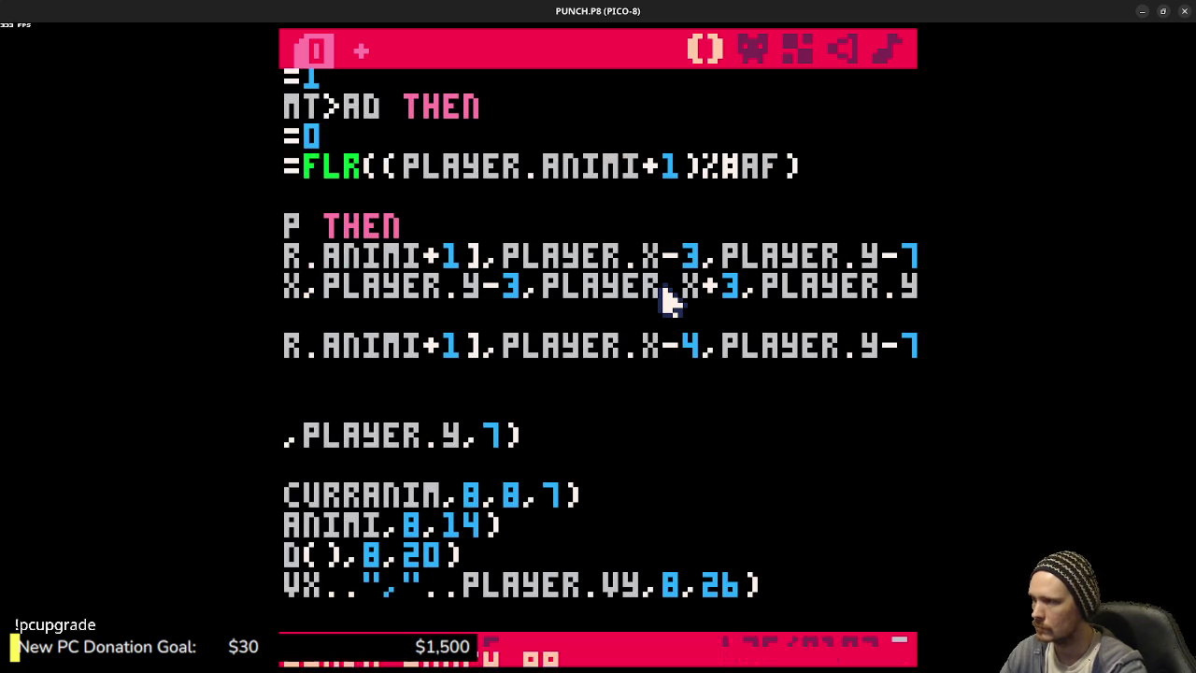
key("ctrl+r")
key("Left")
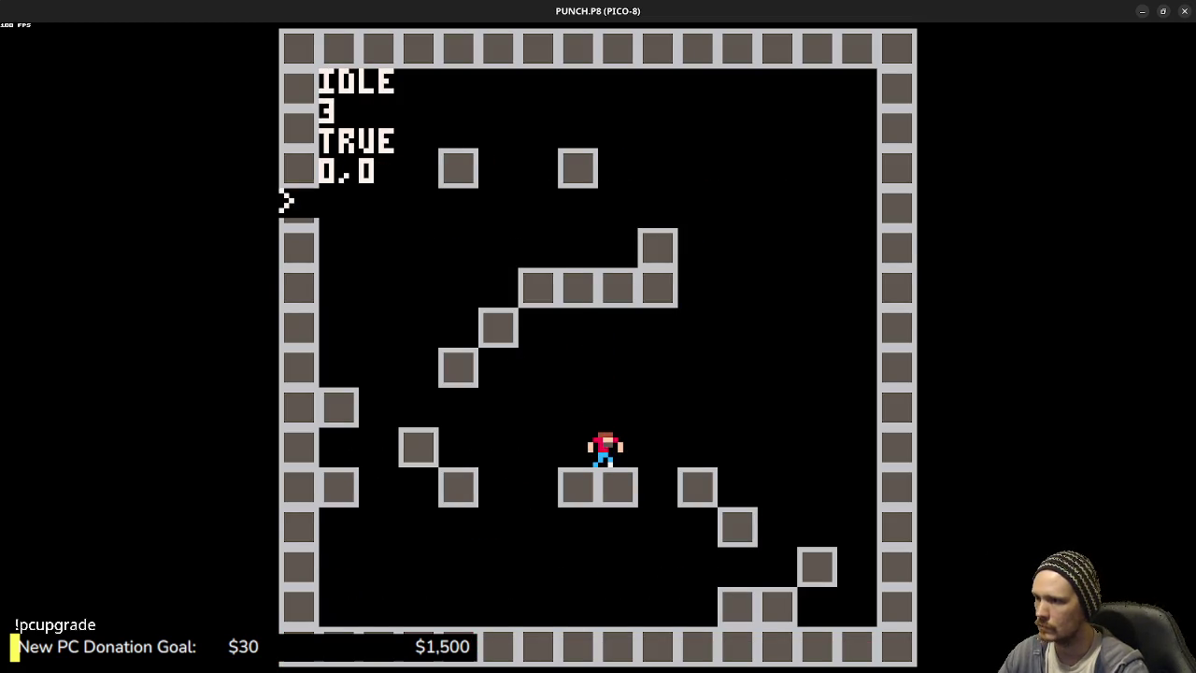
key("Escape")
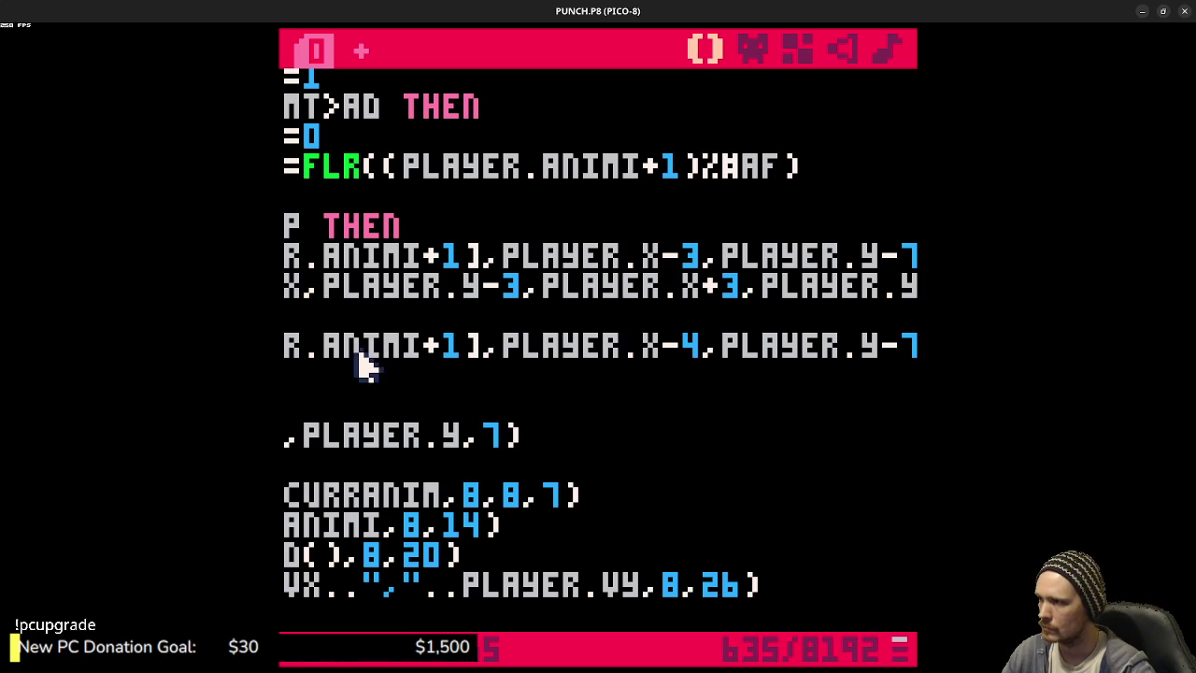
- Paste a second RECT line into the else branch above END and run the game
left_click_drag(334, 347, 355, 355)
left_click(308, 376)
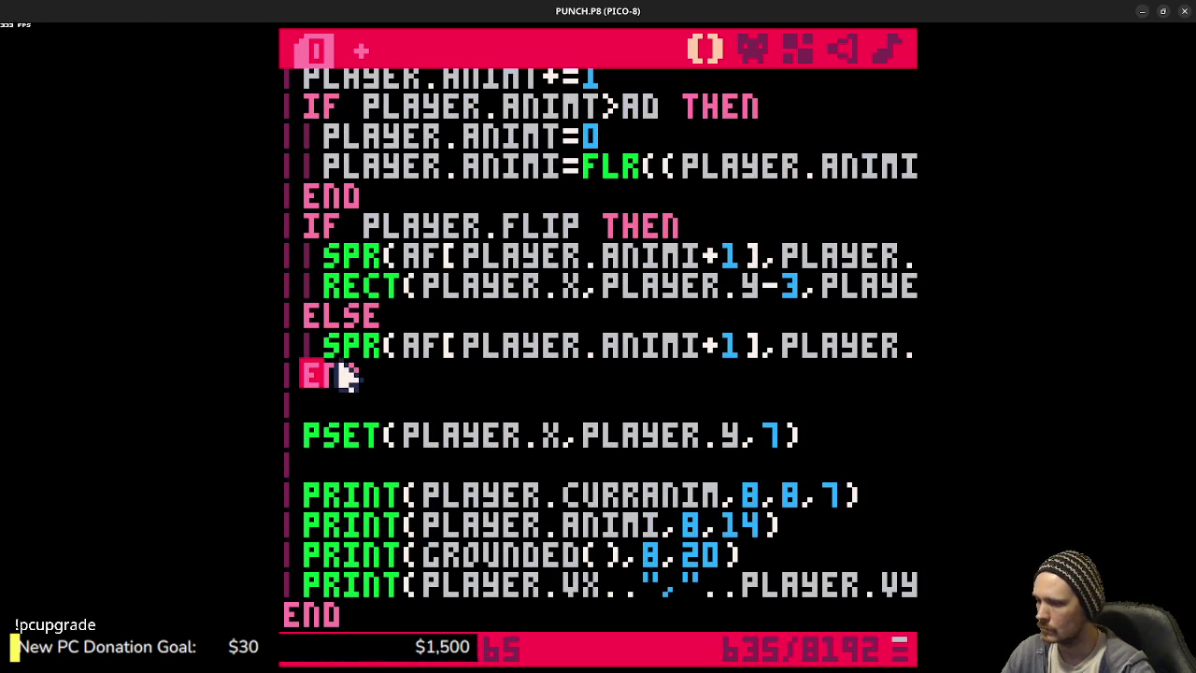
key("Return")
key("ctrl+v")
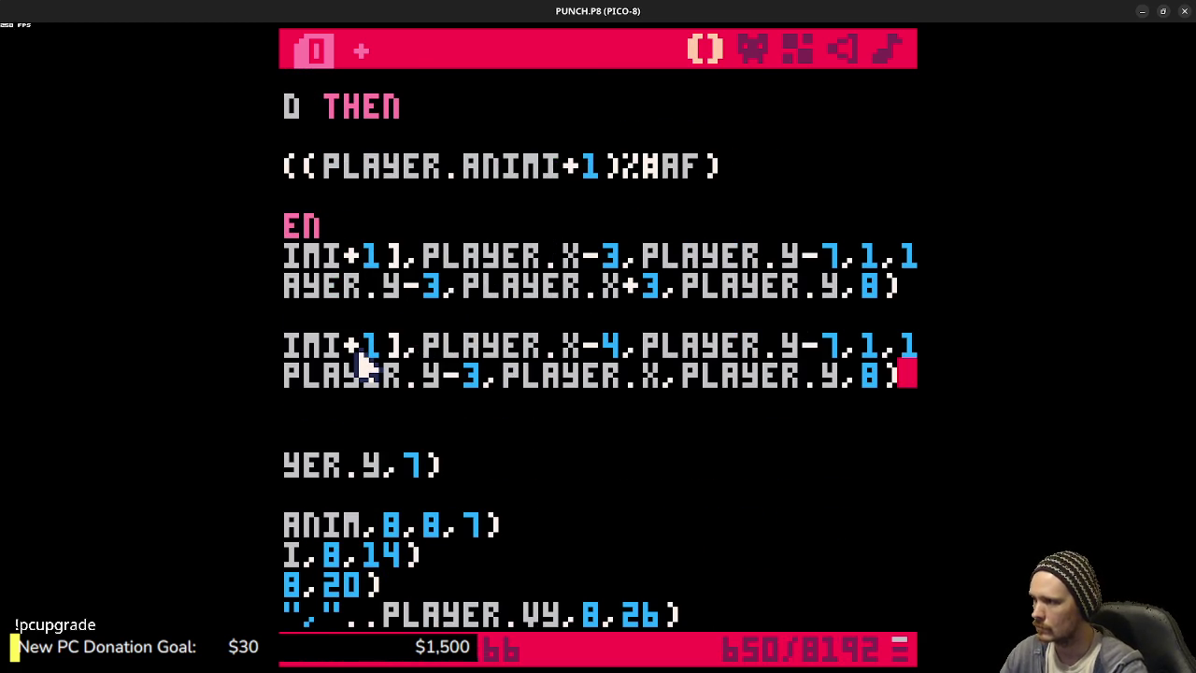
key("ctrl+r")
key("Right")
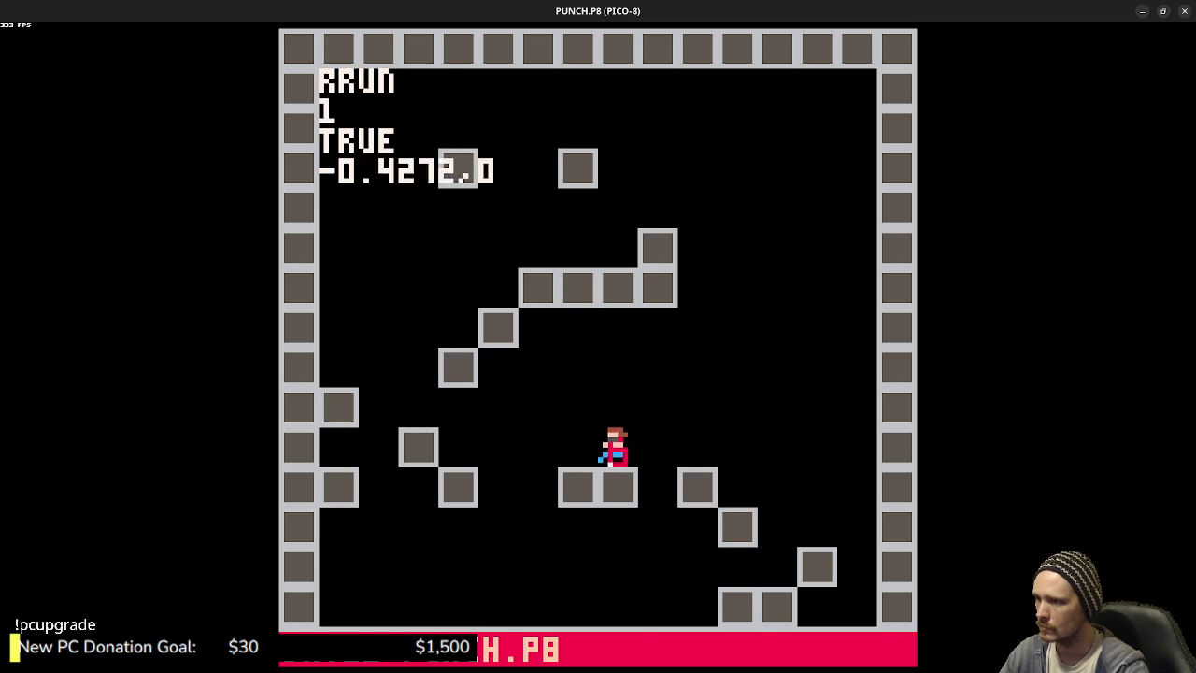
- Run and jump the player left and right across the grey blocks, then return to the code
key("Left")
key("Left")
key("Right")
key("Left")
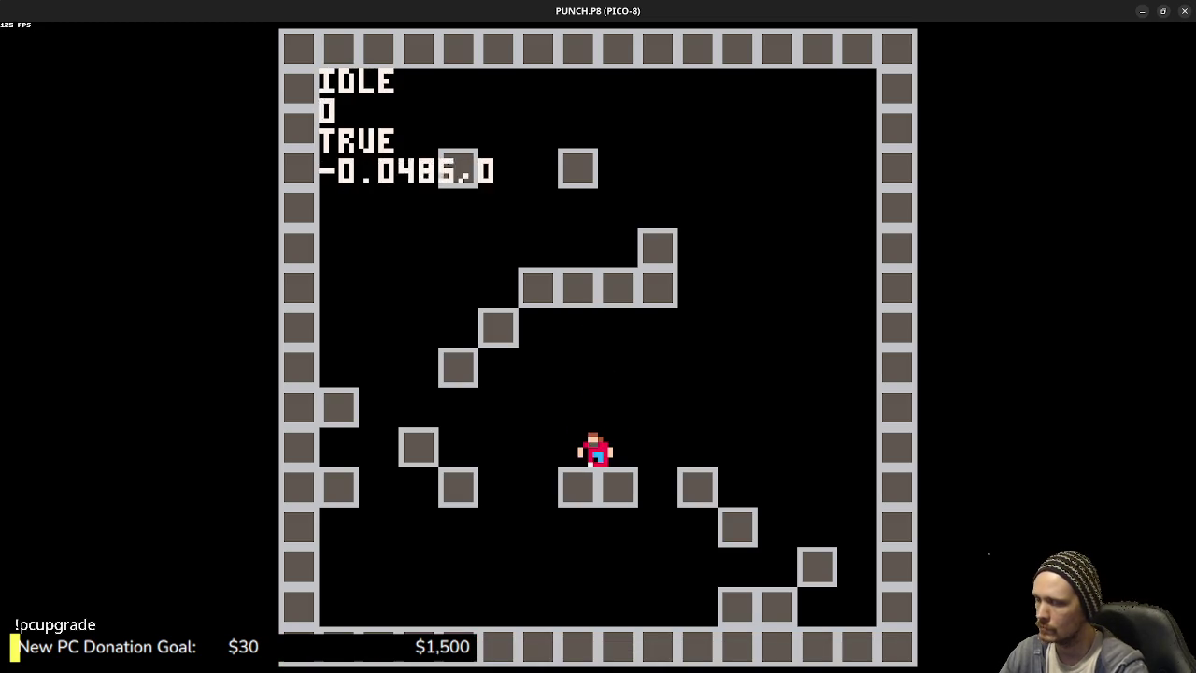
key("Right")
key("Left")
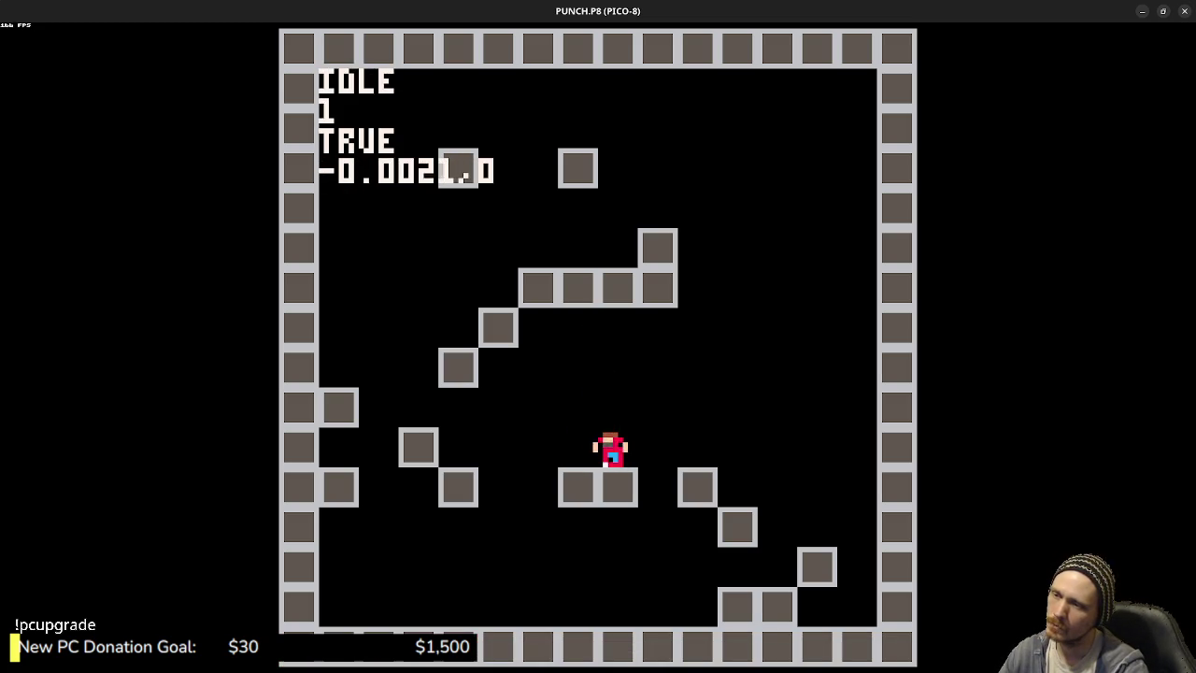
key("Right")
key("Right")
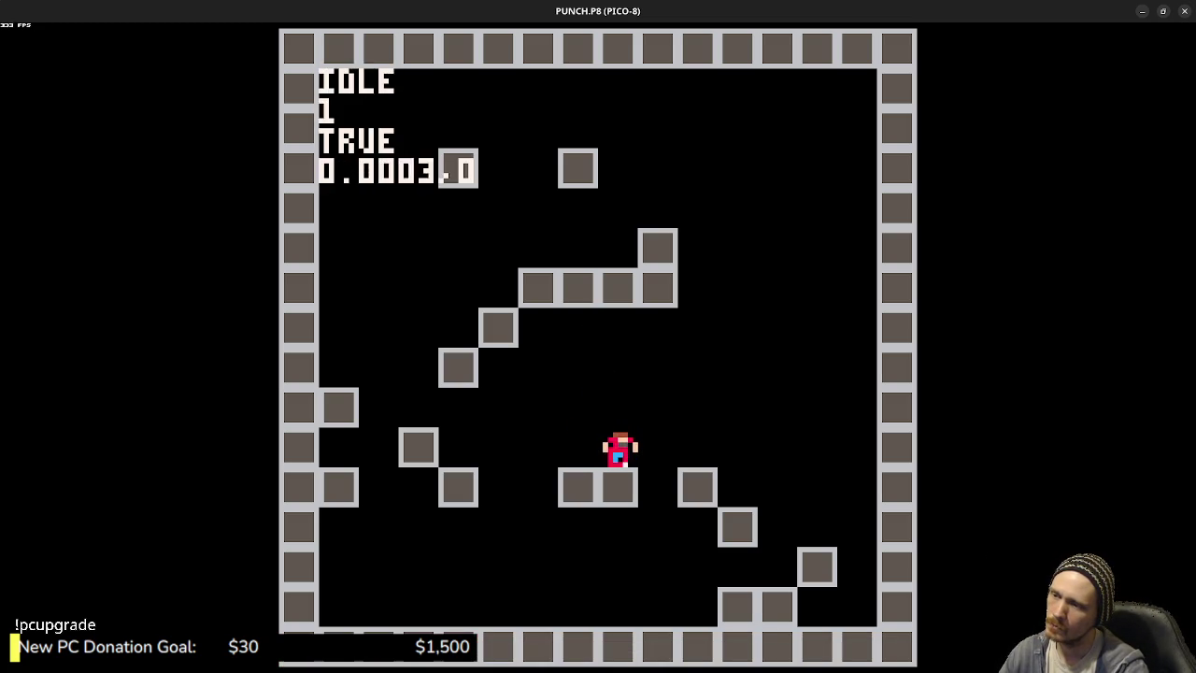
key("Right")
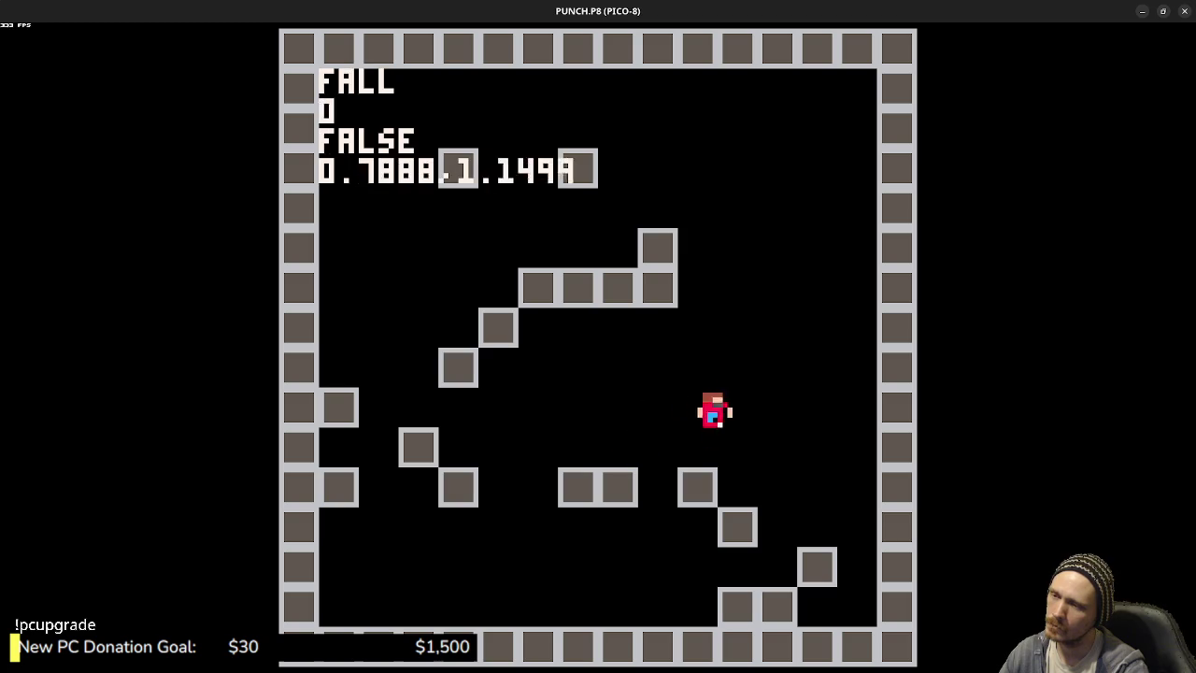
key("z")
key("Left")
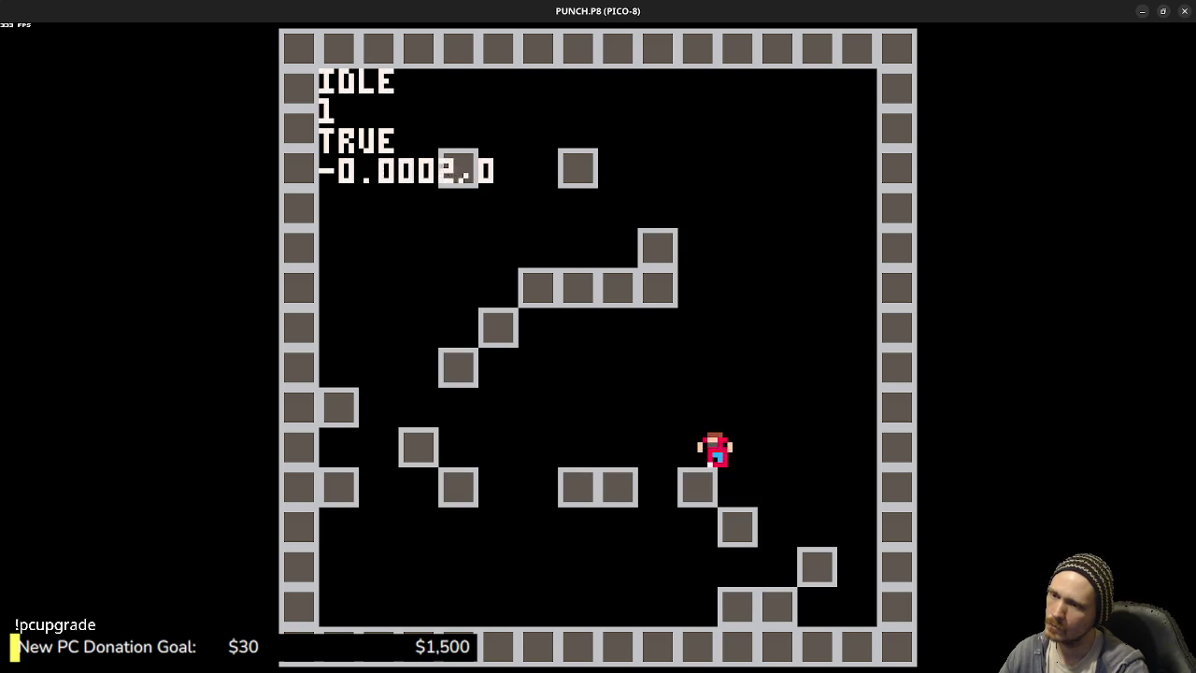
key("Right")
key("z")
key("Left")
key("Right")
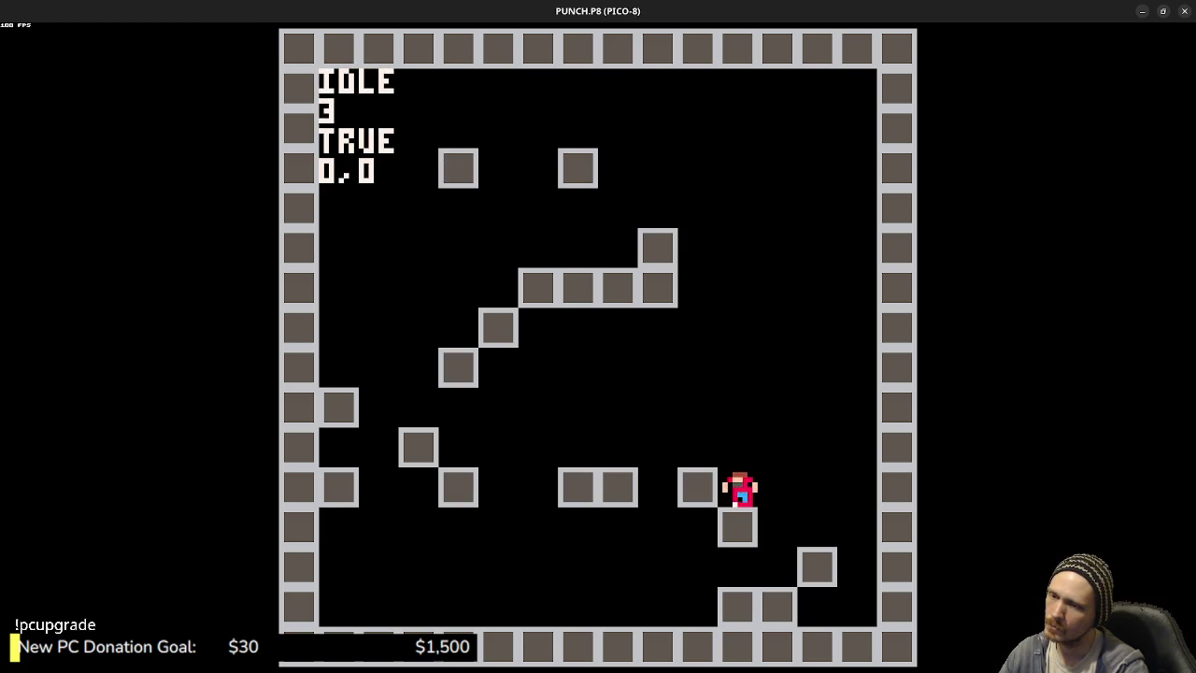
key("Left")
key("z")
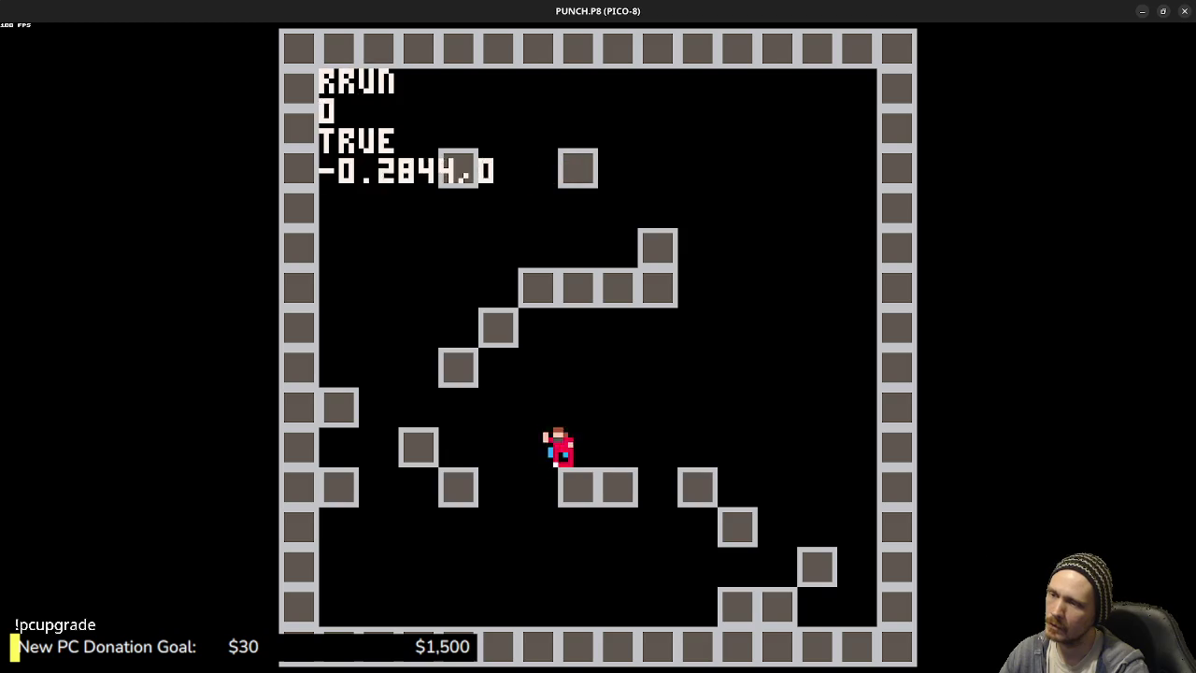
key("Right")
key("z")
key("Left")
key("z")
key("Right")
key("Left")
key("z")
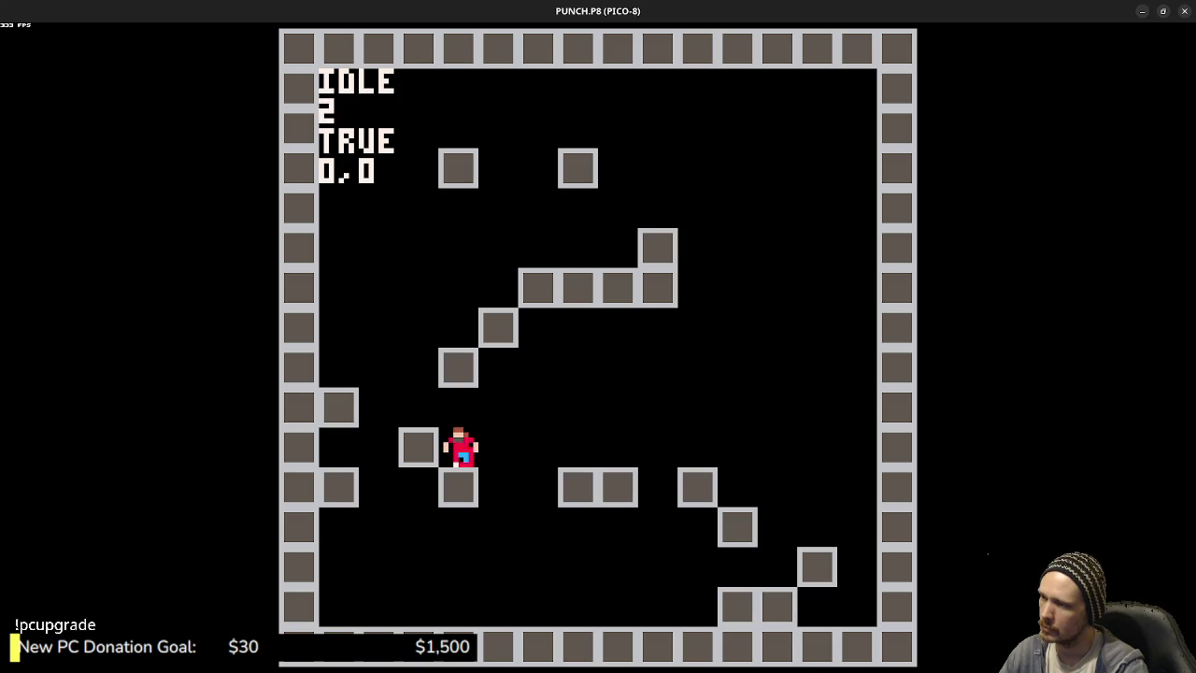
key("Left")
key("Escape")
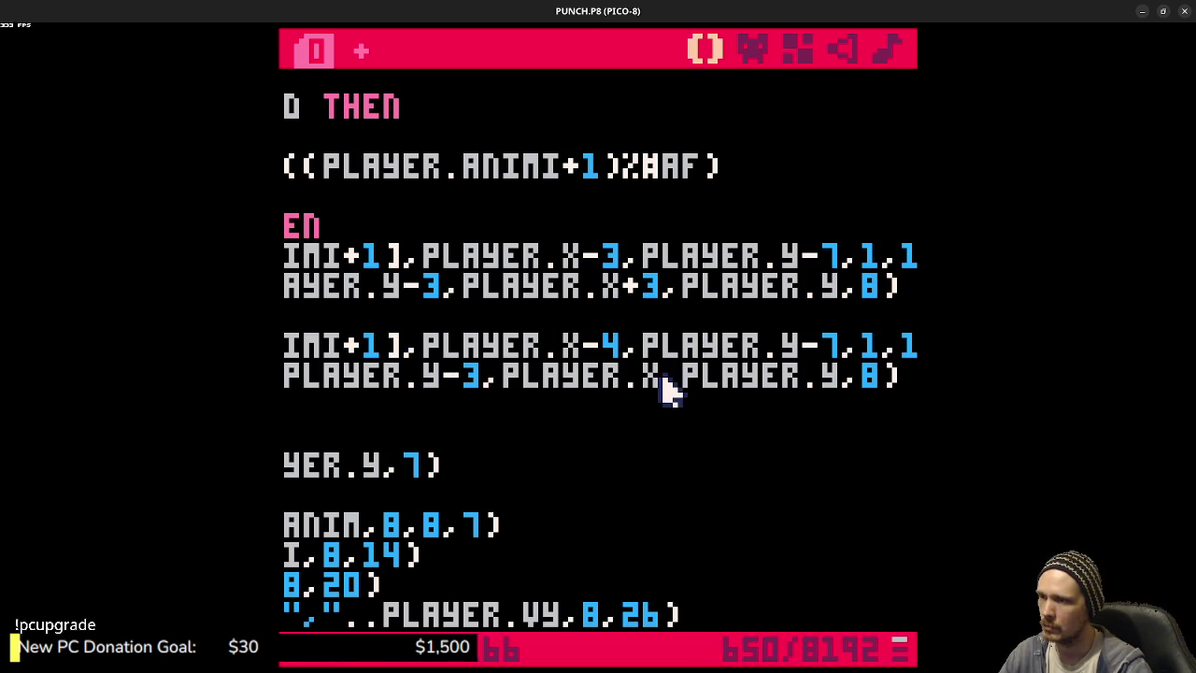
- Offset the RECT calls: +1 after PLAYER.X in the else branch, -1 in the flipped branch, then run
mouse_move(664, 383)
left_mouse_down()
mouse_move(286, 375)
mouse_move(879, 377)
mouse_move(669, 383)
left_mouse_up()
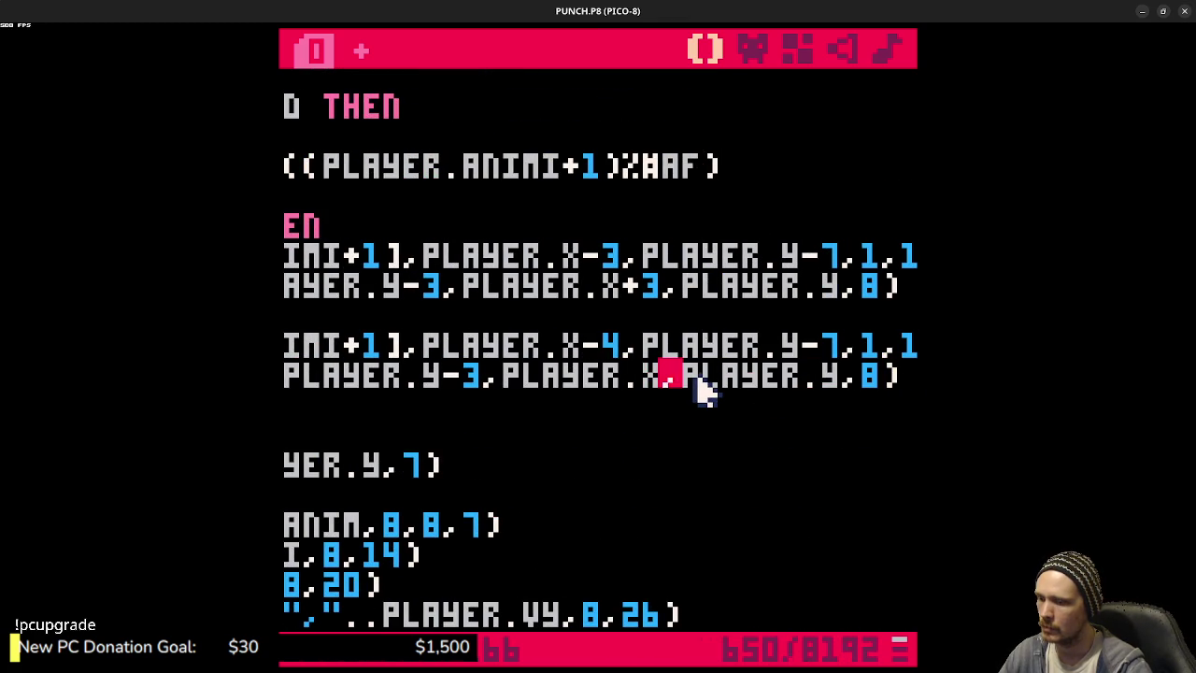
type("+1")
left_click(436, 314)
key("shift+Up")
left_click(491, 286)
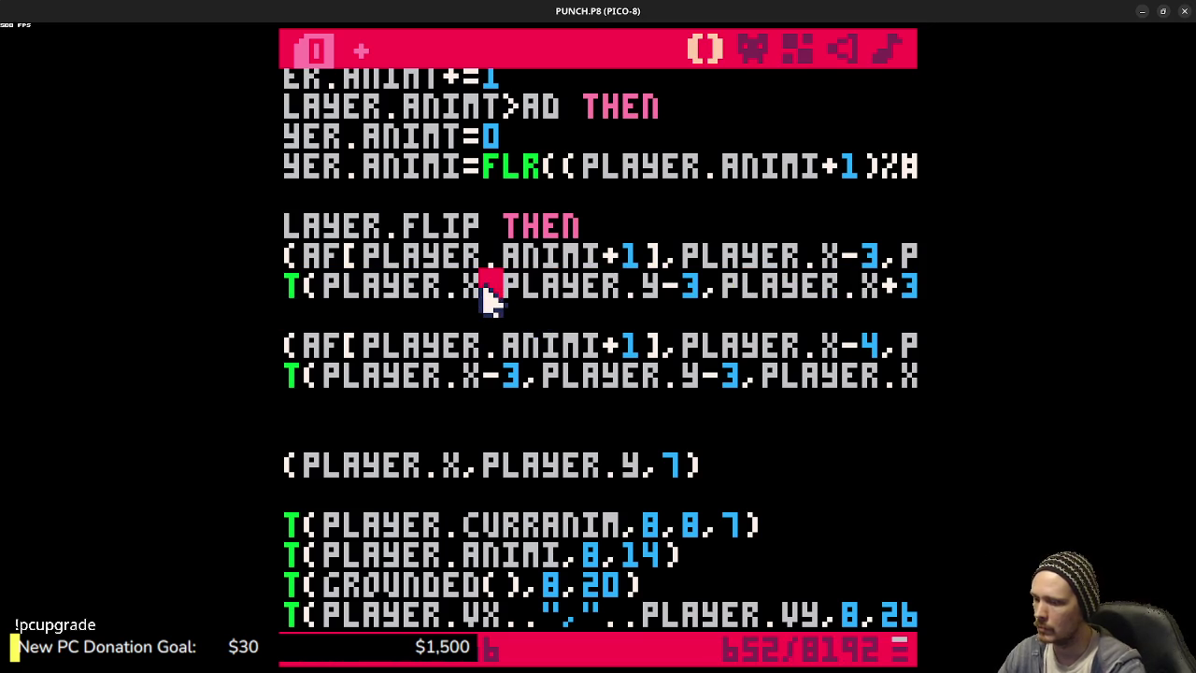
type("-1")
key("ctrl+r")
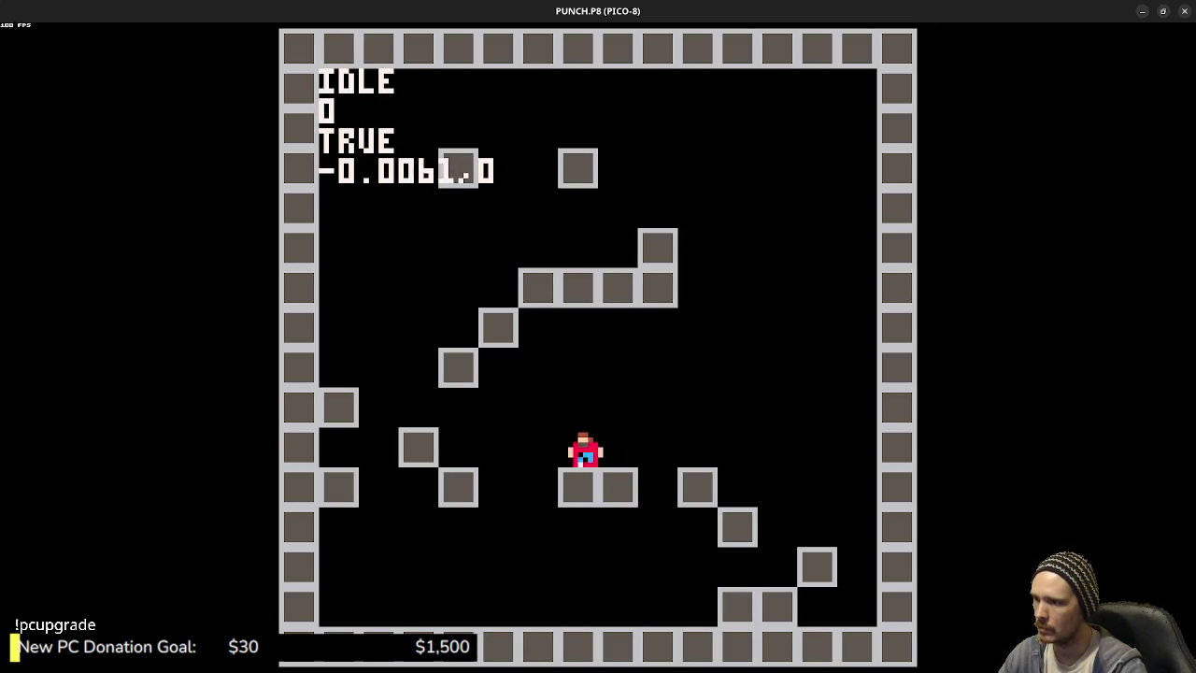
- Play-test running and jumping between platforms with the adjusted rectangles, then return to the code
key("Left")
key("z")
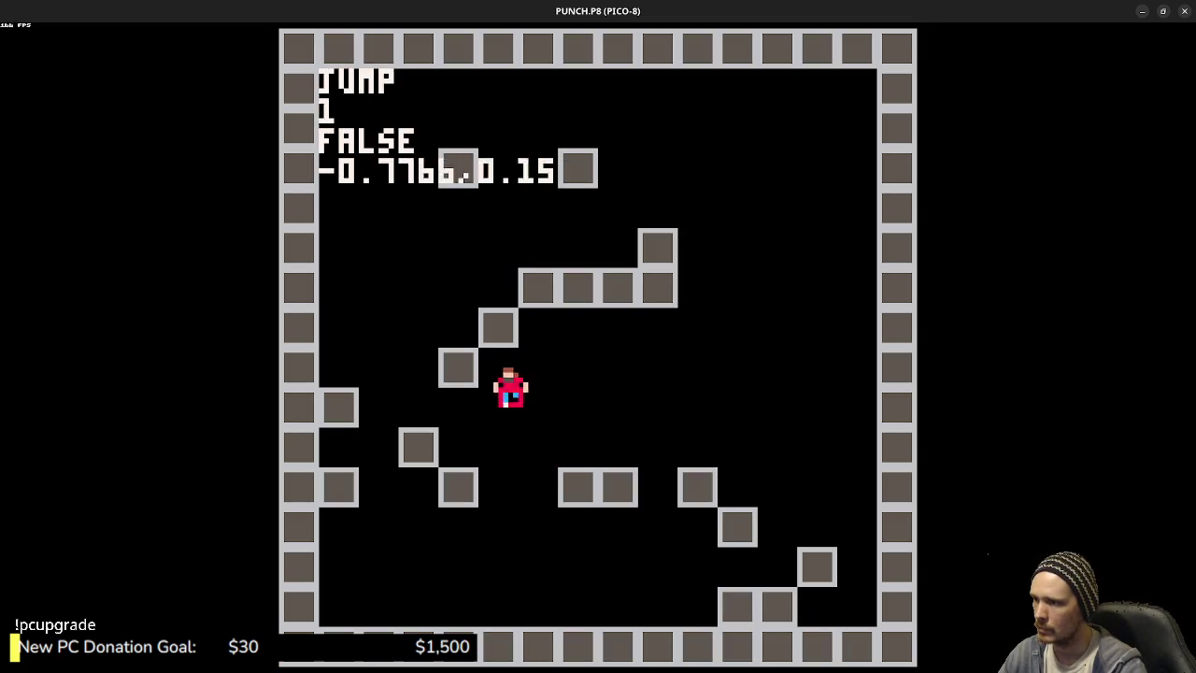
key("Right")
key("z")
key("Left")
key("z")
key("Right")
key("z")
key("Left")
key("z")
key("Right")
key("z")
key("Left")
key("z")
key("z")
key("Left")
key("Right")
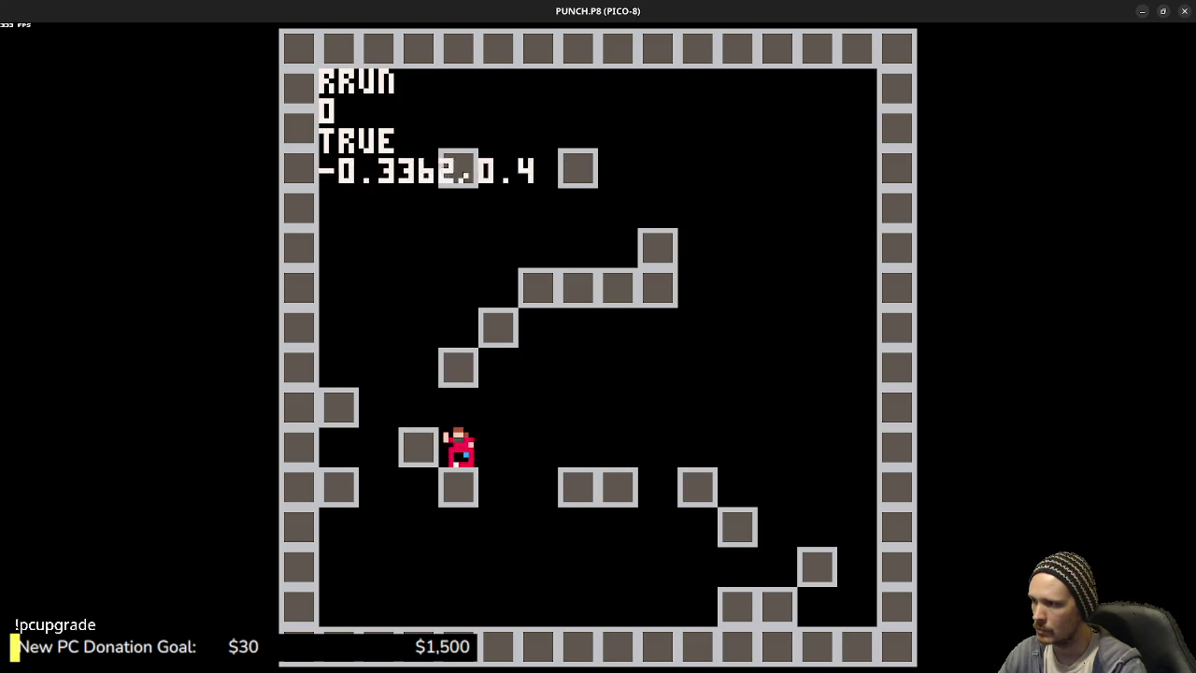
key("z")
key("Left")
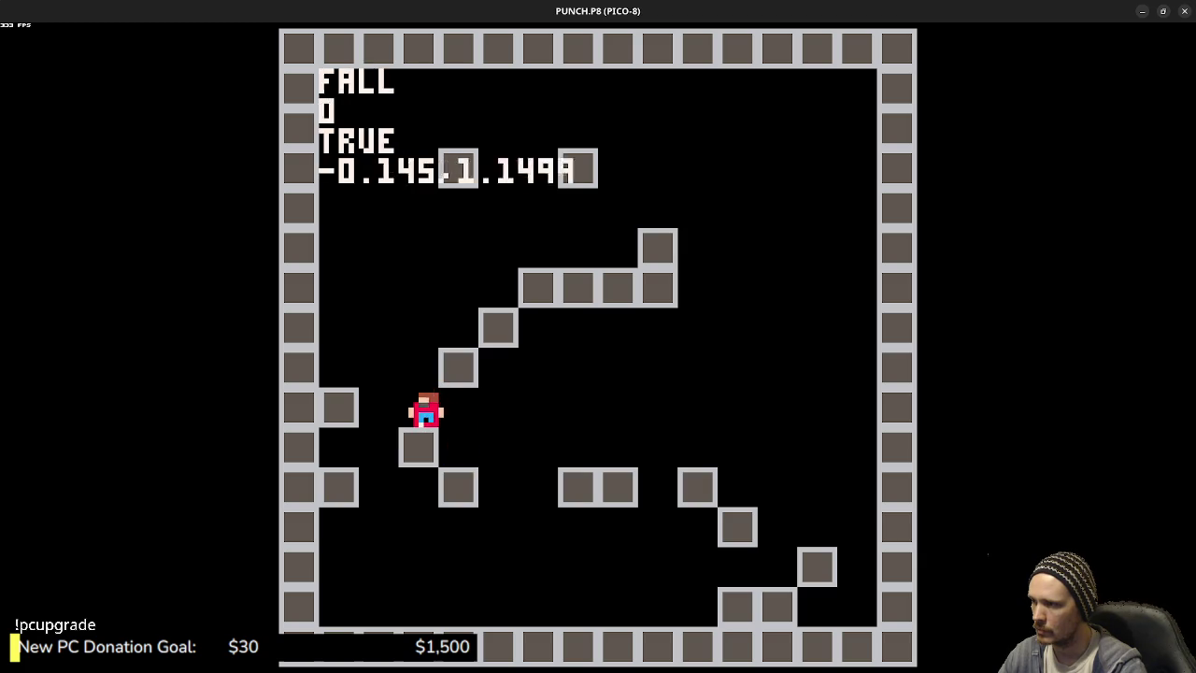
key("z")
key("Left")
key("z")
key("Right")
key("z")
key("Right")
key("z")
key("Right")
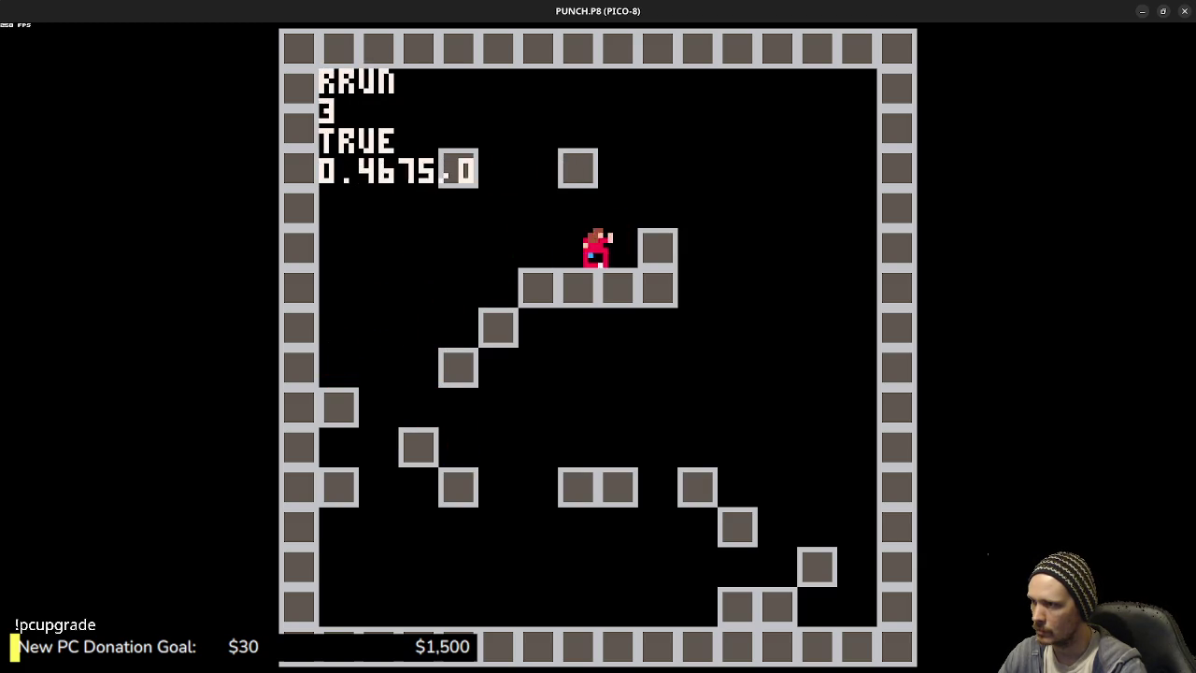
key("z")
key("Left")
key("z")
key("Right")
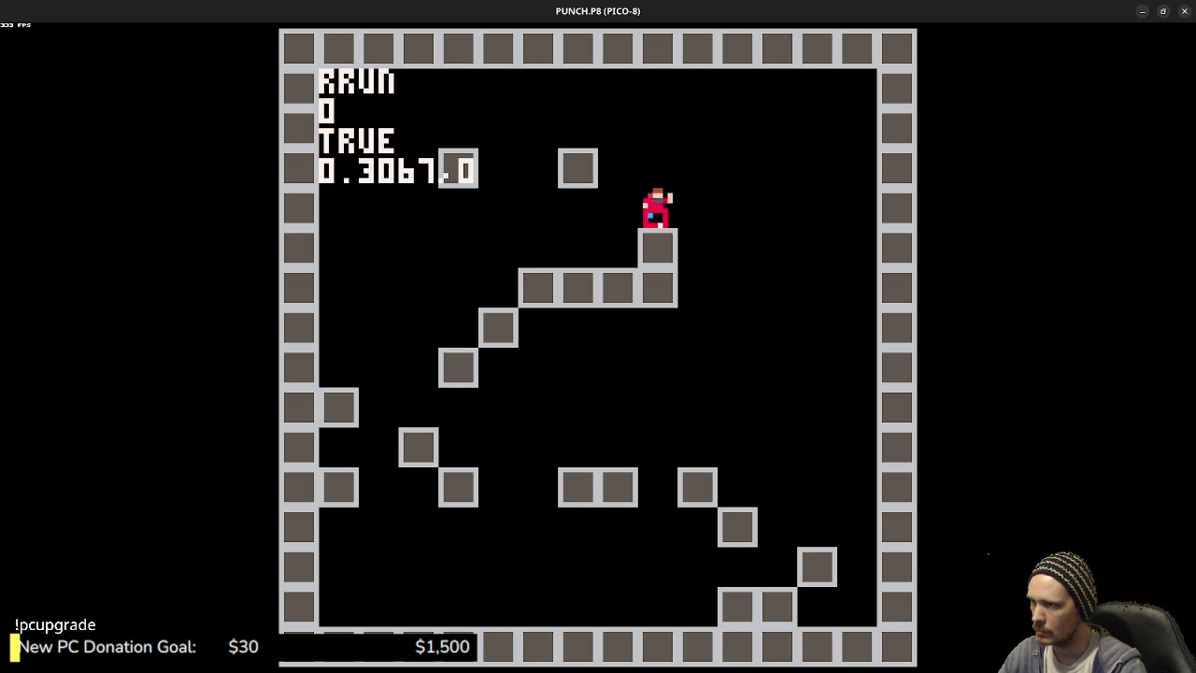
key("Escape")
scroll(486, 297, "up", 10)
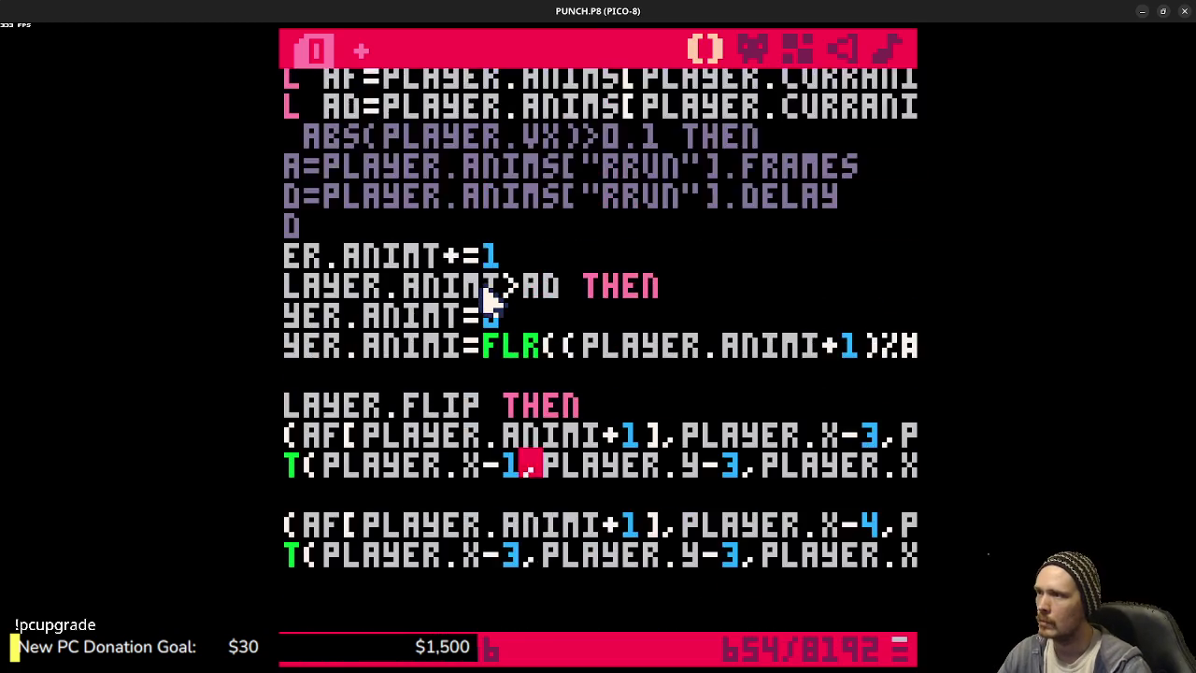
- Rename function _update60 to _update and save the cart
scroll(486, 297, "up", 15)
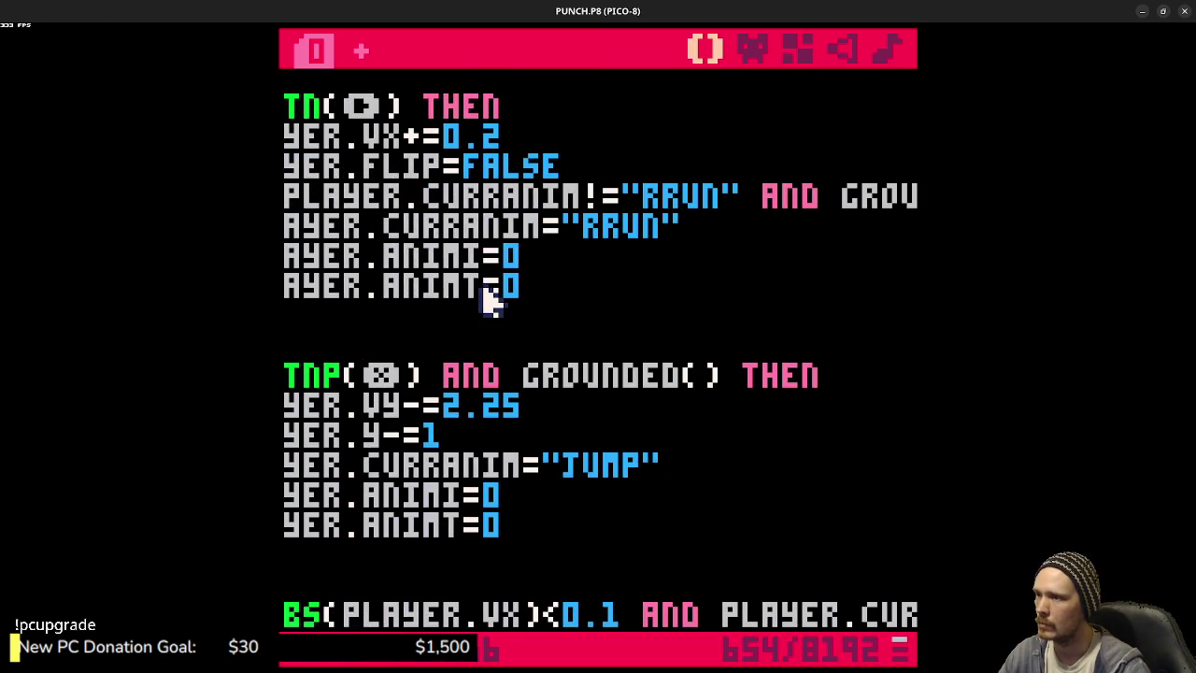
scroll(486, 297, "up", 7)
scroll(488, 302, "down", 5)
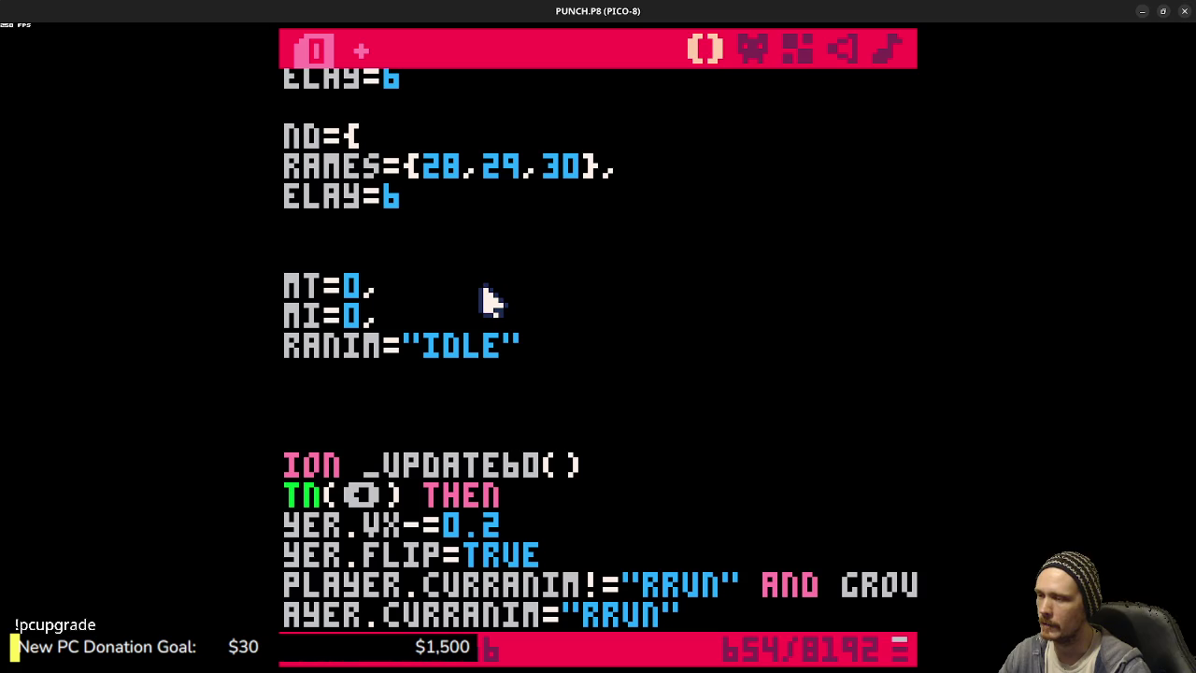
left_click(551, 467)
key("BackSpace")
key("BackSpace")
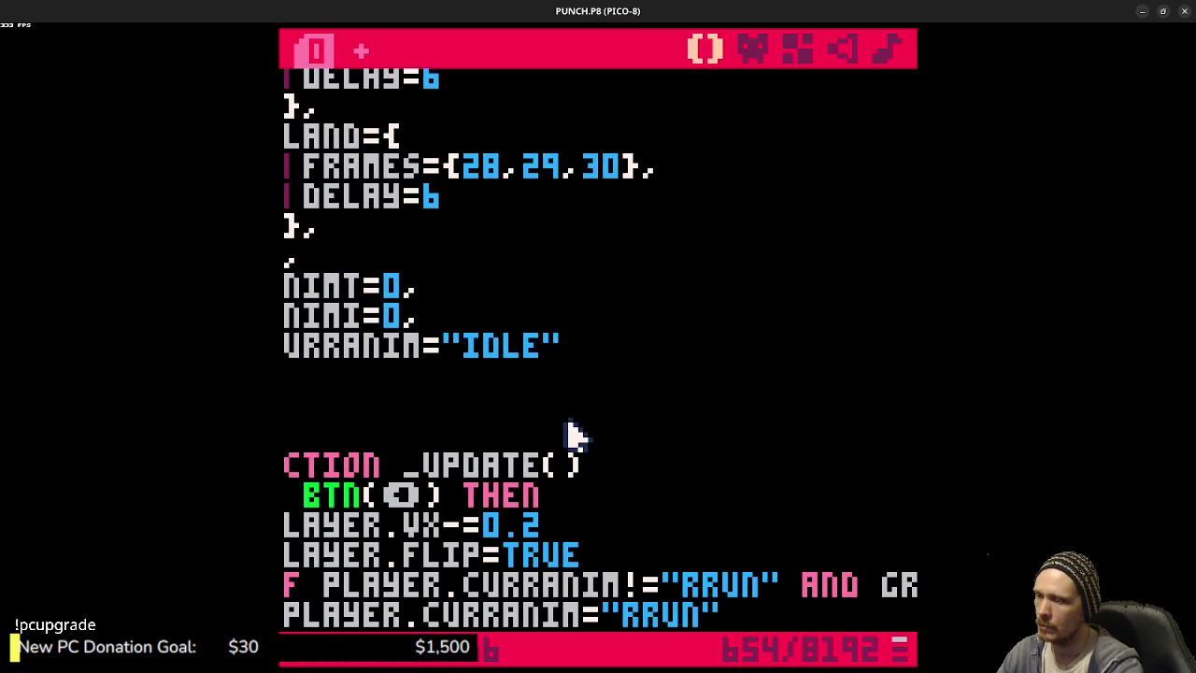
key("ctrl+s")
- Run the game, test a few jumps, and return to the code editor
key("ctrl+r")
key("Left")
key("z")
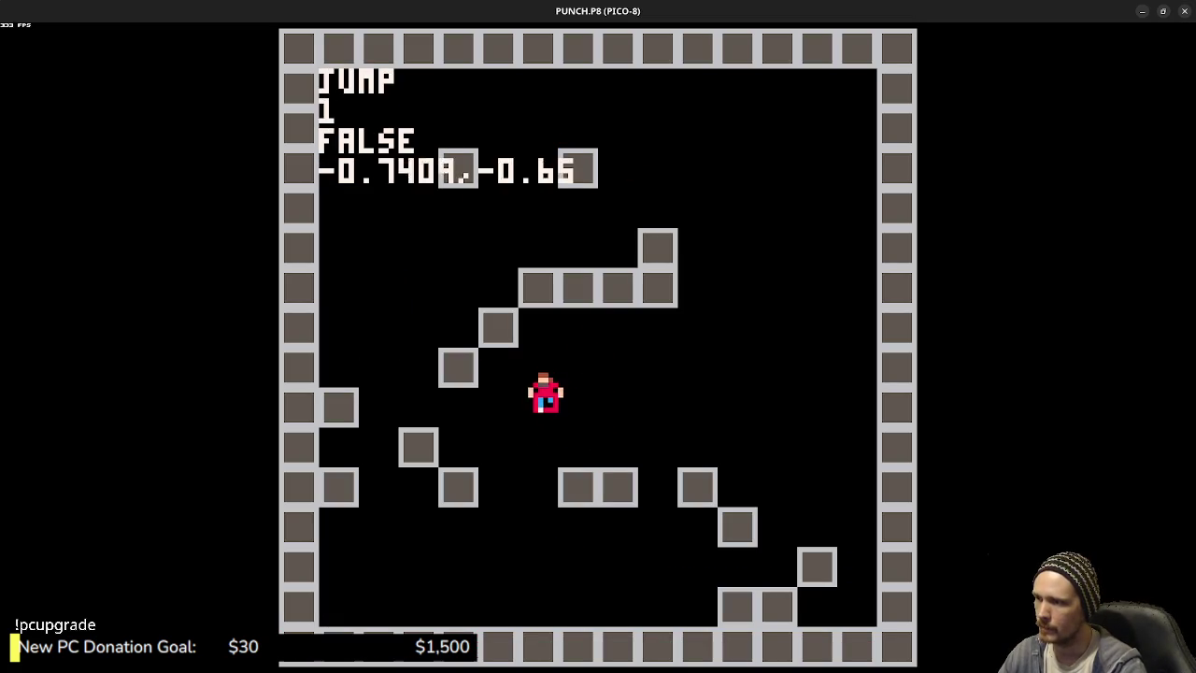
key("z")
key("Escape")
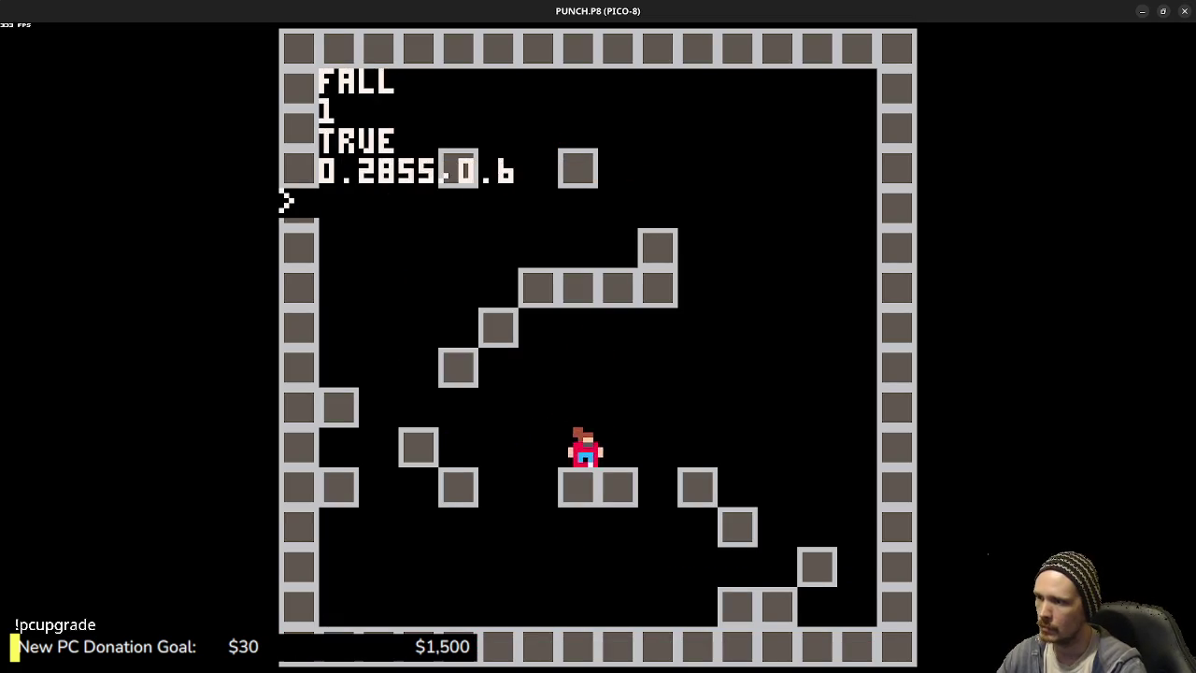
key("Escape")
- Scroll down to TRYMOVE's SOLID collision checks
scroll(570, 430, "down", 3)
scroll(570, 430, "down", 13)
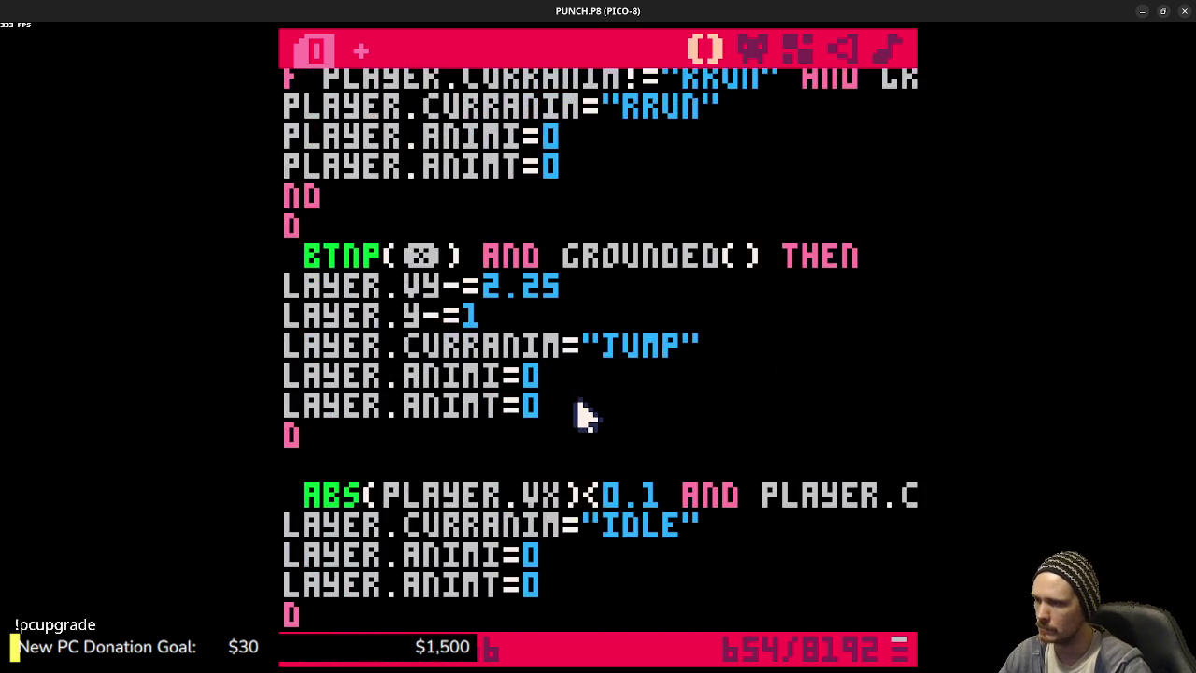
scroll(589, 416, "down", 3)
left_click_drag(589, 412, 282, 406)
scroll(654, 395, "down", 4)
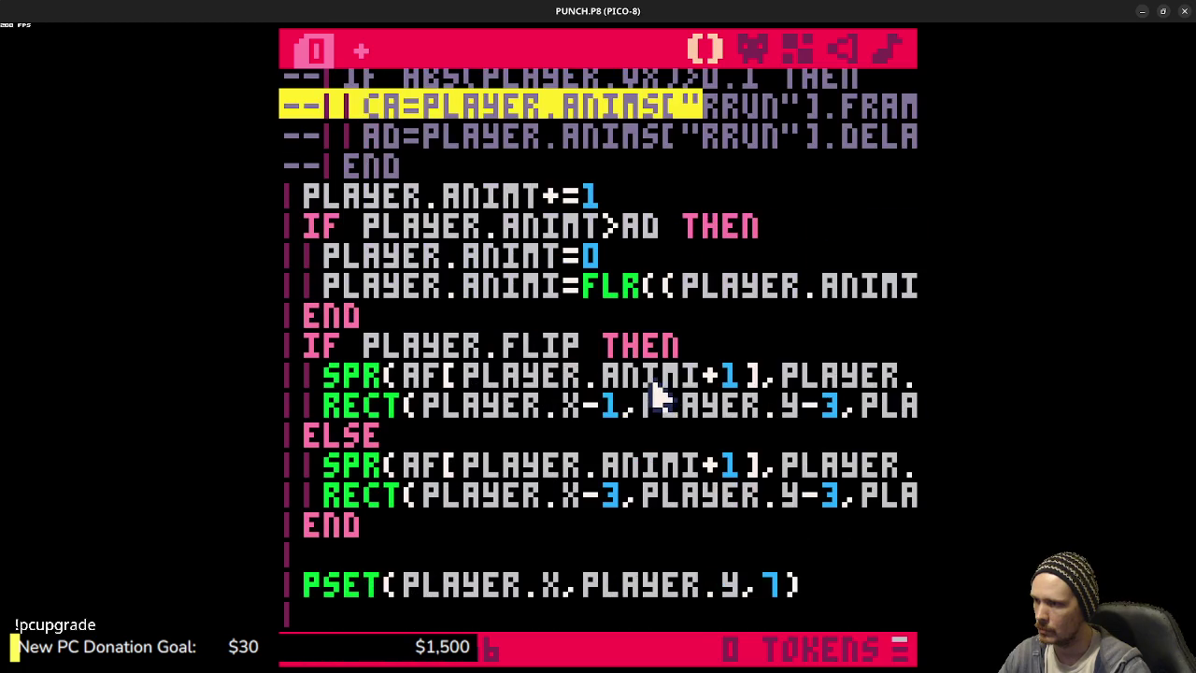
scroll(654, 396, "down", 9)
scroll(664, 393, "up", 2)
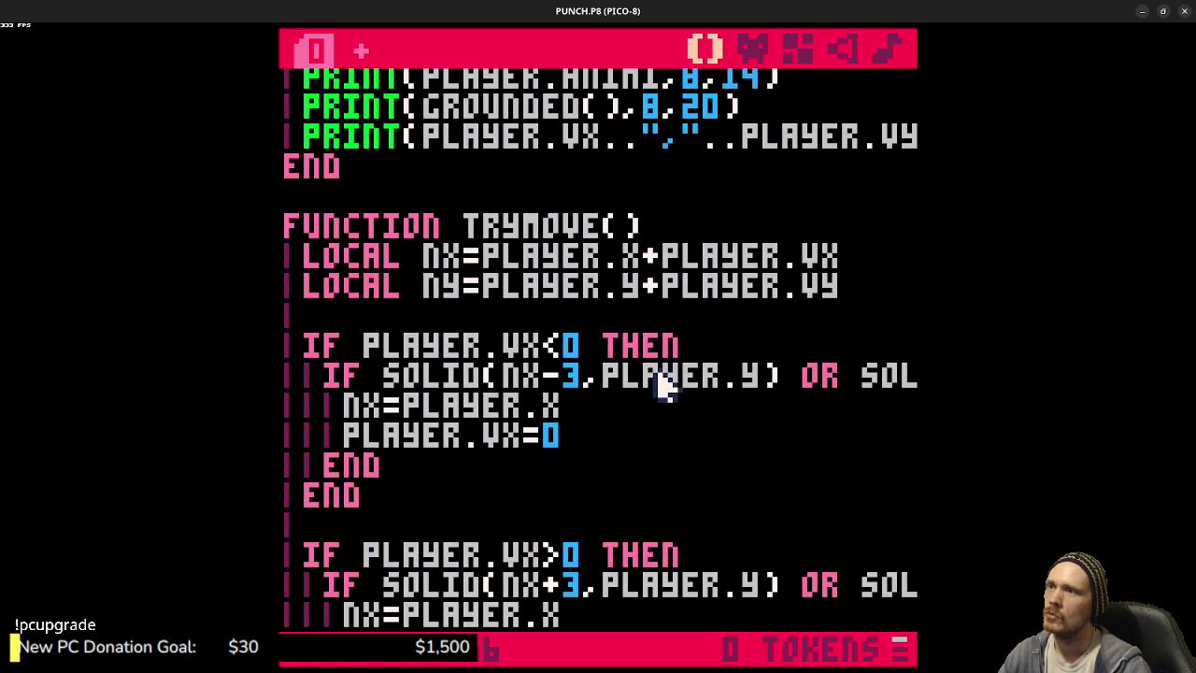
left_click(751, 47)
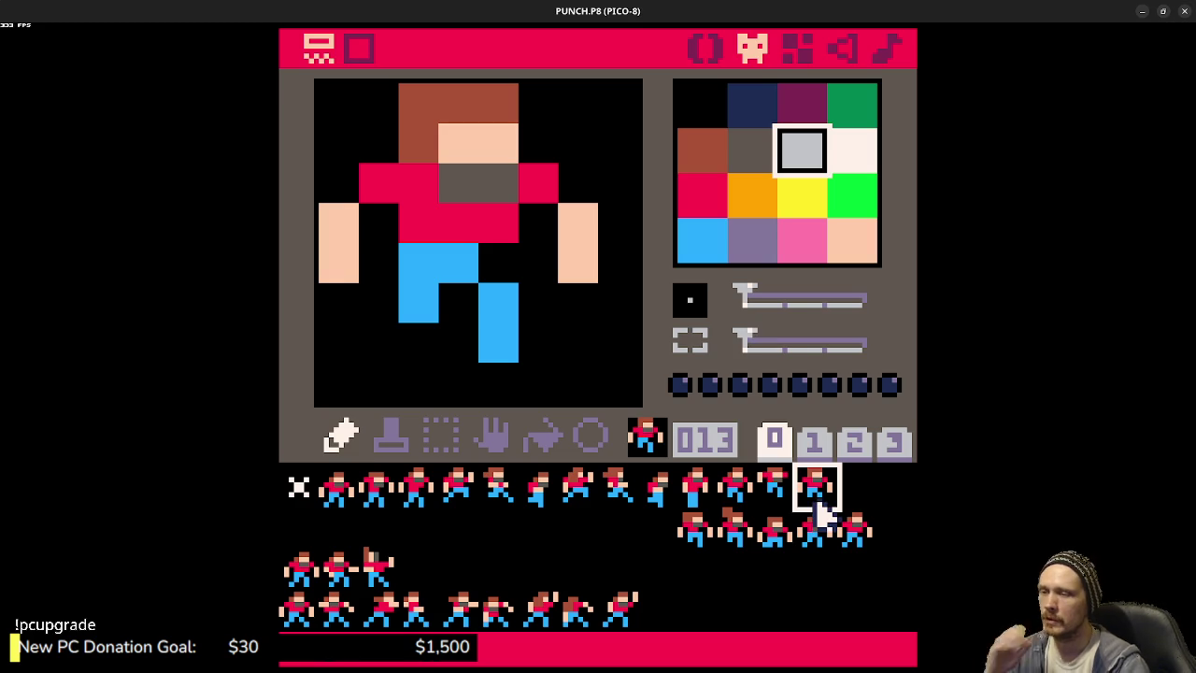
left_click(699, 494)
left_click(735, 495)
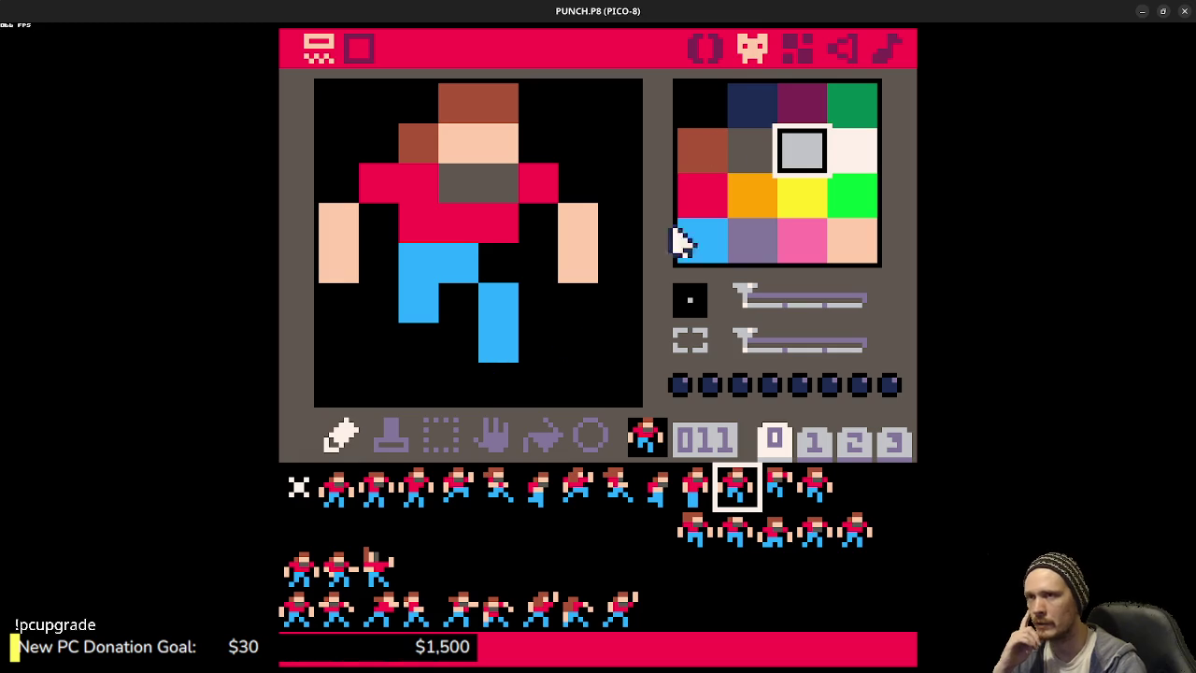
left_click(708, 49)
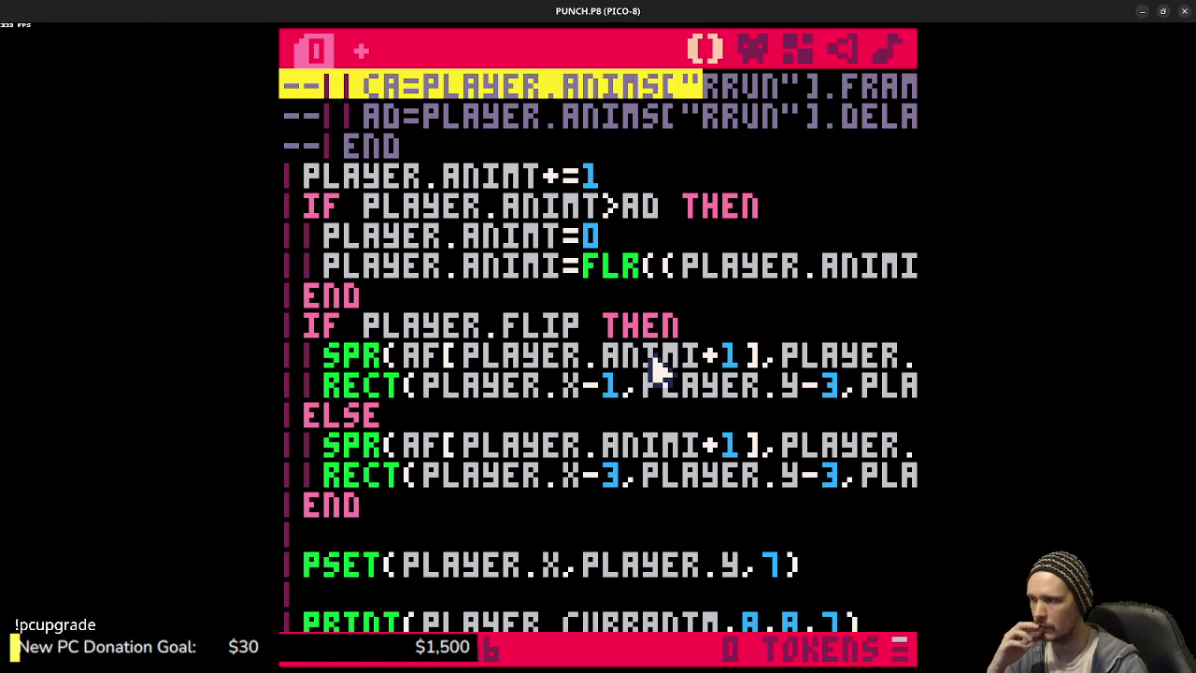
key("ctrl+r")
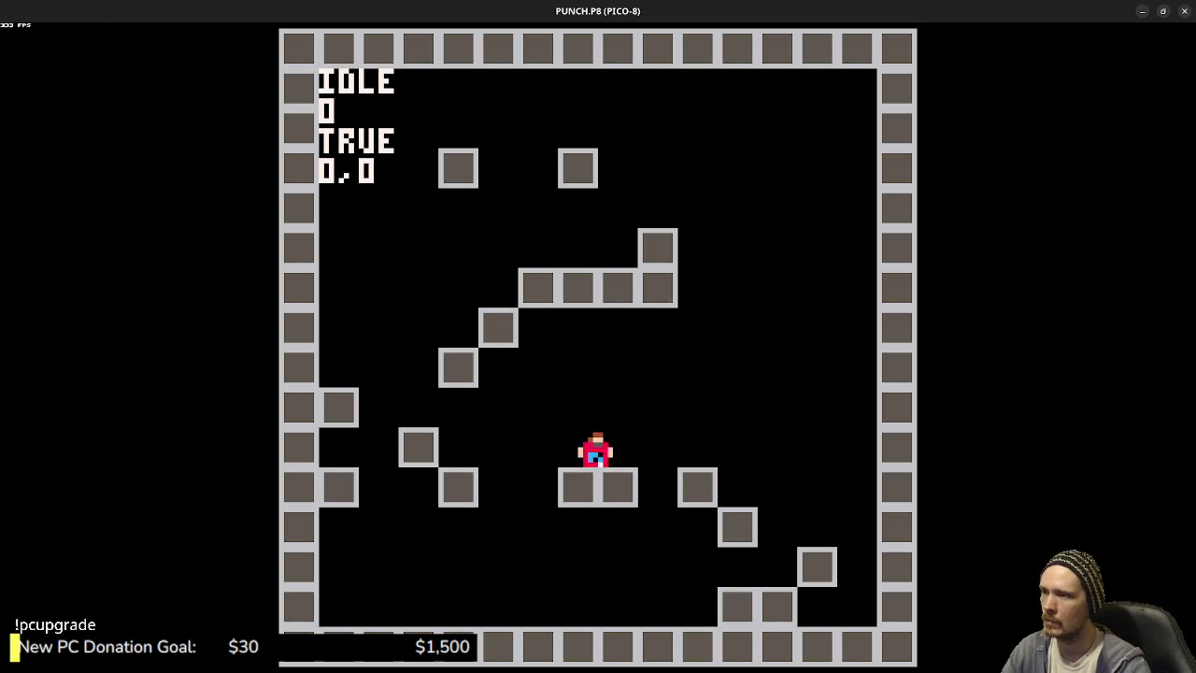
key("Right")
key("Left")
key("Right")
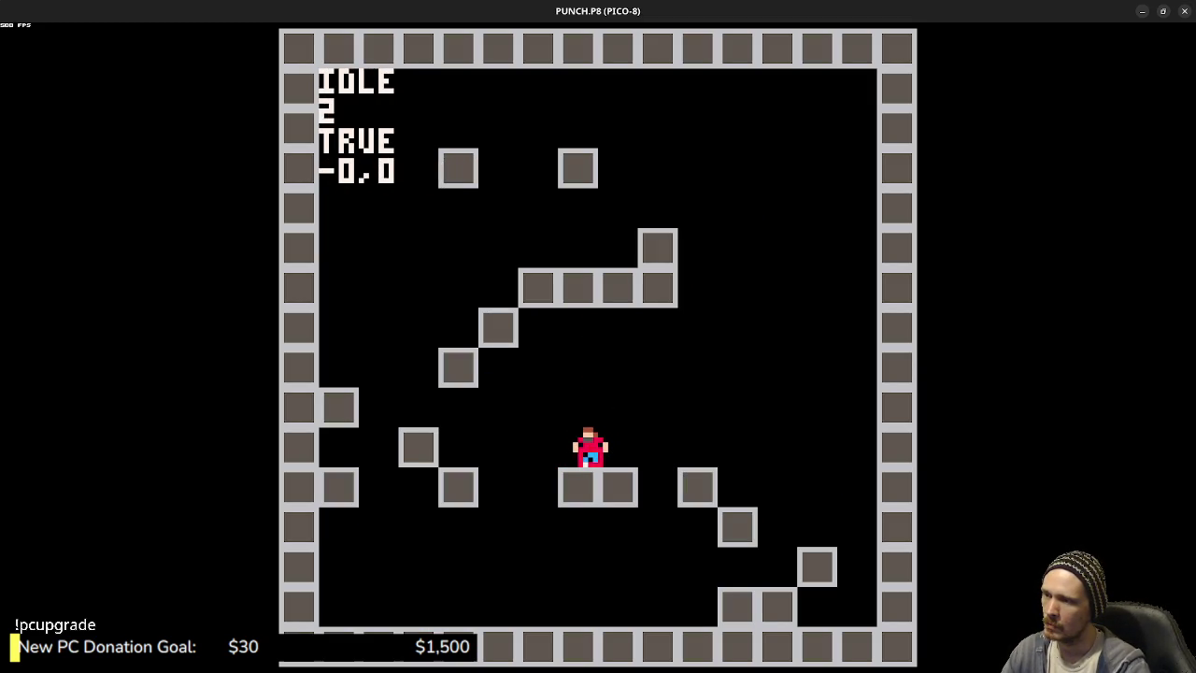
key("Right")
key("Left")
key("z")
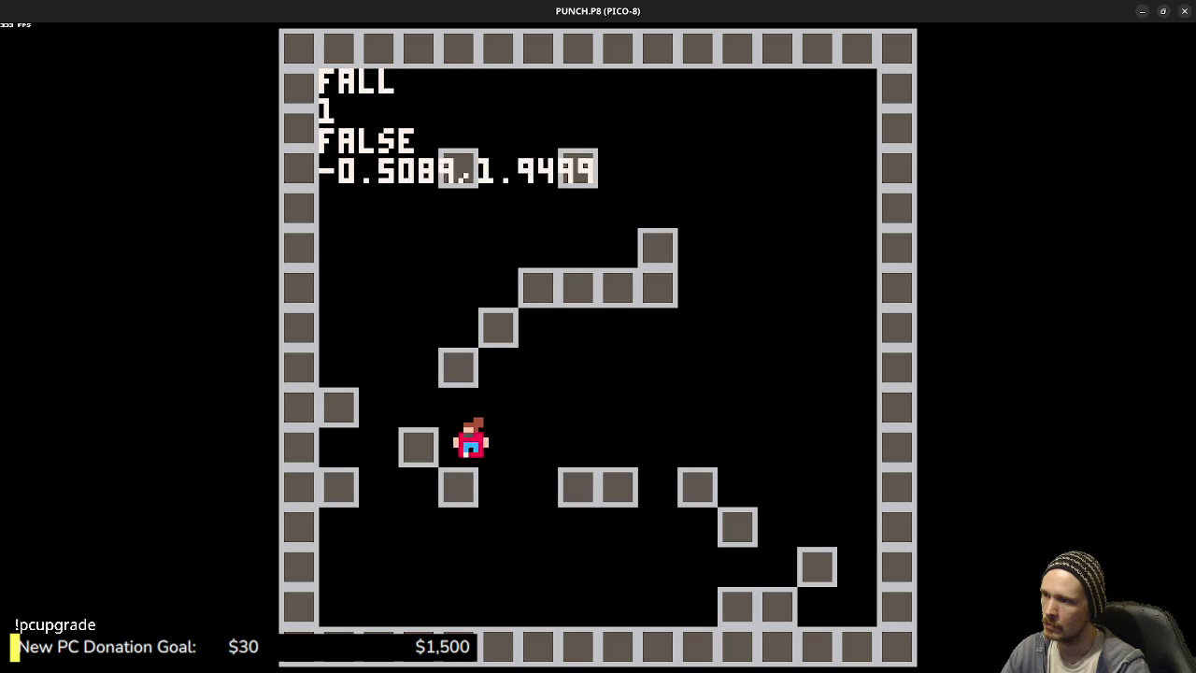
key("Escape")
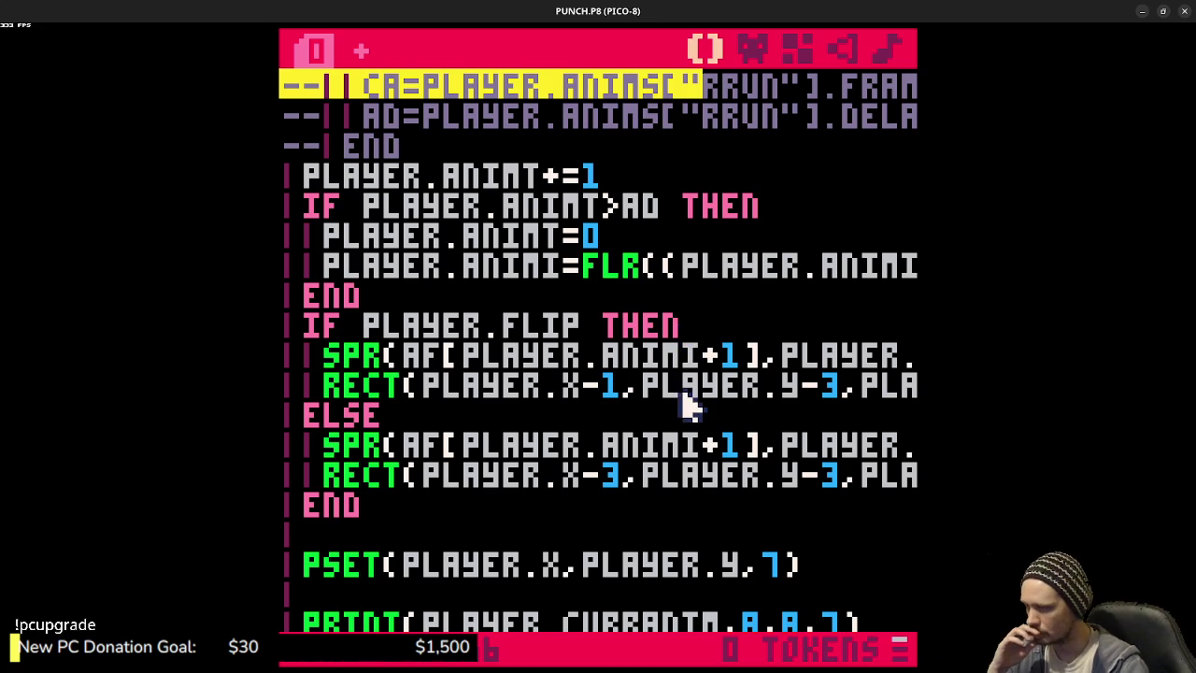
scroll(692, 383, "down", 10)
scroll(710, 379, "down", 10)
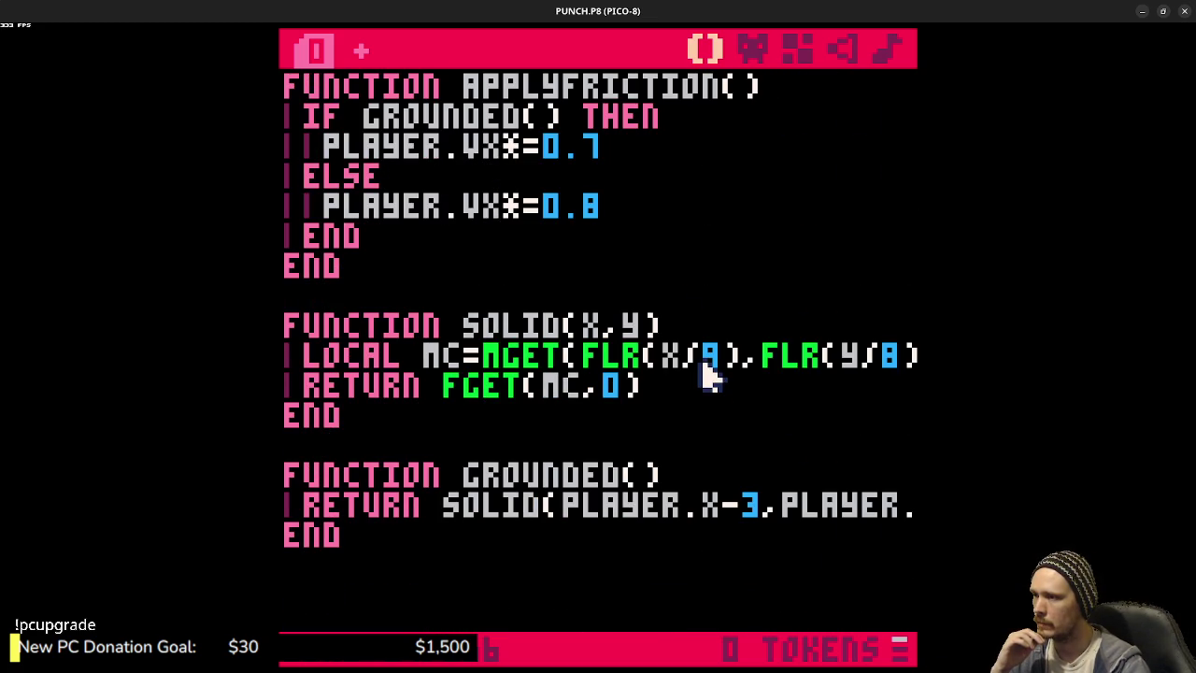
scroll(703, 373, "up", 6)
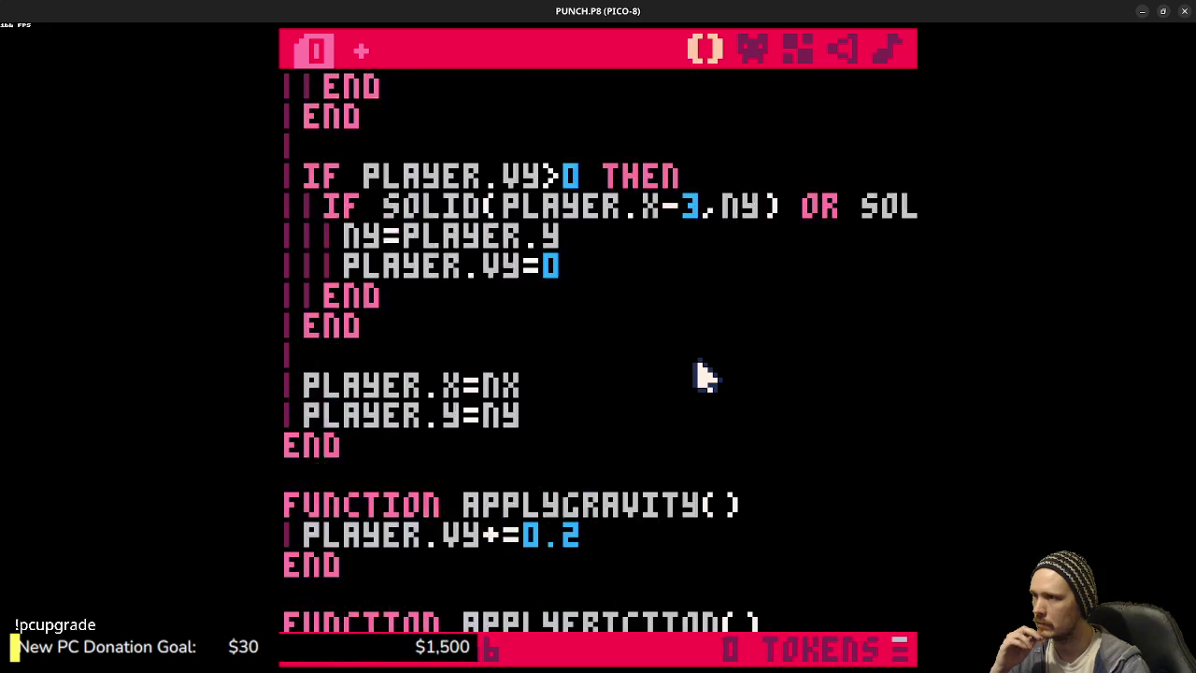
scroll(703, 374, "up", 15)
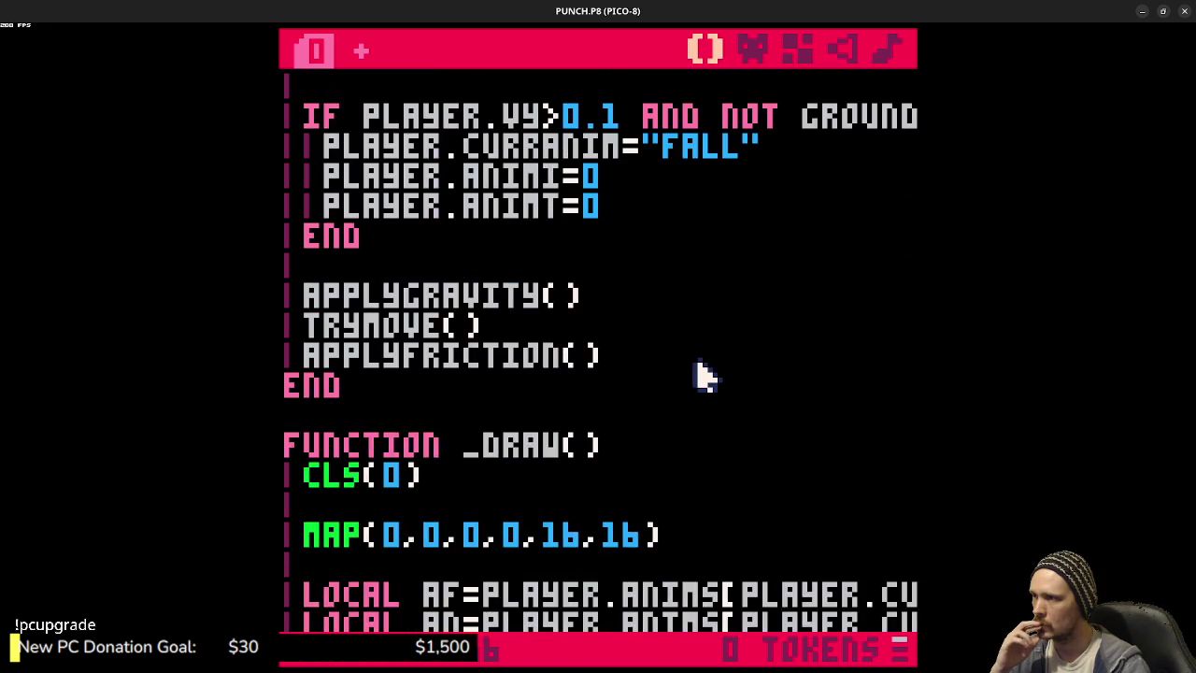
scroll(703, 374, "up", 7)
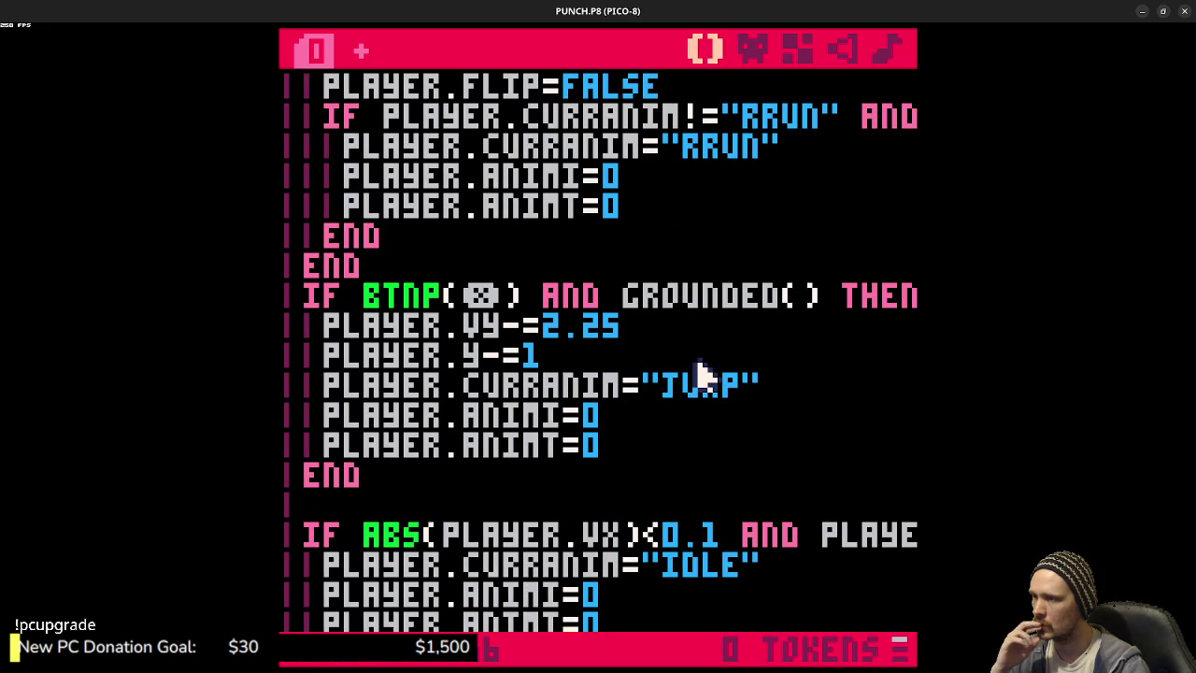
scroll(703, 374, "up", 10)
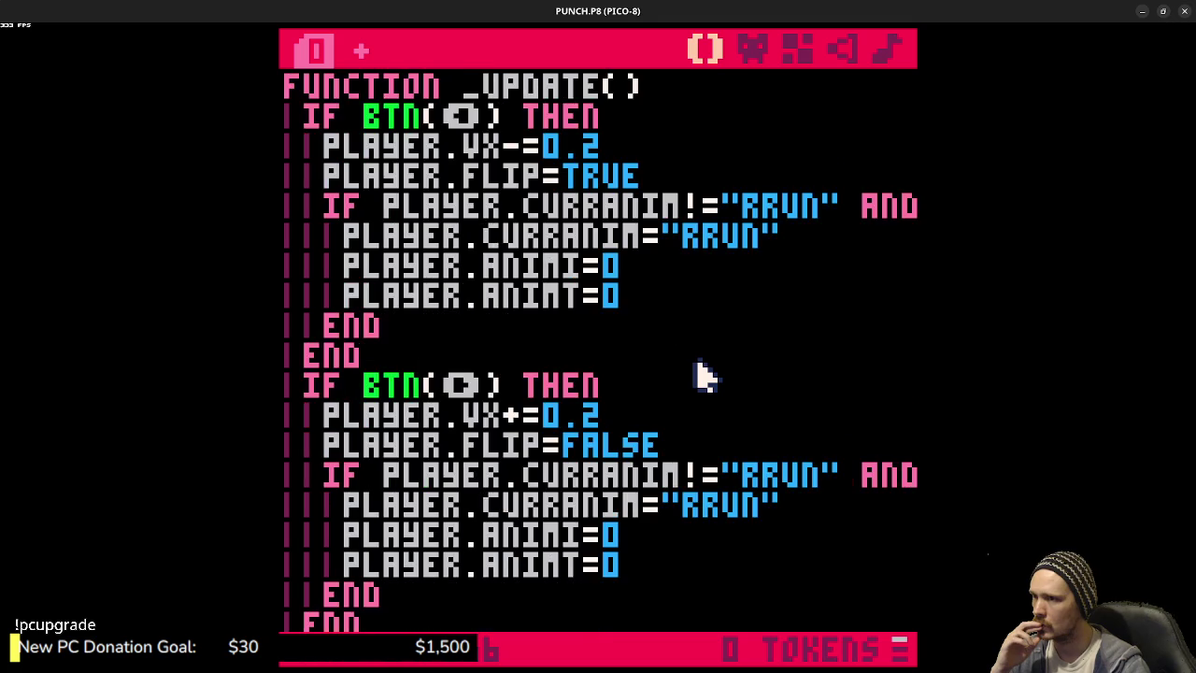
scroll(703, 374, "down", 16)
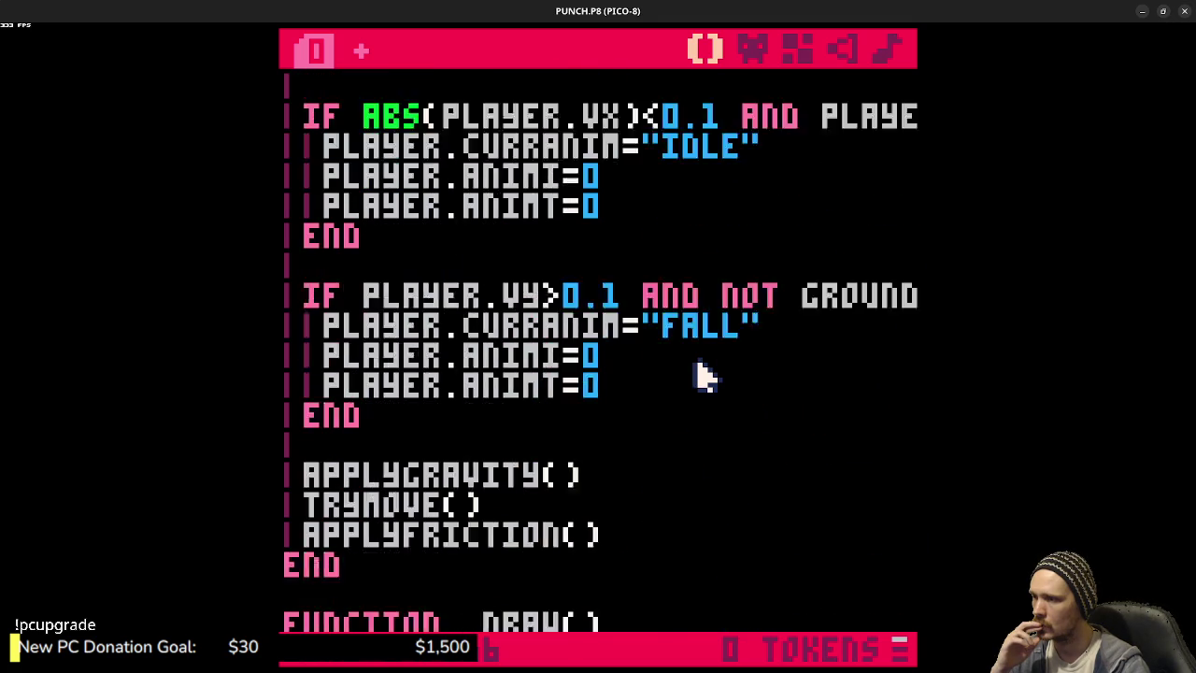
scroll(713, 378, "down", 2)
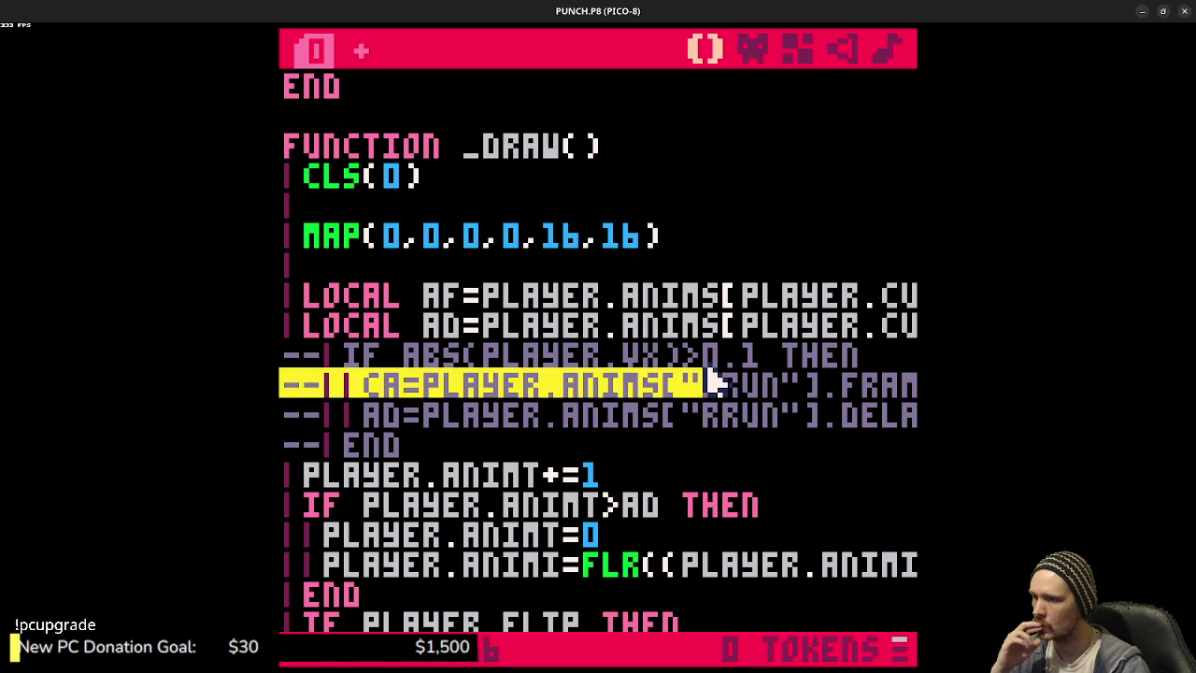
scroll(712, 381, "down", 5)
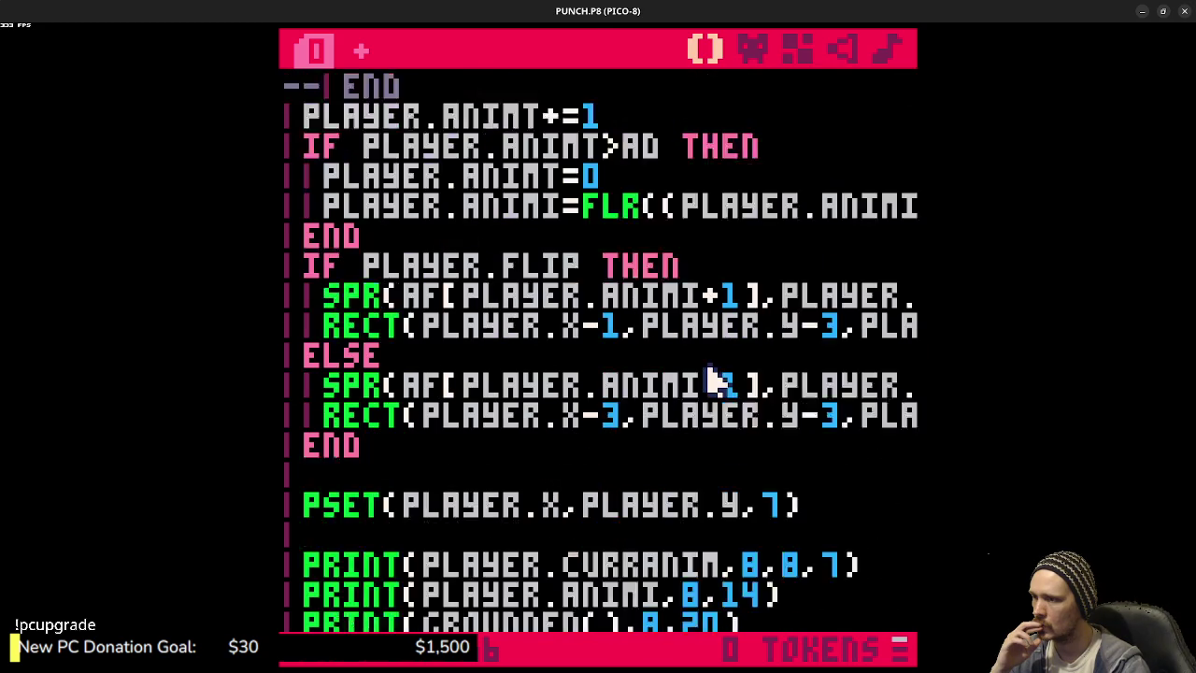
scroll(712, 381, "down", 5)
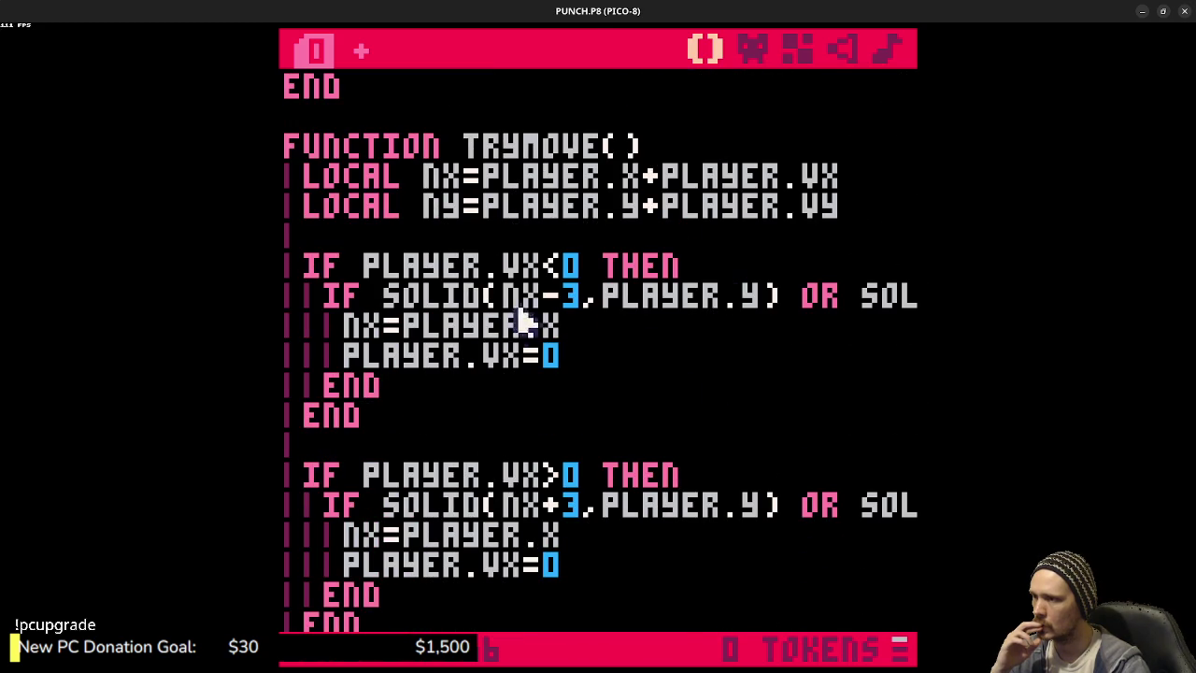
type("3")
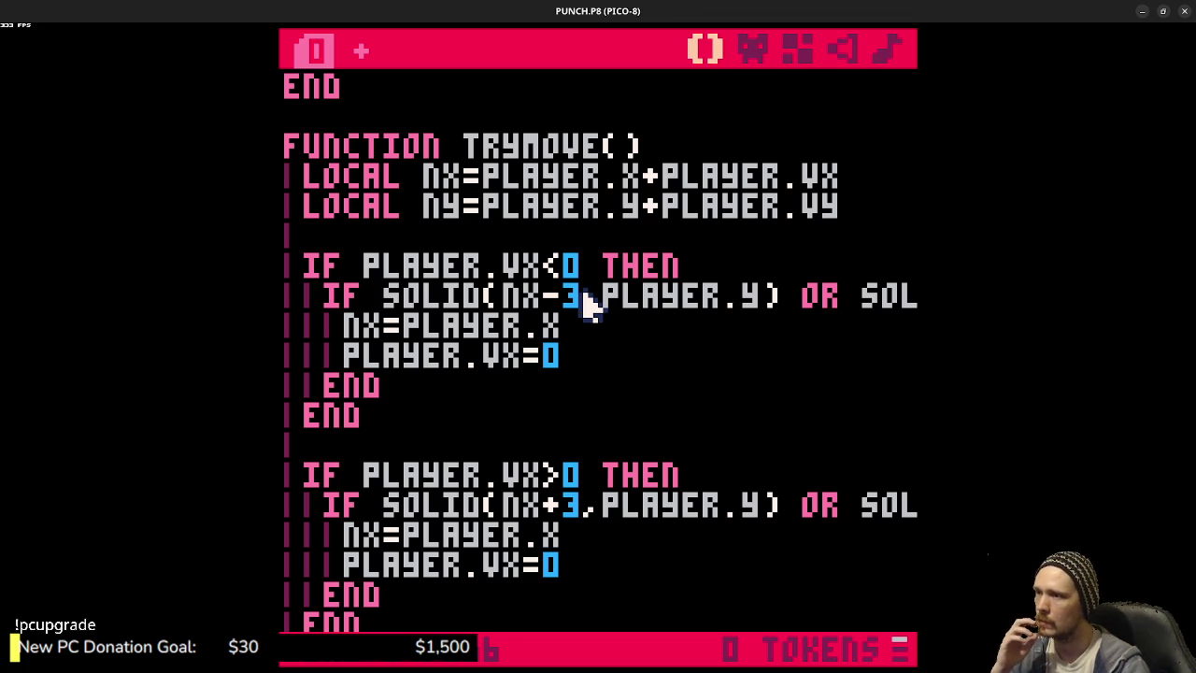
- Change the left-wall check SOLID(NX-3,PLAYER.Y) to NX-1
key("BackSpace")
type("1")
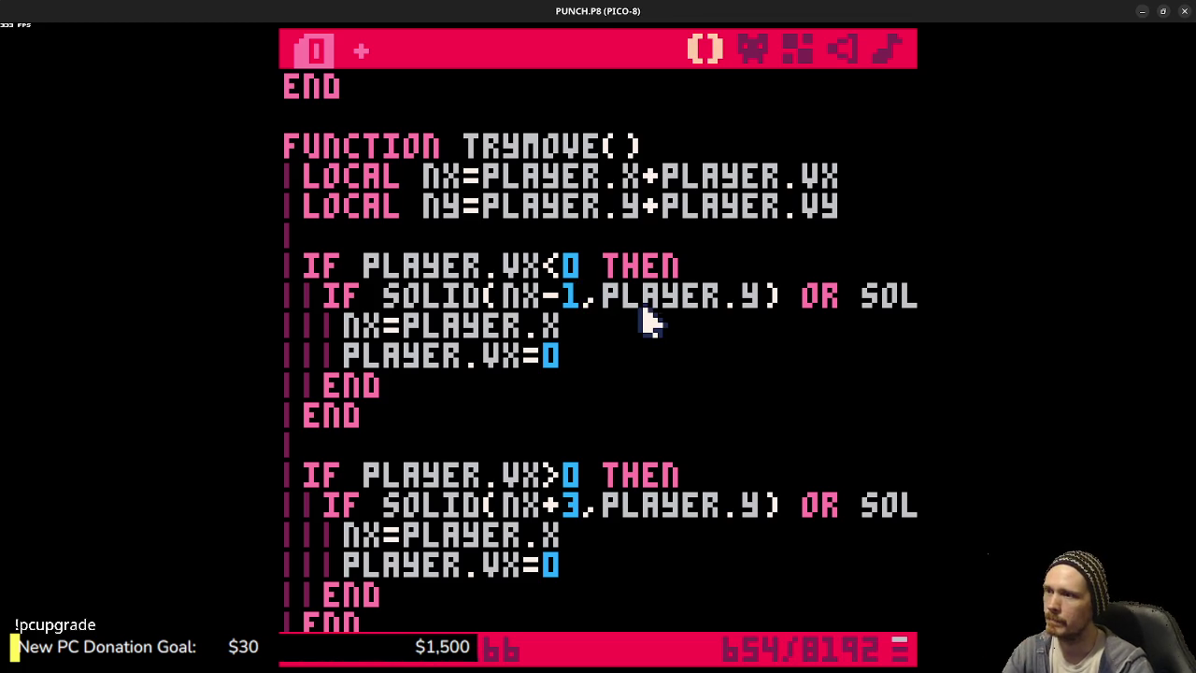
left_click_drag(691, 297, 925, 295)
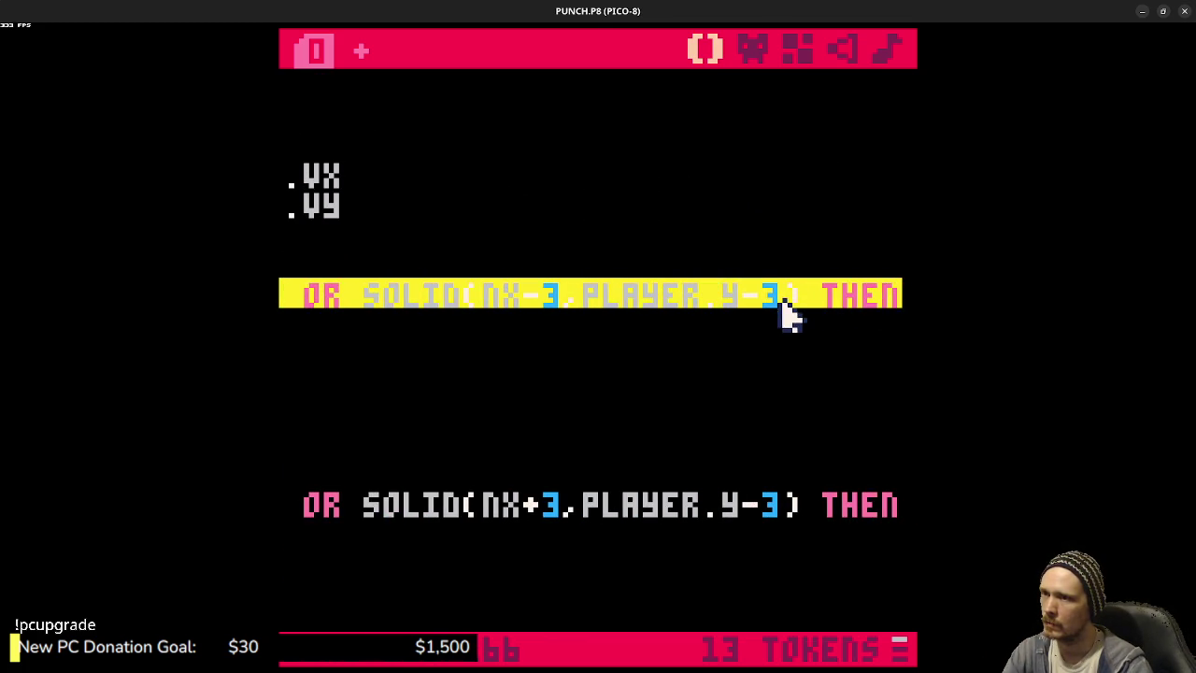
left_click(565, 309)
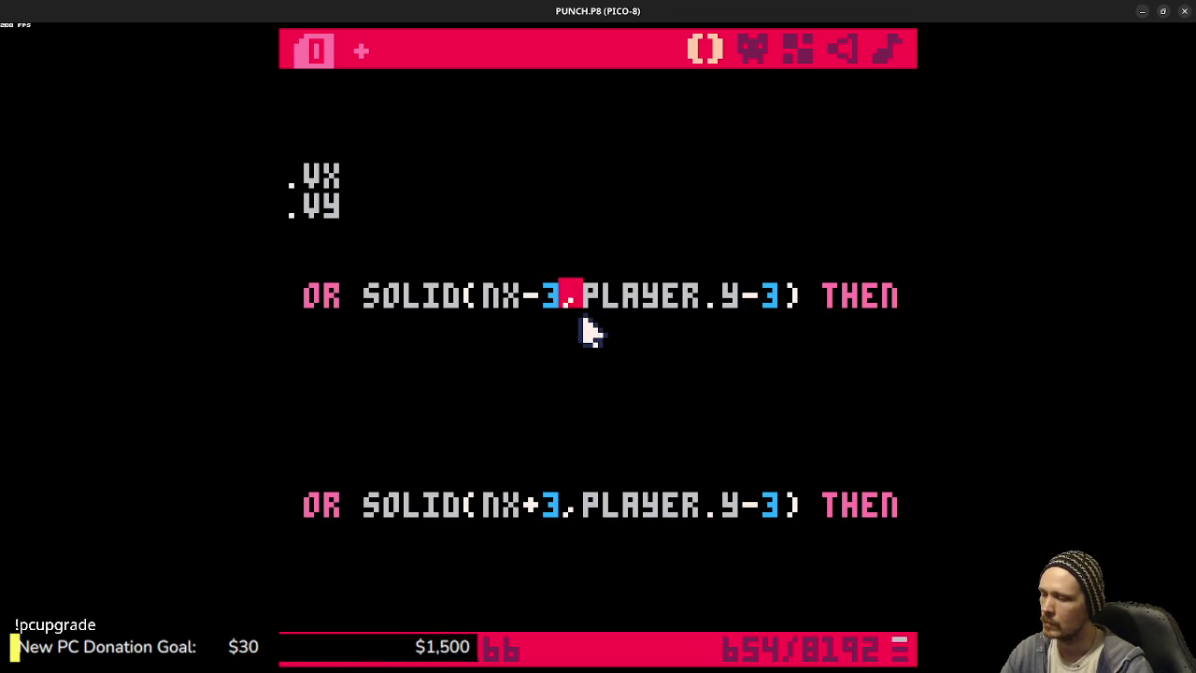
key("Down")
mouse_move(636, 297)
left_mouse_down()
mouse_move(286, 298)
mouse_move(355, 297)
left_mouse_up()
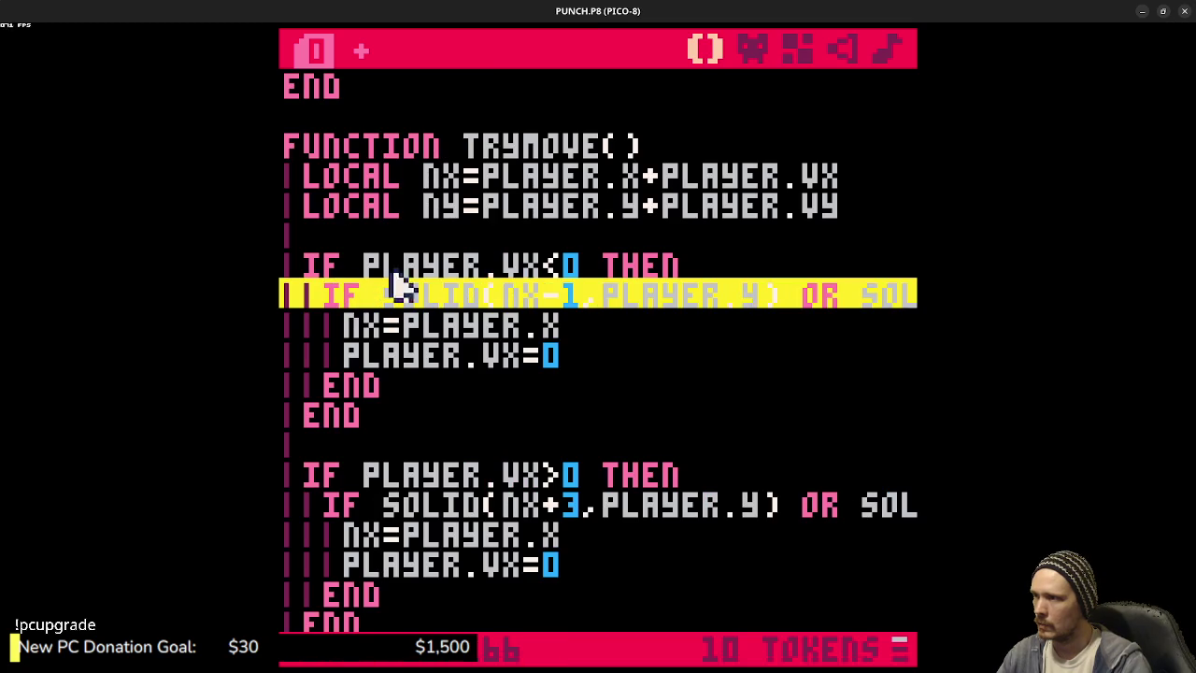
left_click(644, 266)
scroll(738, 309, "up", 5)
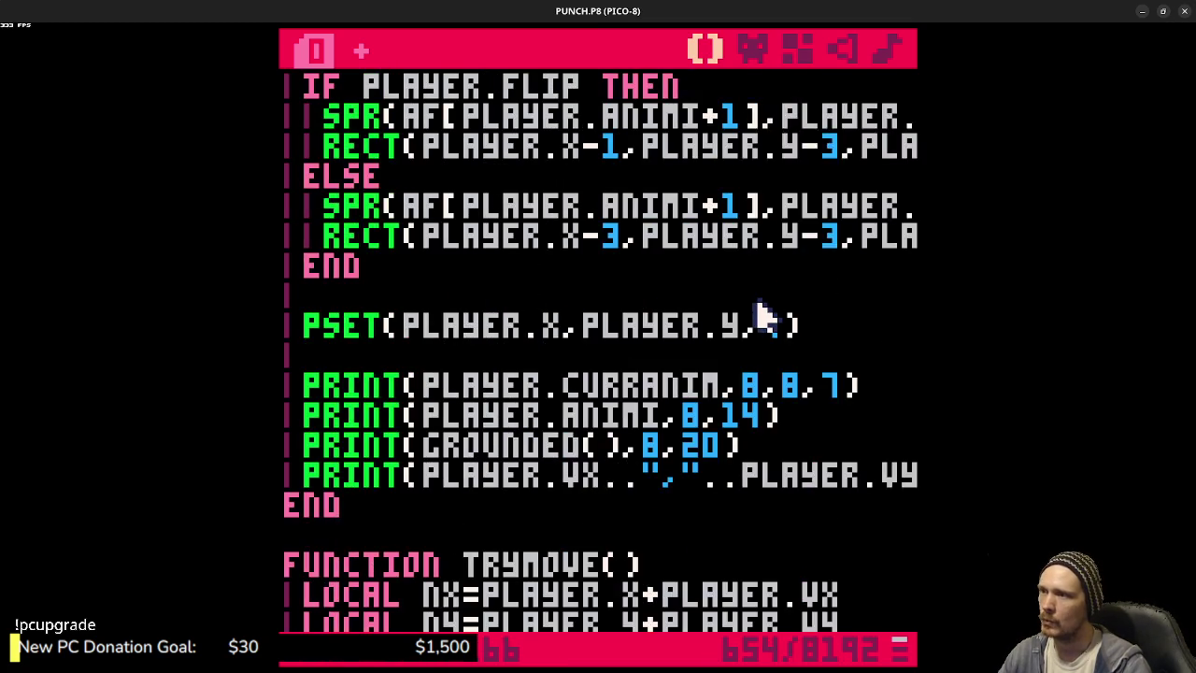
scroll(761, 316, "up", 2)
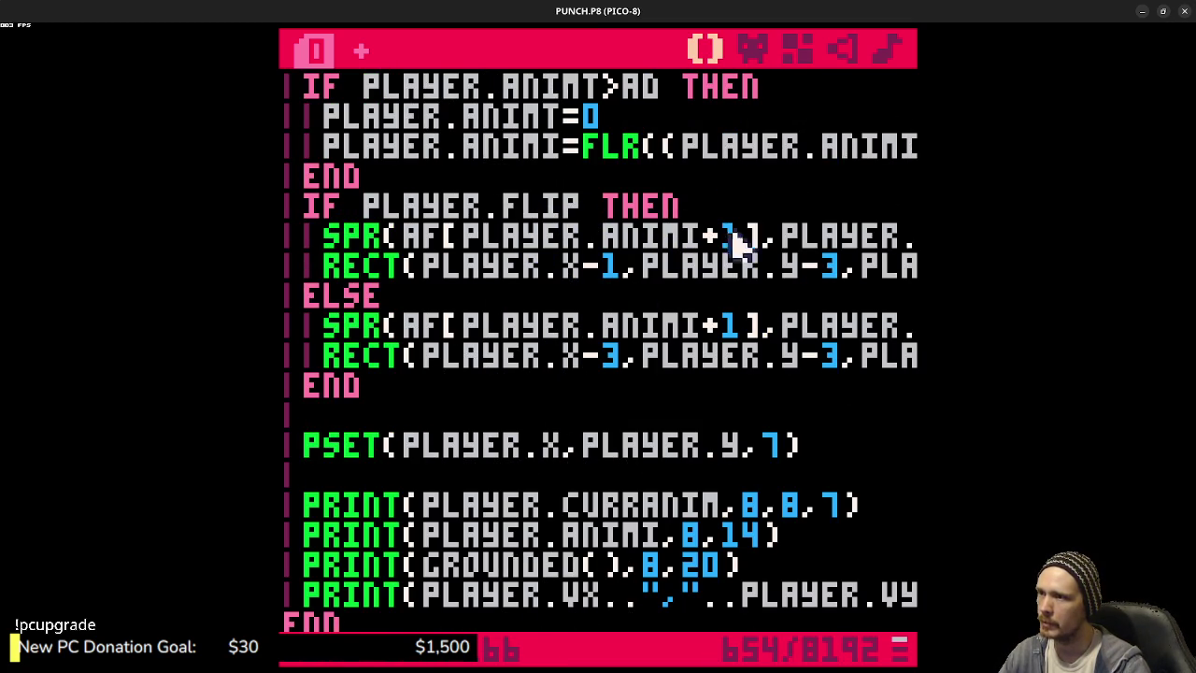
- Compare the flipped RECT's coordinates against the collision check offsets
left_click_drag(581, 265, 624, 265)
left_click_drag(738, 266, 916, 266)
left_click(769, 266)
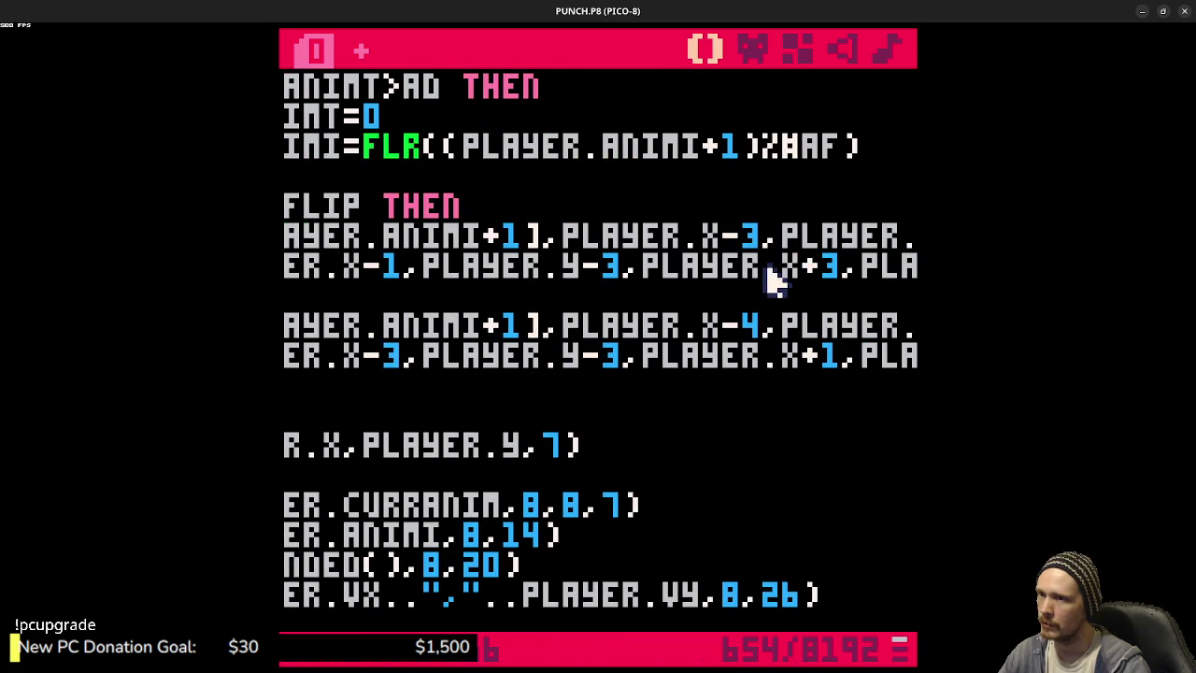
scroll(725, 395, "down", 6)
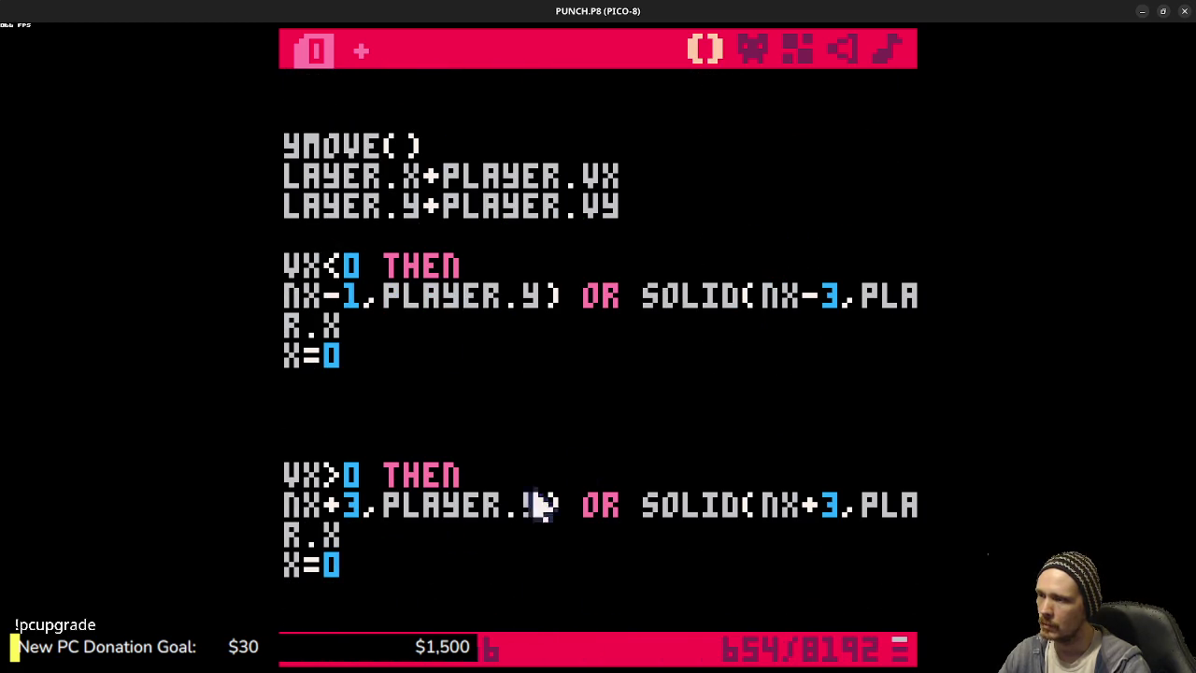
left_click_drag(392, 475, 282, 475)
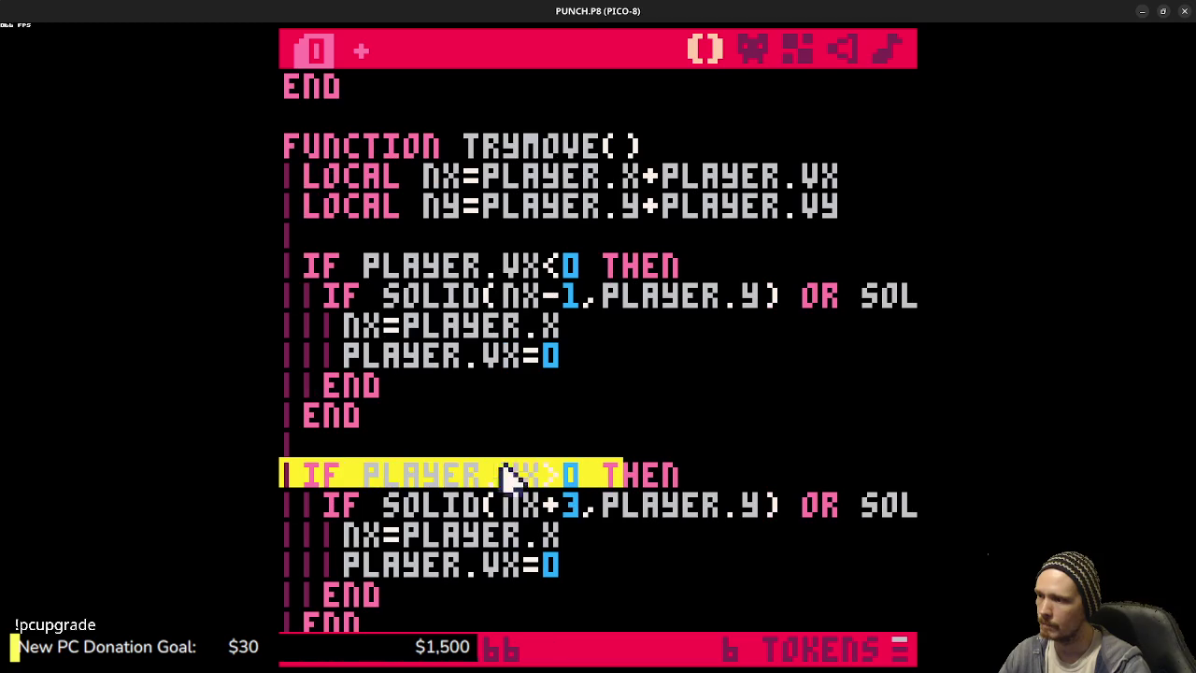
- Change the second right-side SOLID check from NX+3 to NX+1, save and run
left_click(567, 505)
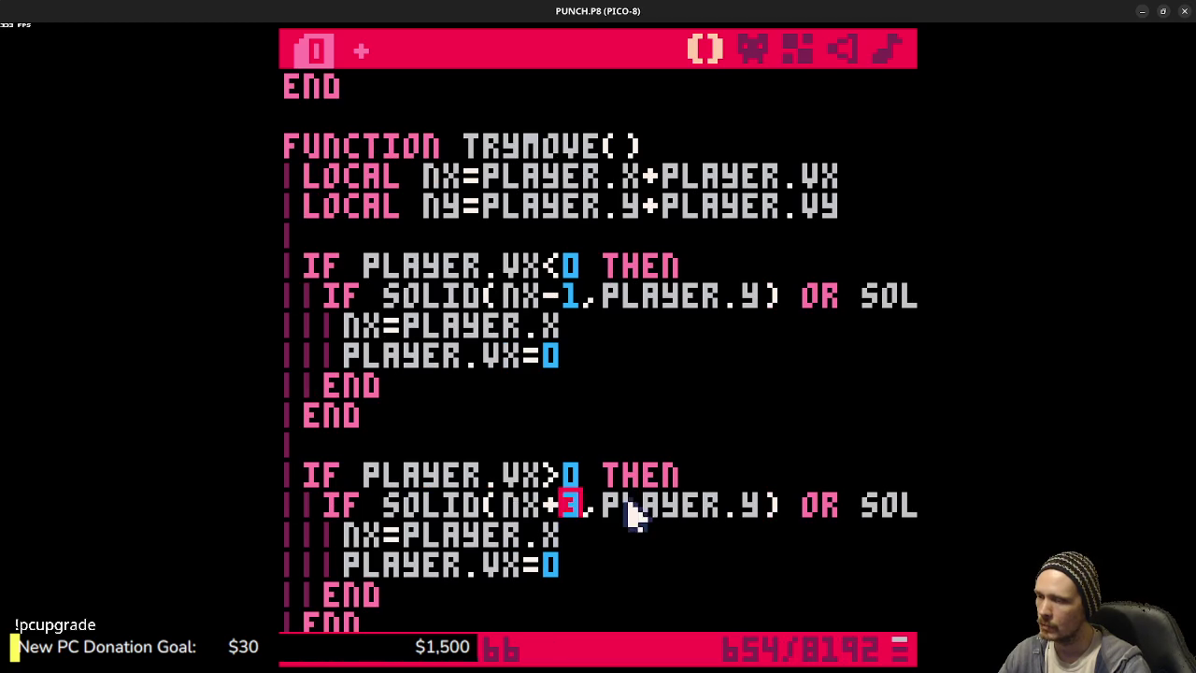
left_click_drag(619, 504, 903, 508)
left_click(734, 507)
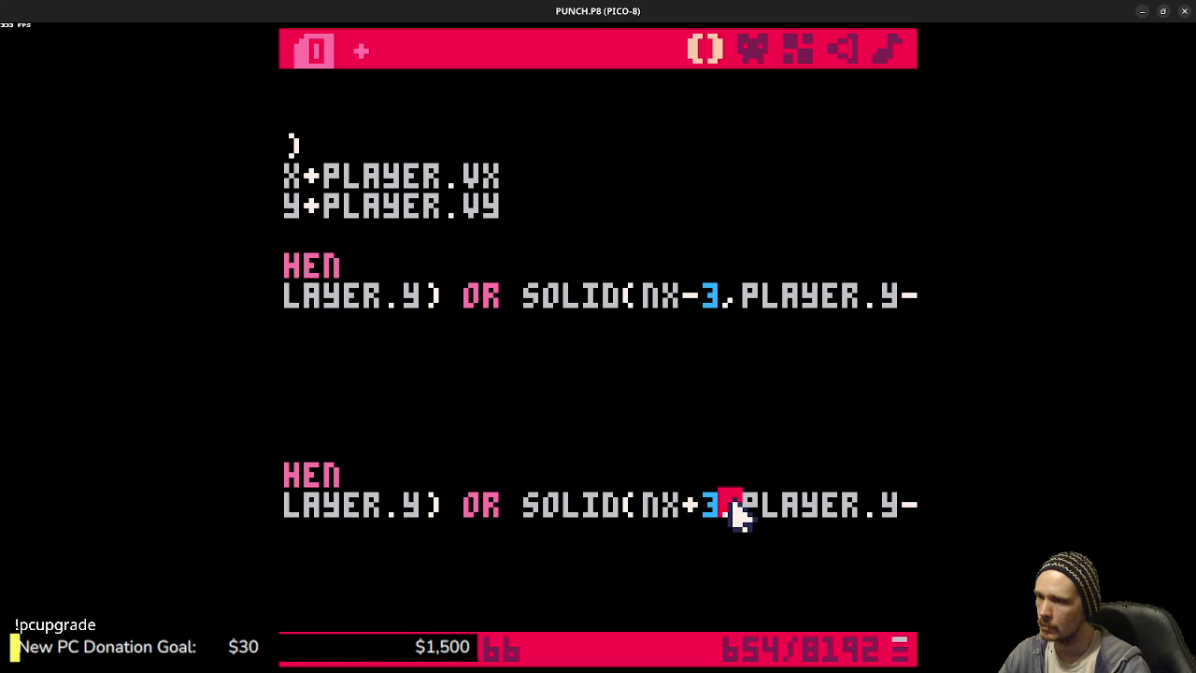
key("BackSpace")
type("1")
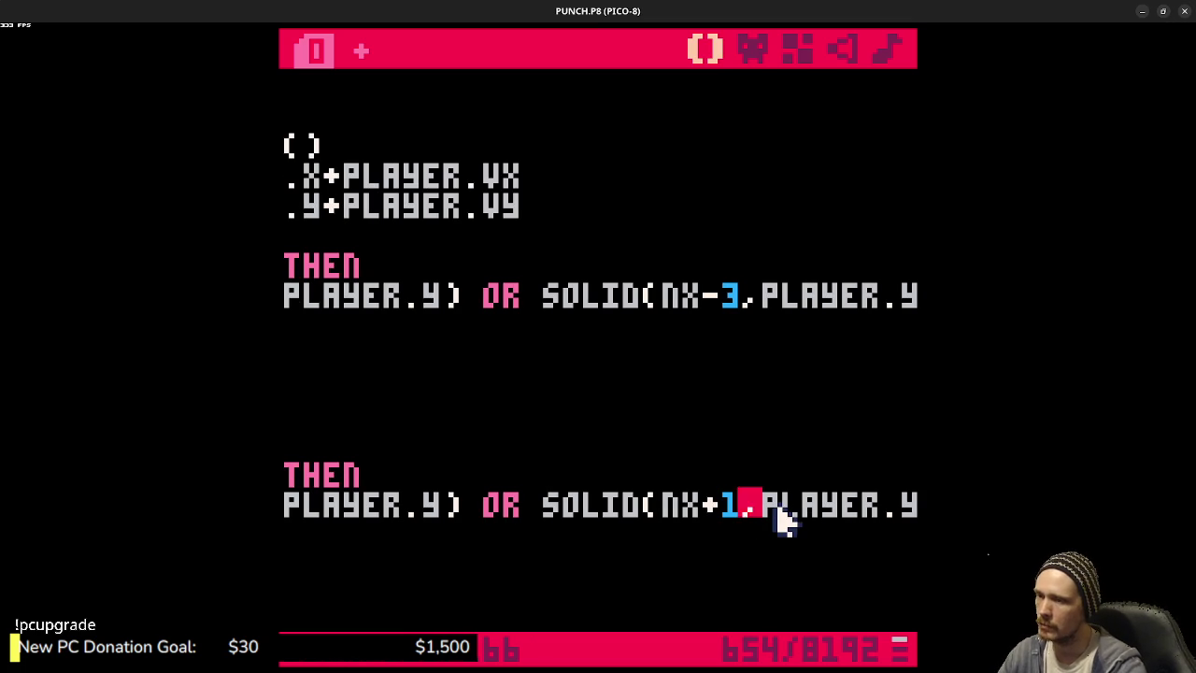
key("ctrl+s")
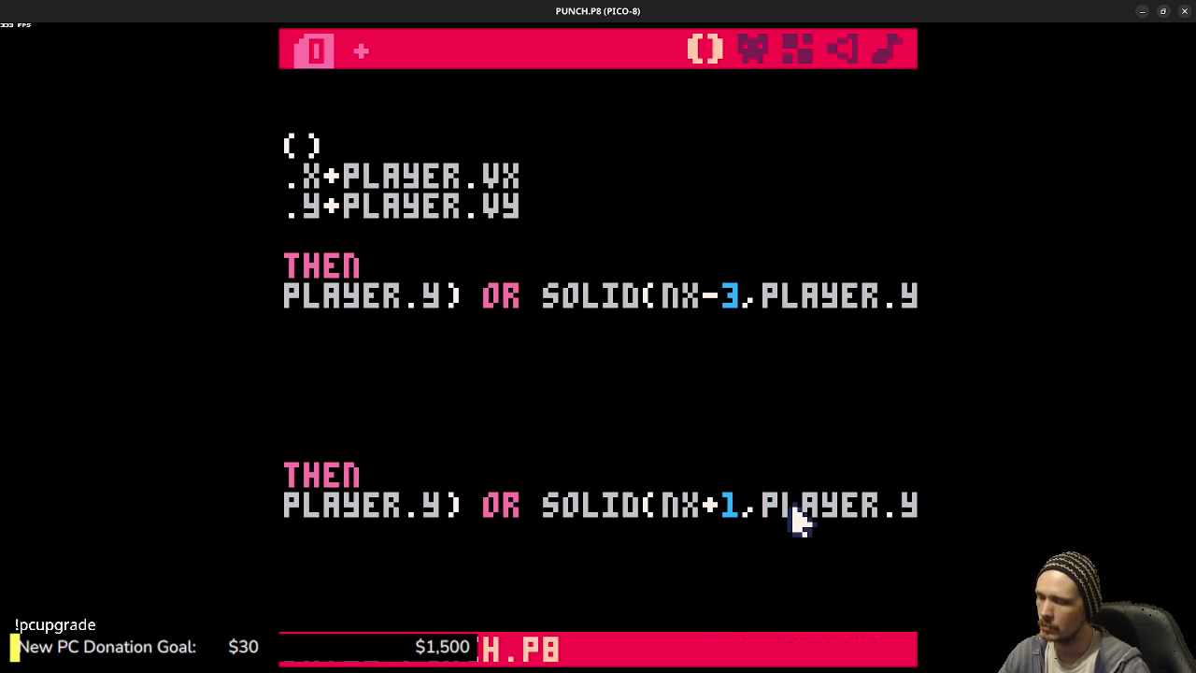
key("ctrl+r")
key("Right")
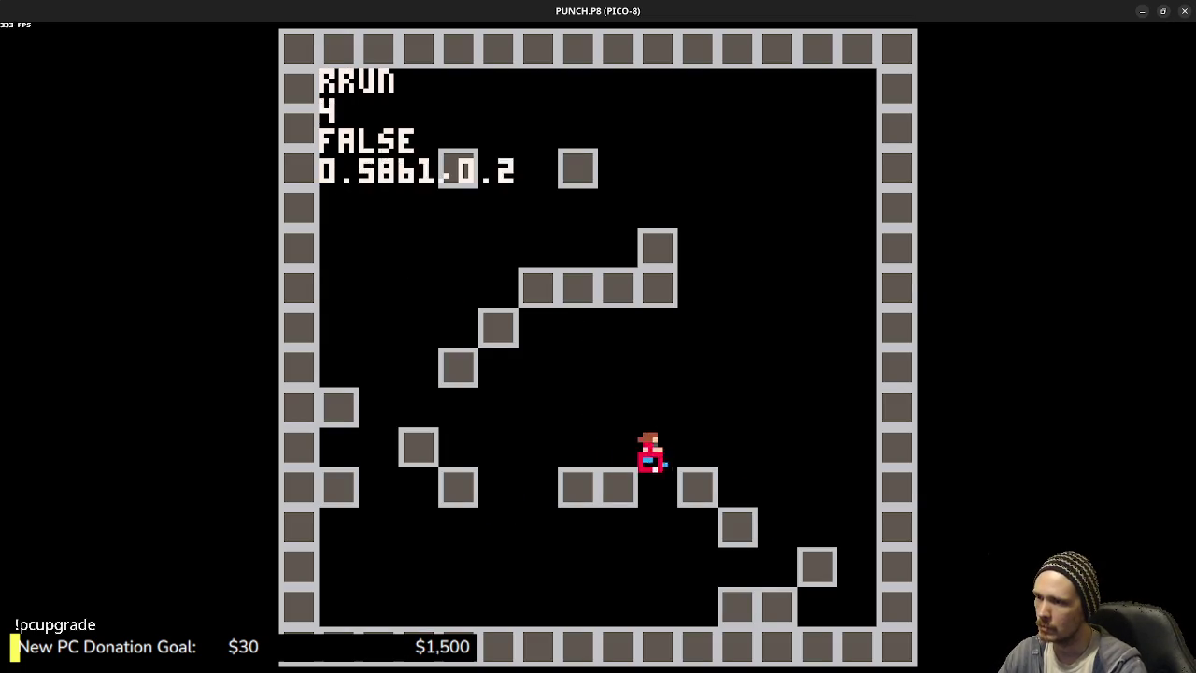
key("Left")
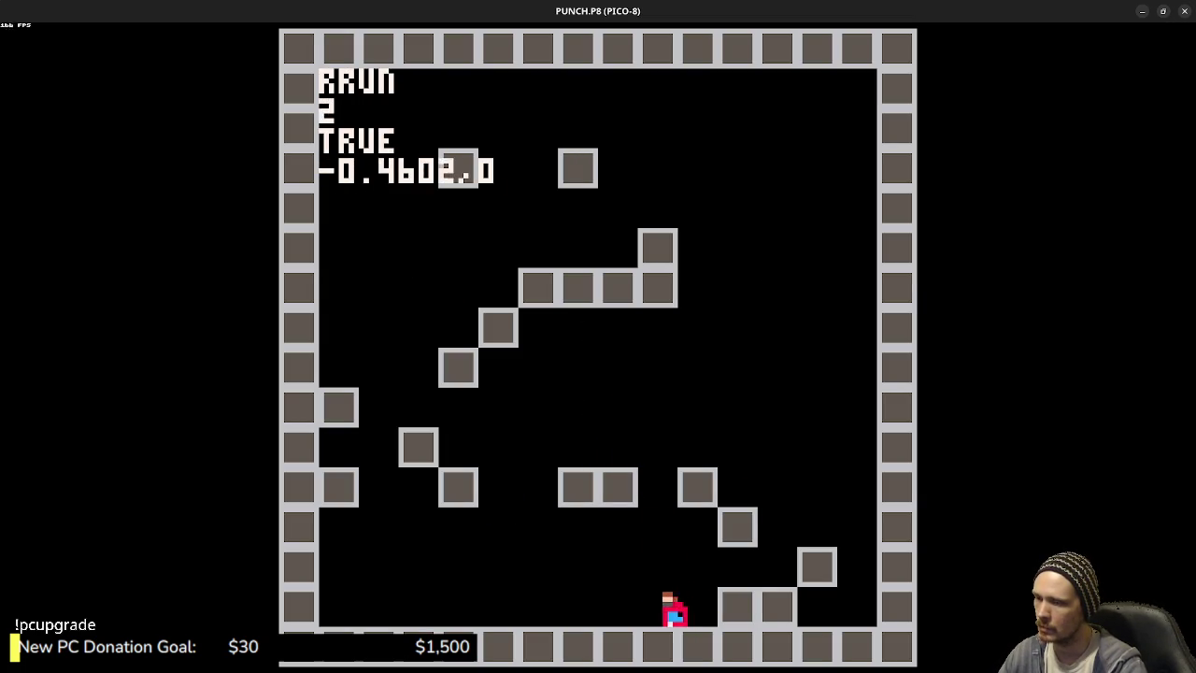
key("z")
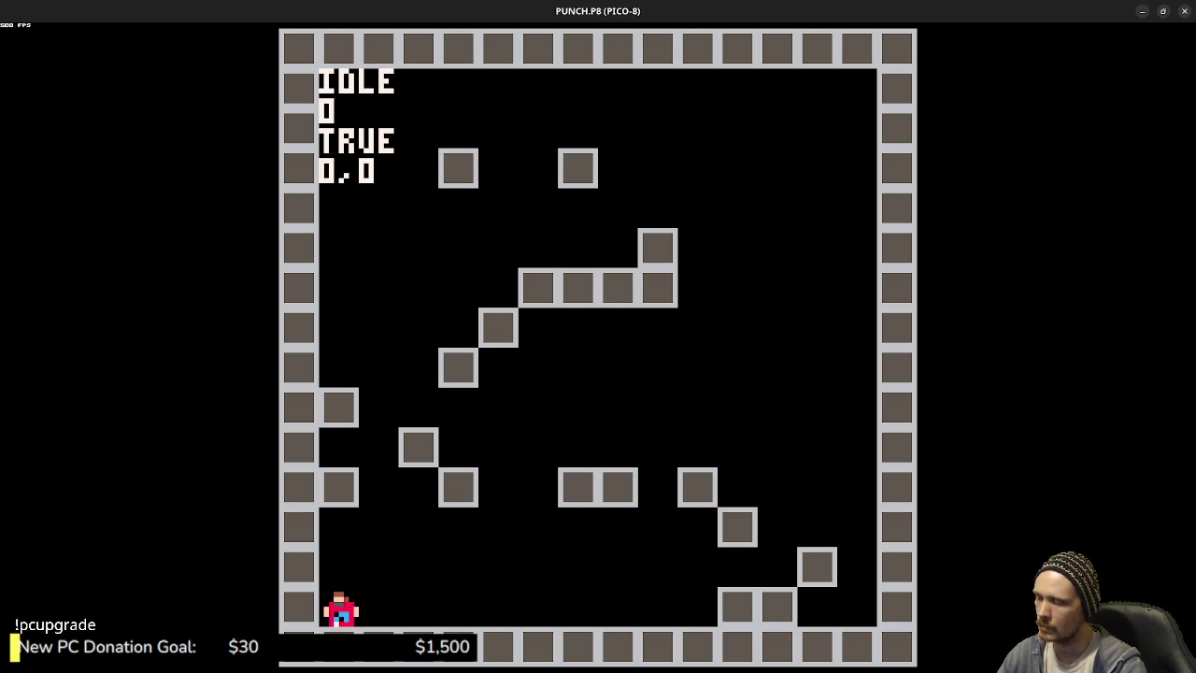
key("Escape")
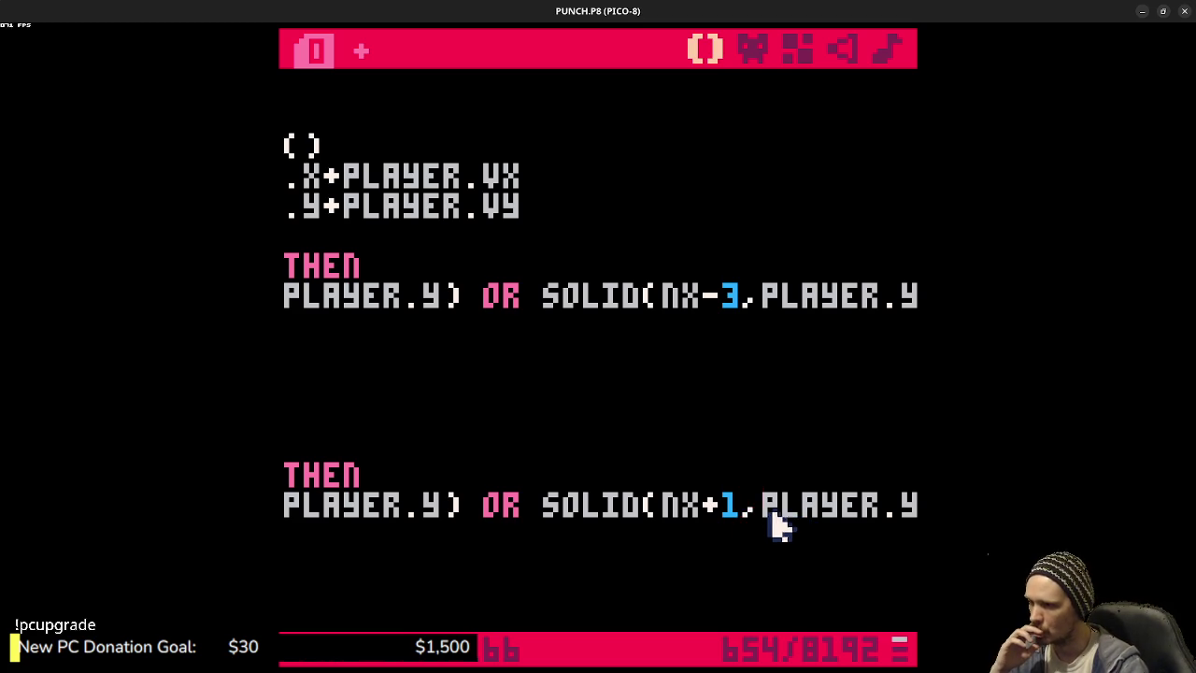
- Set the first right-side SOLID check in TRYMOVE back to NX+1
left_click_drag(588, 513, 285, 510)
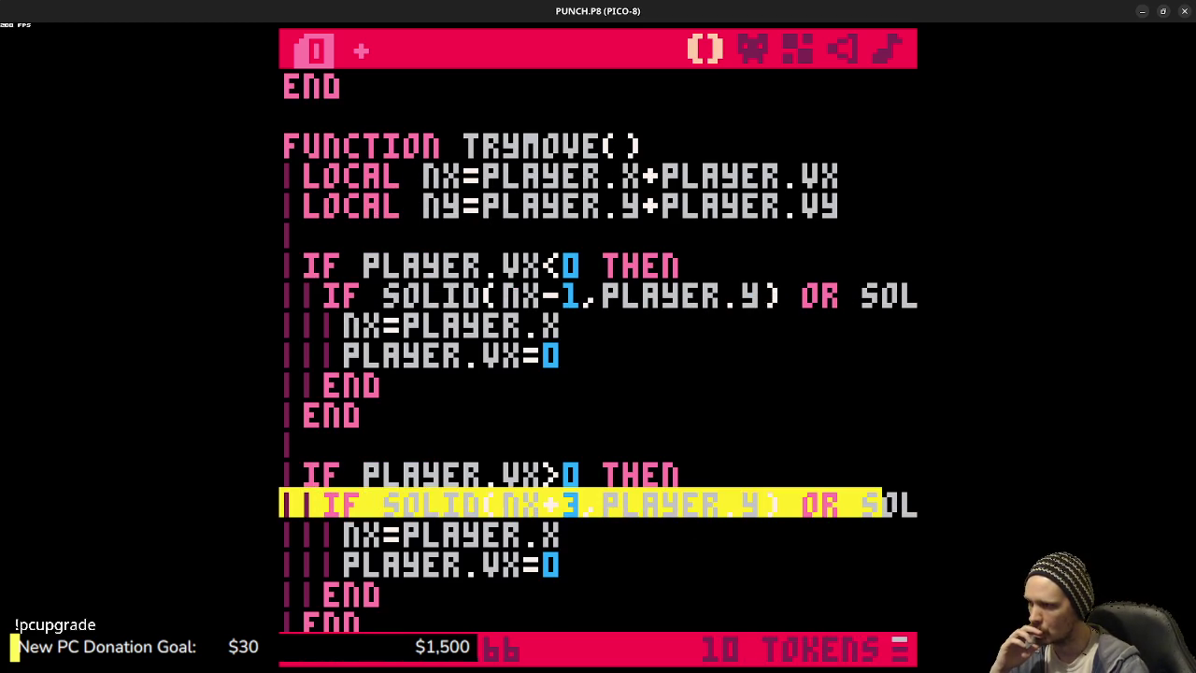
key("Right")
key("Up")
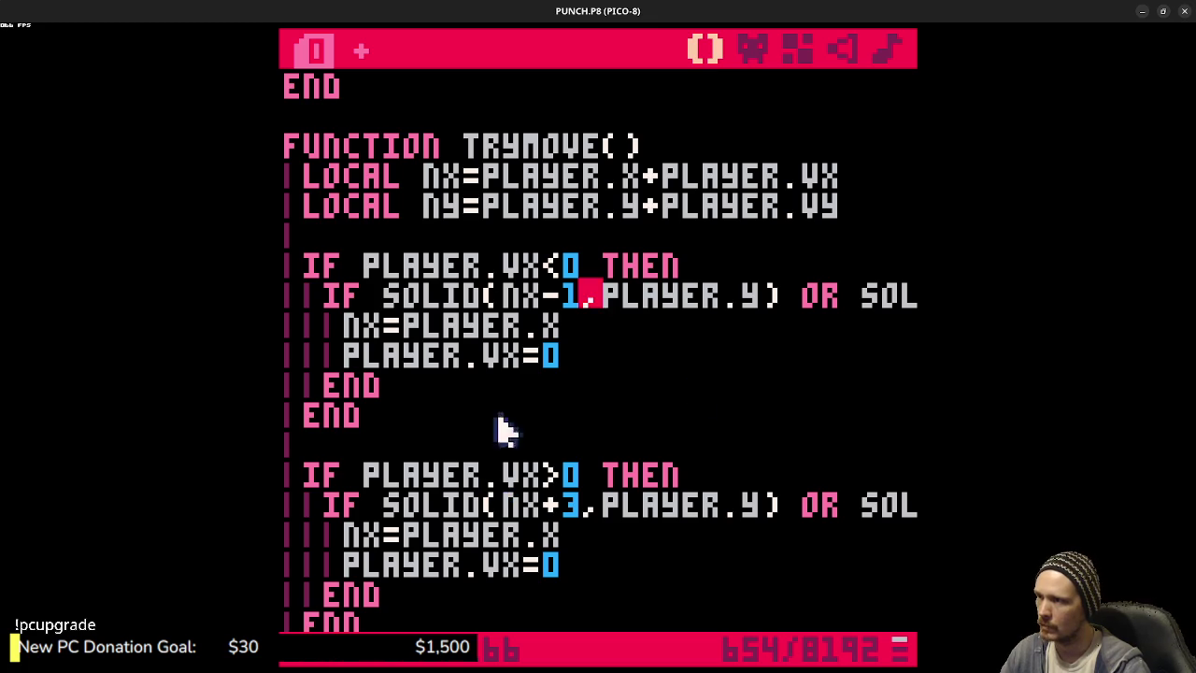
scroll(608, 393, "up", 2)
scroll(632, 404, "down", 1)
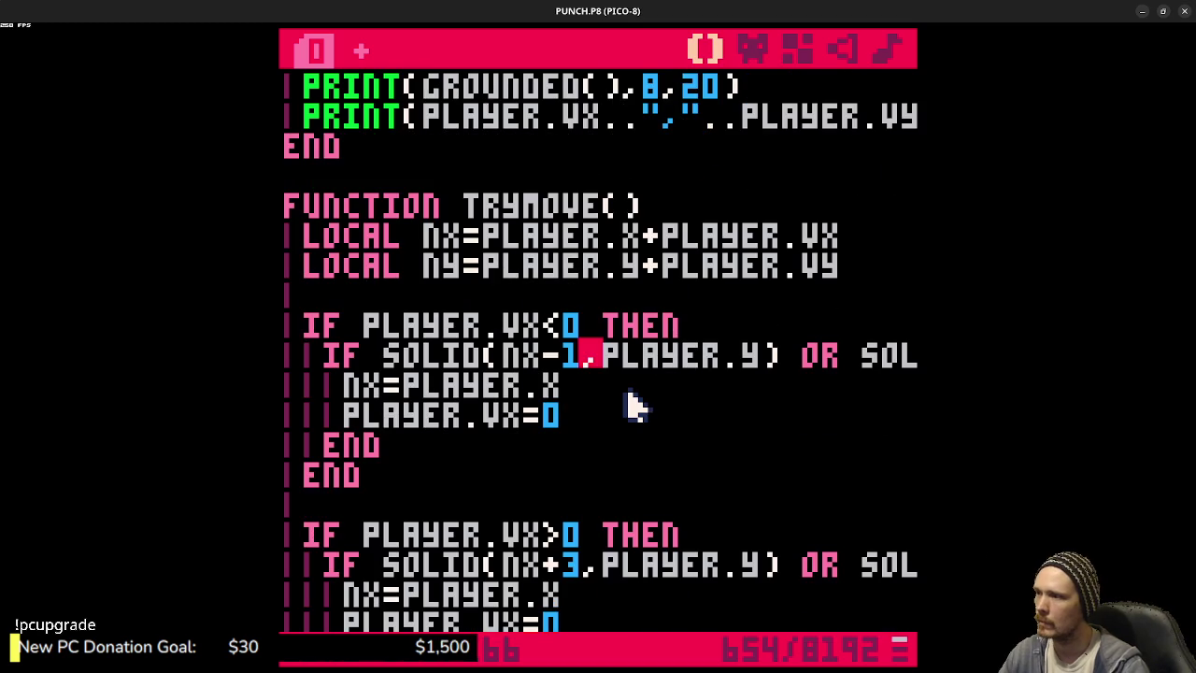
scroll(632, 404, "down", 2)
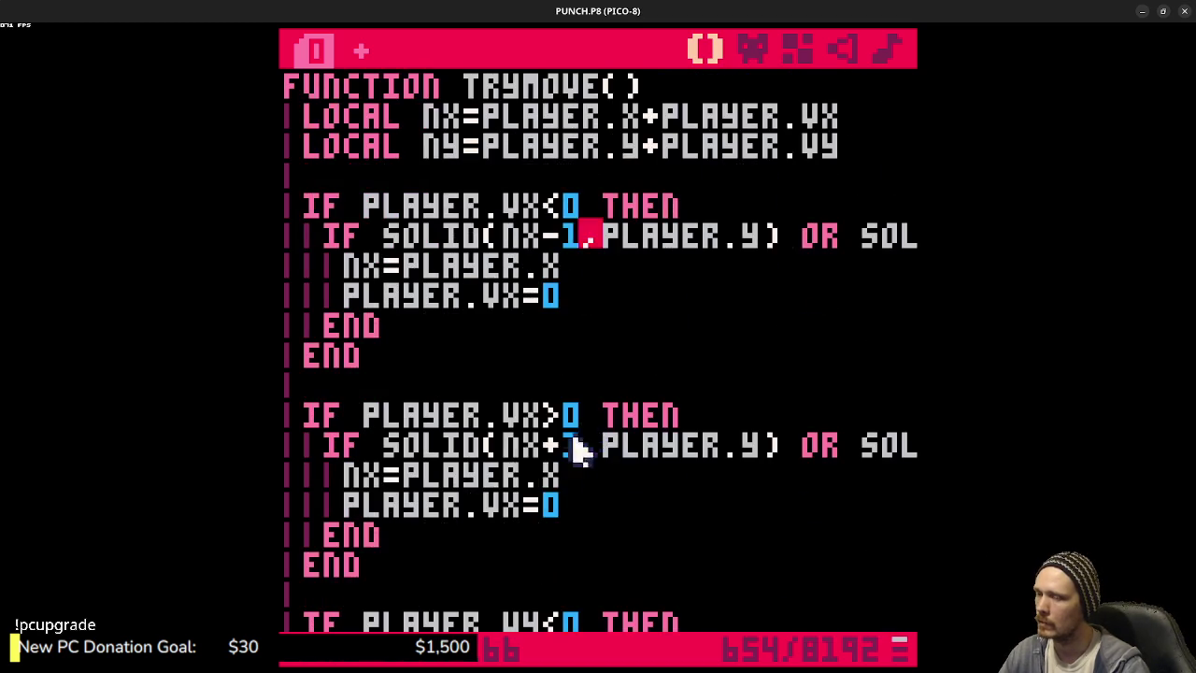
double_click(531, 415)
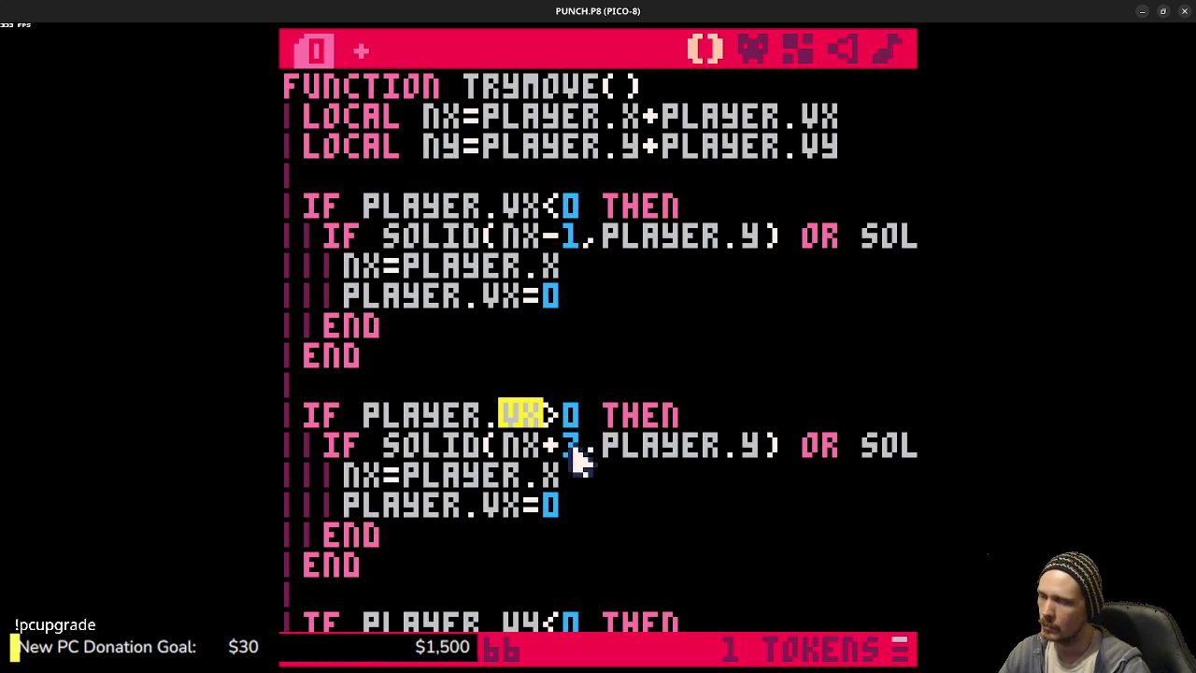
left_click(580, 456)
key("BackSpace")
type("1")
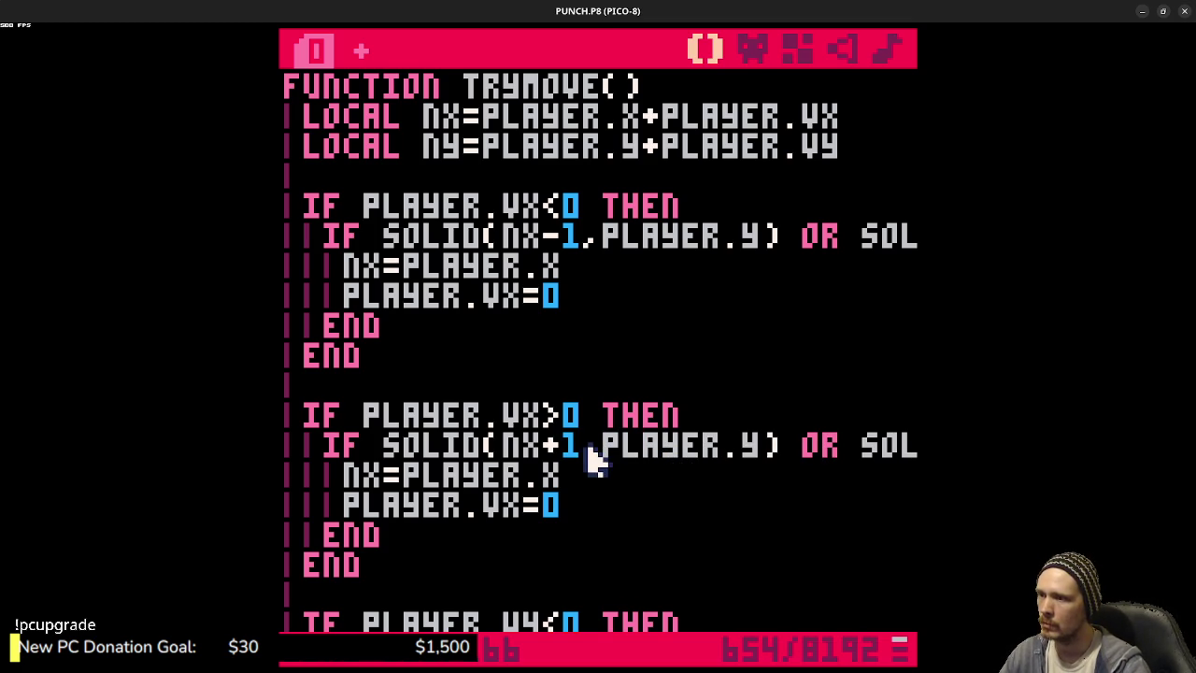
- Inspect player sprite frame 001 in the sprite sheet, then return to the code
left_click(751, 47)
left_click(335, 505)
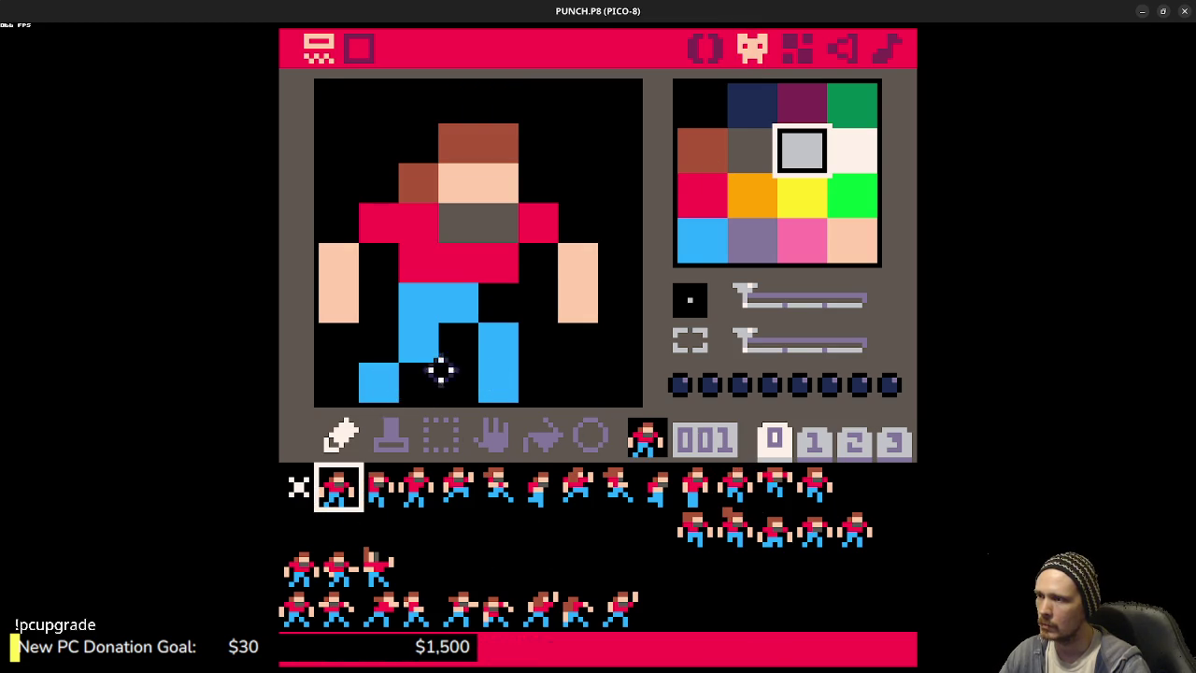
left_click(703, 49)
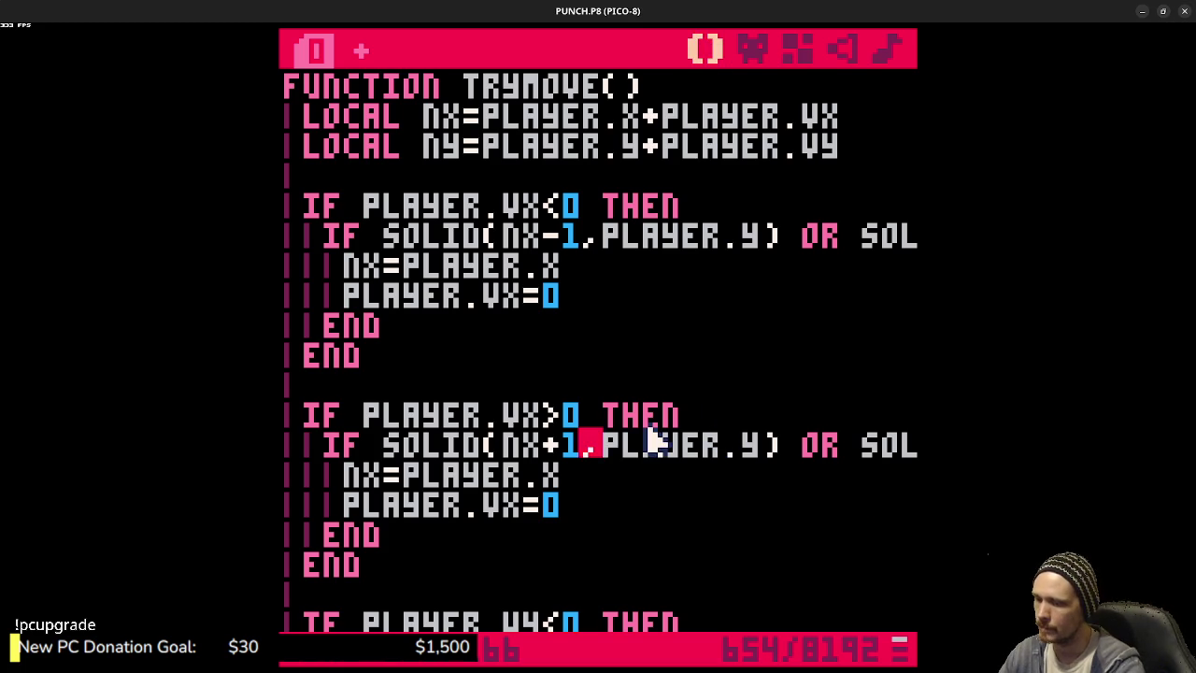
- Change TRYMOVE's horizontal offsets to NX+3 on the right and NX-3 on the left
key("BackSpace")
key("BackSpace")
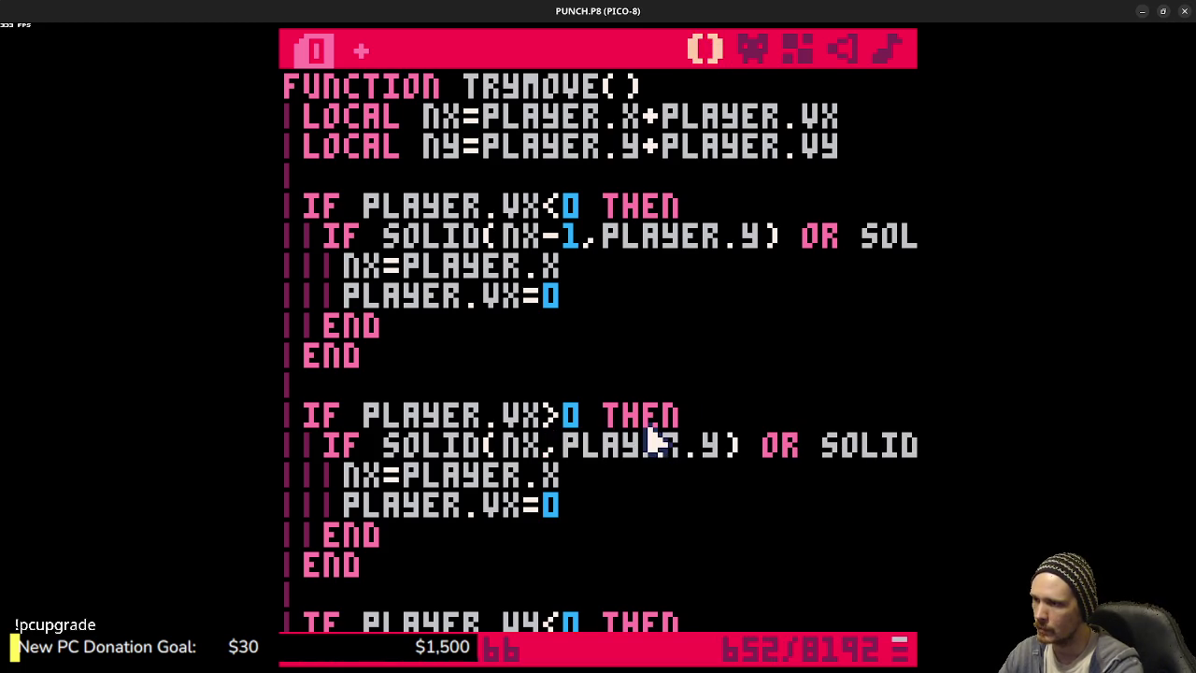
type("+1")
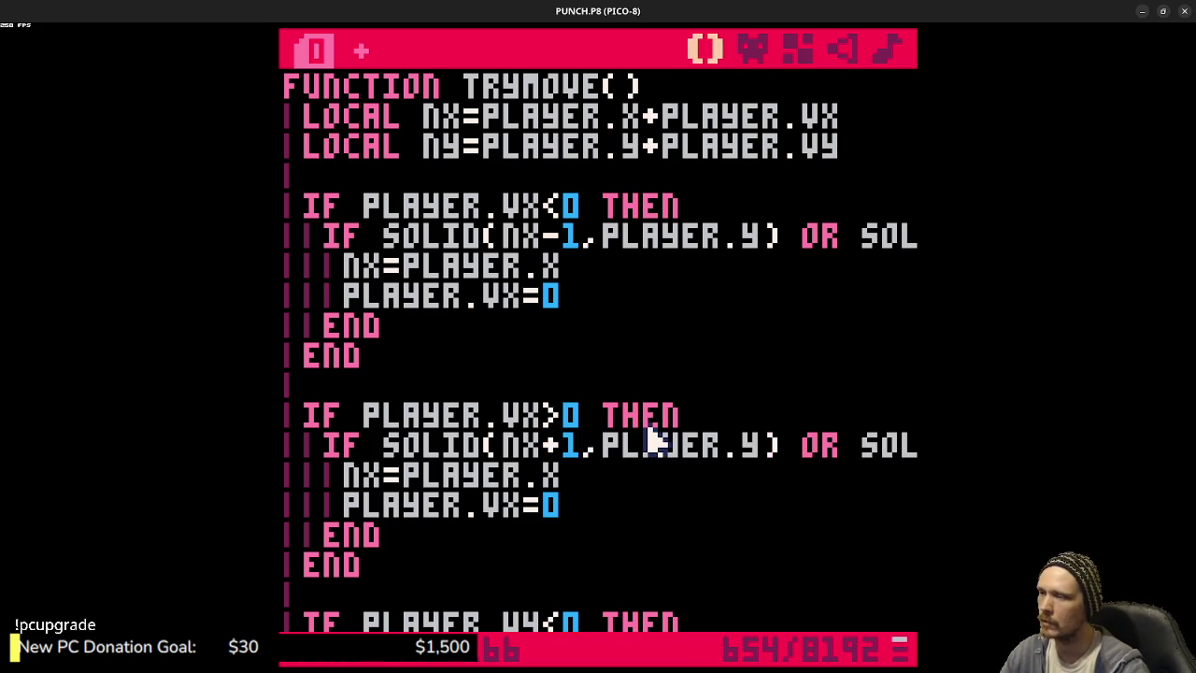
key("BackSpace")
type("3")
scroll(654, 440, "up", 1)
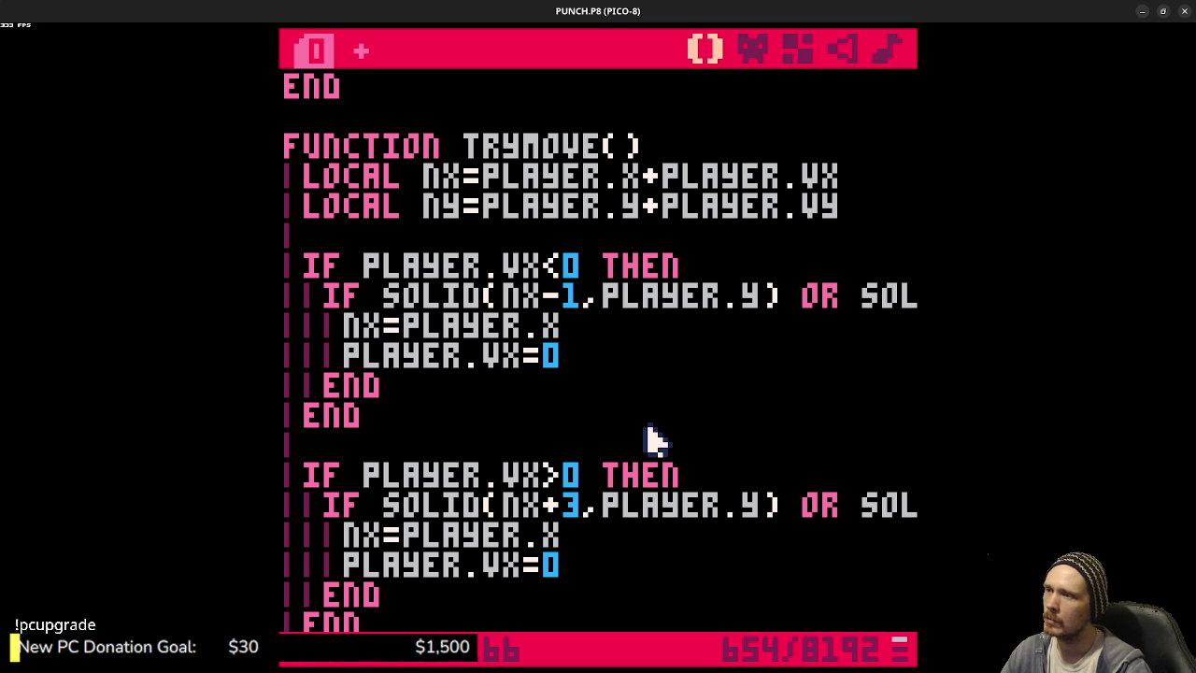
key("BackSpace")
type("3")
scroll(654, 440, "up", 10)
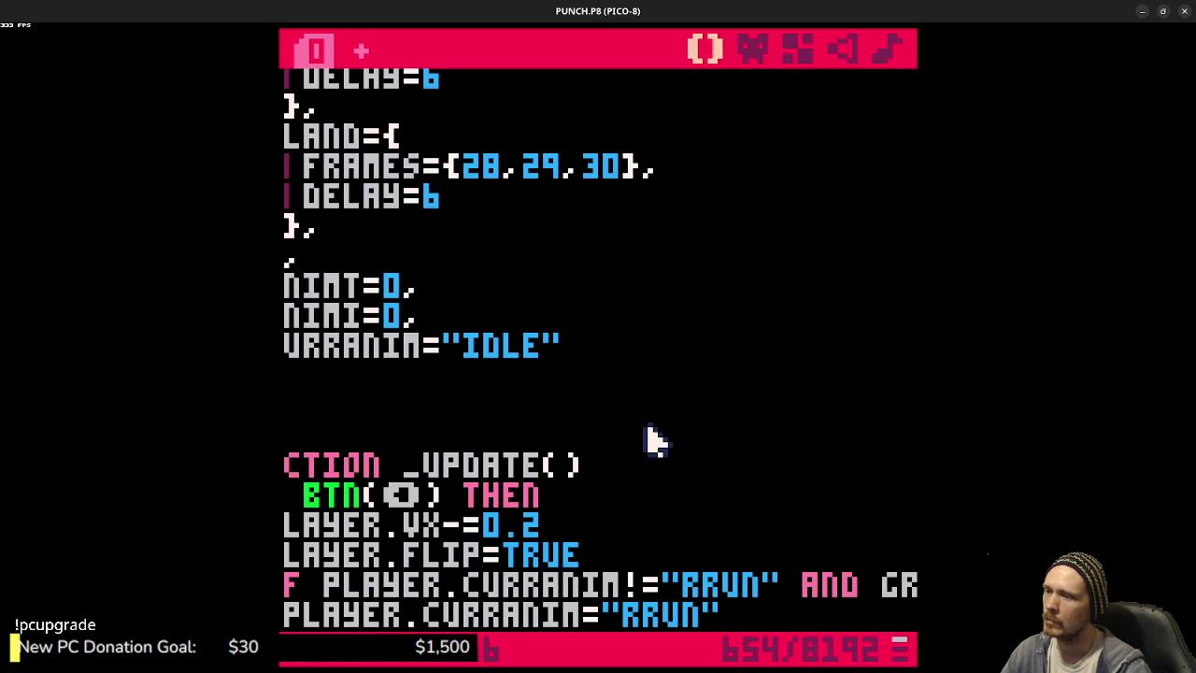
- Undo the stray _UPDATE60 and X-1 edits, restoring _UPDATE() and the sprite's X-1
type("60")
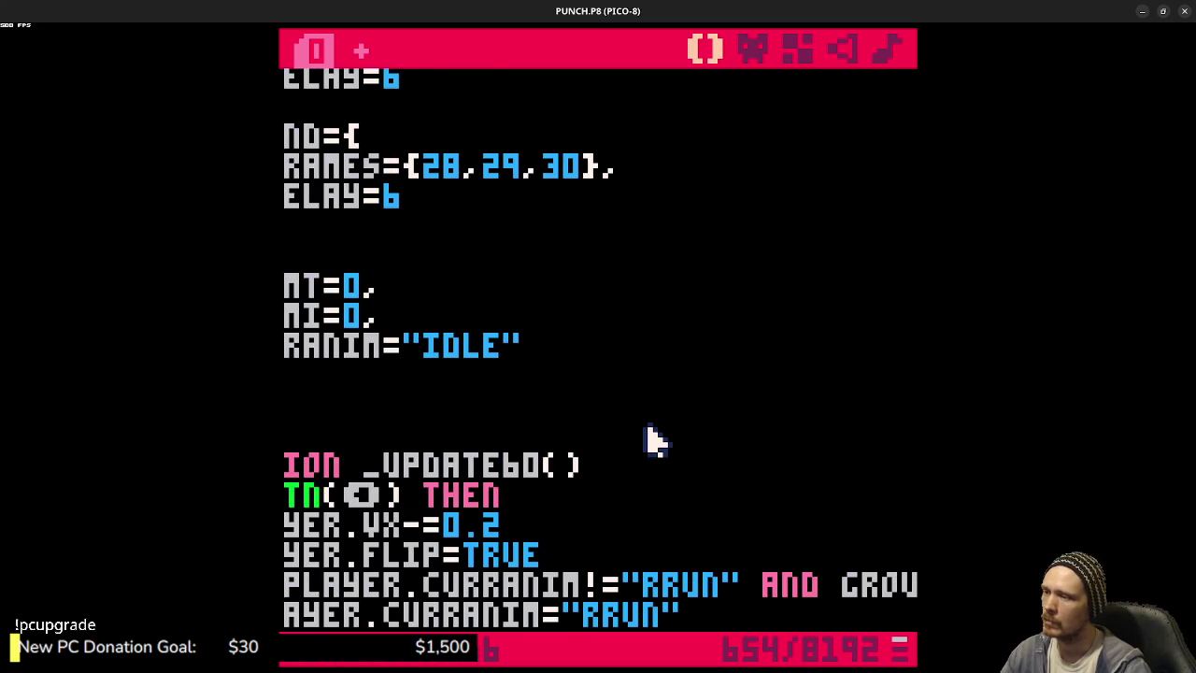
key("Page_Down")
key("BackSpace")
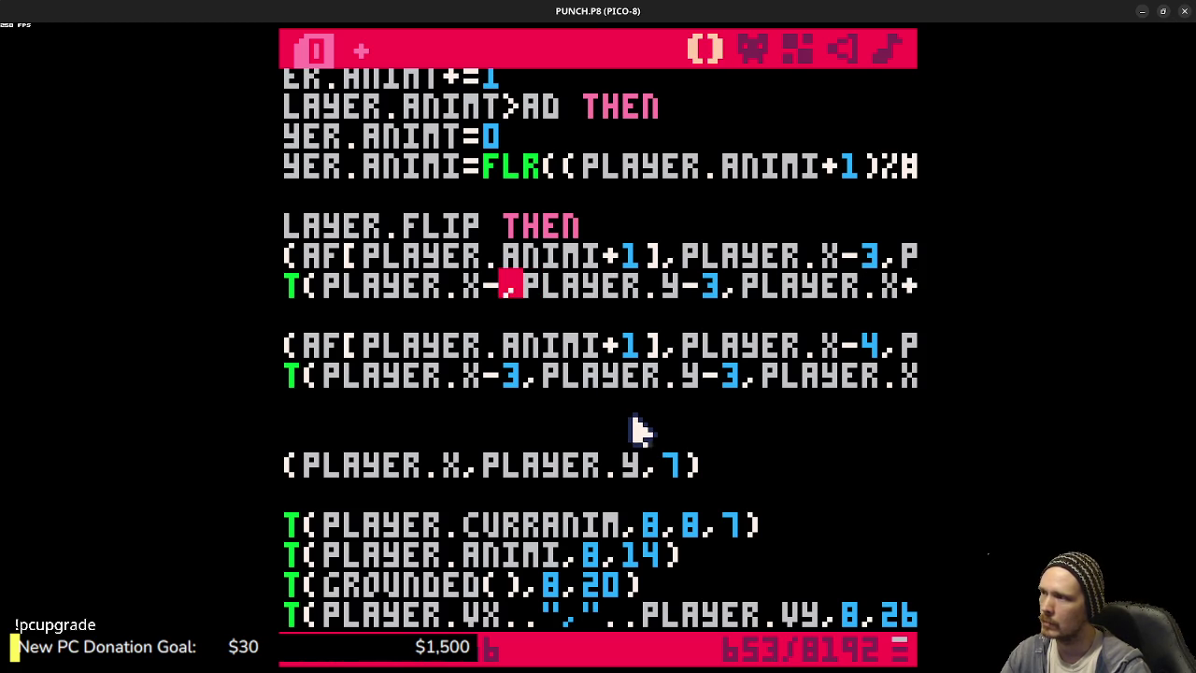
left_click_drag(604, 380, 271, 374)
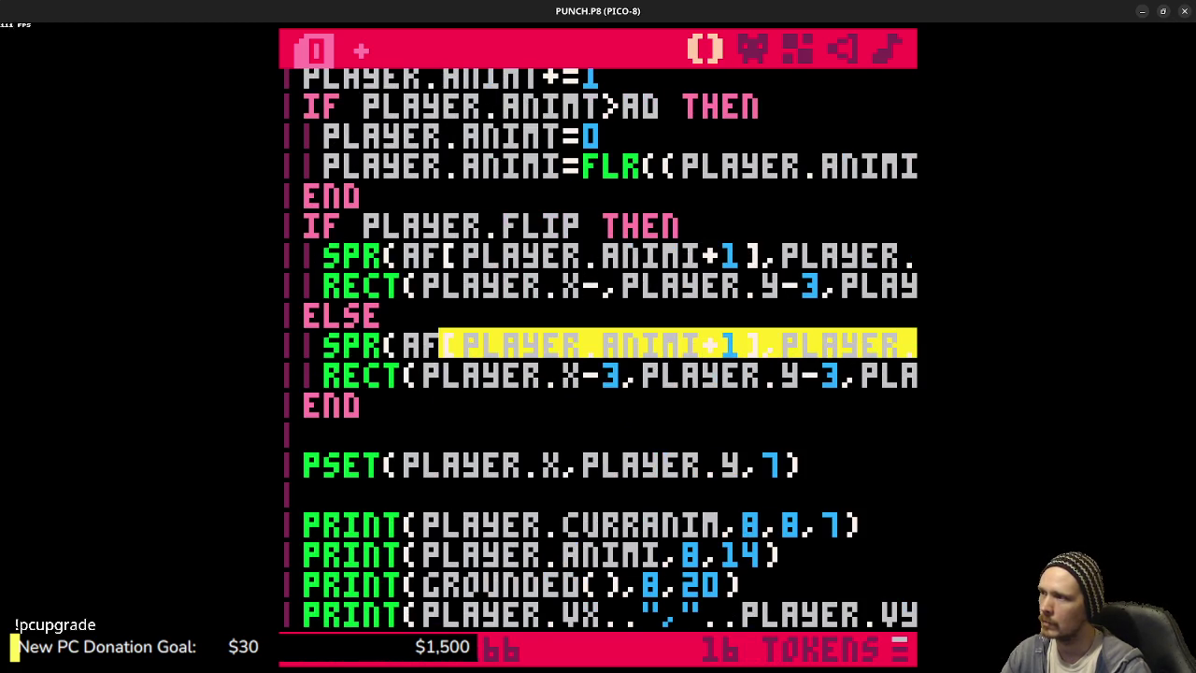
key("ctrl+z")
key("Page_Up")
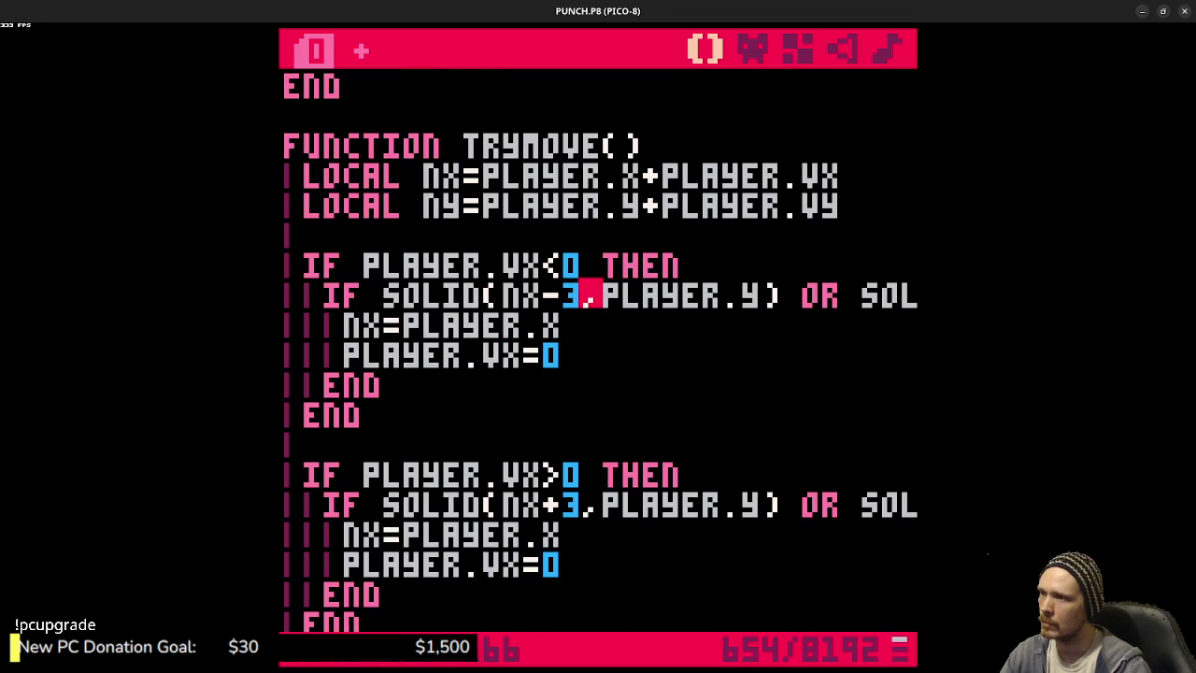
key("Page_Up")
type("60(")
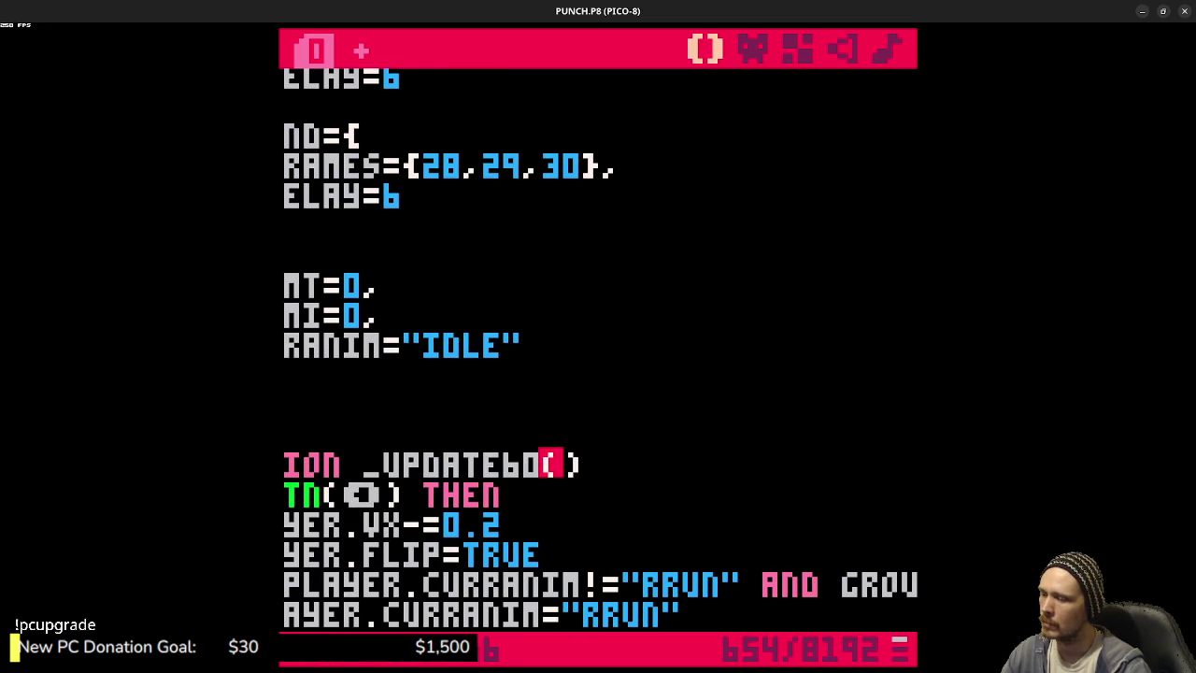
key("Page_Down")
key("Page_Down")
key("Page_Up")
key("Page_Up")
key("BackSpace")
key("BackSpace")
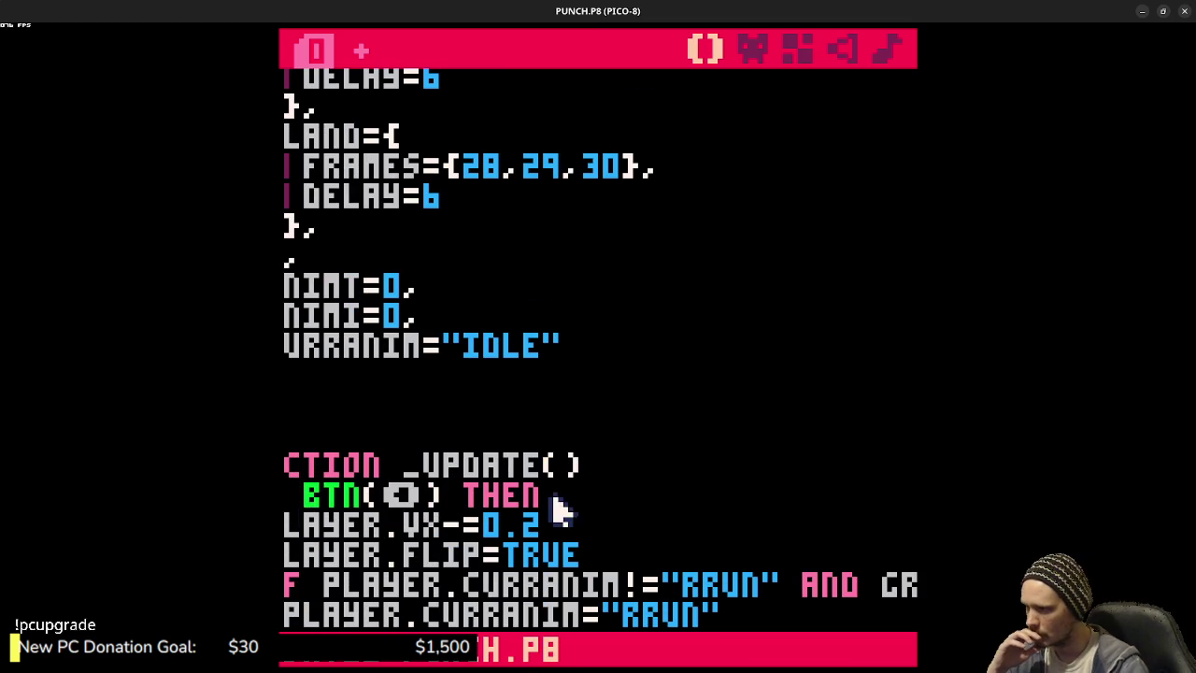
- Return to TRYMOVE's left-side check with the caret after NX-3
left_click_drag(641, 521, 285, 494)
scroll(488, 476, "down", 9)
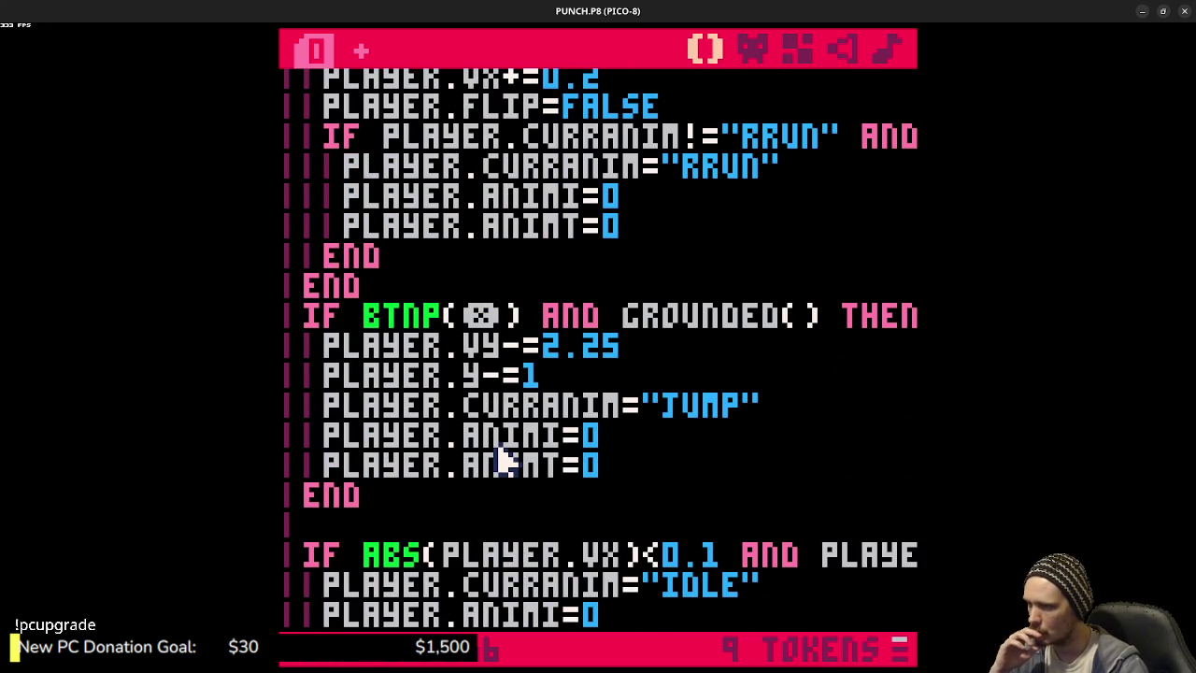
scroll(505, 458, "down", 2)
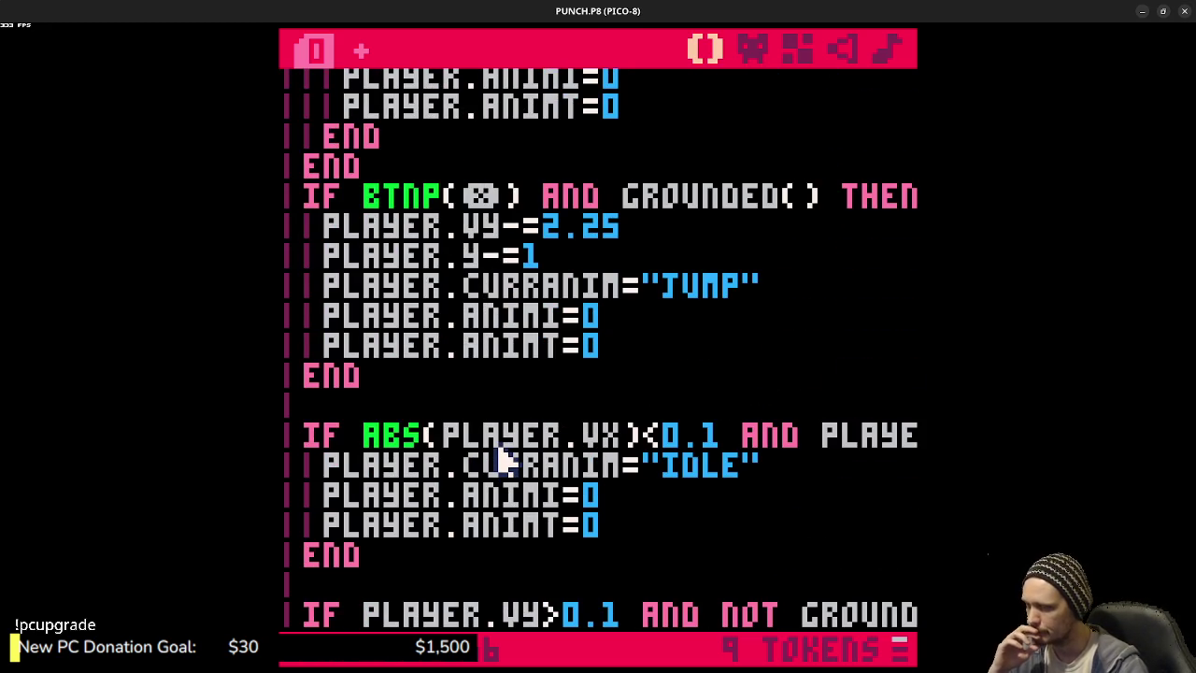
scroll(500, 458, "down", 12)
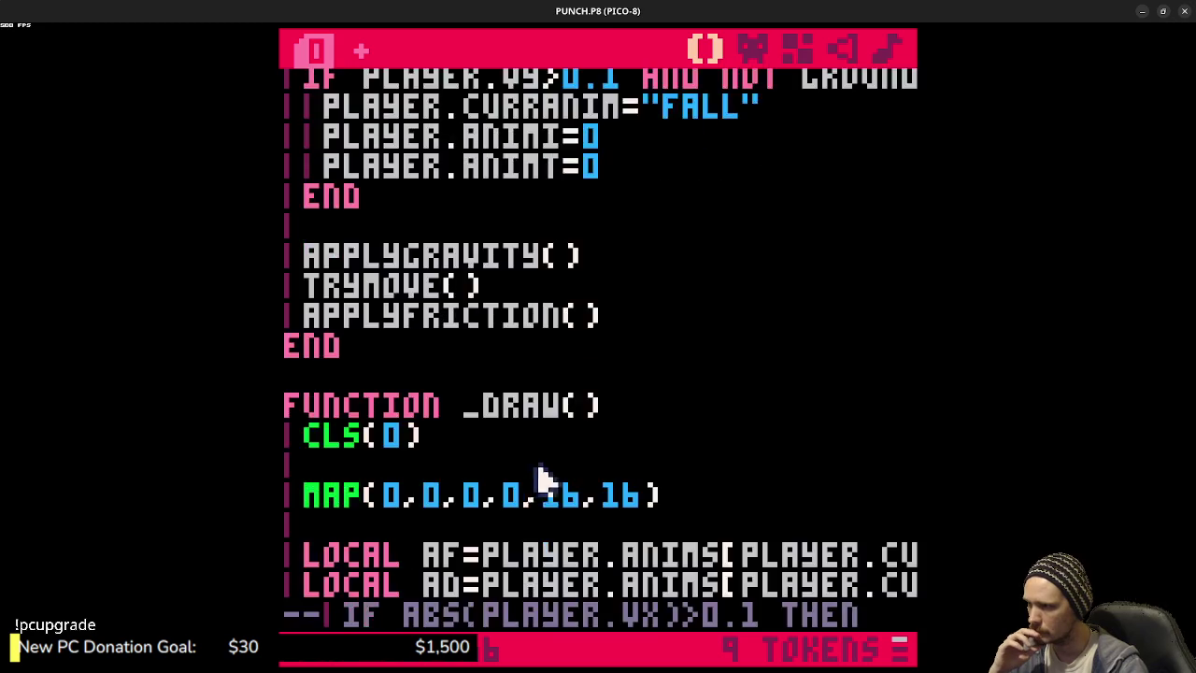
scroll(556, 484, "down", 9)
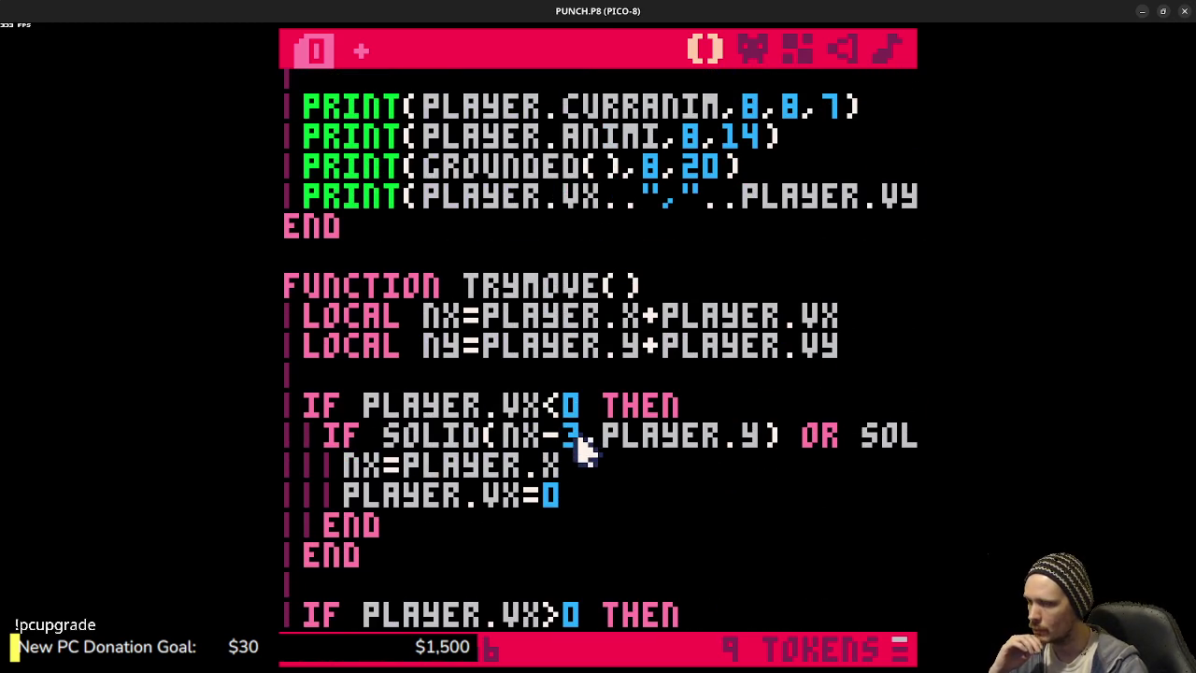
left_click(584, 442)
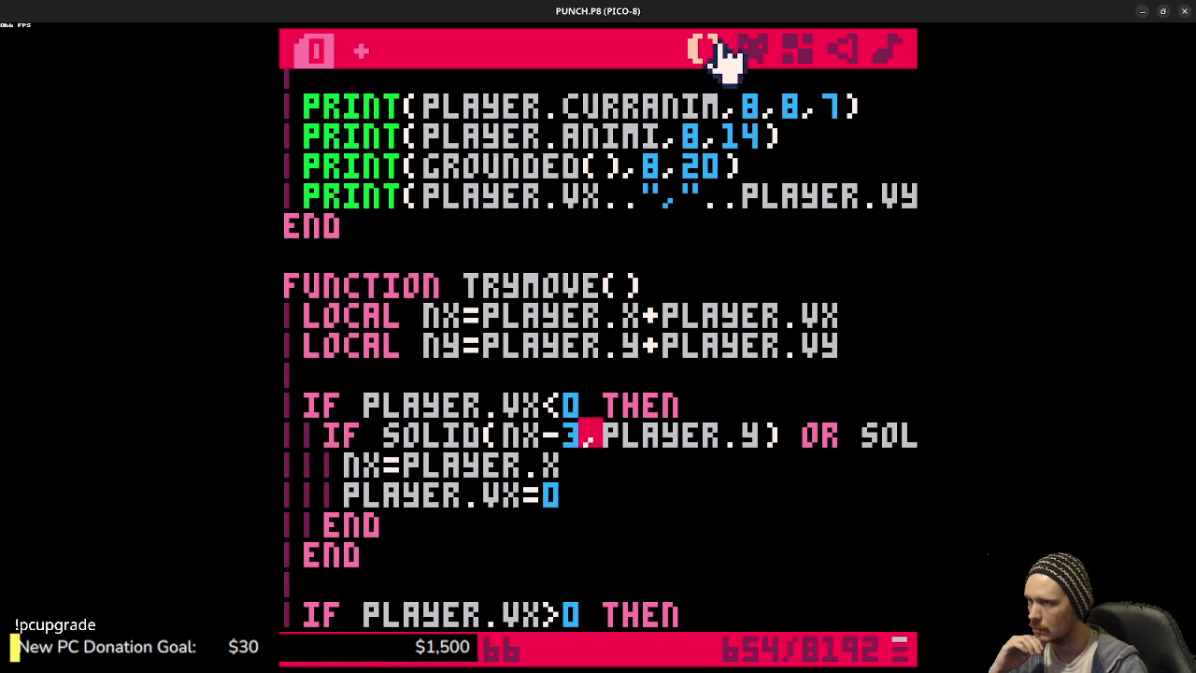
- Test-run the game, then change the left-side check from NX-3 to NX-1
key("ctrl+r")
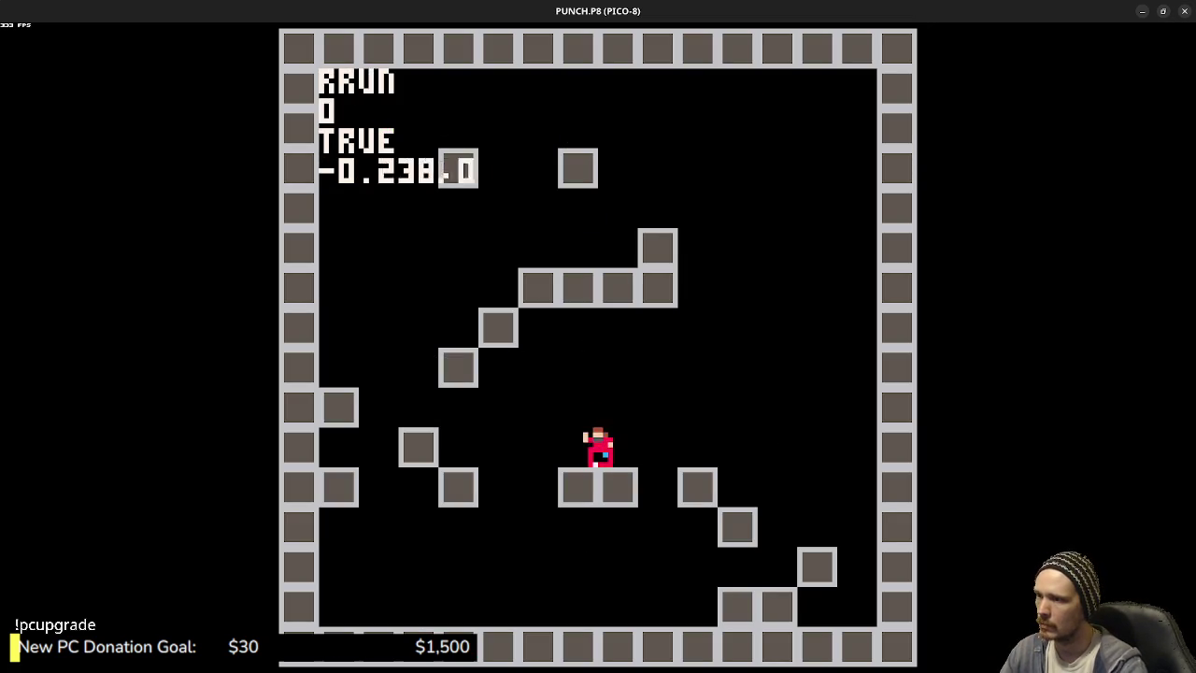
key("Escape")
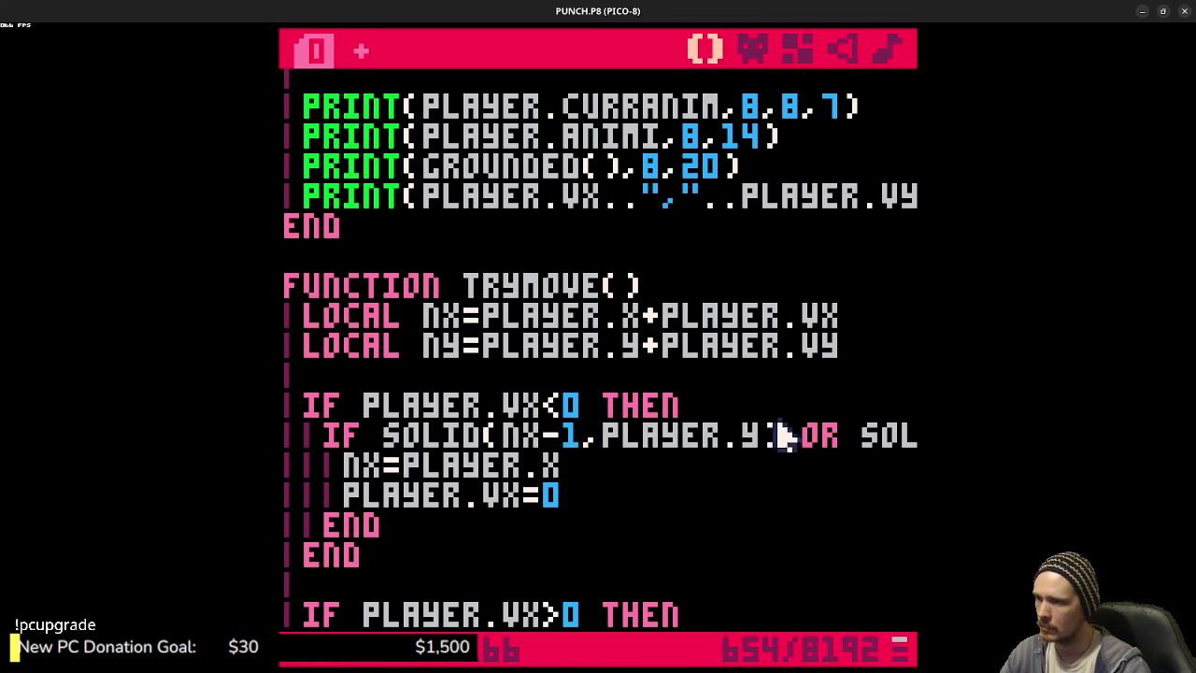
mouse_move(751, 446)
left_mouse_down()
mouse_move(902, 446)
mouse_move(914, 434)
left_mouse_up()
left_click(556, 458)
key("BackSpace")
type("1")
left_click_drag(593, 443, 339, 443)
- Change both right-side SOLID checks from NX+3 to NX+1
scroll(527, 458, "down", 4)
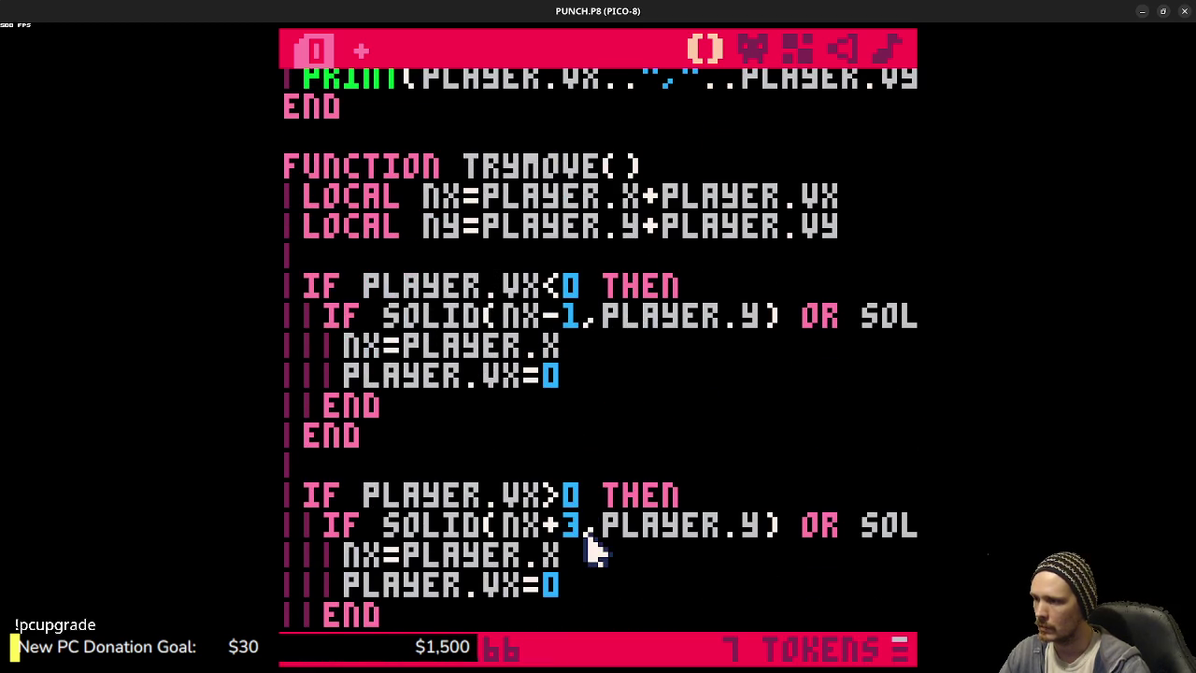
left_click(589, 537)
key("BackSpace")
type("1")
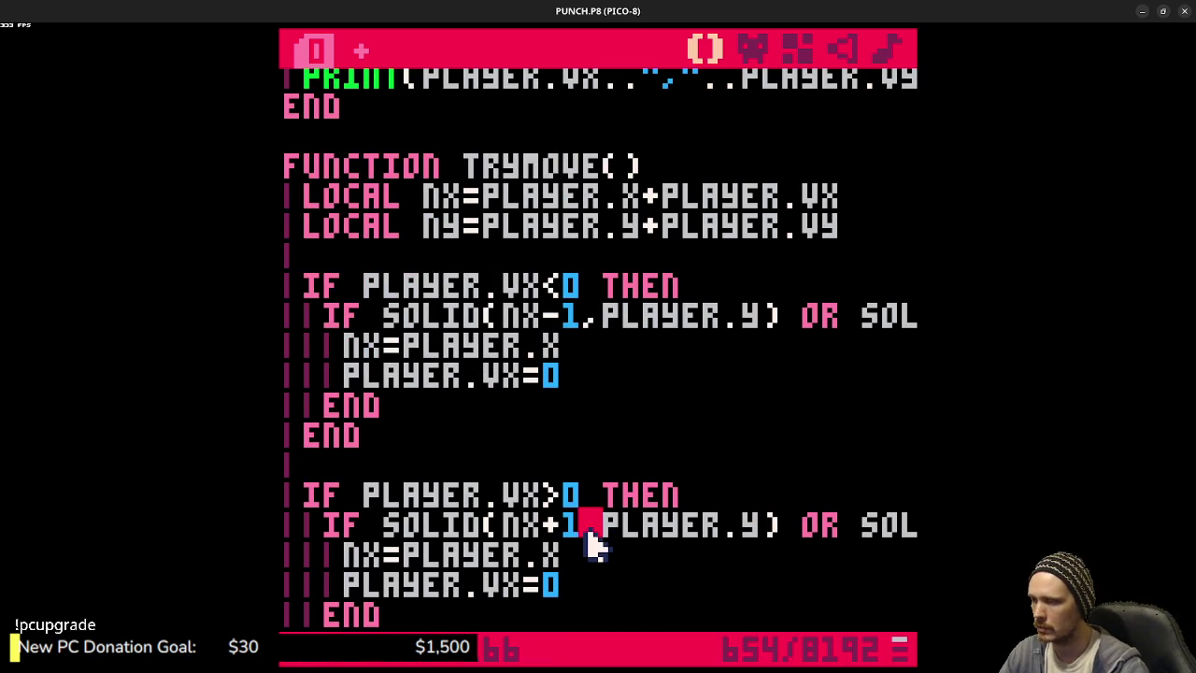
left_click_drag(697, 533, 901, 529)
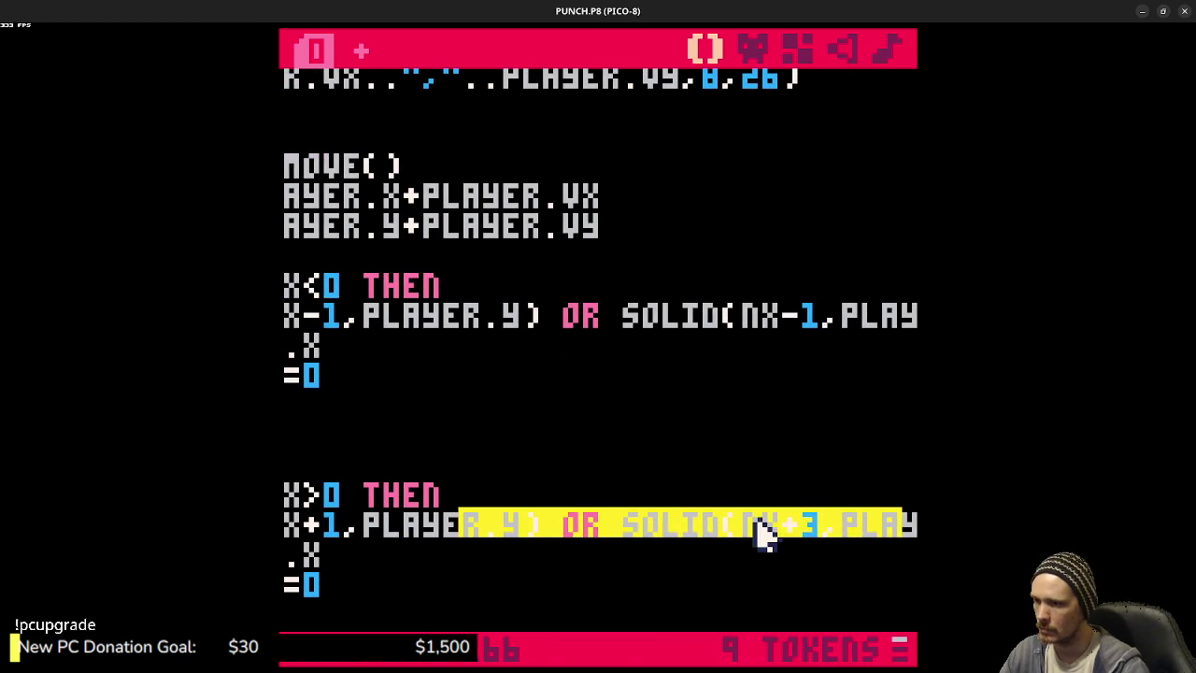
left_click(832, 532)
key("BackSpace")
type("1")
- Save the cart and test-run the player moving right and left
key("ctrl+s")
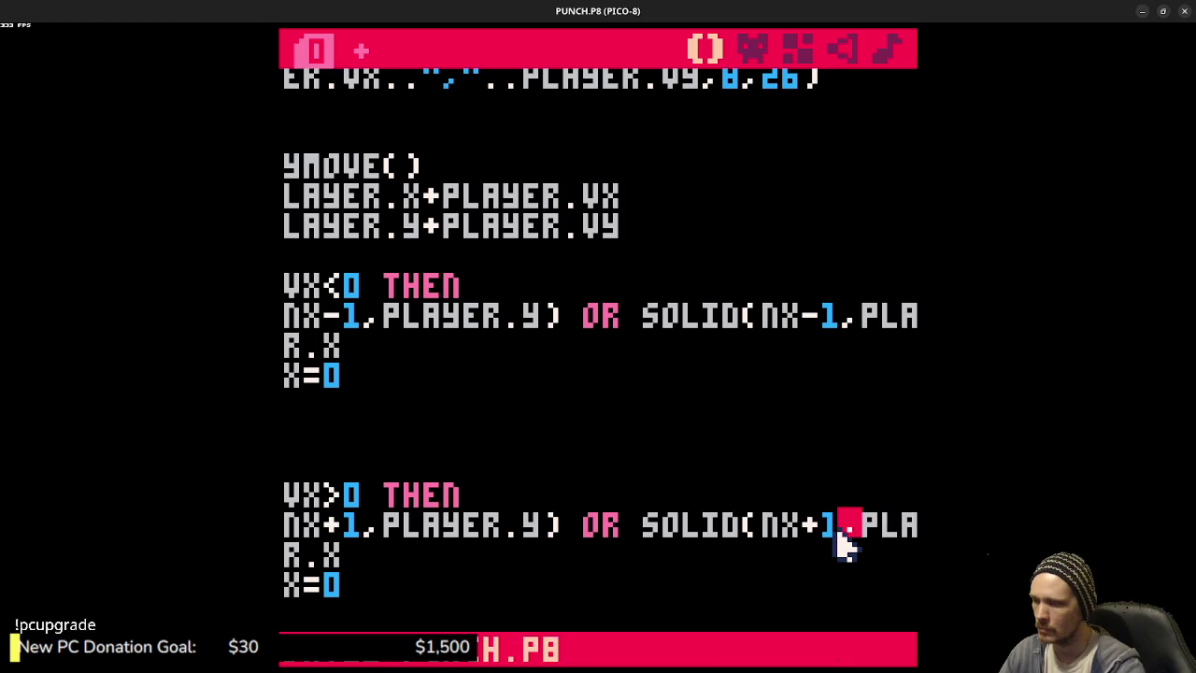
key("ctrl+r")
key("Right")
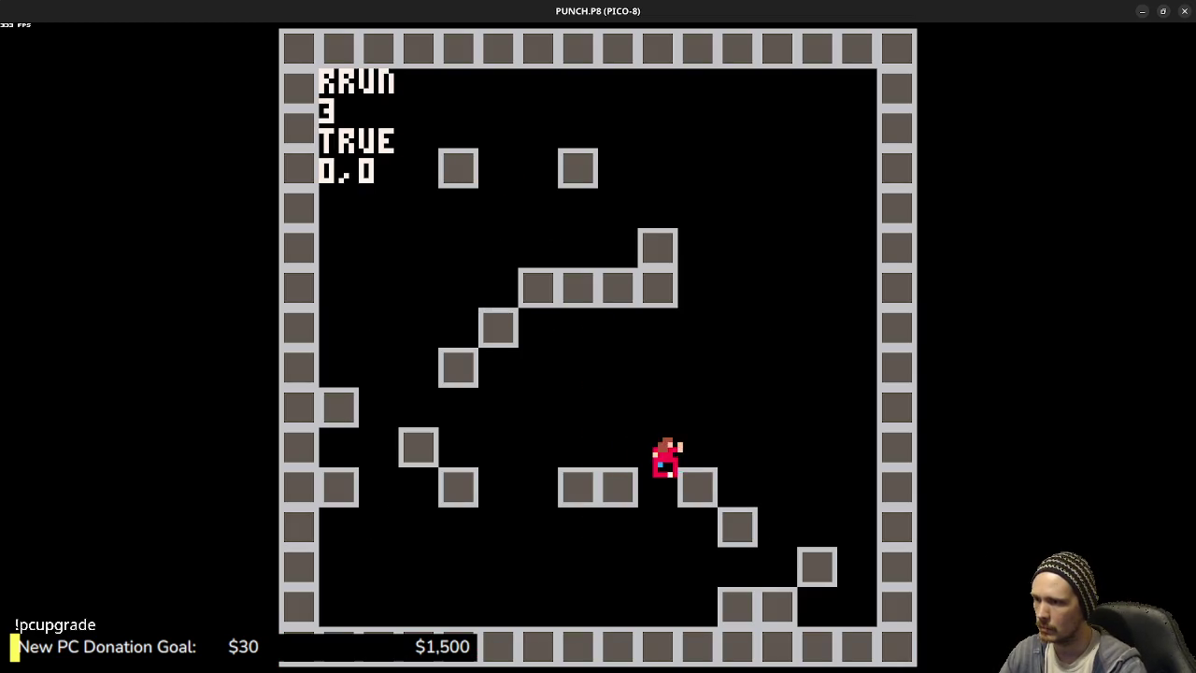
key("Left")
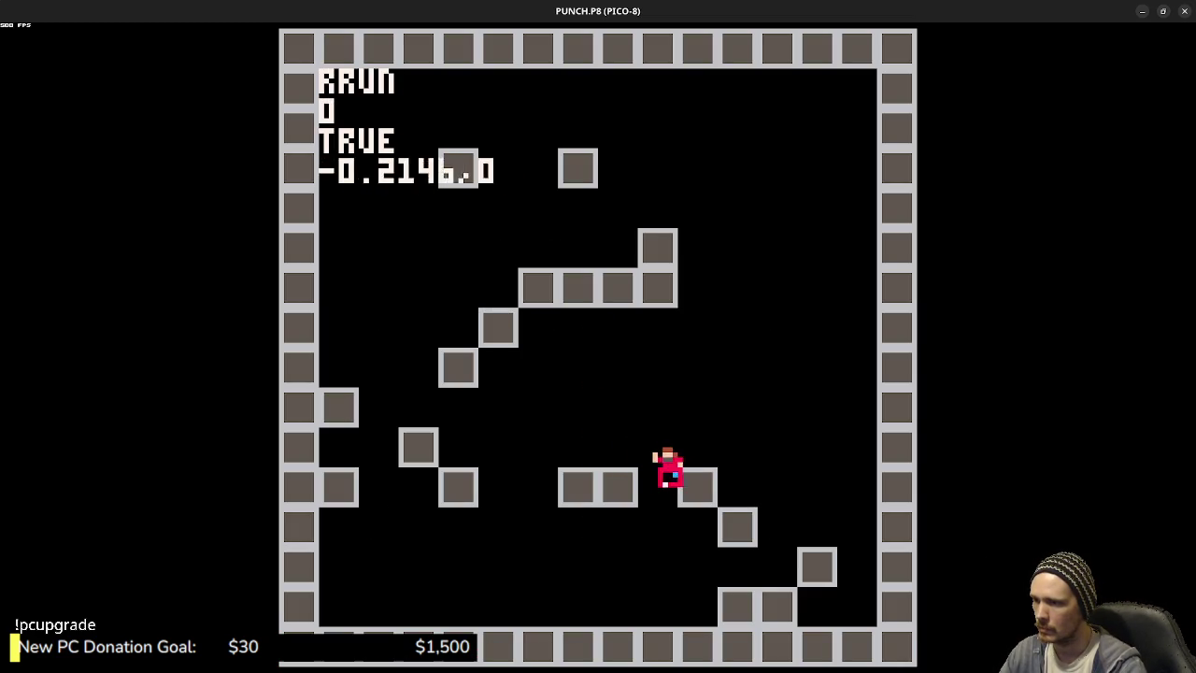
key("Right")
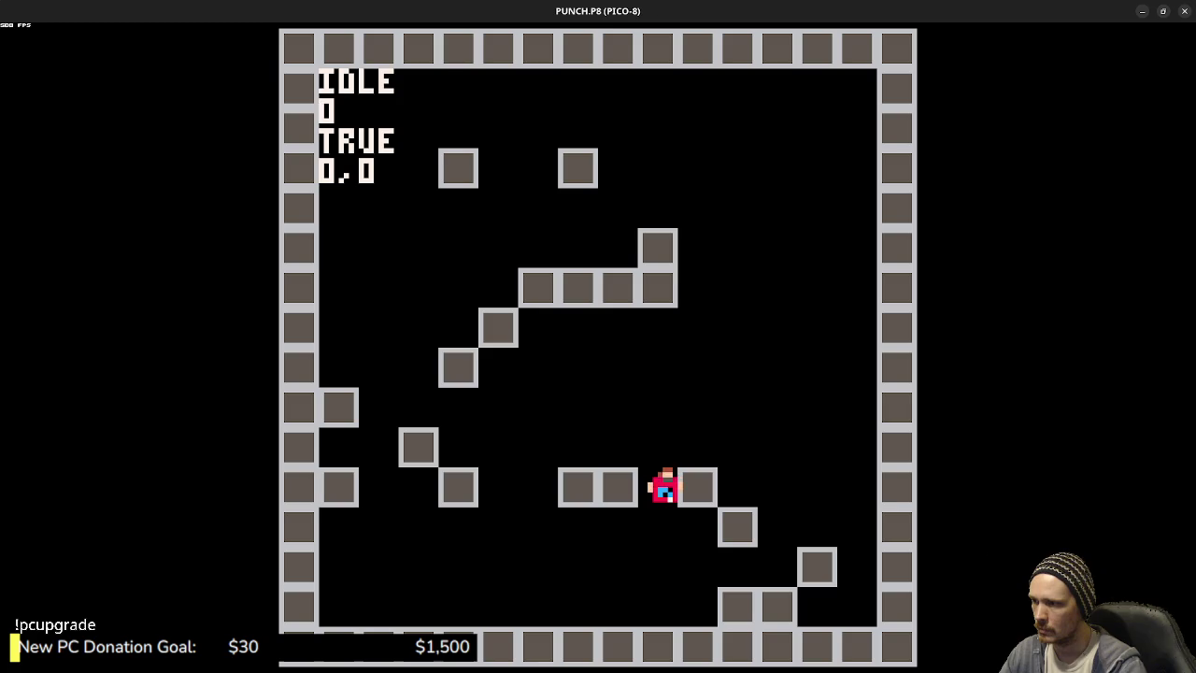
key("Escape")
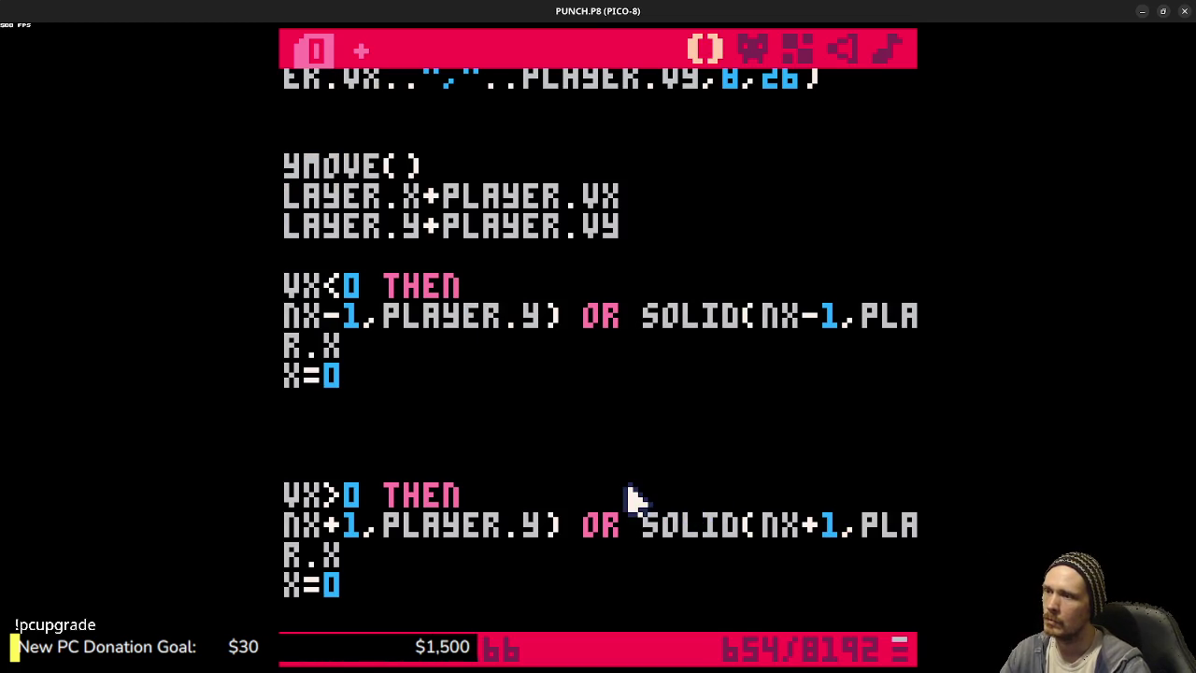
- Change both upward (VY<0) SOLID calls' X offsets from 3 to 1
mouse_move(734, 499)
left_mouse_down()
mouse_move(343, 480)
mouse_move(285, 454)
left_mouse_up()
scroll(662, 462, "down", 3)
scroll(666, 462, "down", 1)
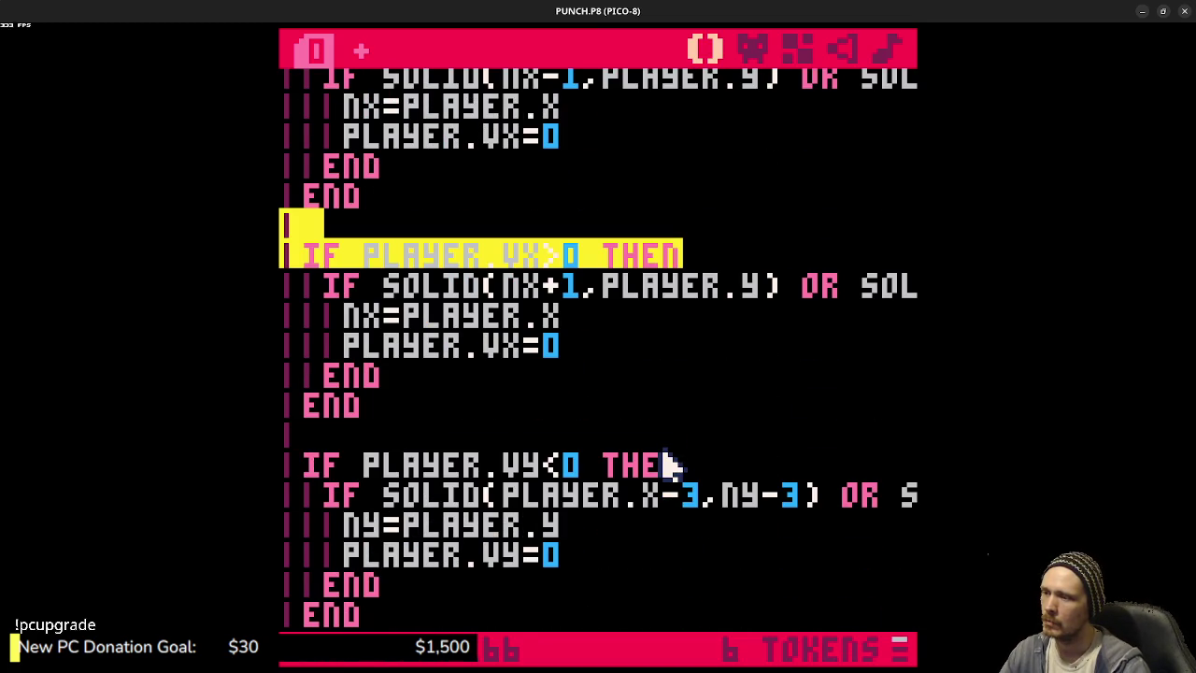
left_click(701, 495)
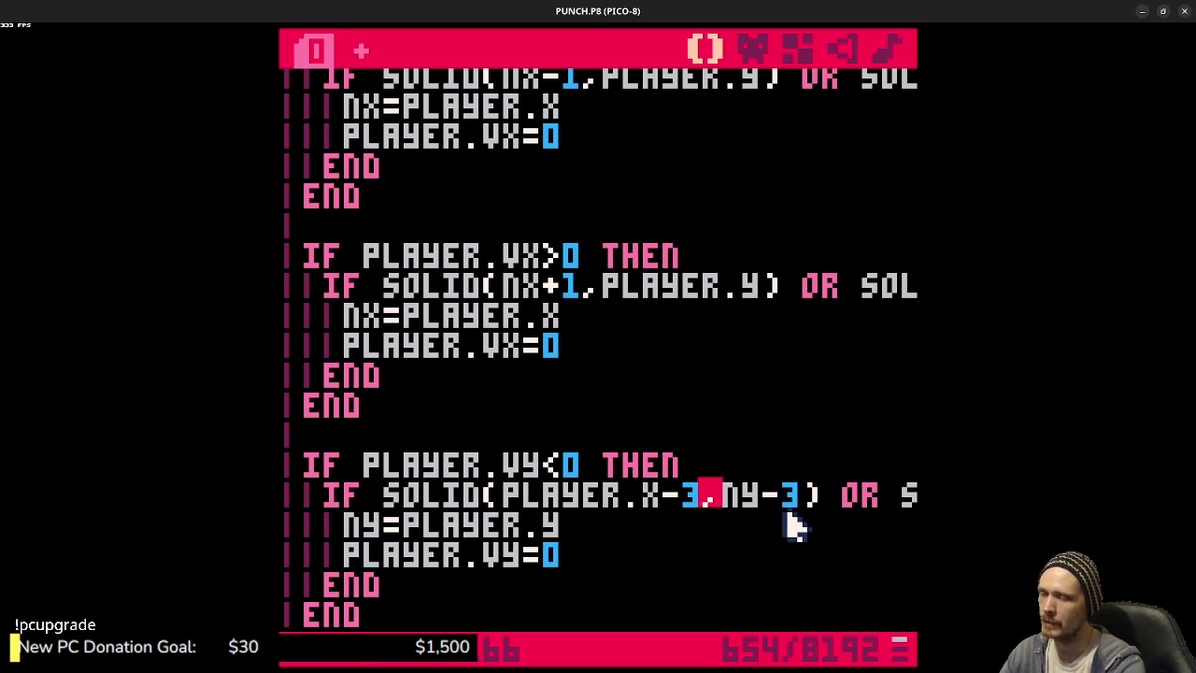
key("BackSpace")
type("1")
mouse_move(729, 494)
left_mouse_down()
mouse_move(812, 515)
mouse_move(561, 524)
mouse_move(935, 495)
left_mouse_up()
left_click(688, 513)
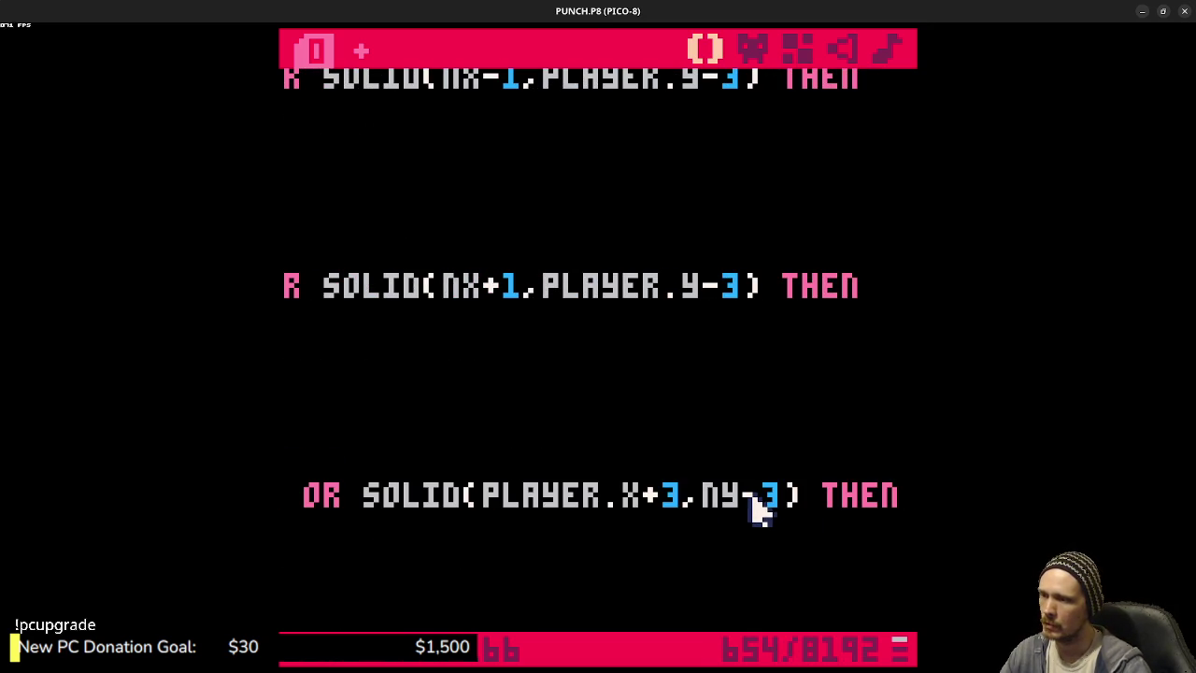
key("BackSpace")
type("1")
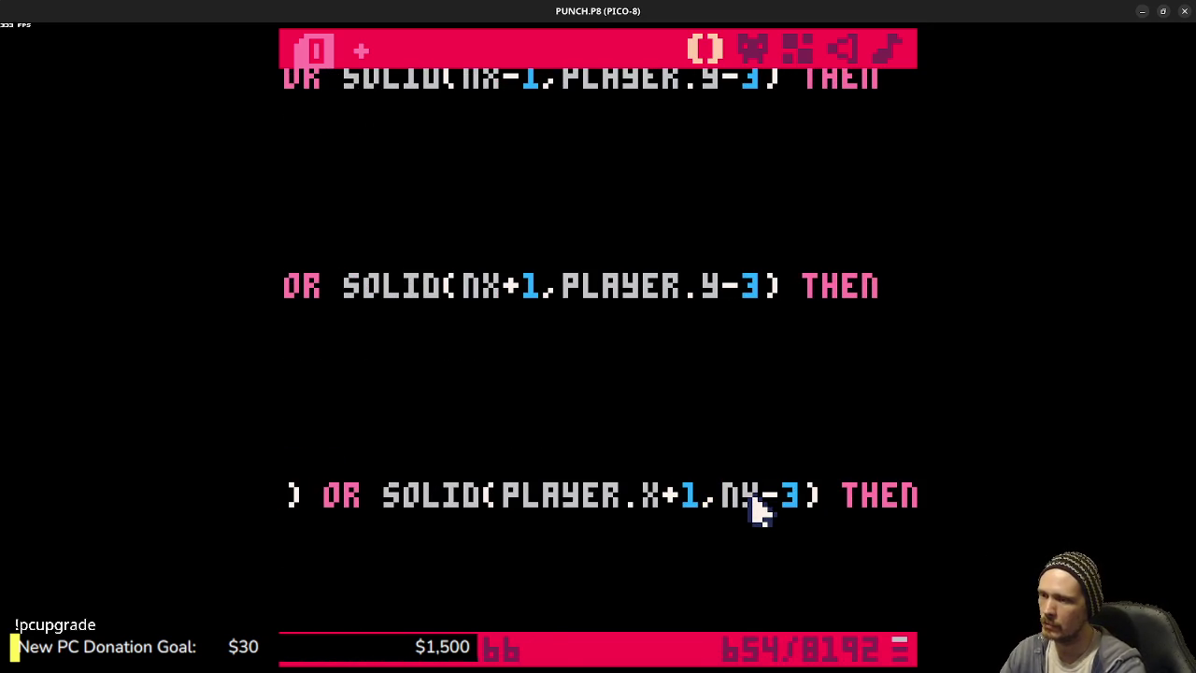
- Save, test jumping onto the upper block, then restore the first call to PLAYER.X-3
key("ctrl+s")
key("ctrl+r")
key("Right")
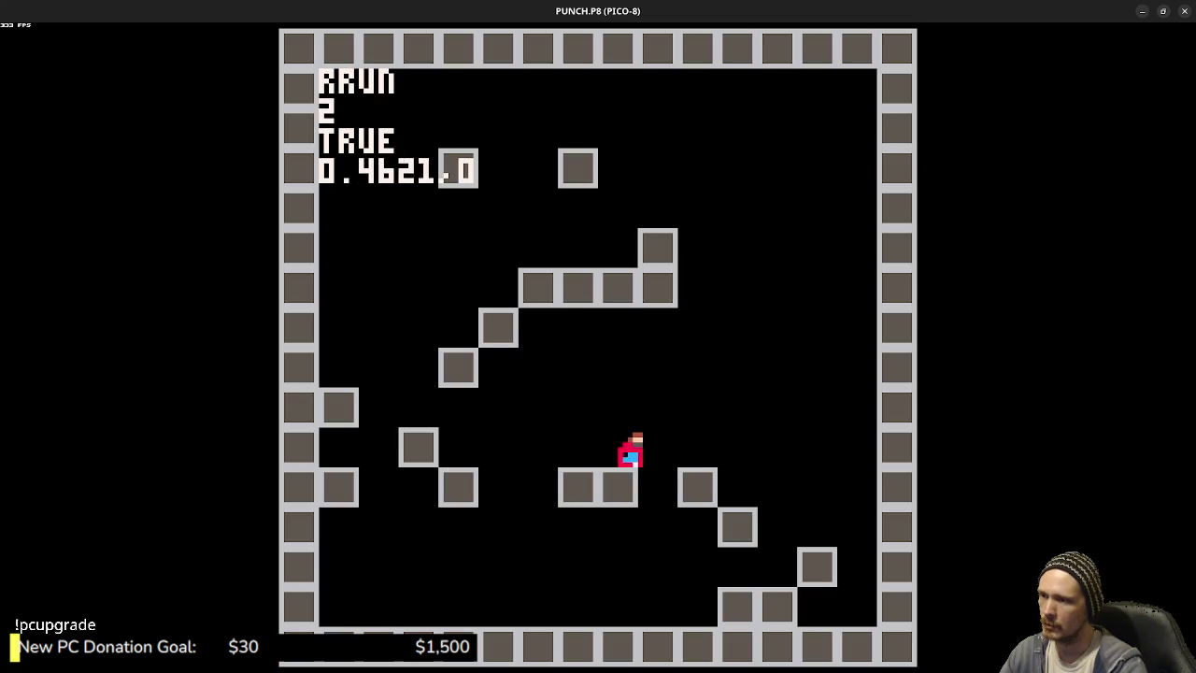
key("Right")
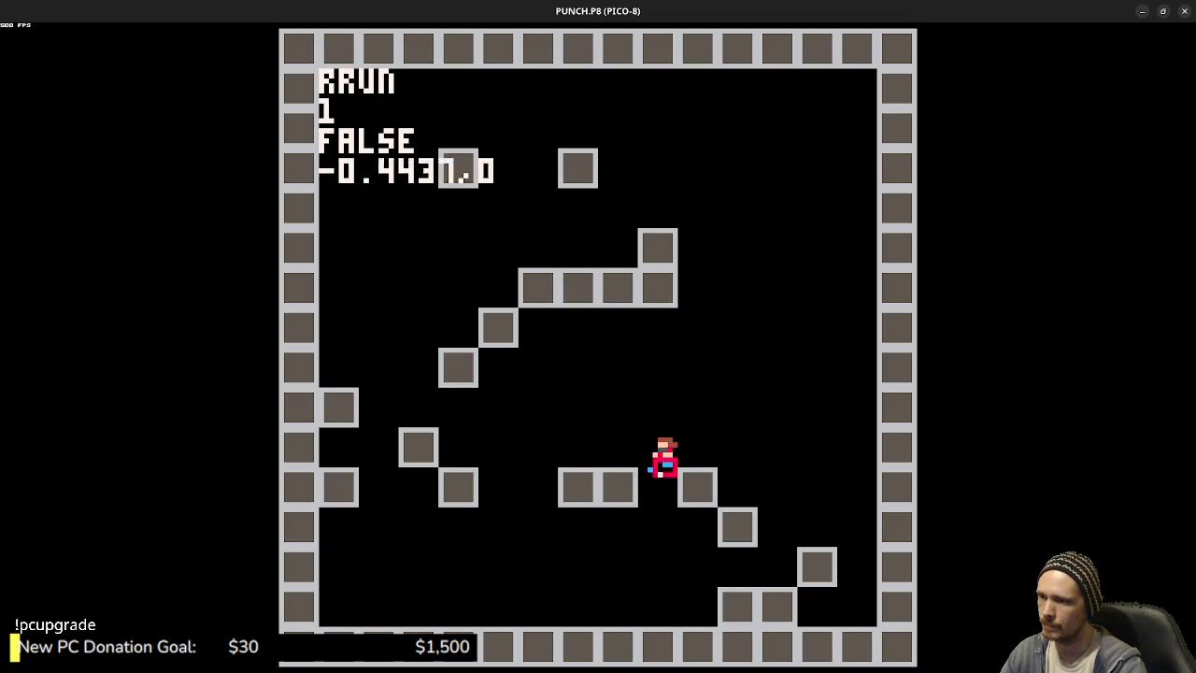
key("z")
key("Right")
key("z")
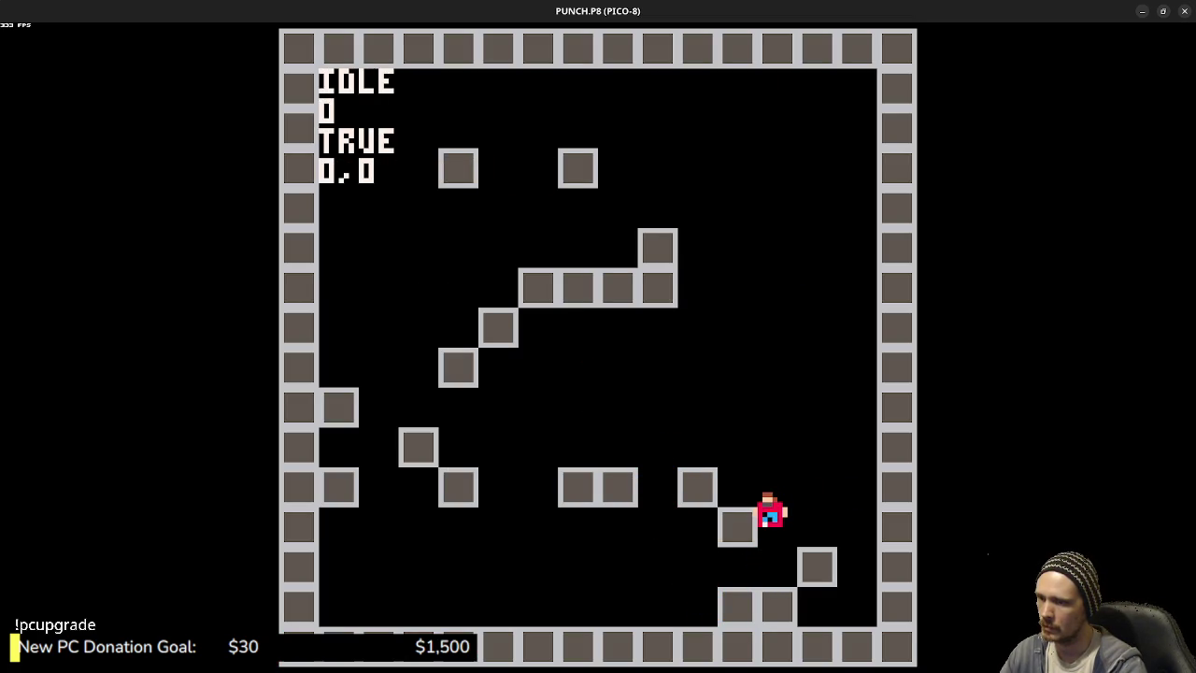
key("Escape")
key("Escape")
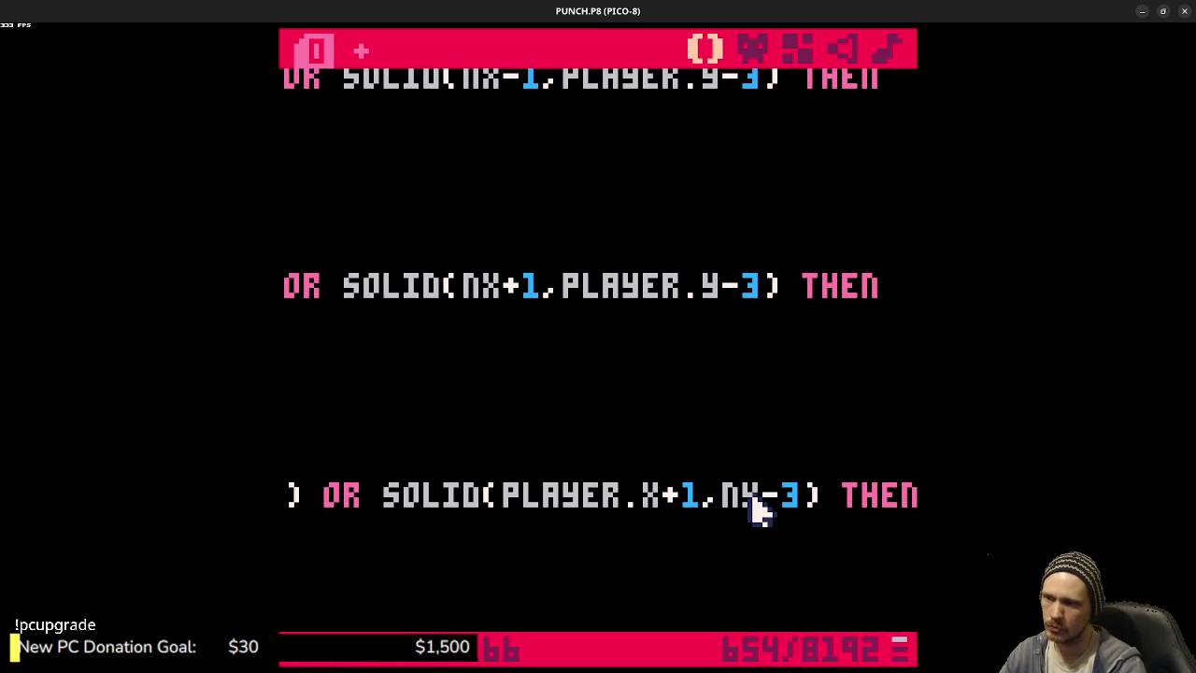
key("BackSpace")
type("3")
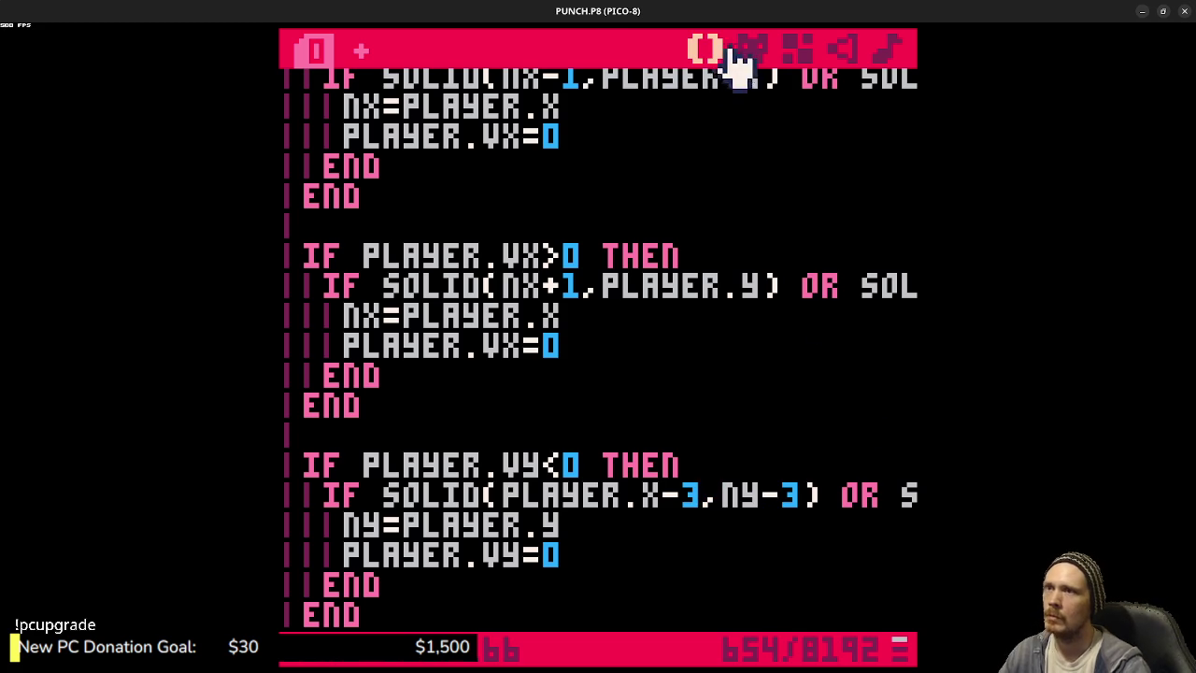
left_click(753, 51)
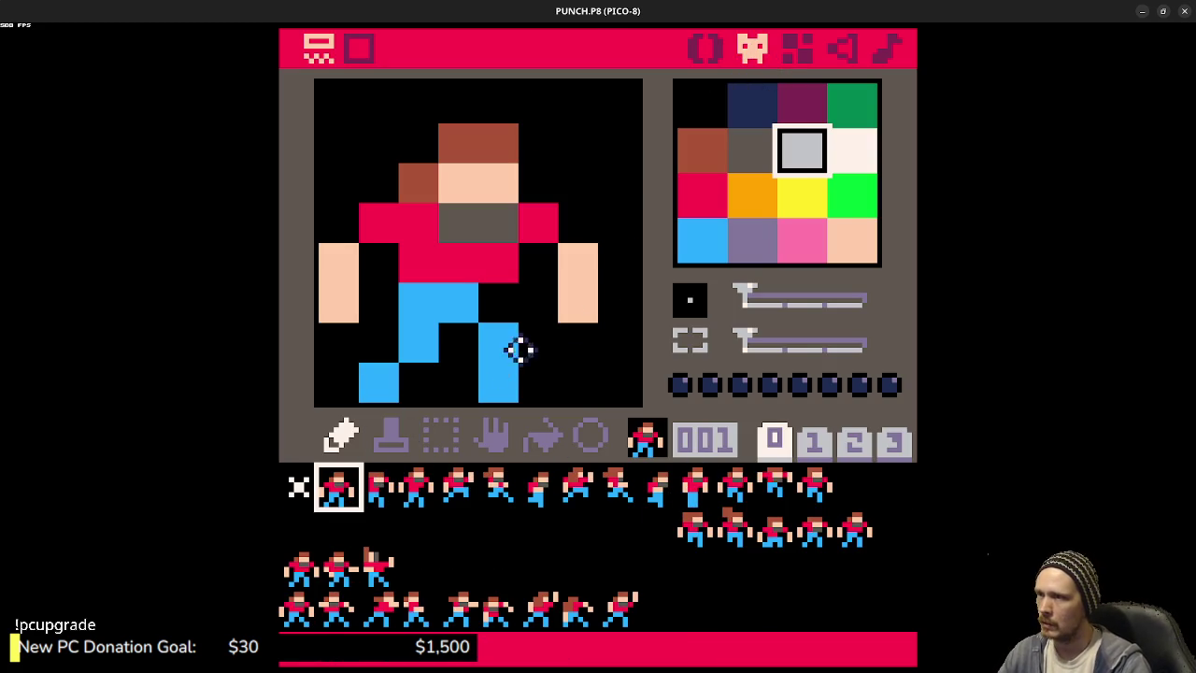
left_click(722, 48)
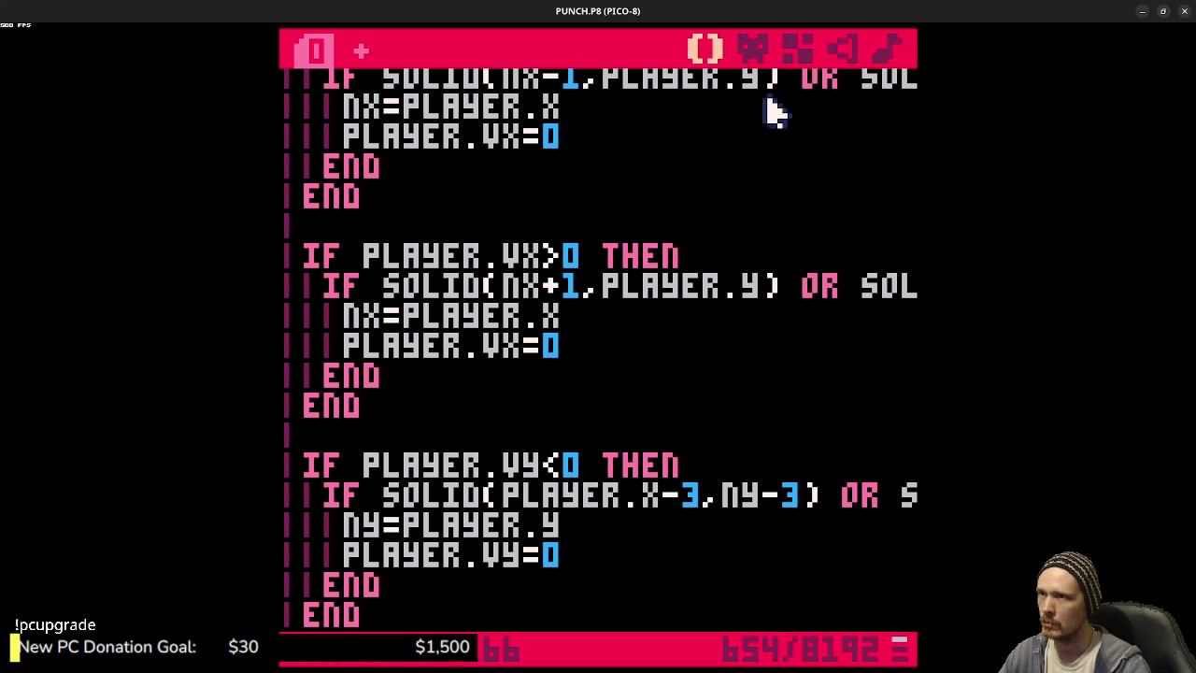
left_click(753, 52)
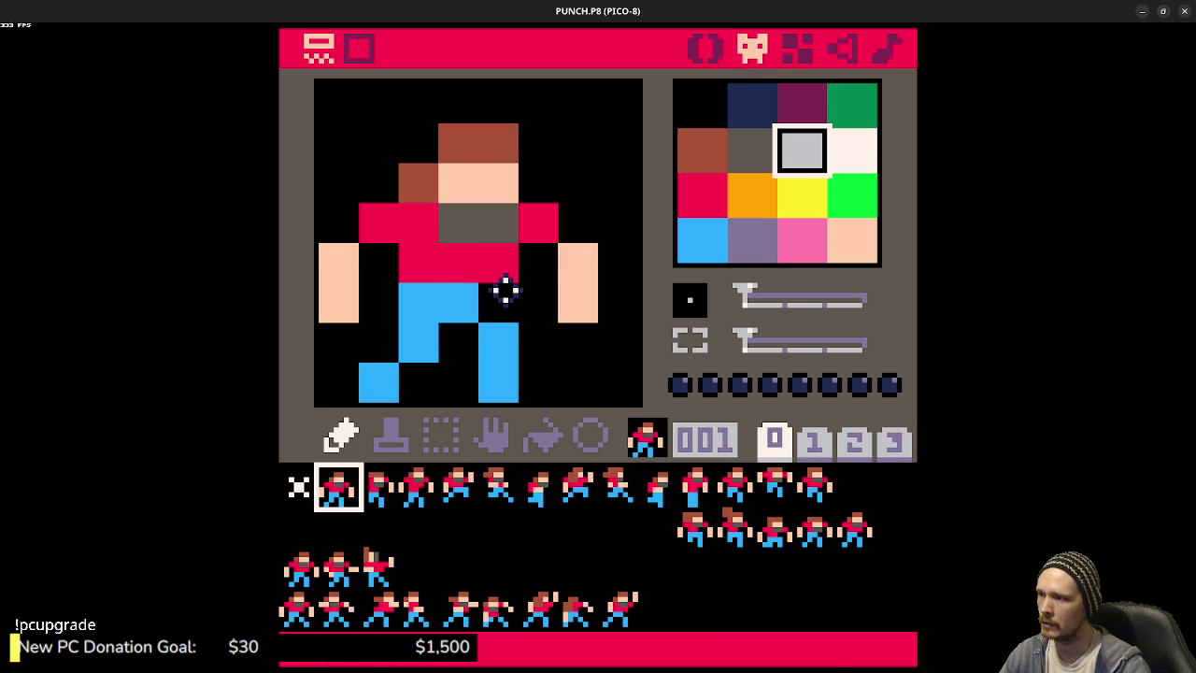
key("f")
key("f")
key("f")
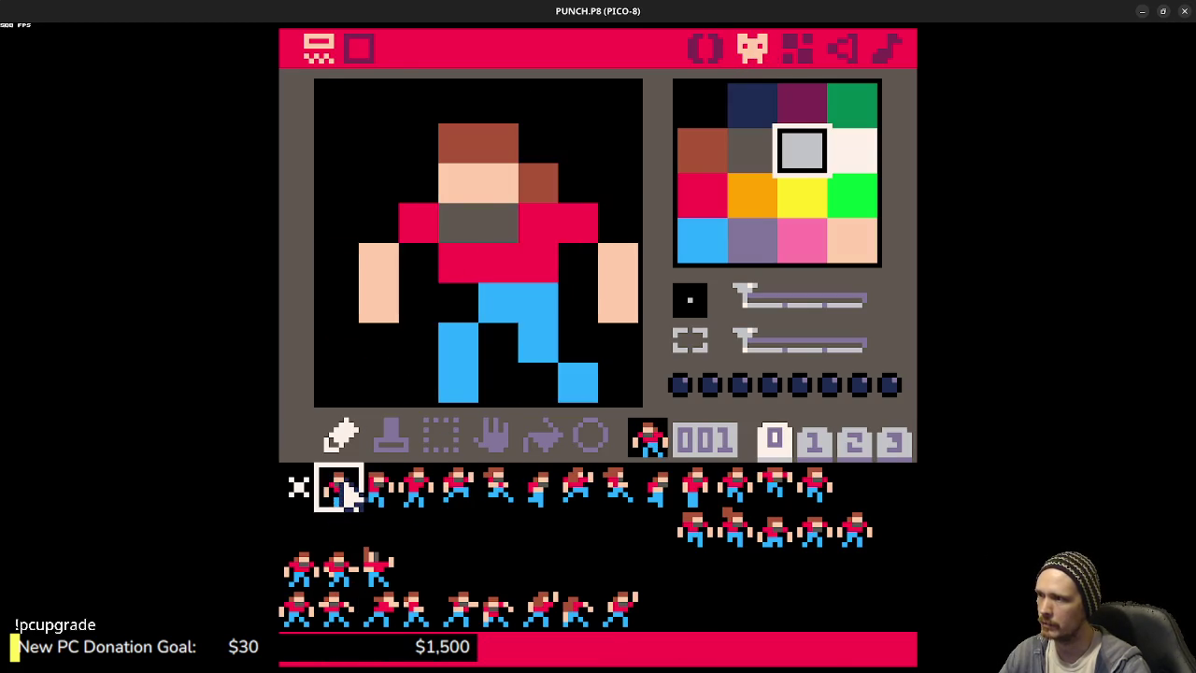
key("f")
key("f")
key("f")
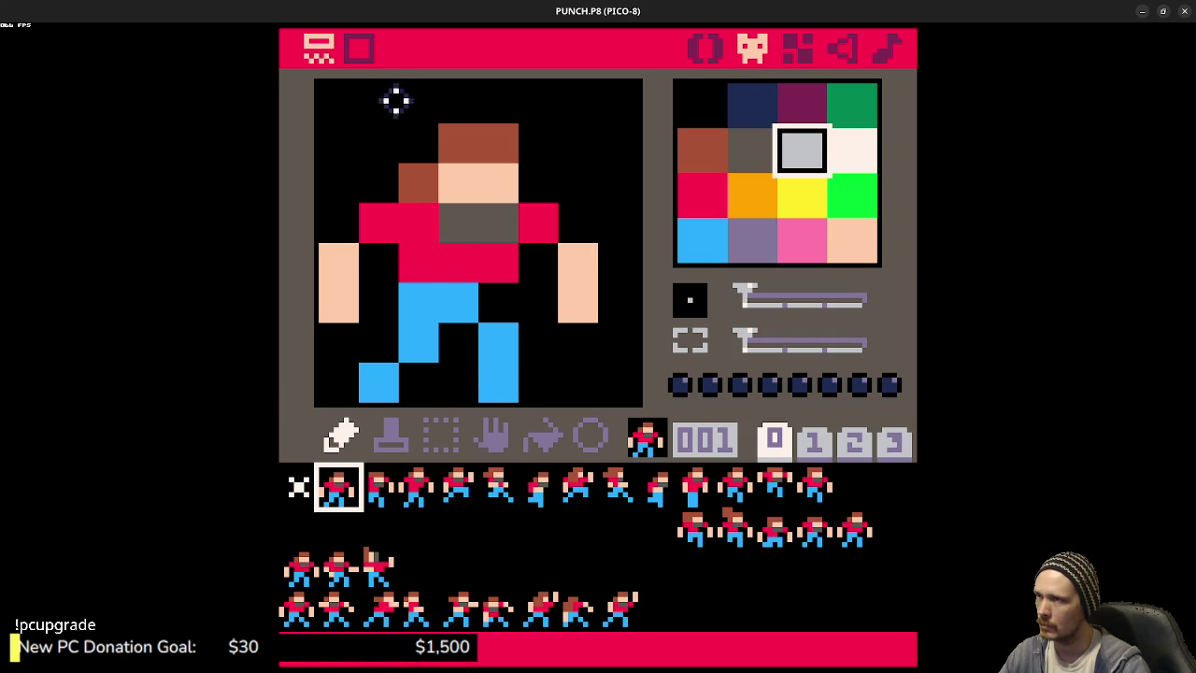
left_click(710, 50)
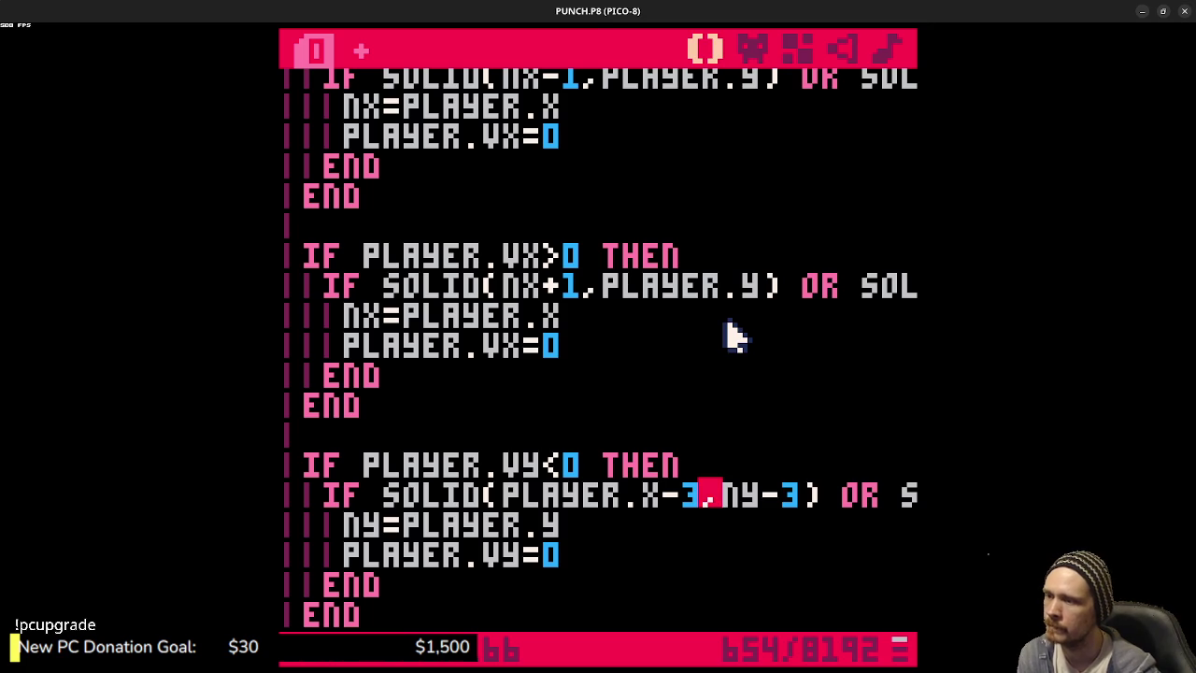
key("ctrl+r")
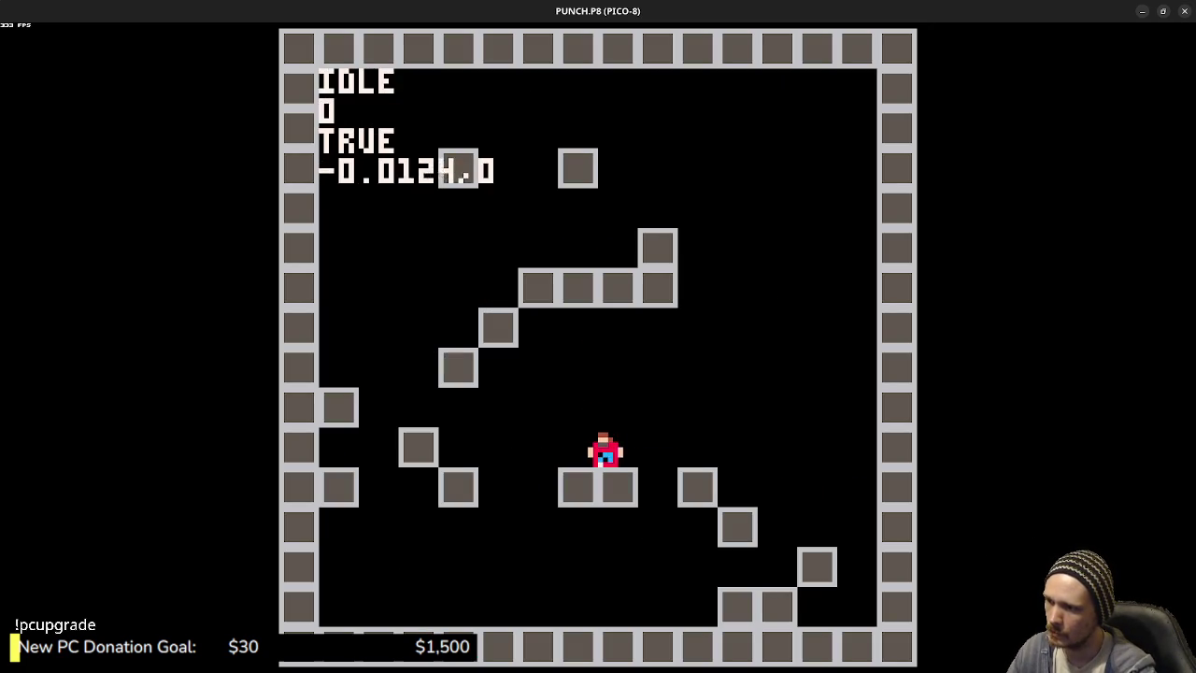
key("Right")
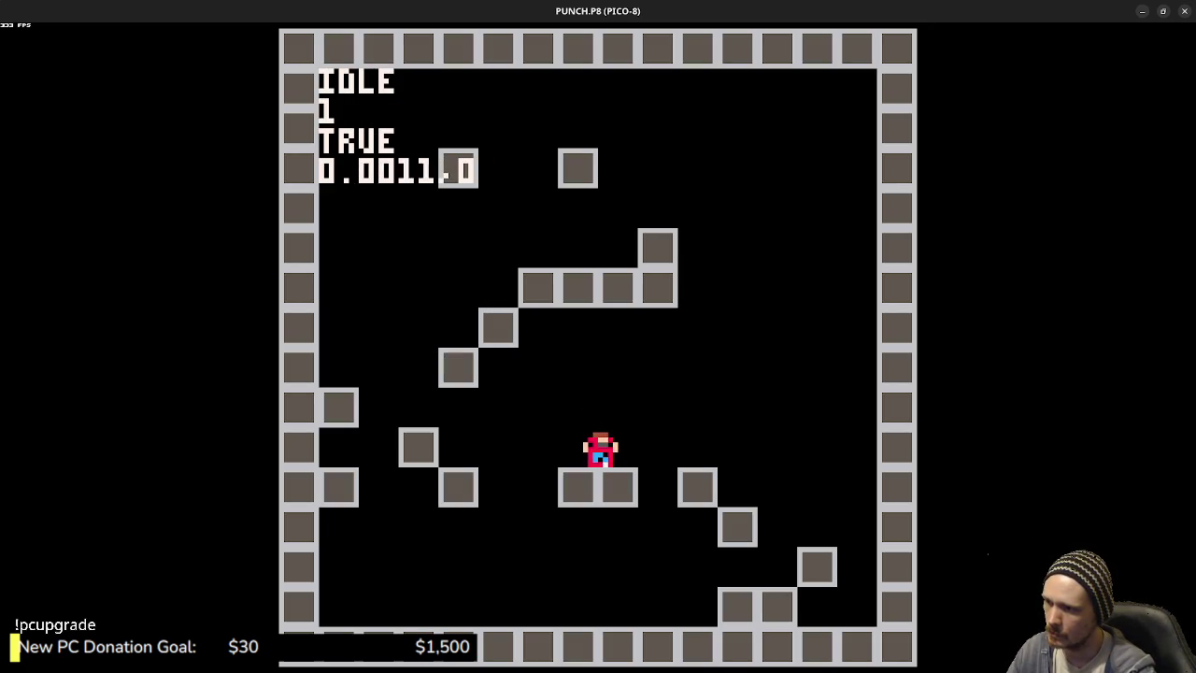
key("Left")
key("Right")
key("Left")
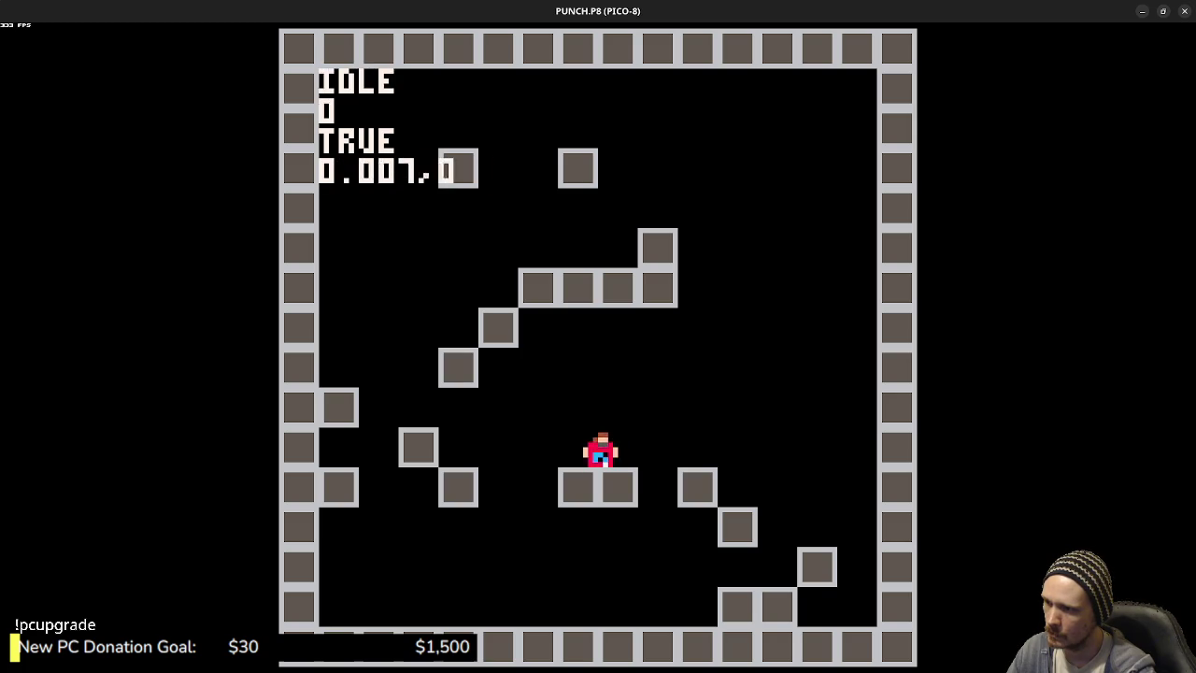
key("Right")
key("Right")
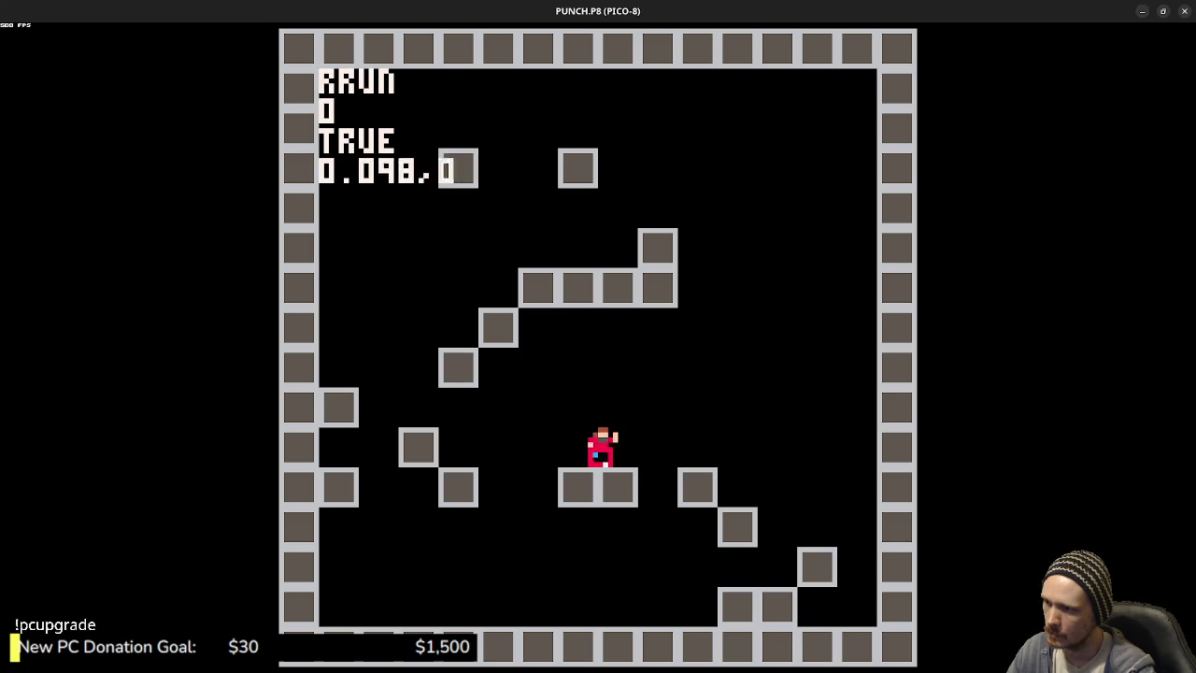
key("Right")
key("Left")
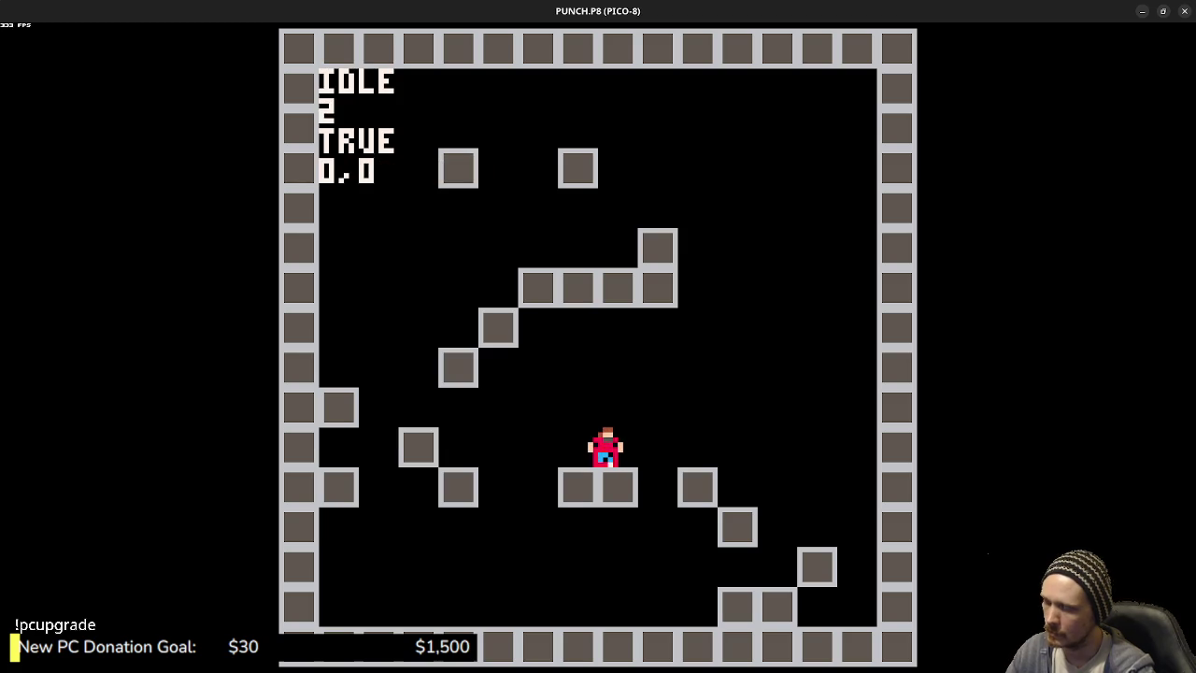
key("Escape")
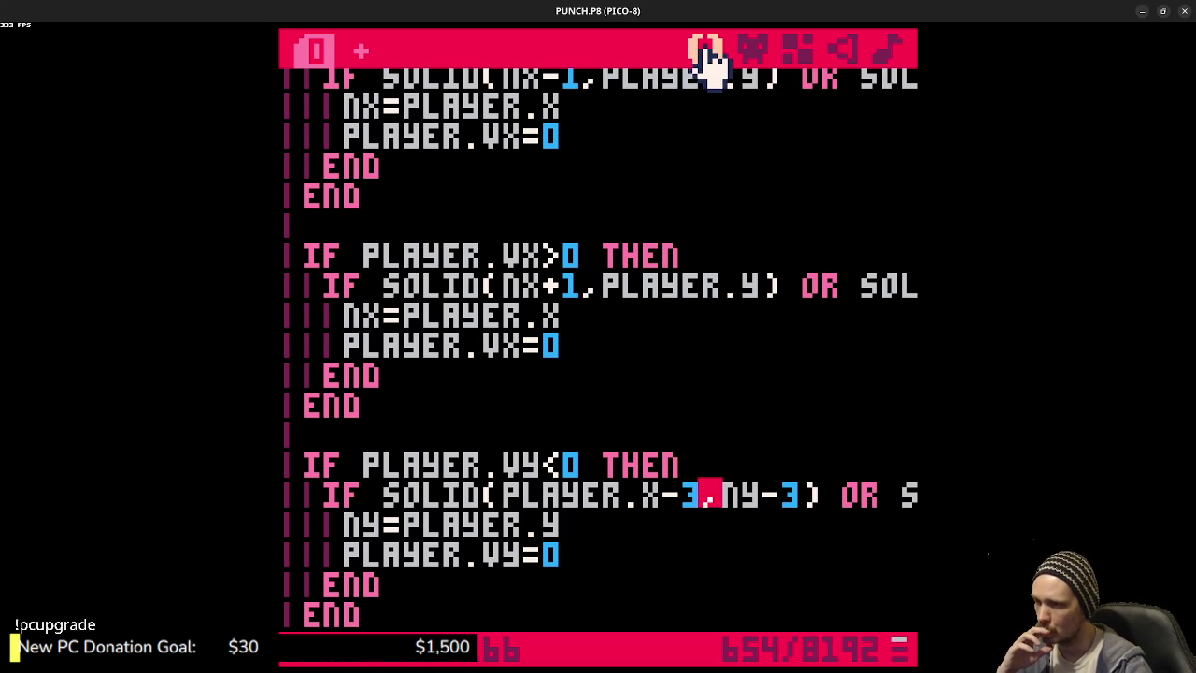
scroll(645, 374, "up", 7)
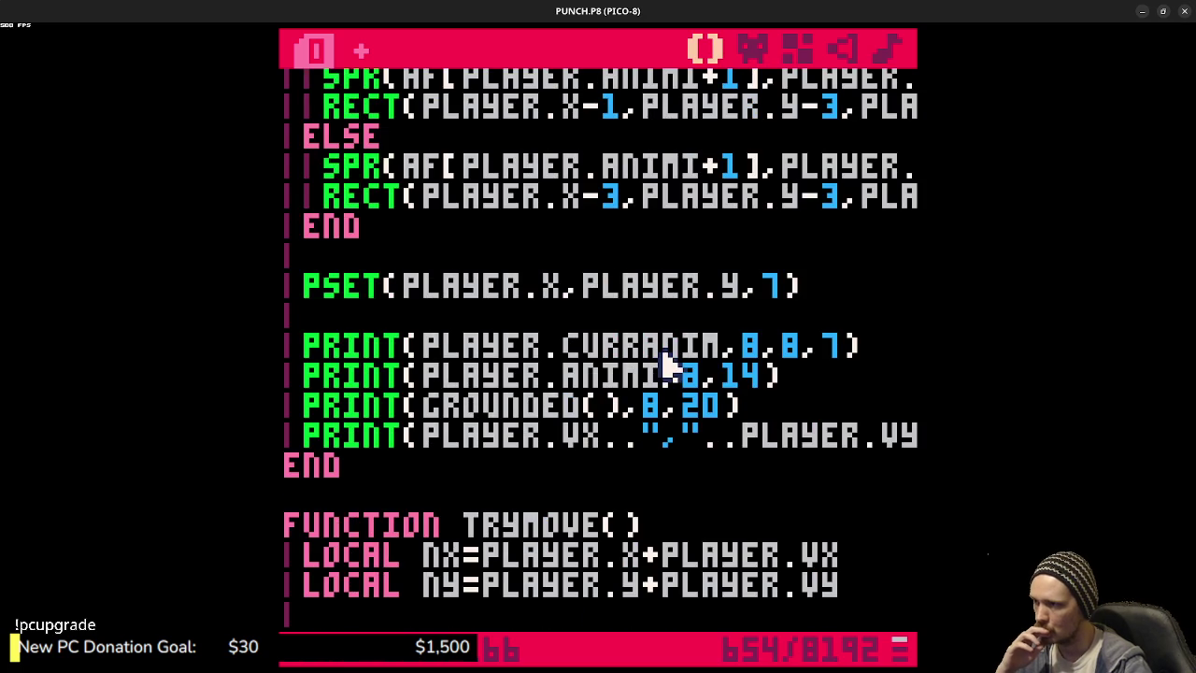
scroll(673, 369, "down", 3)
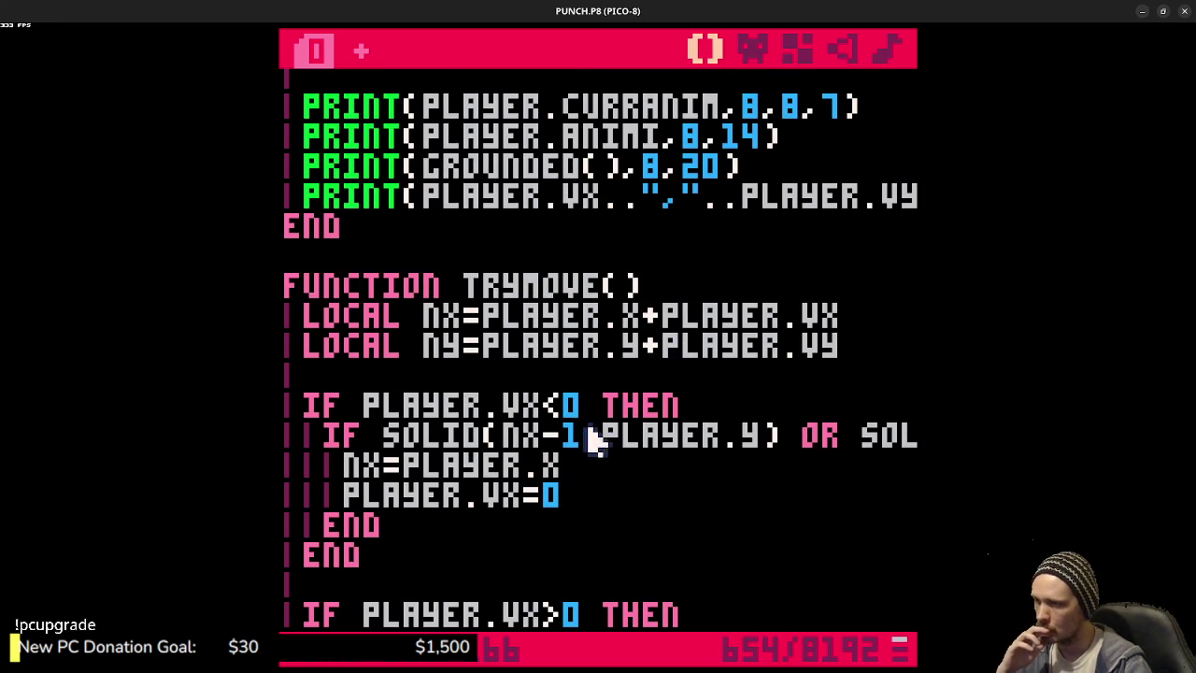
scroll(654, 453, "down", 7)
scroll(673, 446, "down", 7)
scroll(672, 447, "down", 3)
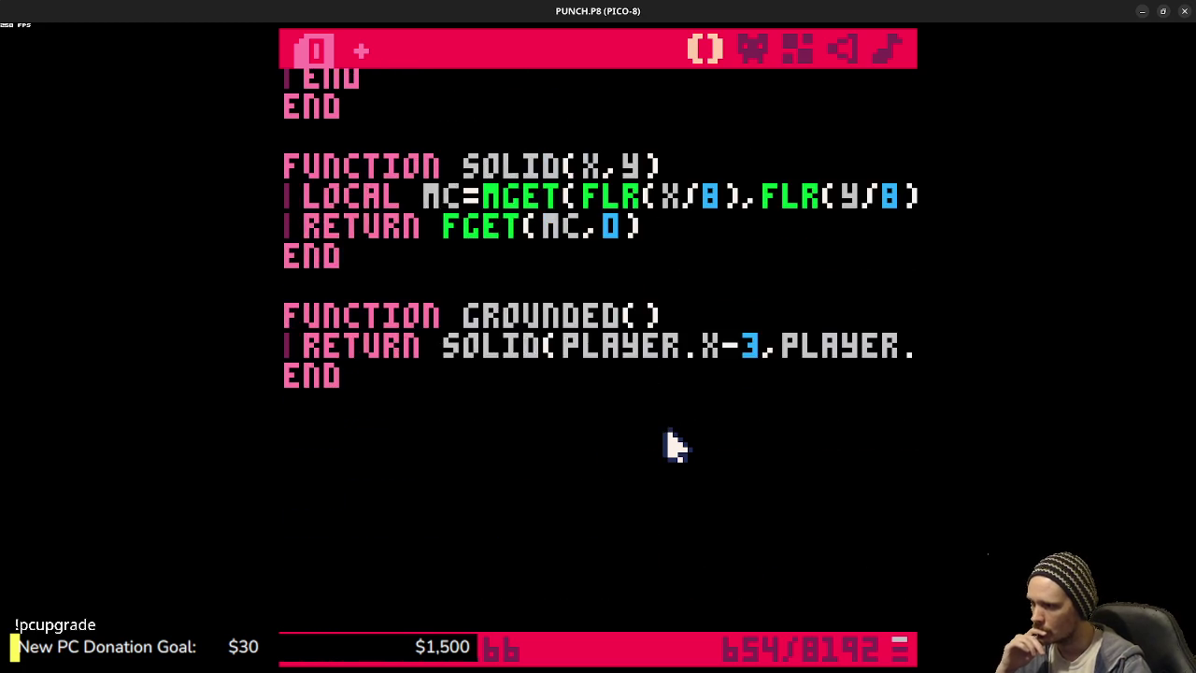
scroll(669, 446, "up", 4)
scroll(673, 446, "up", 12)
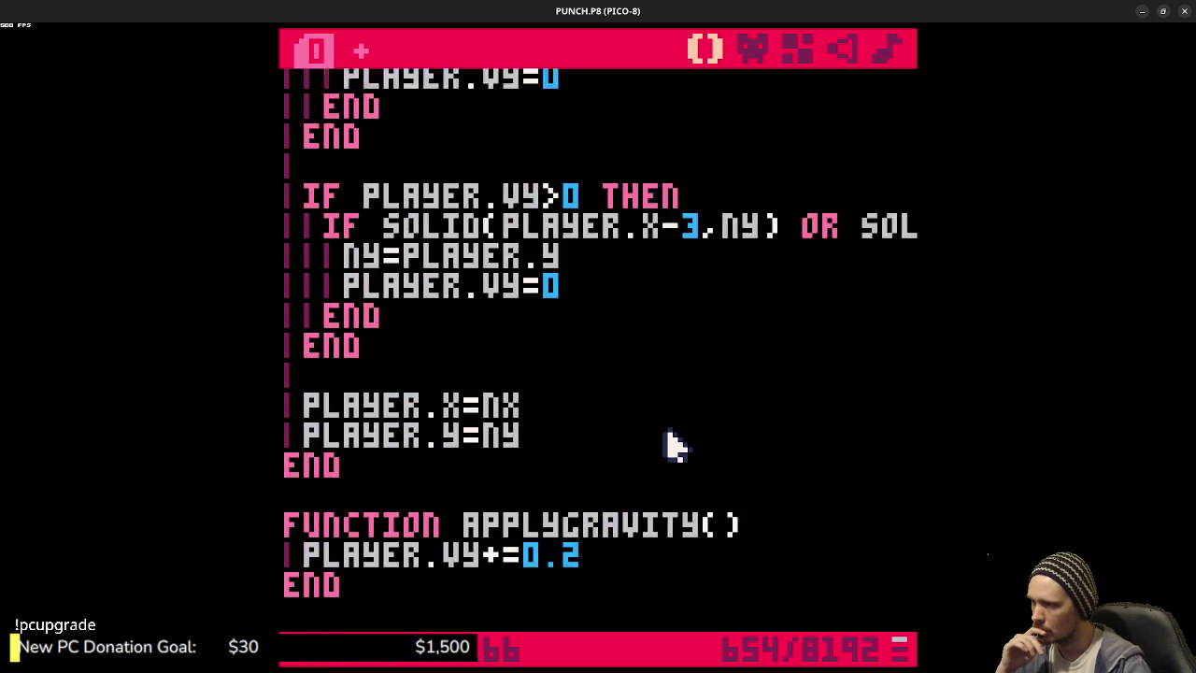
scroll(673, 447, "up", 3)
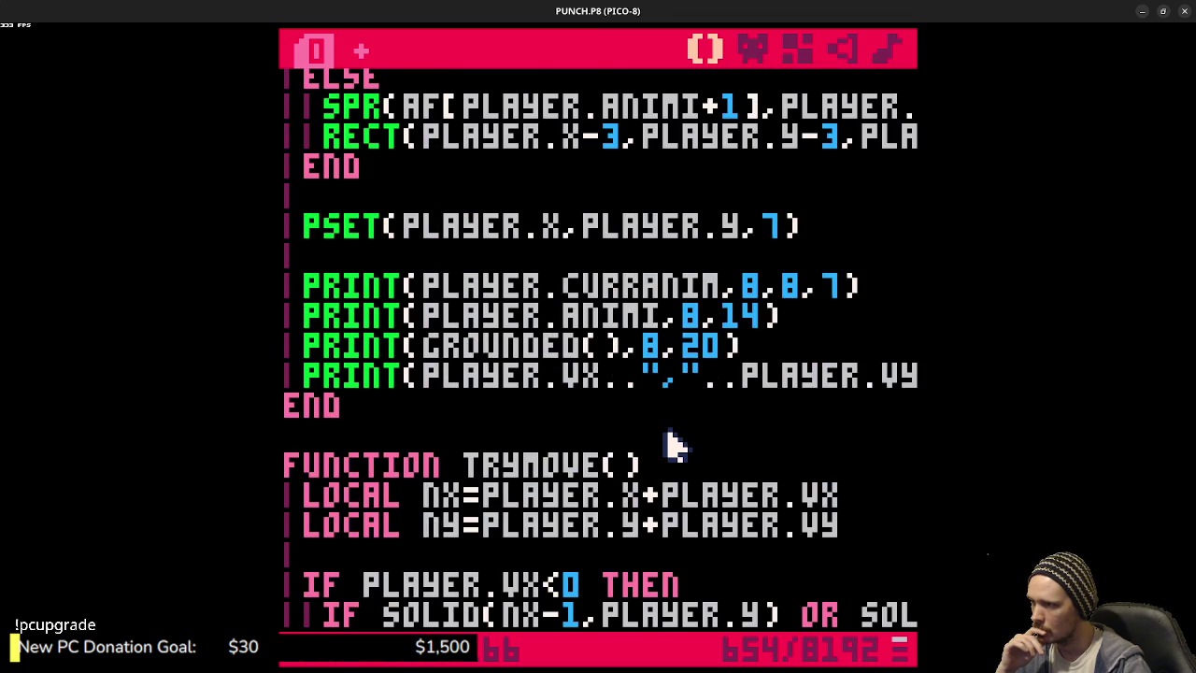
scroll(814, 369, "up", 2)
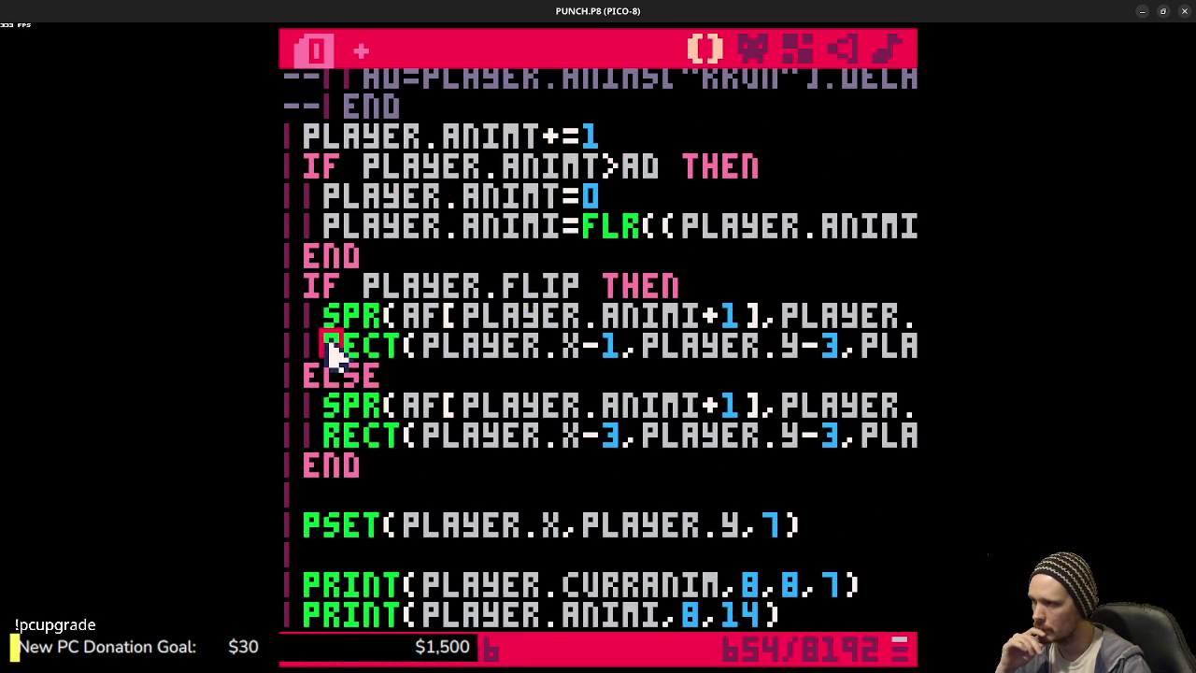
left_click(328, 434)
- Move the second RECT line below the flip block's END and save
left_click_drag(329, 437, 921, 439)
key("ctrl+c")
key("BackSpace")
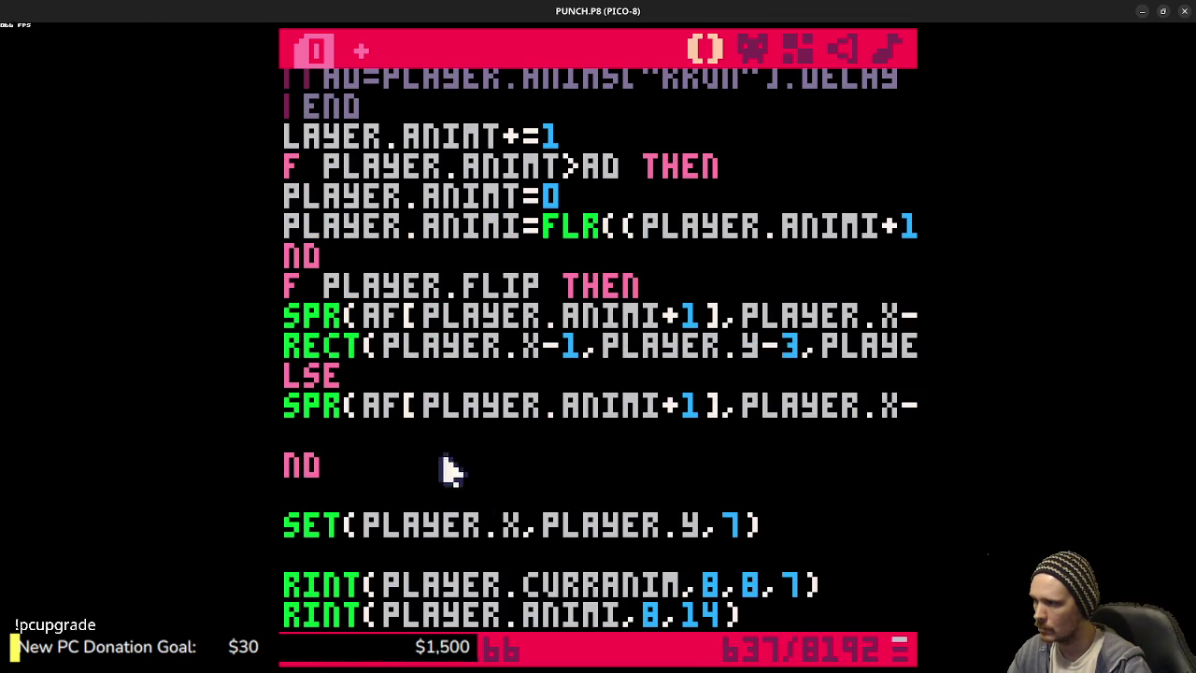
double_click(505, 470)
scroll(469, 561, "down", 2)
left_click(841, 468)
left_click(620, 440)
key("ctrl+v")
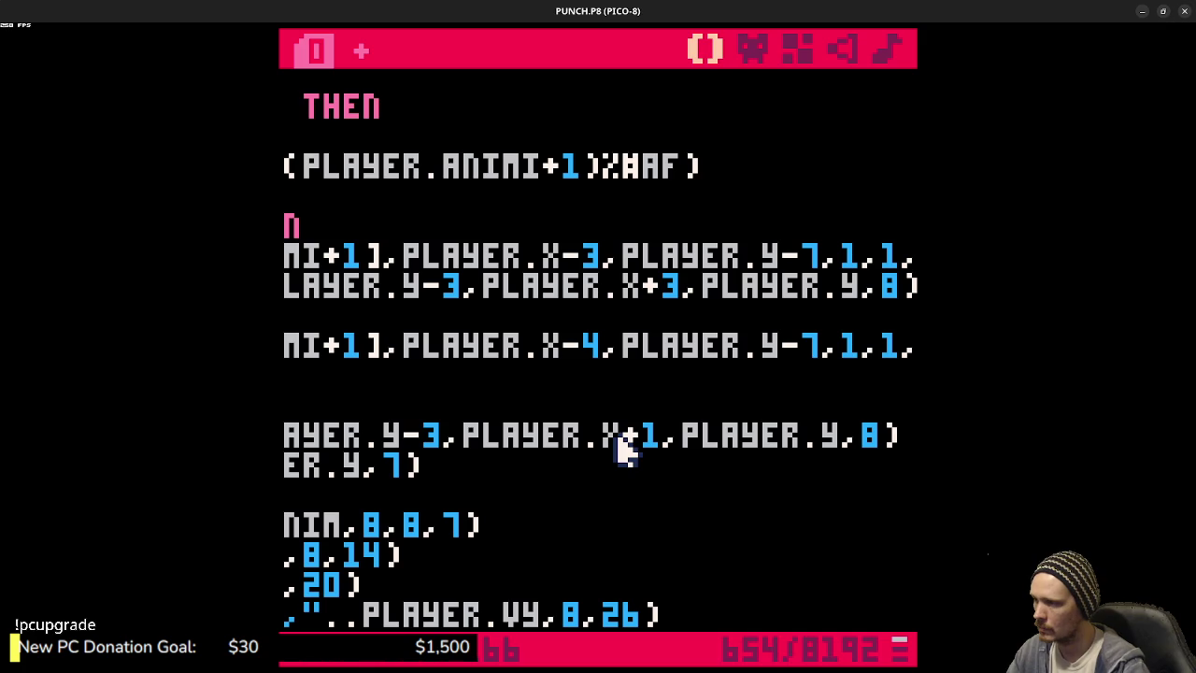
key("ctrl+s")
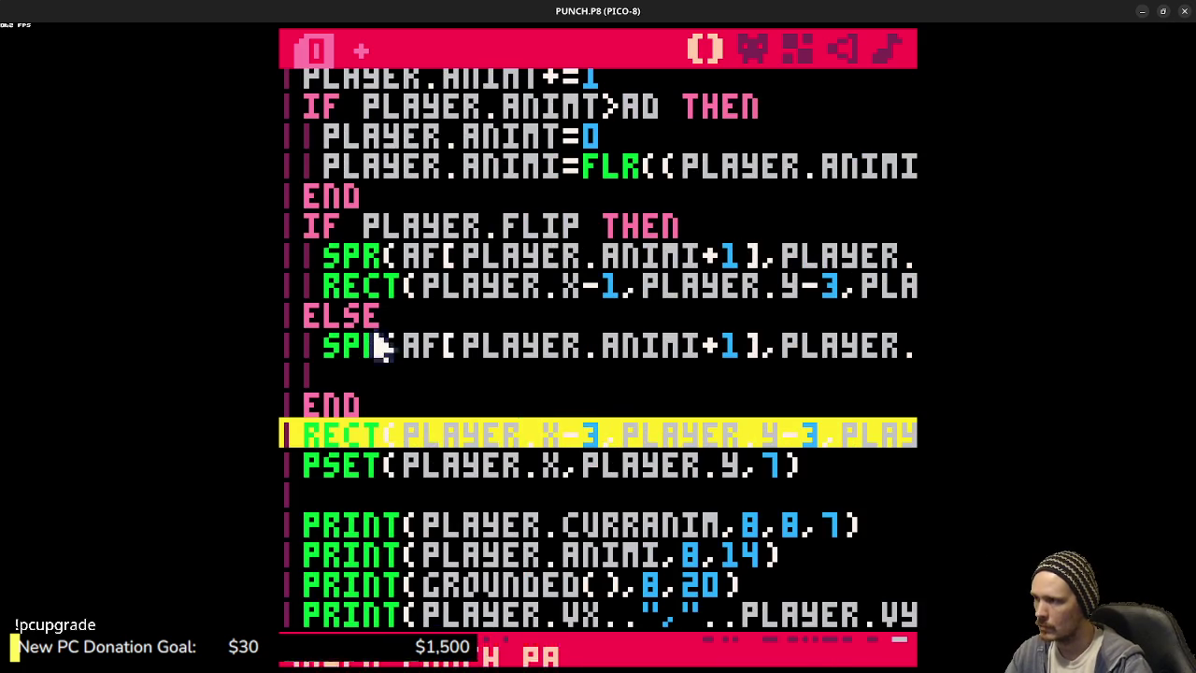
- Delete the duplicate RECT line and the empty line under the second SPR call
left_click(285, 287)
mouse_move(288, 297)
left_mouse_down()
mouse_move(769, 302)
mouse_move(920, 290)
left_mouse_up()
key("BackSpace")
key("BackSpace")
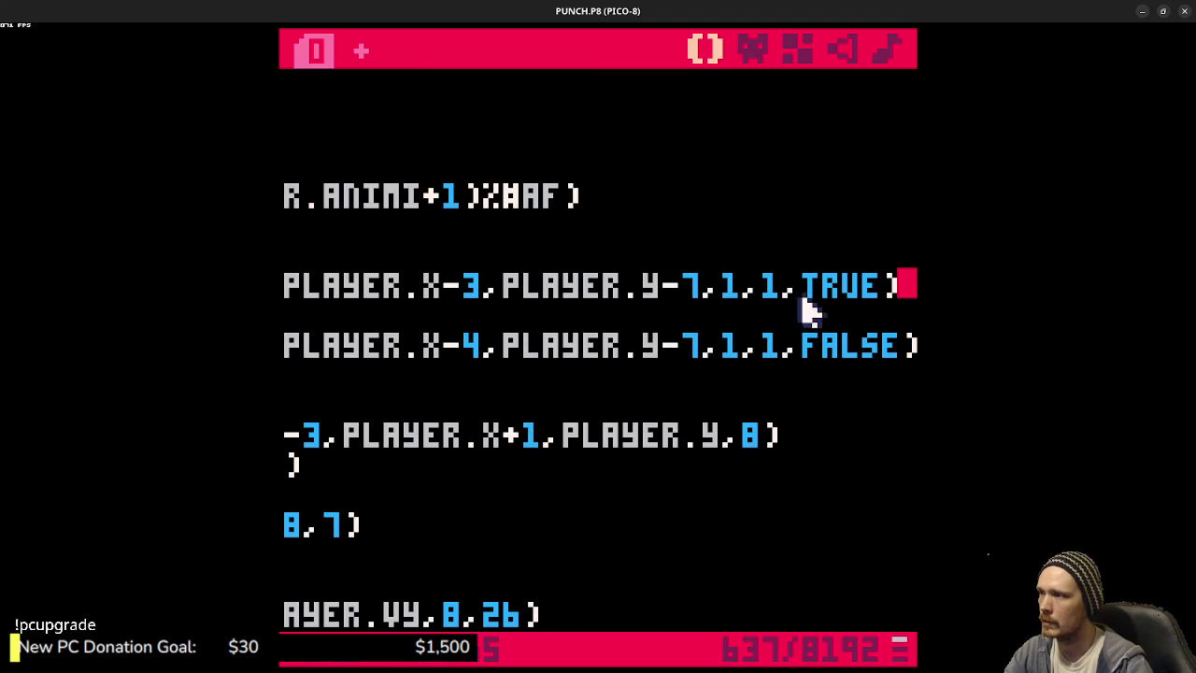
left_click(504, 379)
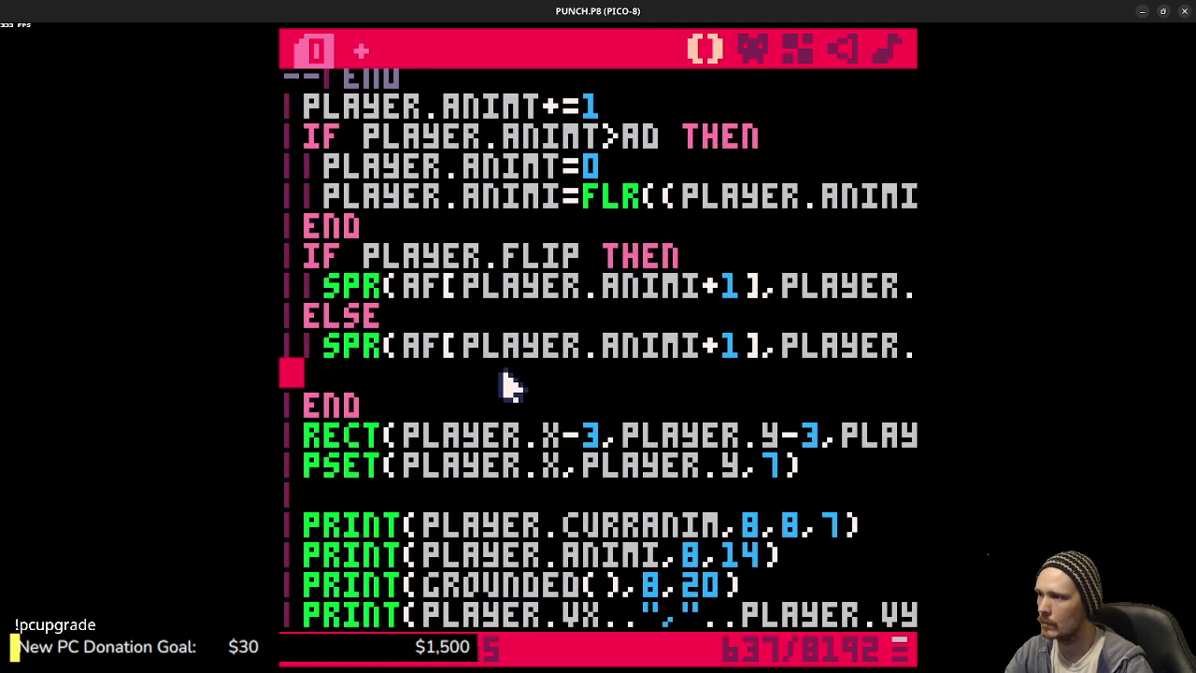
key("BackSpace")
left_click(654, 386)
key("shift+Home")
left_click(608, 347)
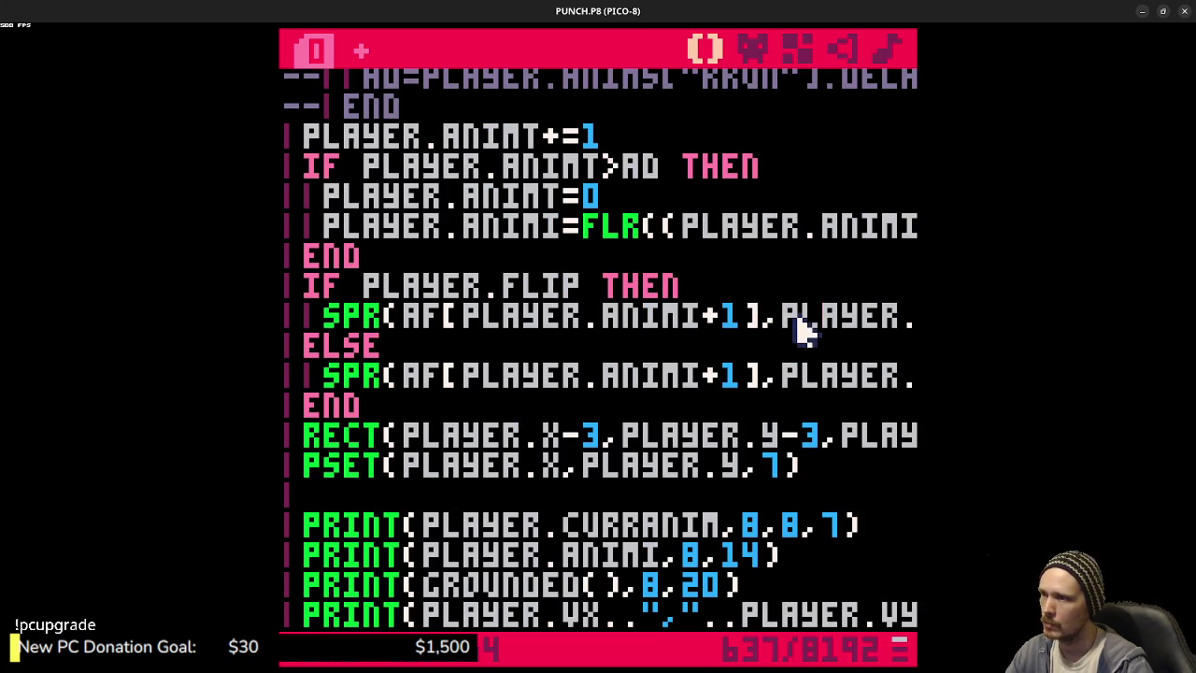
- Strip the -3/-7 and -4/-7 offsets from both SPR calls and run the cart
mouse_move(805, 318)
left_mouse_down()
mouse_move(905, 316)
mouse_move(739, 321)
left_mouse_up()
left_click(608, 315)
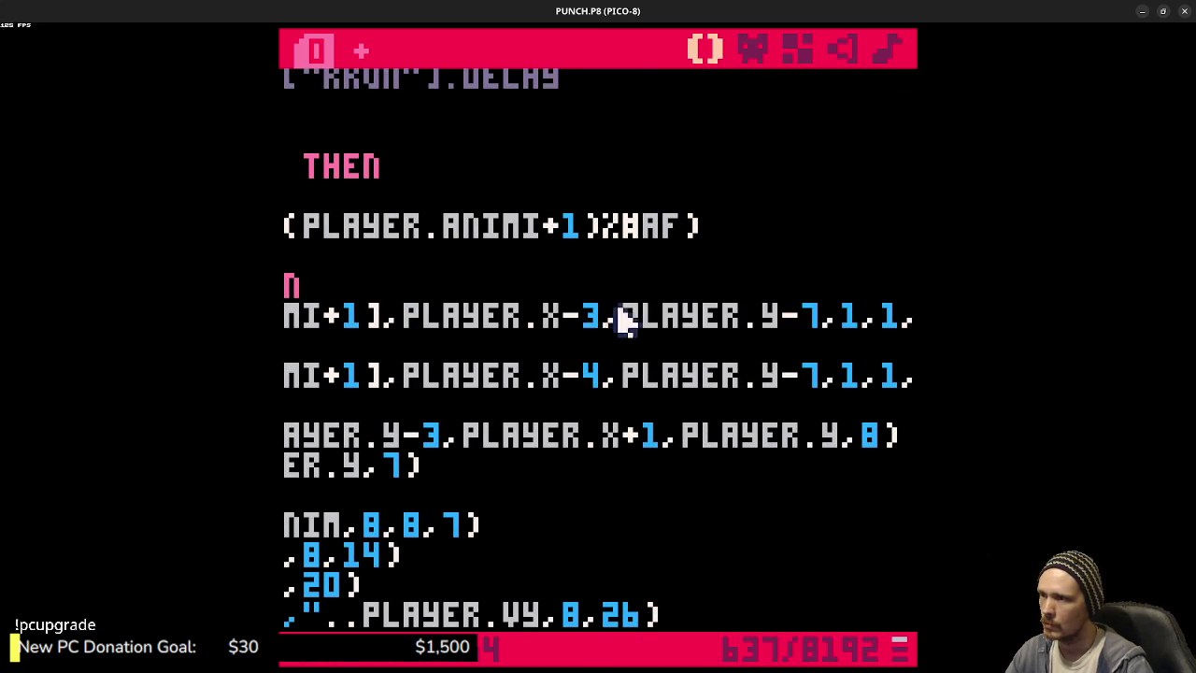
key("BackSpace")
key("BackSpace")
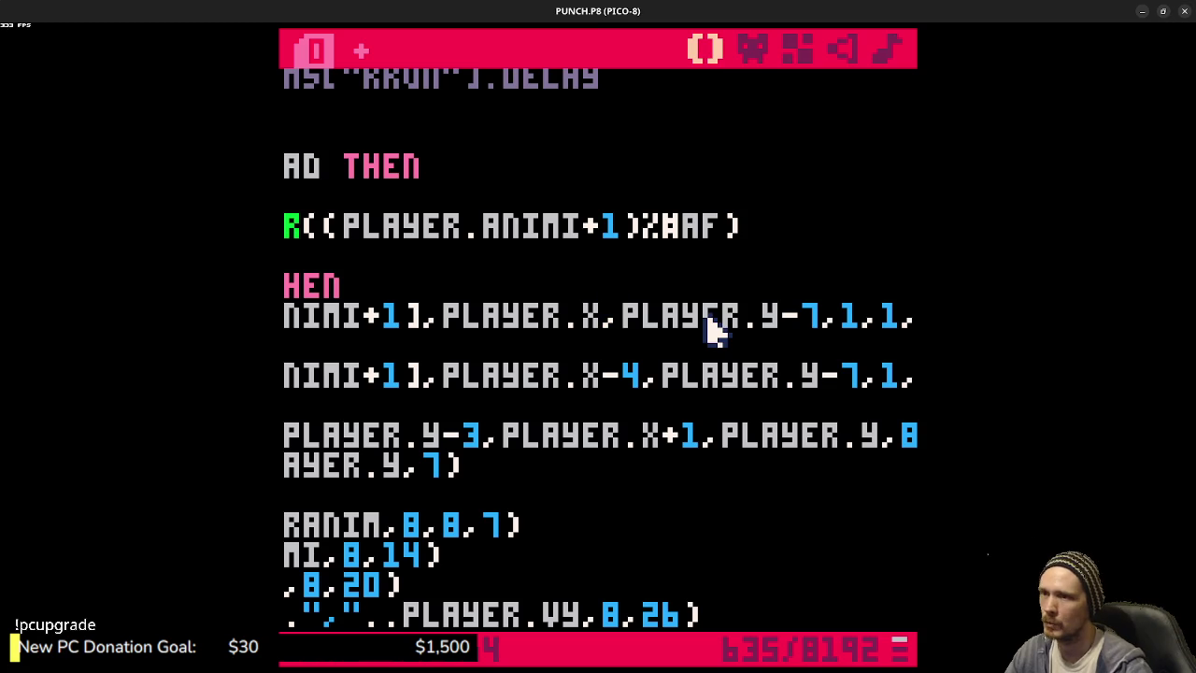
left_click(822, 316)
key("BackSpace")
key("BackSpace")
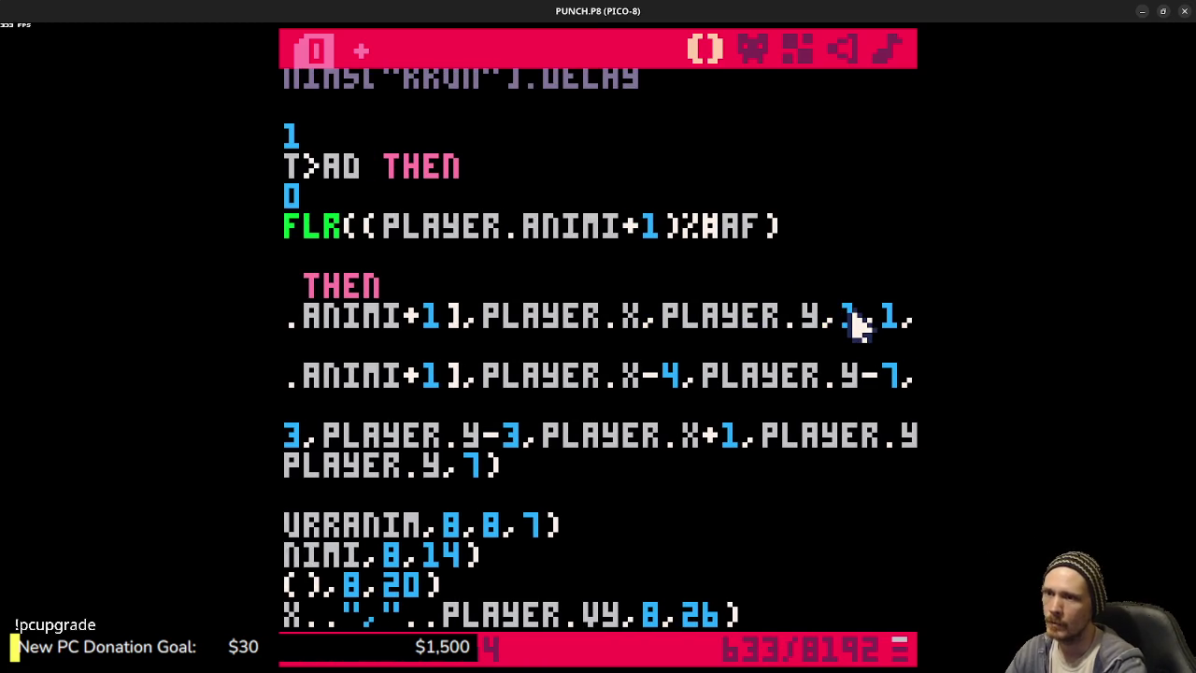
left_click(704, 385)
key("BackSpace")
key("BackSpace")
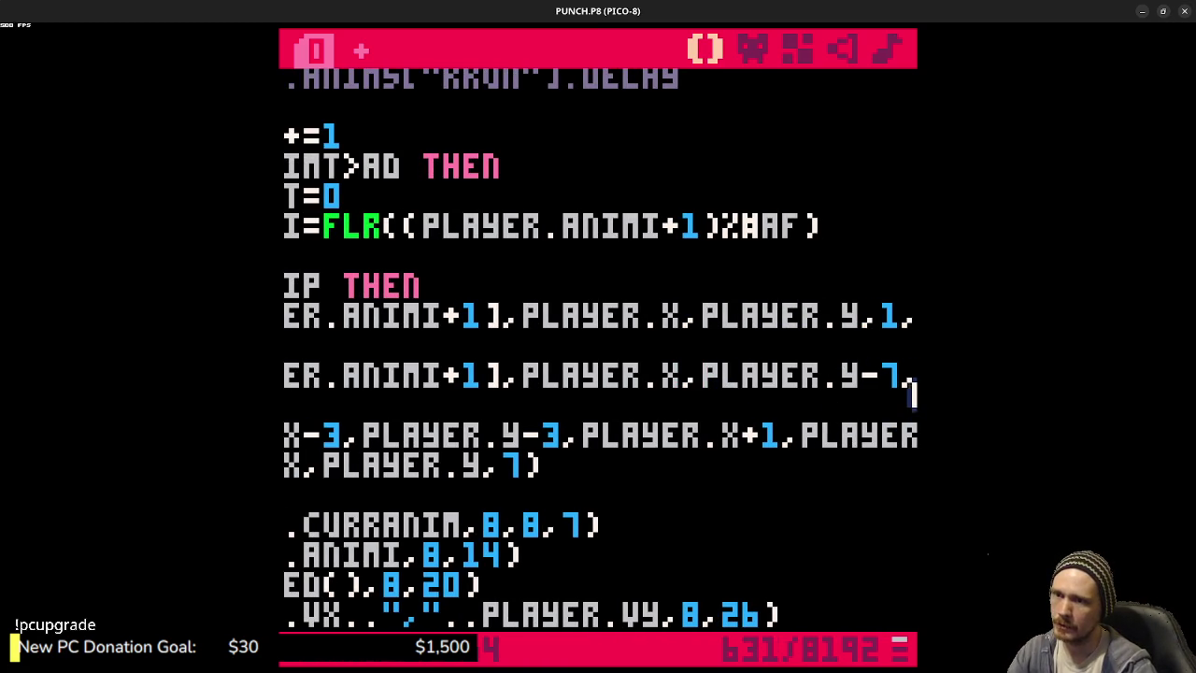
left_click(910, 383)
key("BackSpace")
key("BackSpace")
key("ctrl+r")
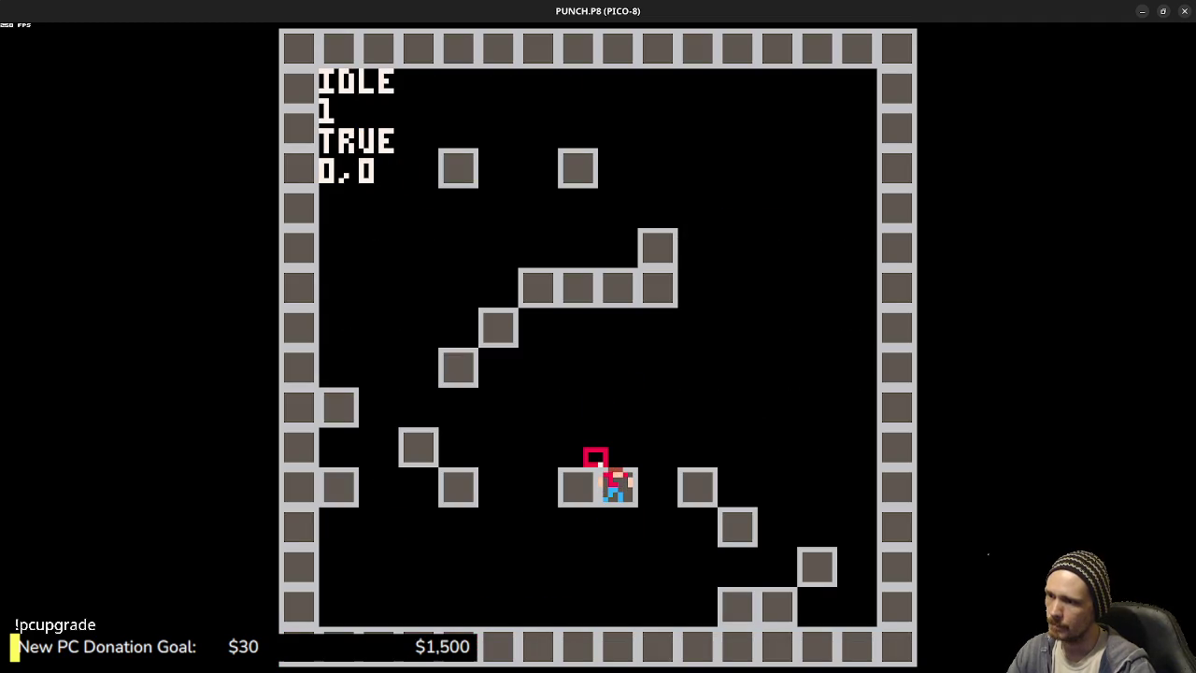
- Append -7 to PLAYER.Y in both SPR calls
key("Escape")
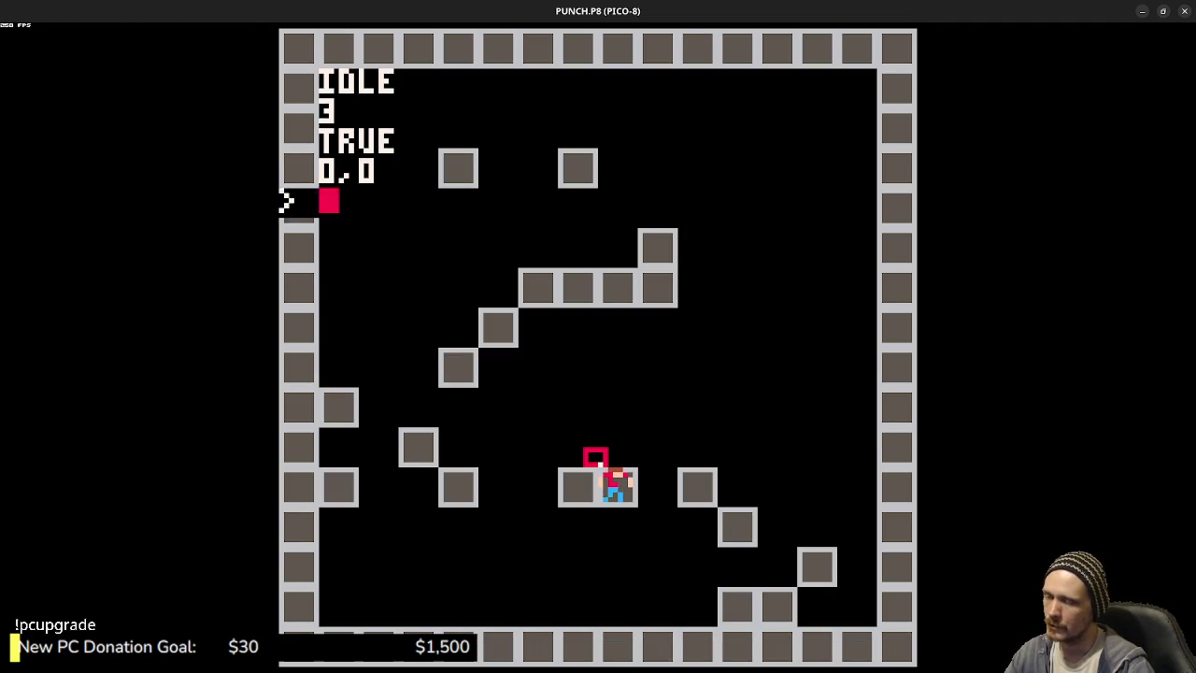
key("Escape")
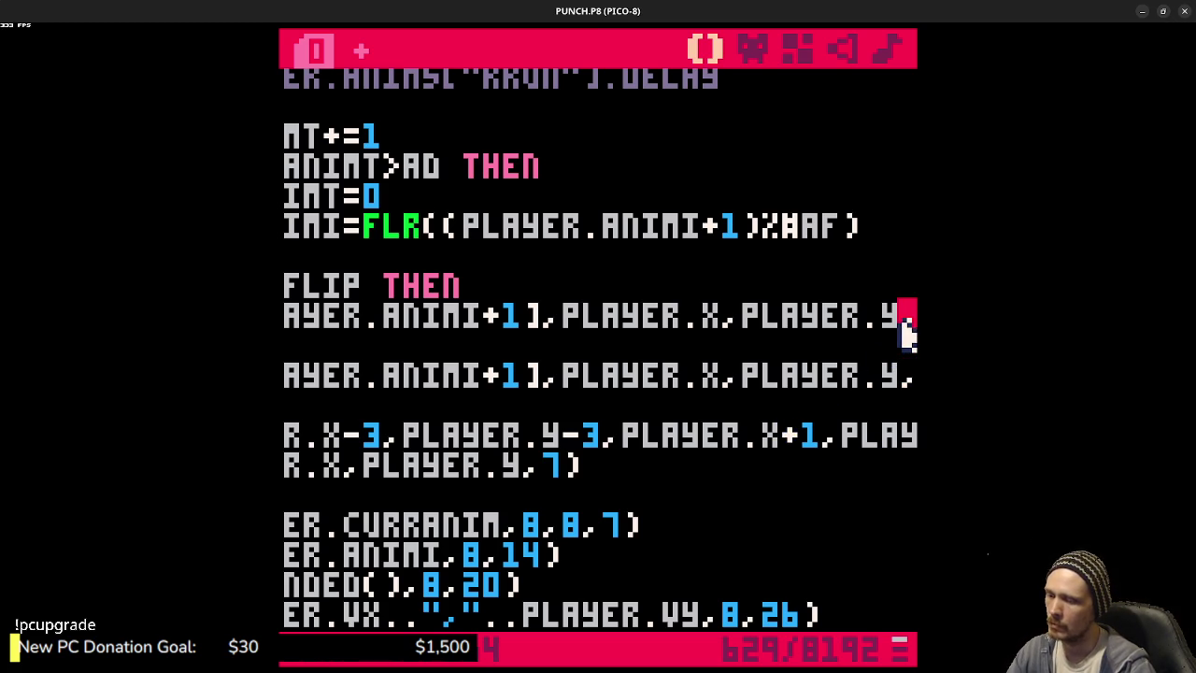
left_click(902, 319)
type("-7")
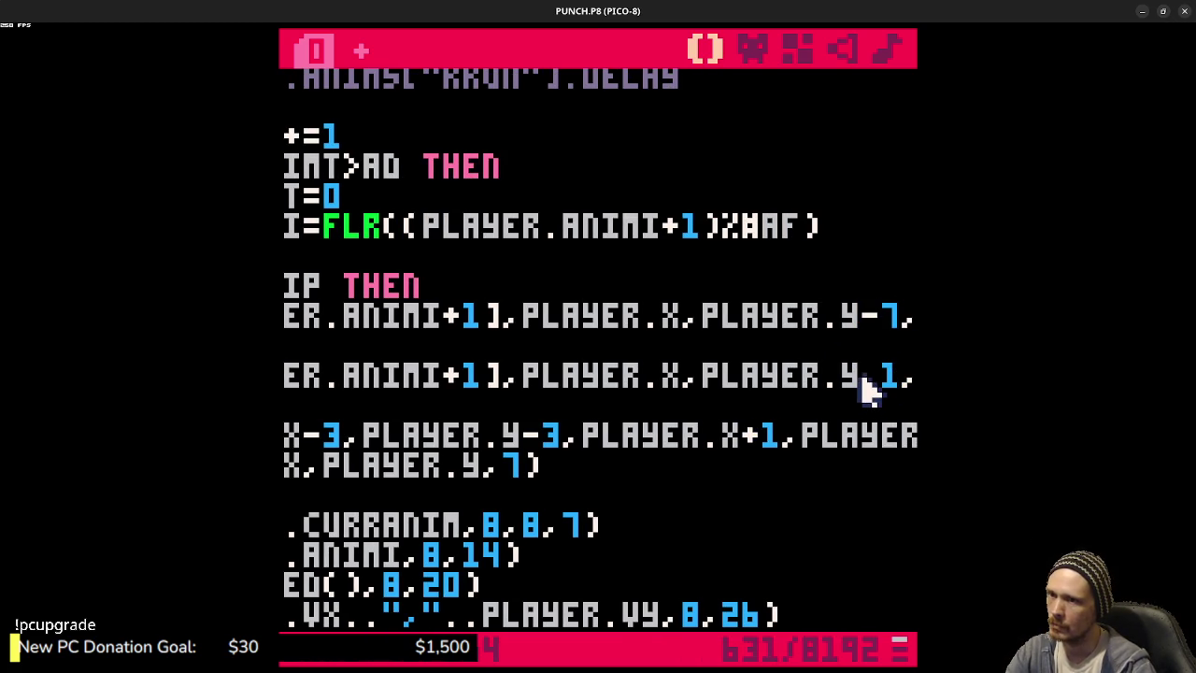
left_click(870, 391)
type("+7")
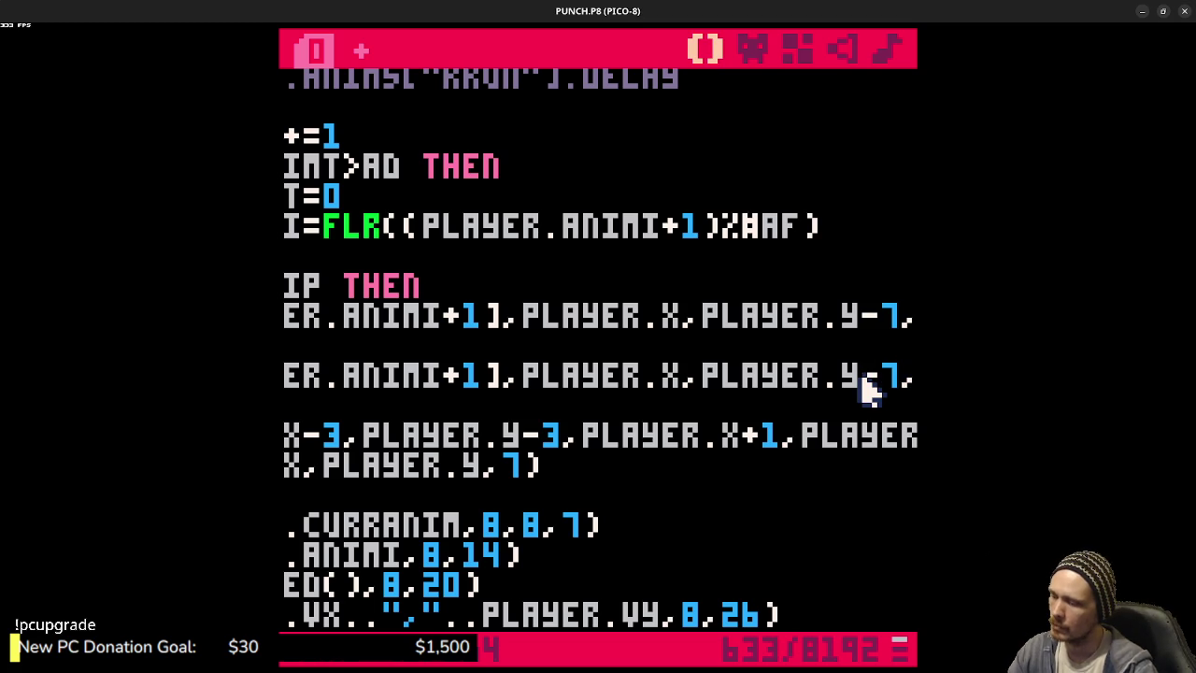
- Save, test-run the player moving right, and return to the code editor
key("ctrl+s")
key("ctrl+r")
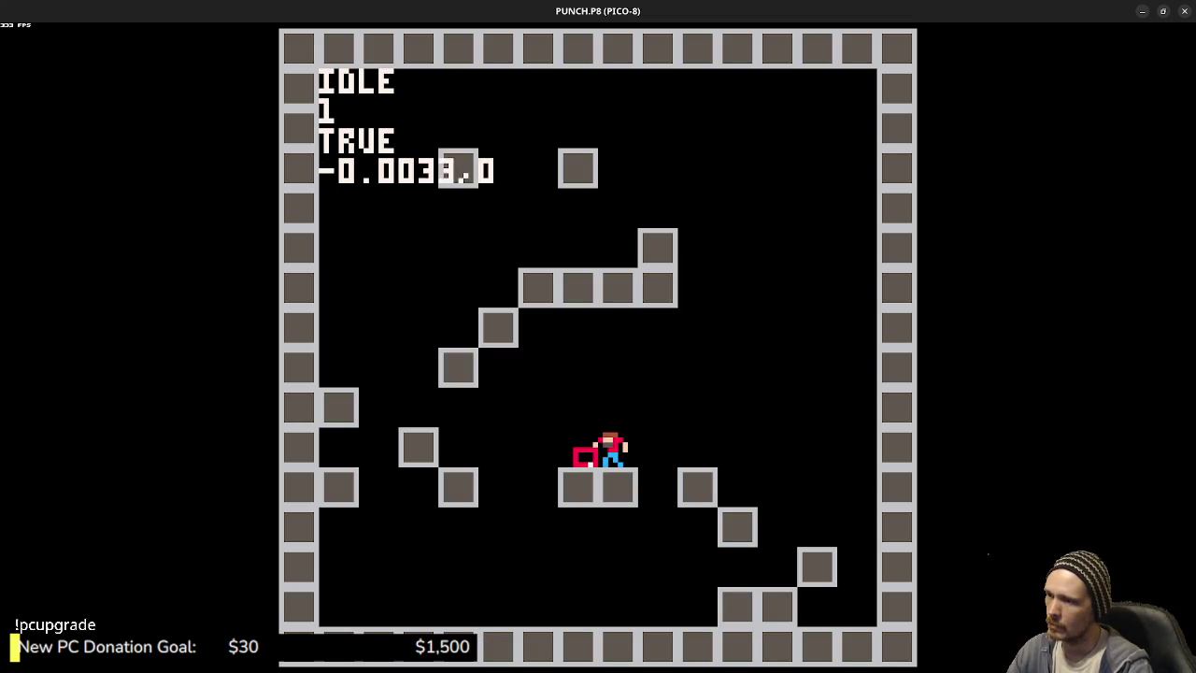
key("Right")
key("Escape")
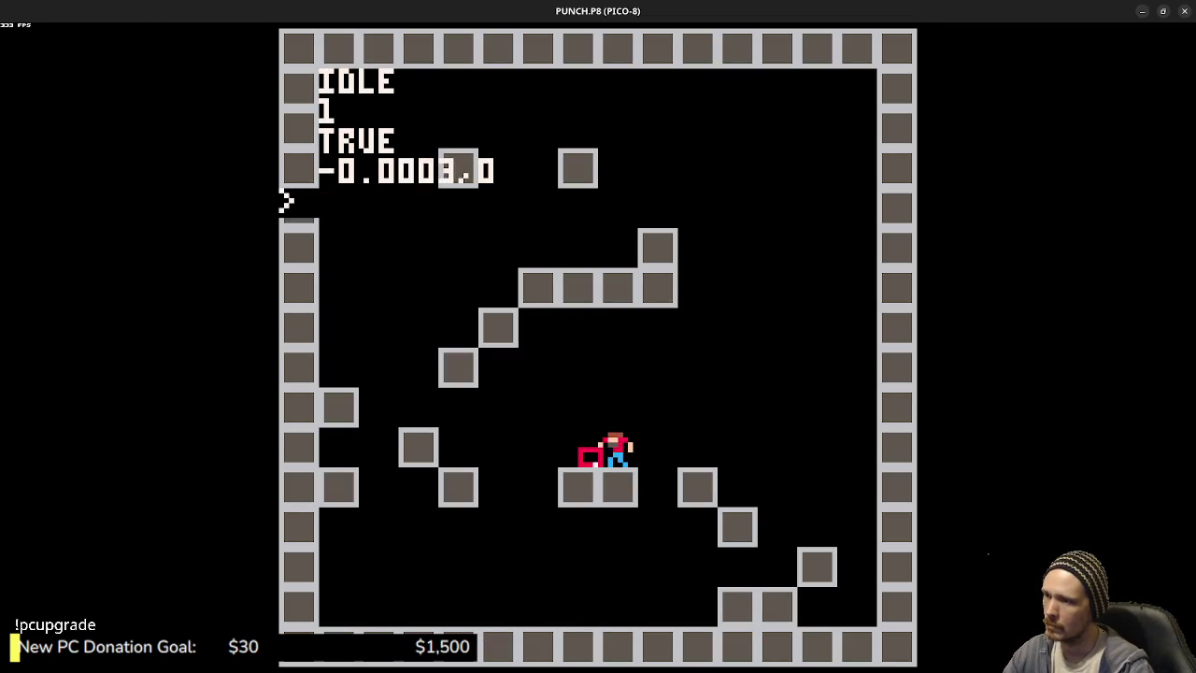
key("Escape")
left_click_drag(664, 374, 287, 374)
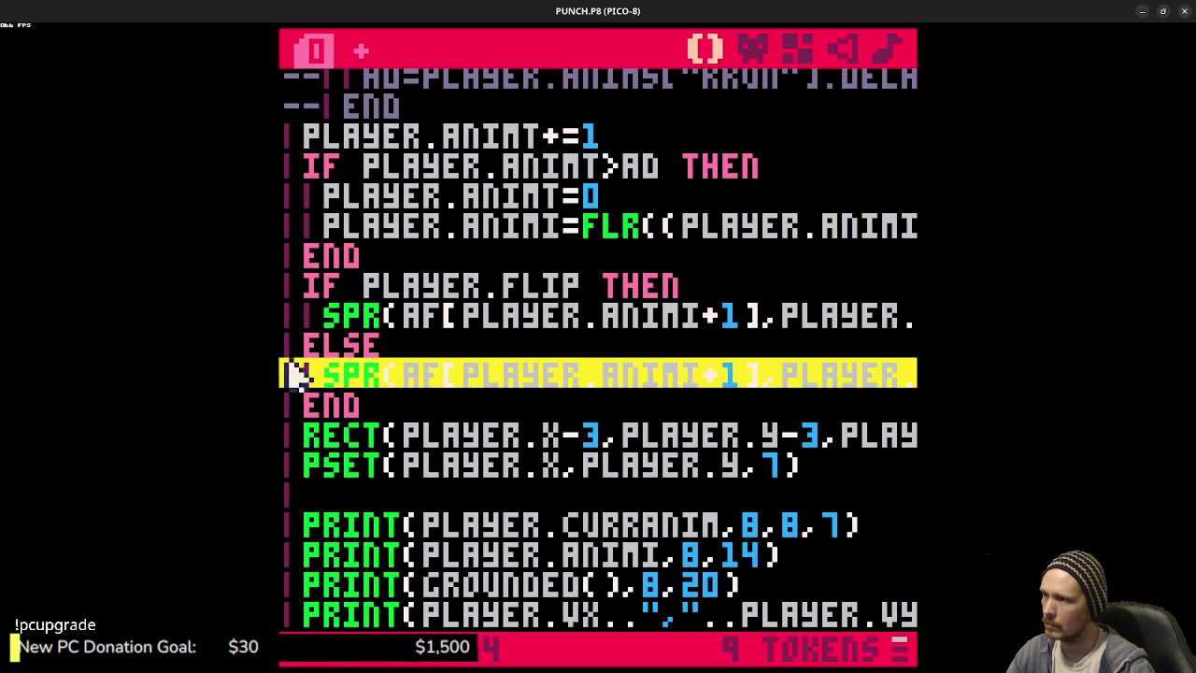
- Comment out the IF, ELSE, END and second SPR lines with --
left_click(467, 374)
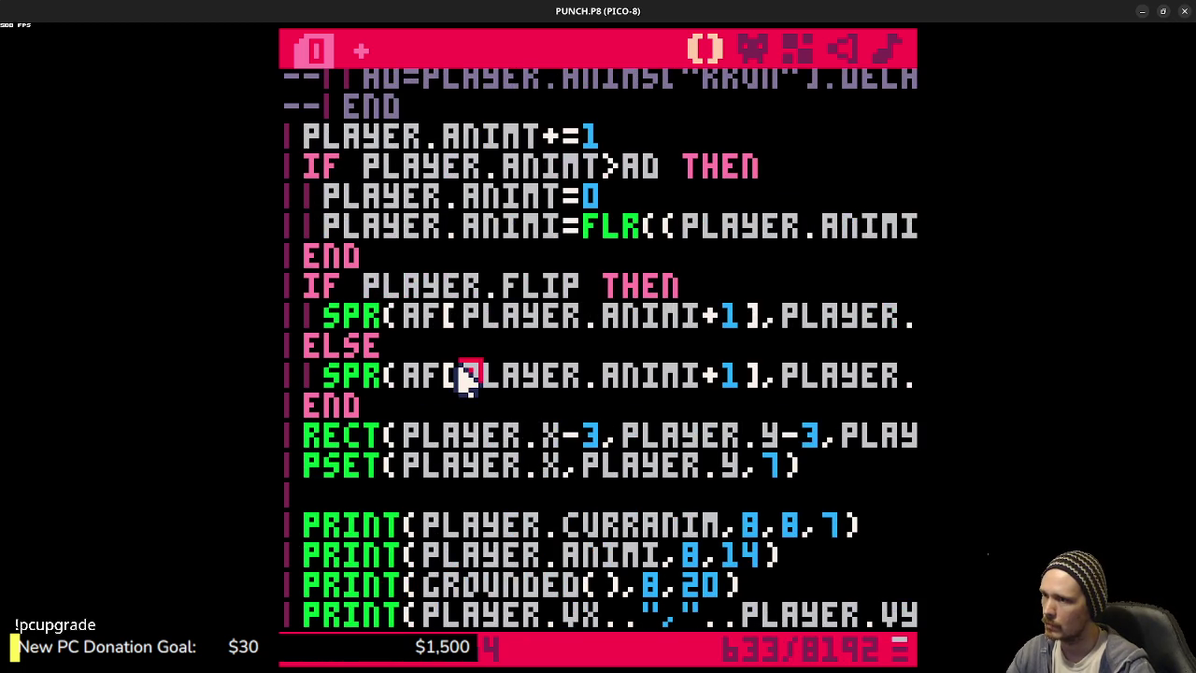
left_click(308, 290)
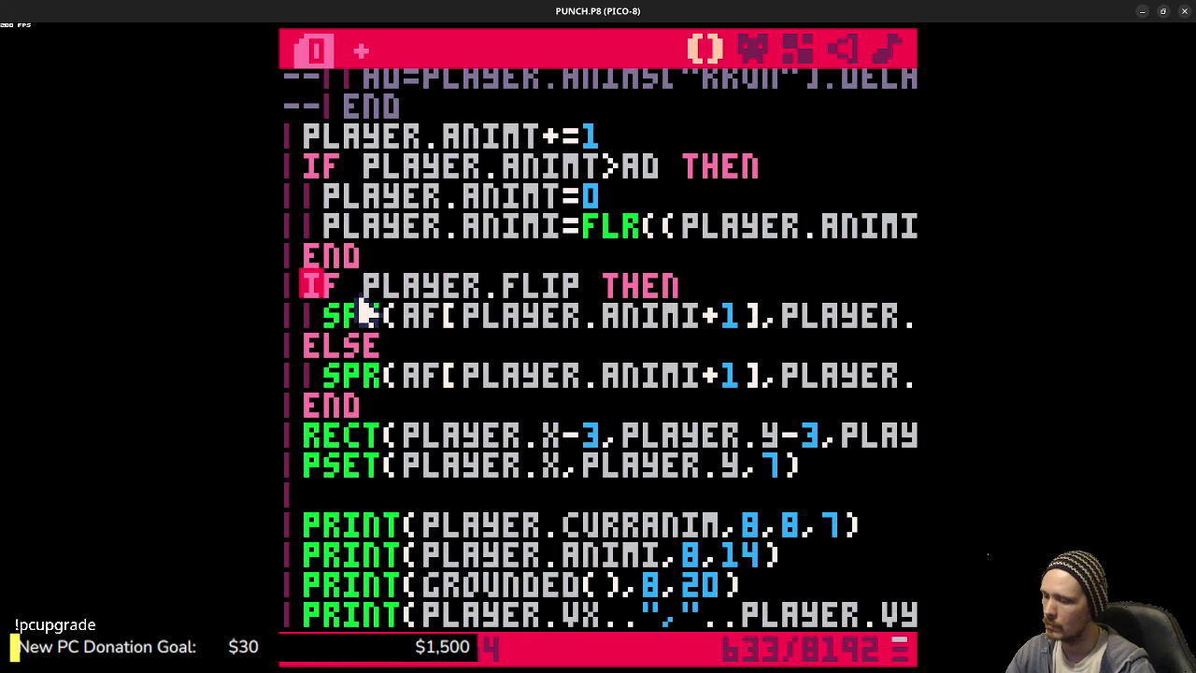
type("--")
key("ctrl+b")
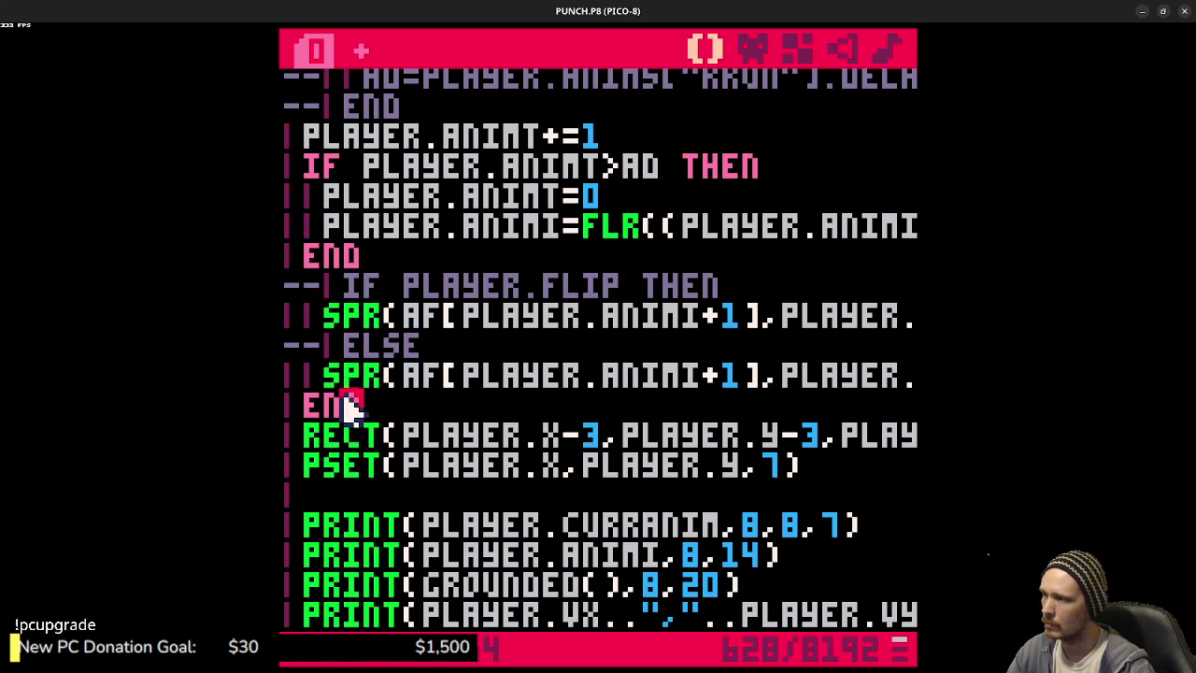
left_click(347, 402)
key("ctrl+b")
left_click(346, 376)
key("ctrl+b")
- Replace TRUE with player.flip in the remaining SPR call and run the cart
left_click_drag(659, 318, 907, 316)
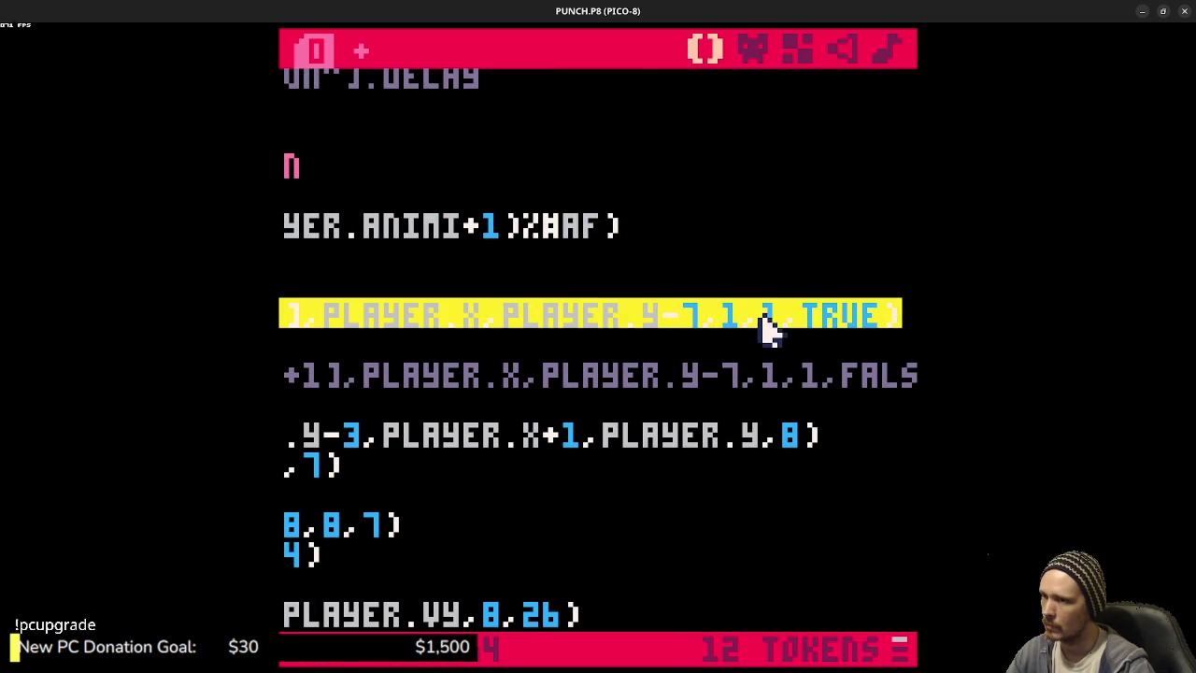
left_click(829, 323)
double_click(829, 323)
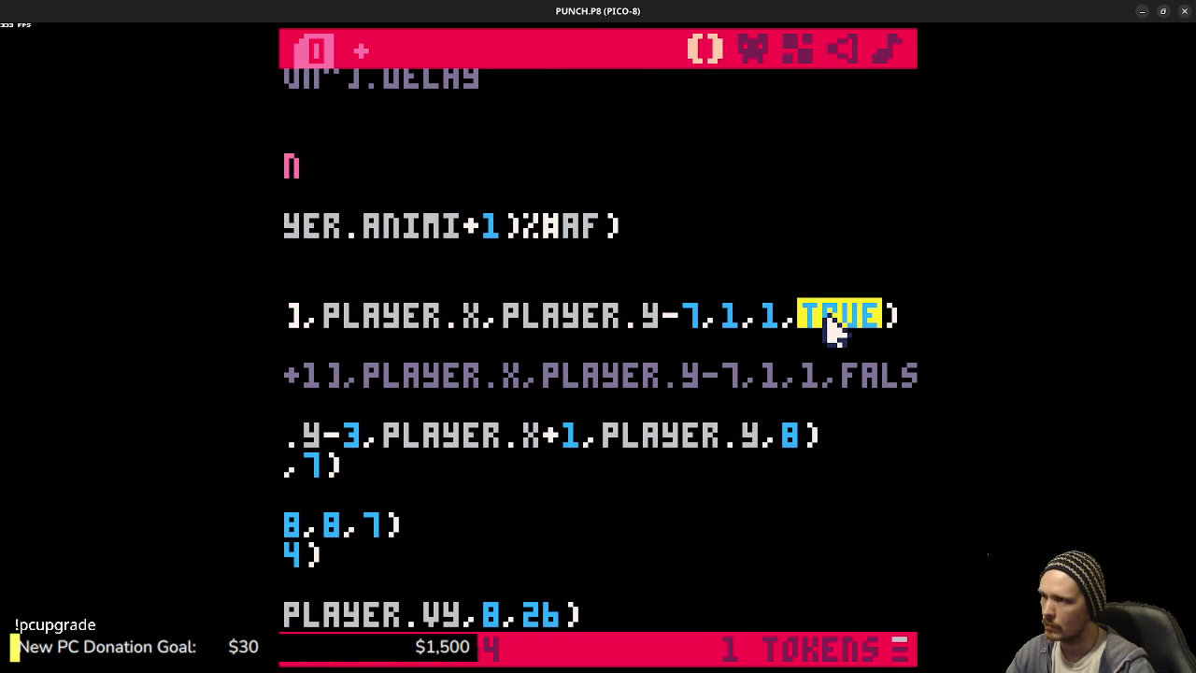
type("player.flip")
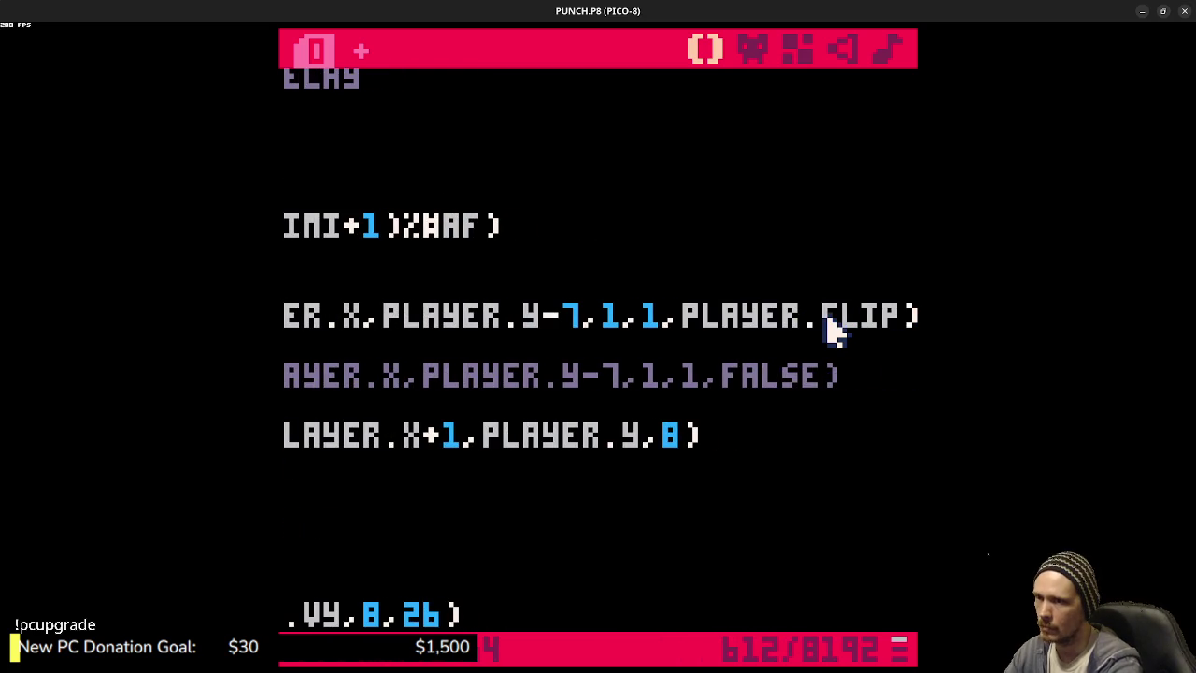
key("shift+Home")
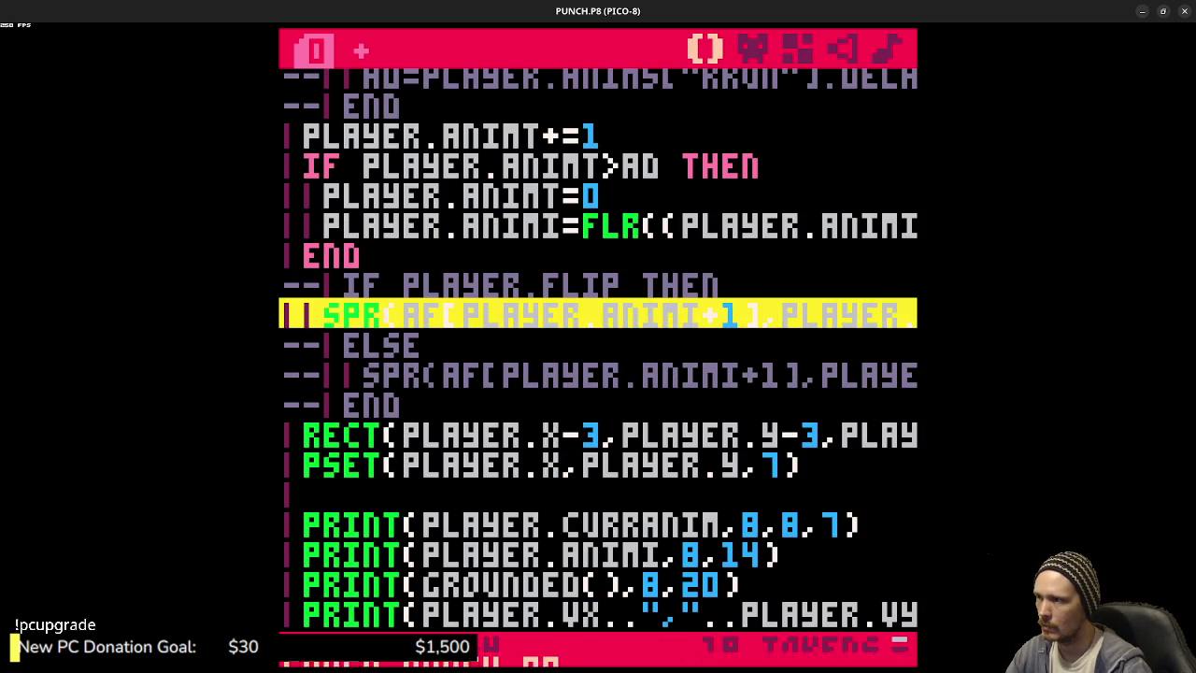
key("ctrl+r")
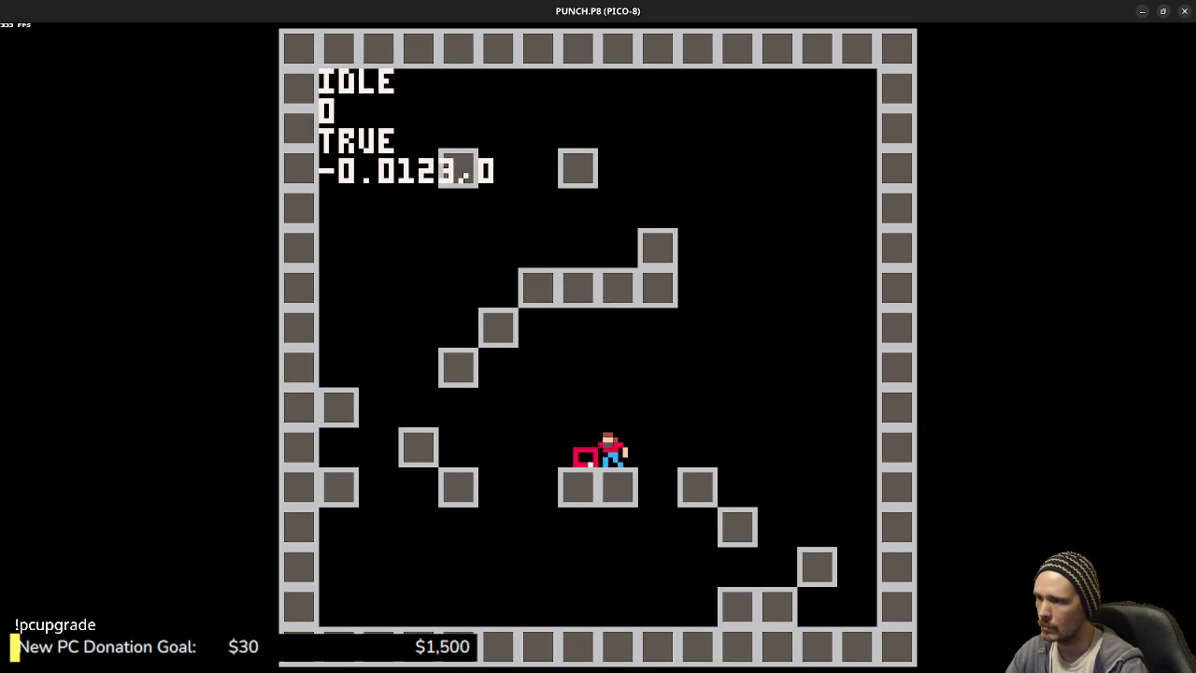
- Replace RECT's PLAYER.X-3 with PLAYER.X+1, then flip sprite 001 horizontally with F
key("Left")
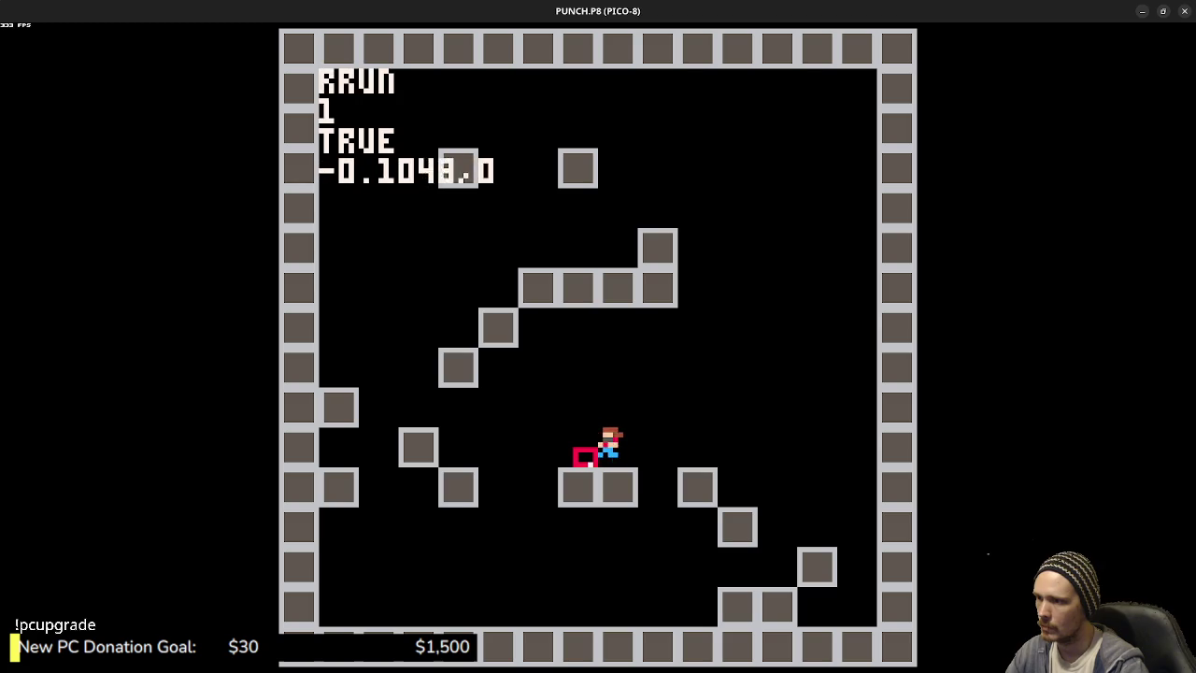
key("Escape")
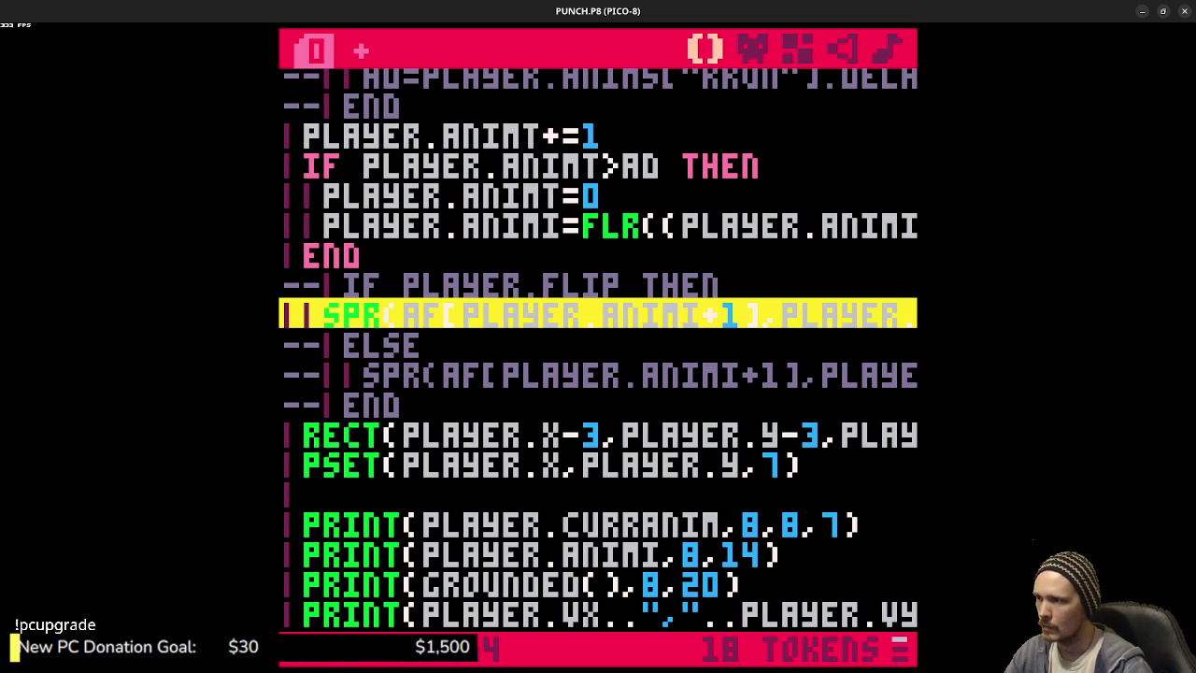
left_click(606, 433)
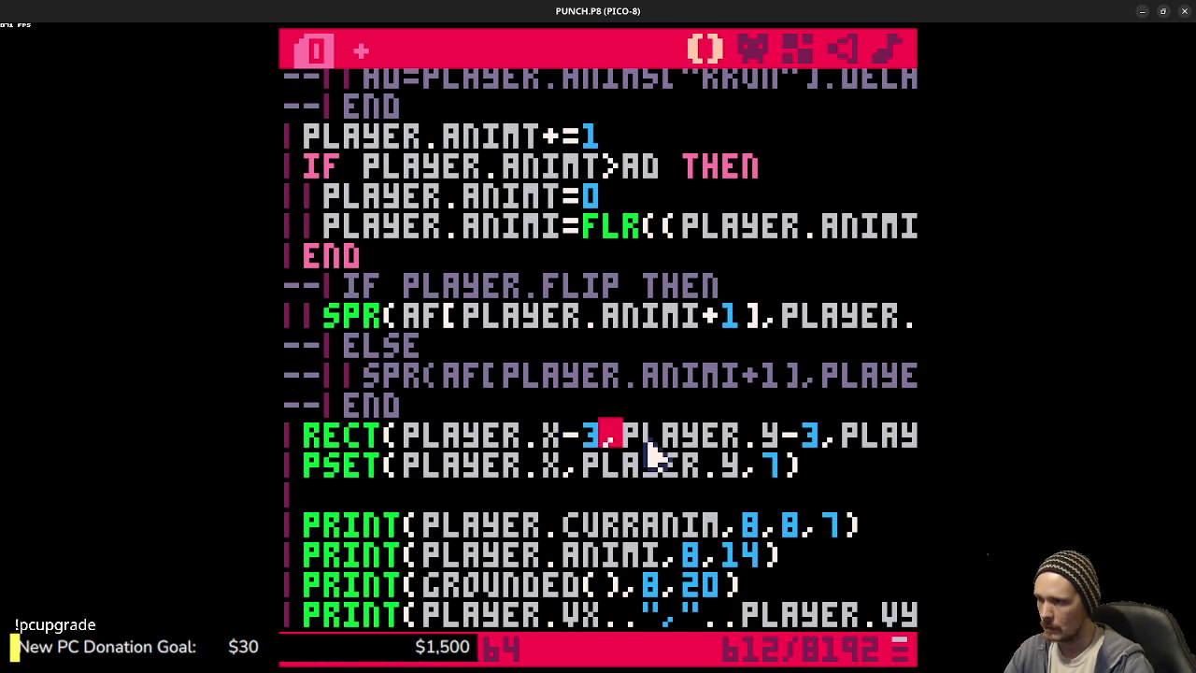
key("BackSpace")
key("BackSpace")
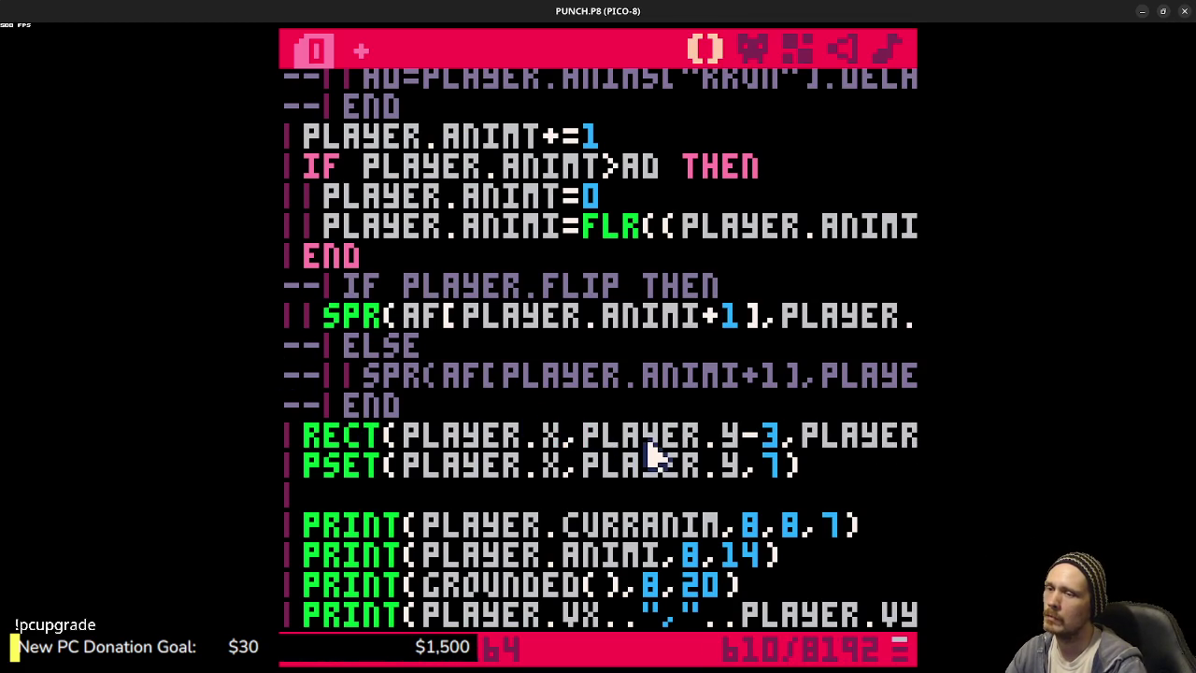
key("Right")
key("Right")
key("Right")
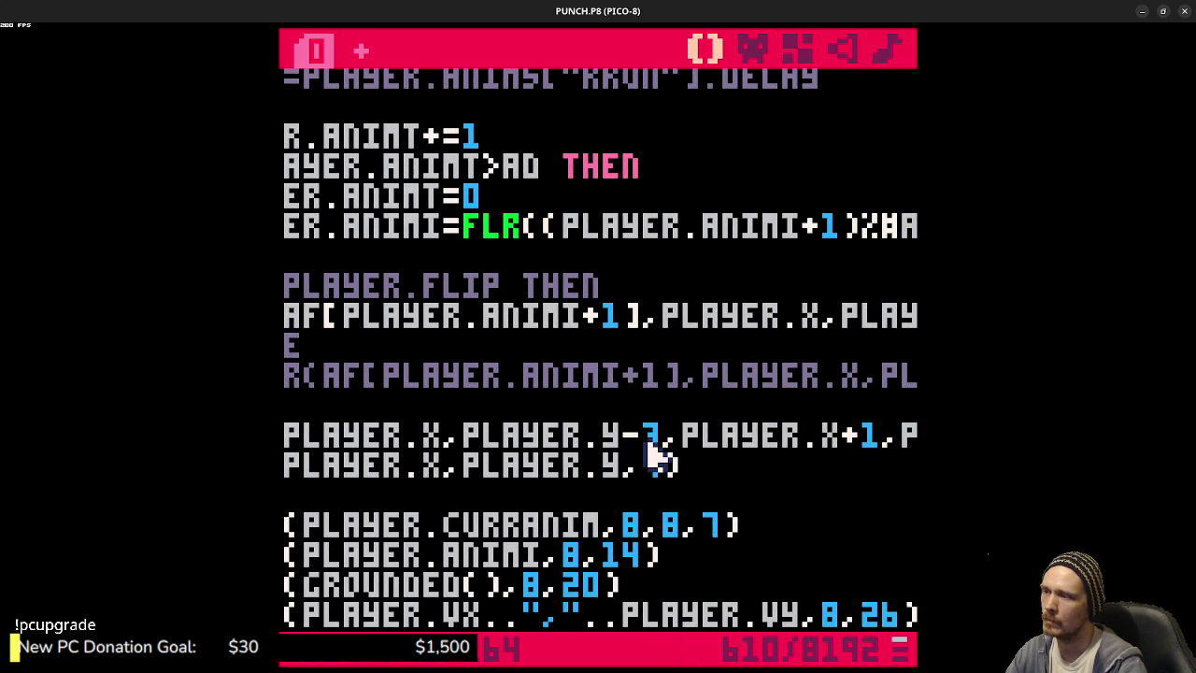
type("+1")
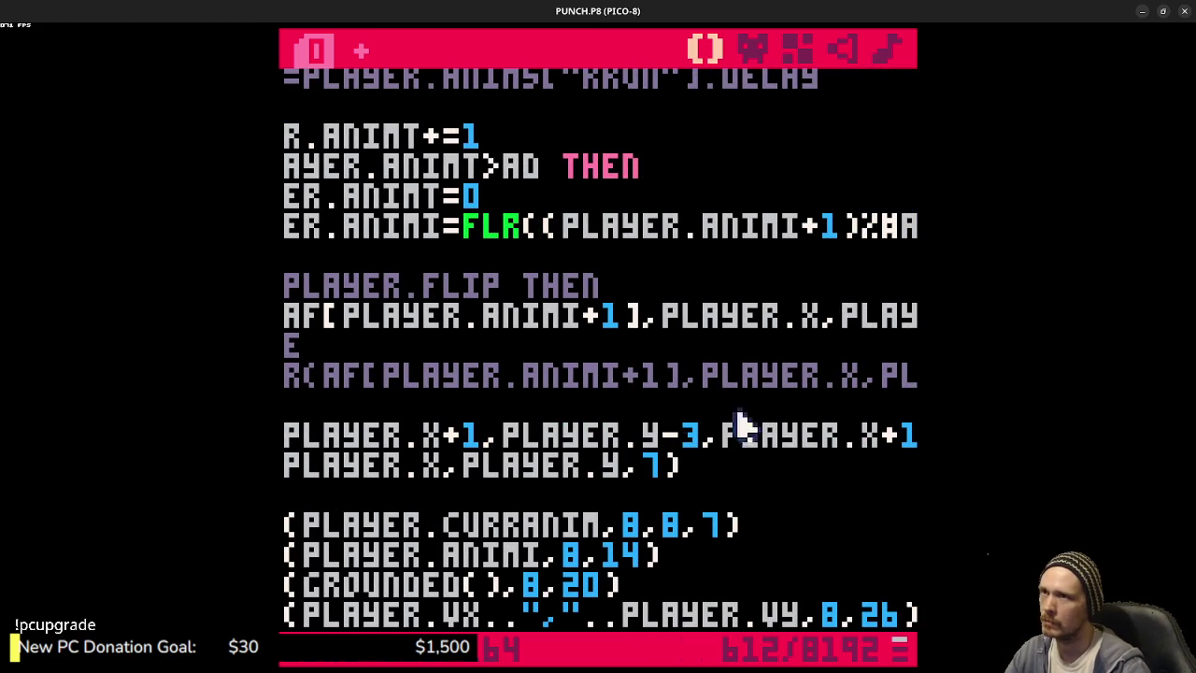
left_click(751, 48)
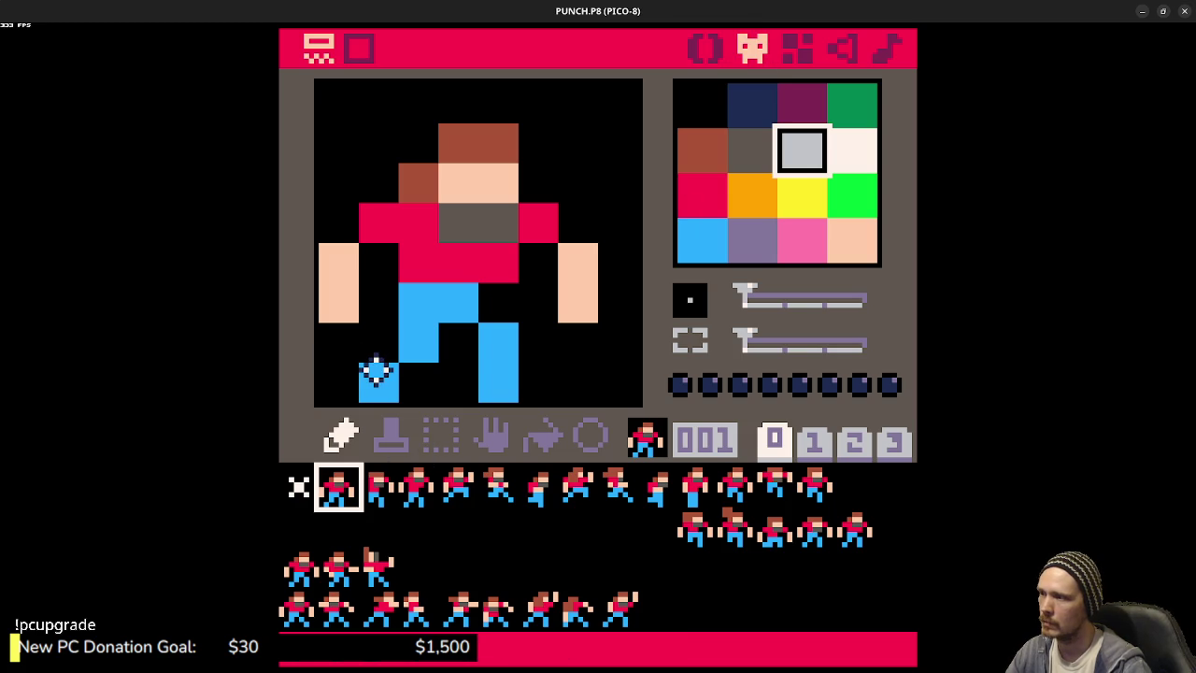
key("f")
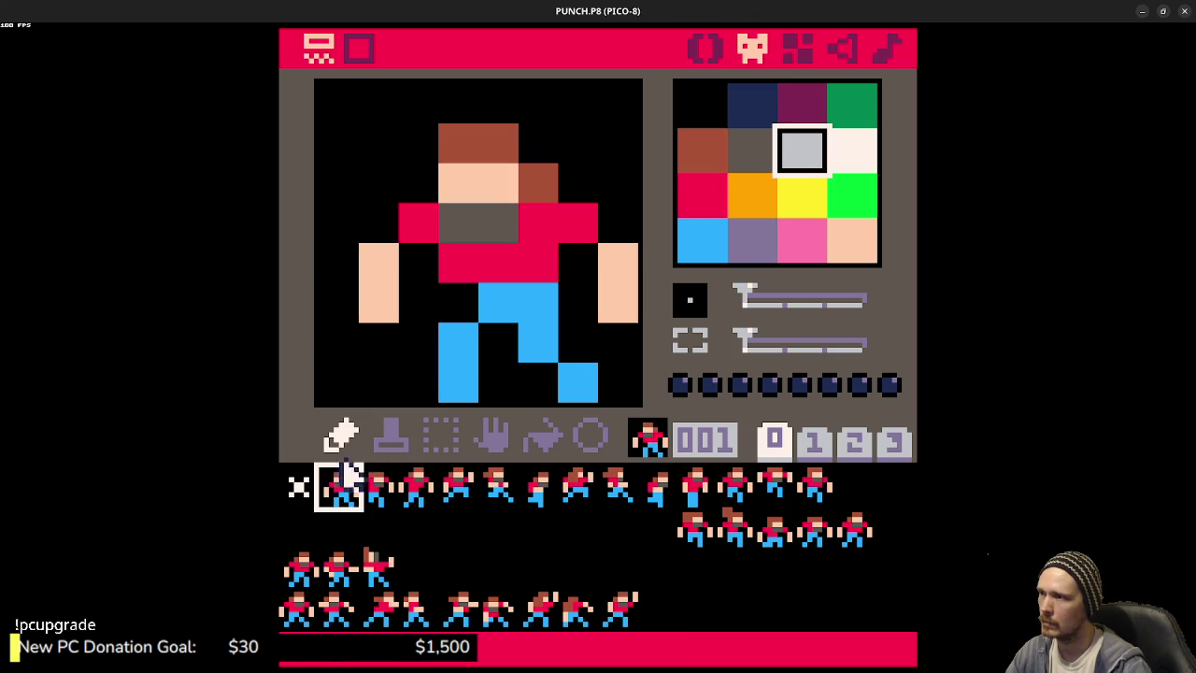
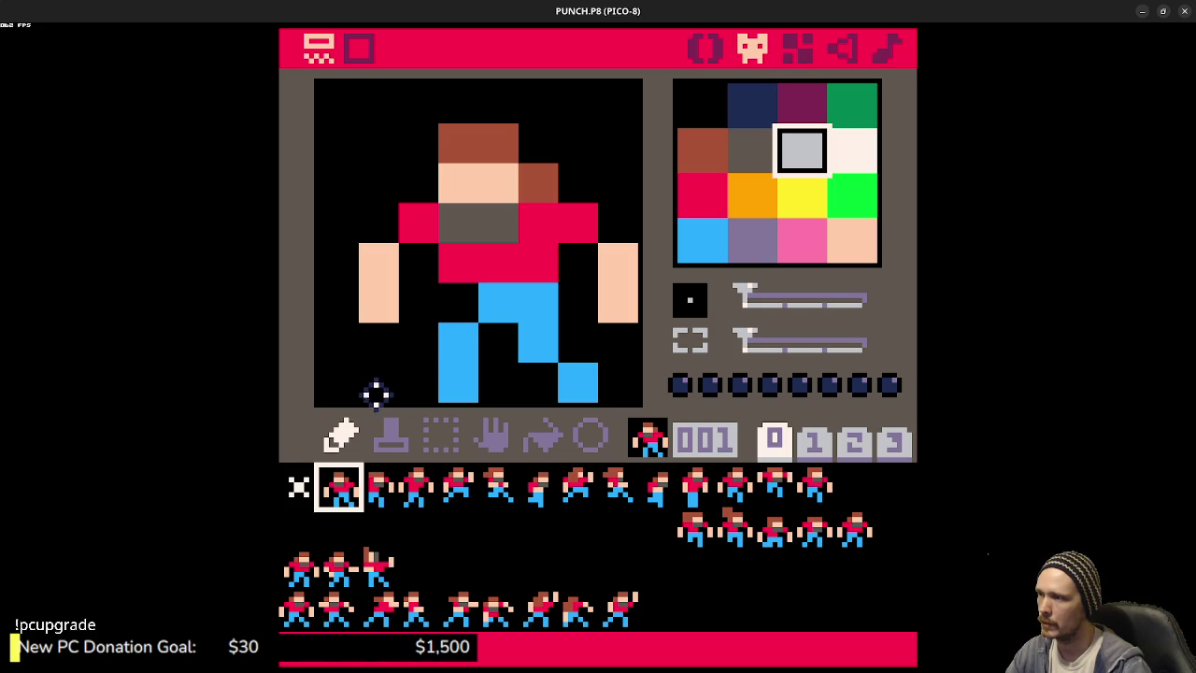
- Change the debug RECT's second PLAYER.X+1 to PLAYER.X+6, after checking the player sprite's pixel width
left_click(708, 47)
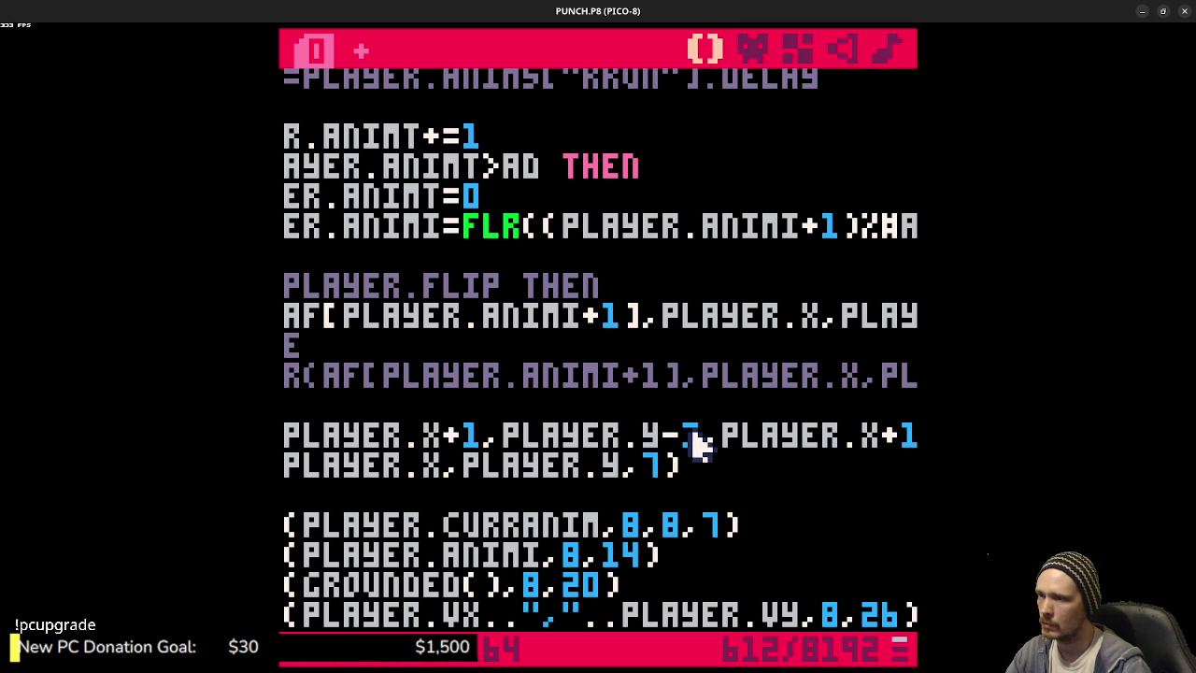
left_click(882, 439)
key("Right")
key("Right")
key("Right")
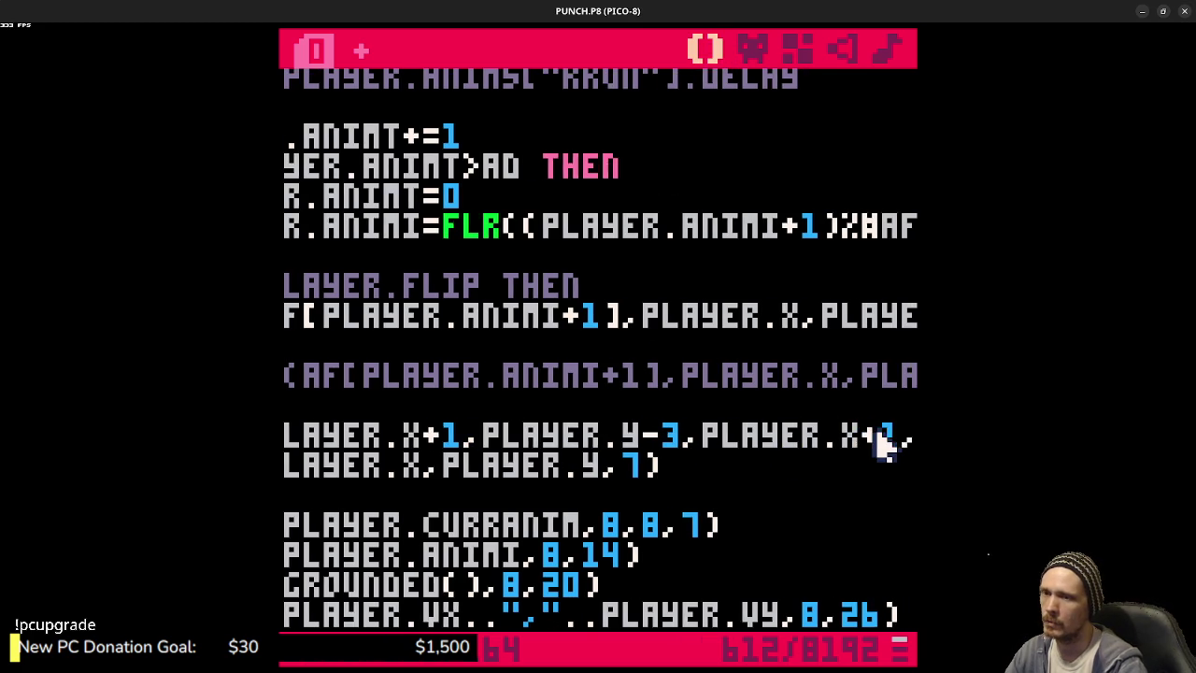
double_click(882, 439)
left_click(752, 51)
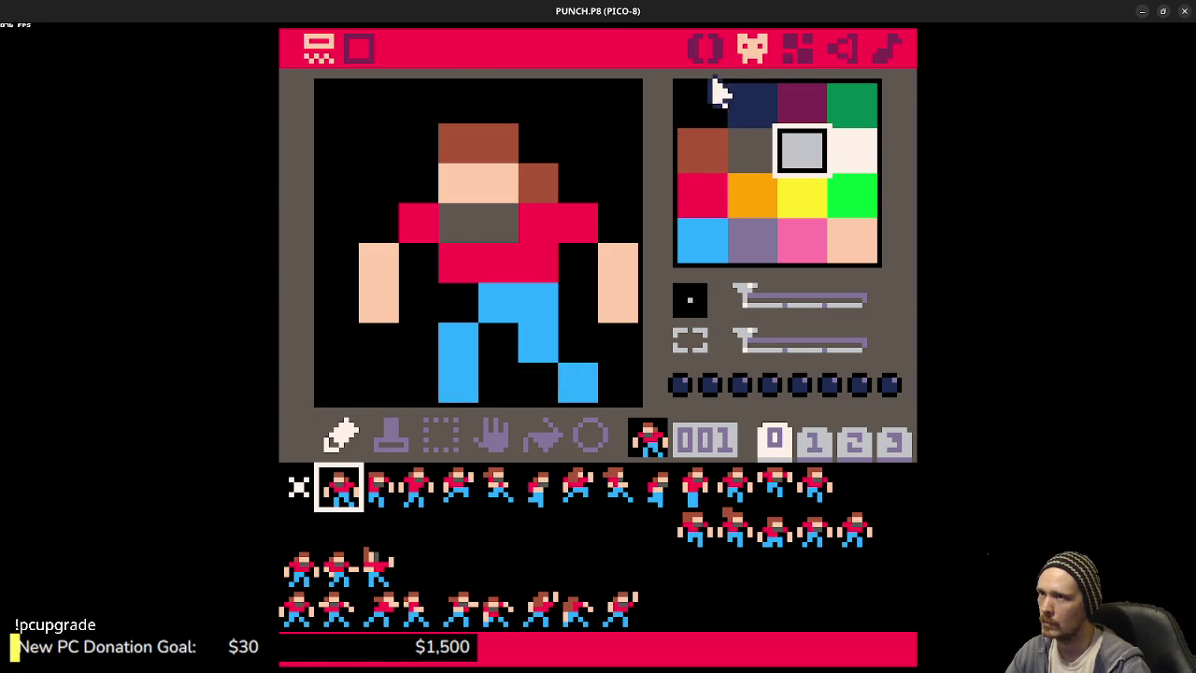
left_click(704, 48)
type("6,P")
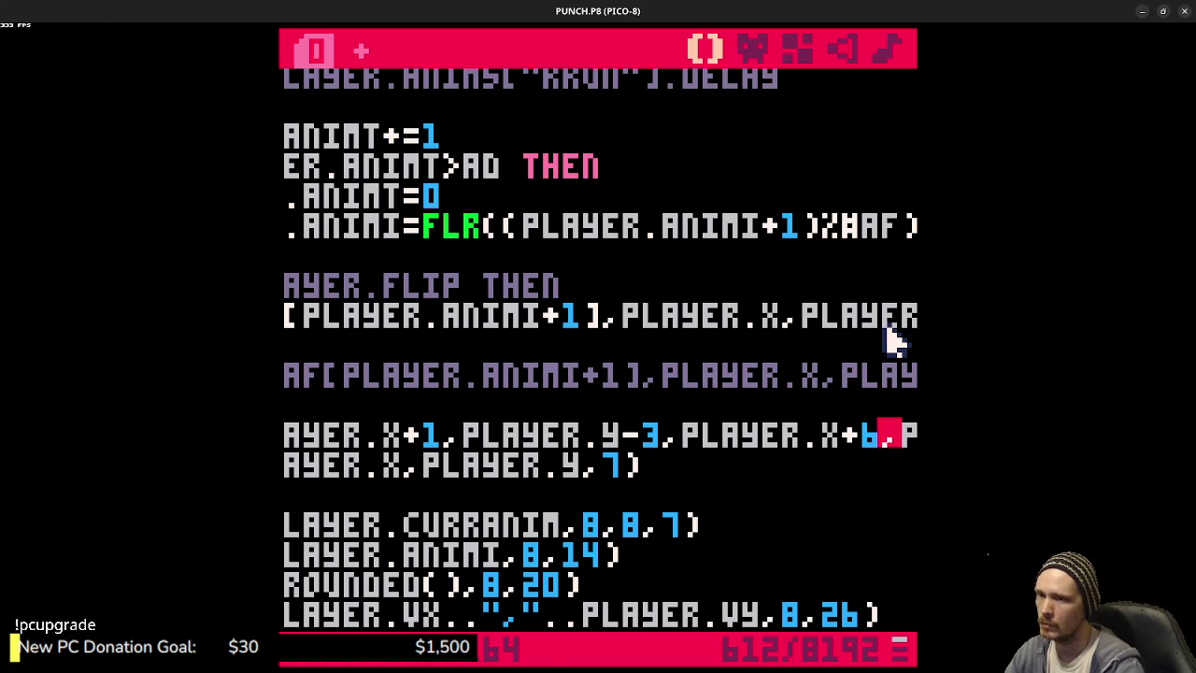
- Save the cart and test-run it, walking the player left to check the hitbox
key("ctrl+s")
key("ctrl+r")
key("Left")
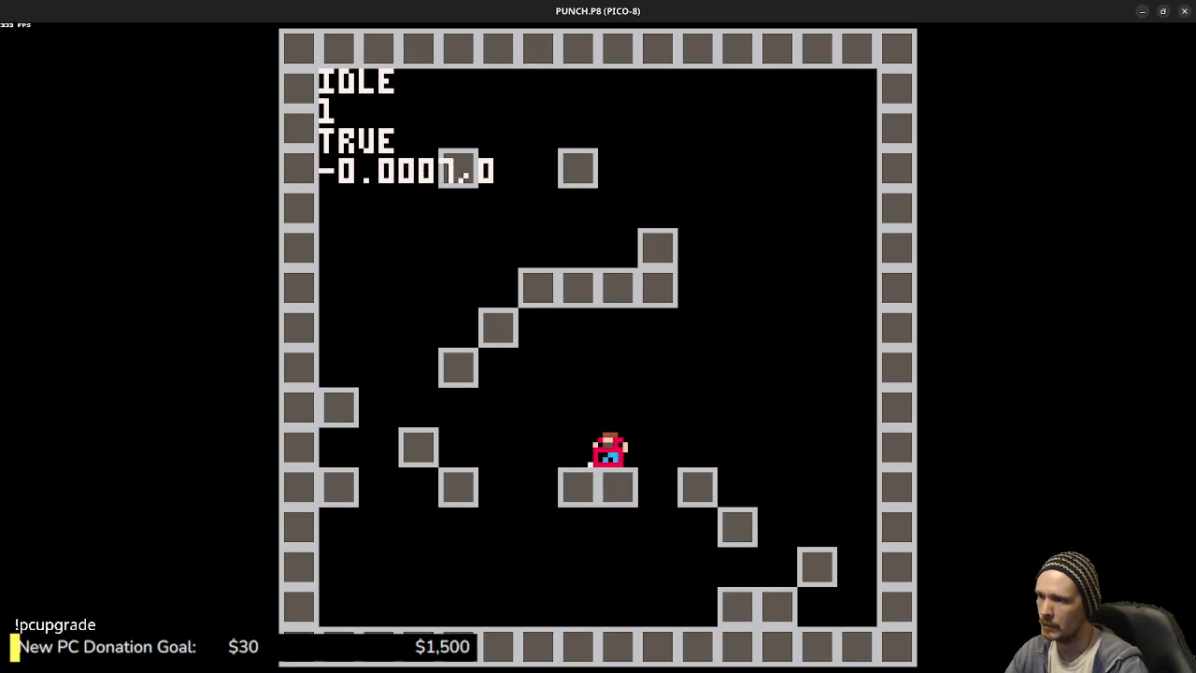
key("Escape")
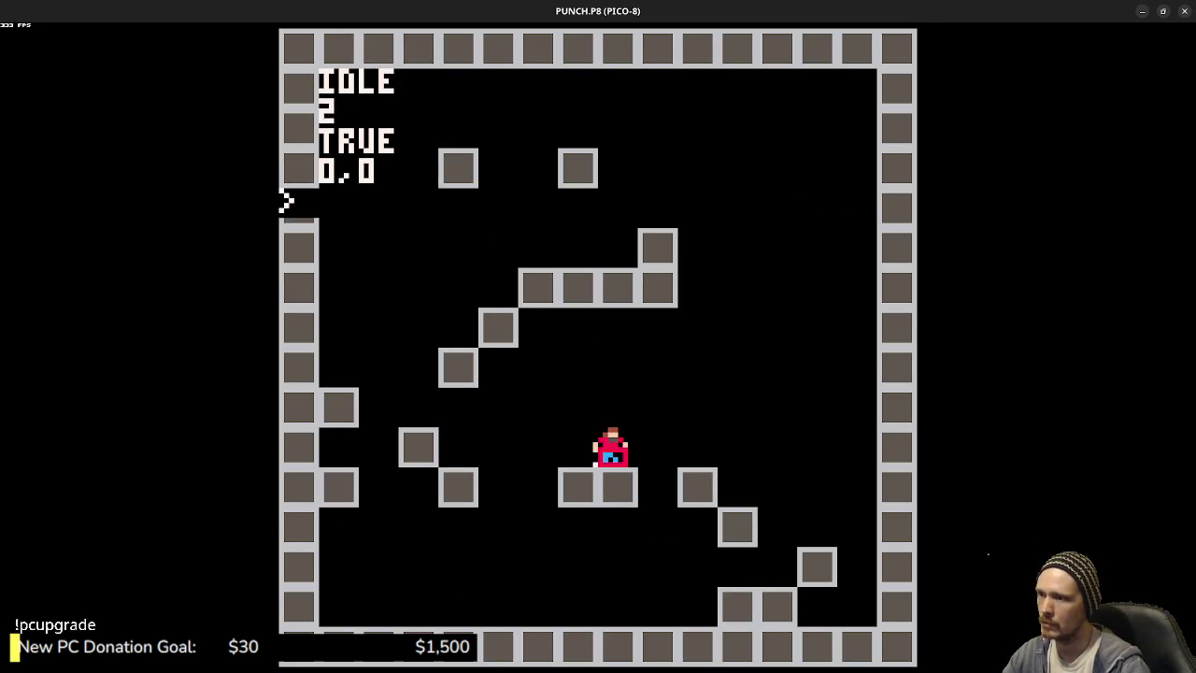
key("Escape")
- Inspect the player's animation frame, rerun to test running and jumping left, then return to the code
left_click(762, 51)
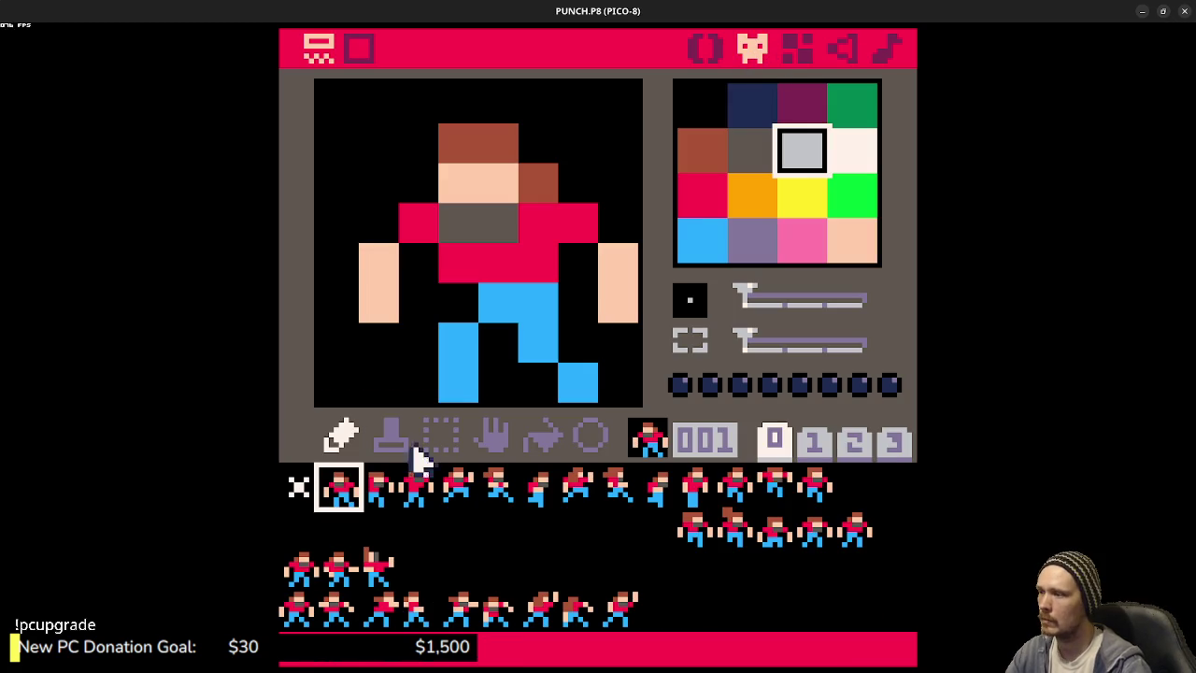
left_click(349, 505)
key("ctrl+r")
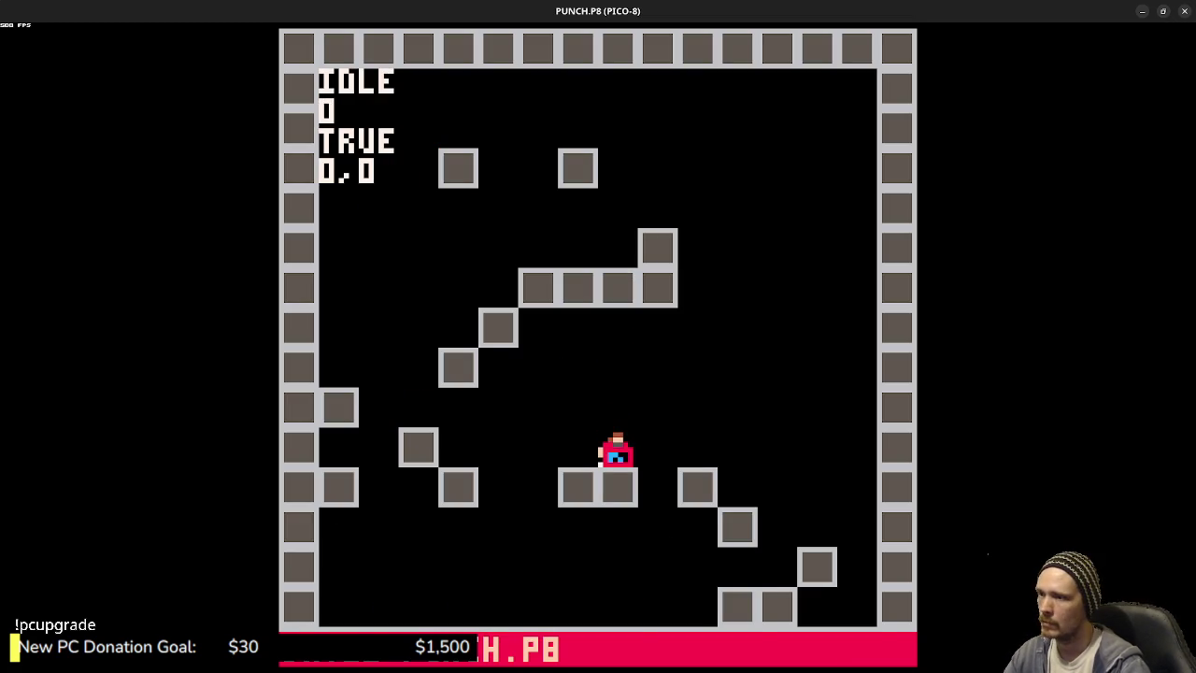
key("Left")
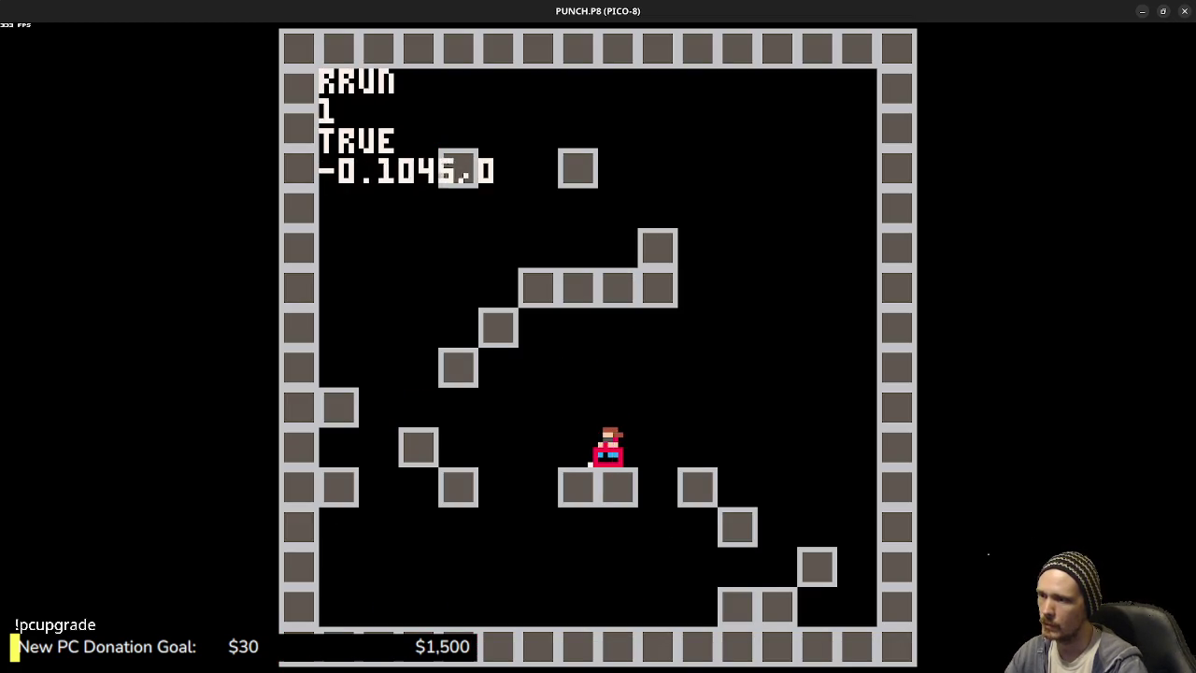
key("Left")
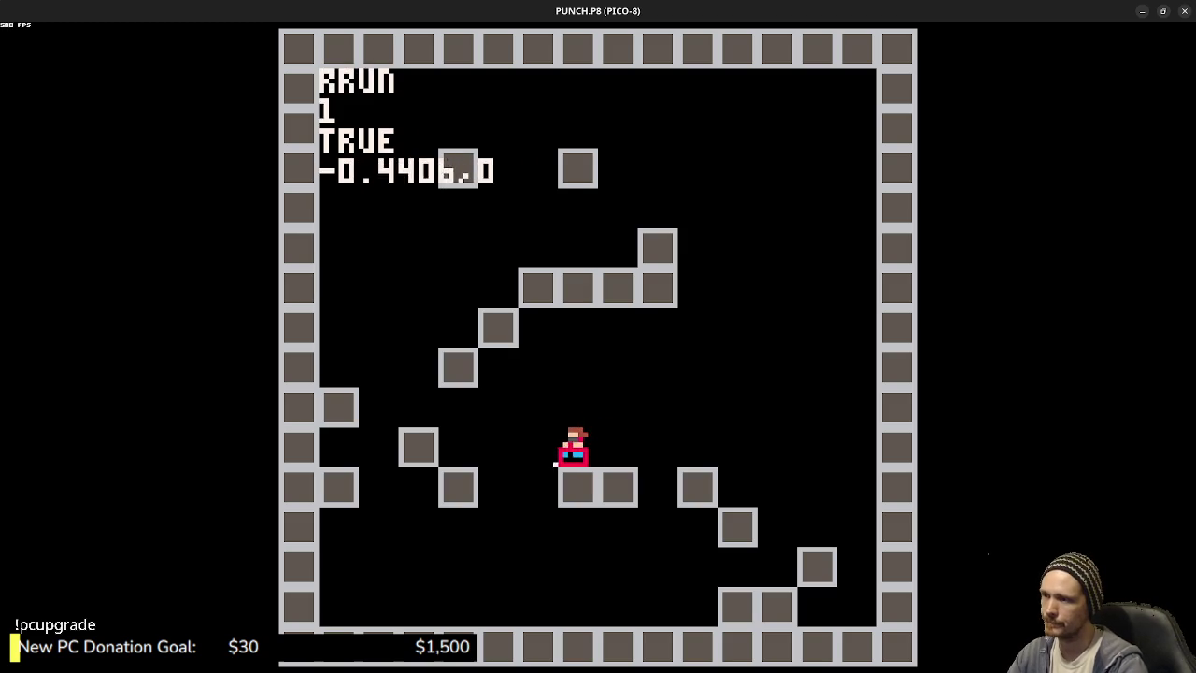
key("z")
key("Escape")
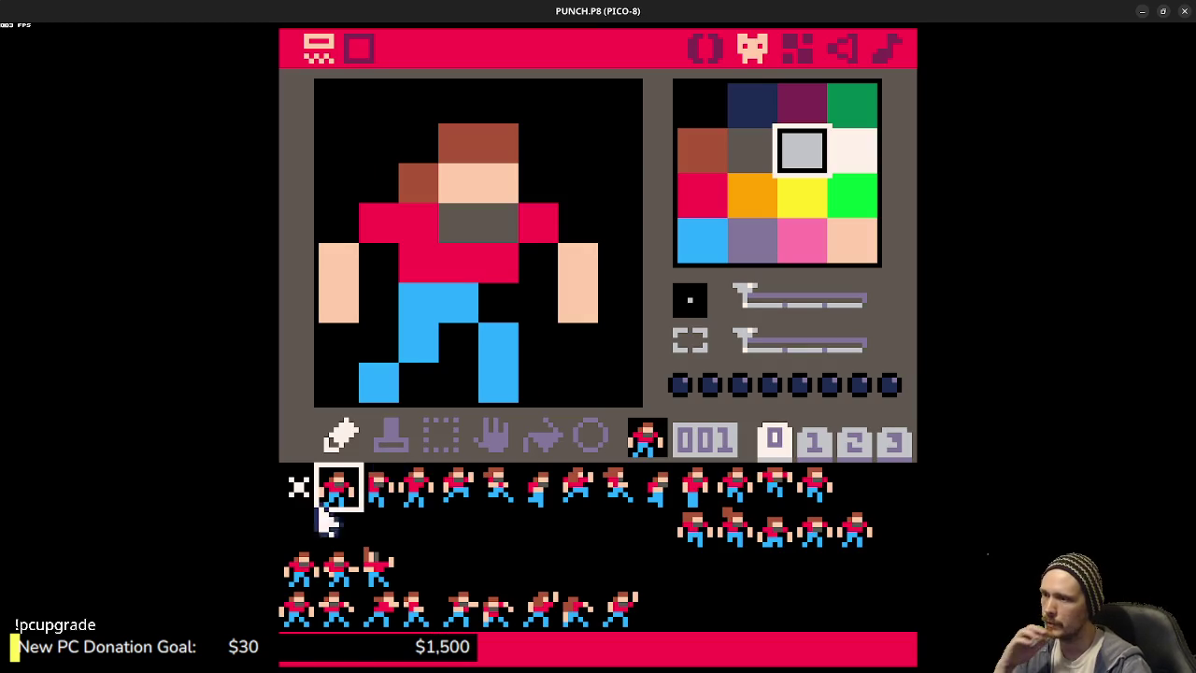
left_click(701, 44)
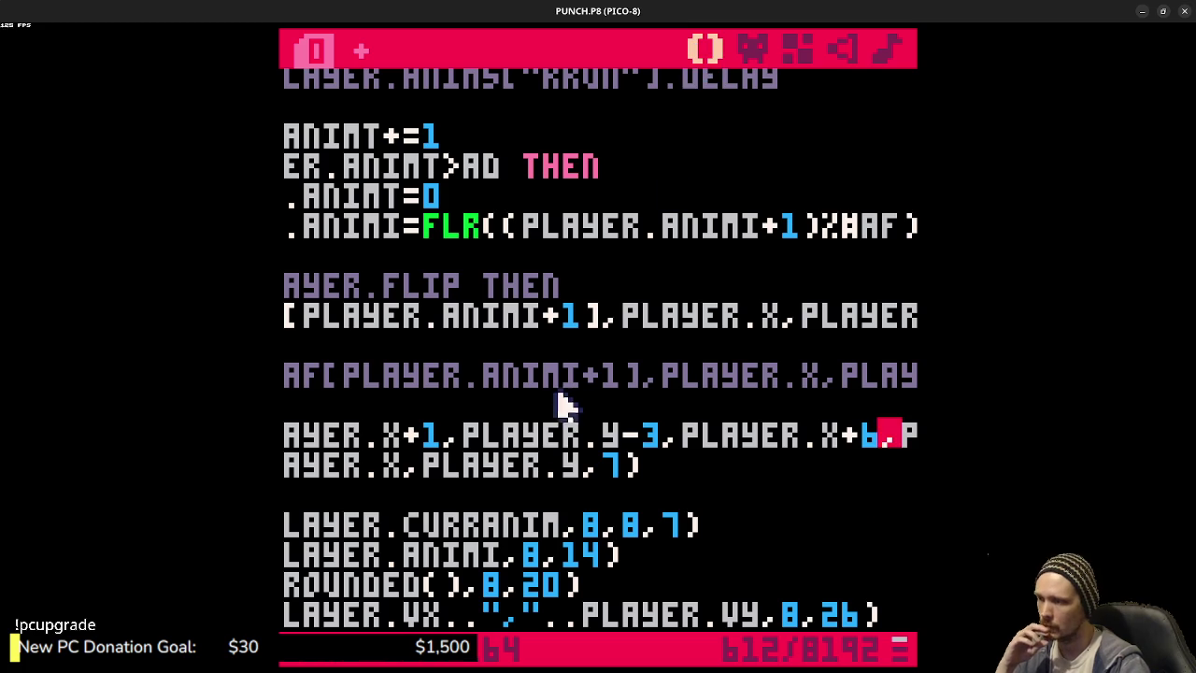
left_click(692, 472)
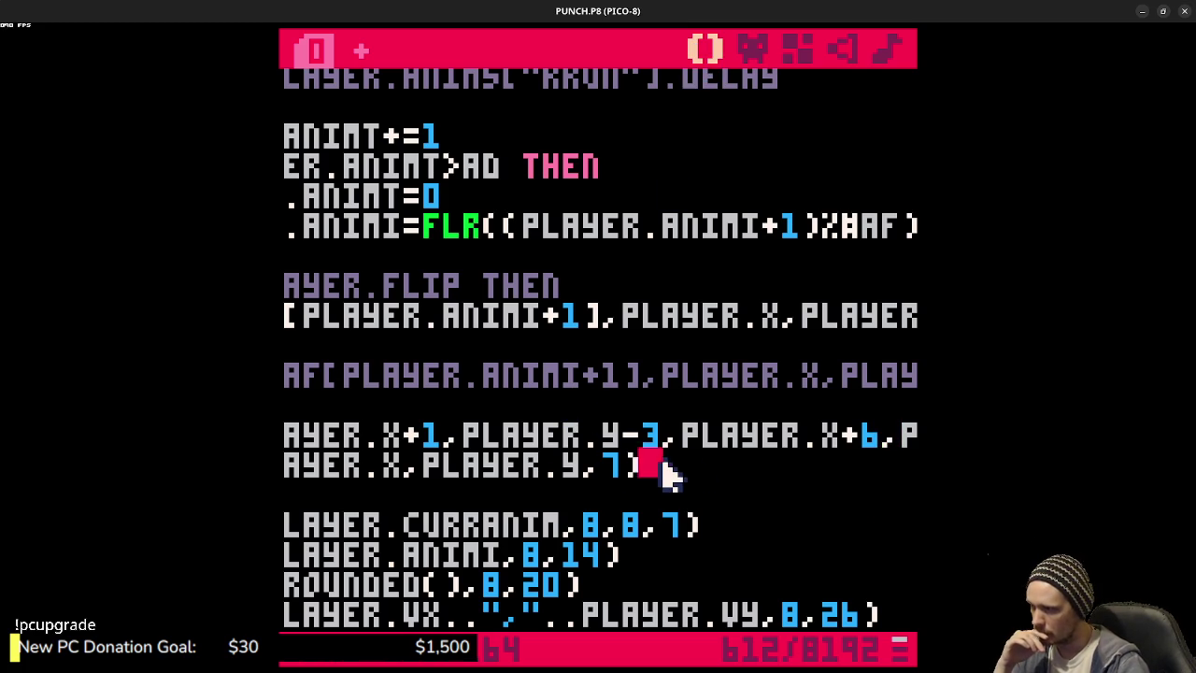
scroll(619, 470, "up", 2)
scroll(706, 335, "up", 5)
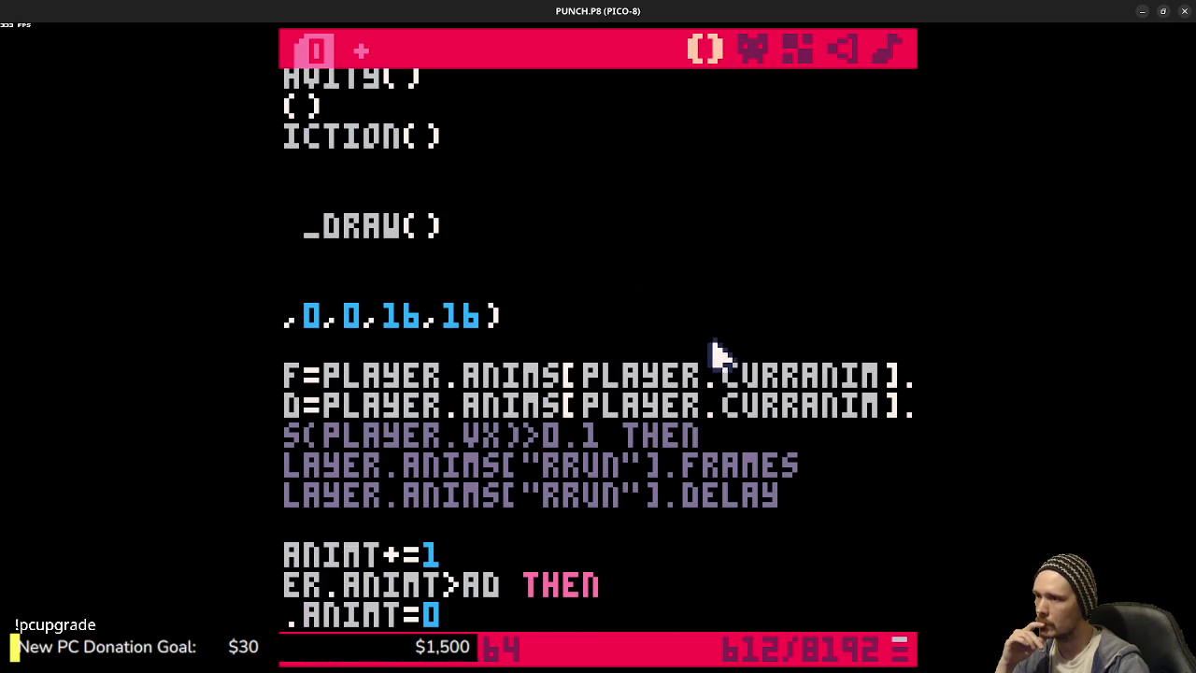
left_click(709, 348)
scroll(592, 331, "up", 13)
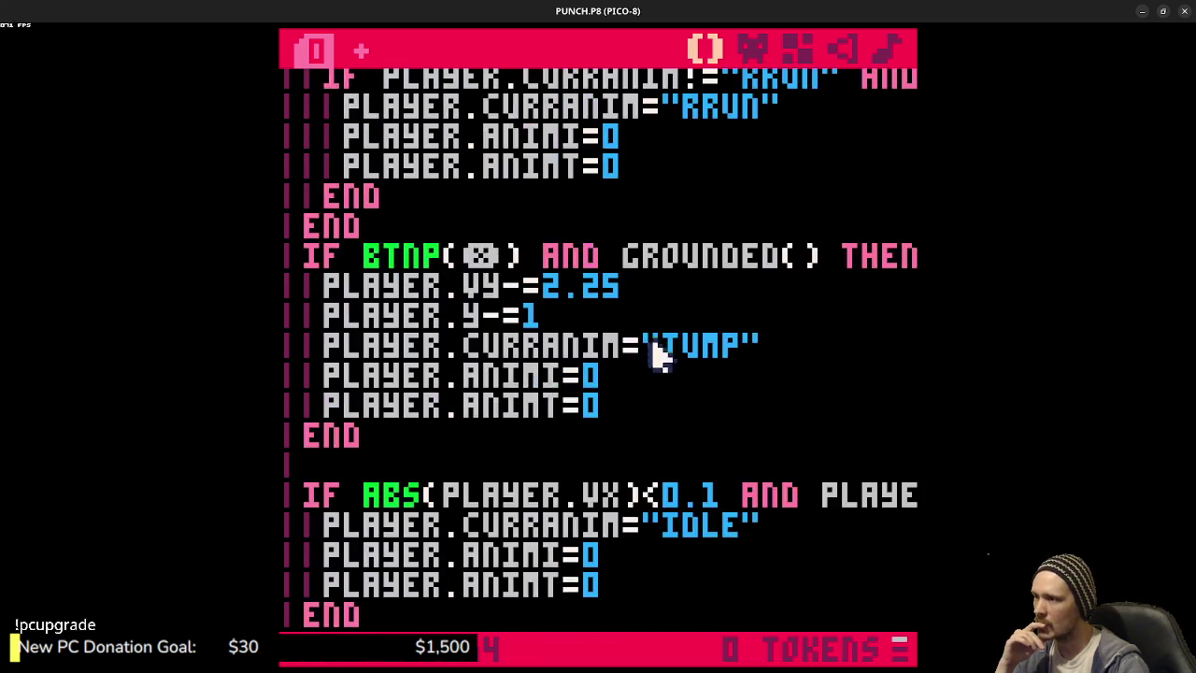
scroll(673, 363, "up", 15)
scroll(707, 374, "down", 4)
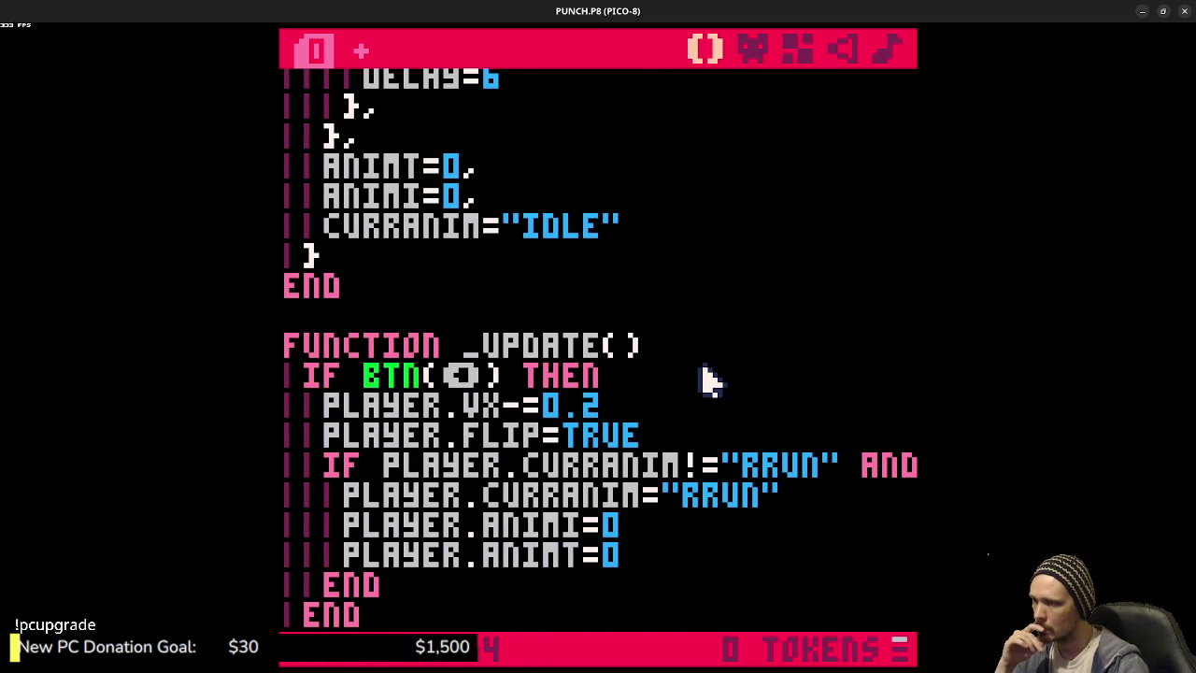
scroll(708, 378, "down", 9)
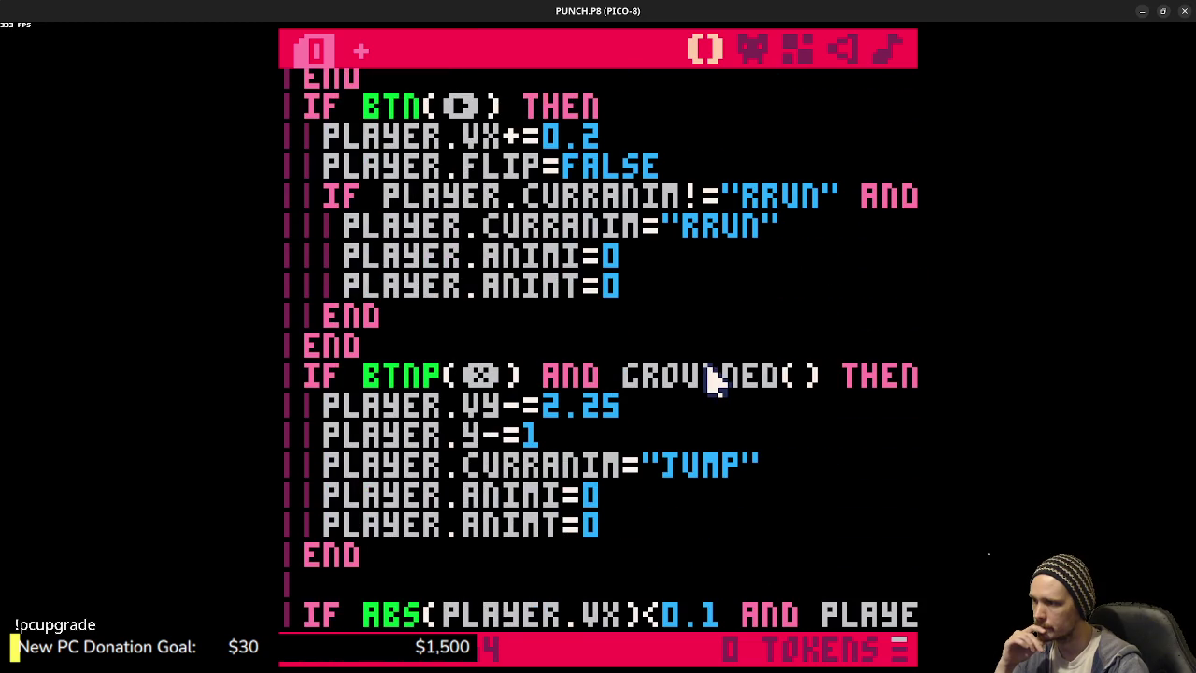
scroll(715, 379, "down", 3)
scroll(715, 378, "down", 8)
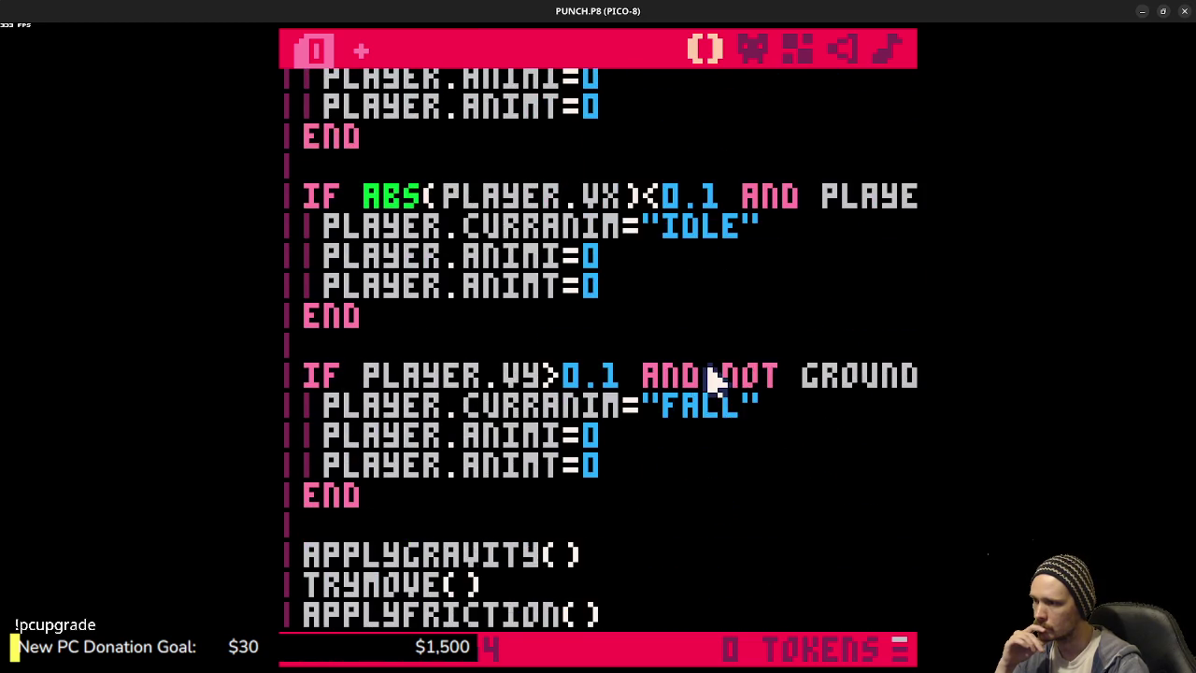
scroll(710, 381, "down", 14)
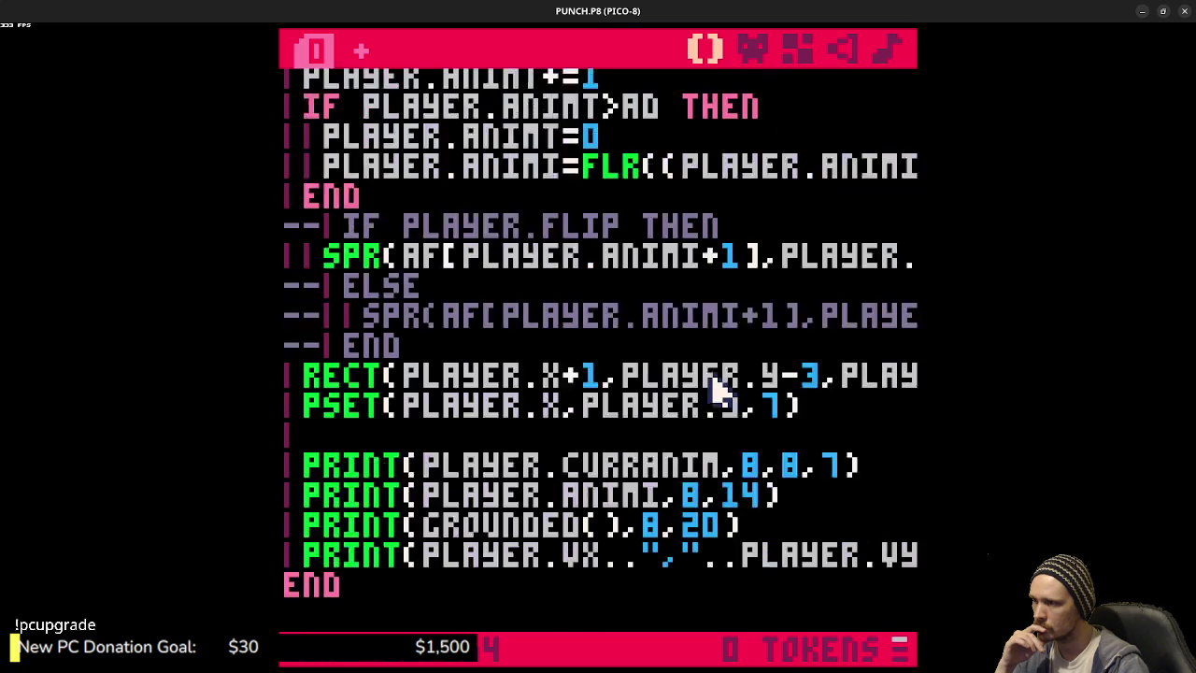
scroll(720, 383, "up", 9)
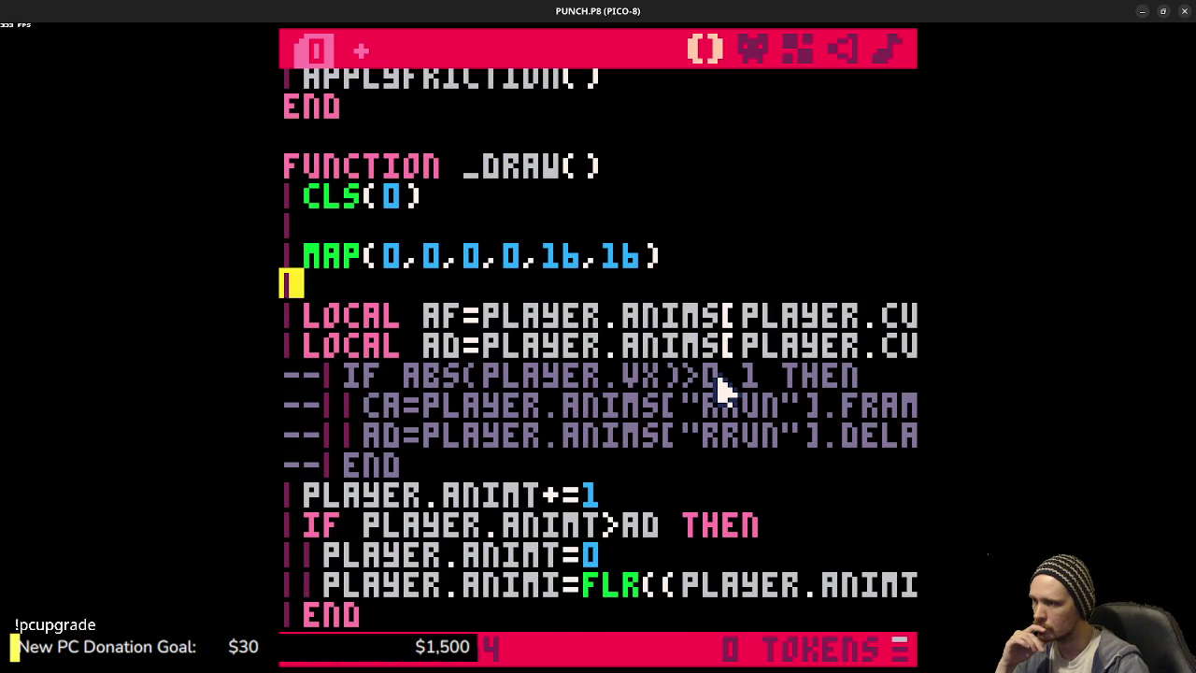
scroll(697, 412, "down", 10)
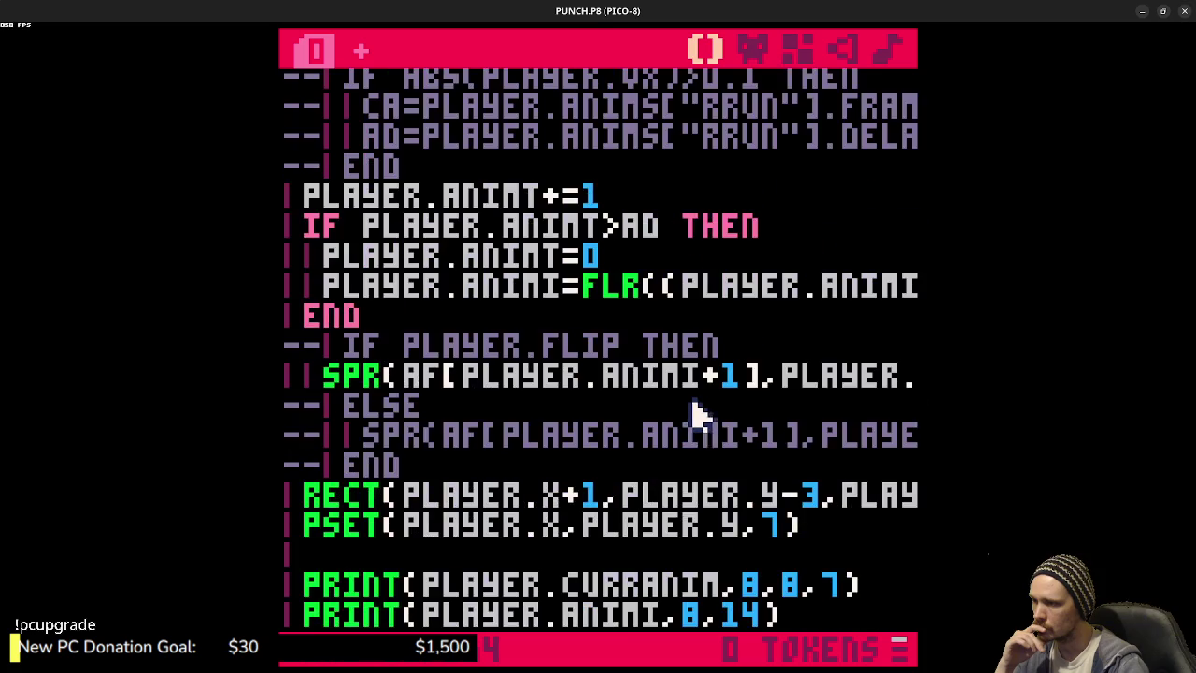
scroll(697, 416, "down", 3)
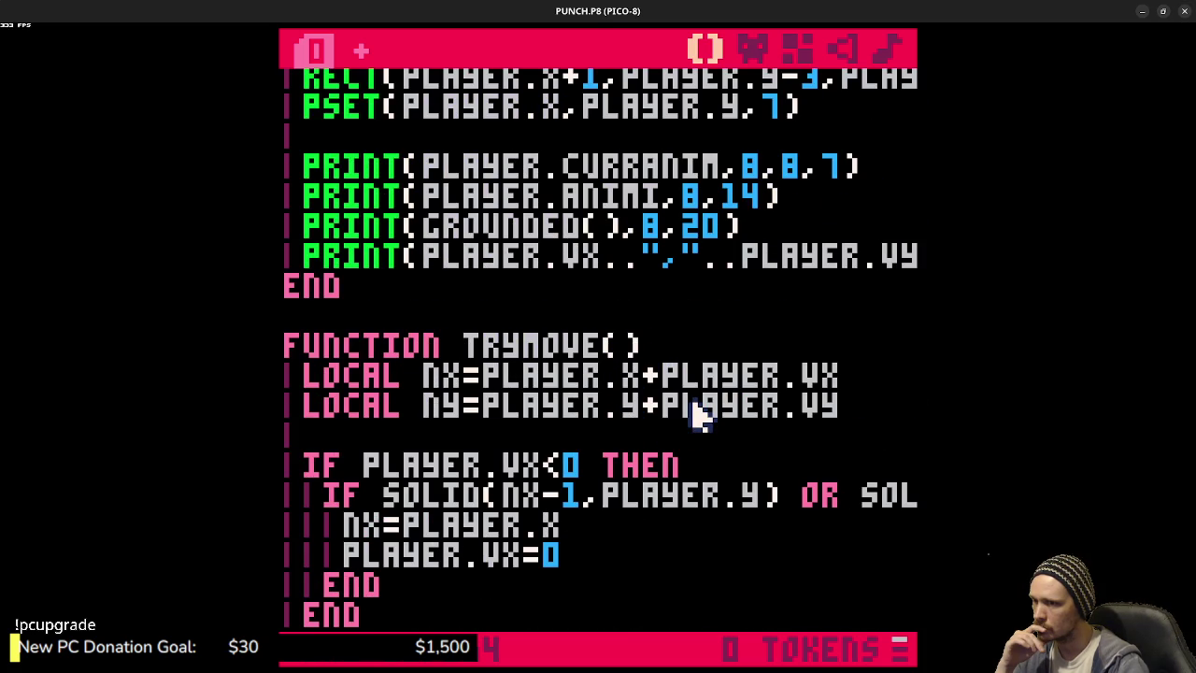
scroll(696, 416, "down", 2)
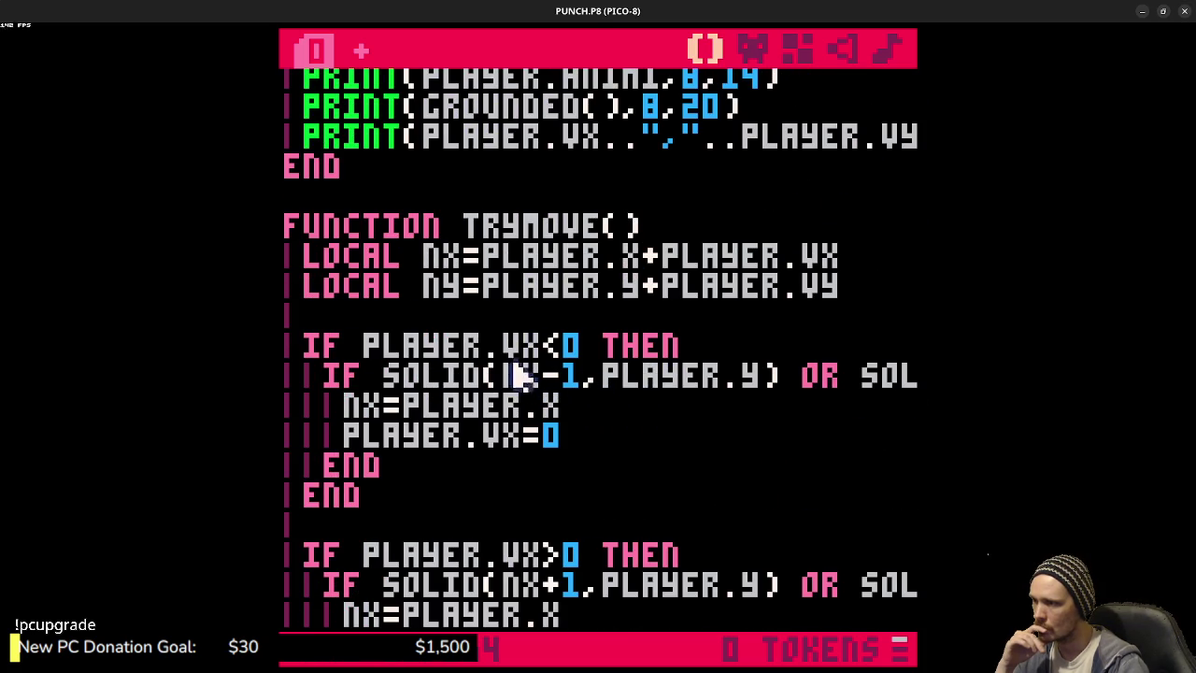
left_click(550, 338)
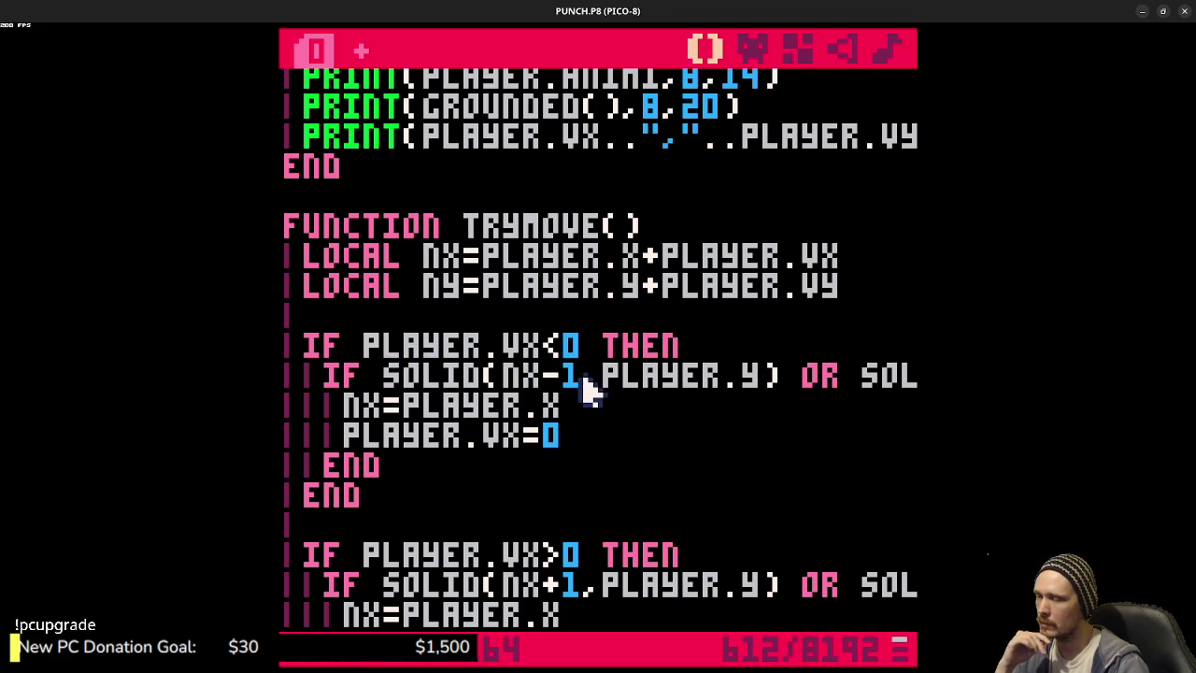
- Try NX+1 instead of NX-1 in both SOLID checks of the VX>0 block and save
key("BackSpace")
type("+")
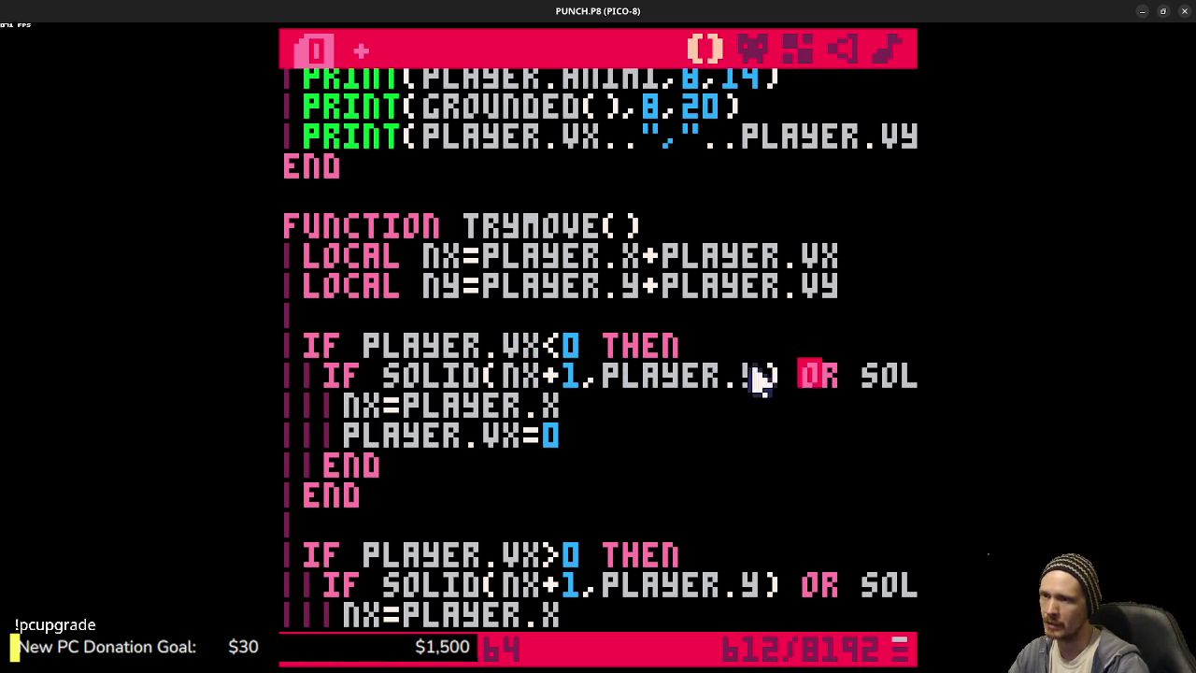
left_click_drag(802, 381, 914, 388)
left_click(556, 397)
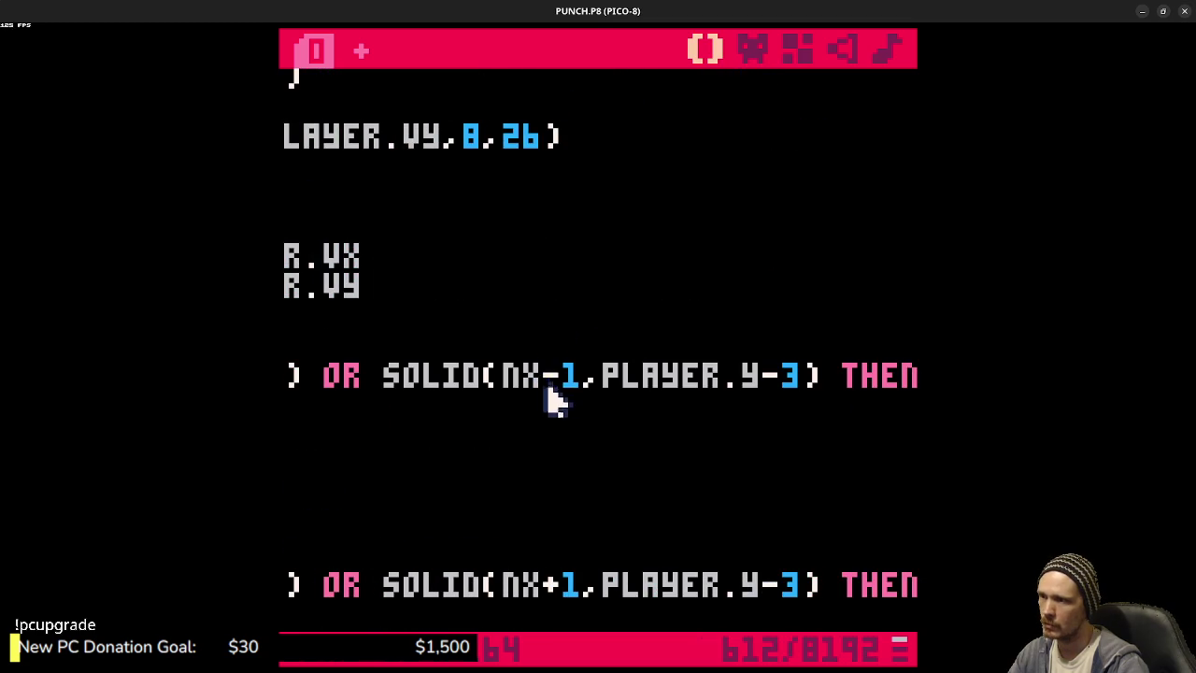
key("BackSpace")
type("+")
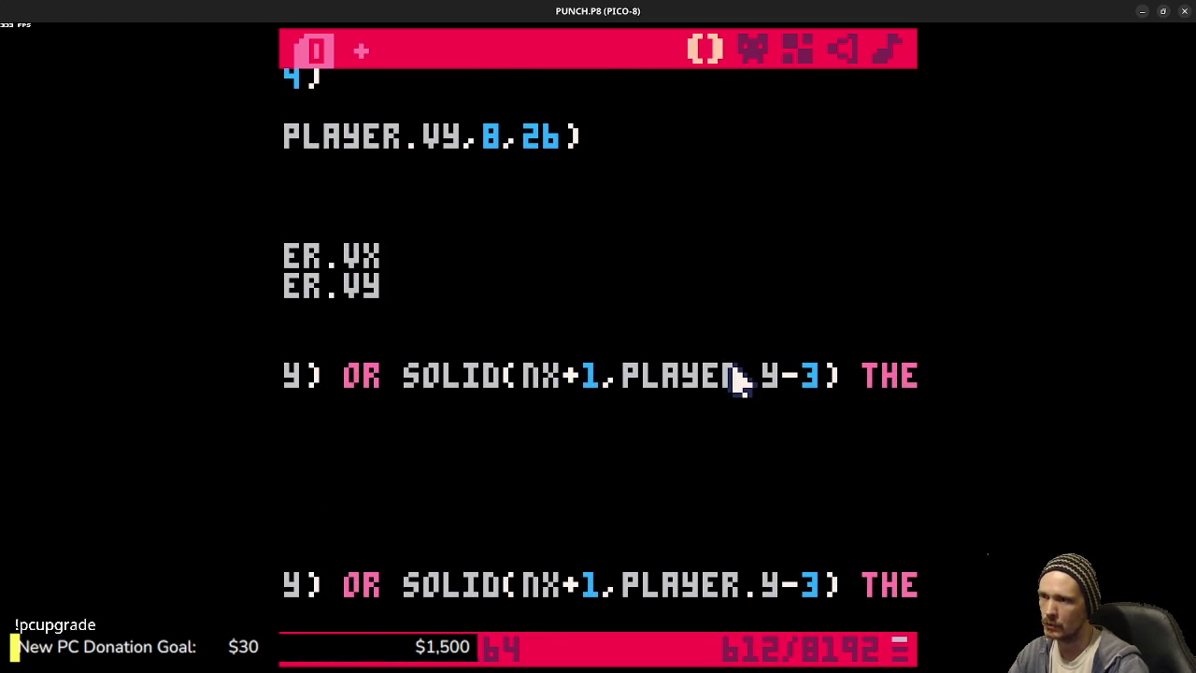
key("ctrl+s")
- Change the first SOLID call in the VX>0 block back to NX-1
left_click(454, 534)
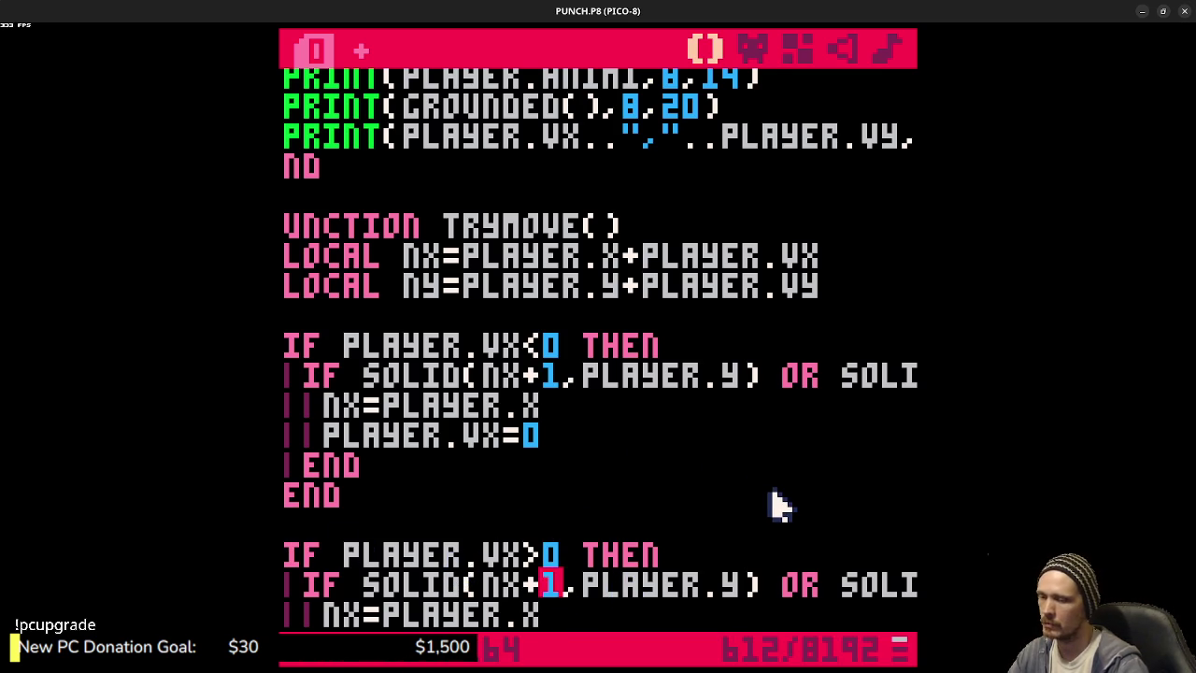
key("BackSpace")
type("-")
left_click(788, 586)
mouse_move(788, 586)
left_mouse_down()
mouse_move(908, 587)
mouse_move(854, 614)
left_mouse_up()
left_click(659, 586)
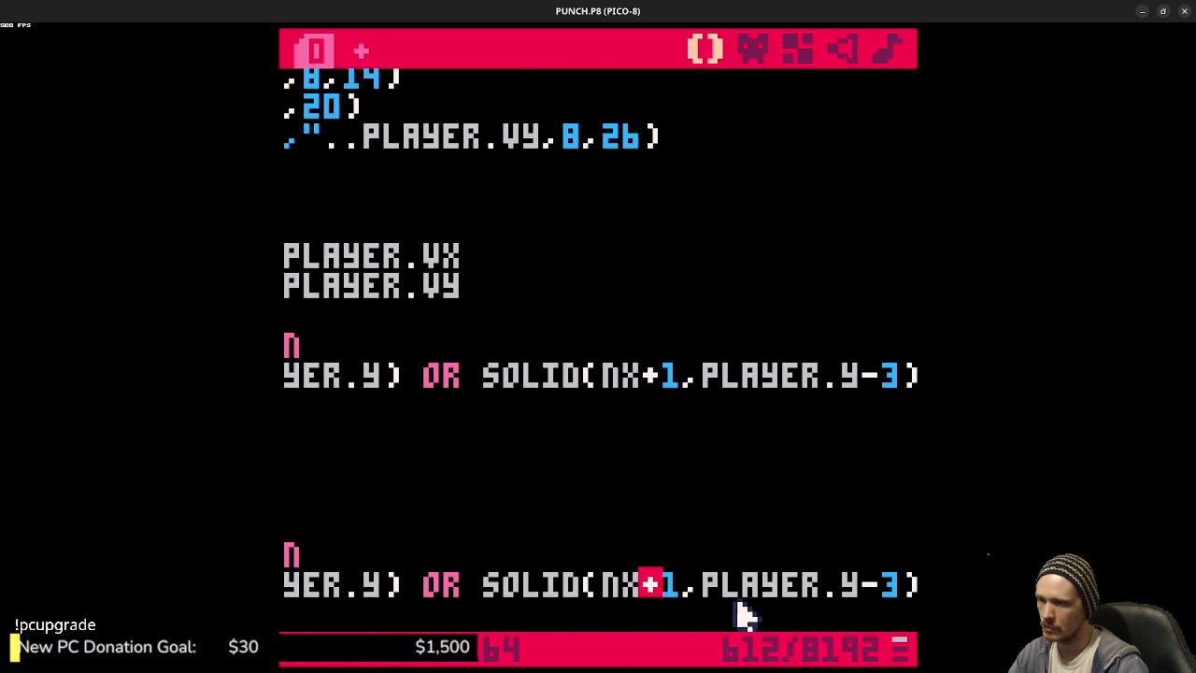
left_click(669, 588)
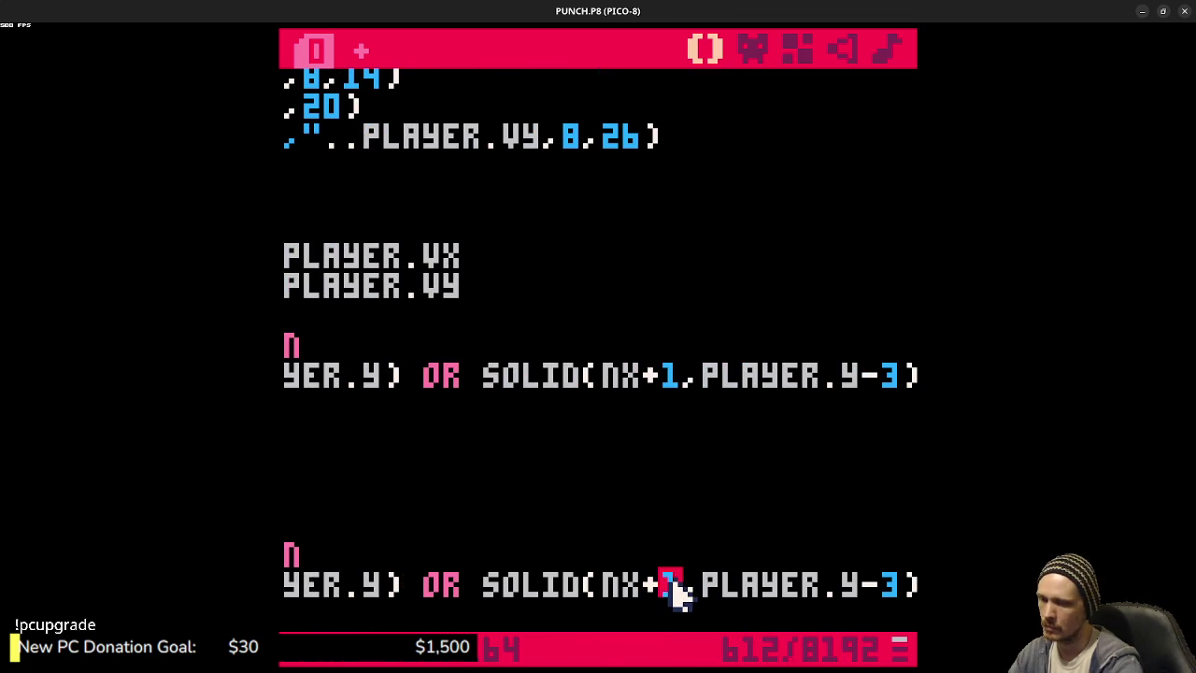
key("ctrl+s")
key("BackSpace")
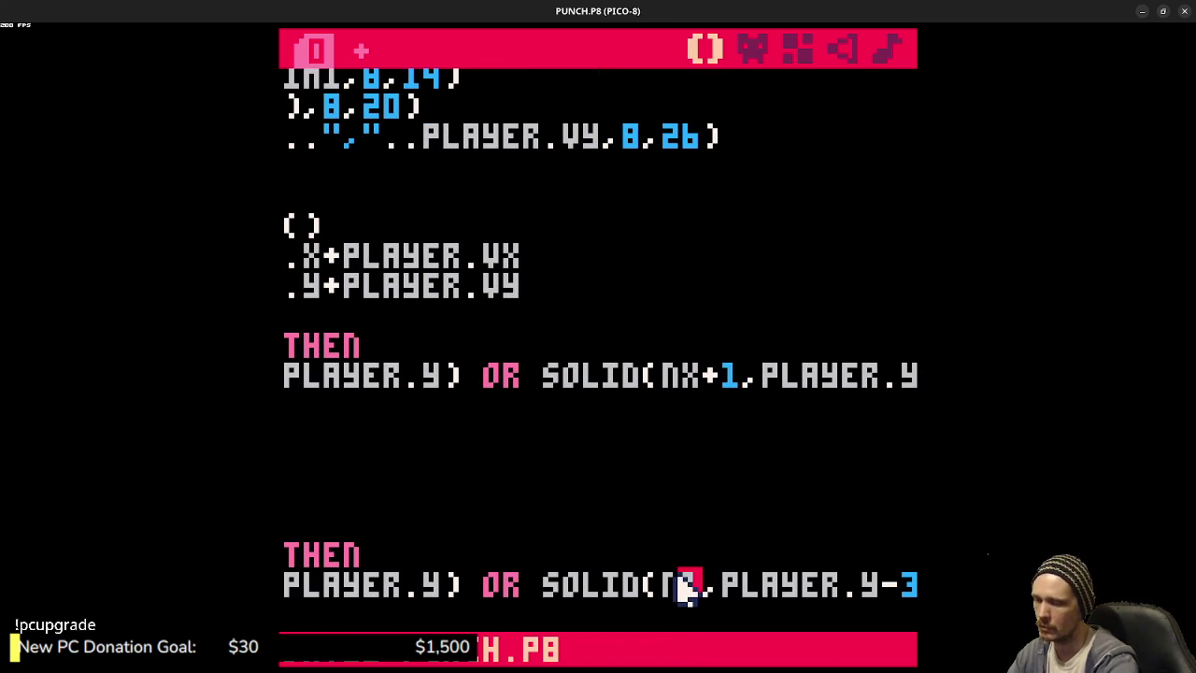
- Change the second SOLID(NX+1,…) in the VX>0 block to NX-1 and save the cart
left_click(727, 557)
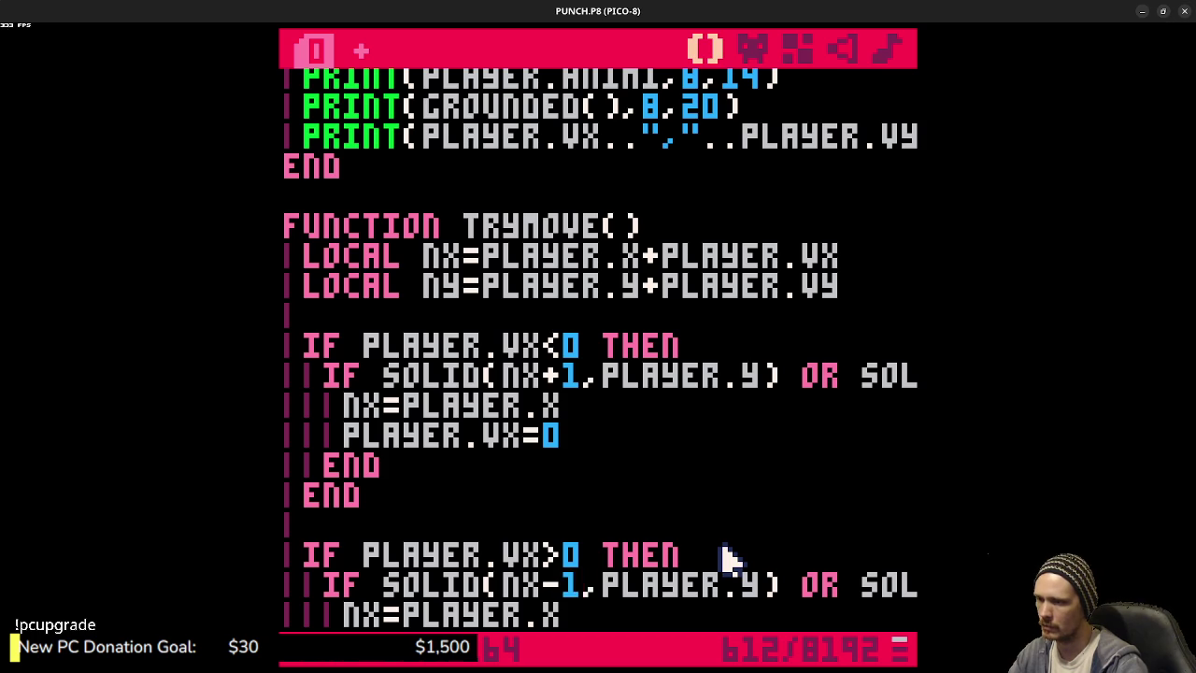
left_click_drag(814, 587, 914, 587)
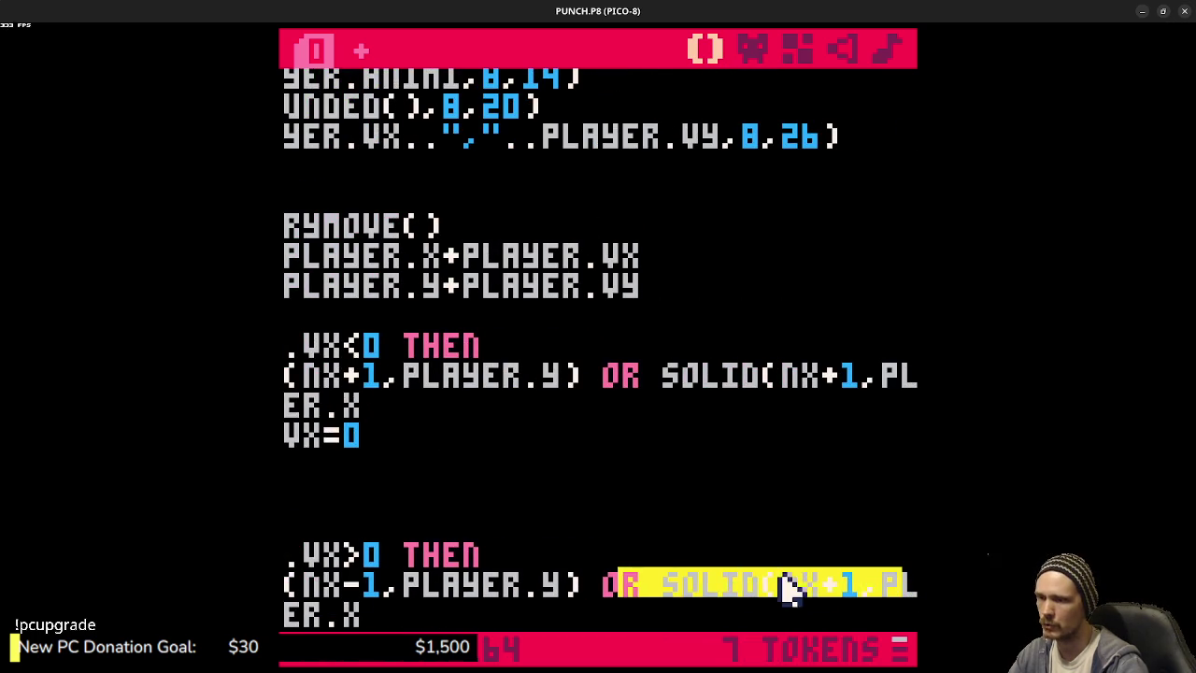
left_click(853, 592)
key("BackSpace")
type("-")
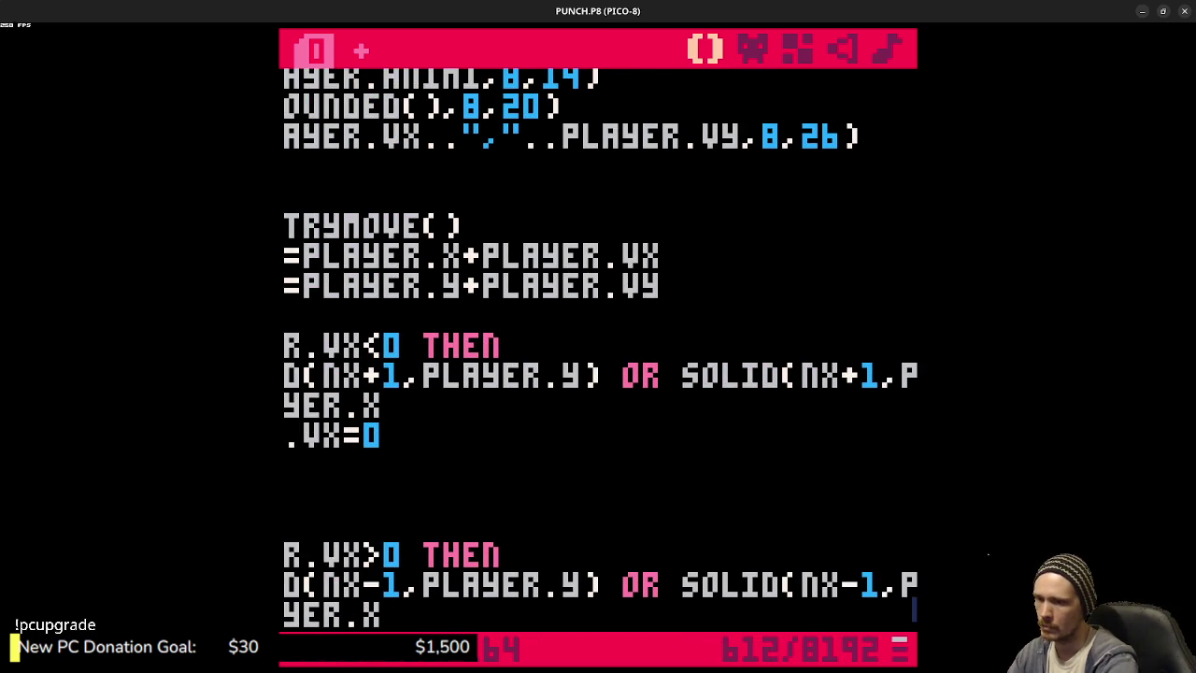
key("ctrl+s")
- Run the game, moving and jumping the player right onto blocks to test the wall checks
key("ctrl+r")
key("Left")
key("Right")
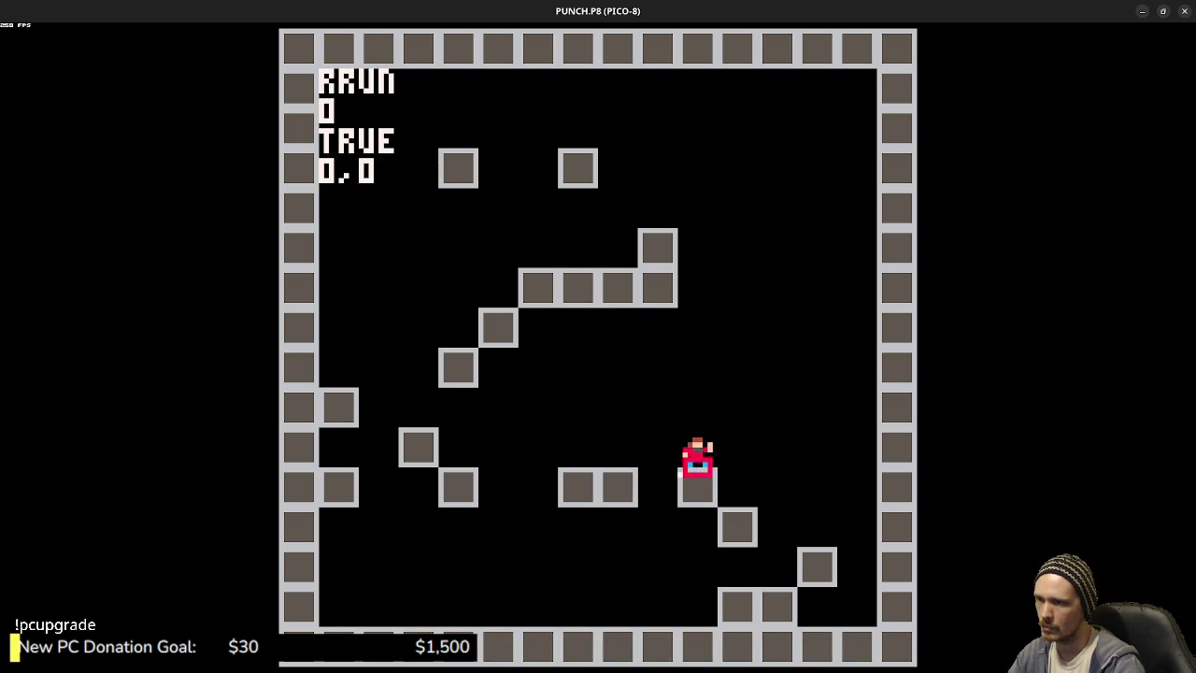
key("z")
key("Right")
key("Left")
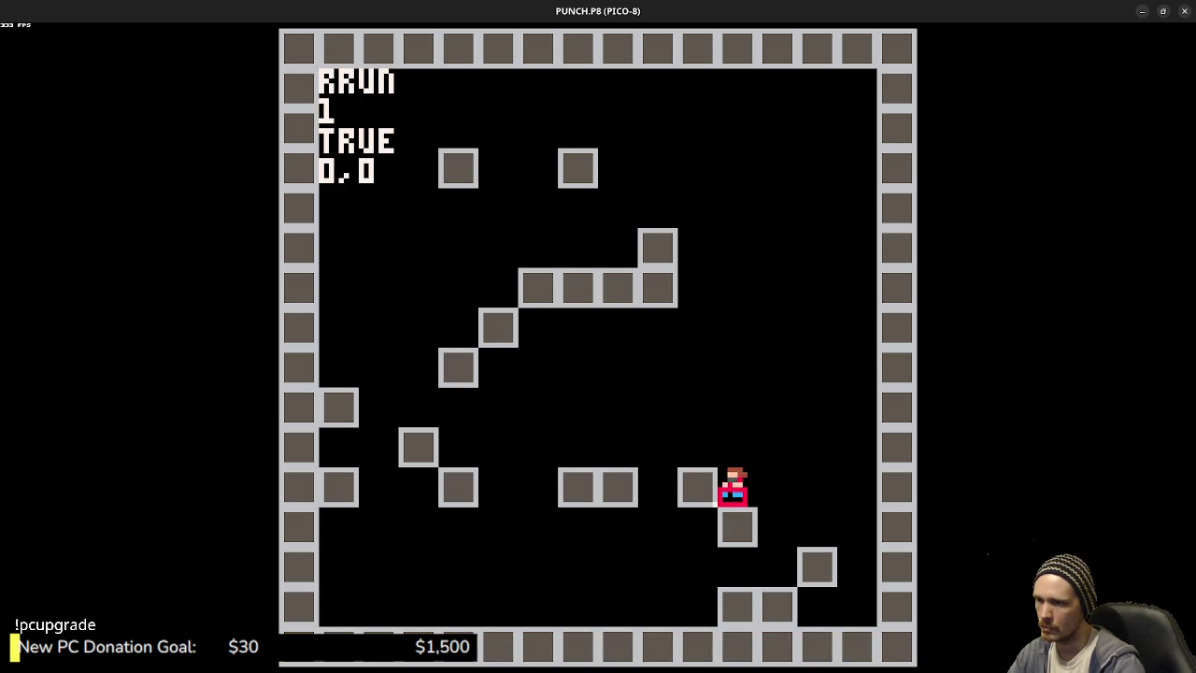
key("Escape")
key("Escape")
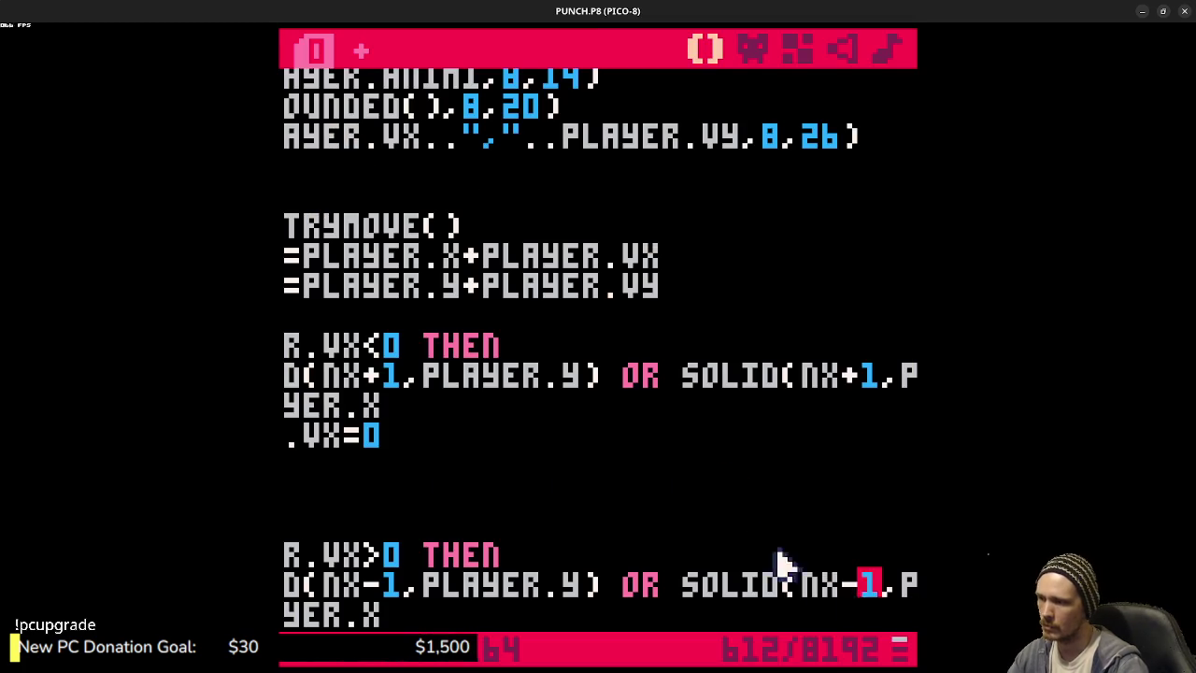
- In the VY<0 check, replace PLAYER.X-3 with PLAYER.X+1 and PLAYER.X+3 with PLAYER.X-1
scroll(724, 524, "down", 5)
left_click_drag(520, 495, 285, 495)
left_click(608, 533)
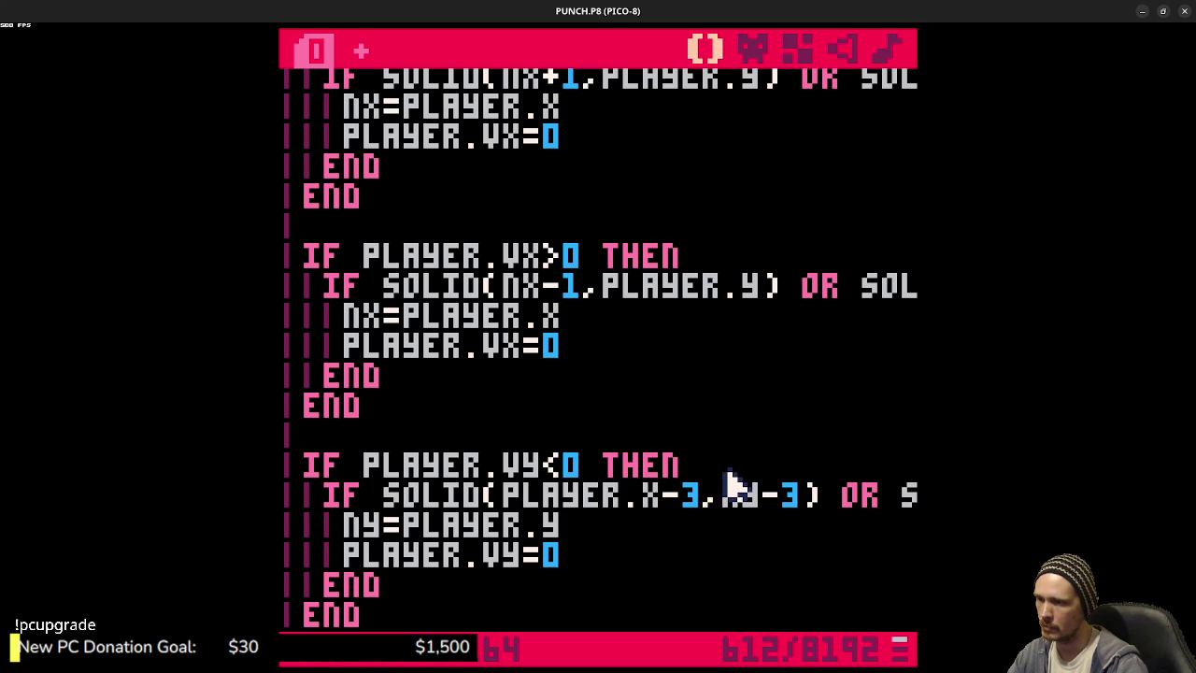
key("BackSpace")
key("BackSpace")
type("+1")
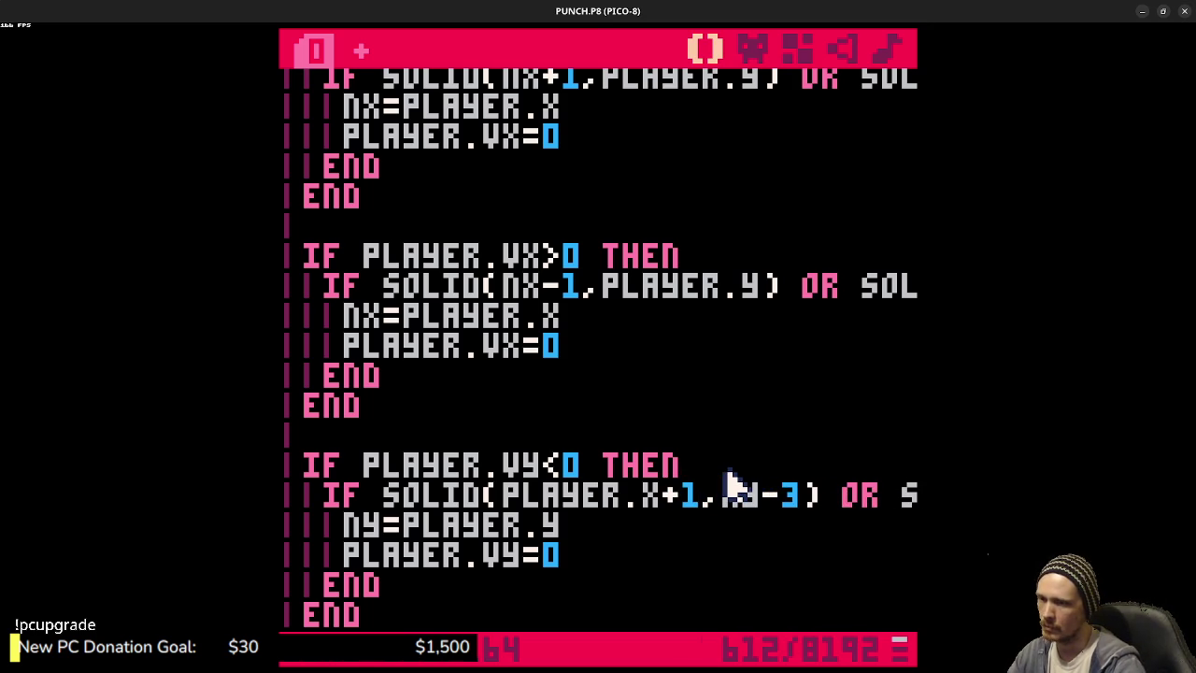
key("Right")
key("Right")
key("Right")
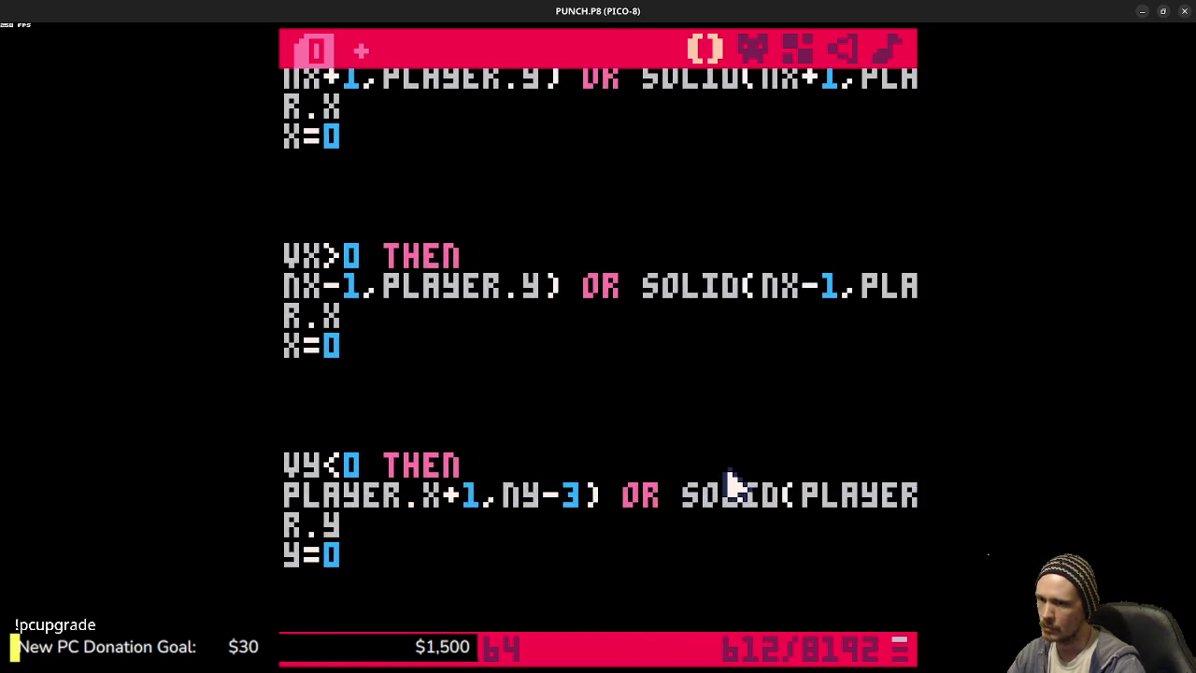
key("Right")
key("Right")
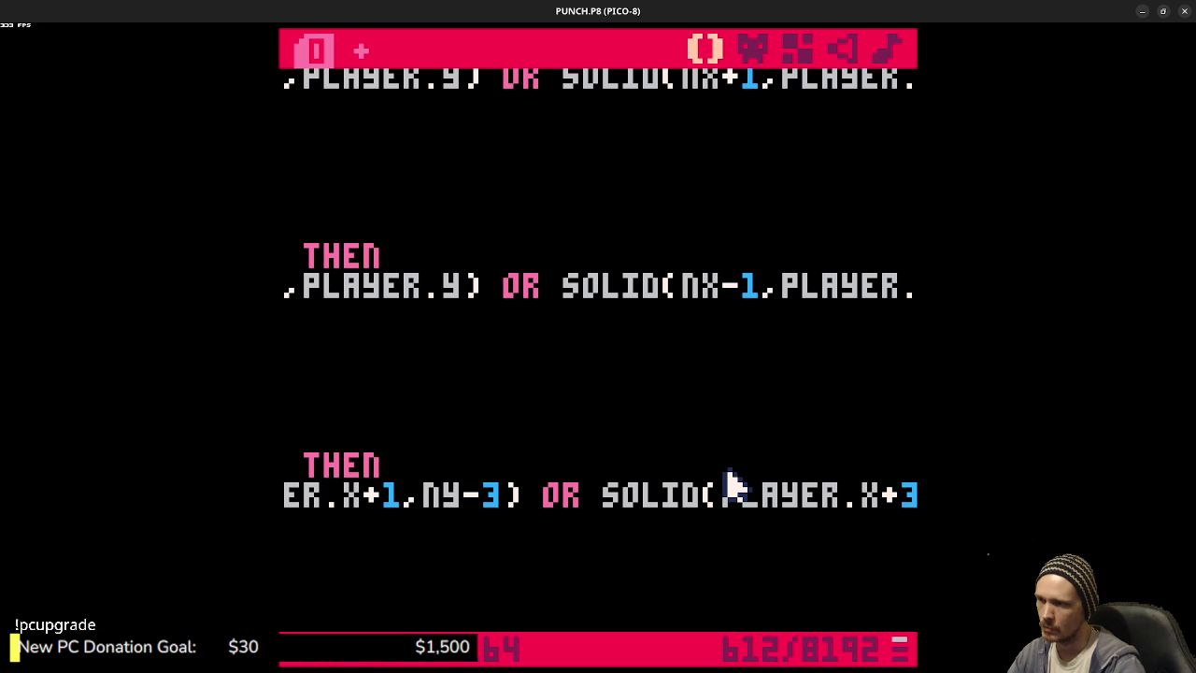
key("shift+Left")
type("-")
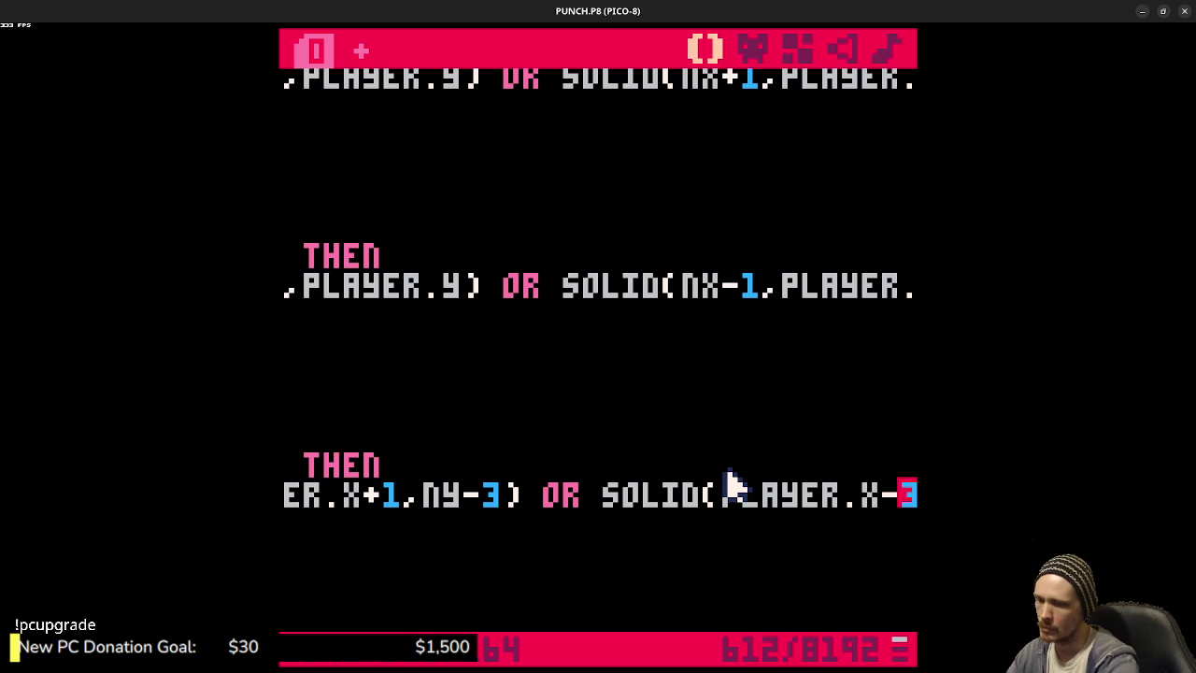
type("1")
key("shift+Right")
key("Delete")
- Save and run the game, jumping the player onto blocks to test the upward collision
key("ctrl+s")
key("ctrl+r")
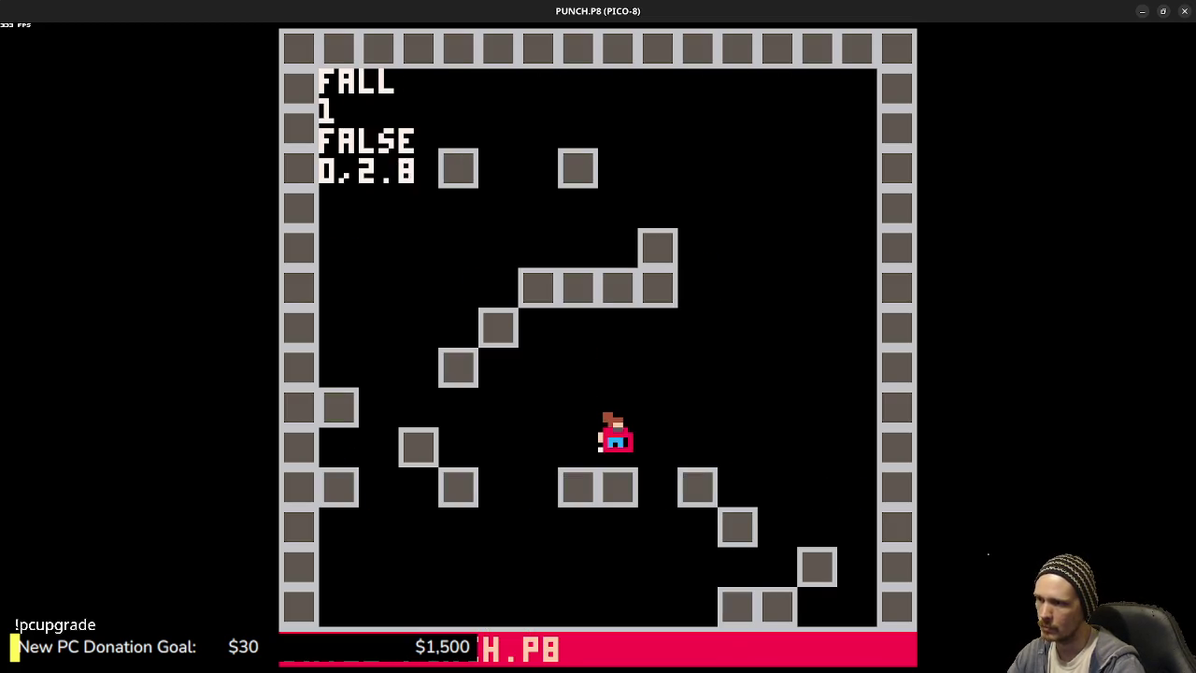
key("z")
key("Right")
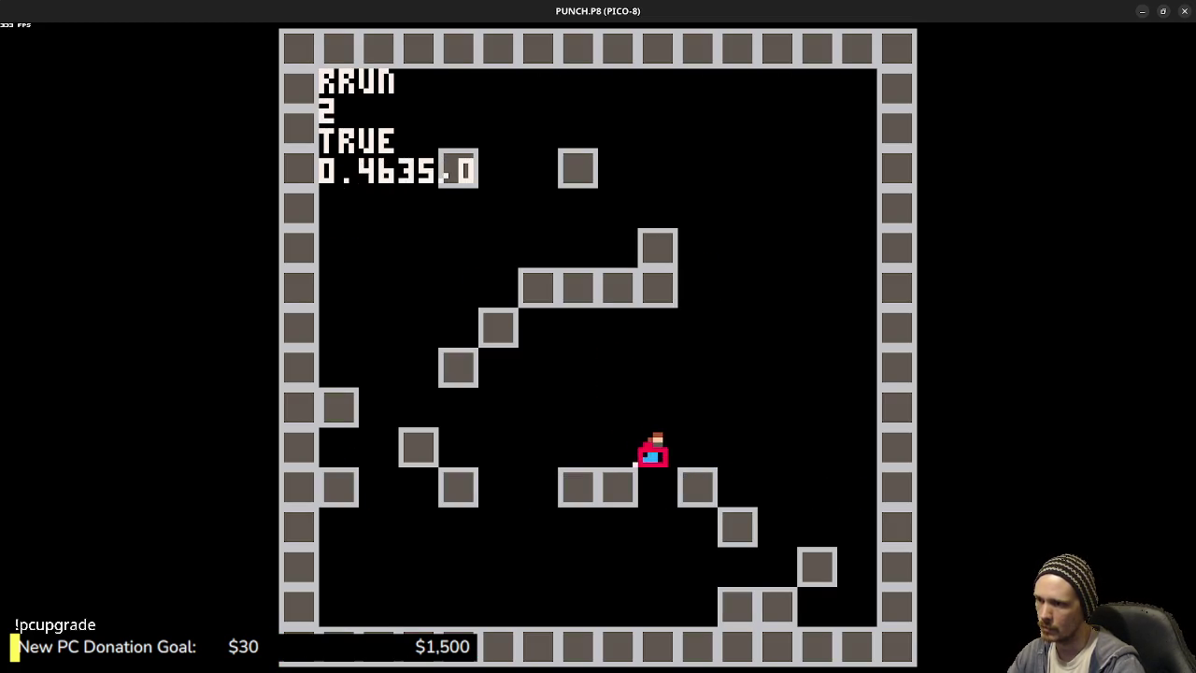
key("Left")
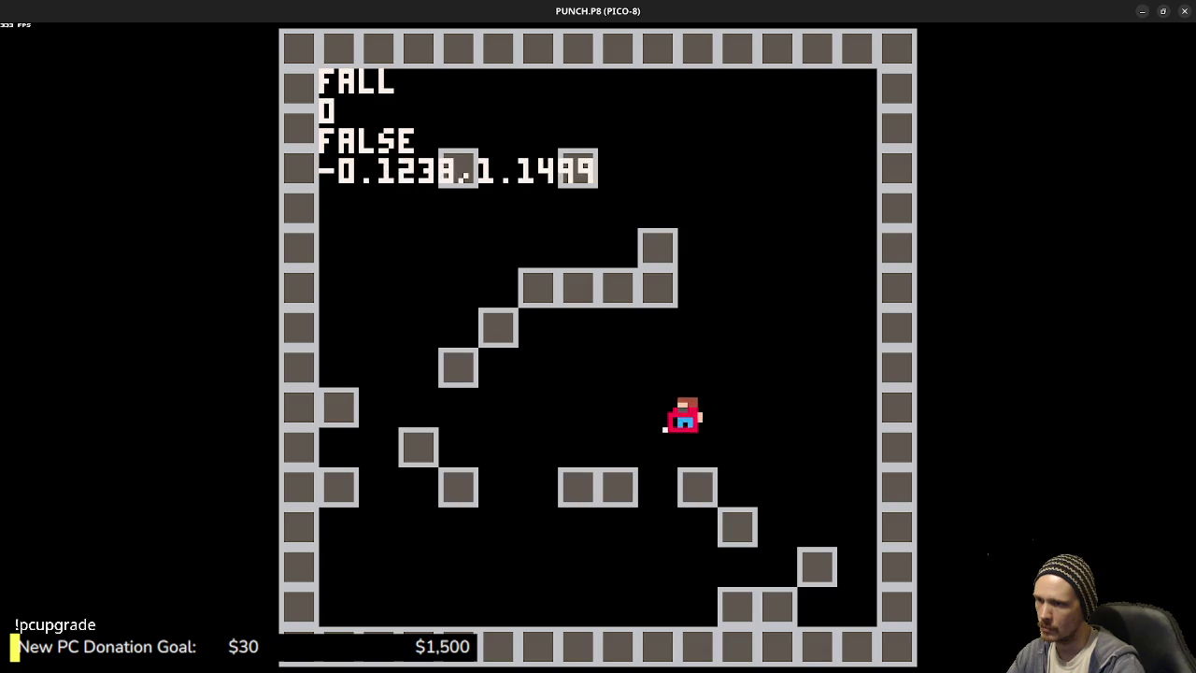
key("Right")
key("z")
key("Right")
key("z")
key("Escape")
key("Escape")
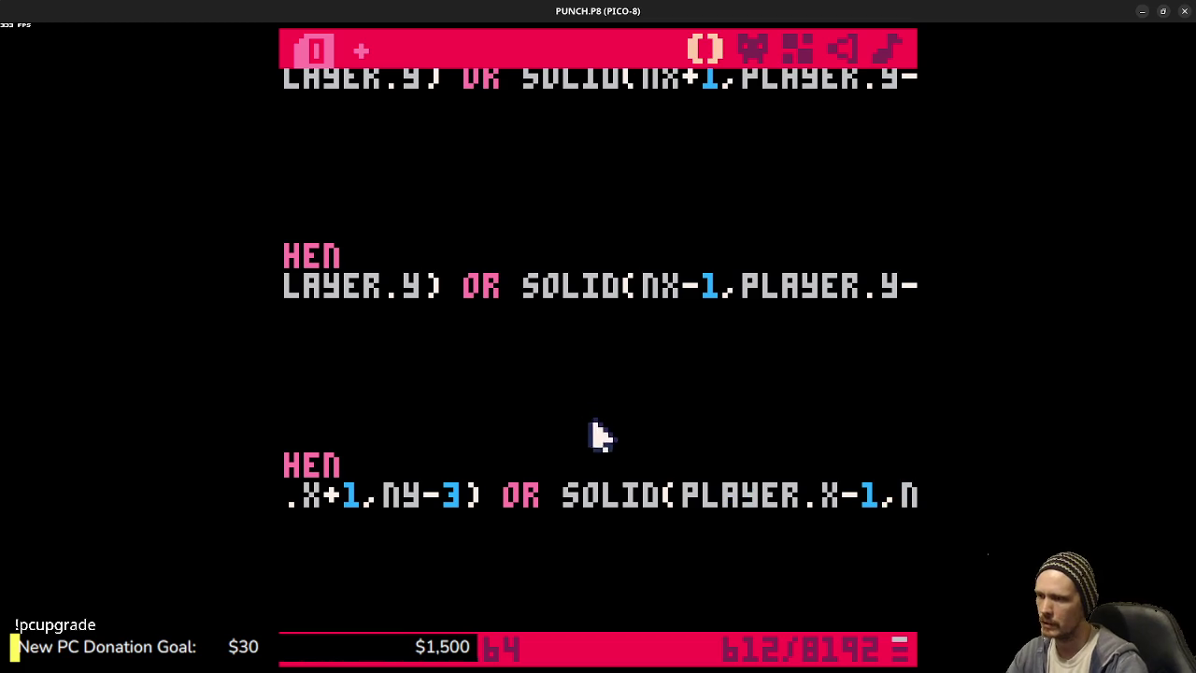
- In the VY>0 check, replace PLAYER.X-3 with PLAYER.X+1 and PLAYER.X+3 with PLAYER.X-1
left_click_drag(502, 478, 569, 480)
key("Left")
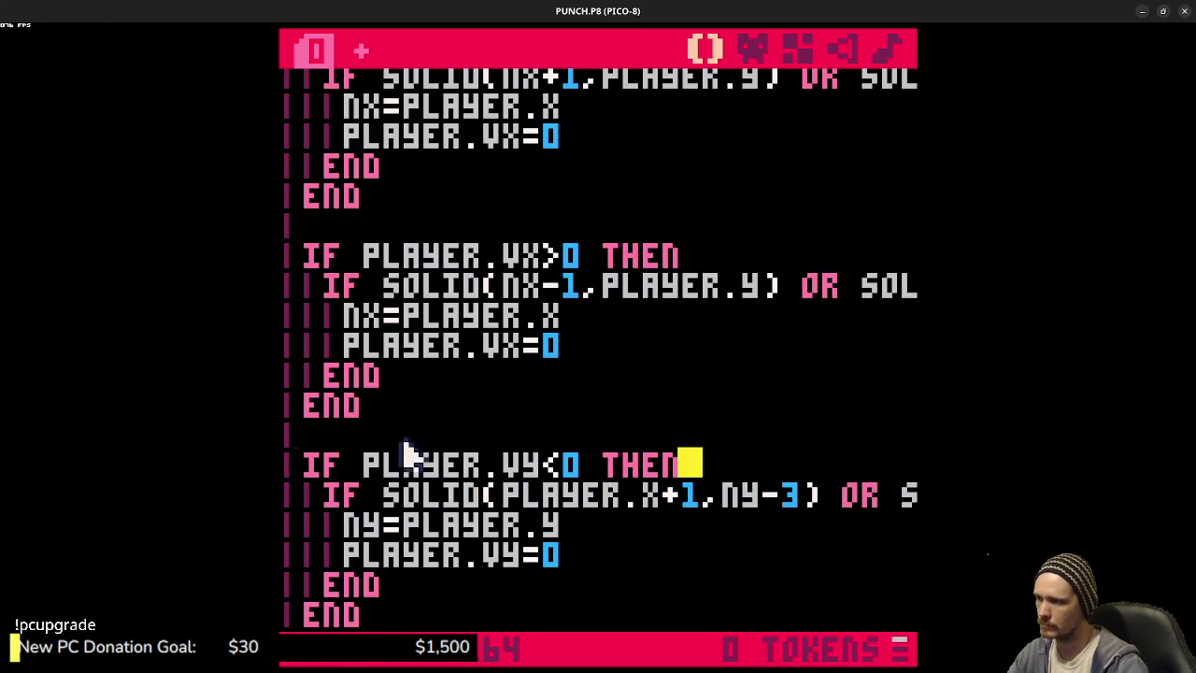
scroll(585, 420, "down", 3)
scroll(584, 420, "down", 1)
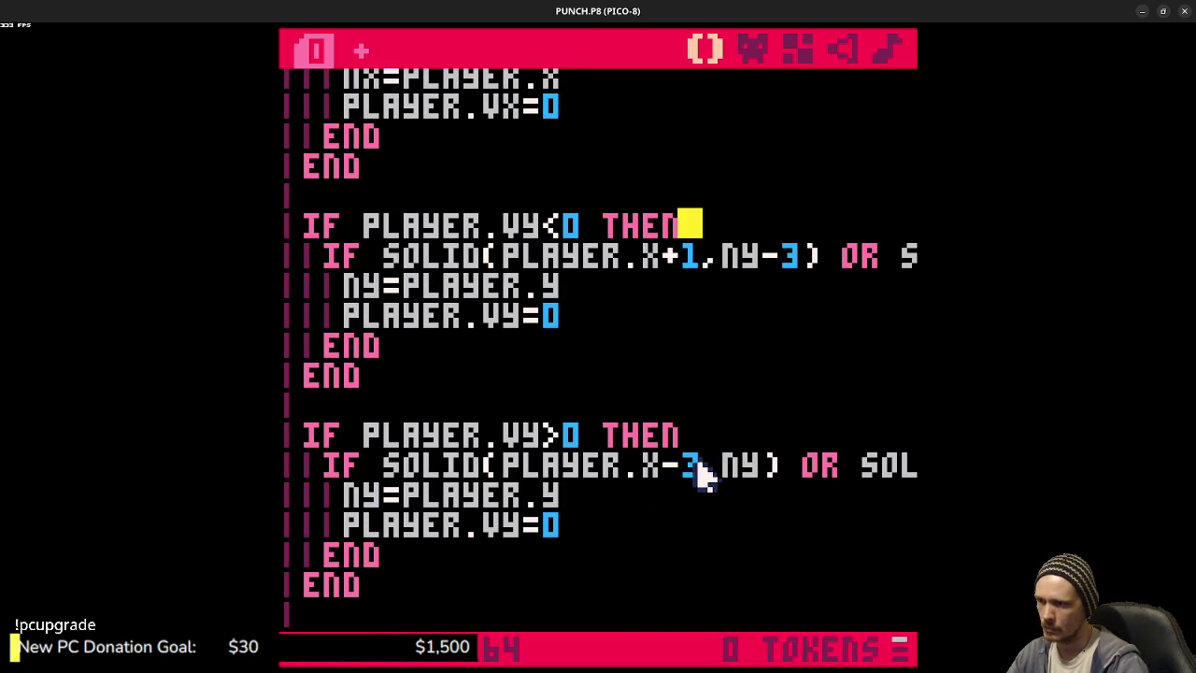
left_click(701, 464)
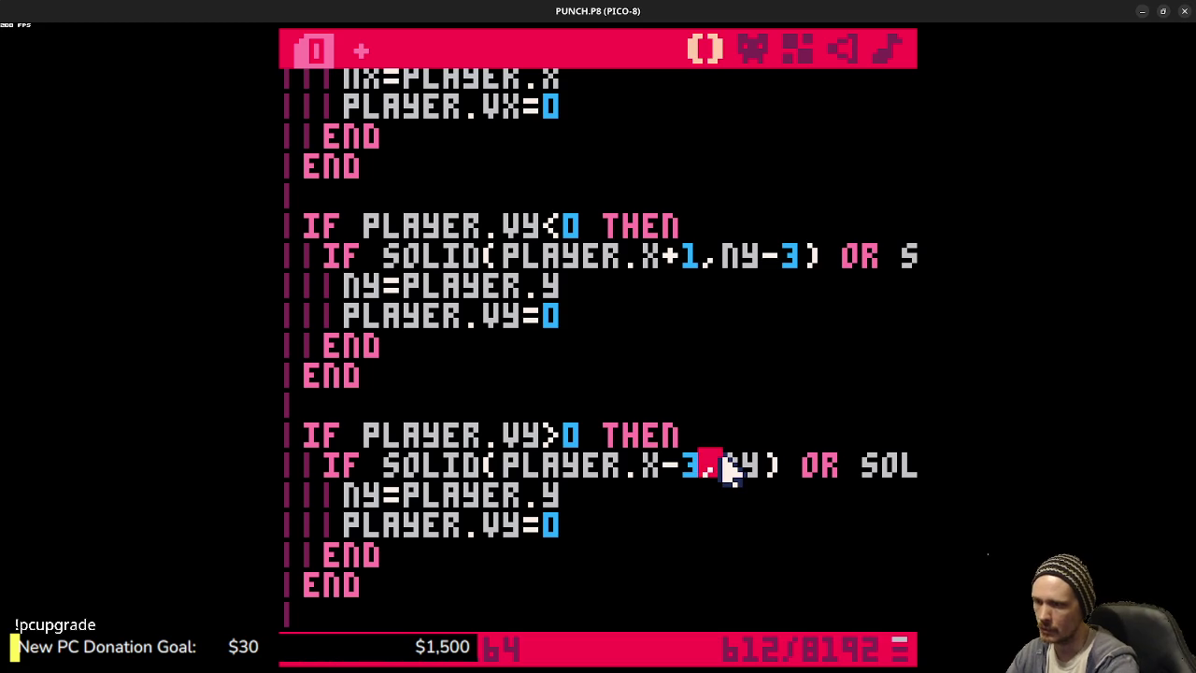
key("BackSpace")
key("BackSpace")
type("+1")
key("Right")
key("Right")
key("Right")
key("Right")
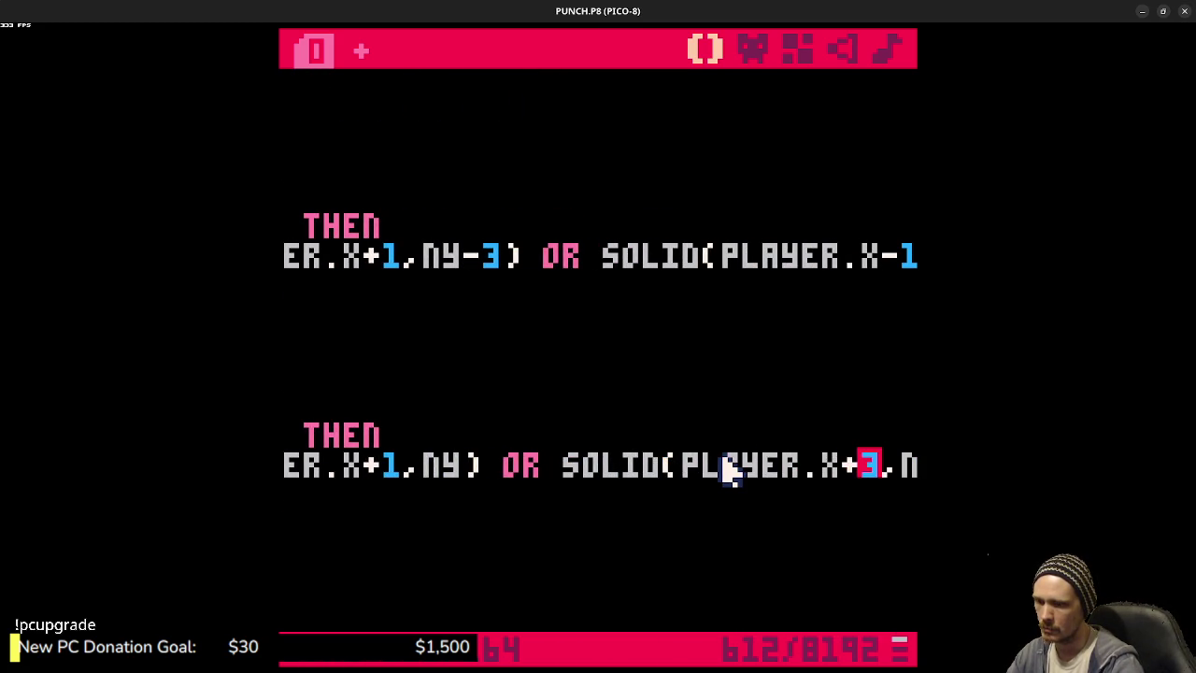
key("BackSpace")
type("-1")
key("shift+Right")
key("BackSpace")
- Save and run the game, jumping and falling off ledges to test the downward collision
key("ctrl+s")
key("ctrl+r")
key("Right")
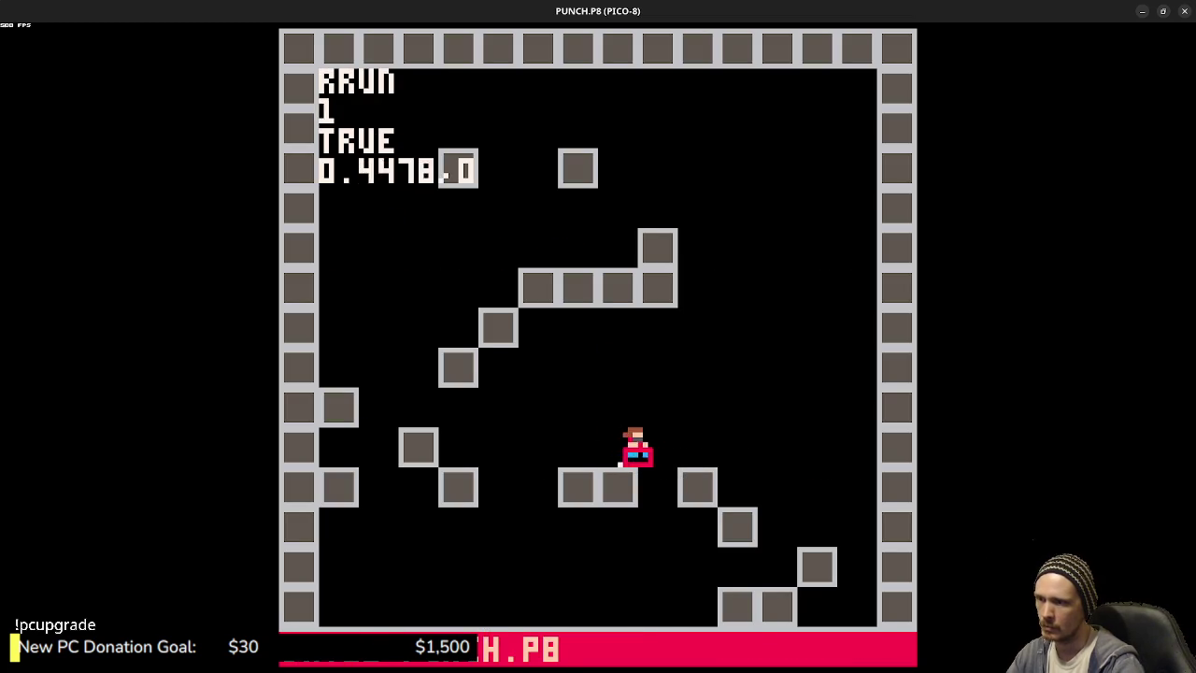
key("z")
key("Right")
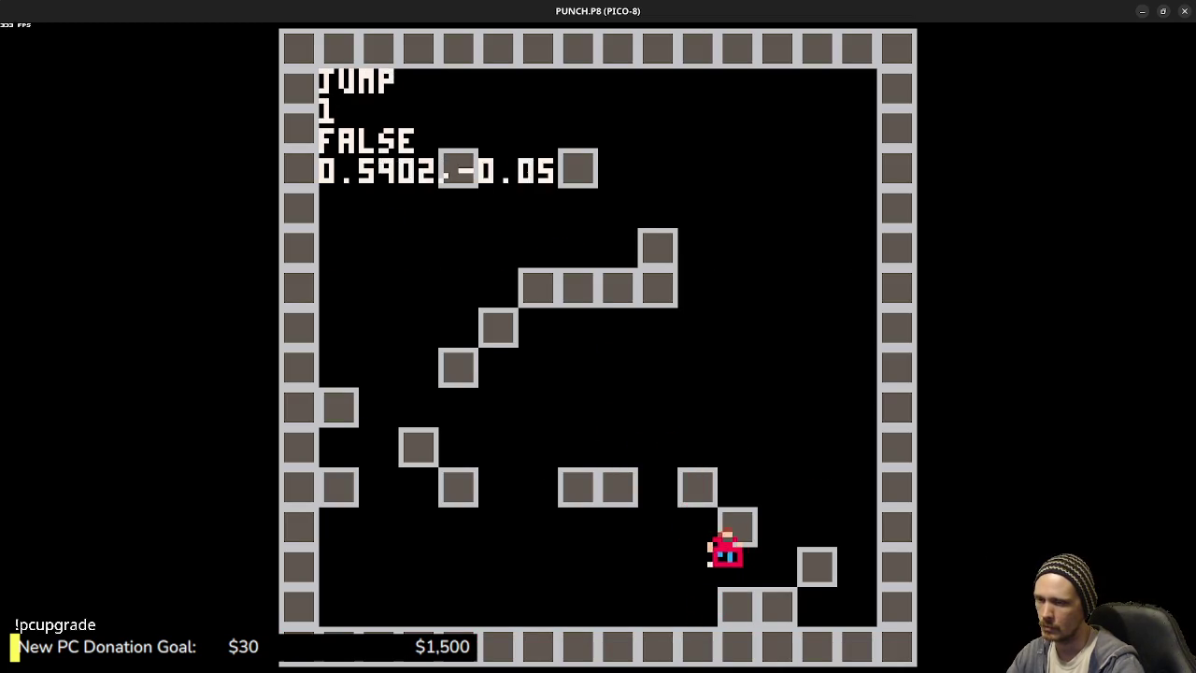
key("Left")
key("z")
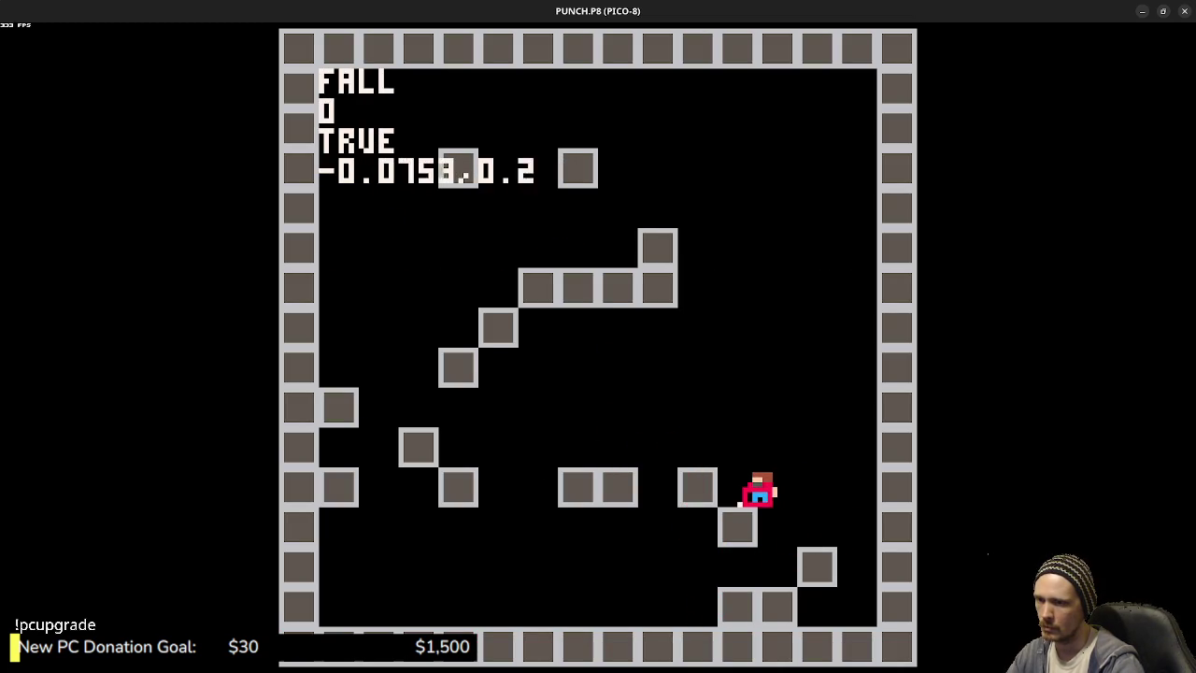
key("Escape")
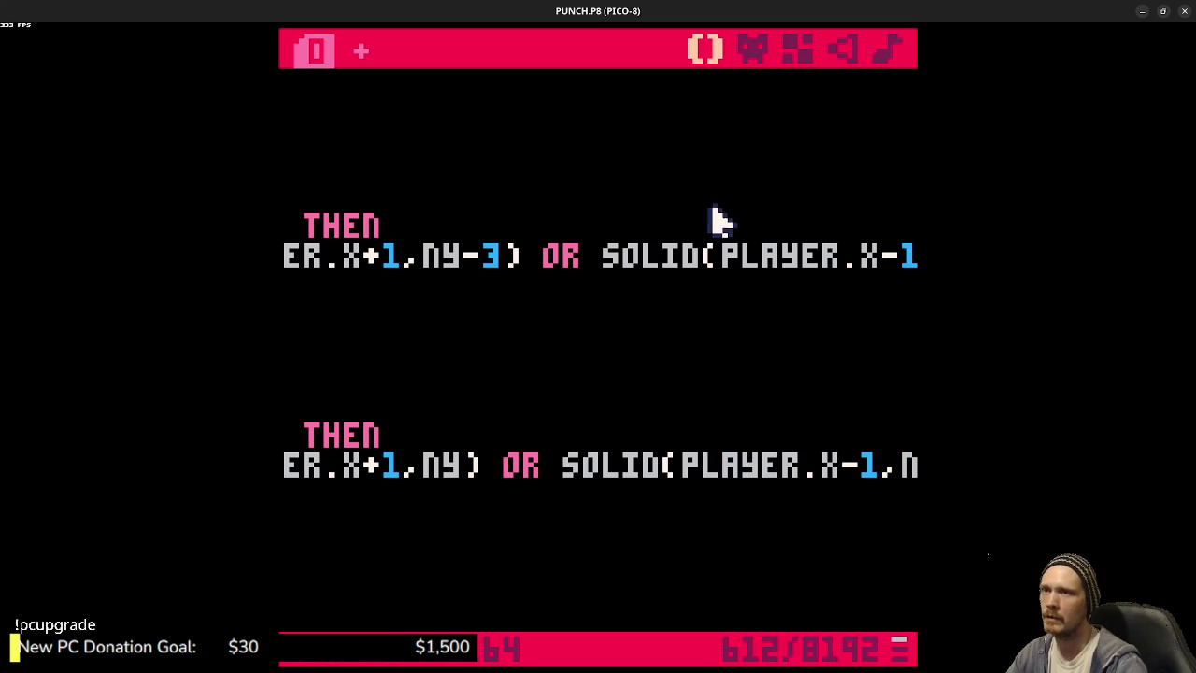
- Scroll up in the code and compare it against the player sprite in the sprite editor
left_click_drag(548, 467, 280, 467)
scroll(572, 379, "up", 2)
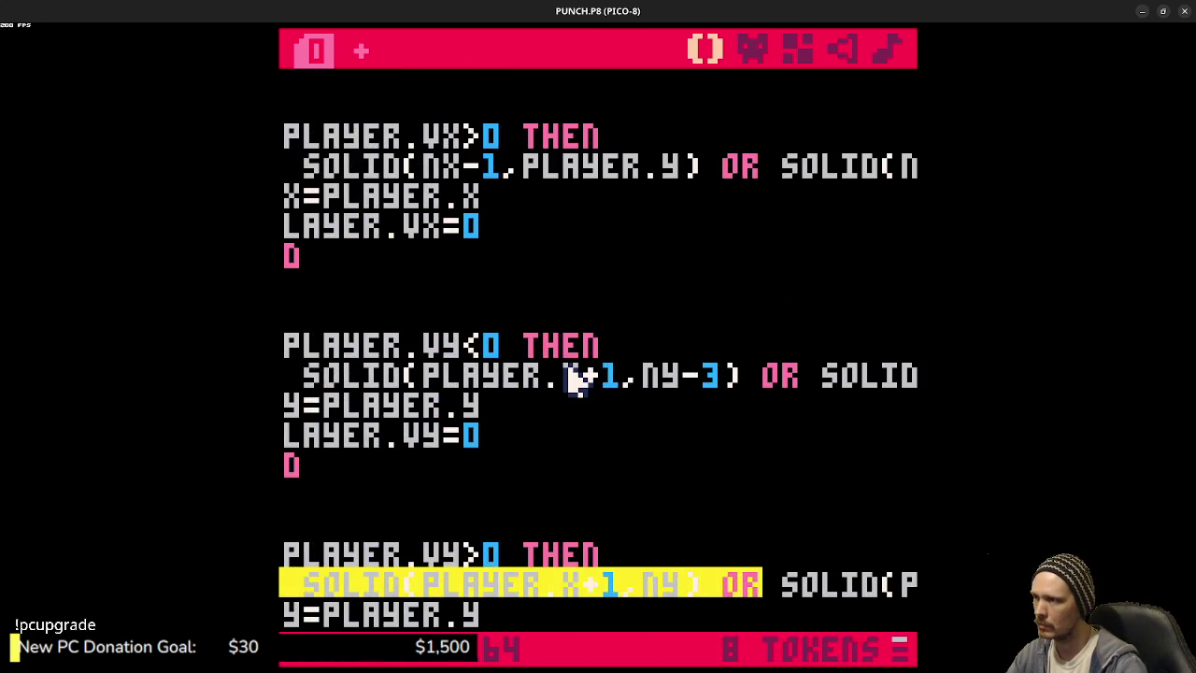
scroll(572, 379, "up", 6)
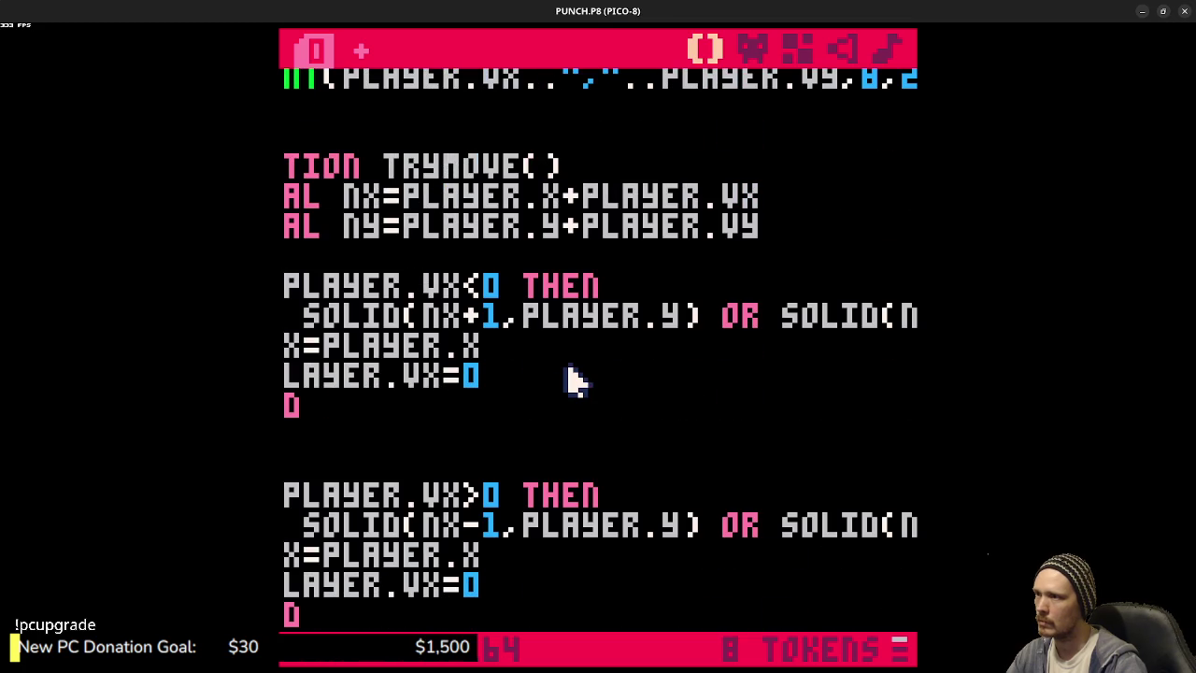
scroll(572, 379, "up", 1)
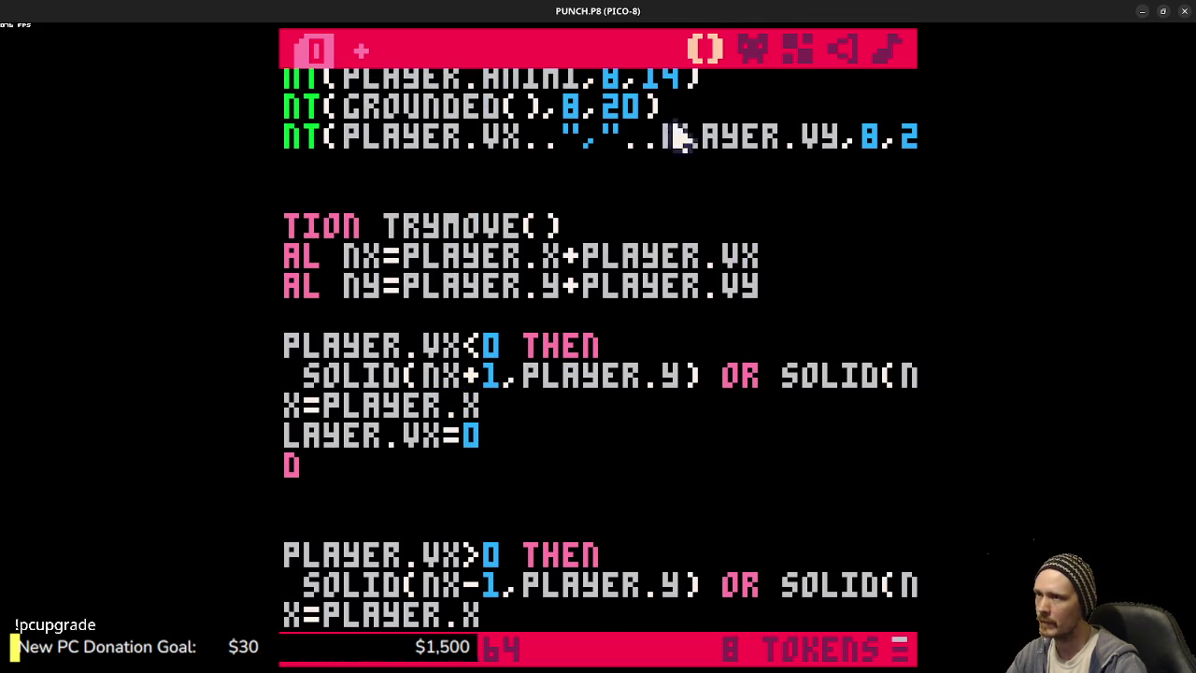
left_click(757, 49)
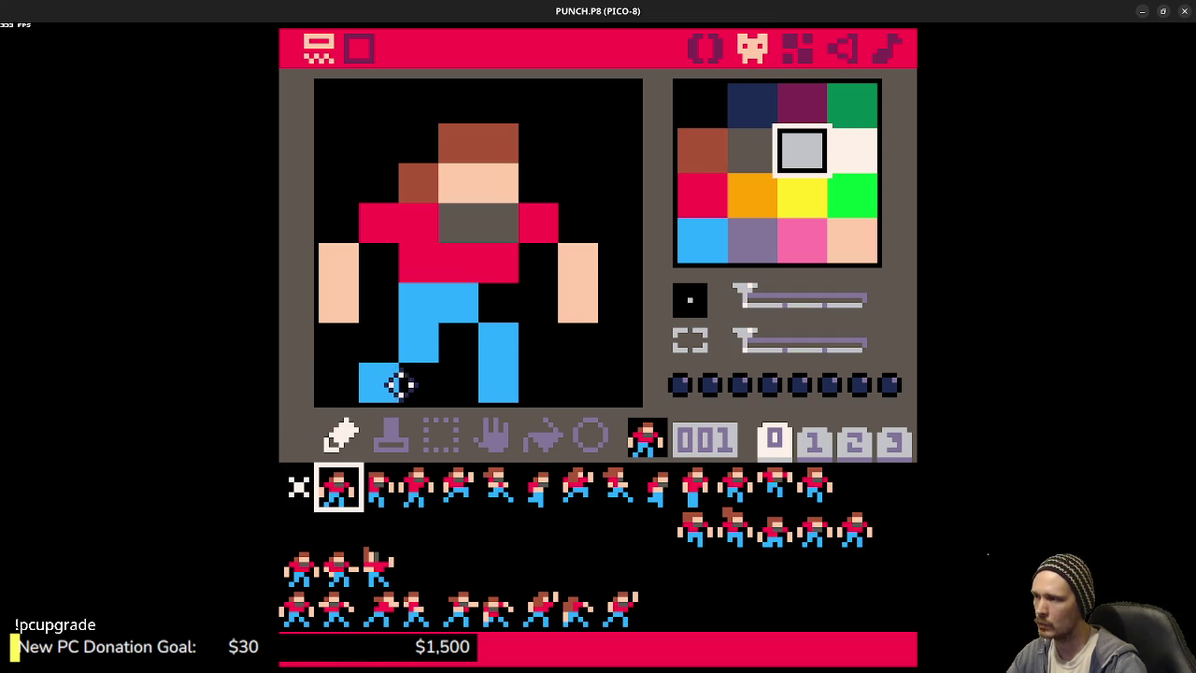
left_click(705, 49)
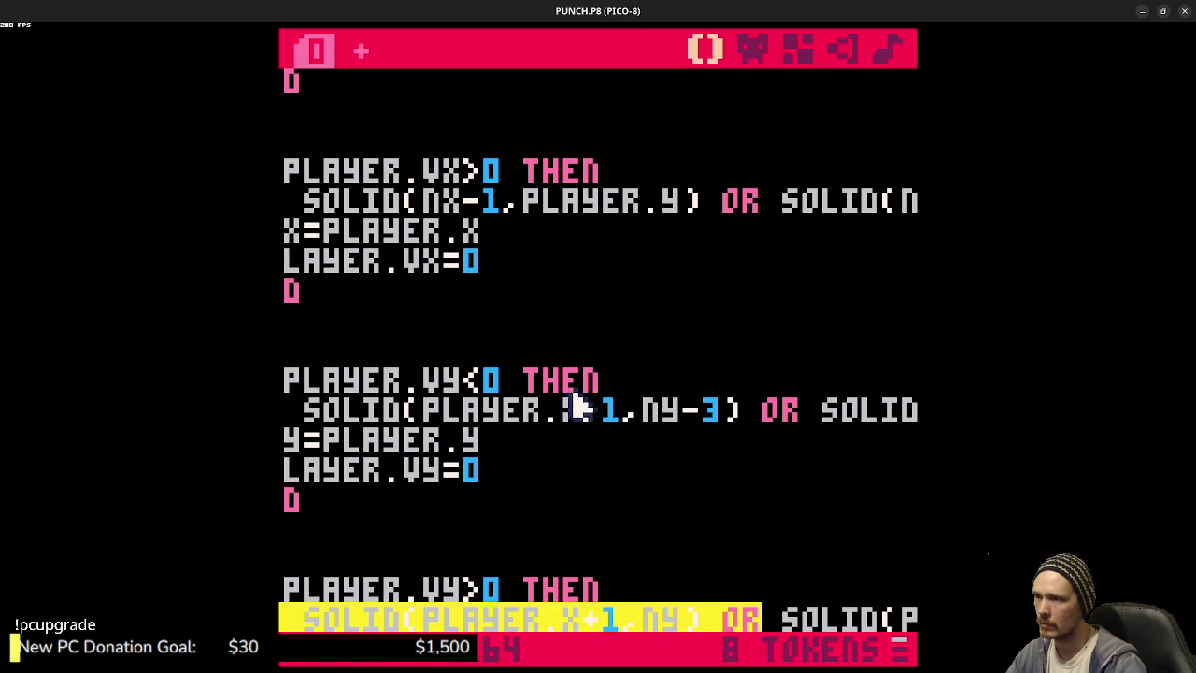
left_click(759, 52)
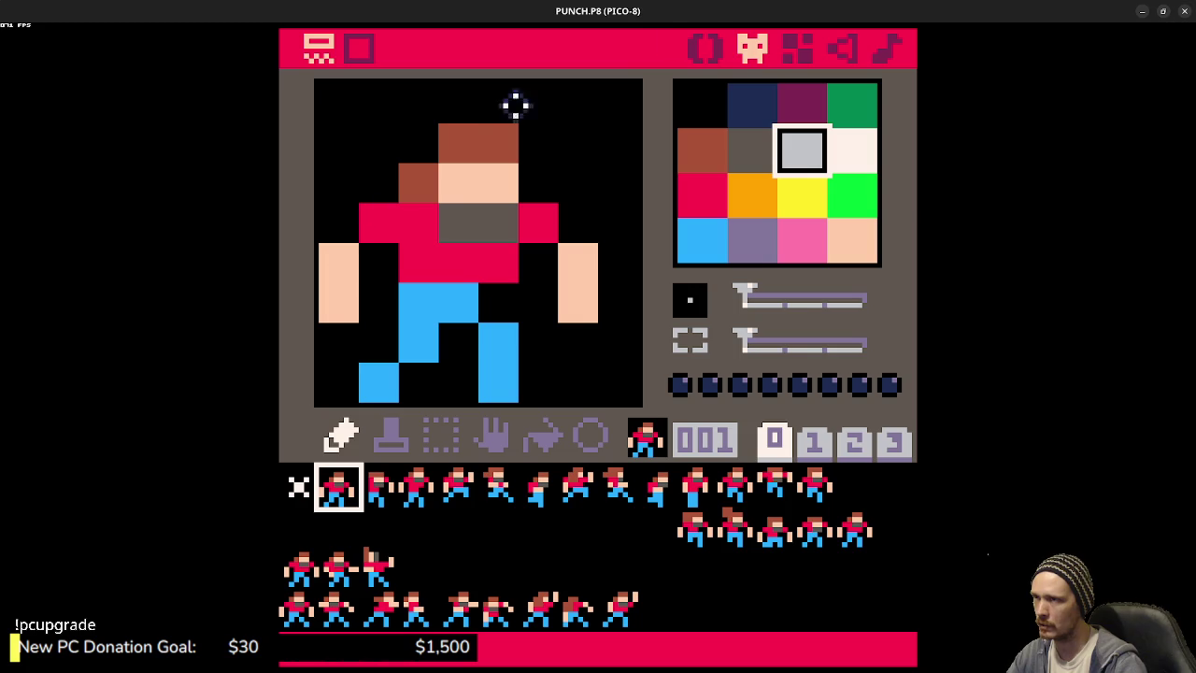
left_click(707, 49)
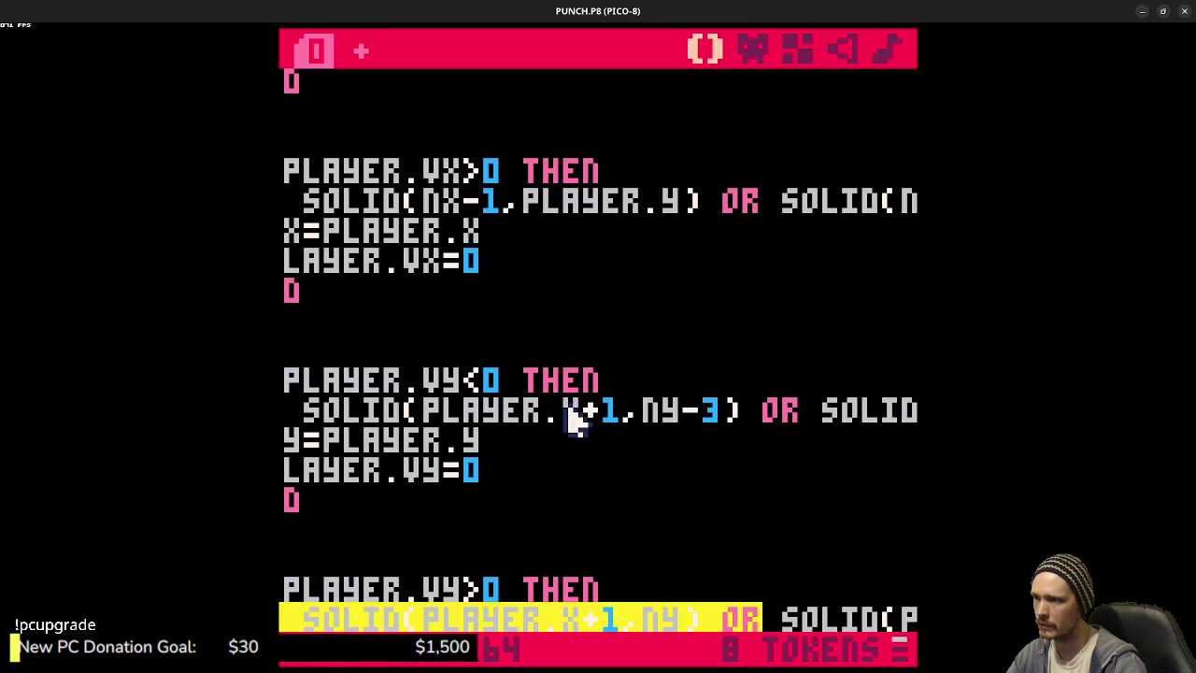
- Select parts of the upward (VY<0) collision line to examine its PLAYER.X offsets
left_click(766, 420)
mouse_move(860, 411)
left_mouse_down()
mouse_move(898, 412)
mouse_move(886, 420)
left_mouse_up()
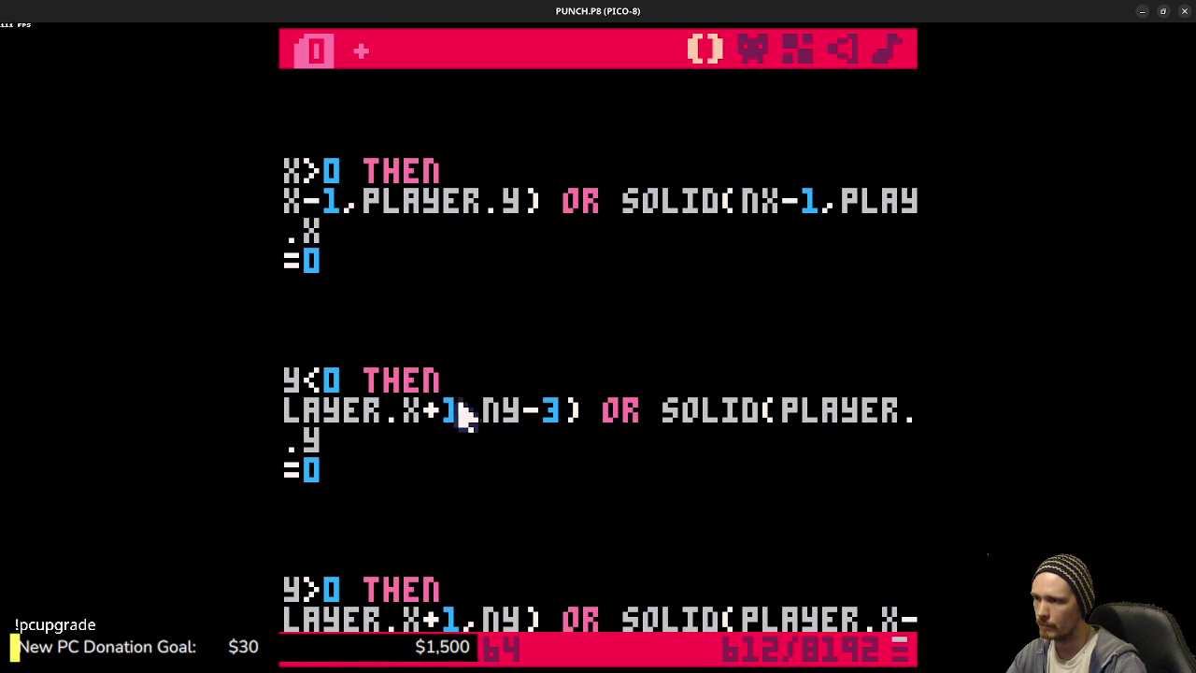
left_click_drag(448, 417, 276, 411)
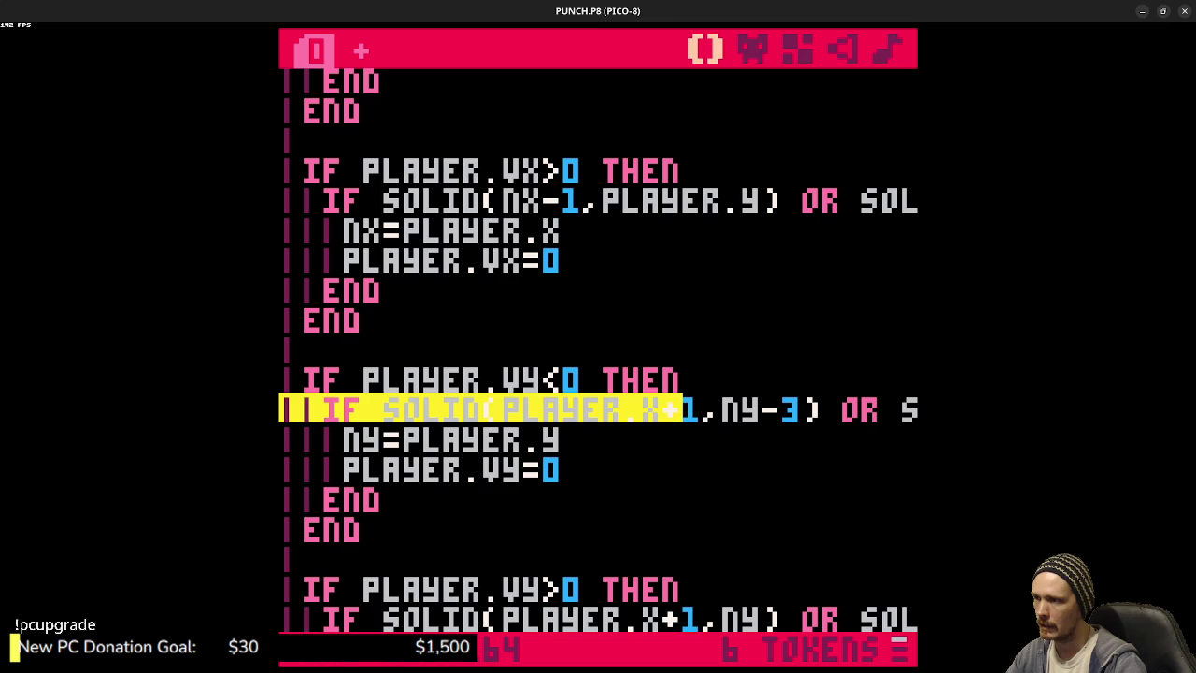
left_click(467, 408)
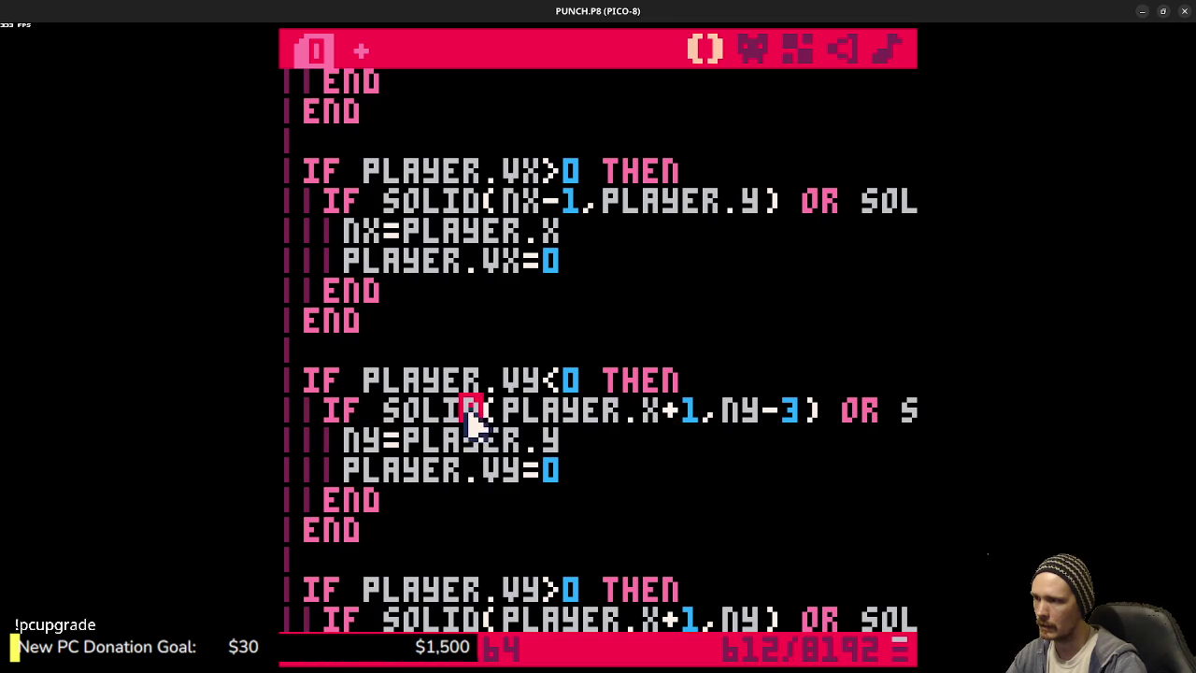
mouse_move(568, 409)
left_mouse_down()
mouse_move(879, 390)
mouse_move(902, 412)
left_mouse_up()
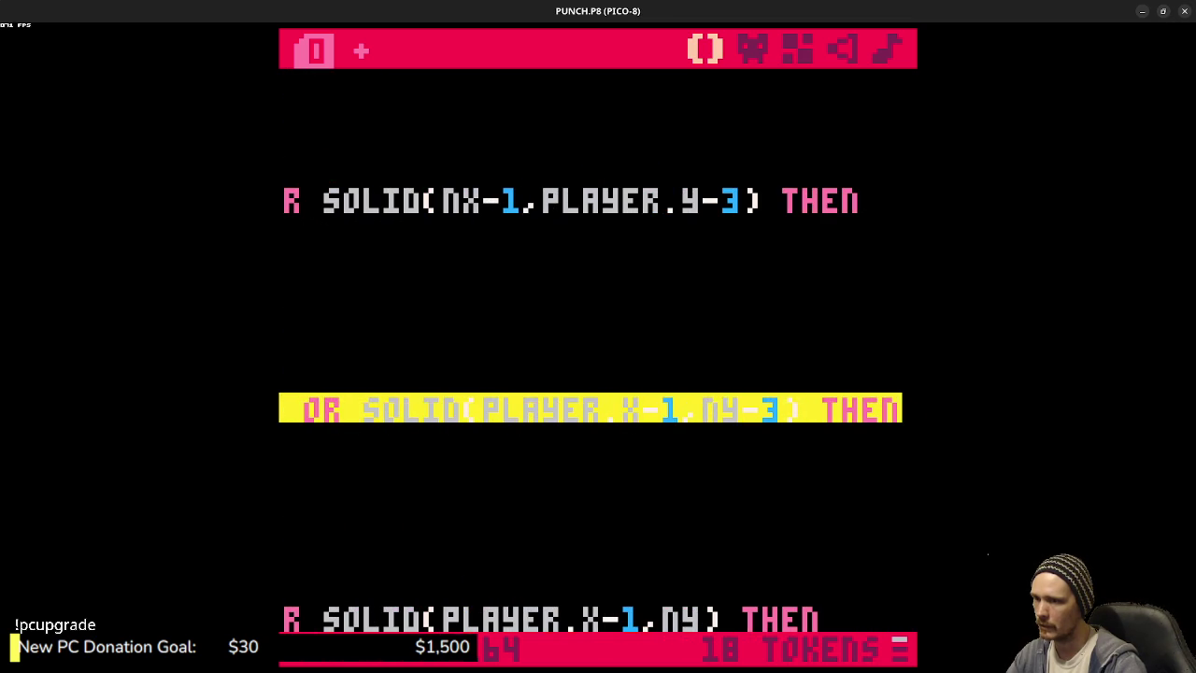
left_click(669, 421)
left_click(461, 436)
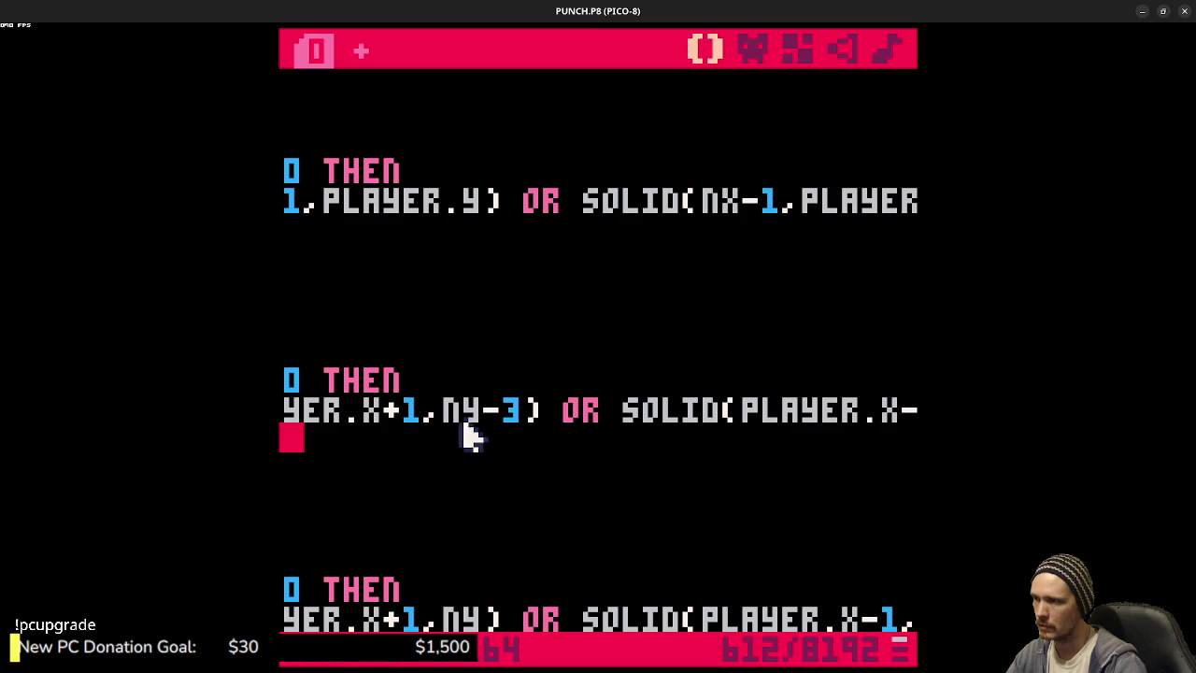
left_click_drag(734, 425, 903, 411)
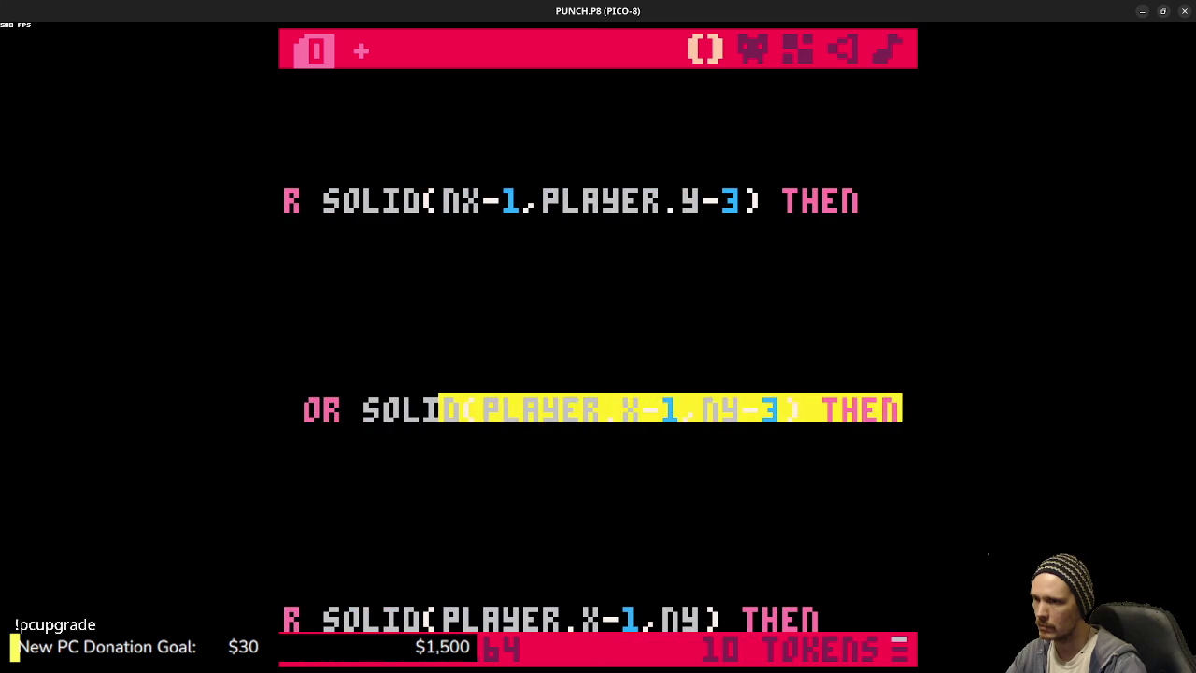
- Trial-edit the VY<0 check's X-1 offset to X+1 and back, then undo with Ctrl+Z
left_click(695, 420)
key("BackSpace")
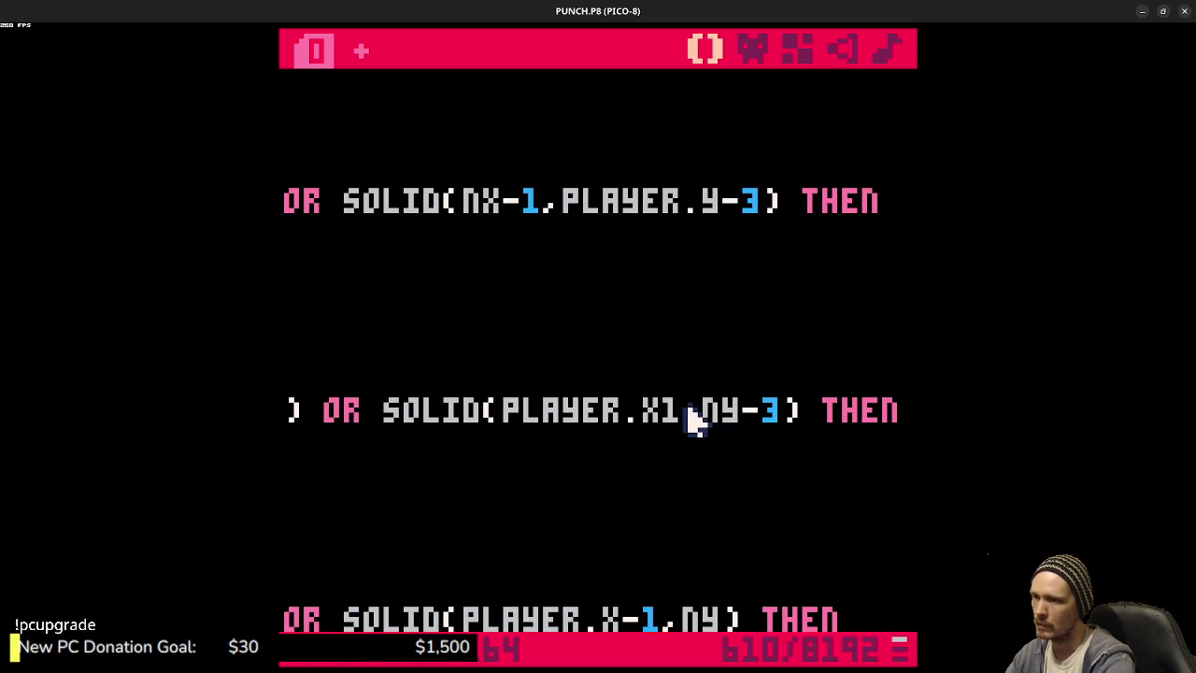
type("+")
mouse_move(734, 421)
left_mouse_down()
mouse_move(285, 425)
mouse_move(348, 420)
left_mouse_up()
left_click(734, 452)
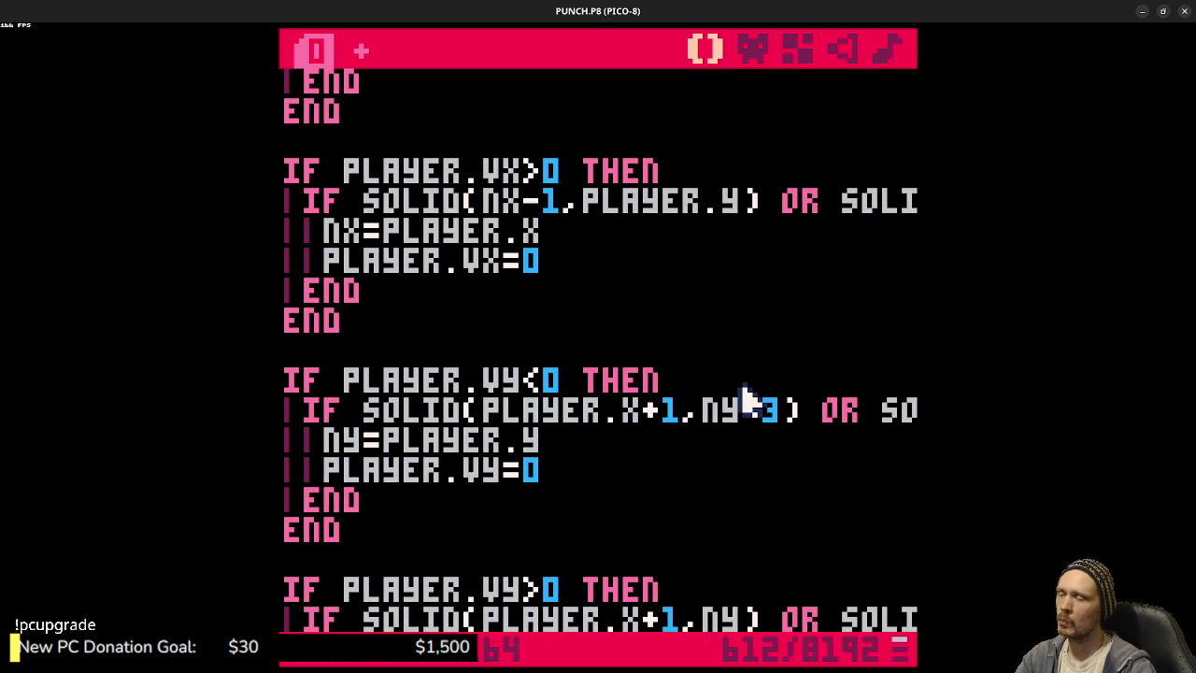
key("BackSpace")
type("-")
key("Down")
key("Down")
key("Down")
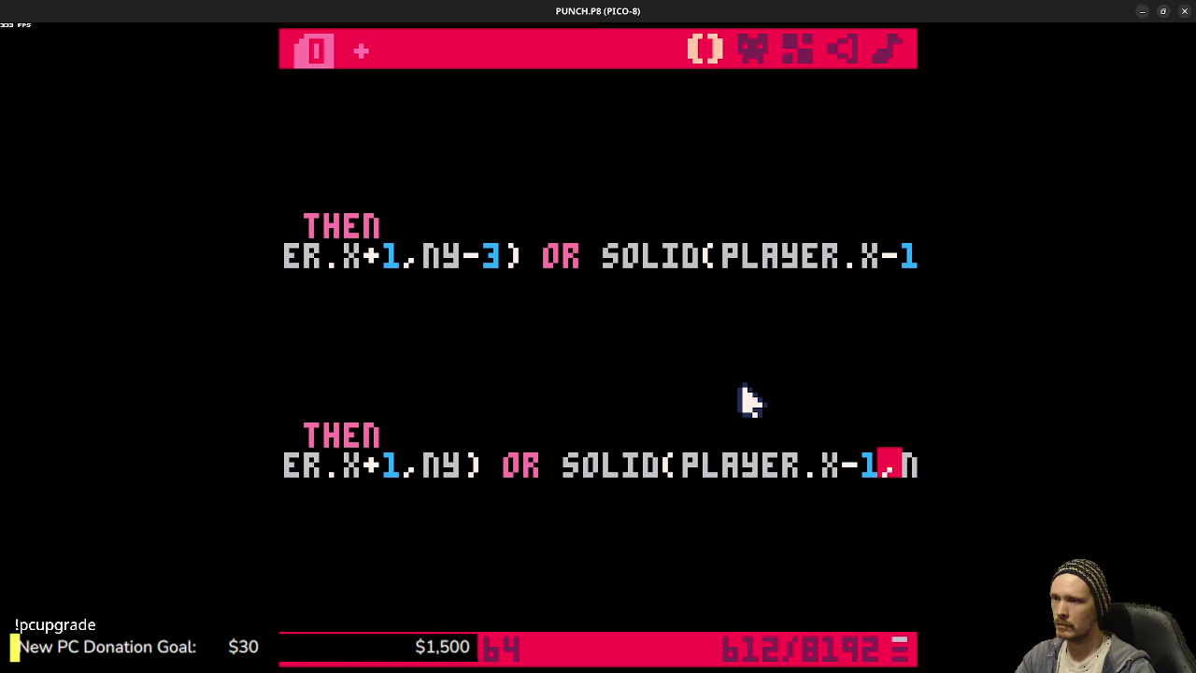
type("3")
key("shift+Left")
key("ctrl+z")
key("ctrl+z")
key("ctrl+z")
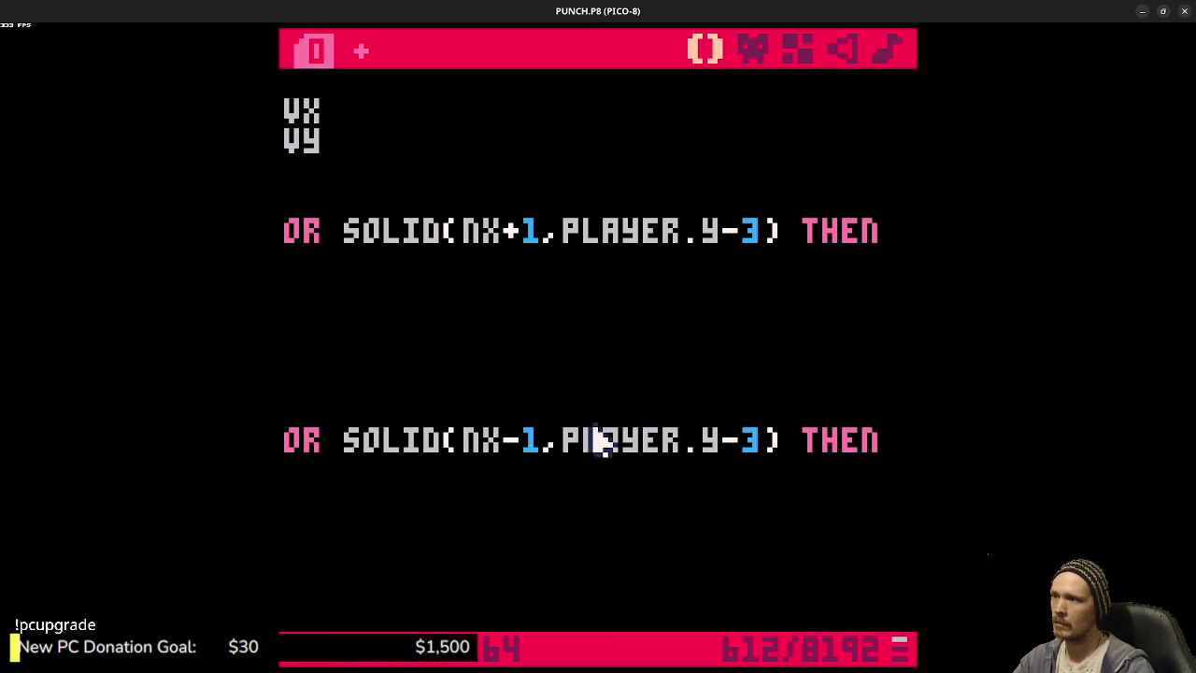
- Select the two NX+1 horizontal wall-check lines in TRYMOVE
left_click(475, 289)
left_click(574, 233)
key("shift+Up")
left_click(463, 236)
left_click(363, 237)
key("shift+Up")
scroll(557, 316, "up", 2)
scroll(557, 316, "down", 2)
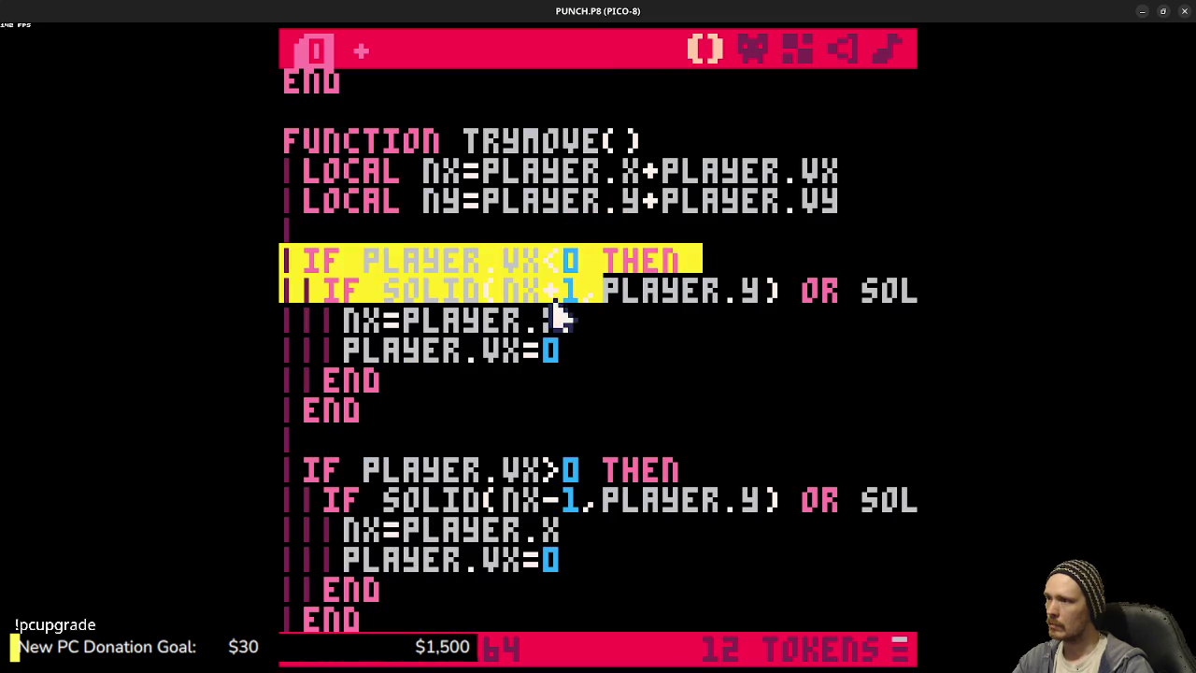
left_click_drag(582, 261, 502, 260)
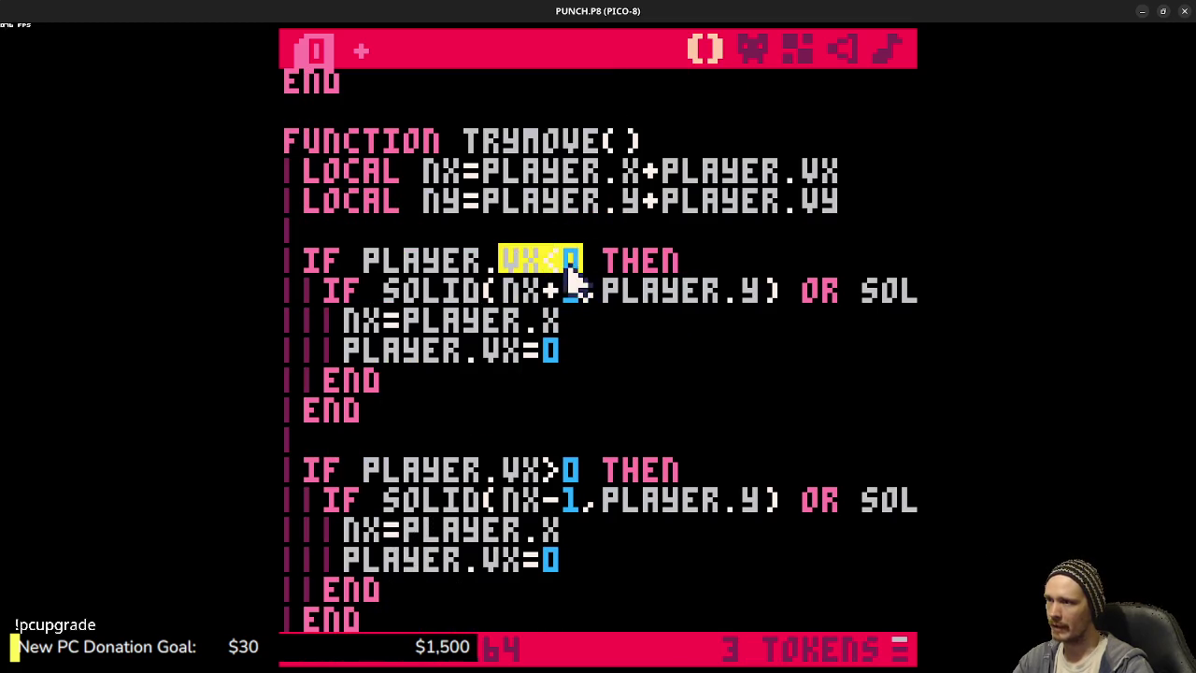
left_click(551, 311)
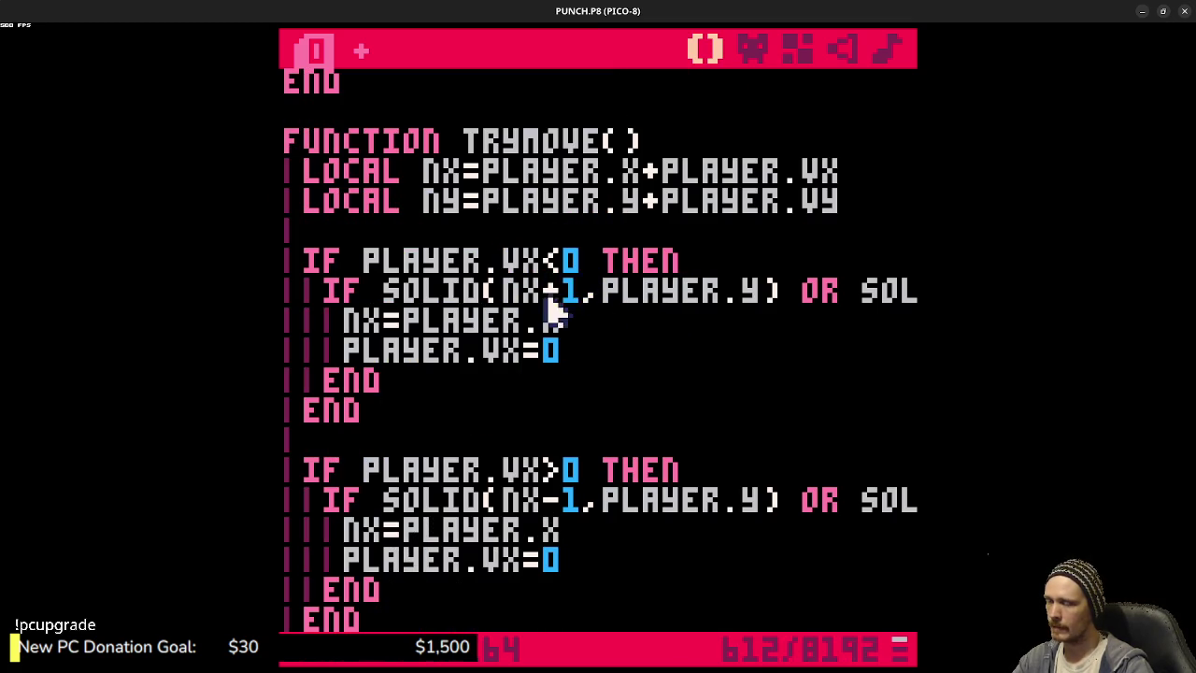
mouse_move(659, 294)
left_mouse_down()
mouse_move(766, 306)
mouse_move(925, 297)
left_mouse_up()
left_click(828, 302)
left_click(570, 297)
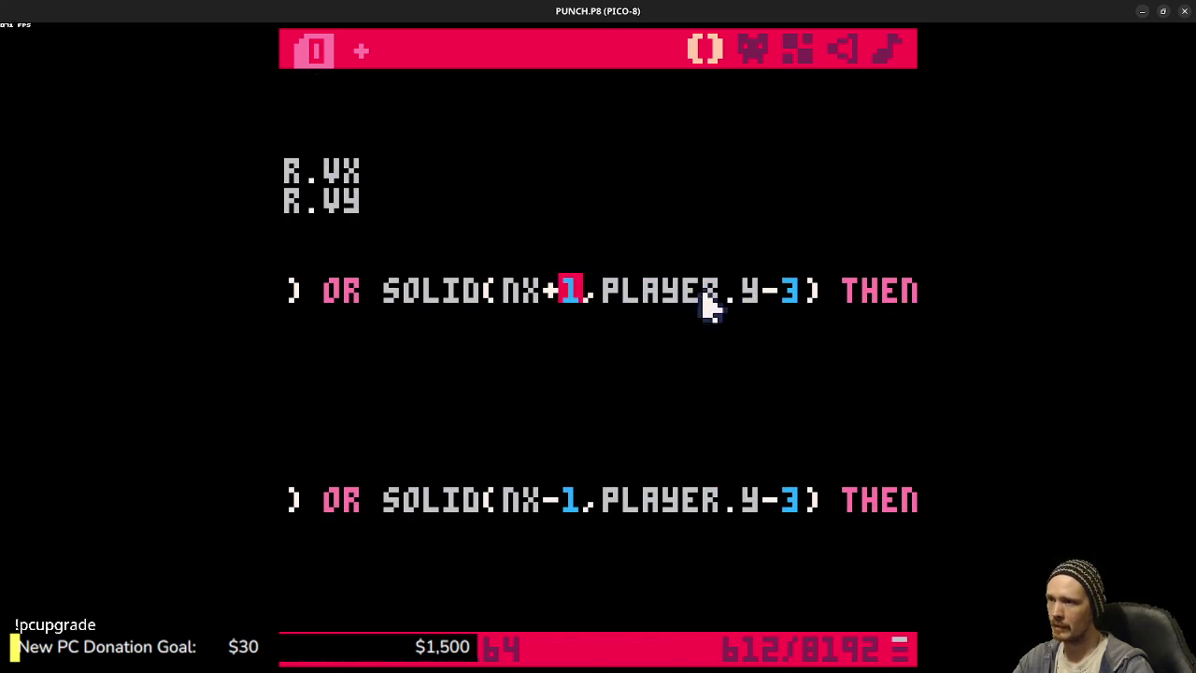
mouse_move(533, 505)
left_mouse_down()
mouse_move(552, 513)
mouse_move(282, 500)
left_mouse_up()
left_click(557, 470)
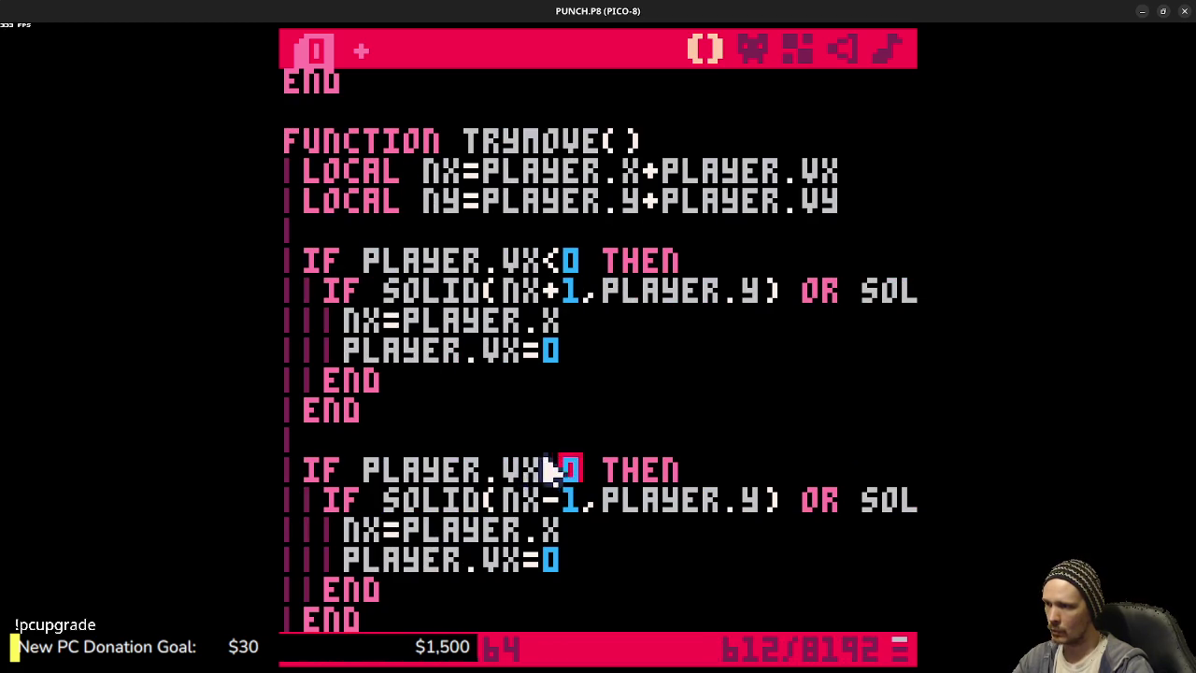
left_click(529, 503)
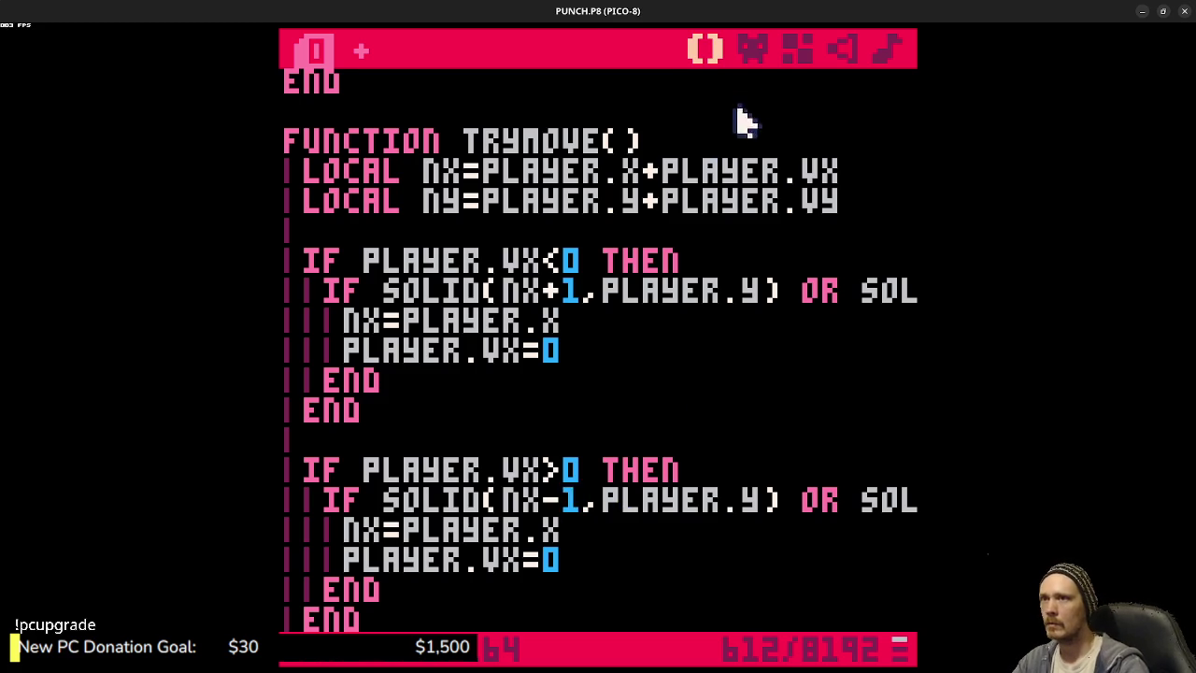
left_click(752, 49)
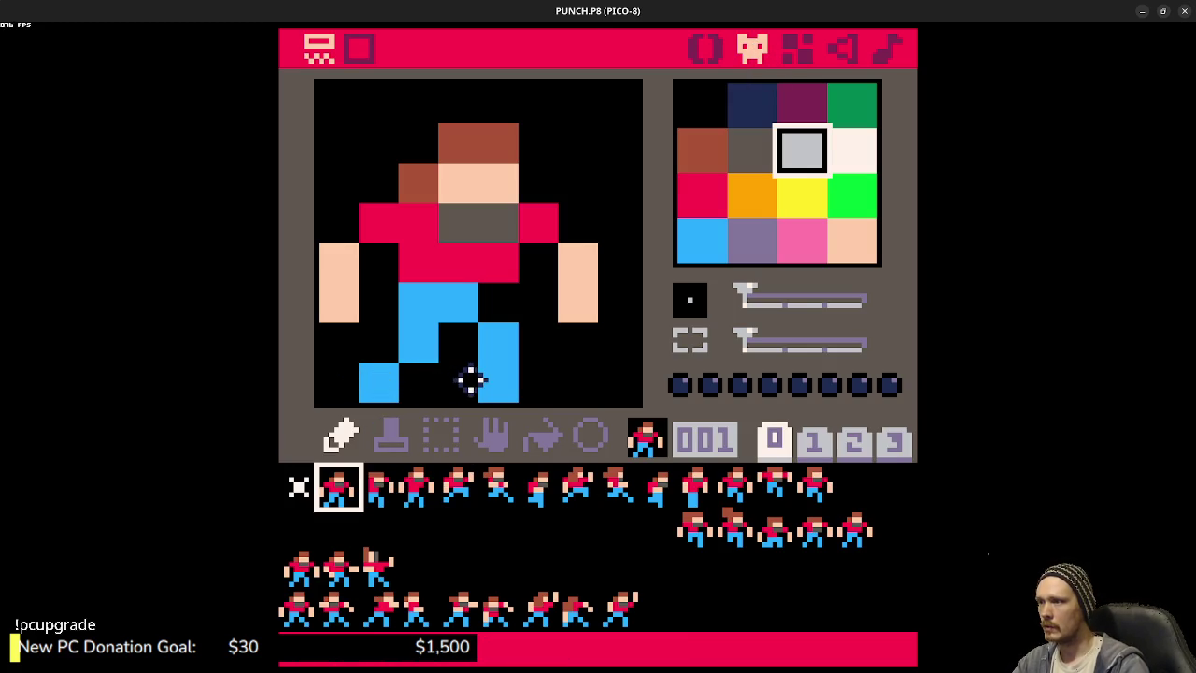
left_click(706, 48)
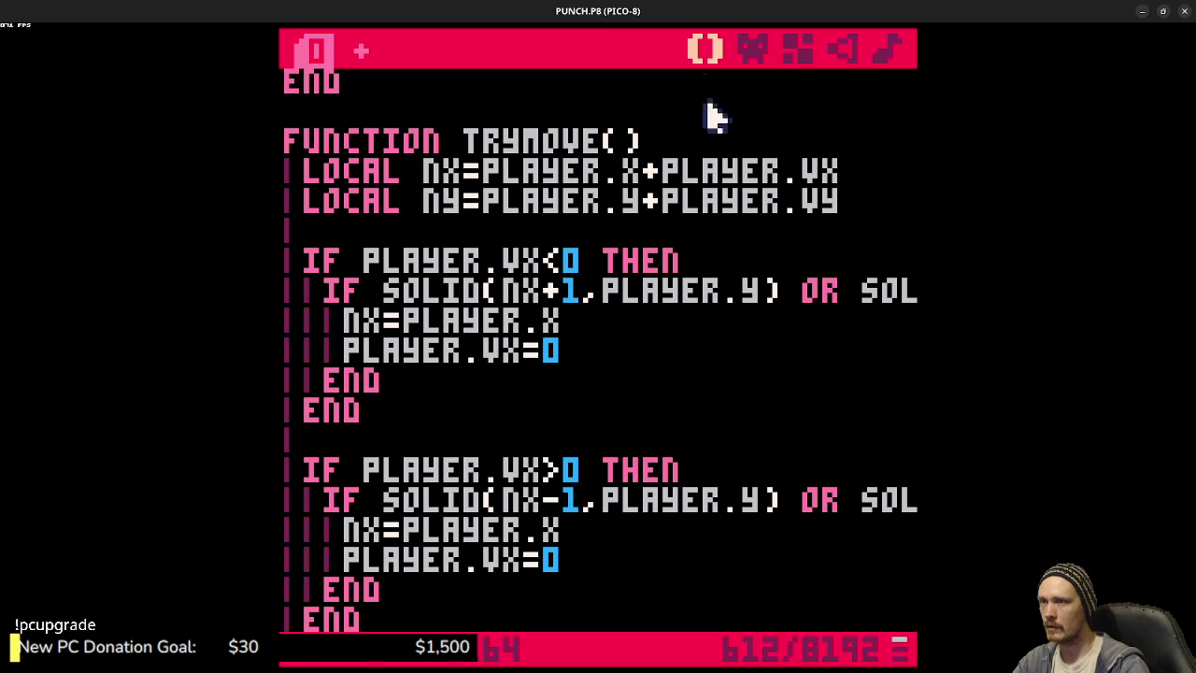
- Change the rightward check's -1 offsets to +6 (NX+6) and save the cart
key("BackSpace")
key("BackSpace")
type("+6")
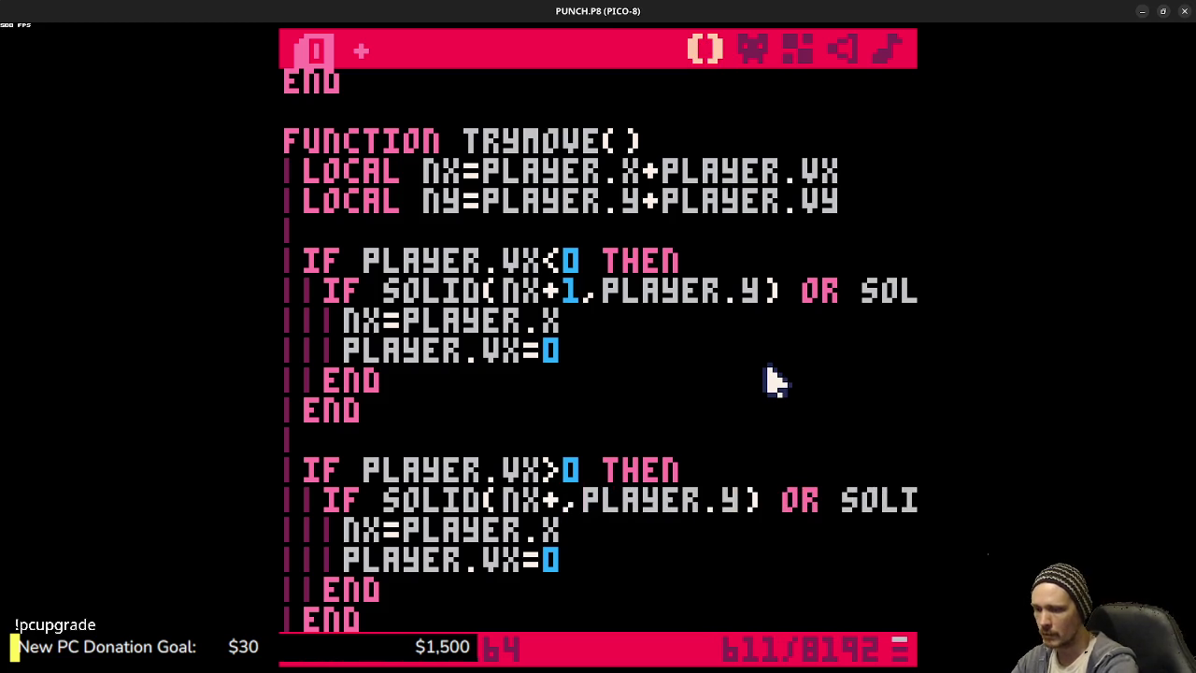
left_click_drag(738, 502, 911, 501)
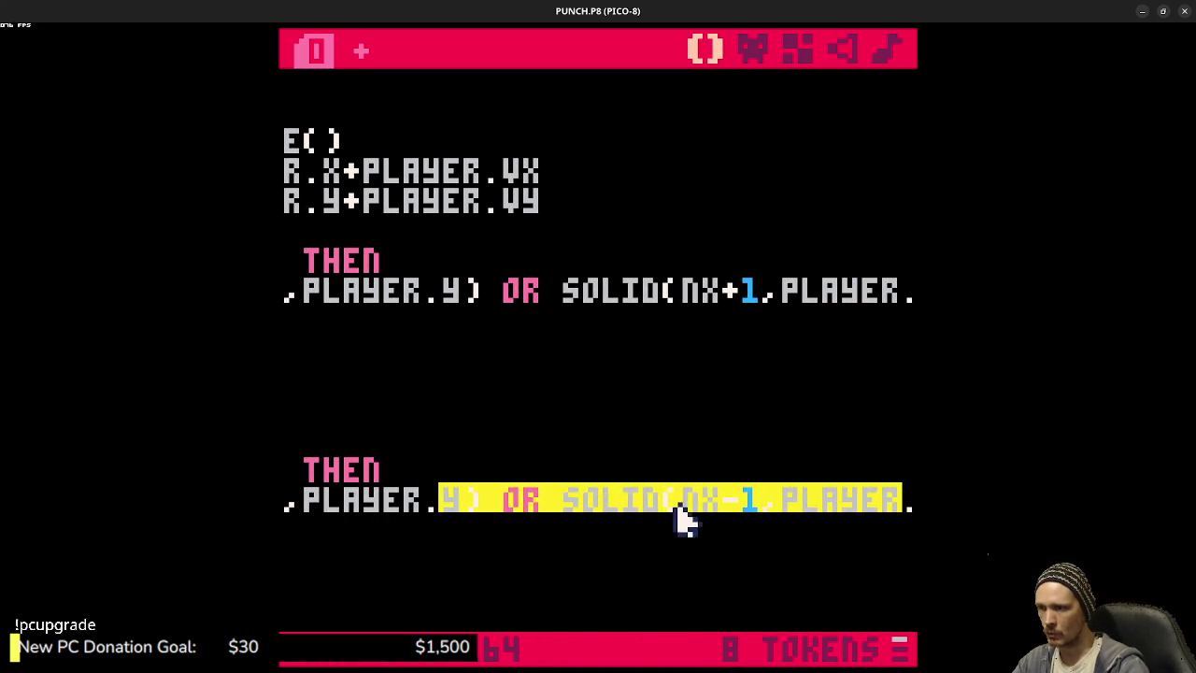
left_click(721, 505)
left_click(790, 521)
key("BackSpace")
key("Delete")
type("+6")
mouse_move(725, 505)
left_mouse_down()
mouse_move(901, 499)
mouse_move(785, 496)
left_mouse_up()
key("ctrl+s")
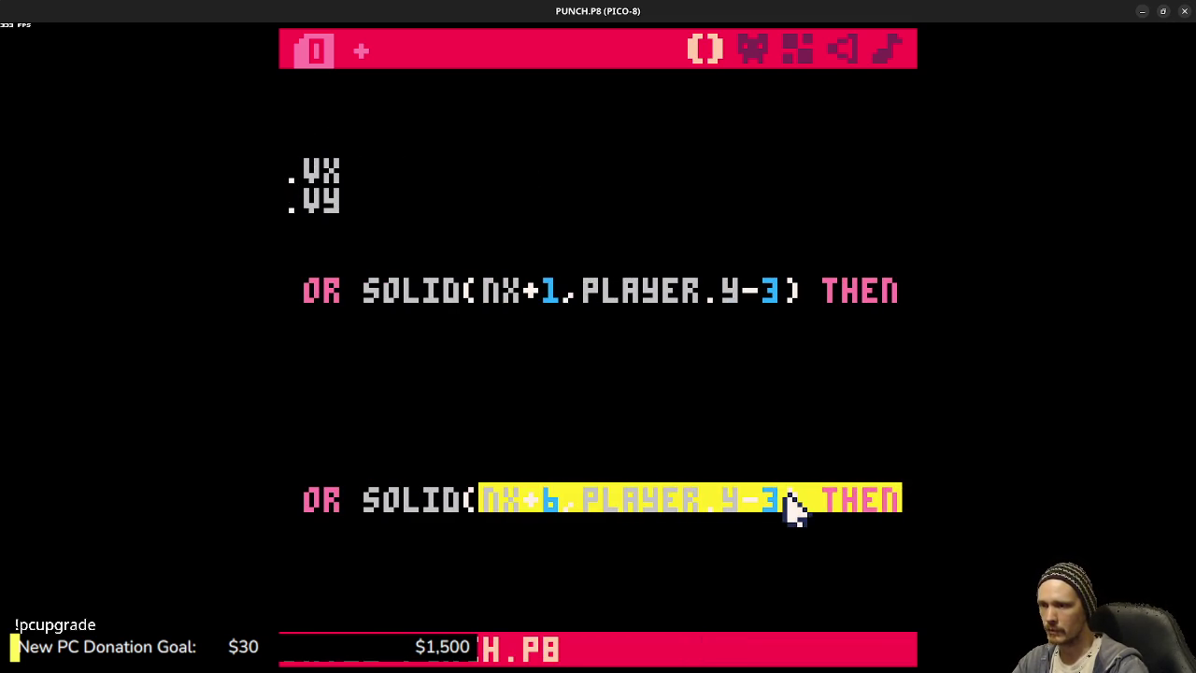
- Change the upward check's PLAYER.X+1 to PLAYER.X+6 and save
left_click(663, 502)
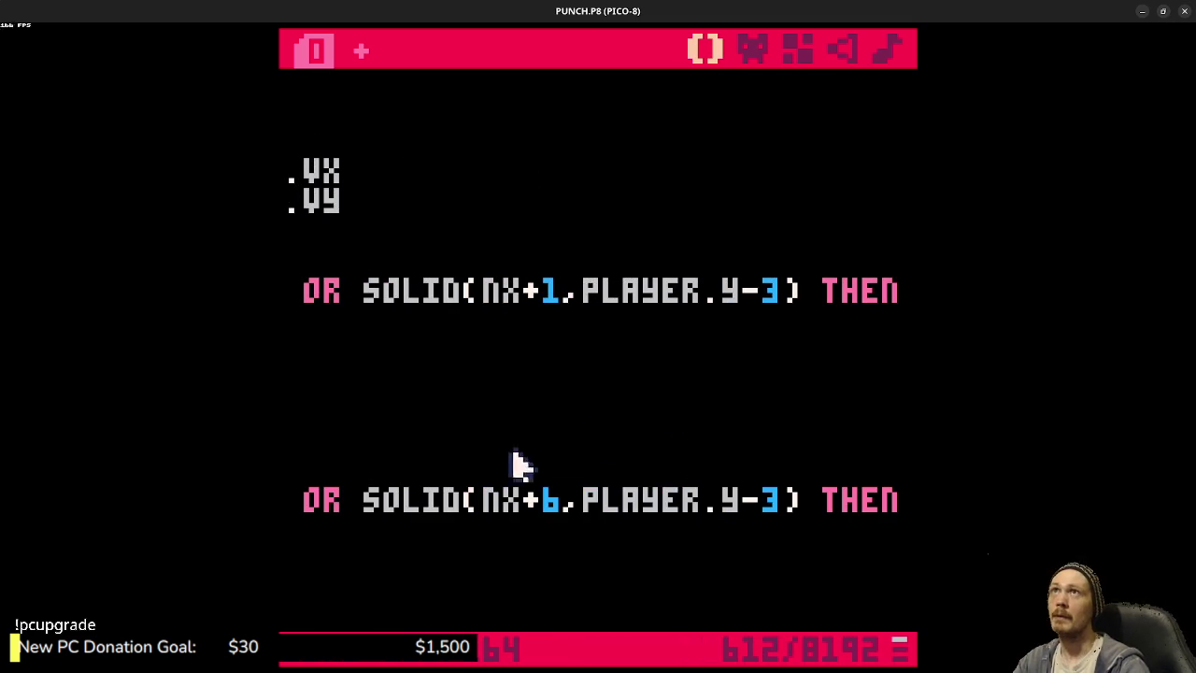
mouse_move(707, 507)
left_mouse_down()
mouse_move(280, 505)
mouse_move(290, 509)
left_mouse_up()
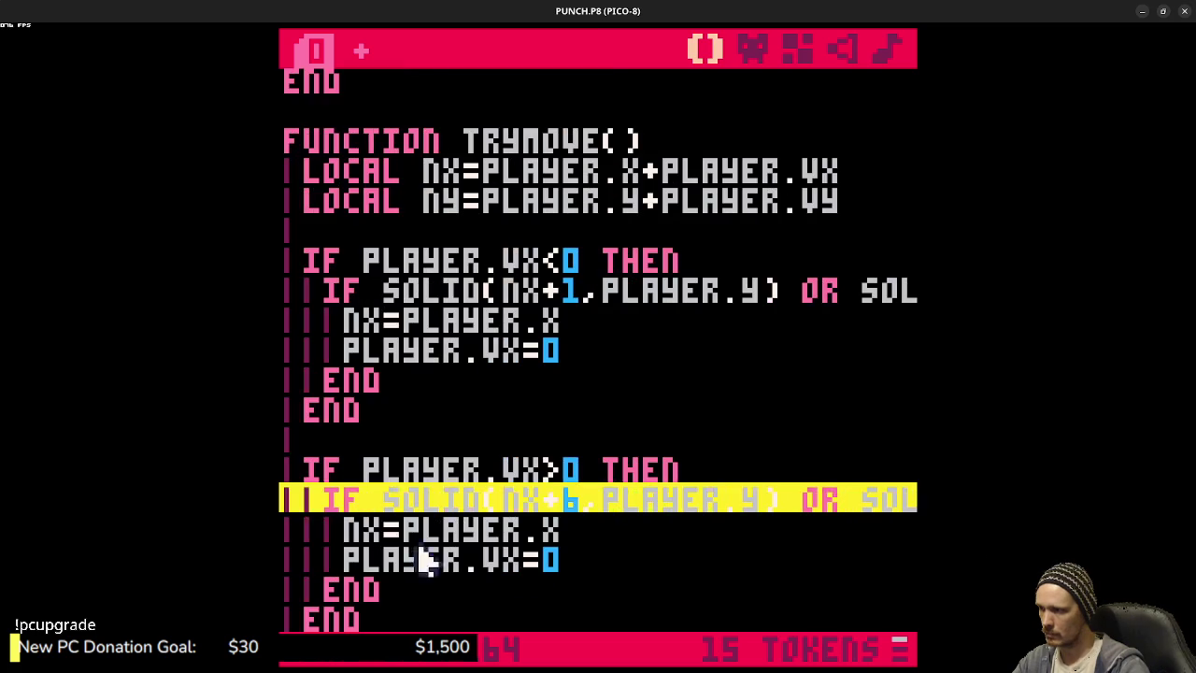
scroll(559, 564, "down", 2)
scroll(566, 551, "down", 2)
left_click(548, 439)
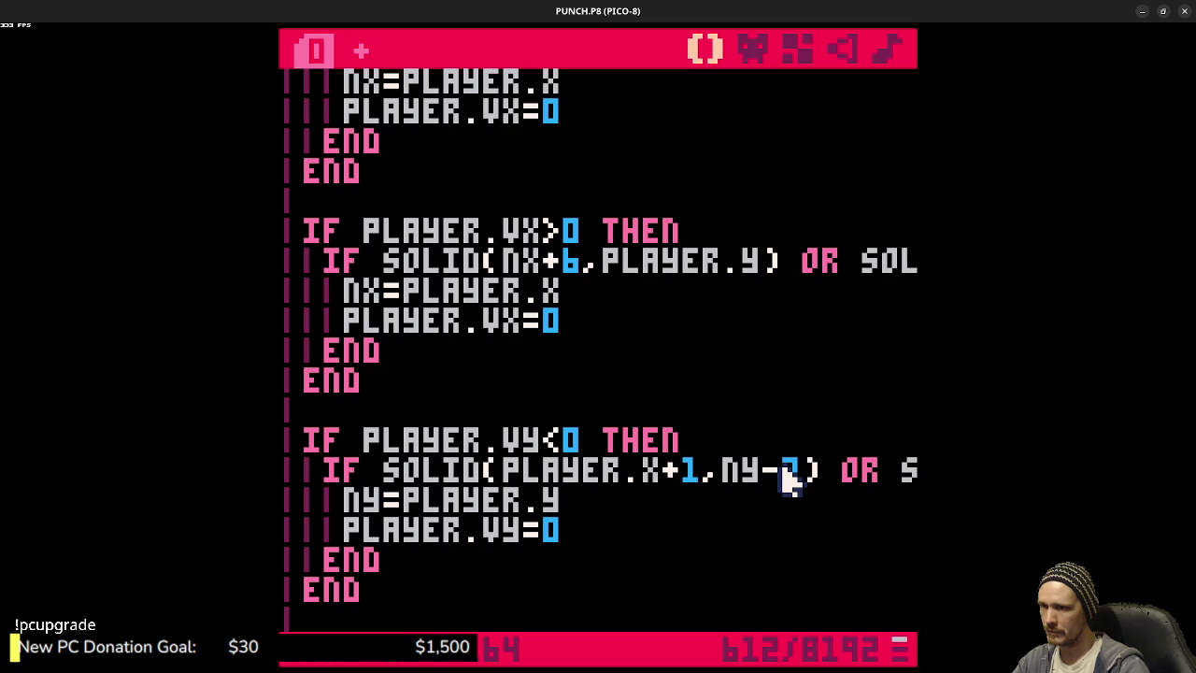
left_click_drag(769, 472, 921, 472)
left_click(752, 467)
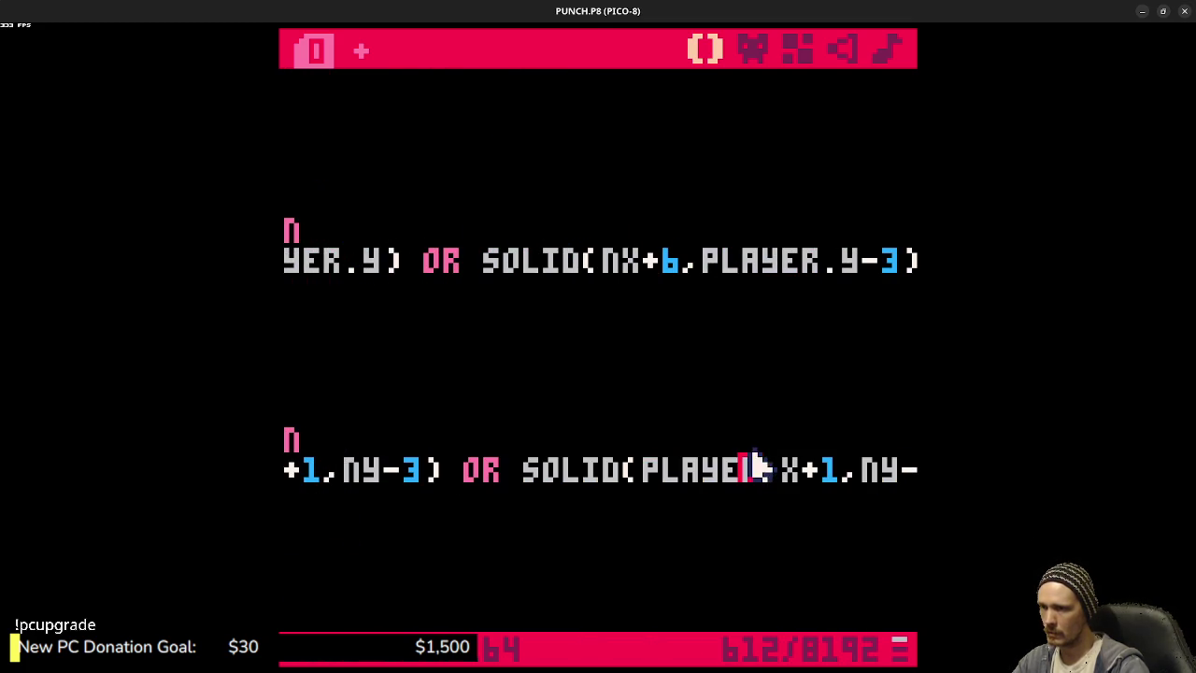
left_click(826, 475)
key("BackSpace")
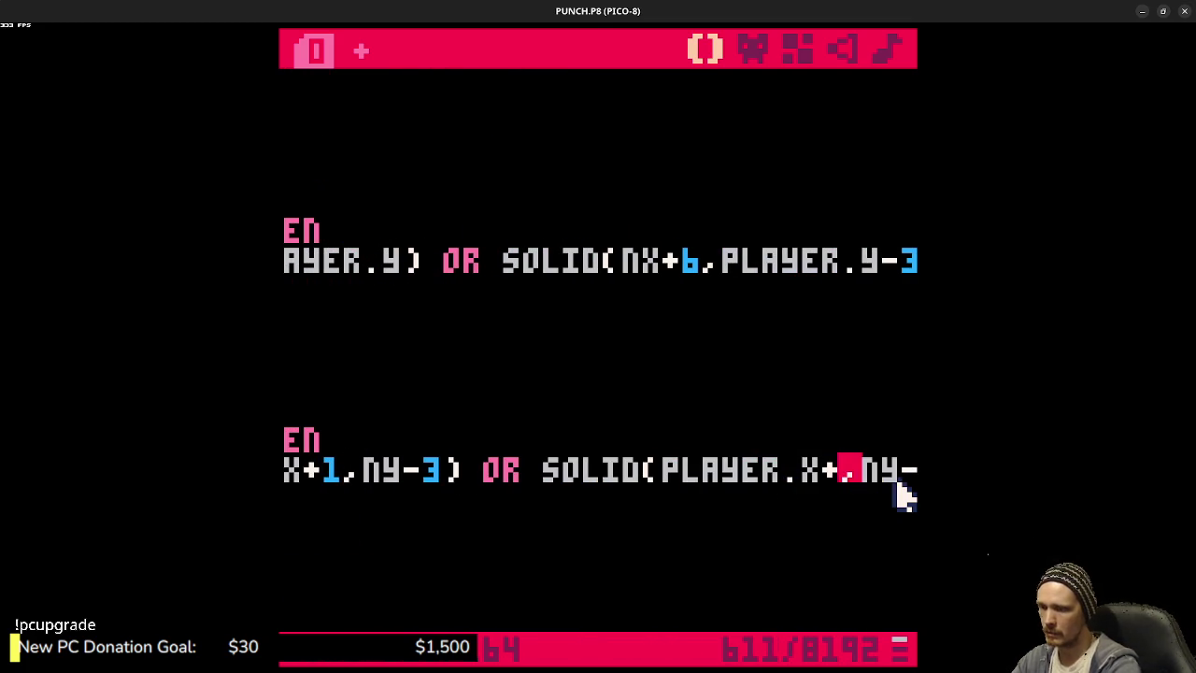
type("6")
key("ctrl+s")
- Replace the downward check's -1 offset with +6
left_click_drag(769, 475, 925, 472)
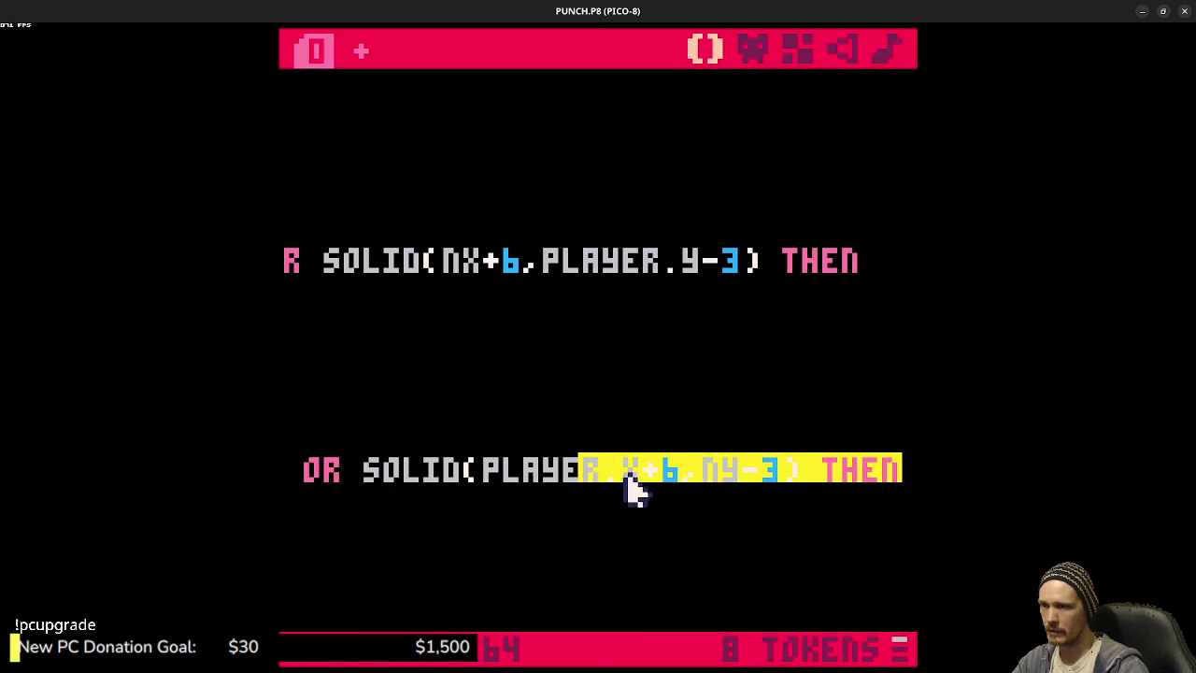
left_click(806, 472)
scroll(593, 515, "down", 1)
left_click_drag(720, 561, 280, 558)
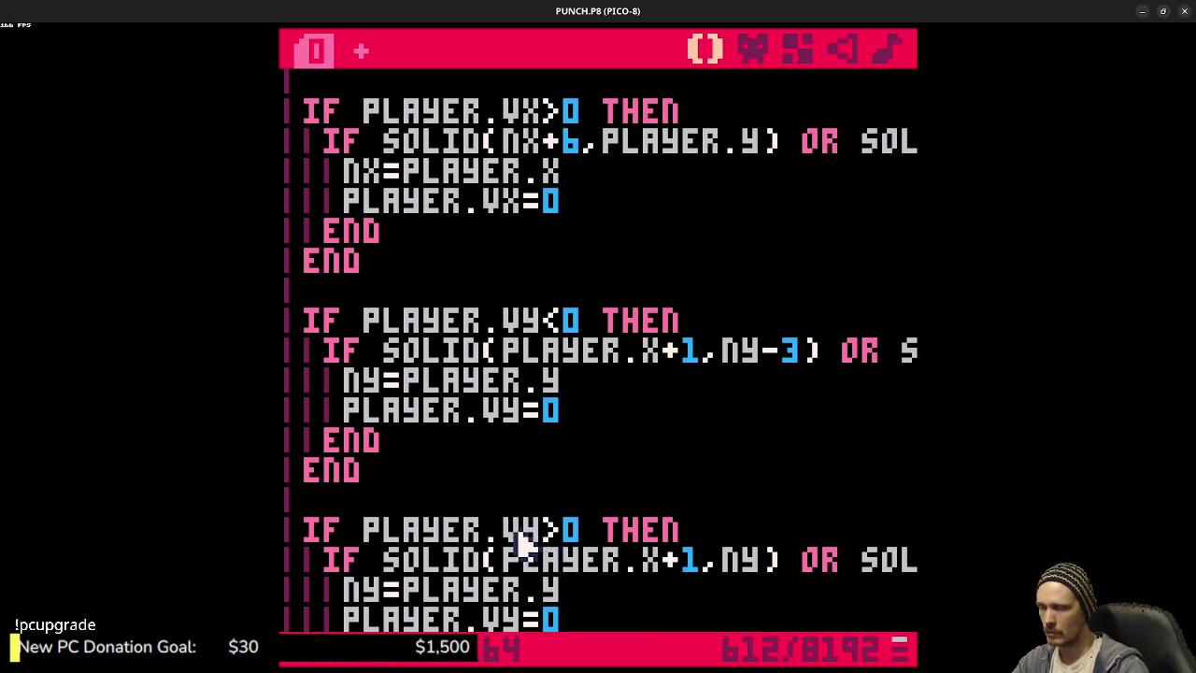
mouse_move(790, 566)
left_mouse_down()
mouse_move(921, 560)
mouse_move(841, 566)
left_mouse_up()
left_click(738, 563)
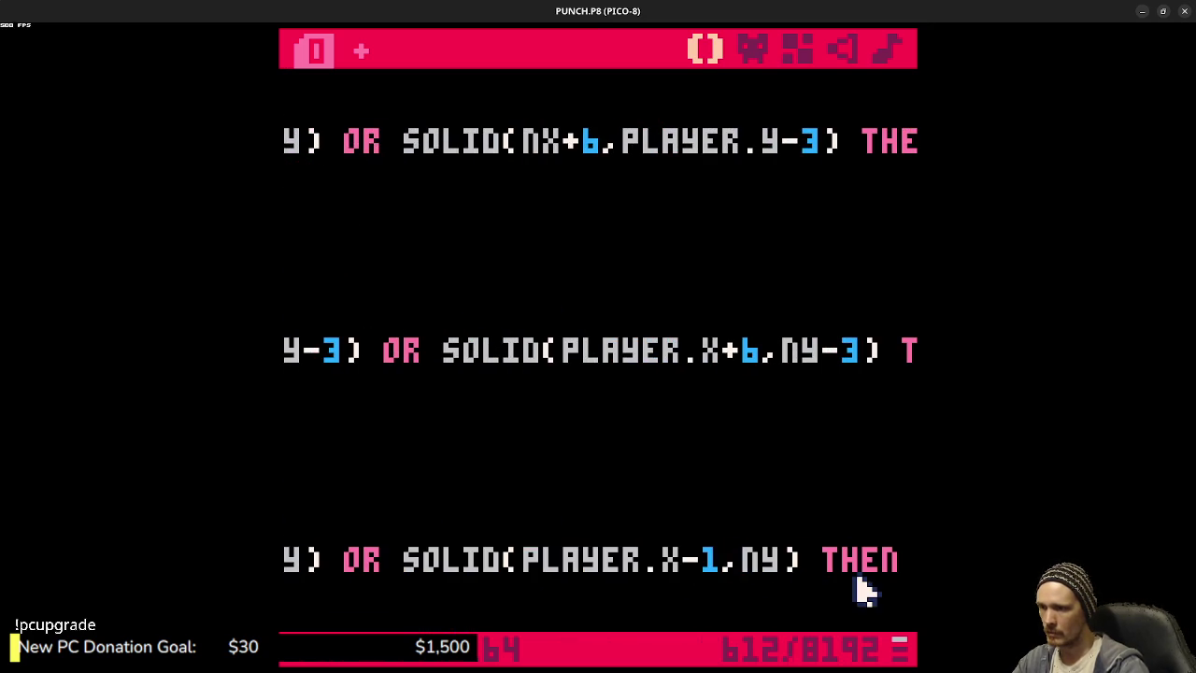
key("BackSpace")
key("BackSpace")
type("+6")
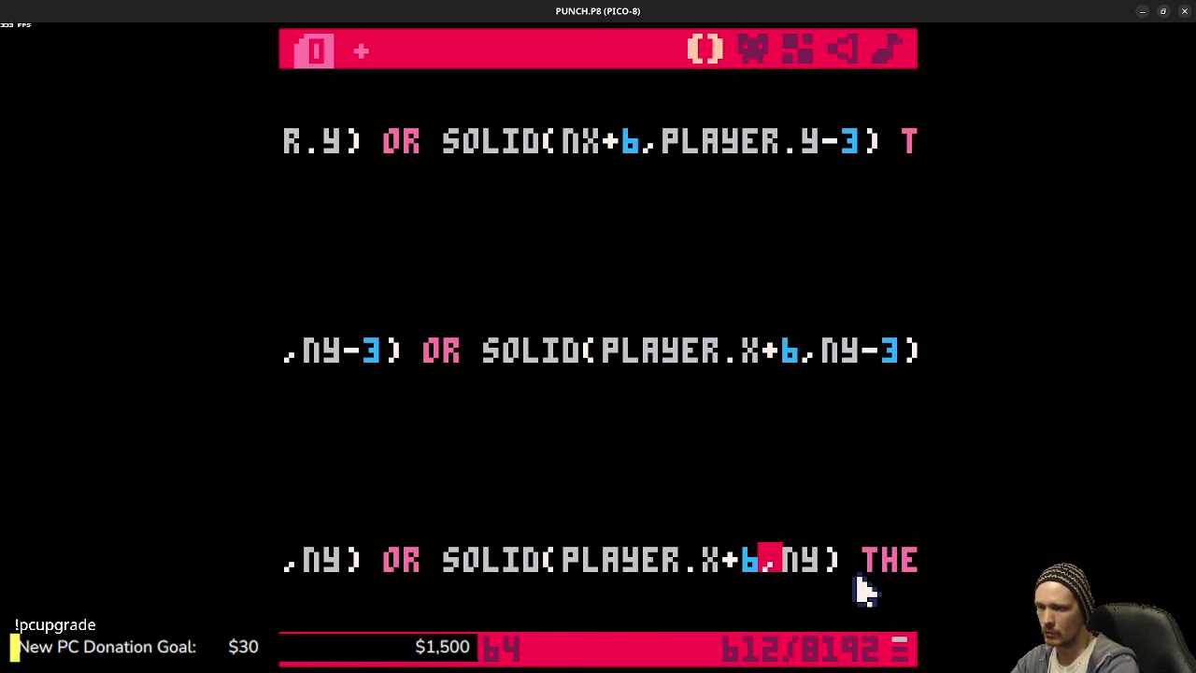
- Run the cart with Ctrl+R and test running and jumping along the floor
key("ctrl+r")
key("Right")
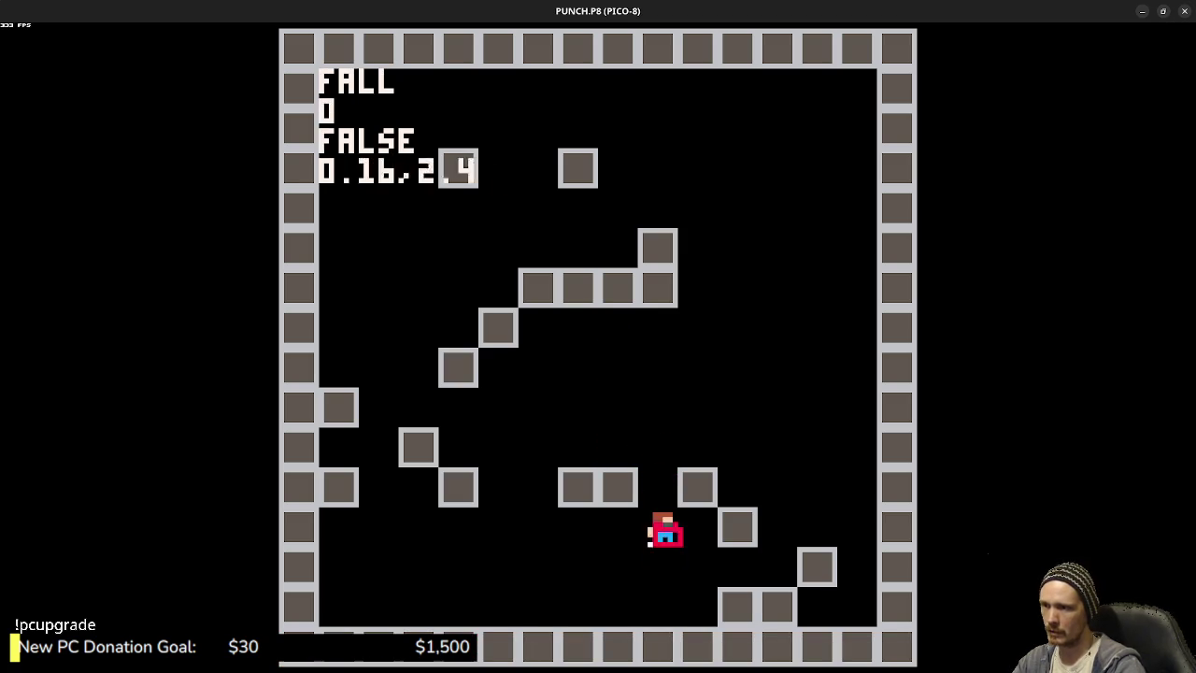
key("Left")
key("Left")
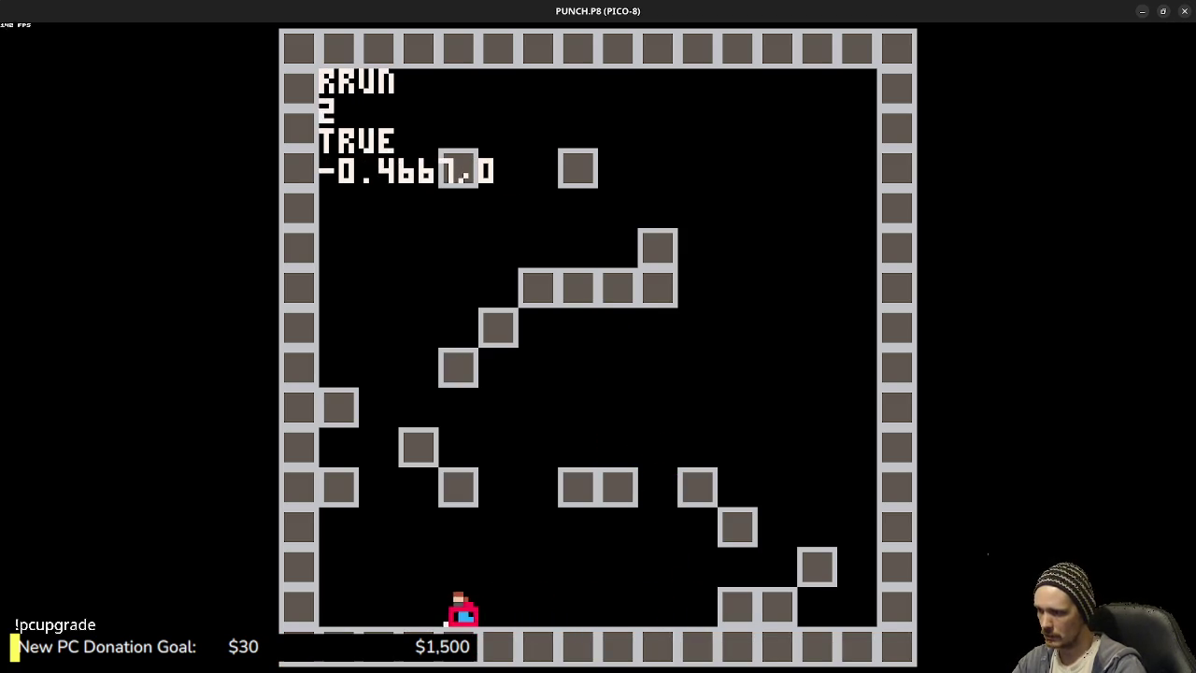
key("Left")
key("Left")
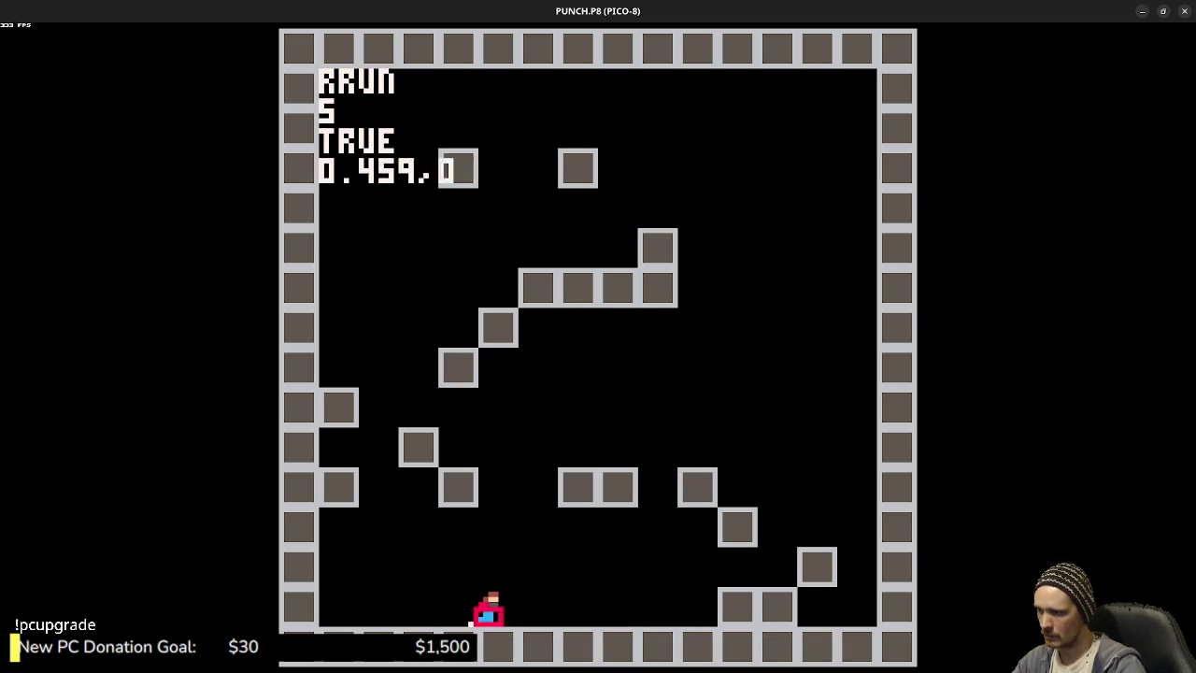
key("Left")
key("z")
key("Right")
key("z")
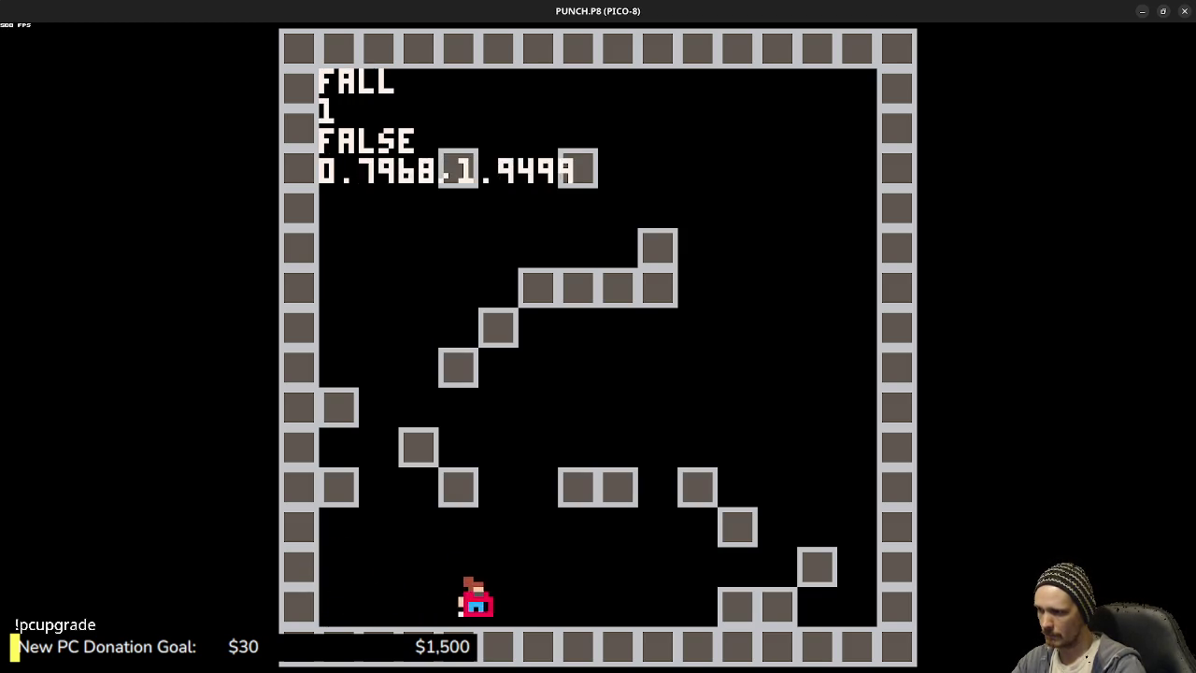
key("z")
- Jump up and across the block staircase to confirm landing, then stop the game
key("z")
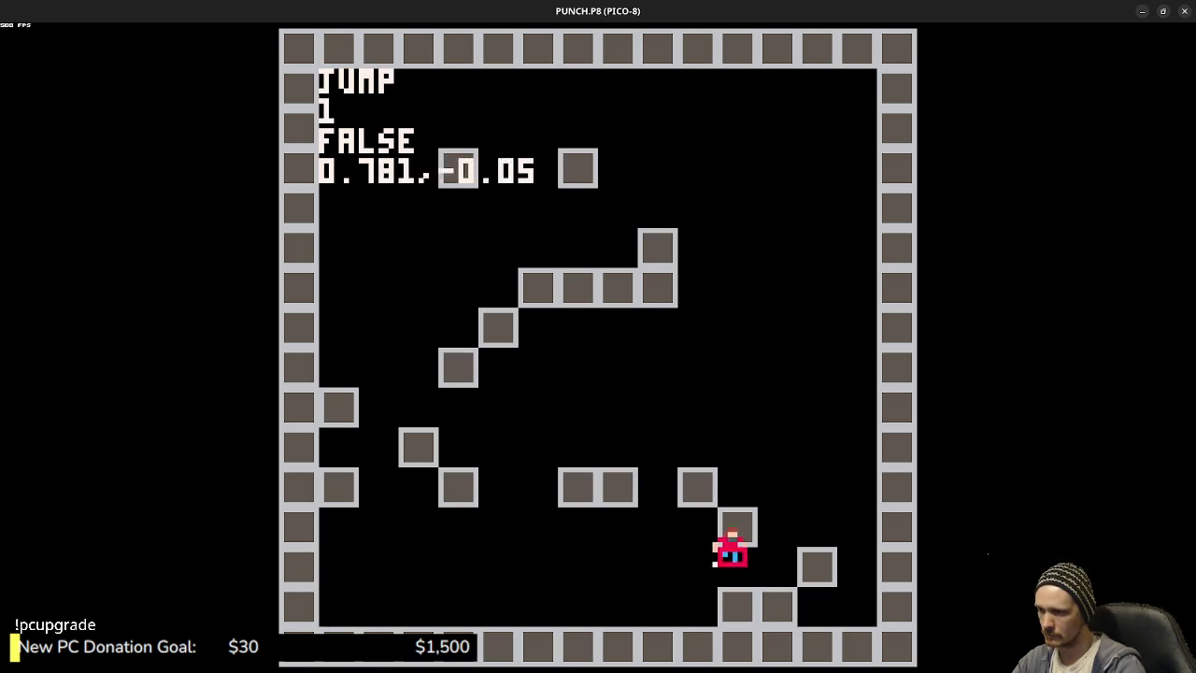
key("Left")
key("z")
key("z")
key("z")
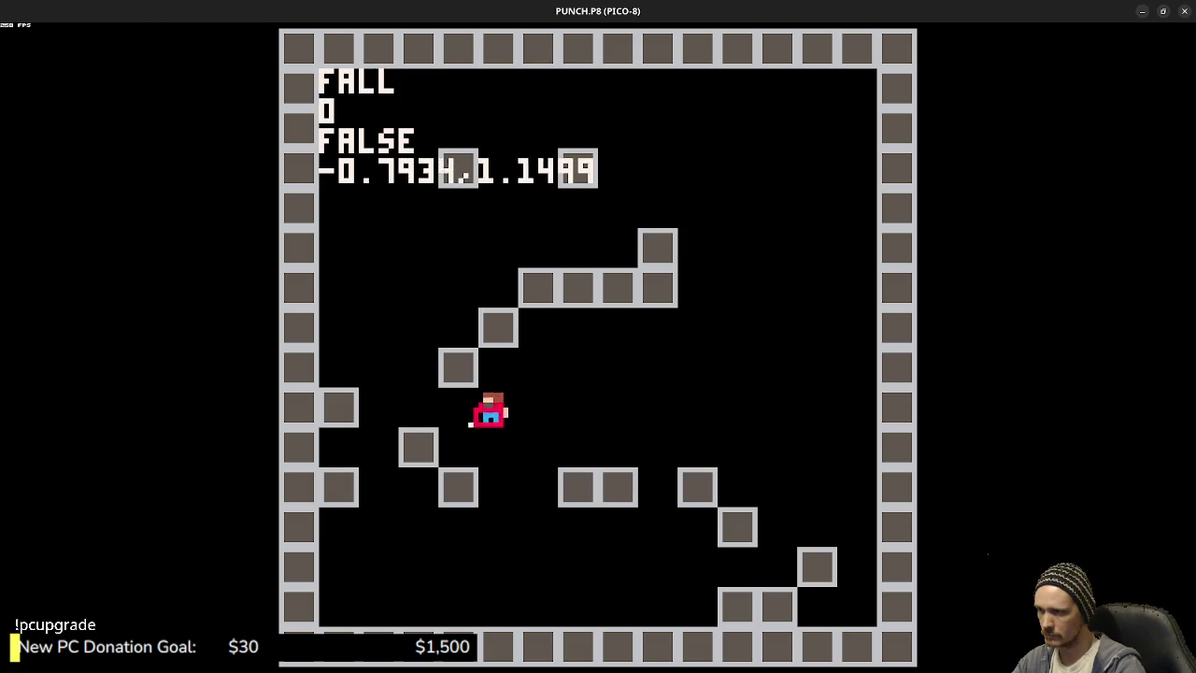
key("z")
key("Right")
key("z")
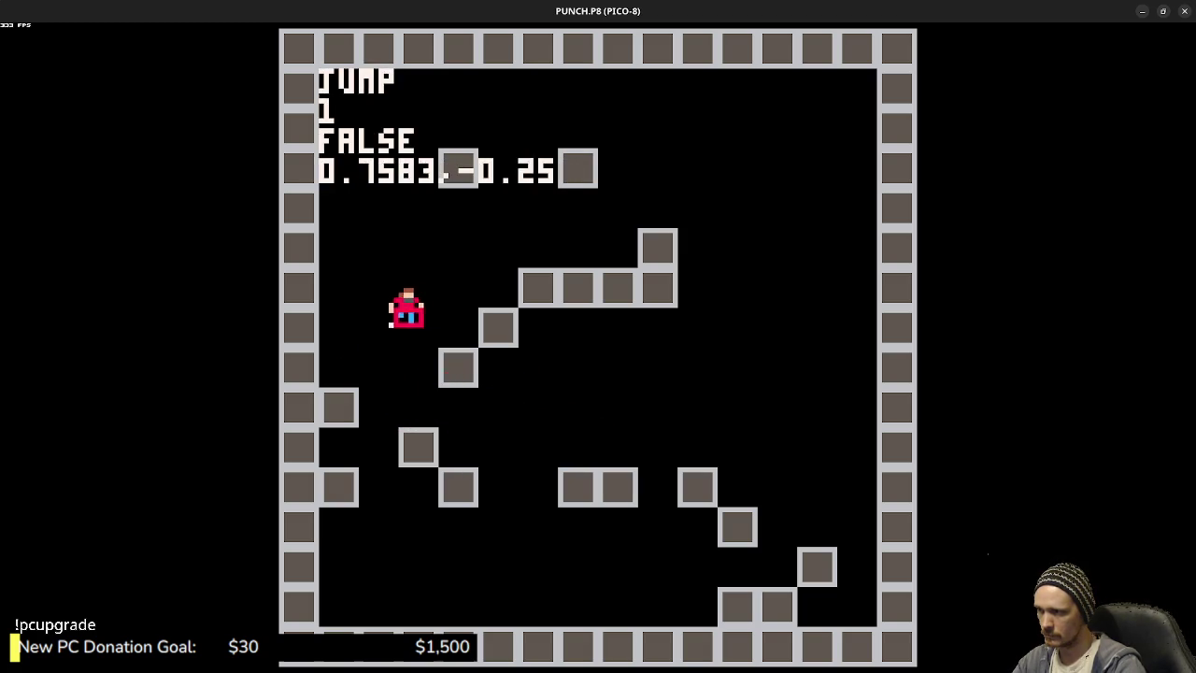
key("z")
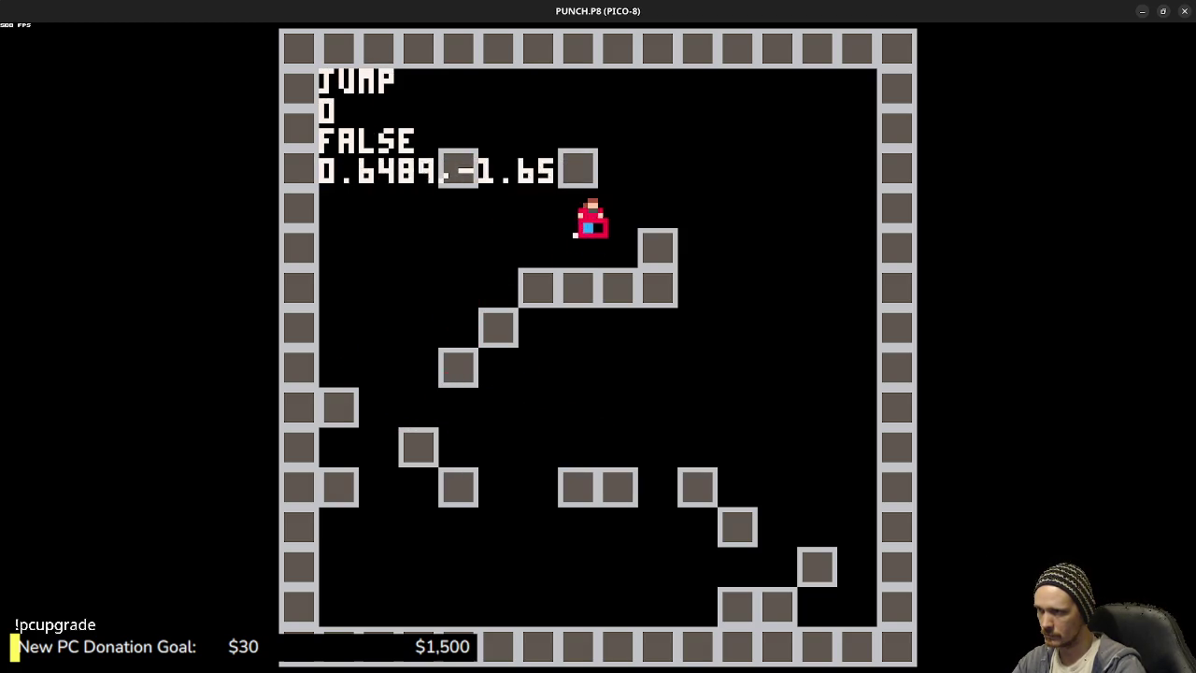
key("z")
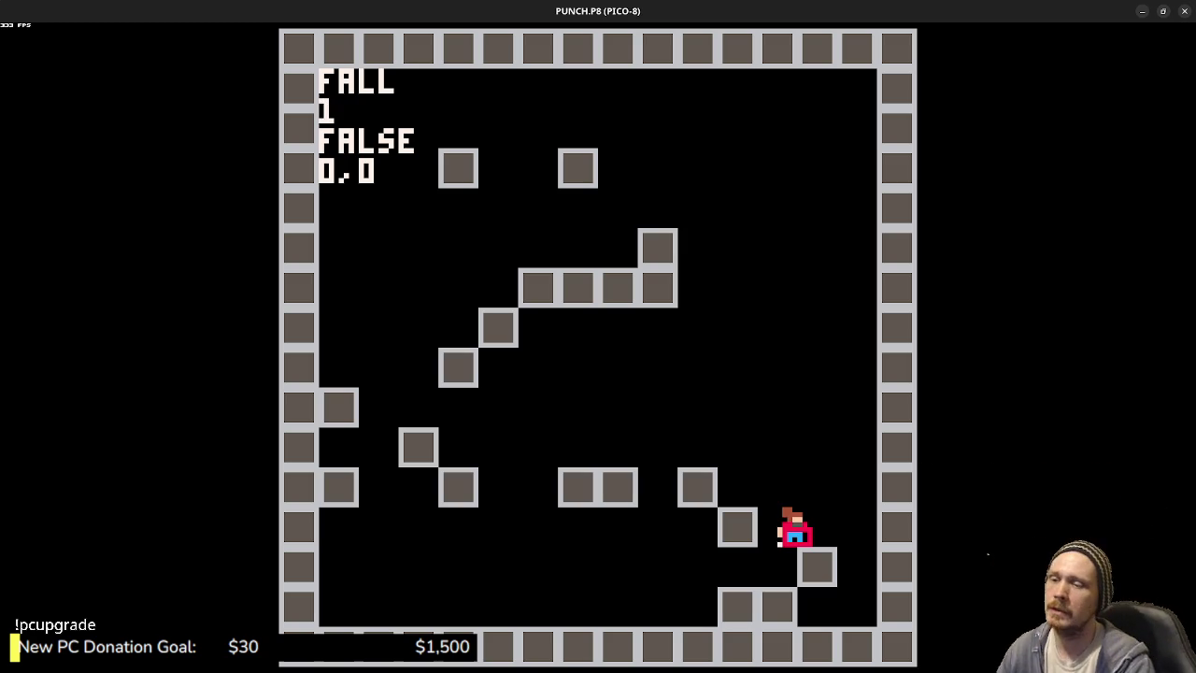
key("Left")
key("z")
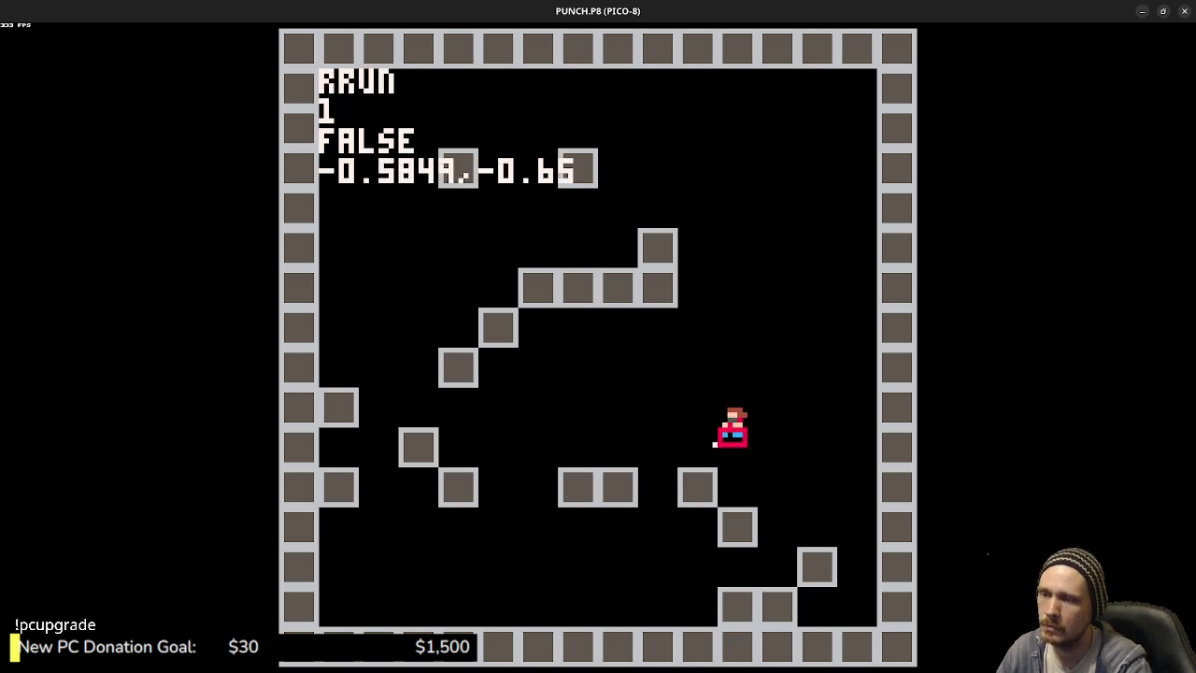
key("z")
key("z")
key("z")
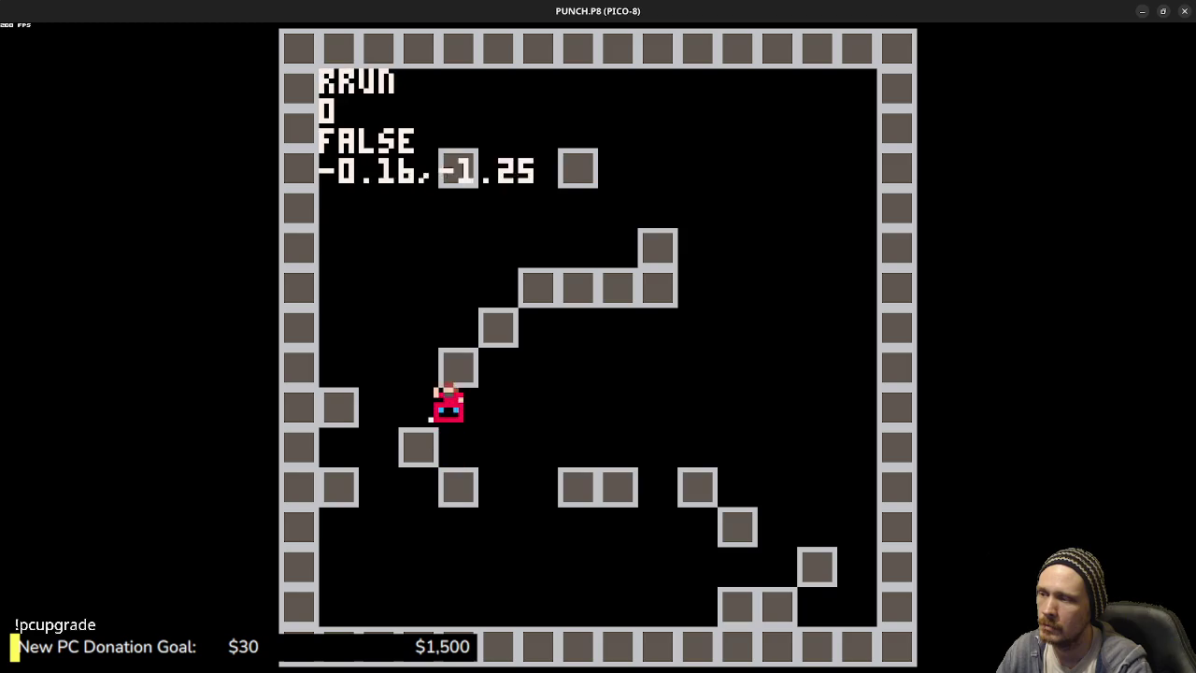
key("z")
key("Left")
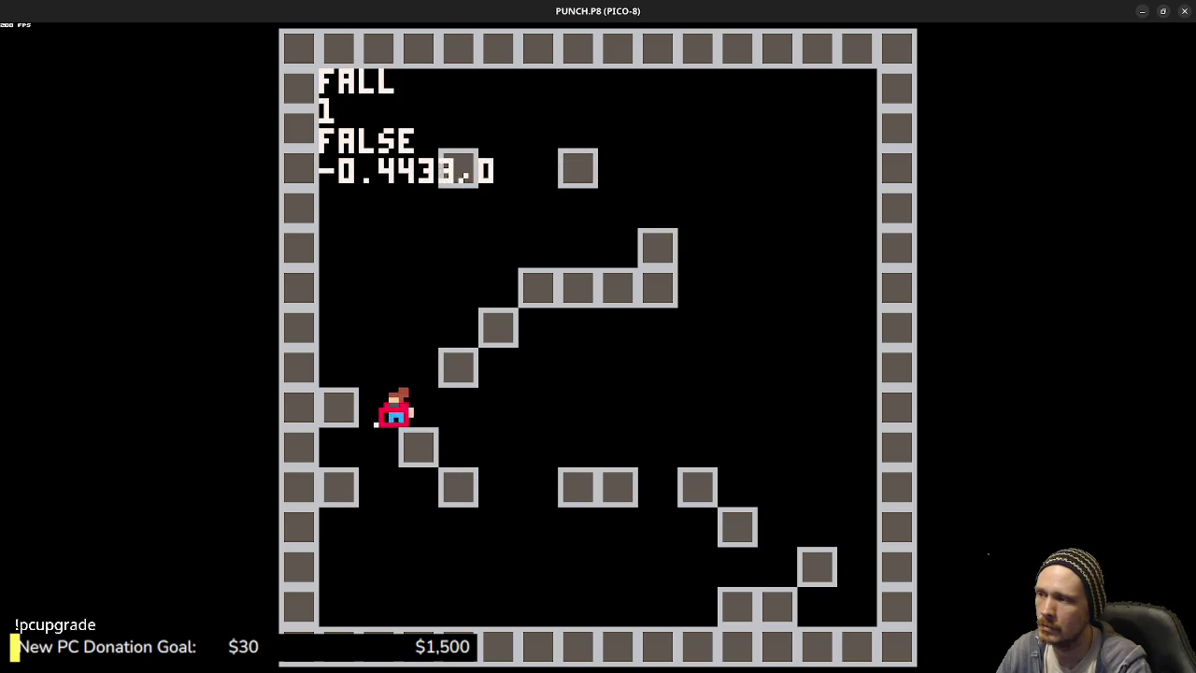
key("Escape")
- Comment out the RECT hitbox and PSET marker lines, save, and run the cart
left_click_drag(796, 567, 315, 526)
left_click(315, 526)
scroll(483, 519, "down", 3)
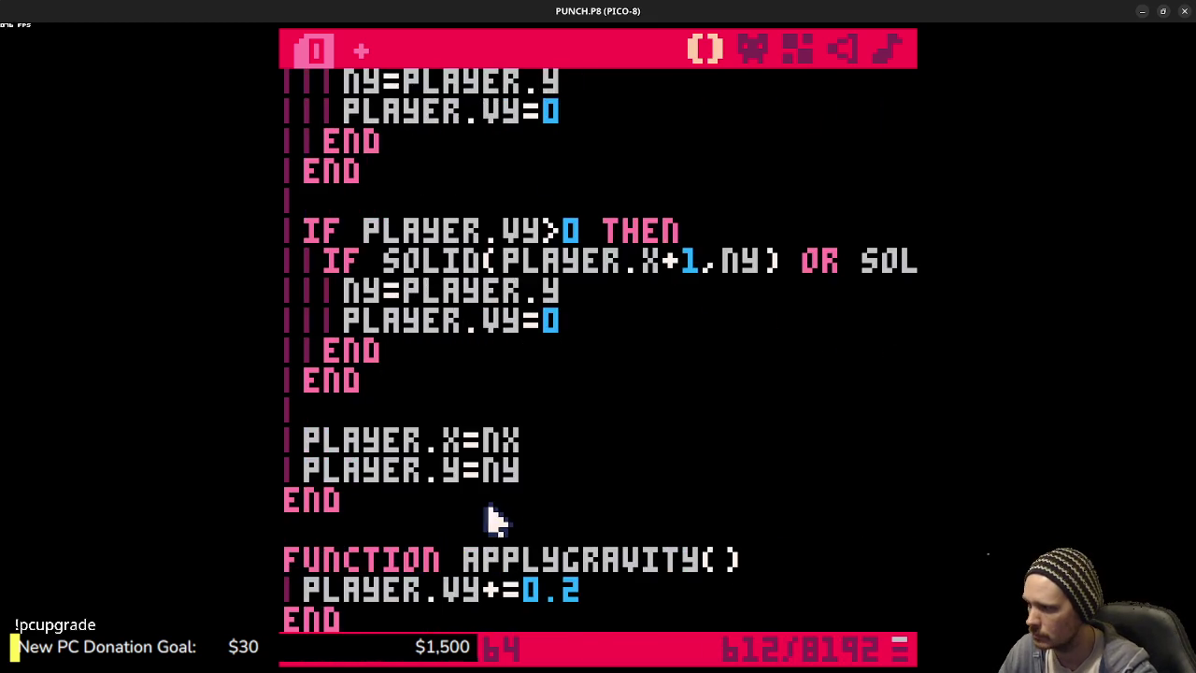
scroll(486, 519, "down", 2)
scroll(503, 515, "down", 3)
scroll(504, 516, "up", 15)
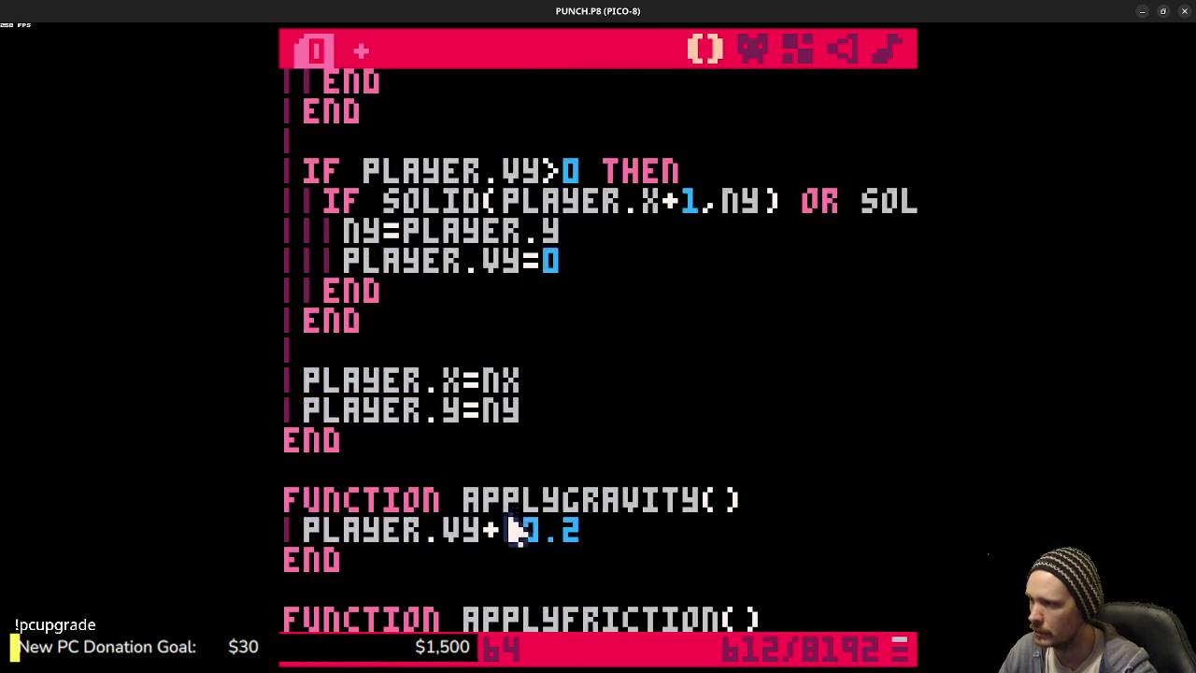
scroll(579, 542, "up", 4)
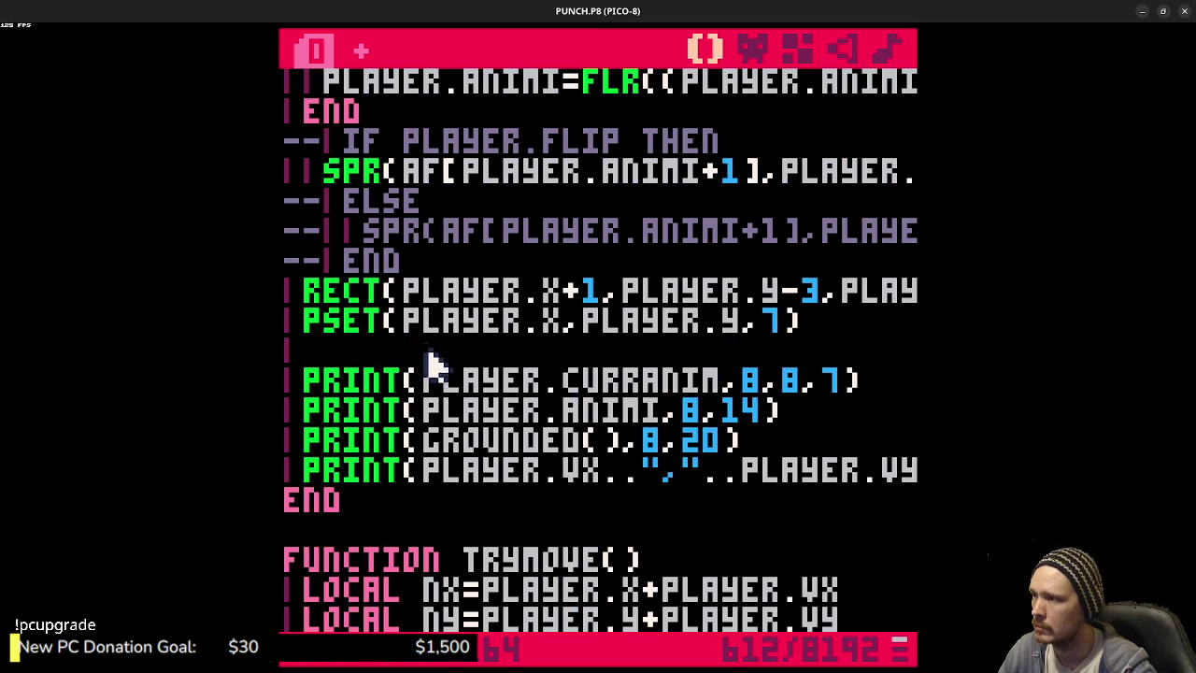
key("ctrl+b")
left_click(366, 320)
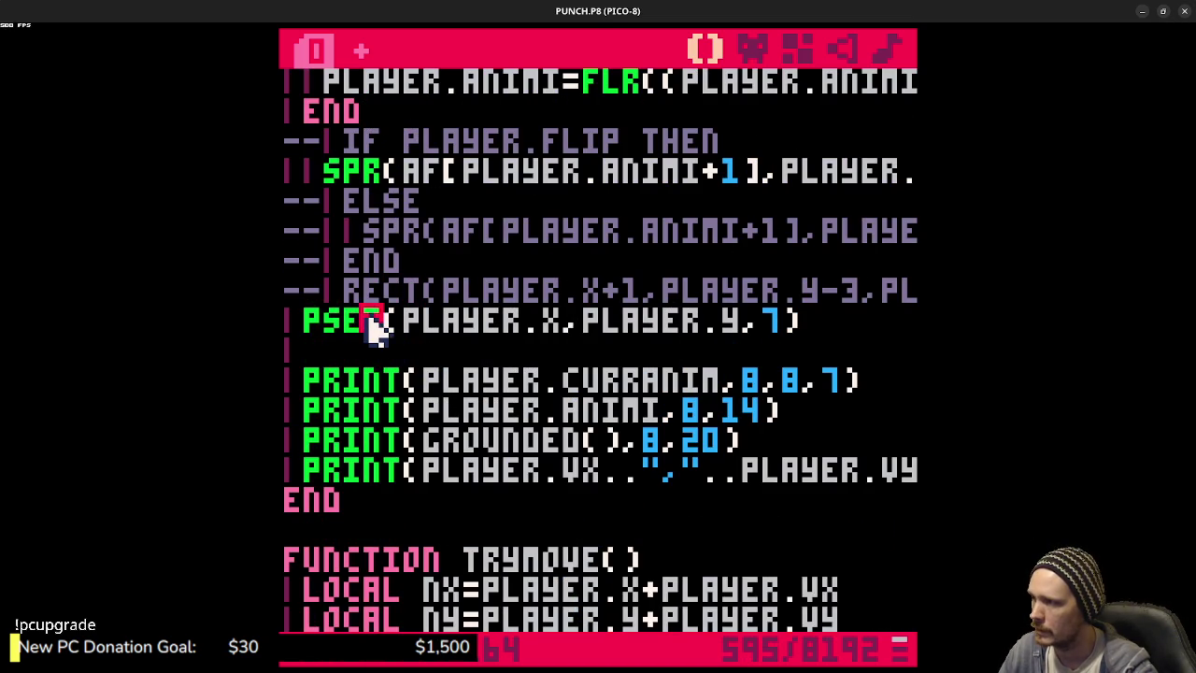
key("ctrl+b")
key("ctrl+s")
key("ctrl+r")
key("Left")
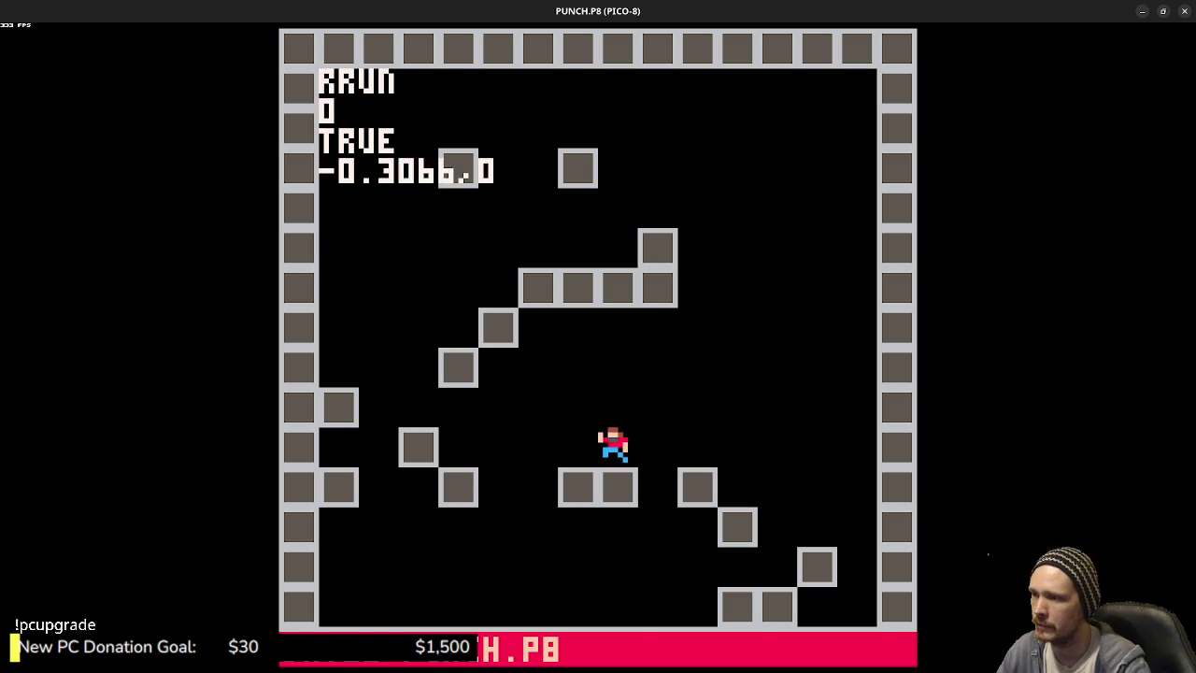
- Run and jump the player across the platform and onto the step block
key("z")
key("Right")
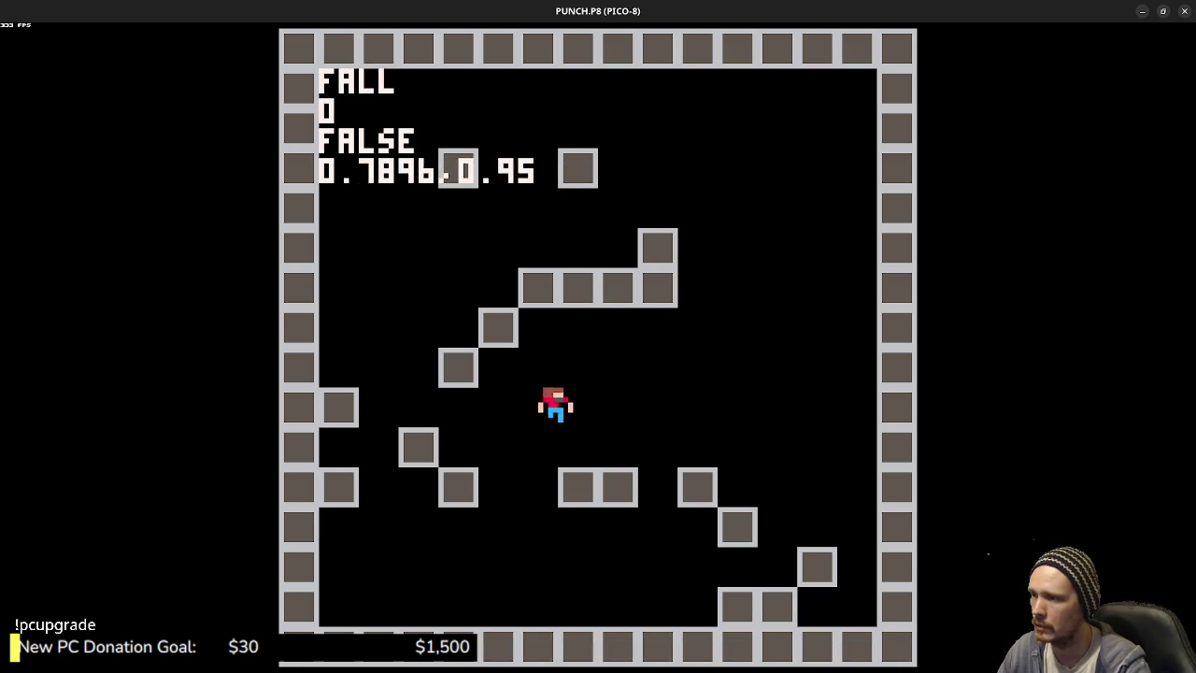
key("Right")
key("z")
key("z")
key("Left")
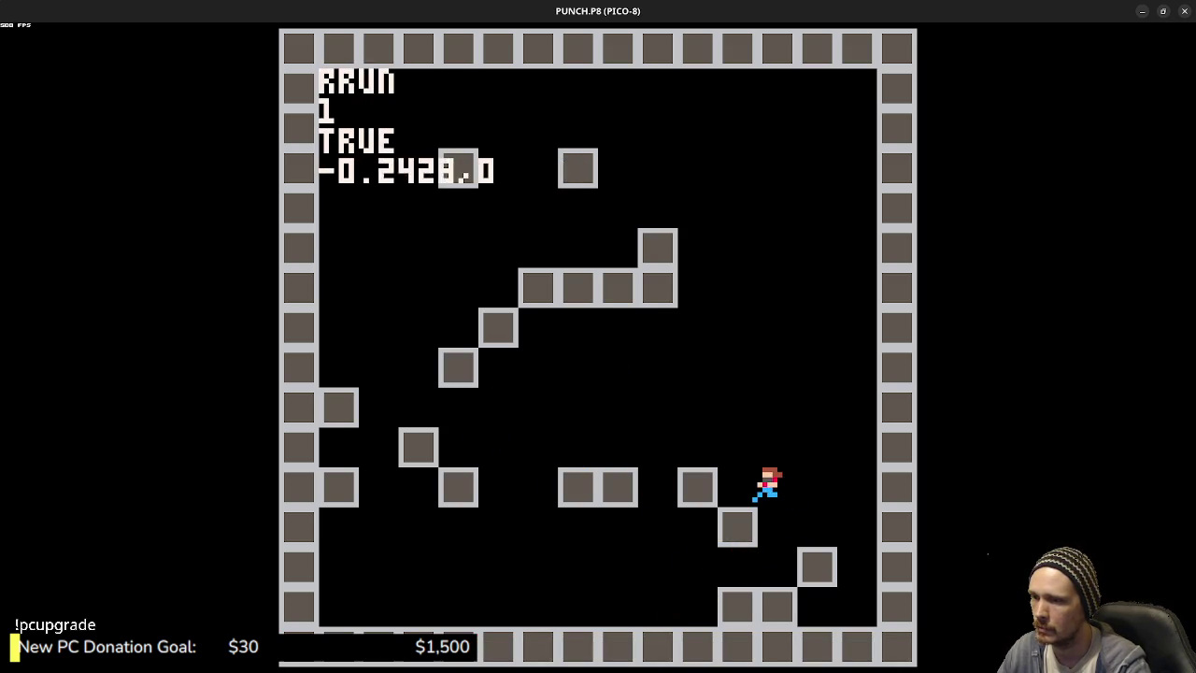
key("z")
key("z")
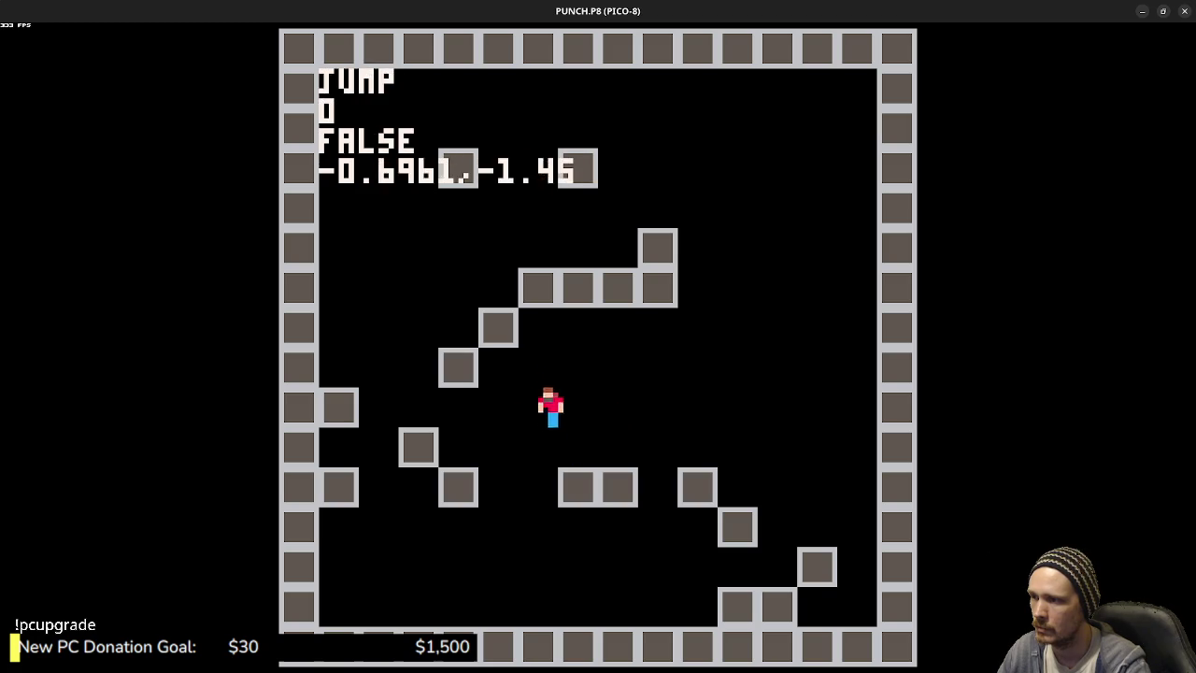
key("z")
key("z")
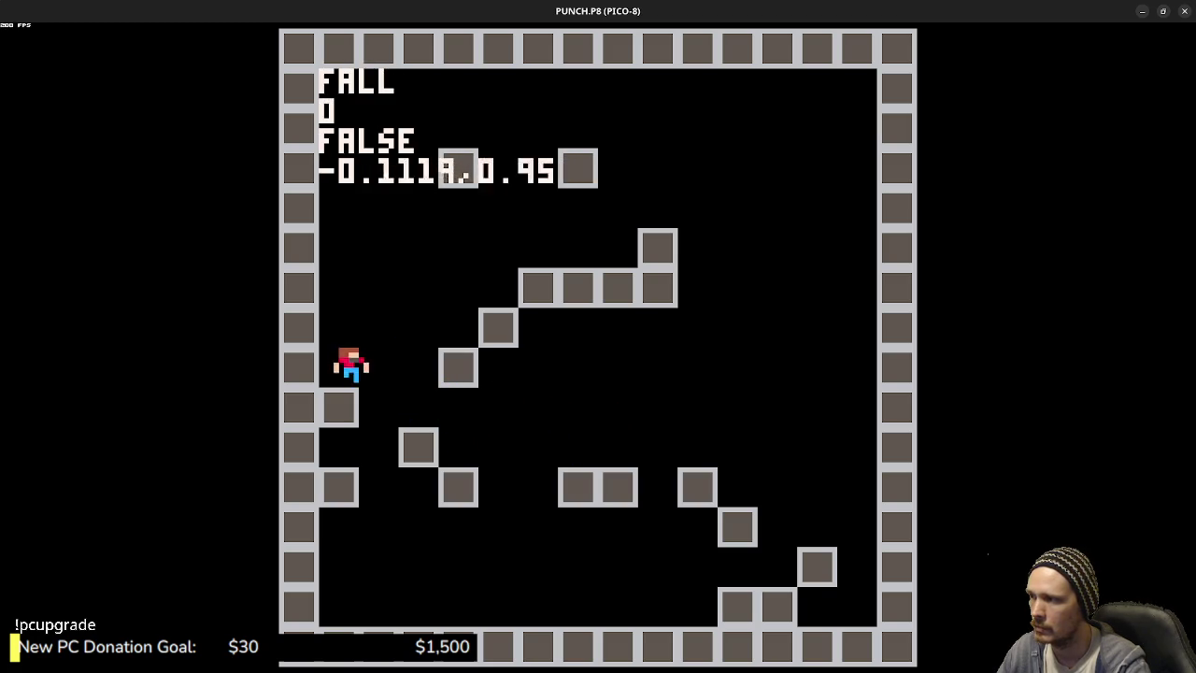
key("Right")
key("z")
key("z")
key("Left")
key("z")
- Land on the raised block, test its edges, and leave the game
key("Right")
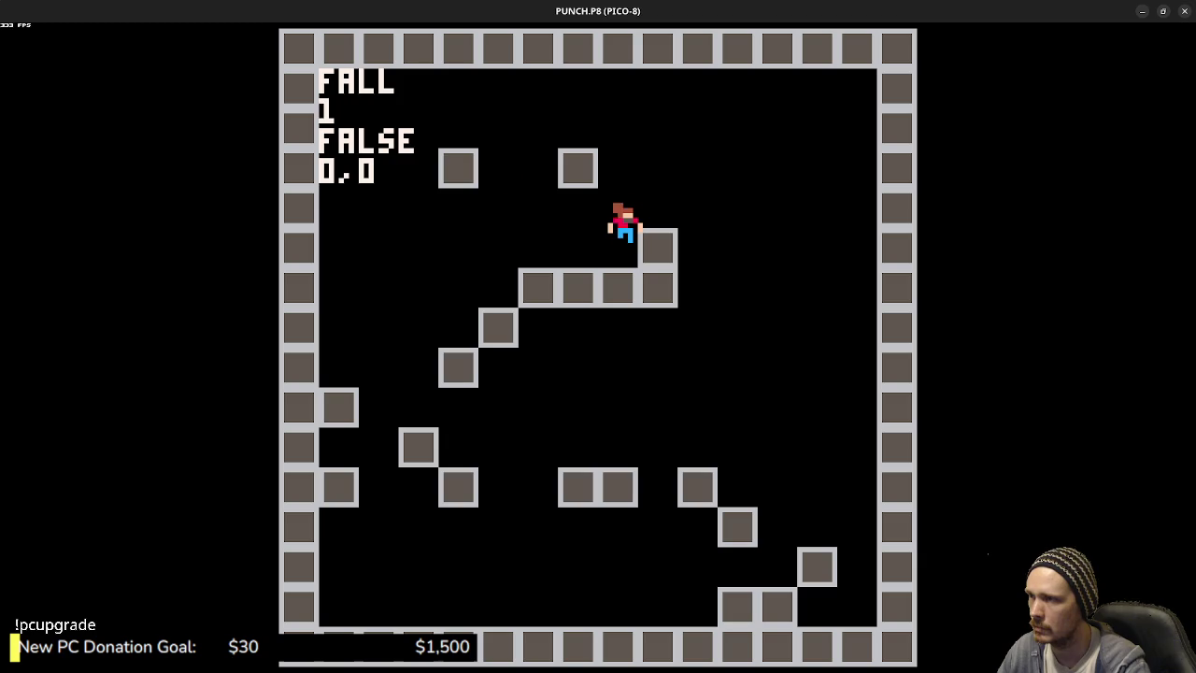
key("Right")
key("z")
key("Left")
key("Right")
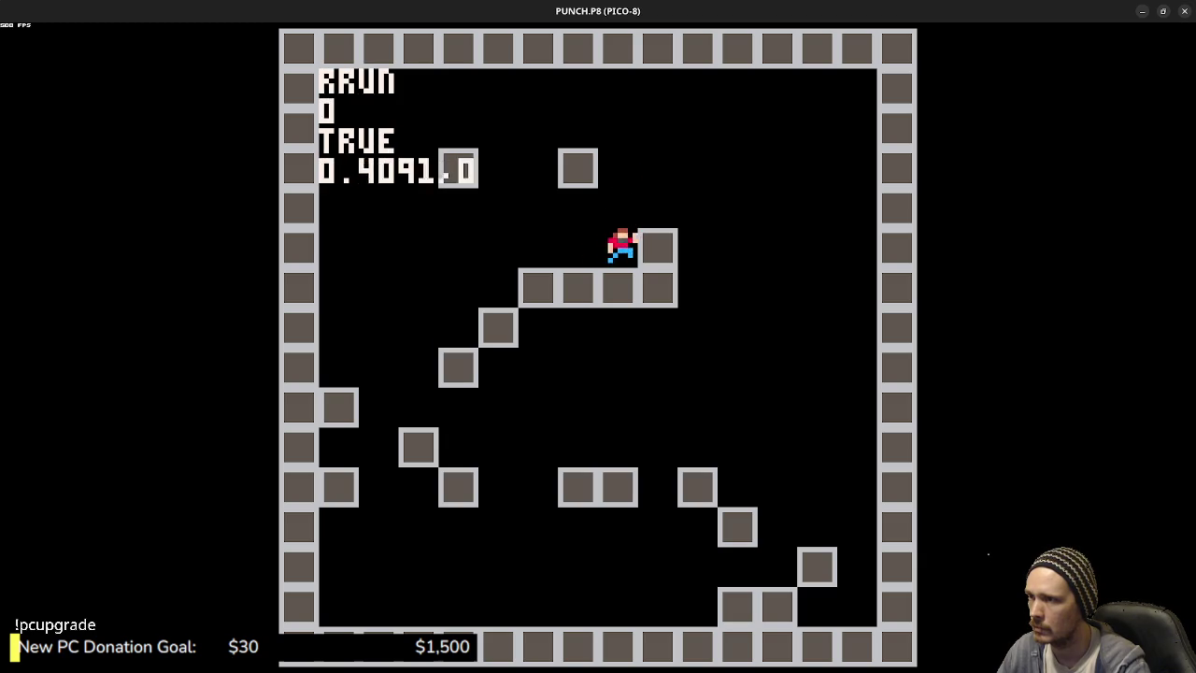
key("z")
key("z")
key("Right")
key("Left")
key("Right")
key("Left")
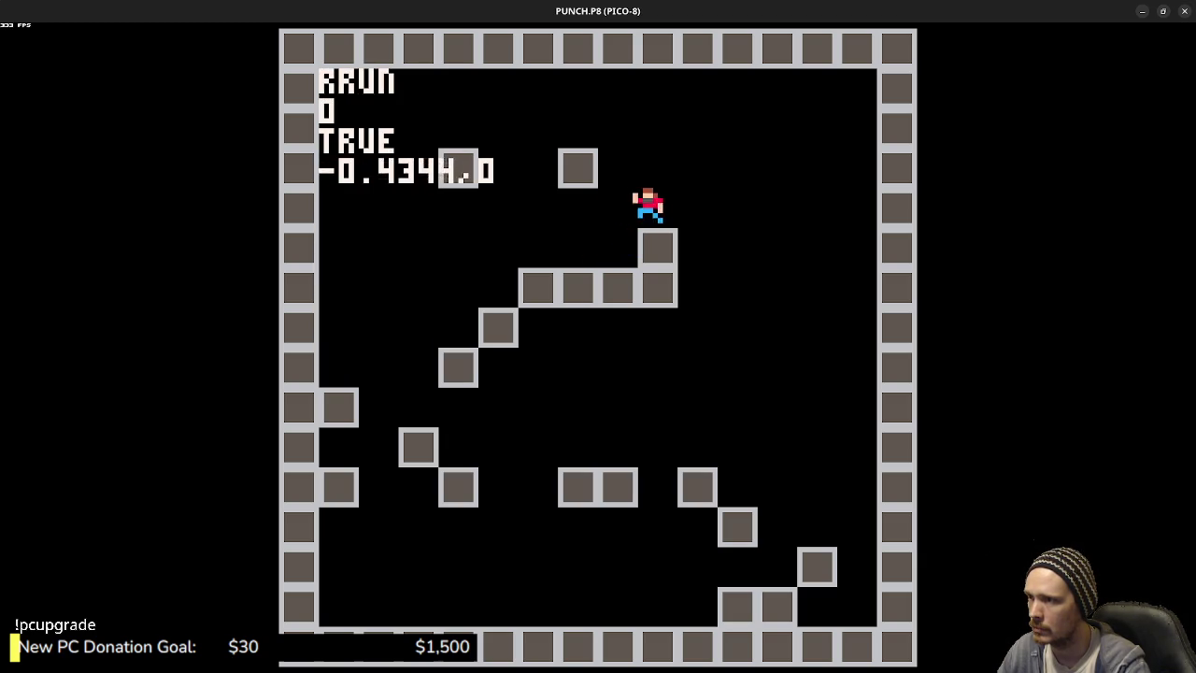
key("Left")
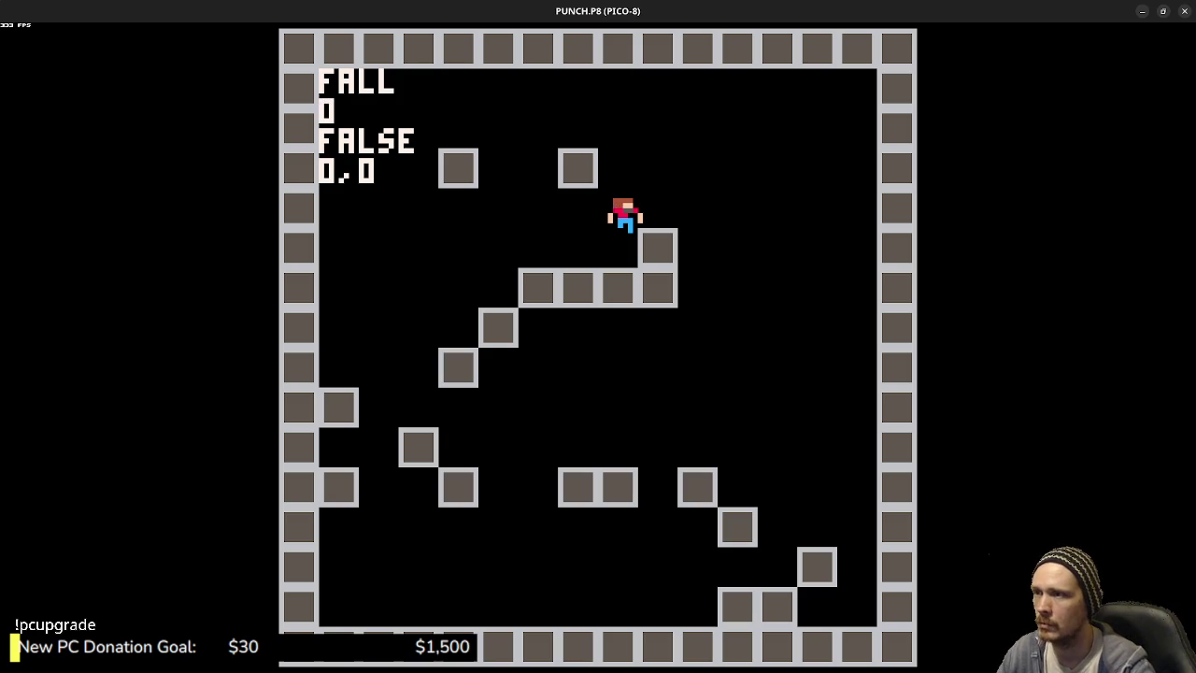
key("Escape")
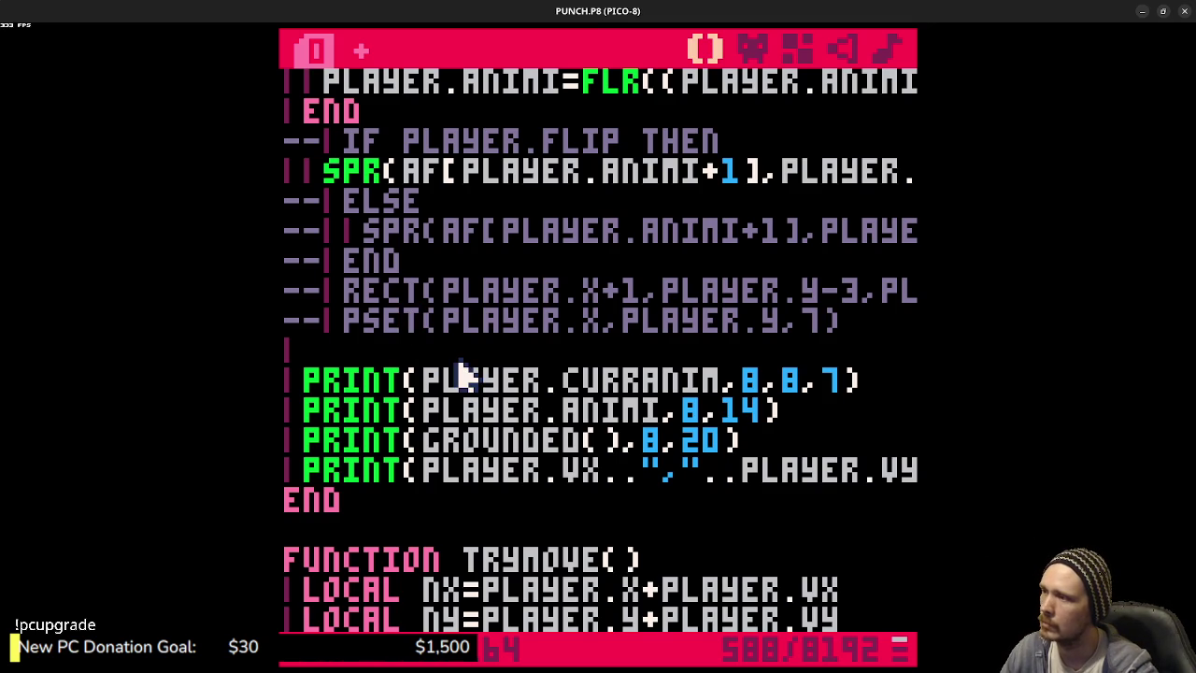
- Uncomment the PSET and RECT debug lines, run the cart, and jump the player across blocks
key("BackSpace")
key("BackSpace")
key("BackSpace")
key("BackSpace")
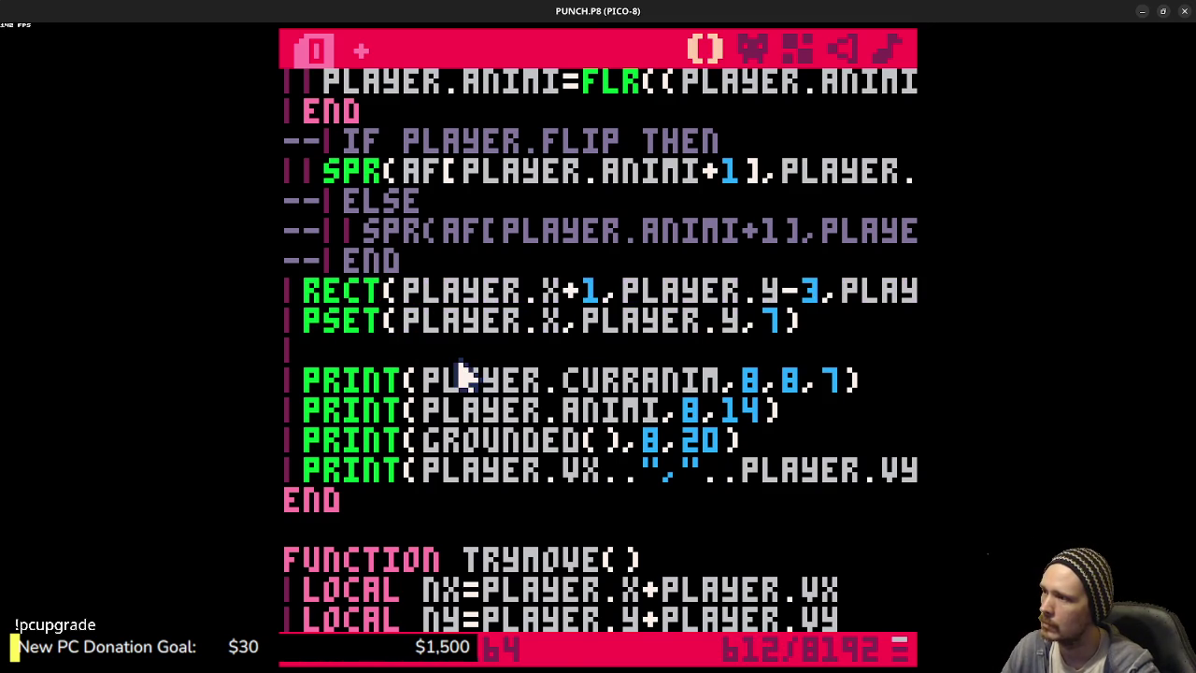
key("ctrl+r")
key("Left")
key("z")
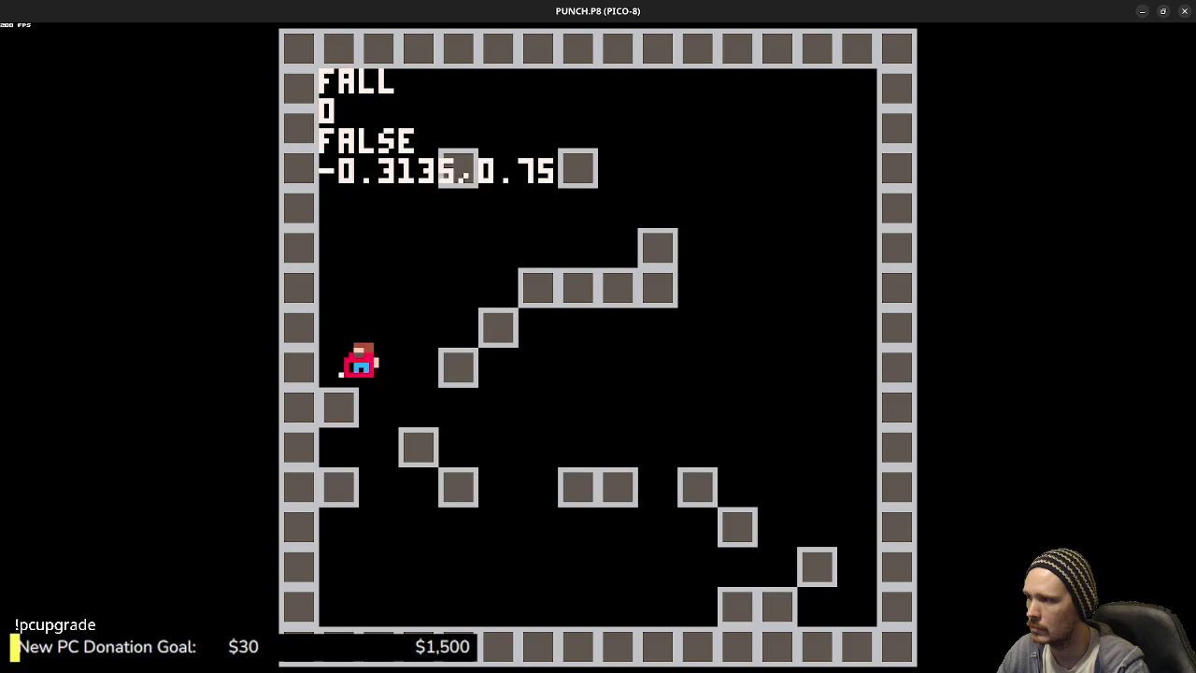
key("Right")
key("z")
key("z")
key("z")
key("z")
key("z")
key("z")
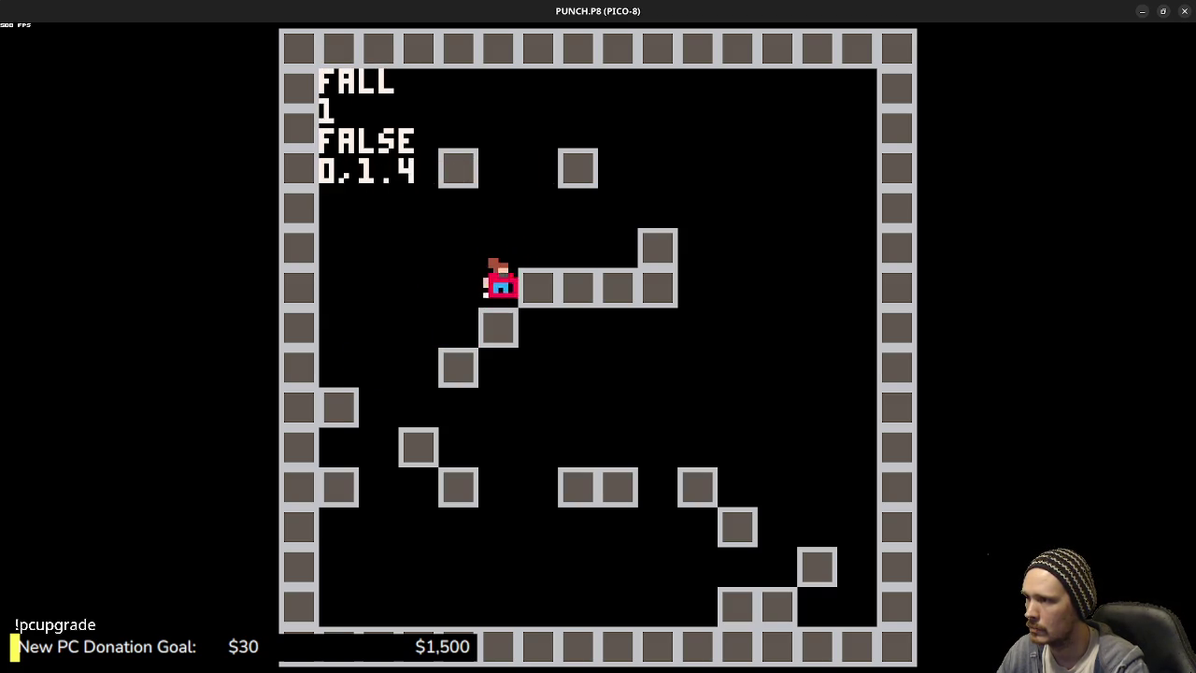
key("z")
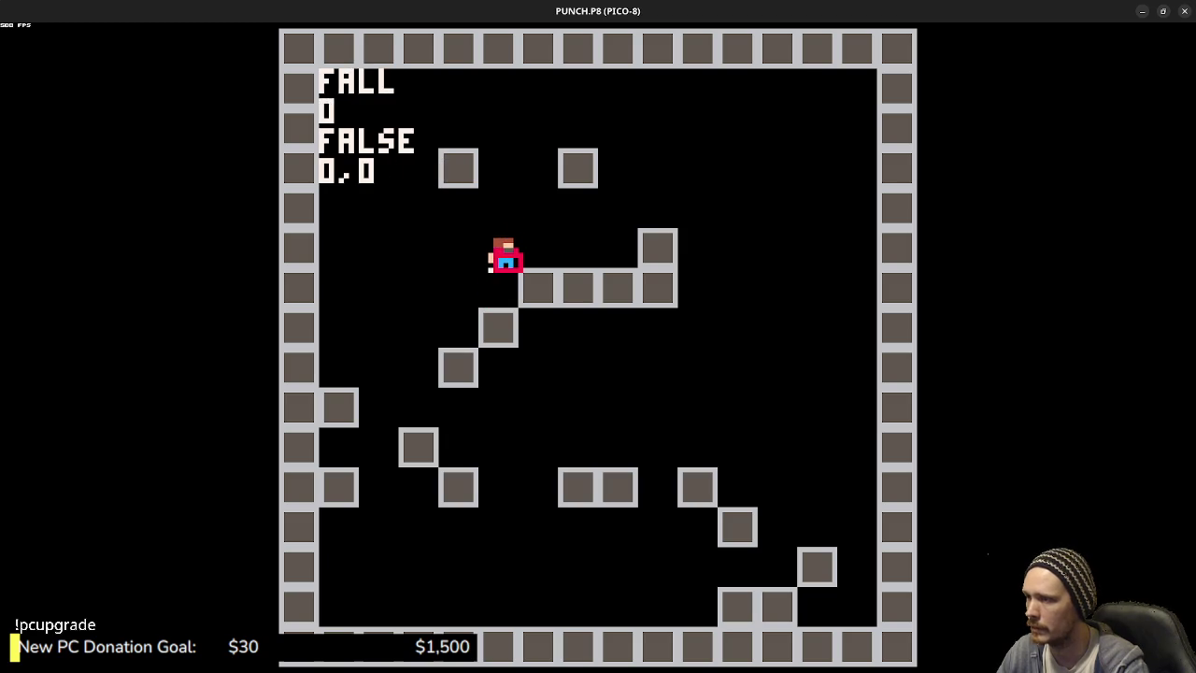
key("Right")
key("z")
key("Left")
key("z")
key("Right")
key("Left")
key("z")
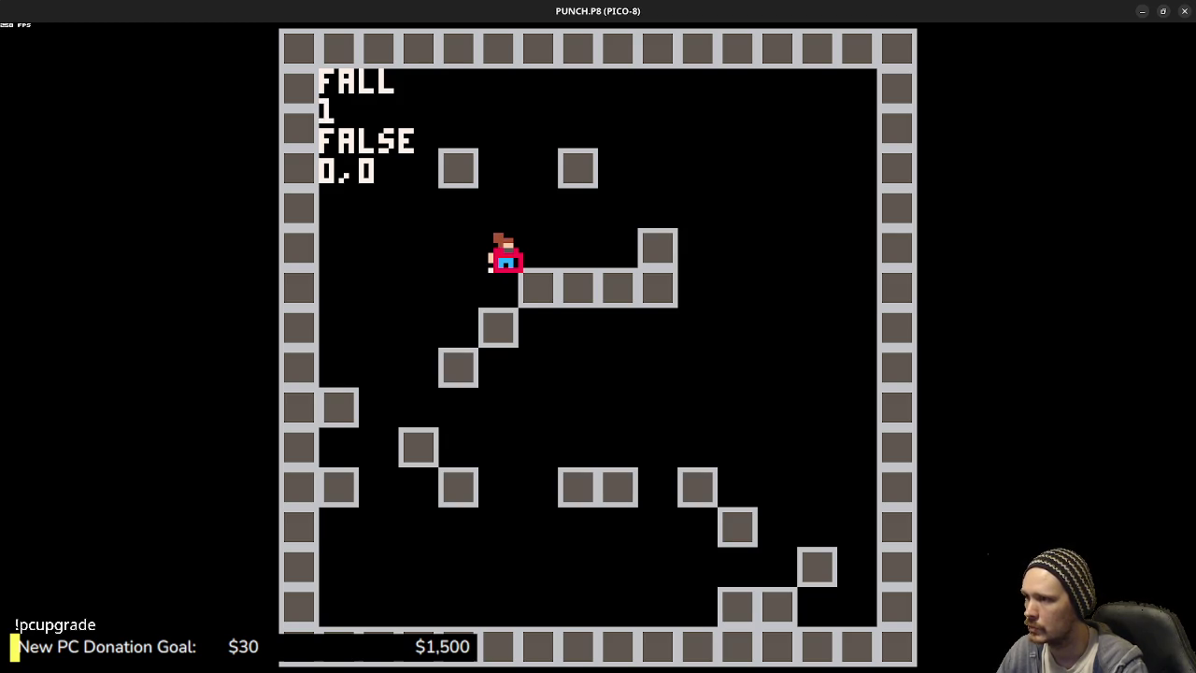
- Return to the code, scroll to TRYMOVE's collision checks, save, and inspect the NX+6 line
key("Escape")
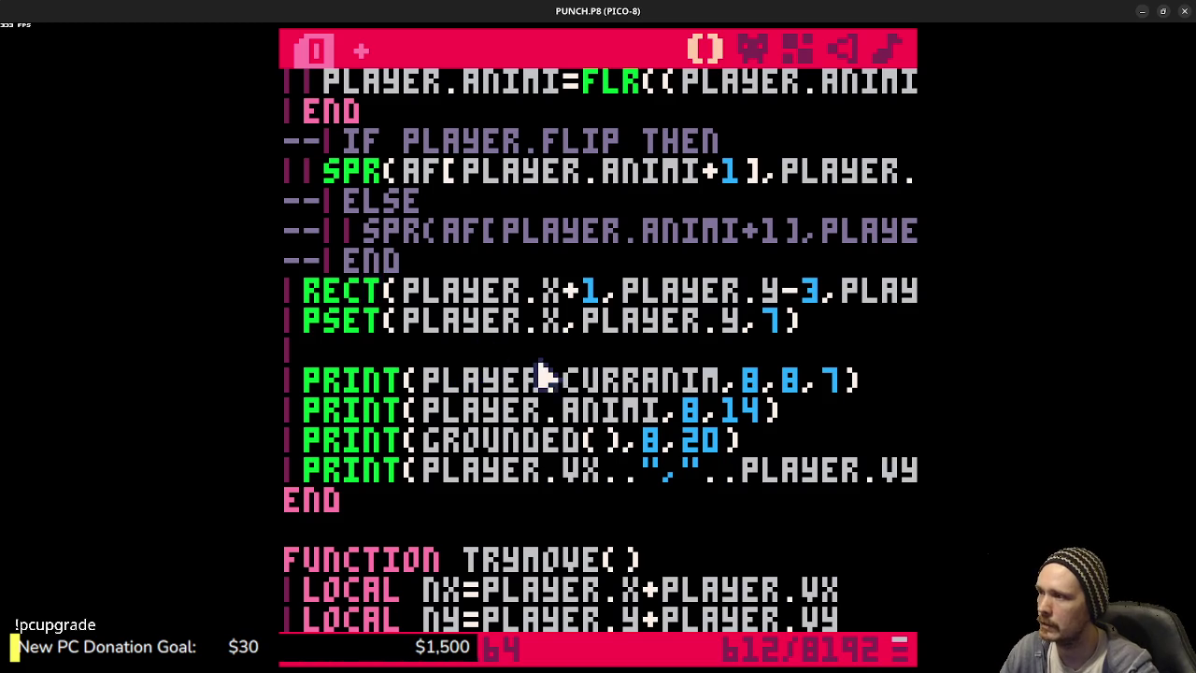
scroll(548, 382, "up", 4)
scroll(550, 380, "up", 7)
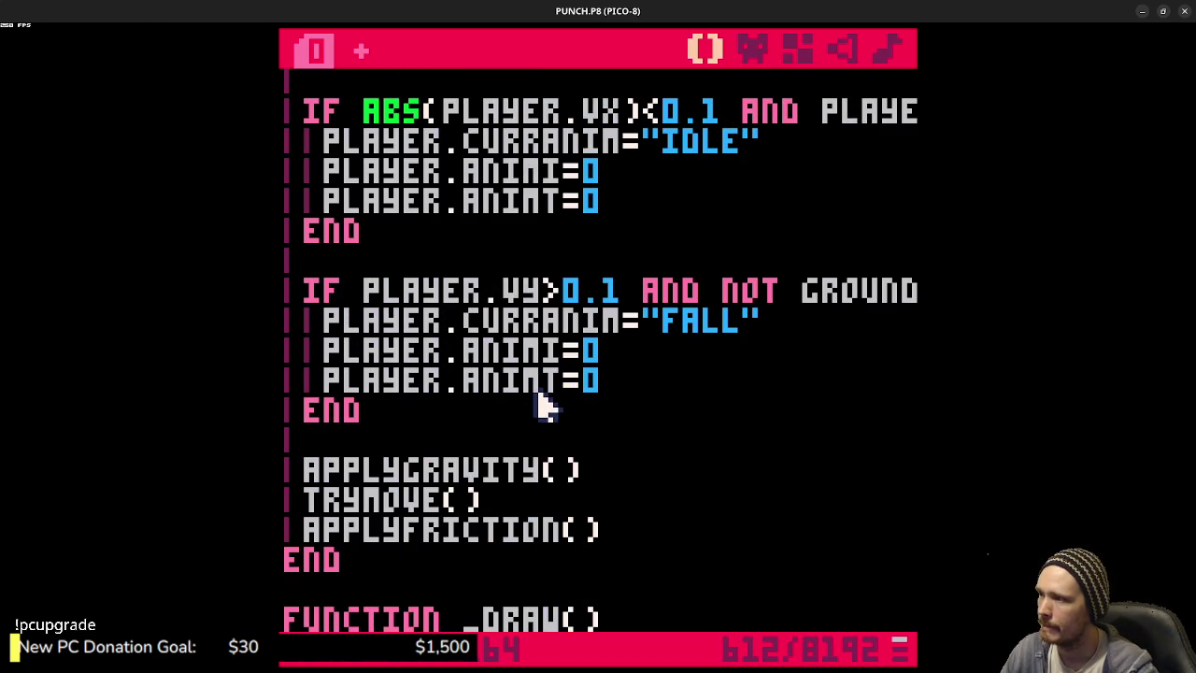
scroll(548, 406, "down", 20)
scroll(542, 404, "down", 3)
scroll(542, 405, "up", 4)
scroll(550, 410, "up", 3)
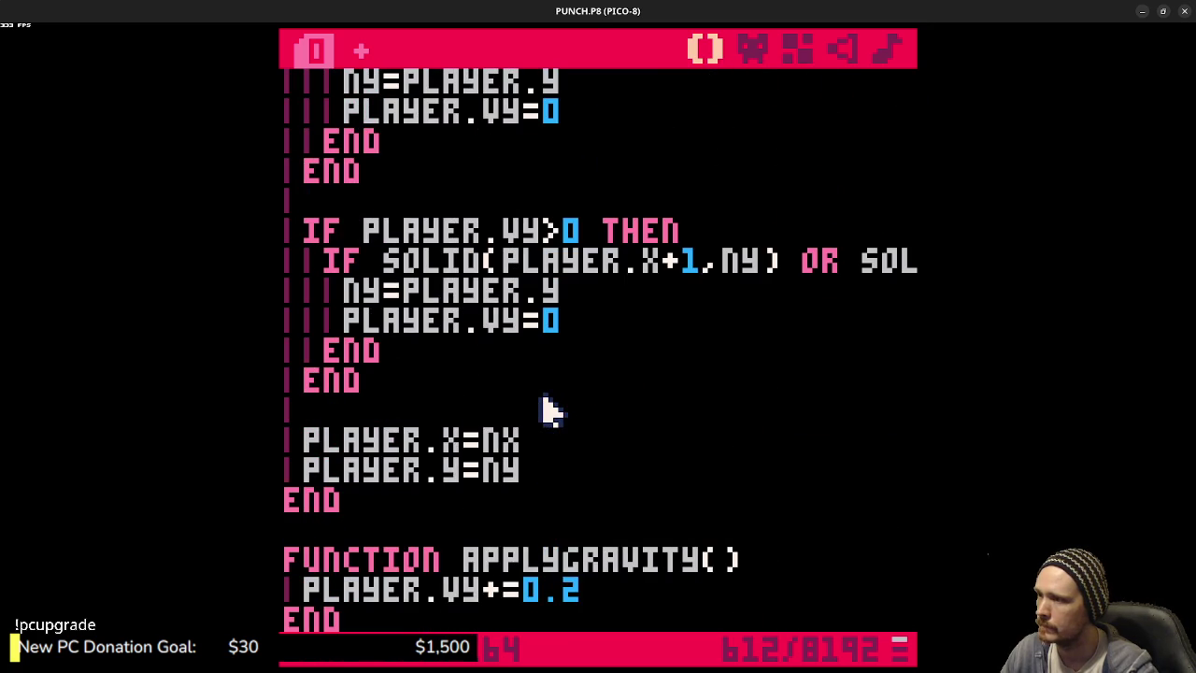
scroll(537, 456, "up", 5)
key("ctrl+s")
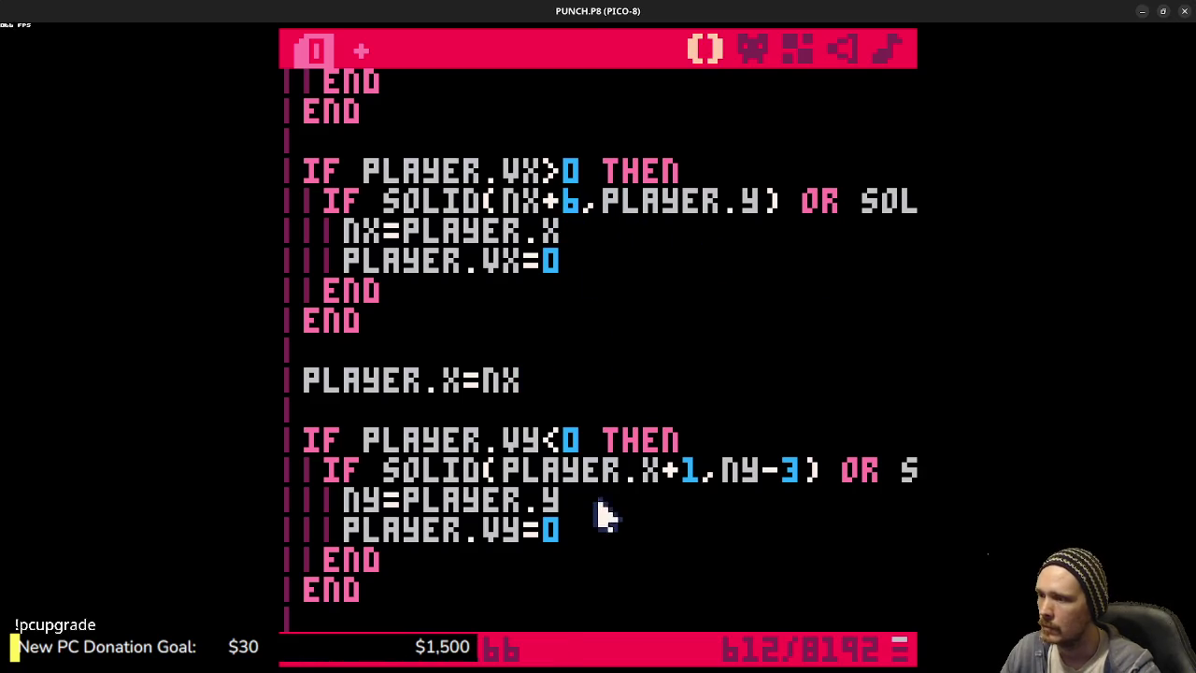
mouse_move(646, 202)
left_mouse_down()
mouse_move(925, 202)
mouse_move(294, 219)
mouse_move(282, 205)
left_mouse_up()
left_click(514, 213)
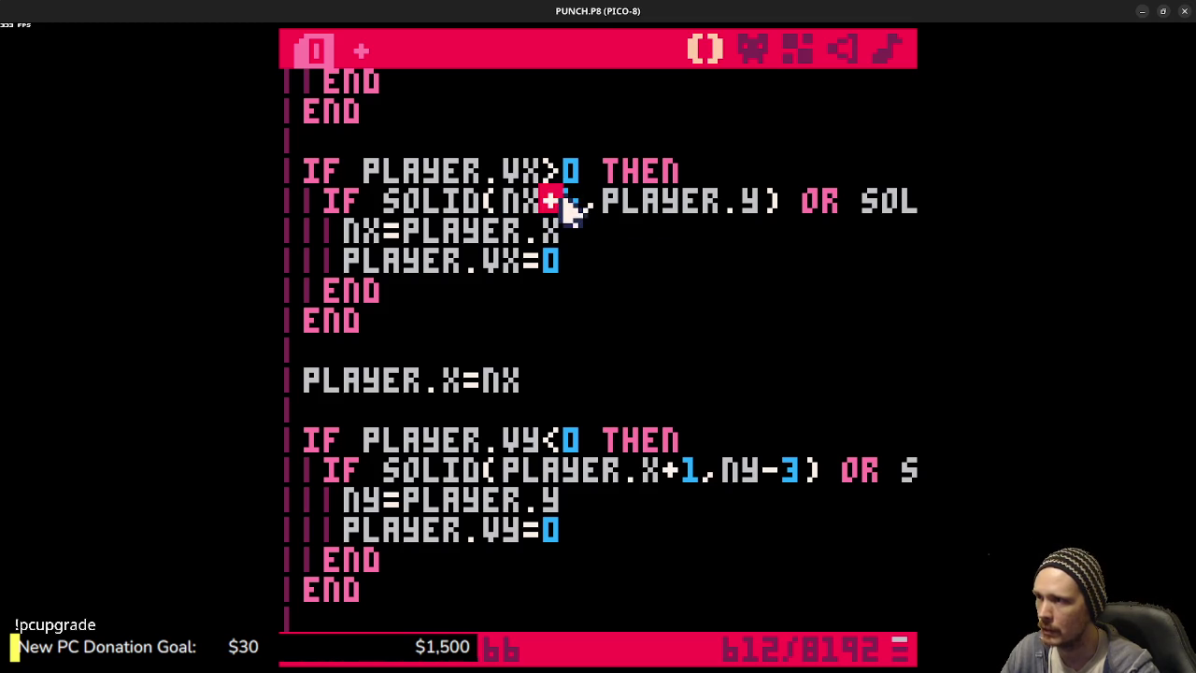
left_click(728, 203)
mouse_move(728, 206)
left_mouse_down()
mouse_move(908, 208)
mouse_move(888, 198)
left_mouse_up()
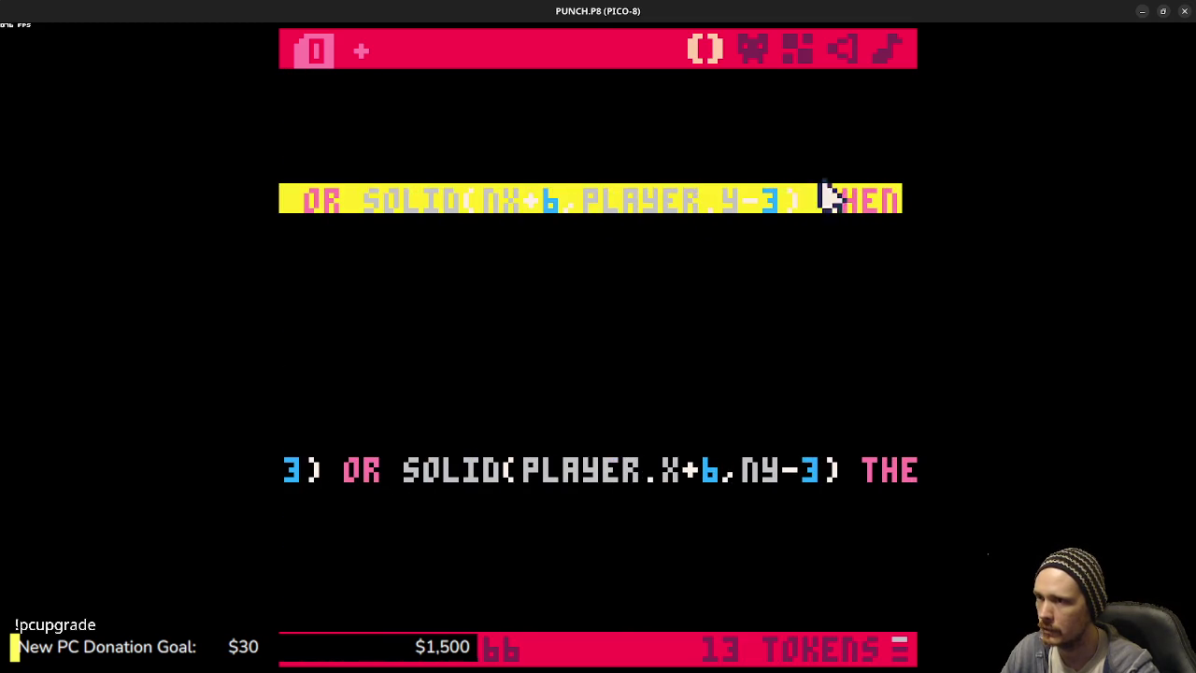
left_click(557, 213)
left_click_drag(557, 213, 382, 209)
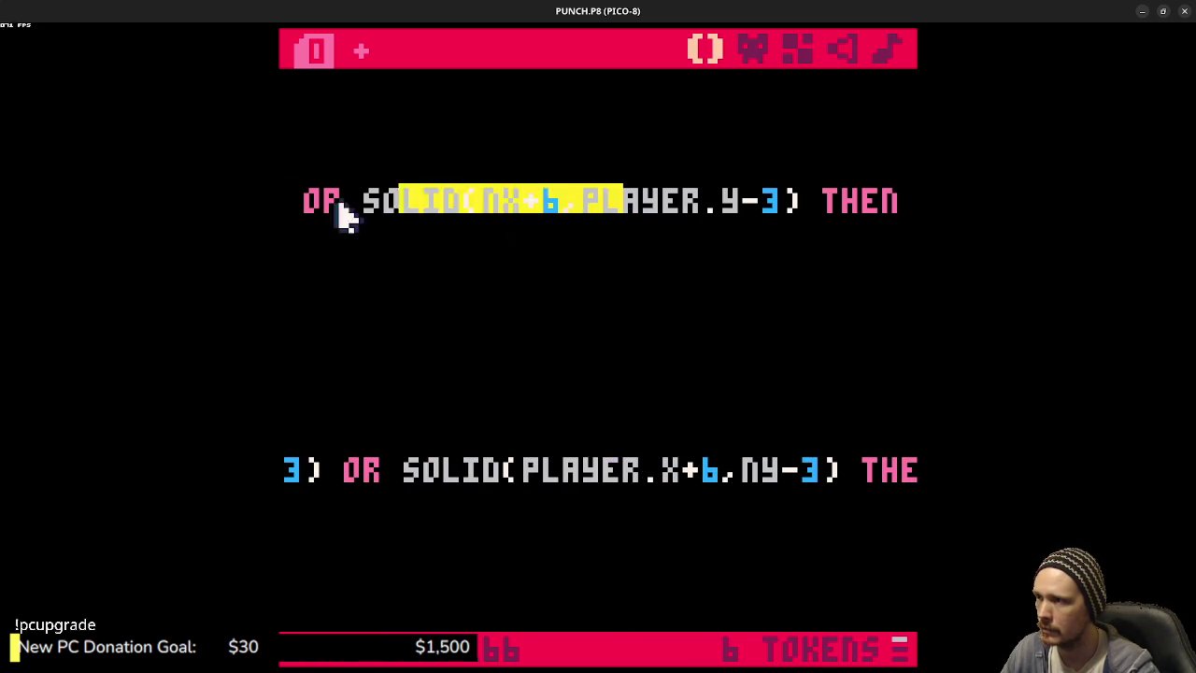
scroll(495, 245, "up", 1)
scroll(505, 252, "up", 4)
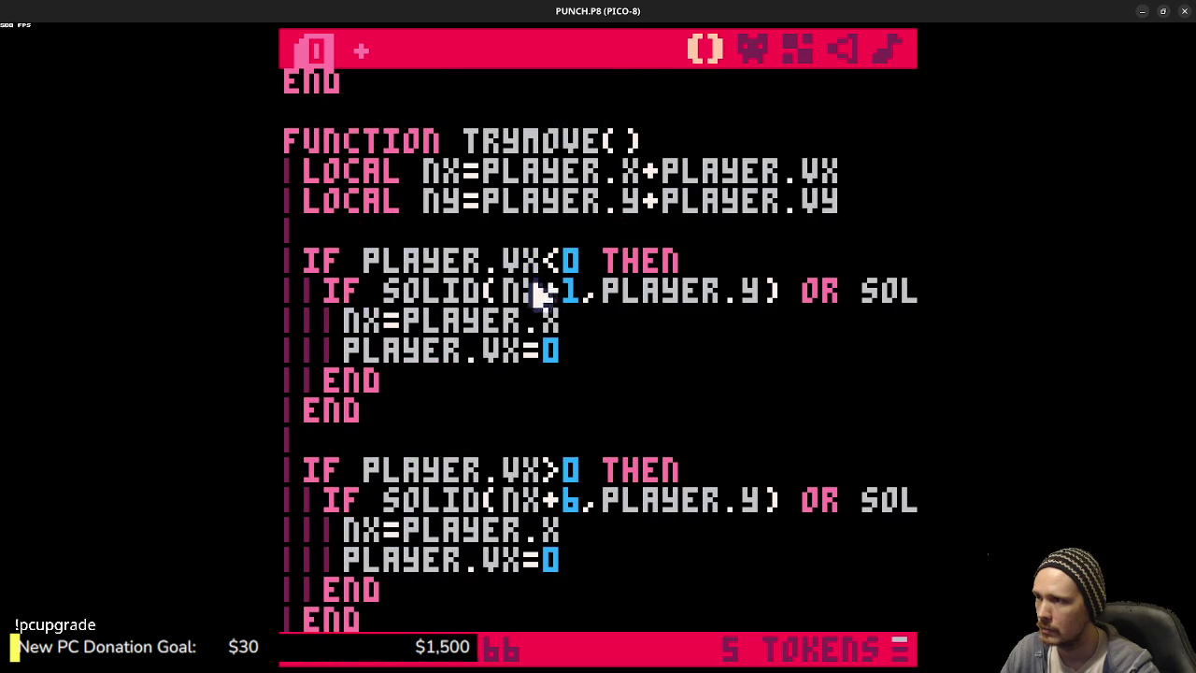
left_click(690, 290)
left_click(550, 290)
left_click(725, 291)
mouse_move(724, 292)
left_mouse_down()
mouse_move(913, 289)
mouse_move(897, 299)
left_mouse_up()
left_click_drag(814, 290, 925, 290)
left_click(542, 300)
mouse_move(646, 293)
left_mouse_down()
mouse_move(334, 299)
mouse_move(287, 323)
left_mouse_up()
left_click(486, 289)
left_click_drag(691, 290, 900, 297)
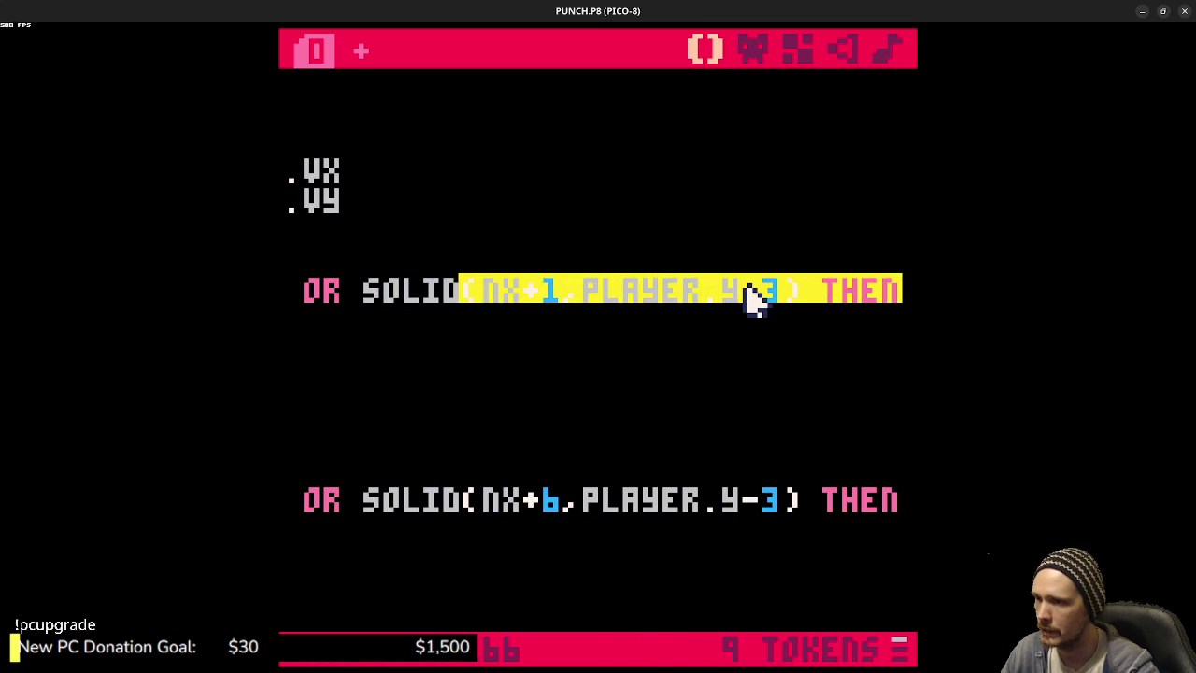
left_click(554, 494)
left_click_drag(672, 502, 280, 510)
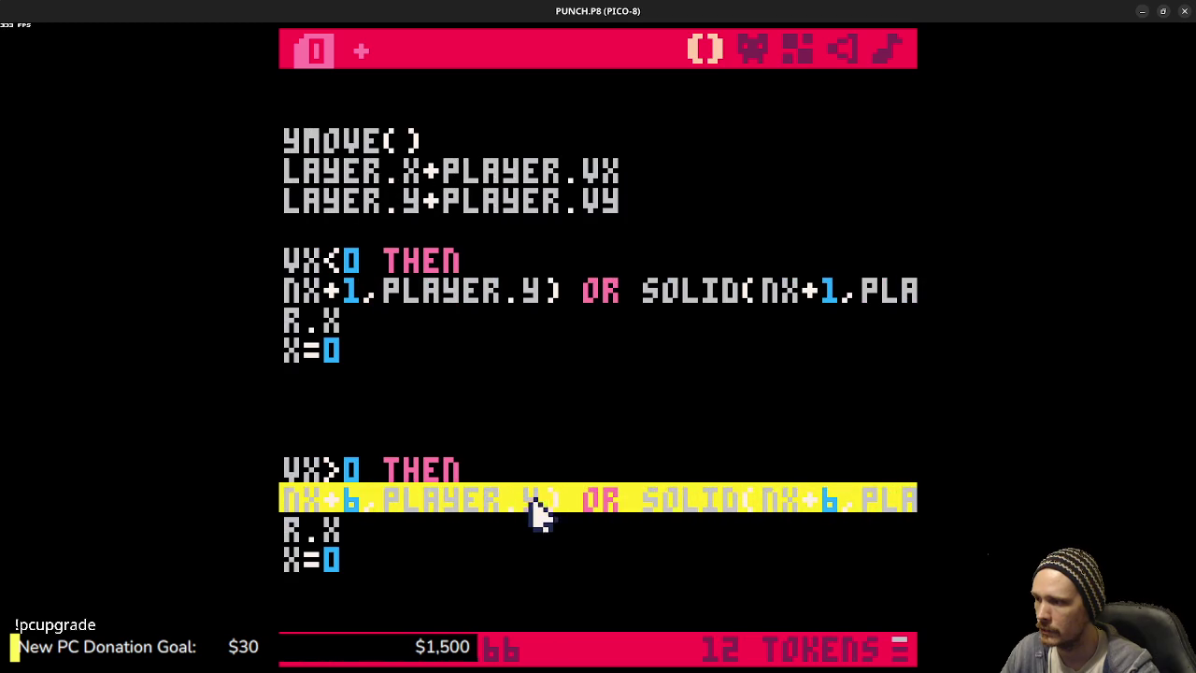
mouse_move(654, 495)
left_mouse_down()
mouse_move(903, 500)
mouse_move(860, 493)
left_mouse_up()
left_click(772, 500)
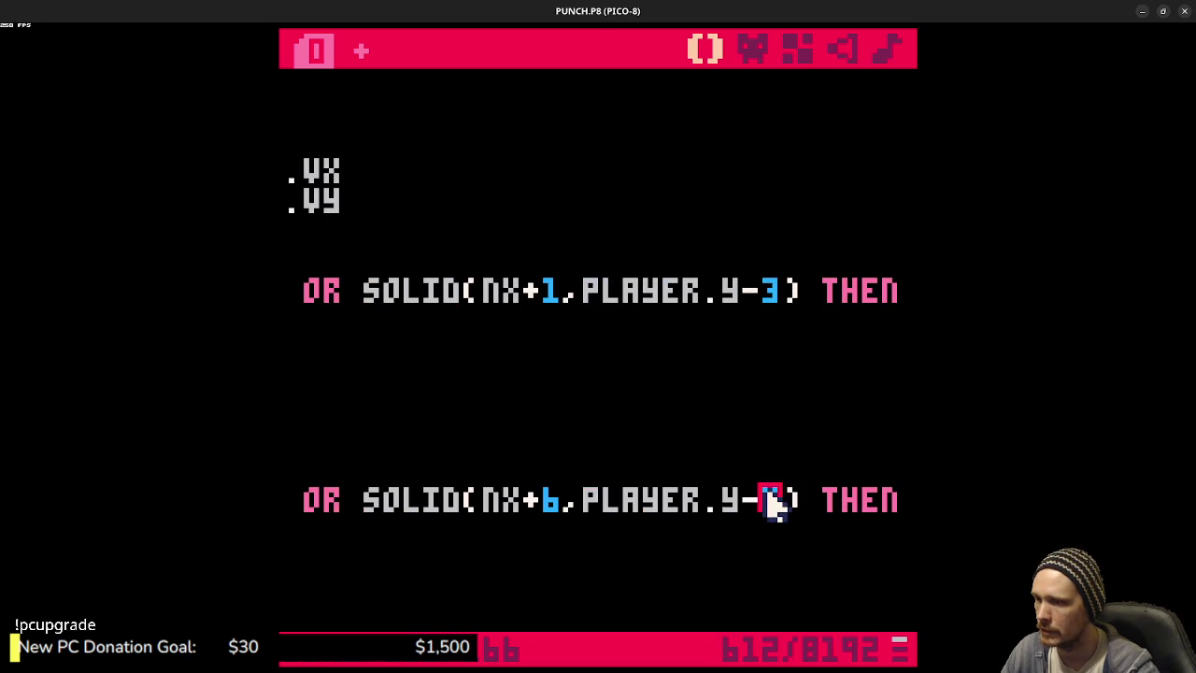
left_click(692, 500)
mouse_move(502, 495)
left_mouse_down()
mouse_move(280, 500)
mouse_move(607, 470)
left_mouse_up()
scroll(606, 474, "down", 3)
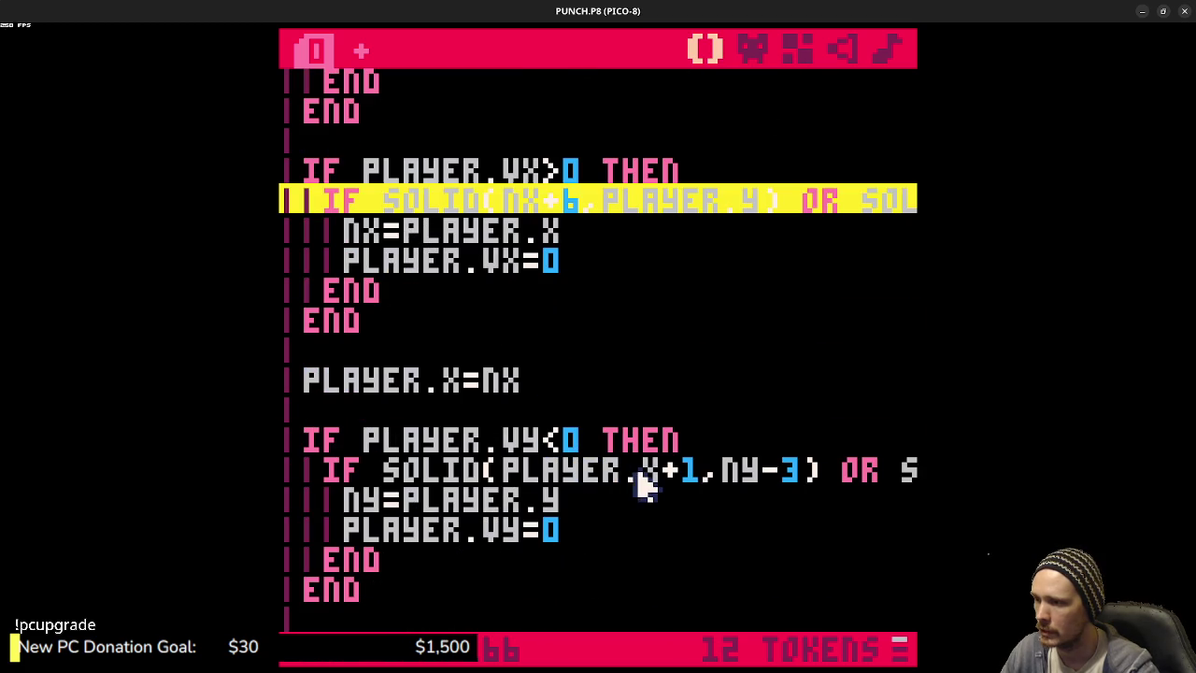
left_click(641, 473)
left_click_drag(735, 477, 925, 474)
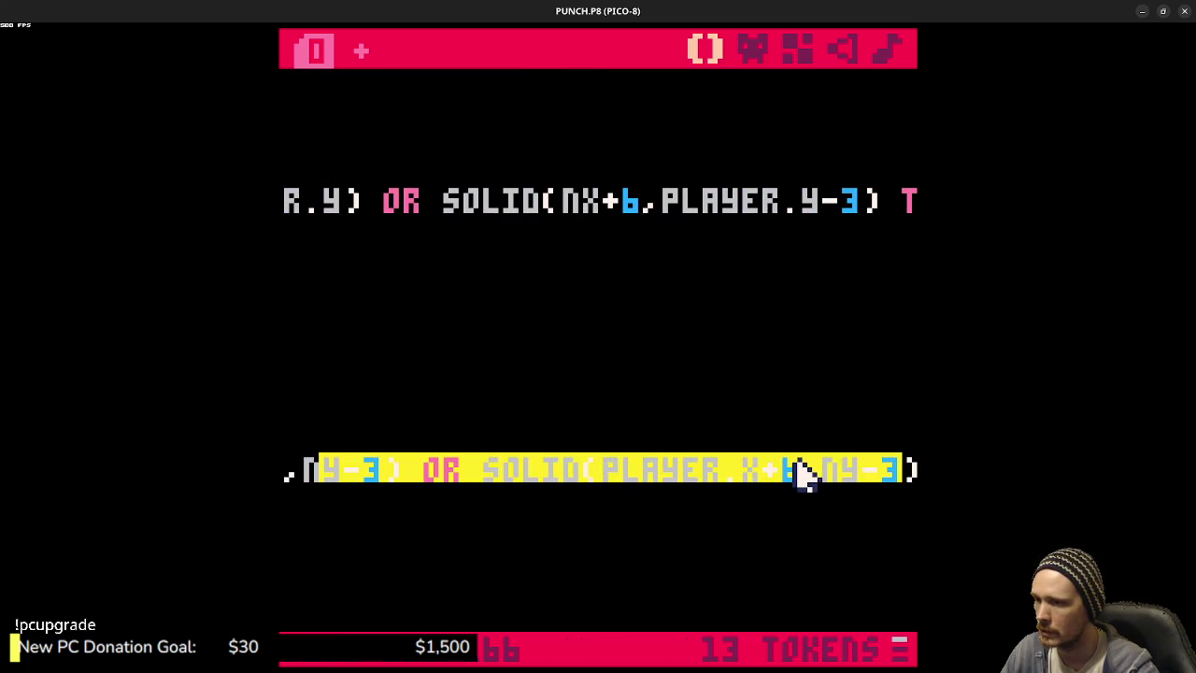
left_click(796, 467)
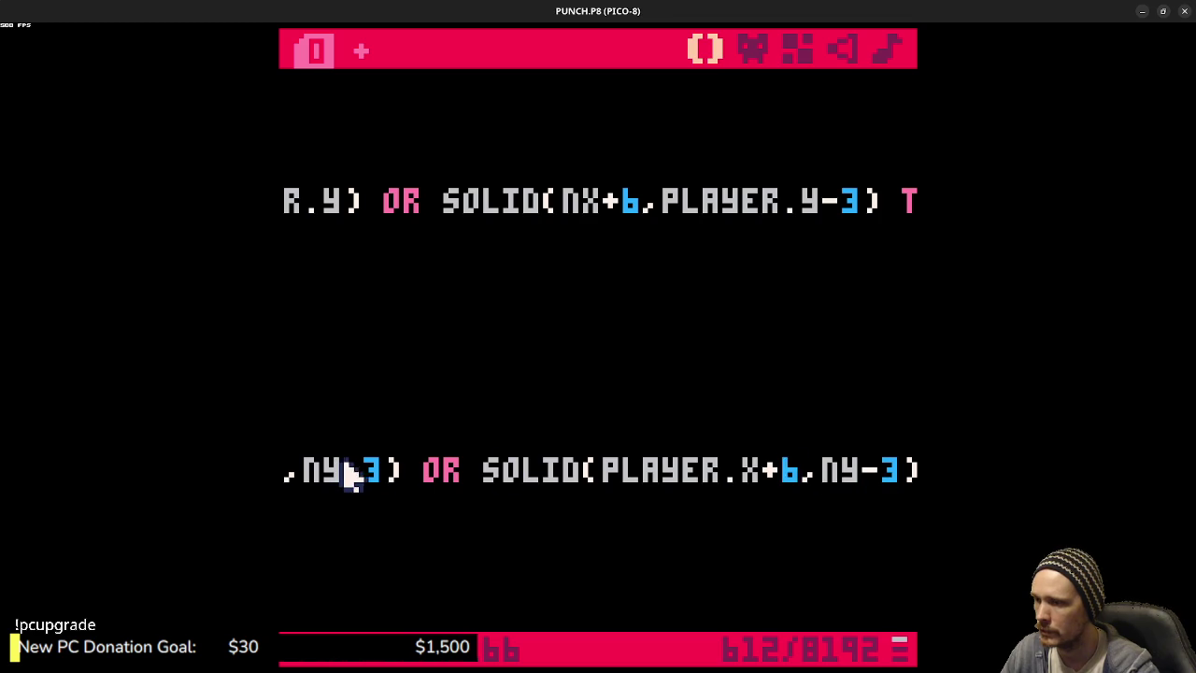
scroll(617, 498, "down", 2)
left_click(529, 560)
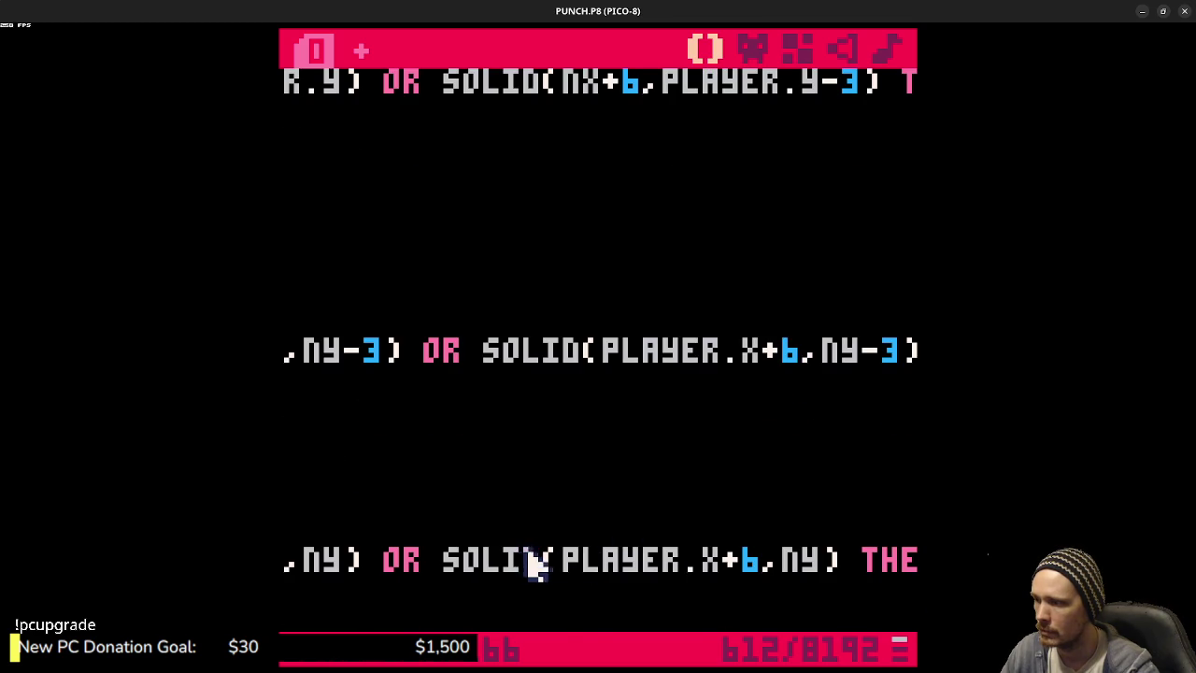
left_click_drag(638, 564, 285, 559)
left_click(437, 561)
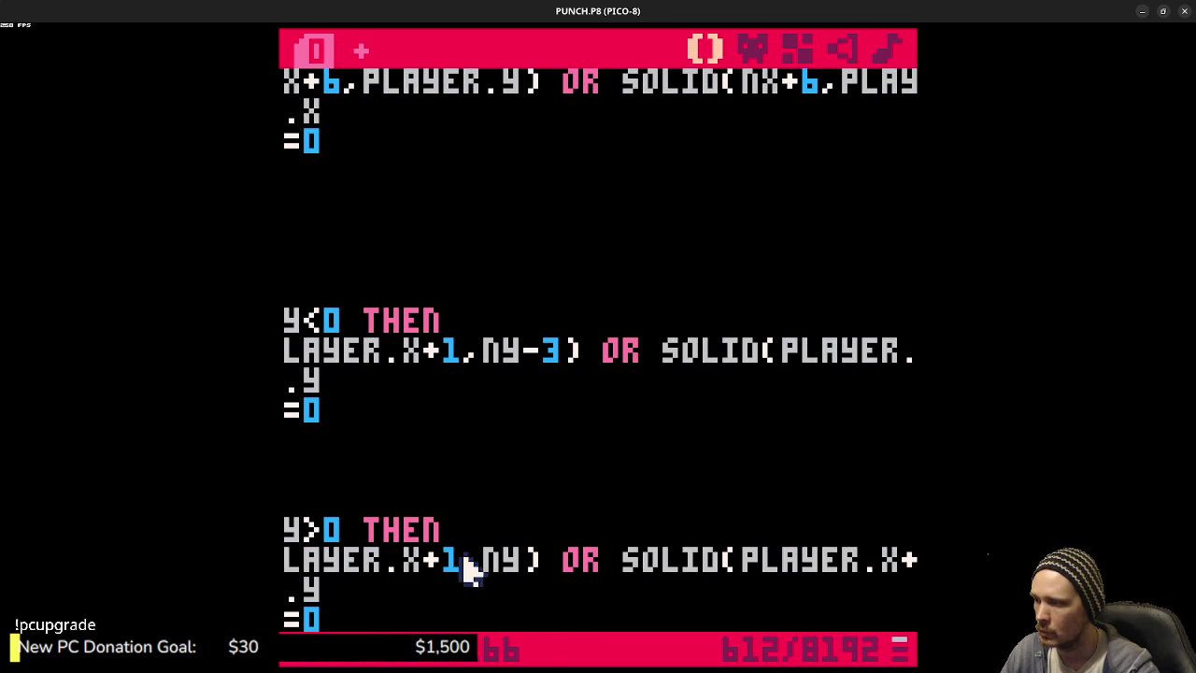
left_click(725, 541)
left_click(746, 558)
mouse_move(747, 565)
left_mouse_down()
mouse_move(897, 560)
mouse_move(814, 560)
left_mouse_up()
left_click(788, 561)
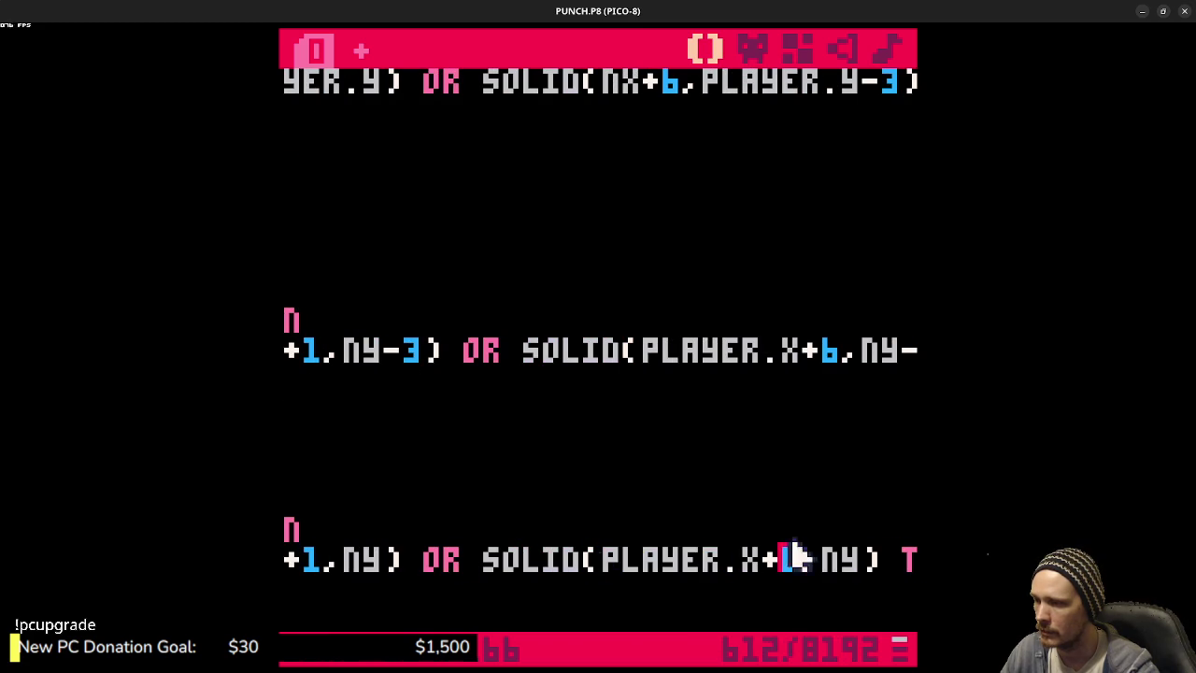
left_click(652, 558)
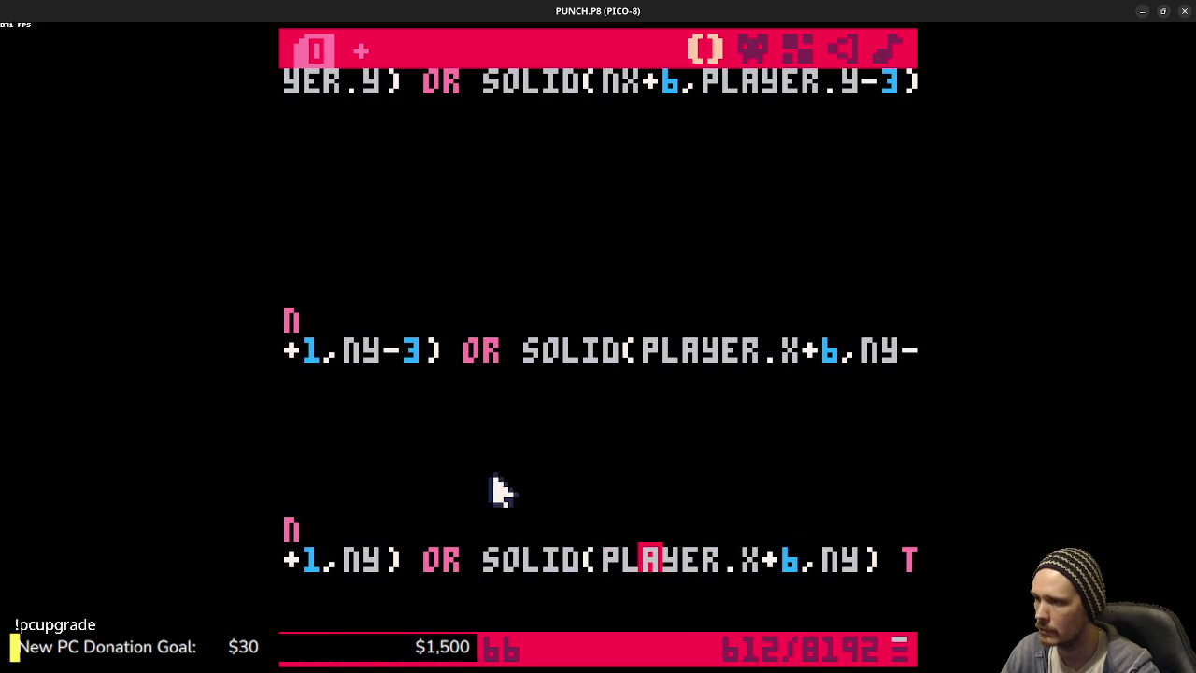
left_click_drag(598, 371, 283, 354)
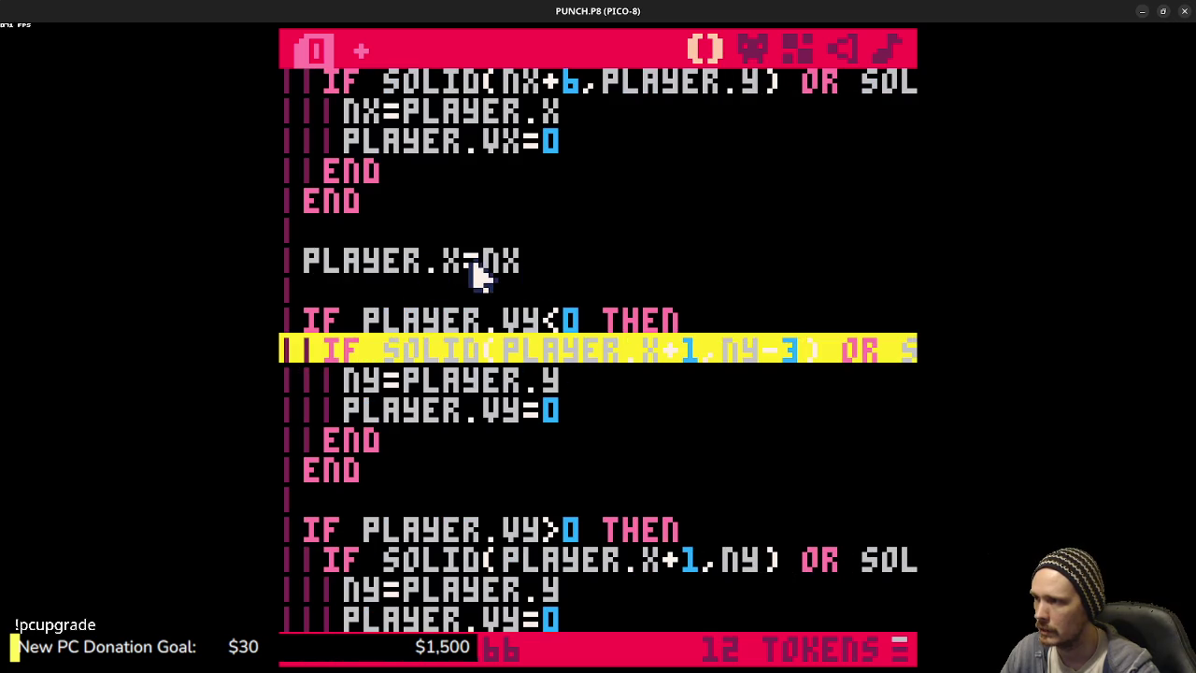
double_click(397, 268)
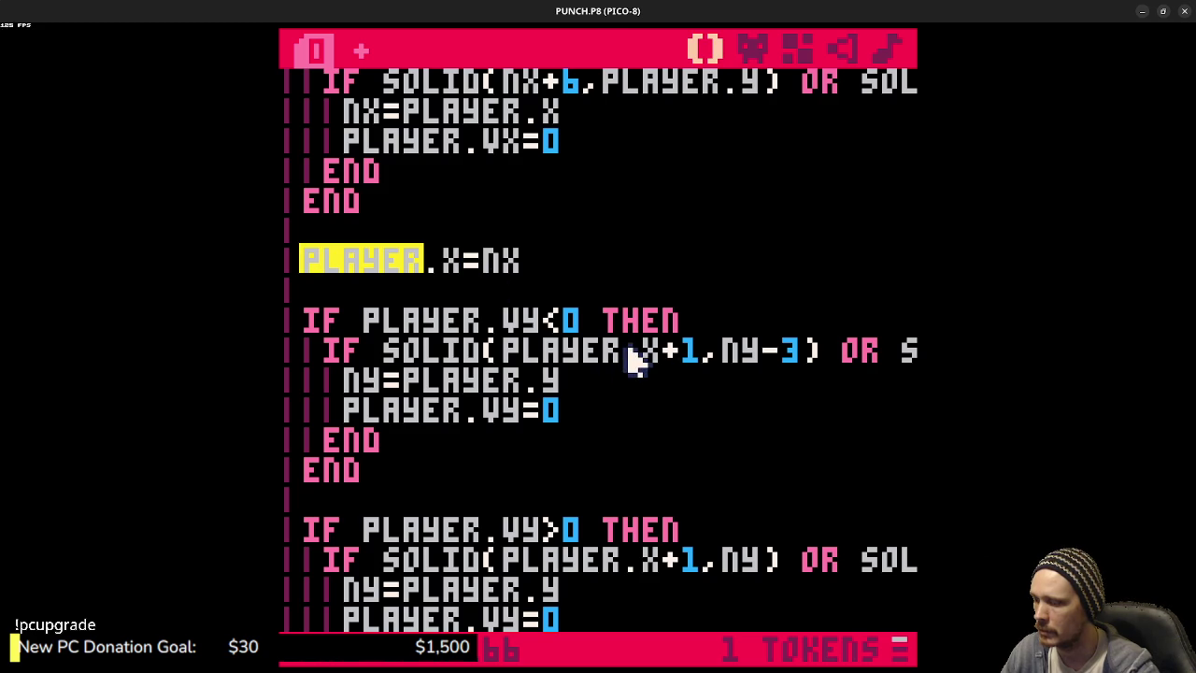
key("ctrl+r")
- Playtest PUNCH.P8 with the hitbox shown, jumping the player onto the left and upper ledges
key("Left")
key("z")
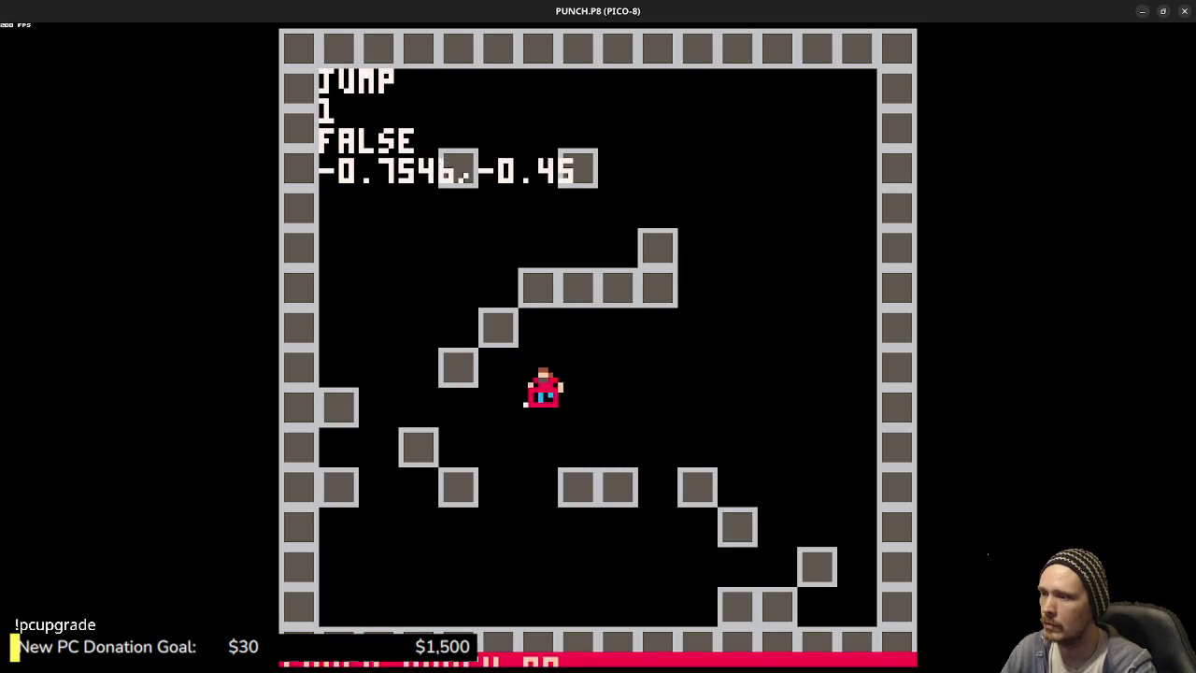
key("z")
key("Right")
key("z")
key("z")
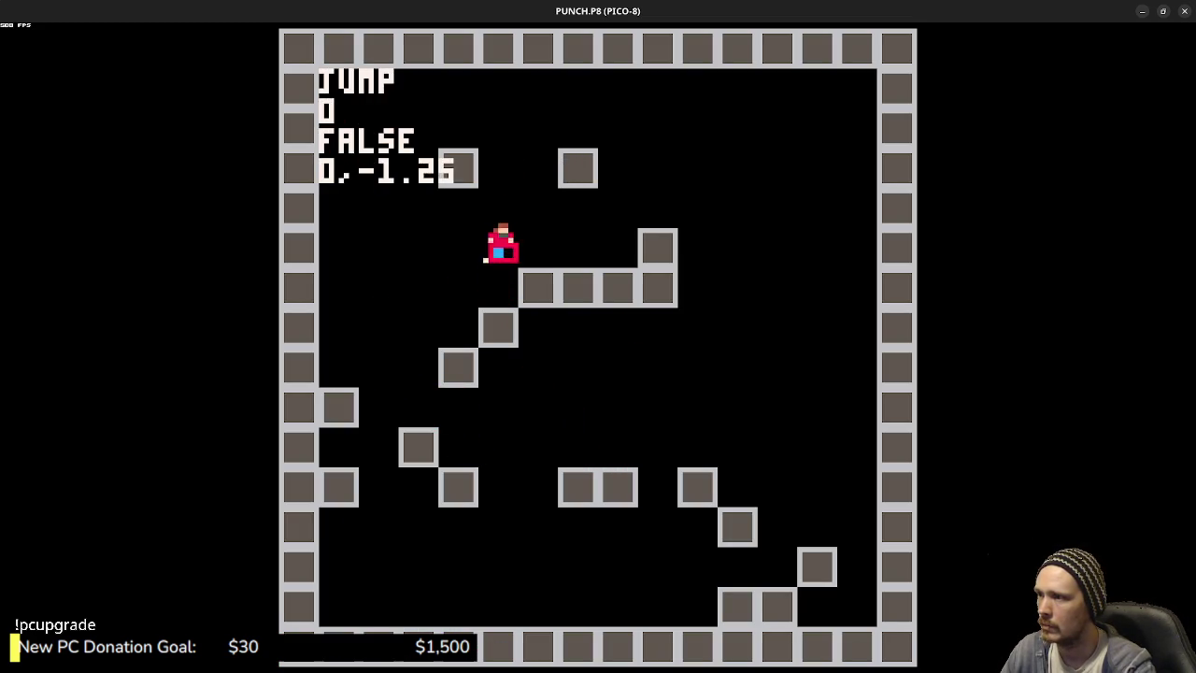
key("Left")
key("z")
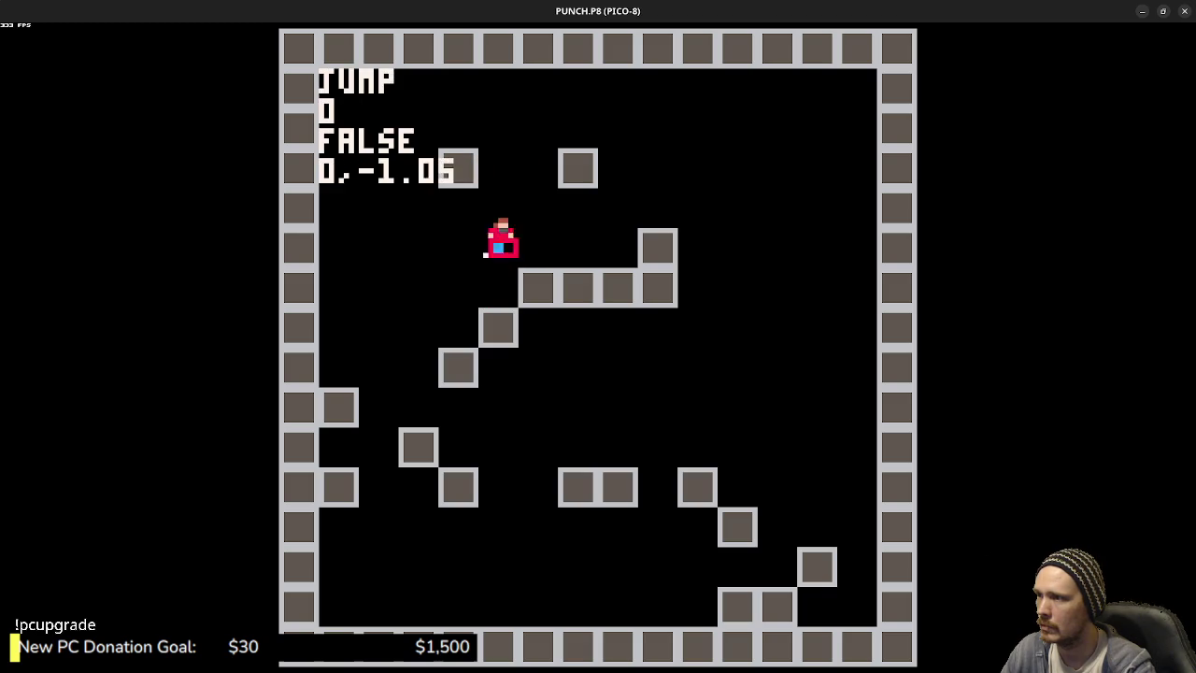
key("z")
key("Left")
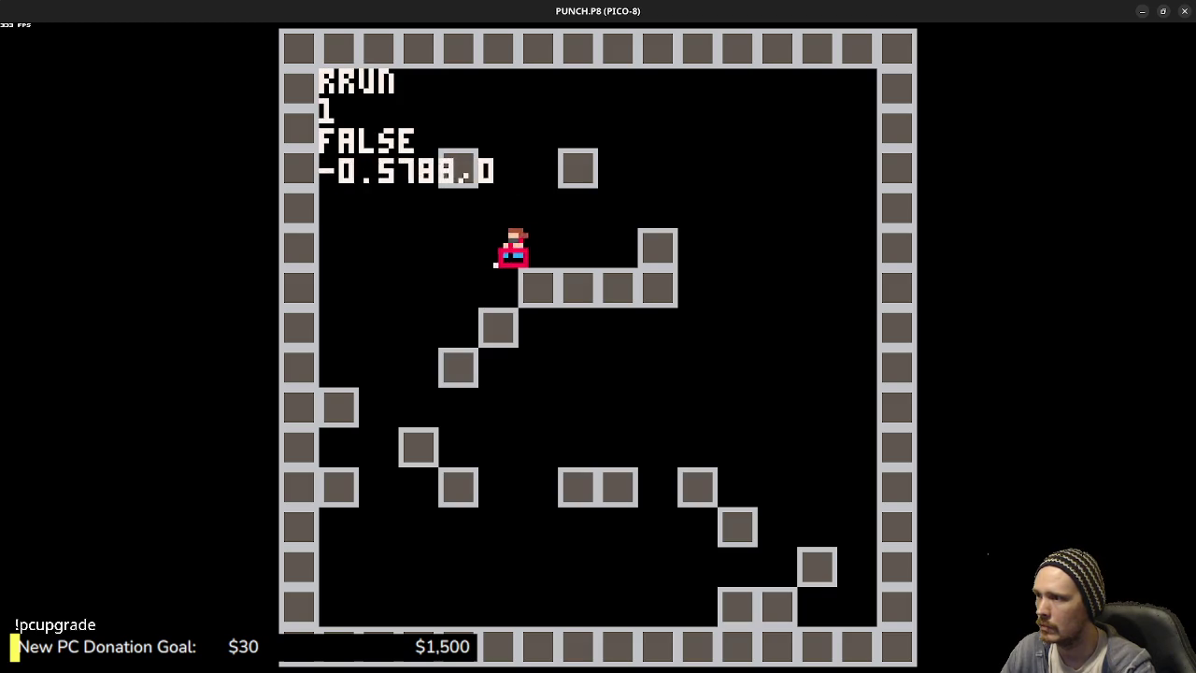
key("z")
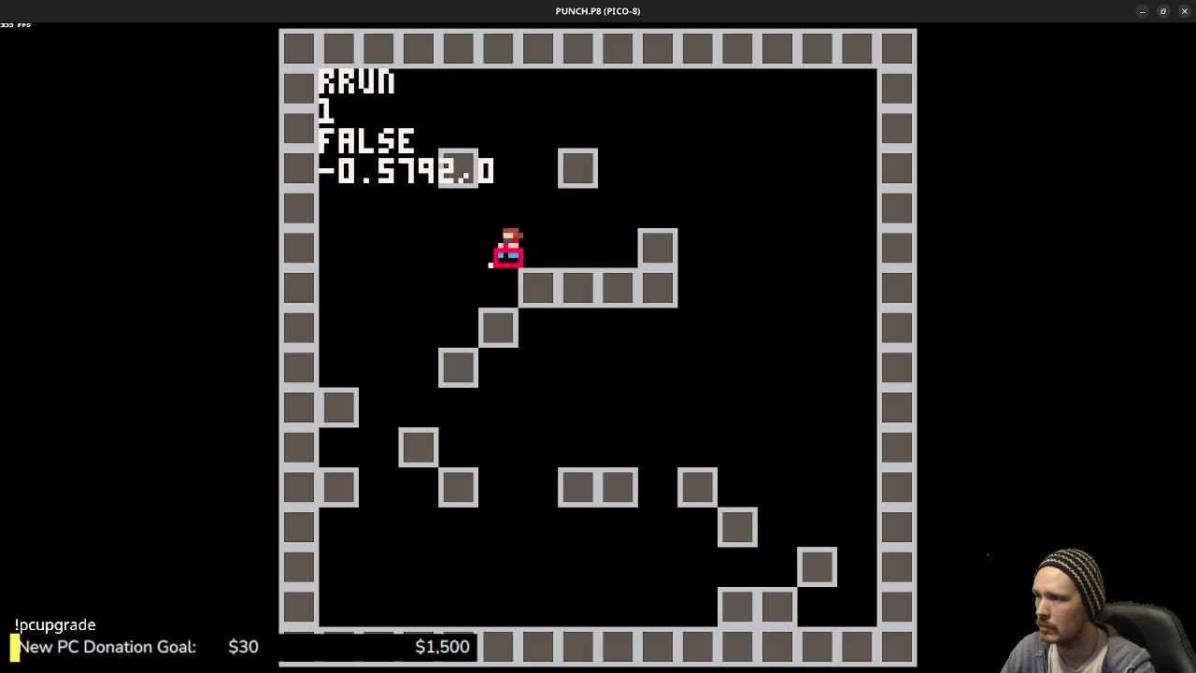
key("z")
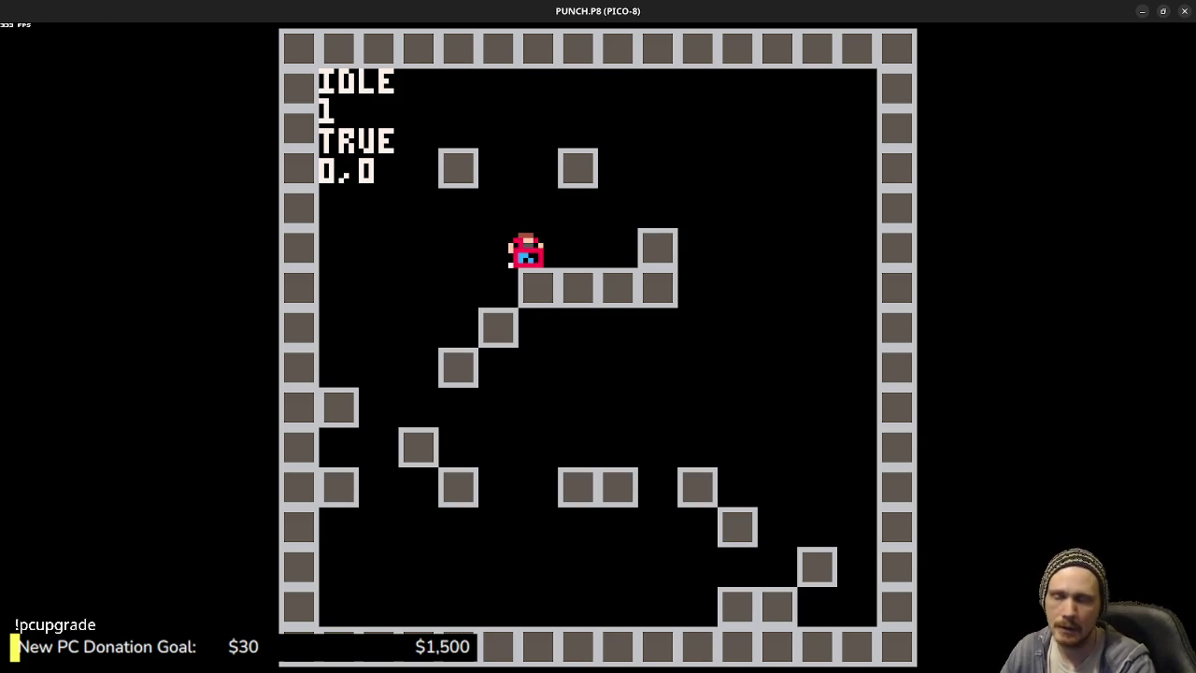
- Test landings on the platform and lower block and hits from below, then stop the game
key("Left")
key("Right")
key("z")
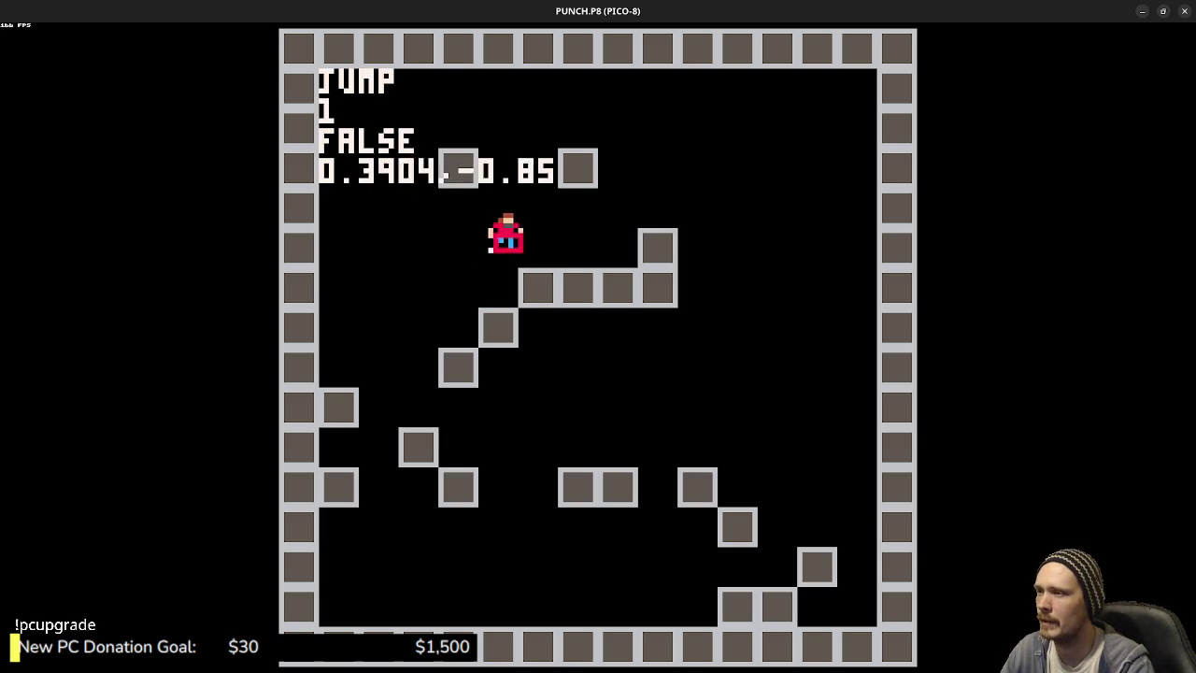
key("z")
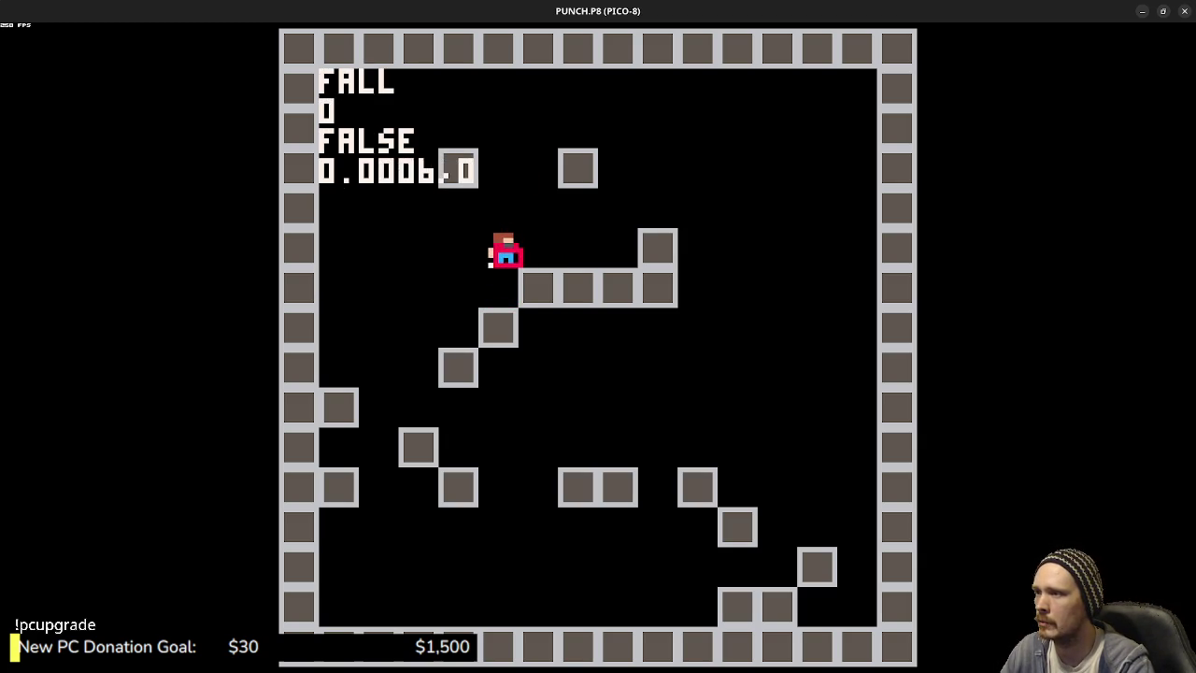
key("z")
key("Right")
key("z")
key("z")
key("Left")
key("z")
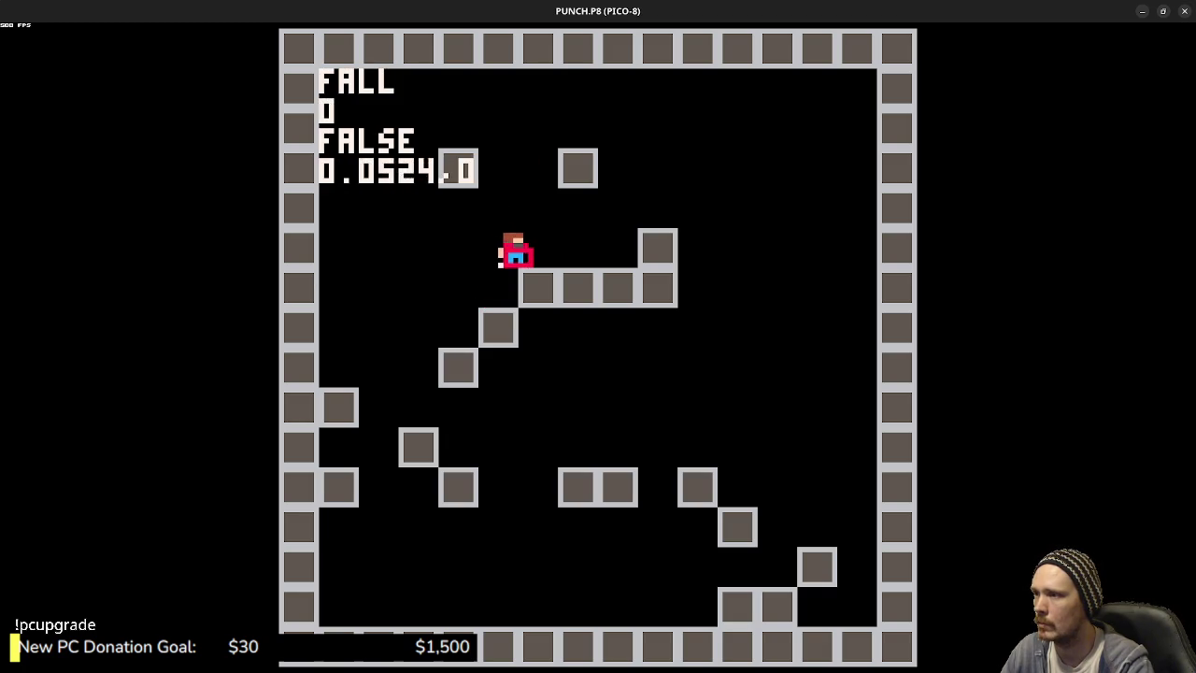
key("Right")
key("z")
key("Left")
key("z")
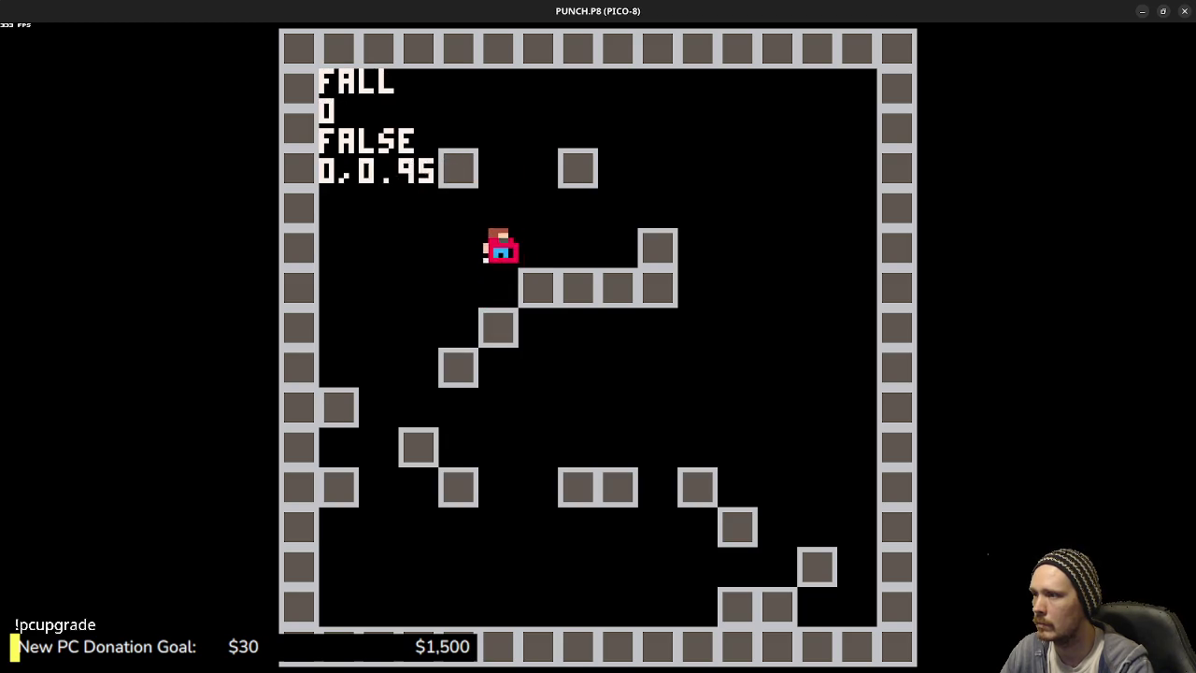
key("Left")
key("Right")
key("z")
key("Left")
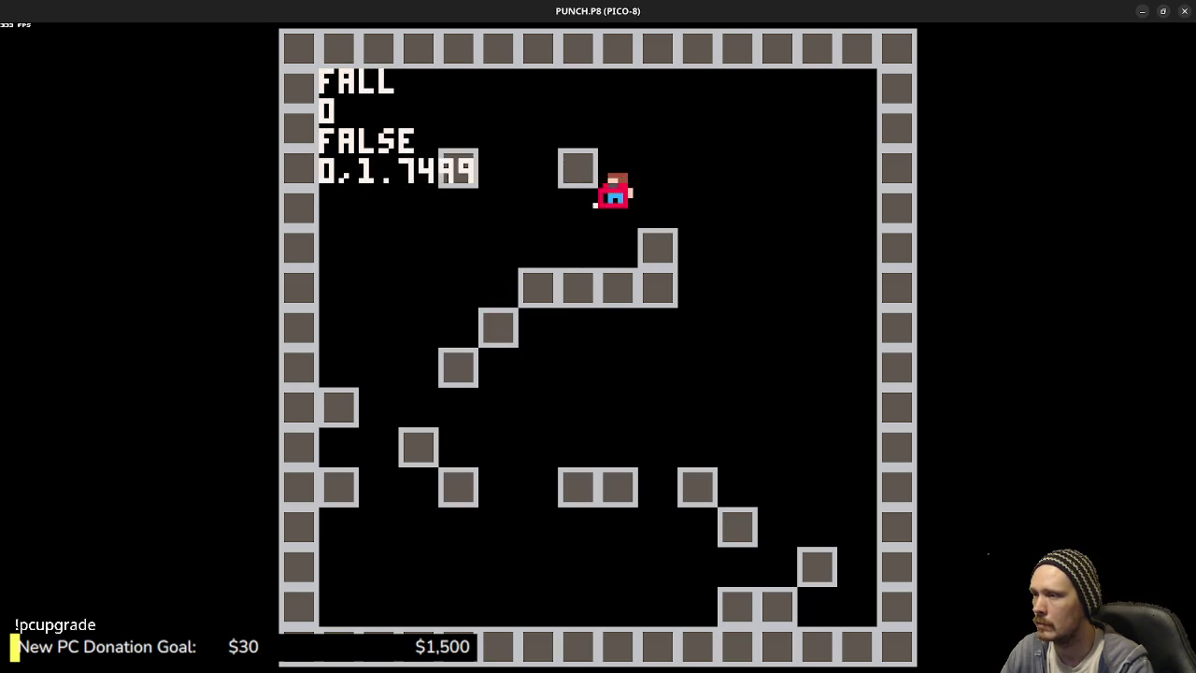
key("z")
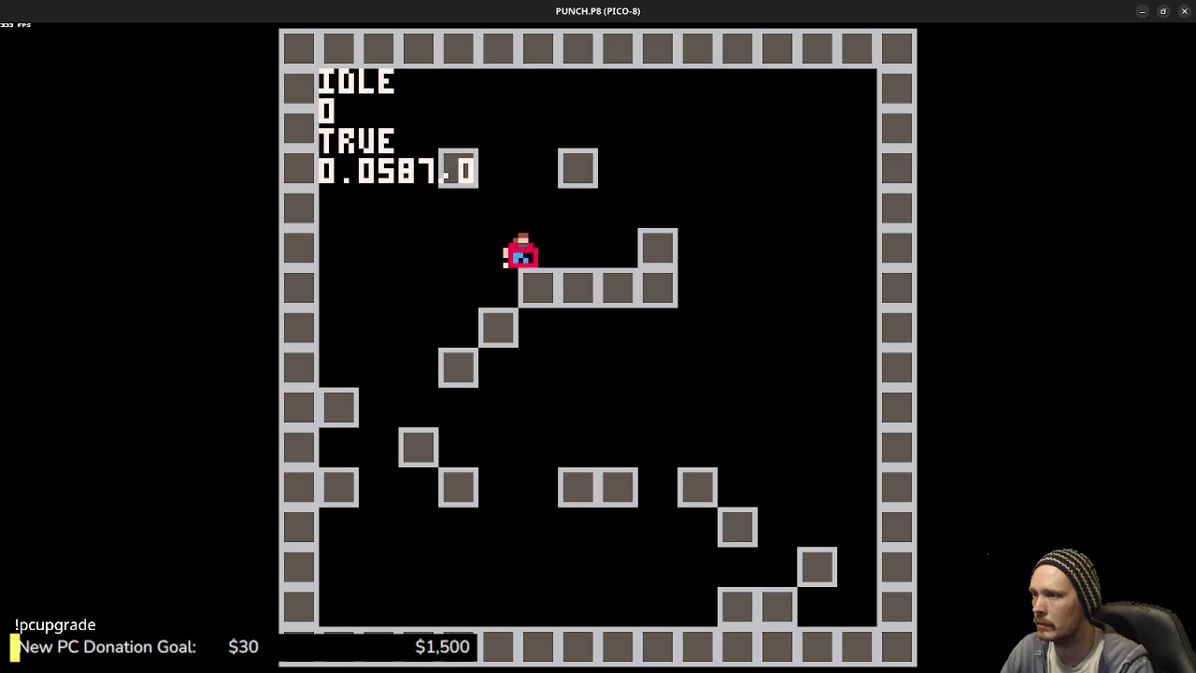
key("z")
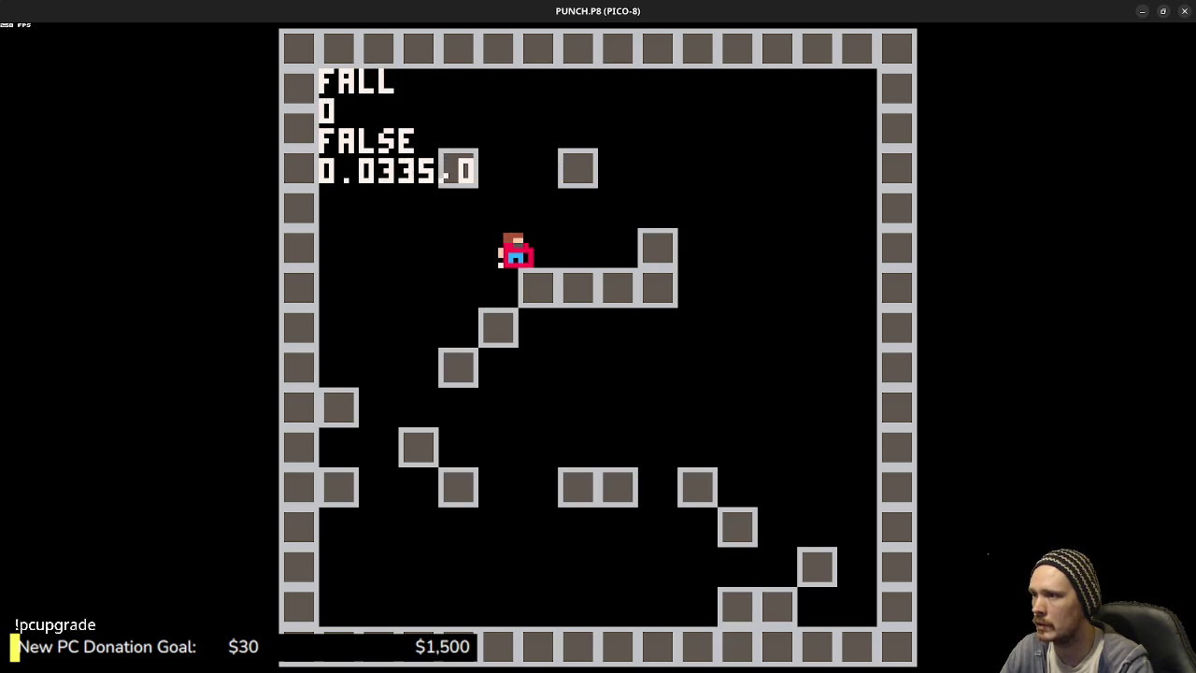
key("Left")
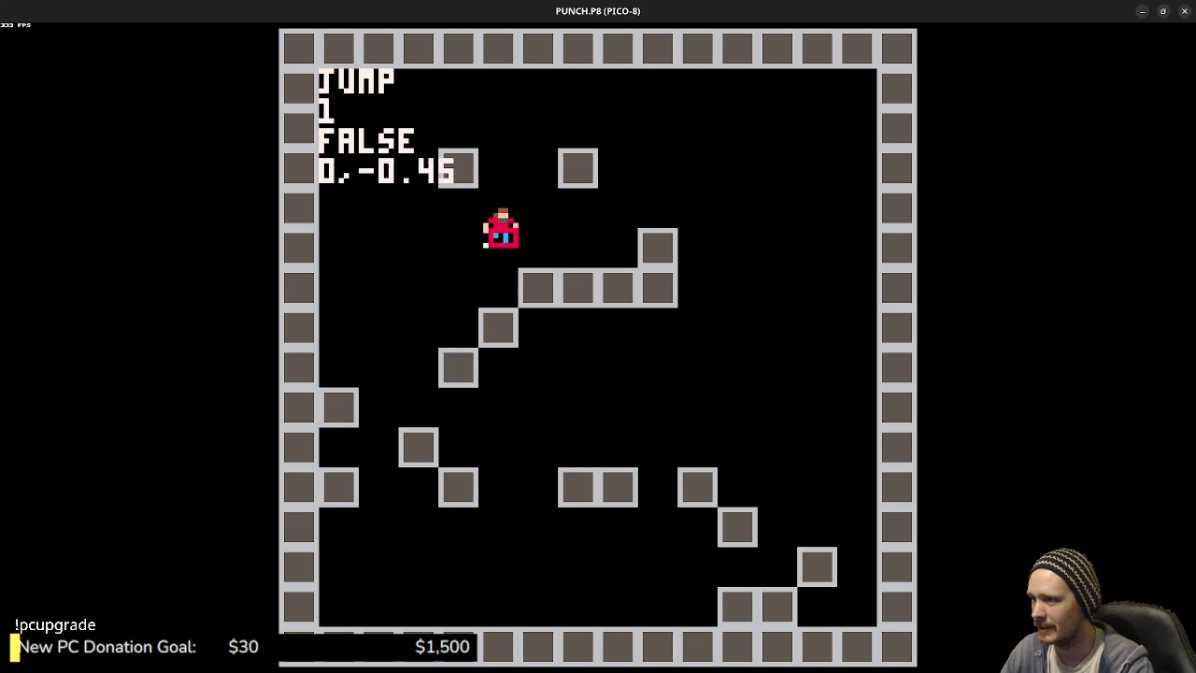
key("Left")
key("z")
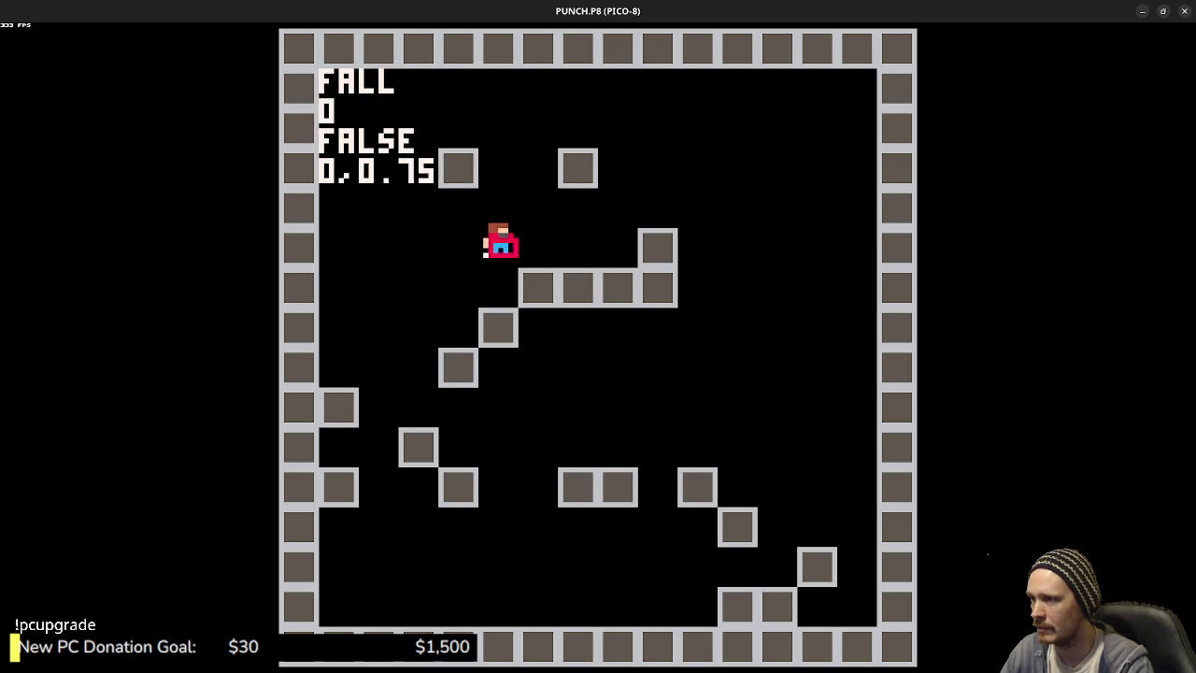
key("z")
key("z")
key("Right")
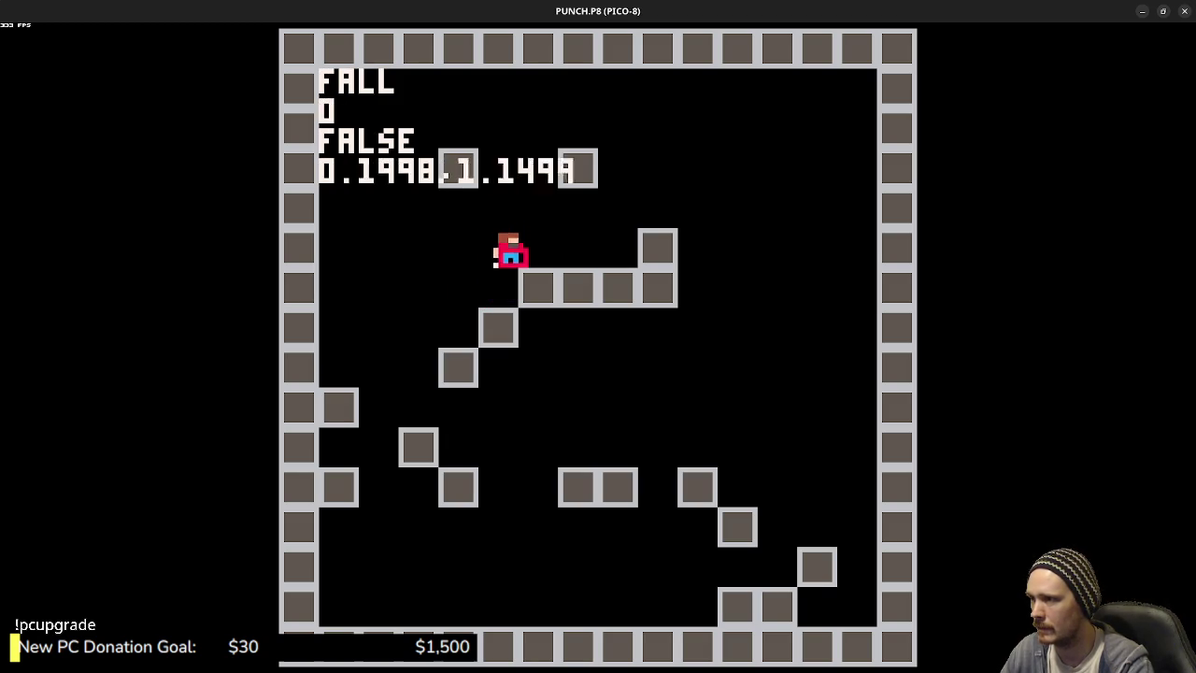
key("z")
key("Right")
key("z")
key("z")
key("z")
key("Left")
key("z")
key("z")
key("Right")
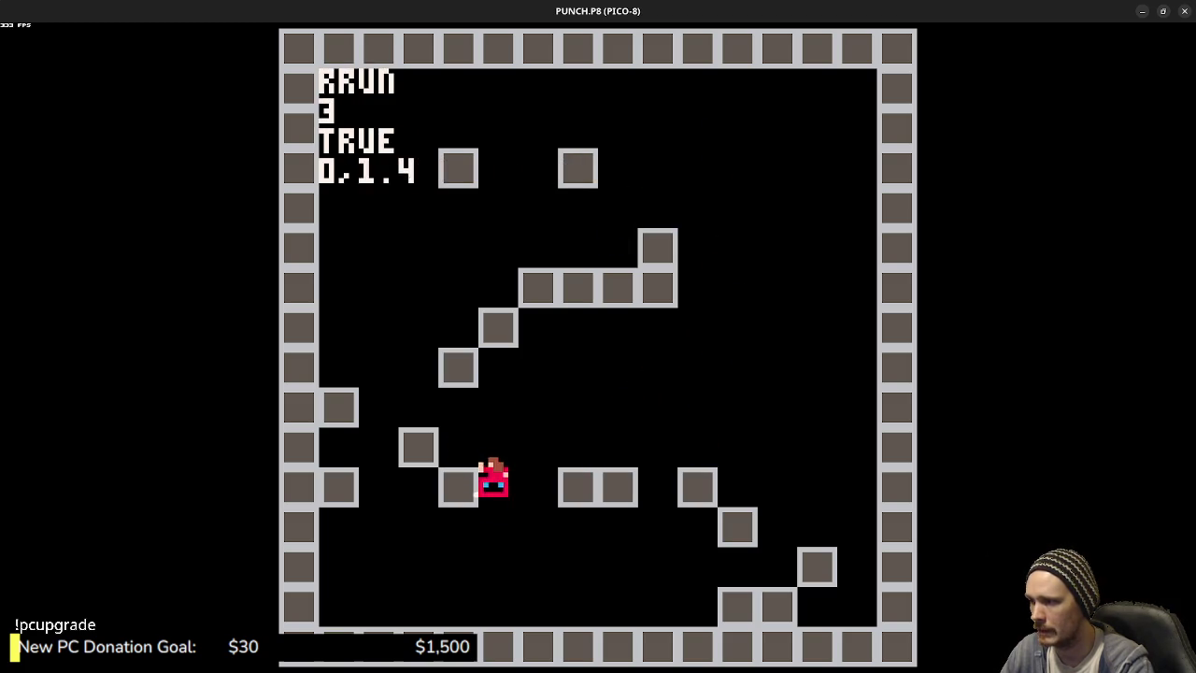
key("Escape")
key("Escape")
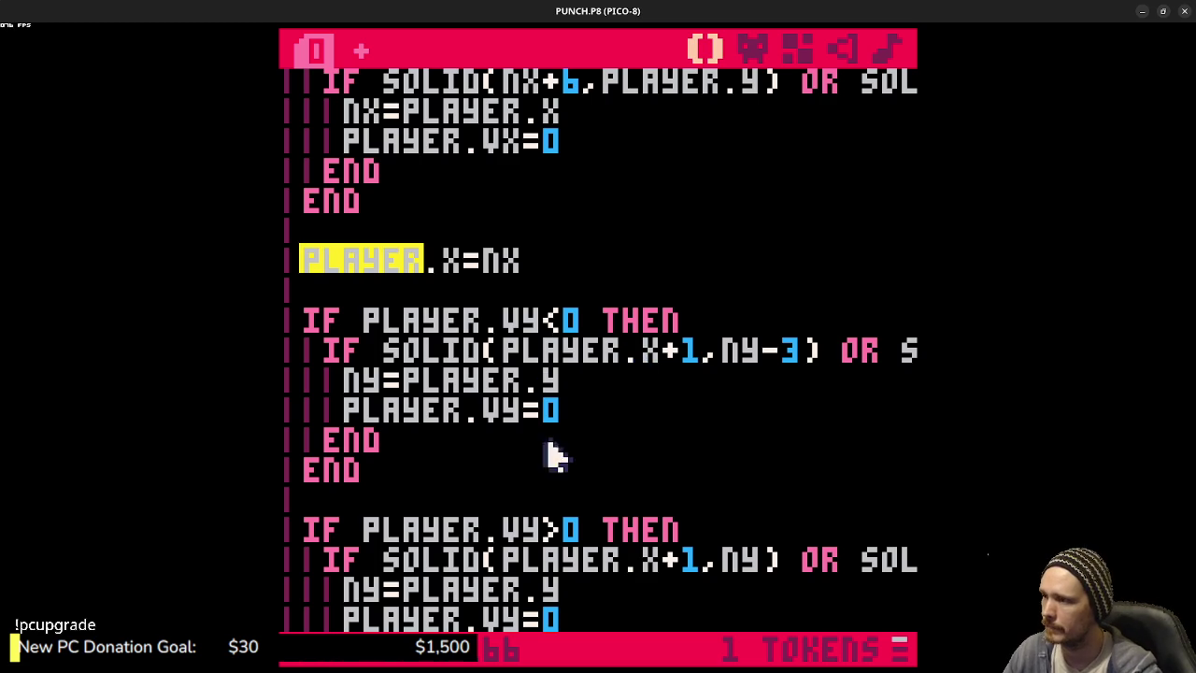
- Scroll from TRYMOVE's collision code up to the draw function
left_click(612, 470)
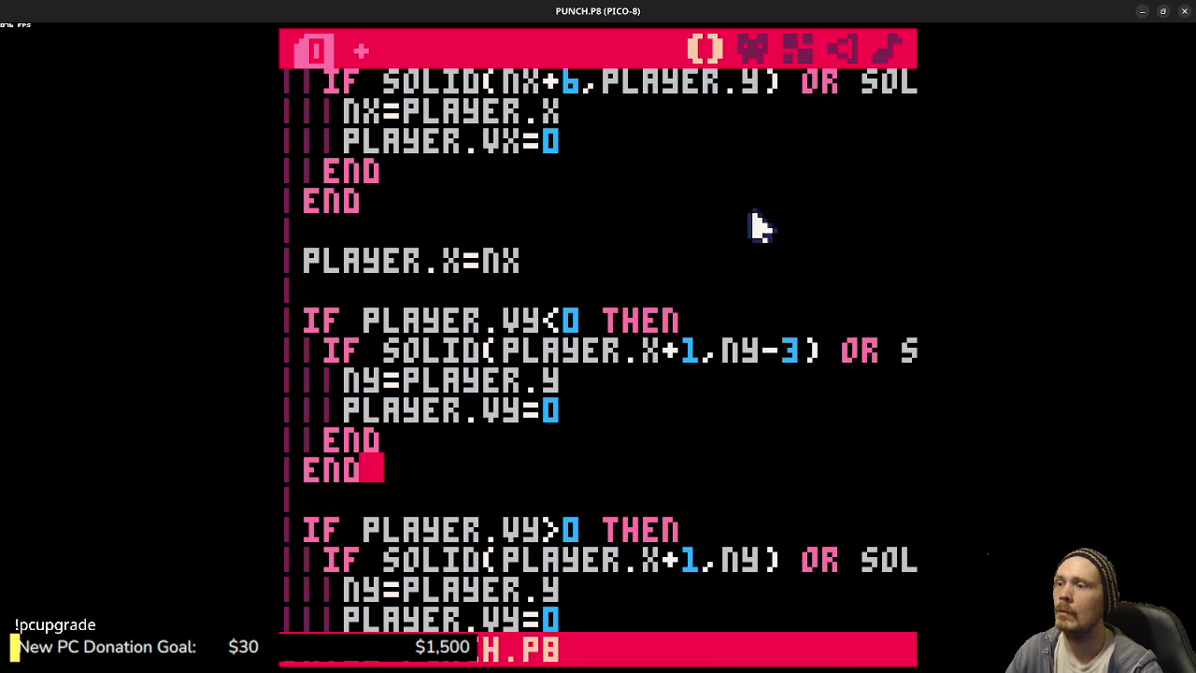
scroll(636, 376, "down", 5)
scroll(622, 382, "up", 10)
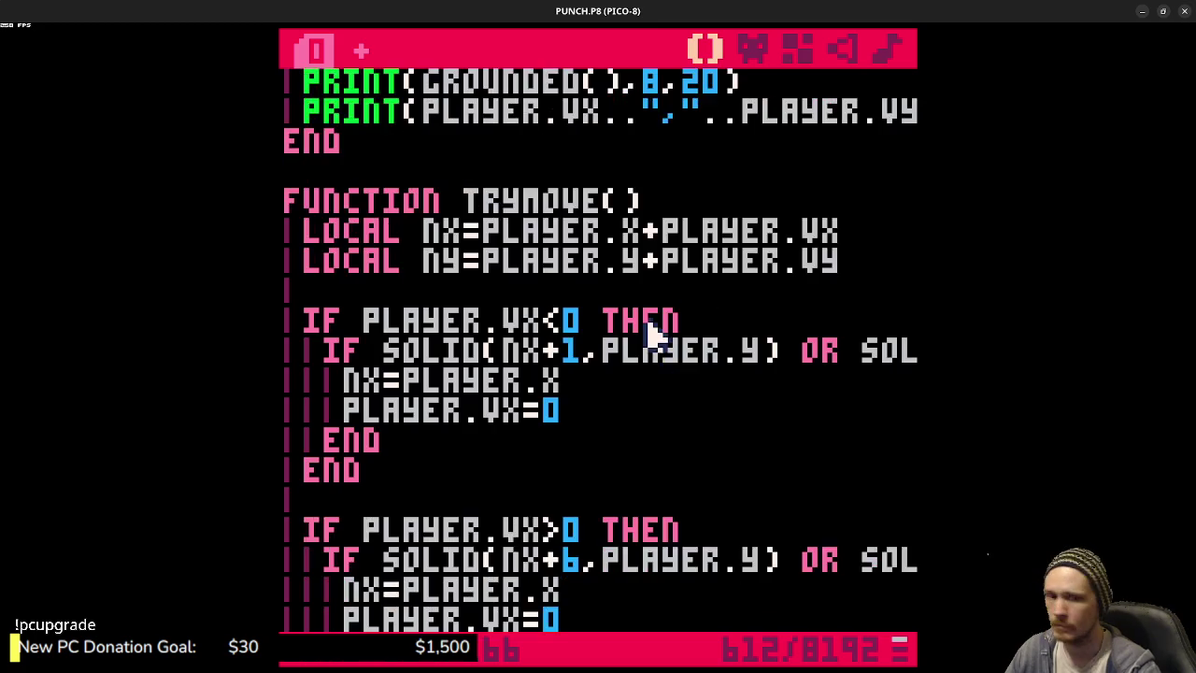
scroll(652, 332, "up", 3)
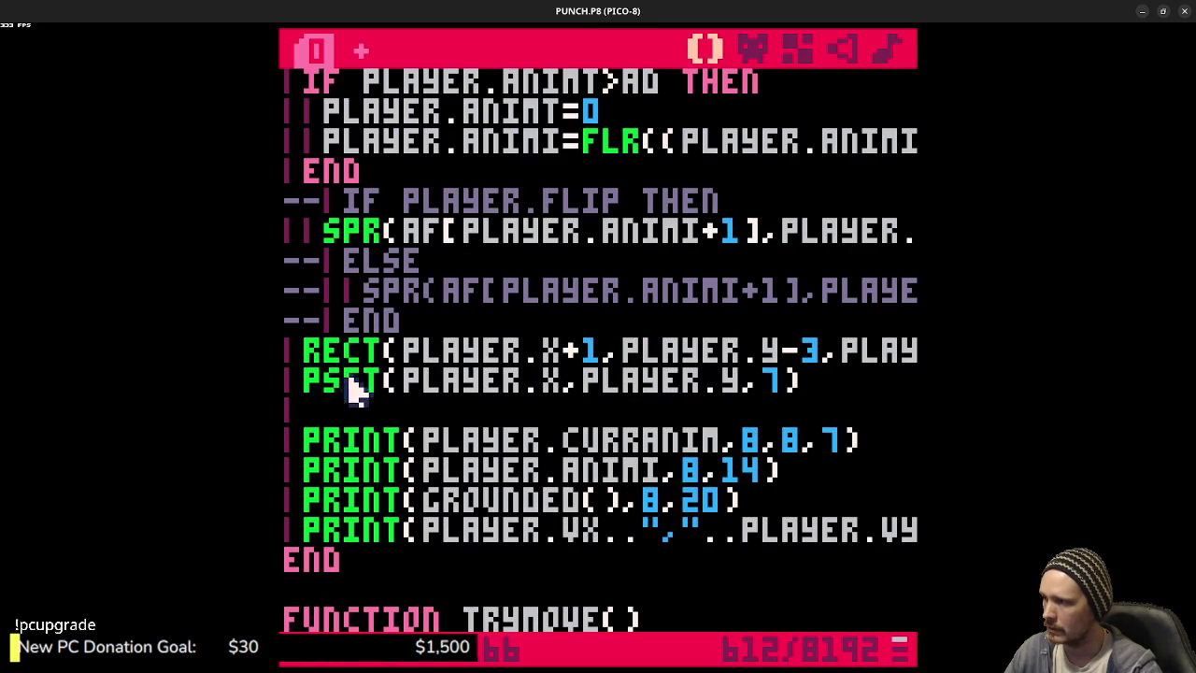
- Comment out the RECT hitbox and PSET debug lines, undoing a stray paste, and run the game
left_click(351, 365)
key("ctrl+v")
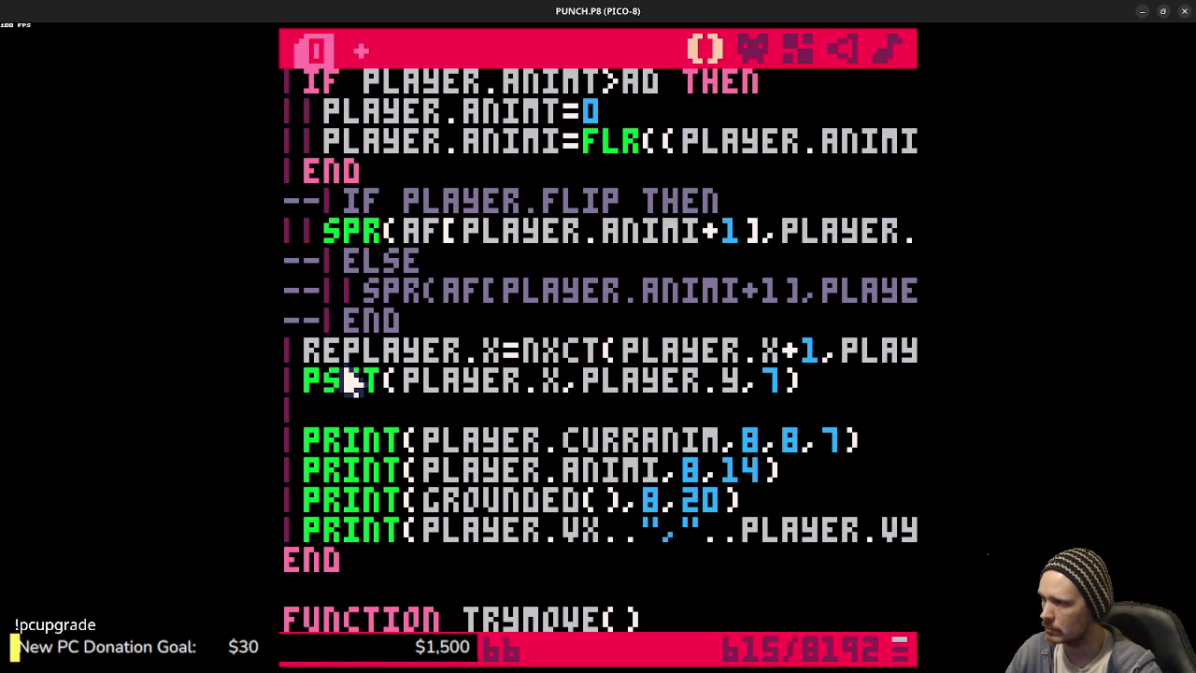
key("ctrl+z")
key("ctrl+b")
left_click(348, 392)
key("ctrl+b")
key("ctrl+r")
key("Left")
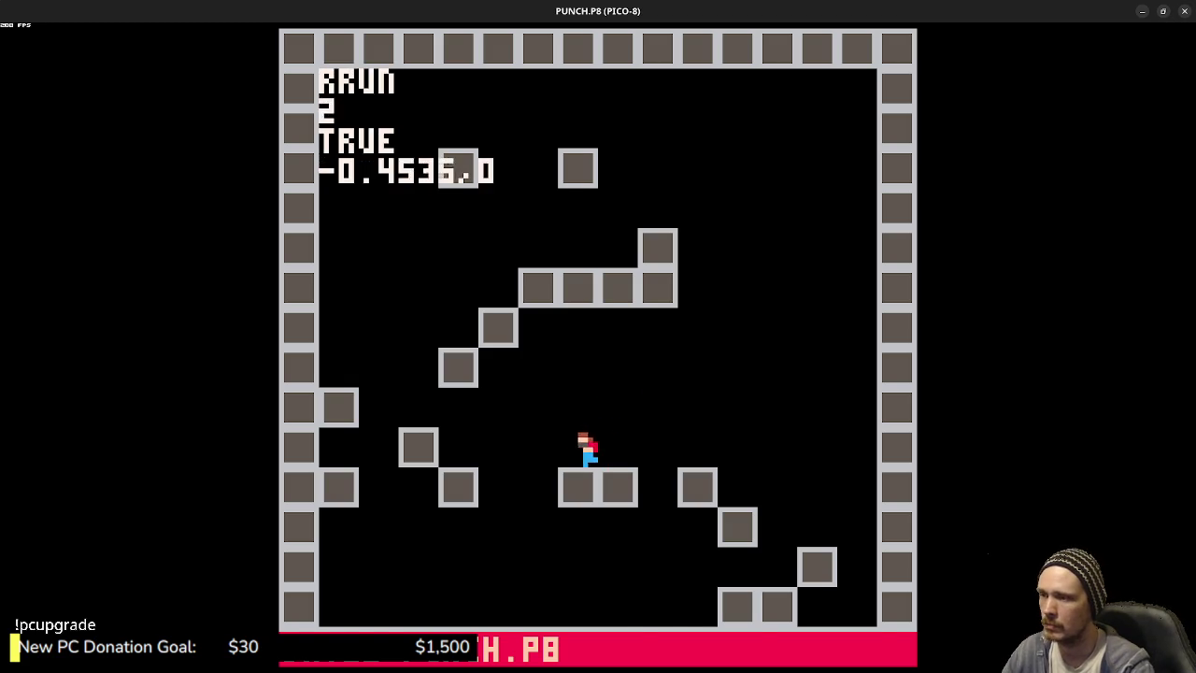
- Playtest without the red box, jumping across the ledge, lower-left block and step block
key("z")
key("z")
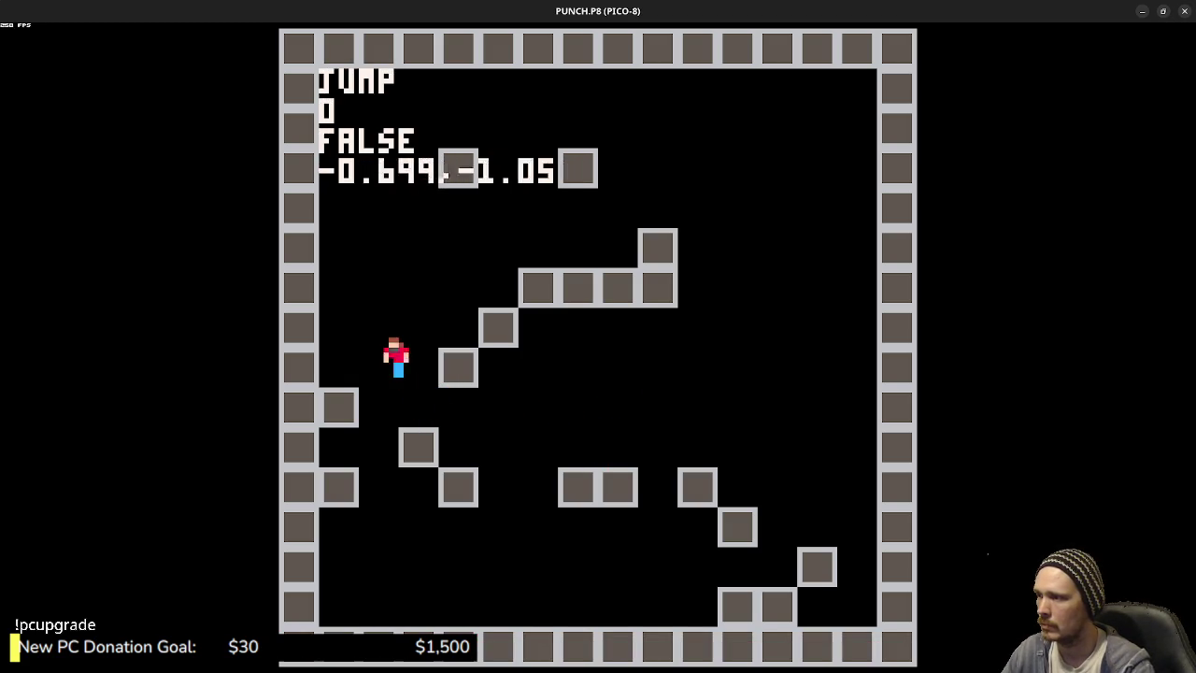
key("Right")
key("z")
key("z")
key("z")
key("z")
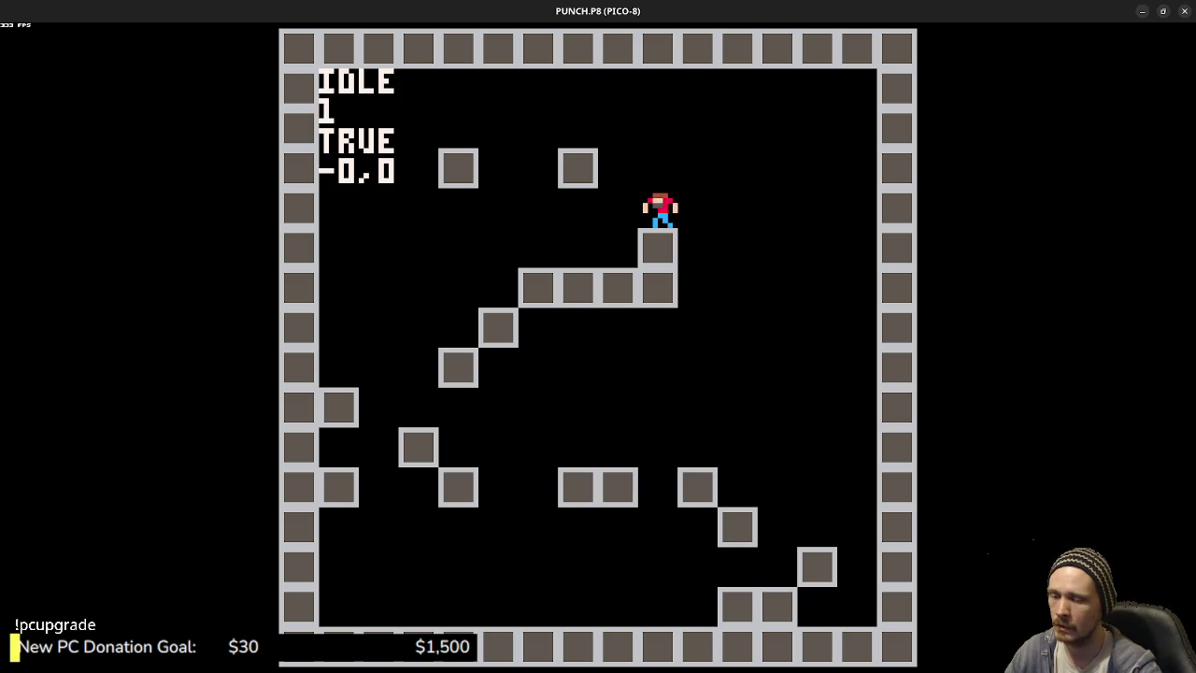
key("Left")
key("z")
key("Right")
key("z")
key("Left")
key("z")
key("Right")
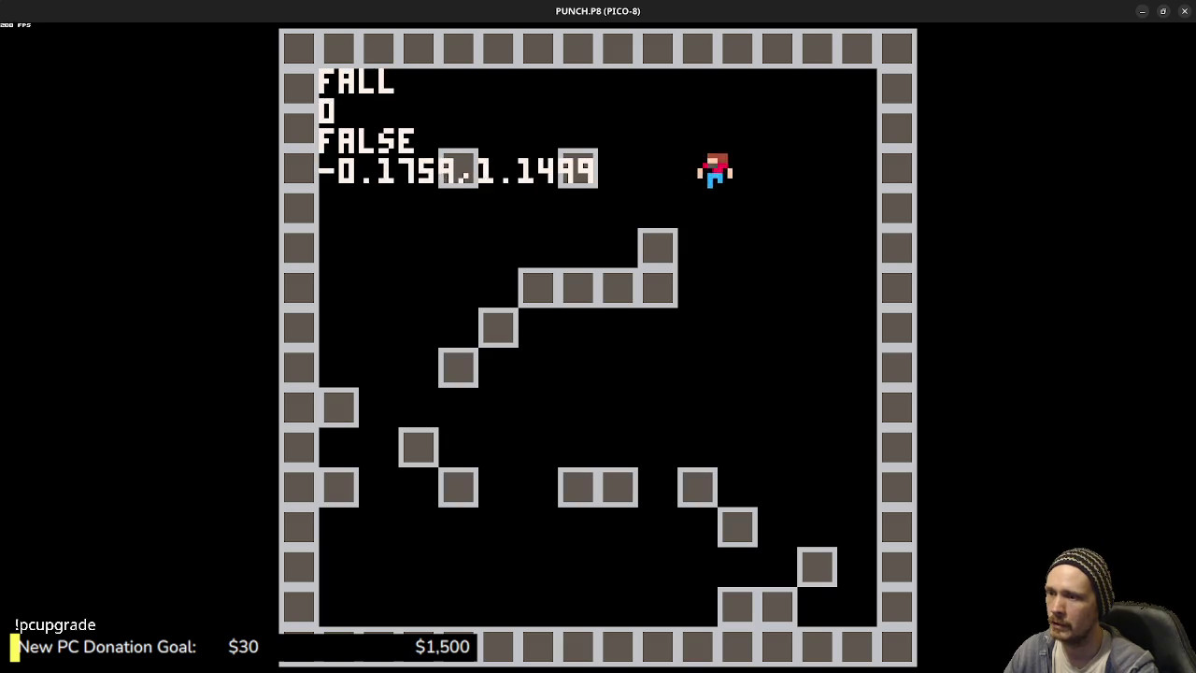
key("Left")
key("z")
key("z")
key("Left")
key("z")
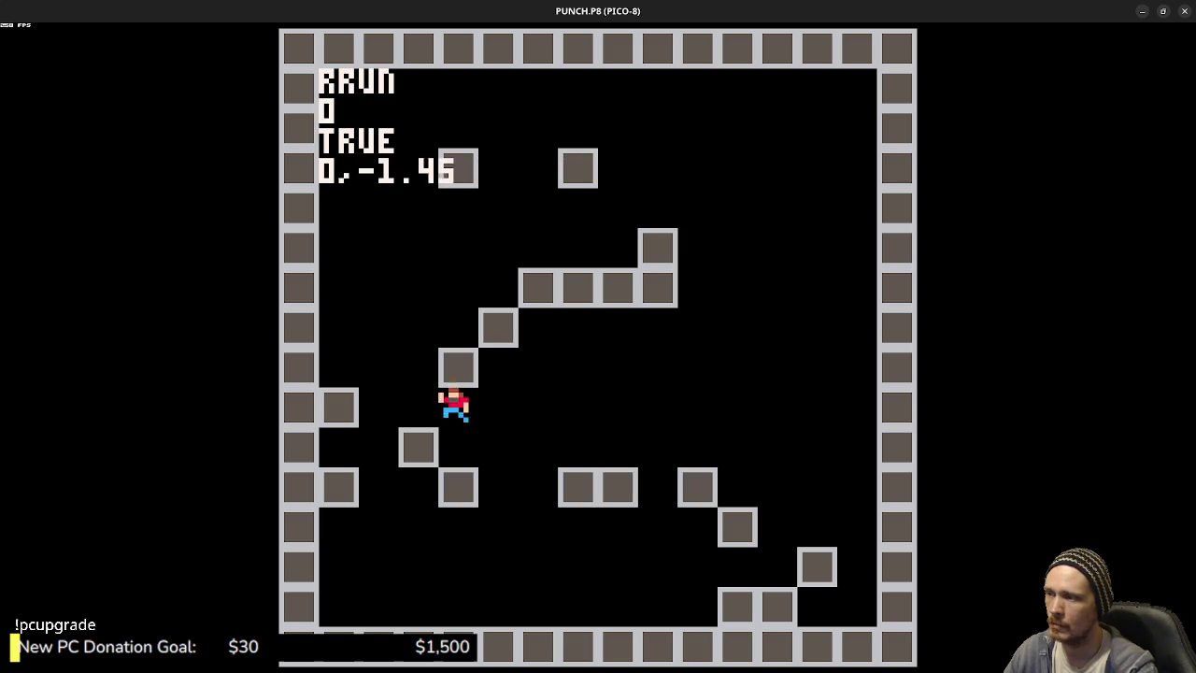
key("z")
key("Right")
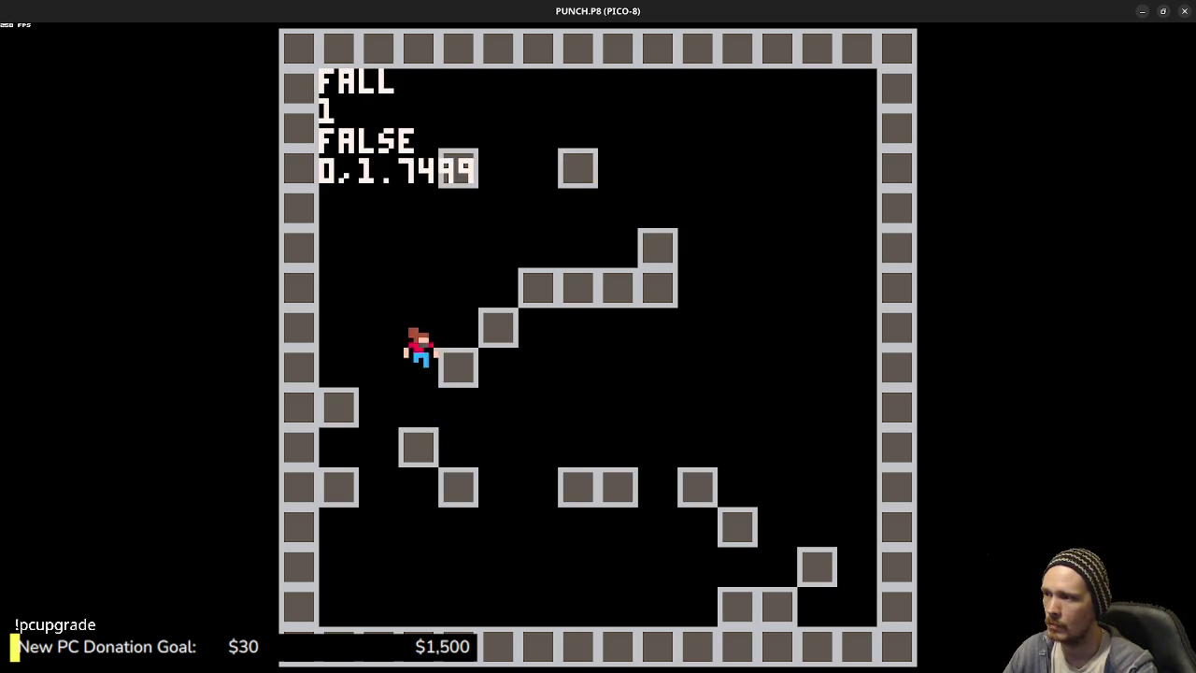
key("Left")
key("z")
key("z")
key("Right")
key("Left")
key("z")
key("Right")
key("z")
key("z")
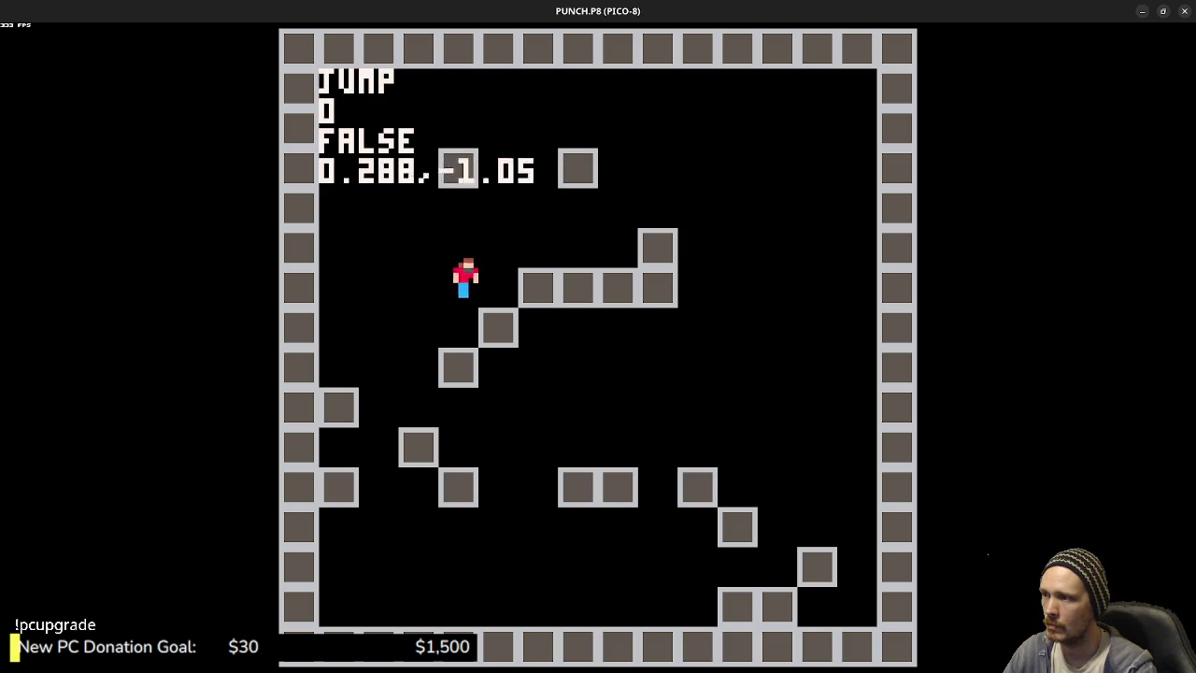
key("z")
key("z")
key("Left")
key("z")
- Keep jumping between the raised, upper and small blocks to test grounded landings
key("Left")
key("Right")
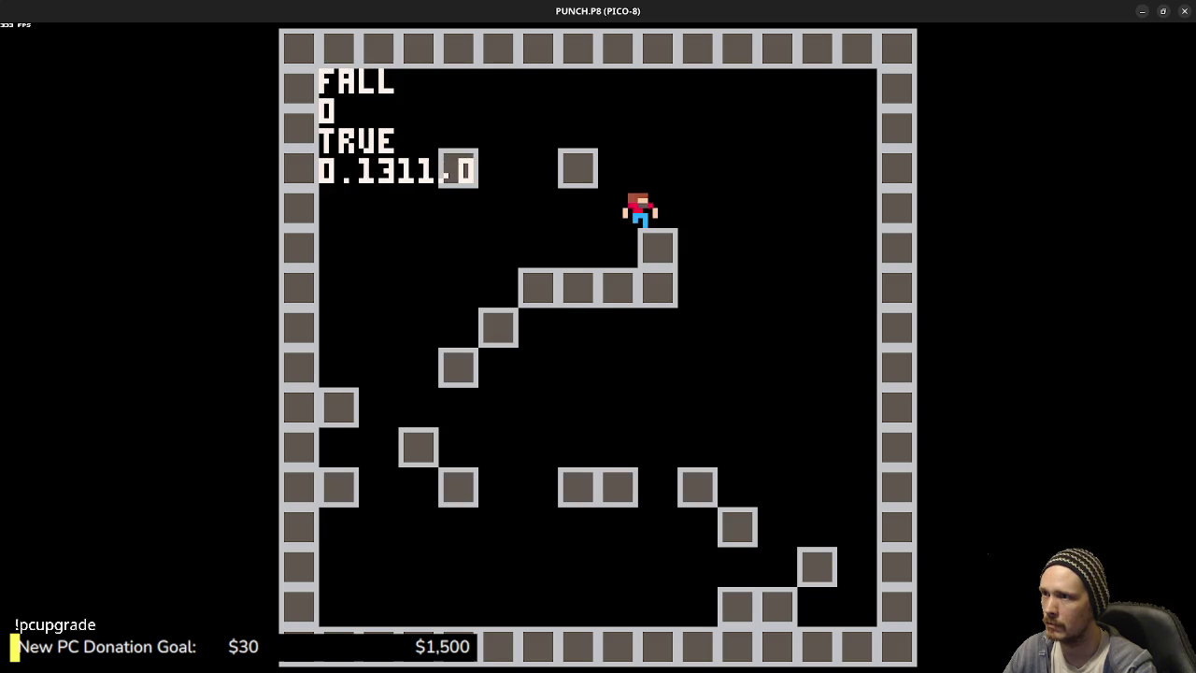
key("Left")
key("z")
key("Left")
key("Right")
key("z")
key("Left")
key("Right")
key("z")
key("Left")
key("z")
key("z")
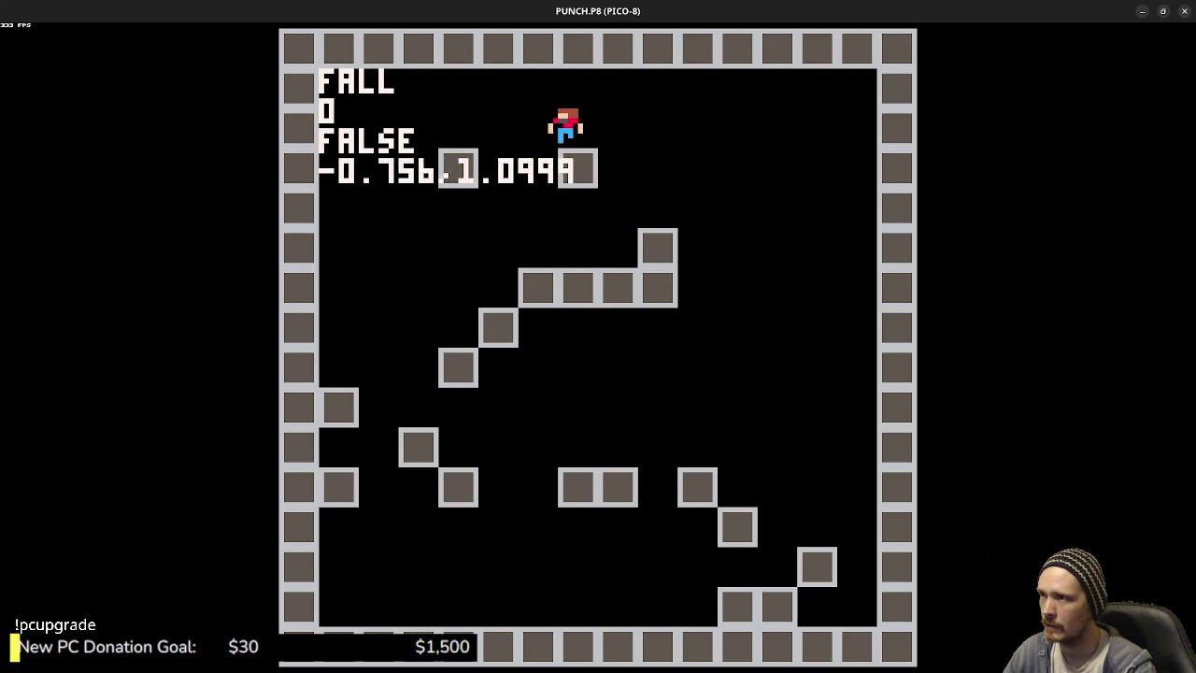
key("Right")
key("Left")
key("z")
key("Right")
key("Left")
key("z")
key("Right")
key("z")
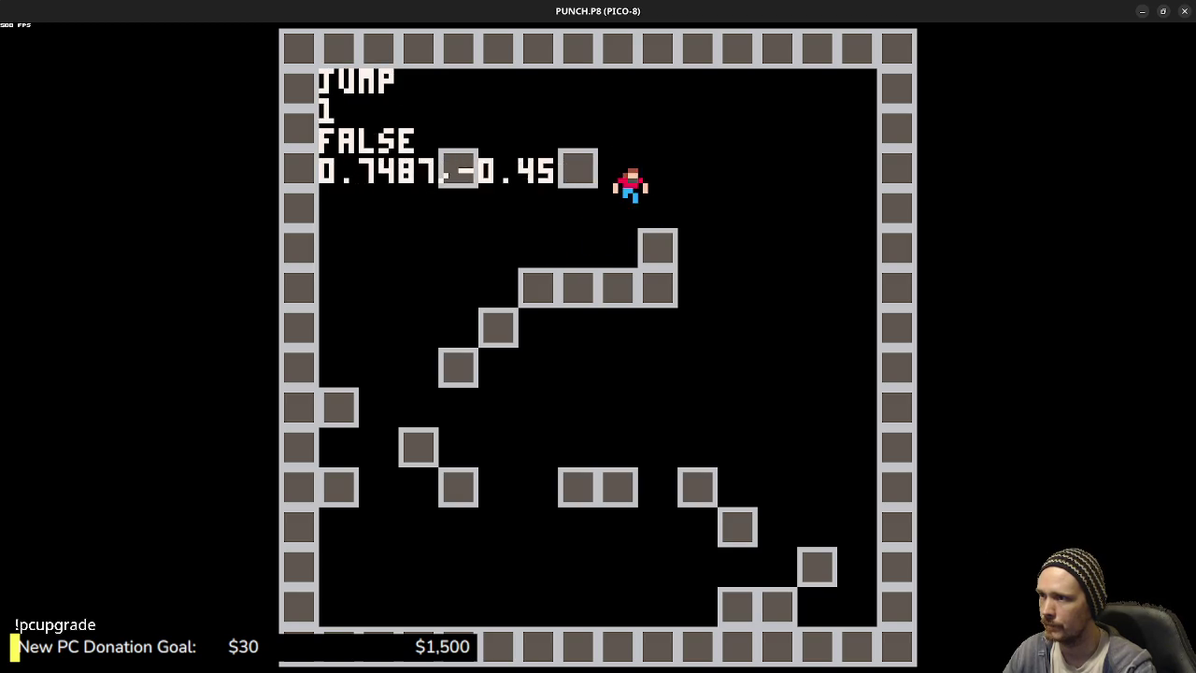
key("Right")
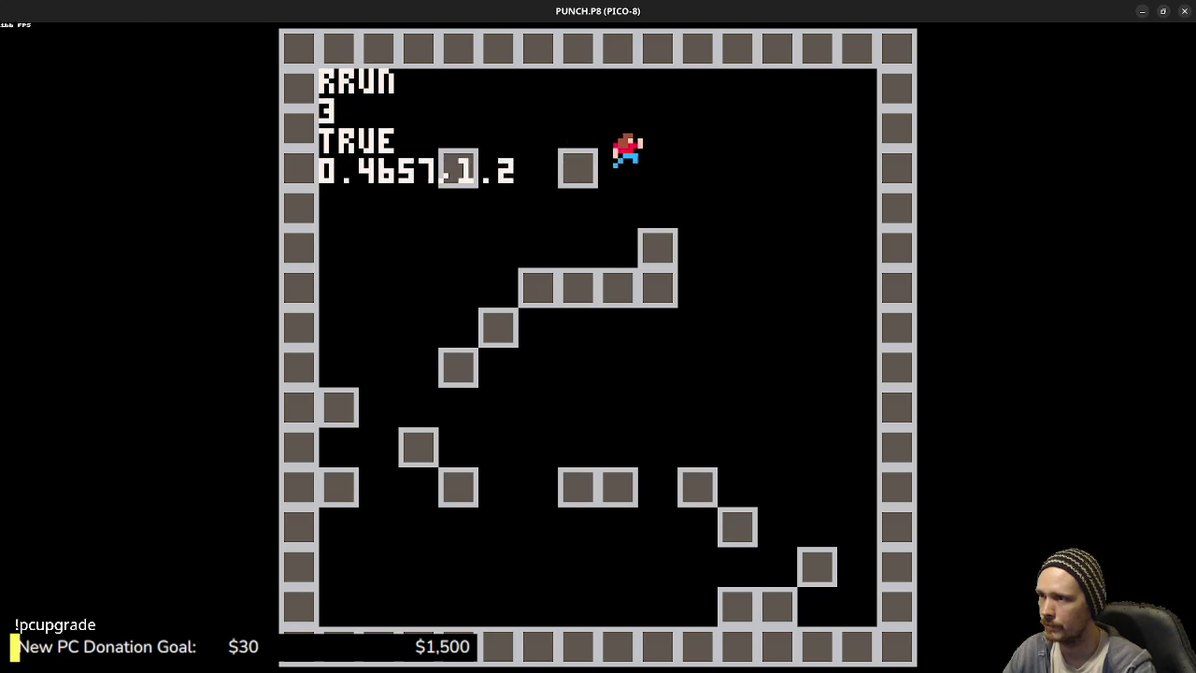
key("Left")
key("z")
key("Right")
key("Left")
key("z")
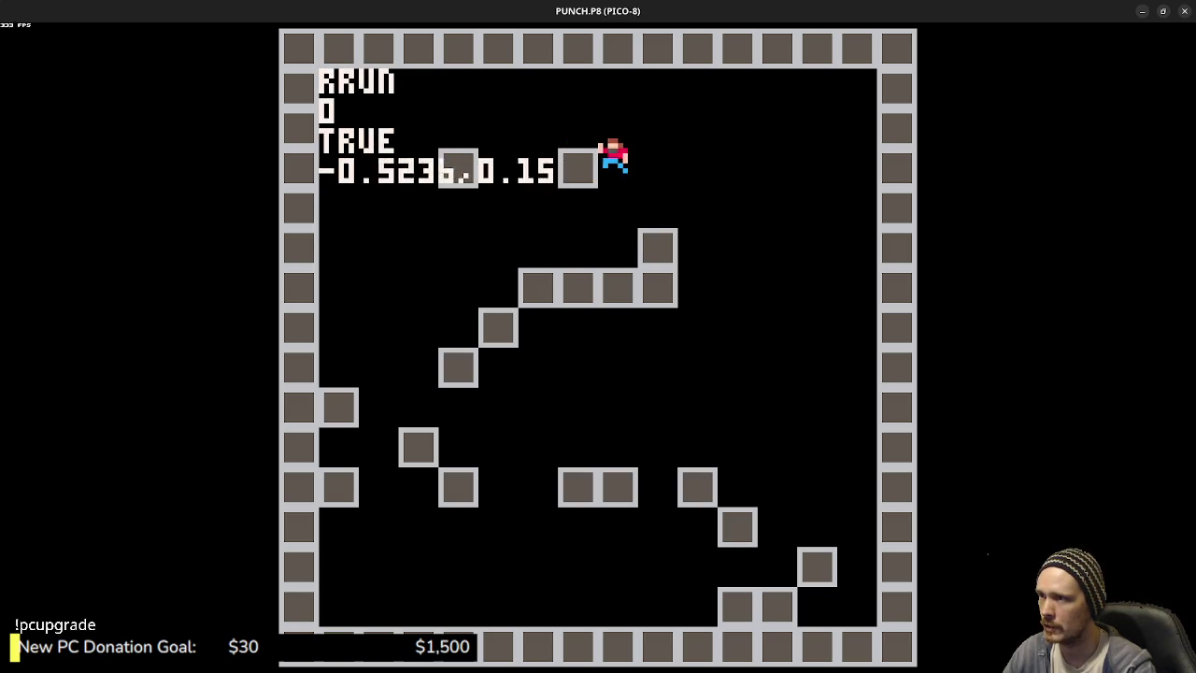
key("Right")
key("Left")
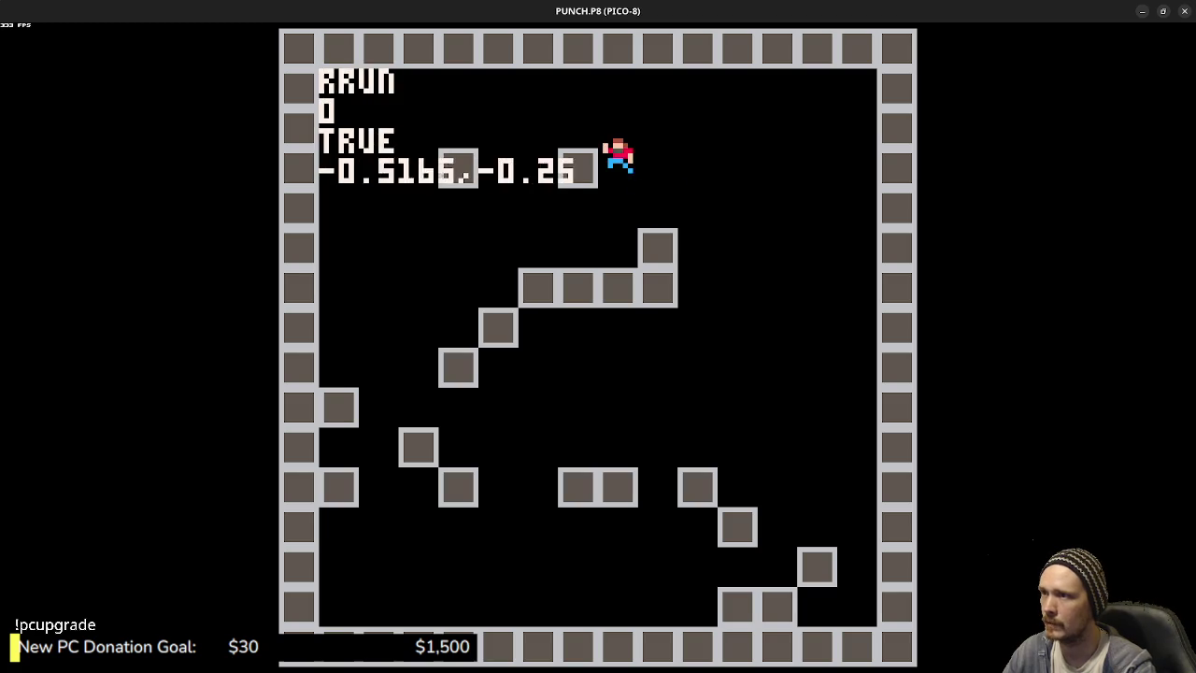
key("Right")
key("z")
key("Left")
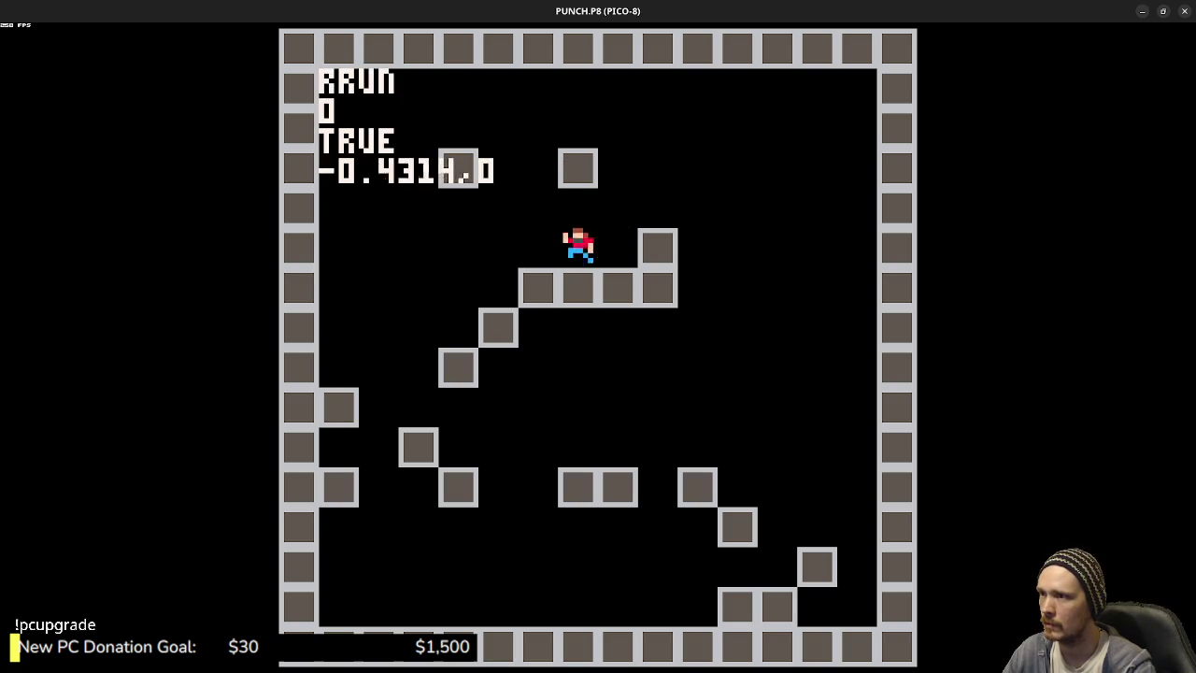
key("Right")
key("z")
key("Left")
key("z")
key("Right")
key("z")
key("Left")
key("Right")
key("z")
key("Left")
key("Right")
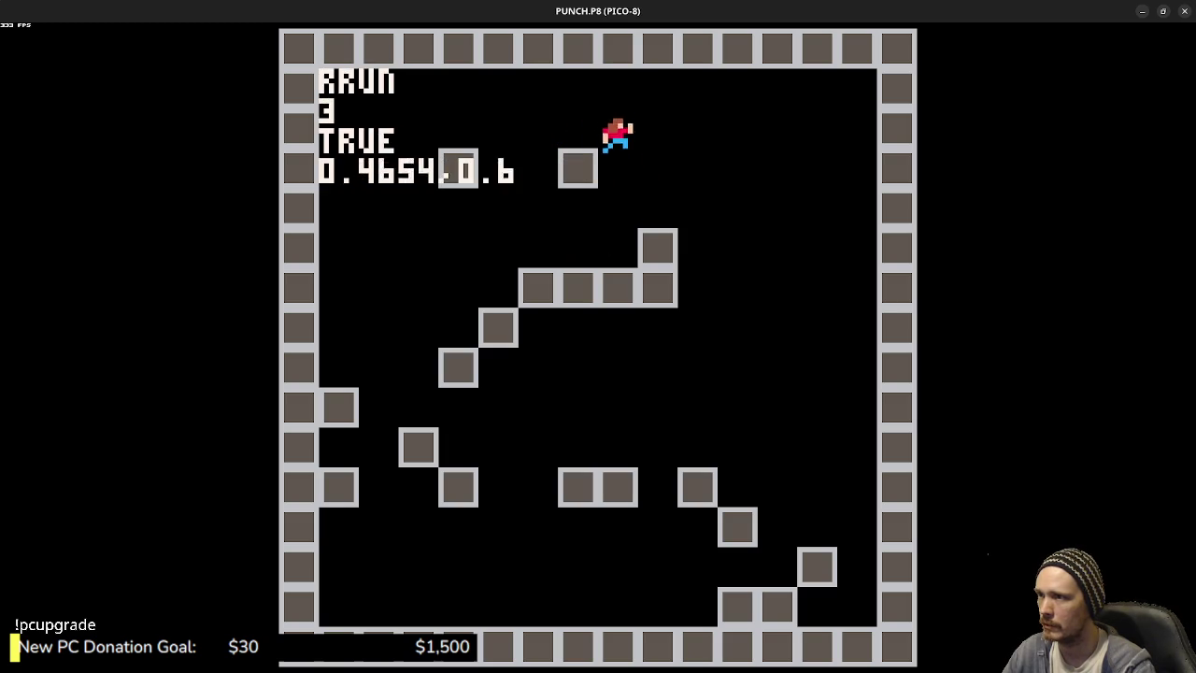
key("Left")
key("z")
key("Right")
key("Left")
key("z")
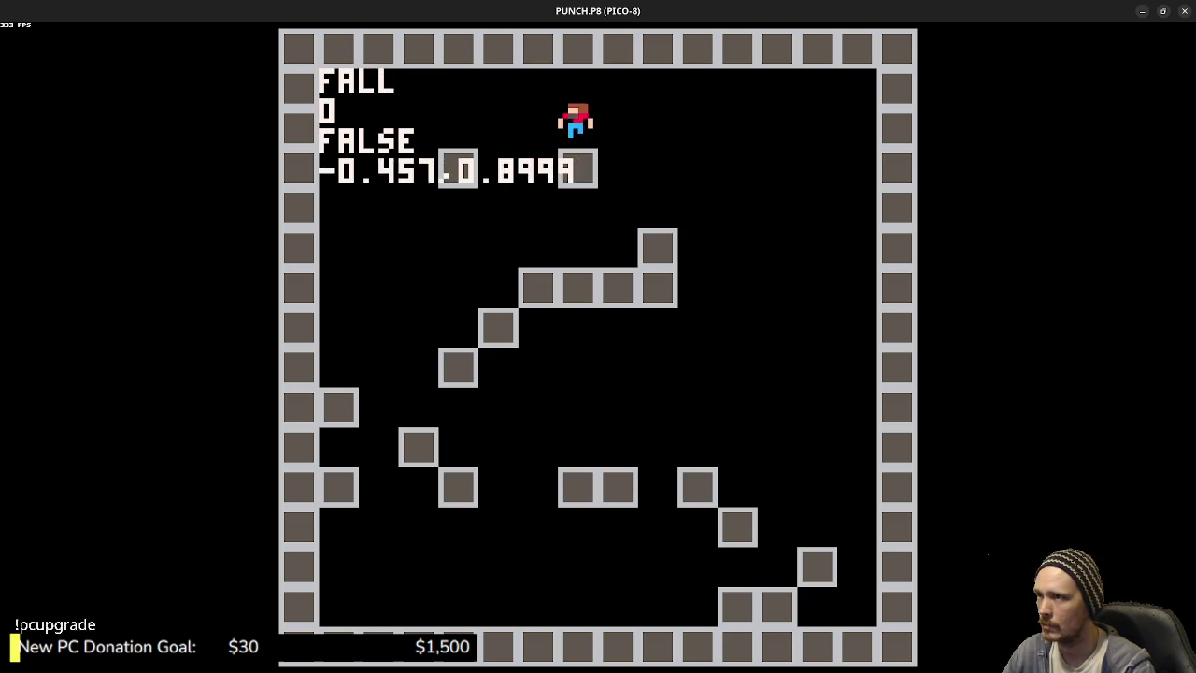
- Back in the editor, re-enable the PSET position-marker line, leaving RECT commented out
key("Escape")
key("ctrl+b")
key("Up")
key("ctrl+b")
scroll(678, 290, "down", 10)
- Delete the PLAYER.X=NX line, undo the deletion, and save PUNCH.P8
key("shift+Home")
key("BackSpace")
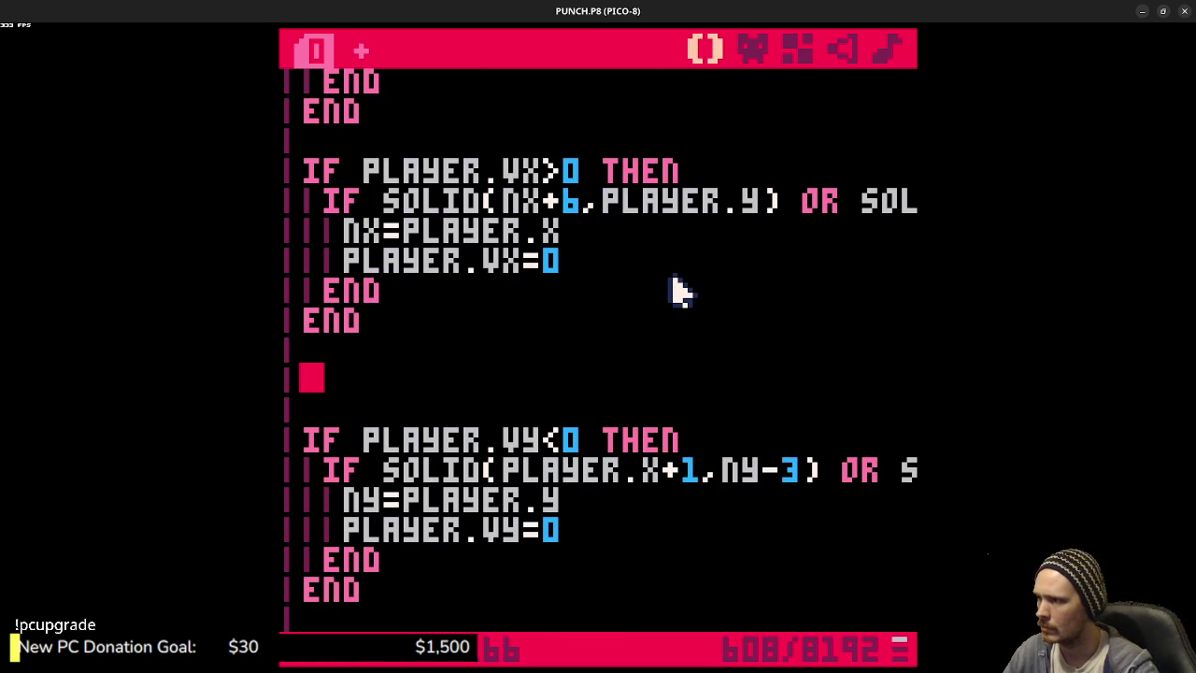
key("BackSpace")
key("BackSpace")
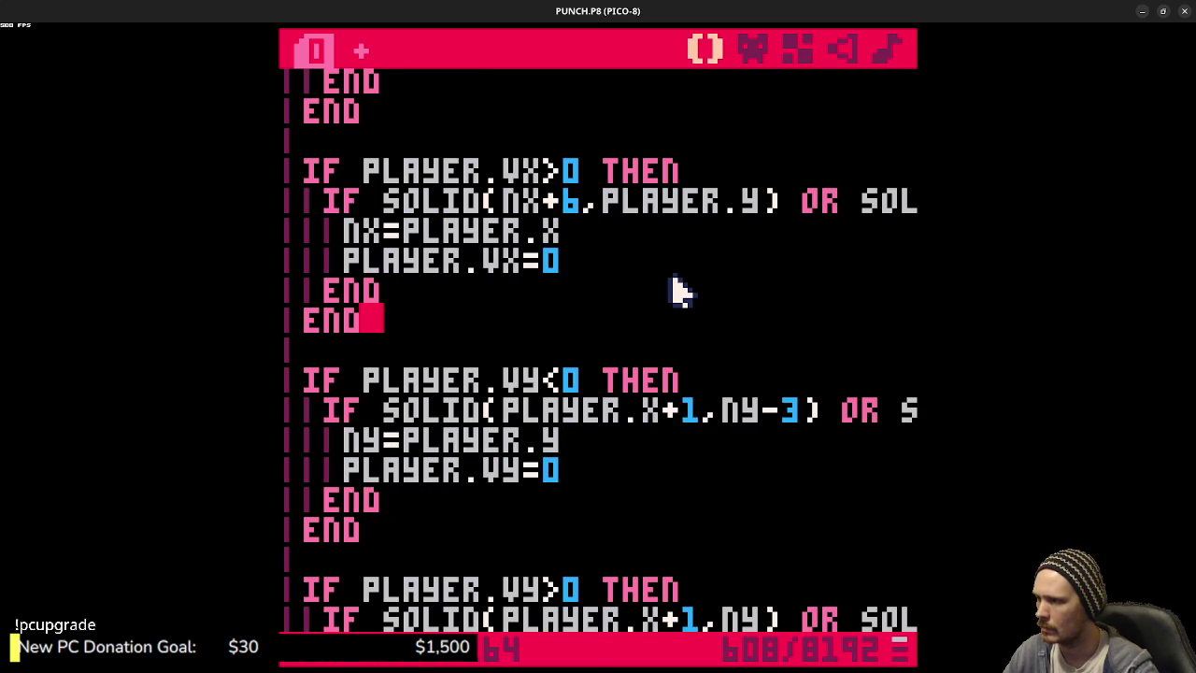
key("ctrl+z")
key("ctrl+z")
key("ctrl+z")
key("ctrl+s")
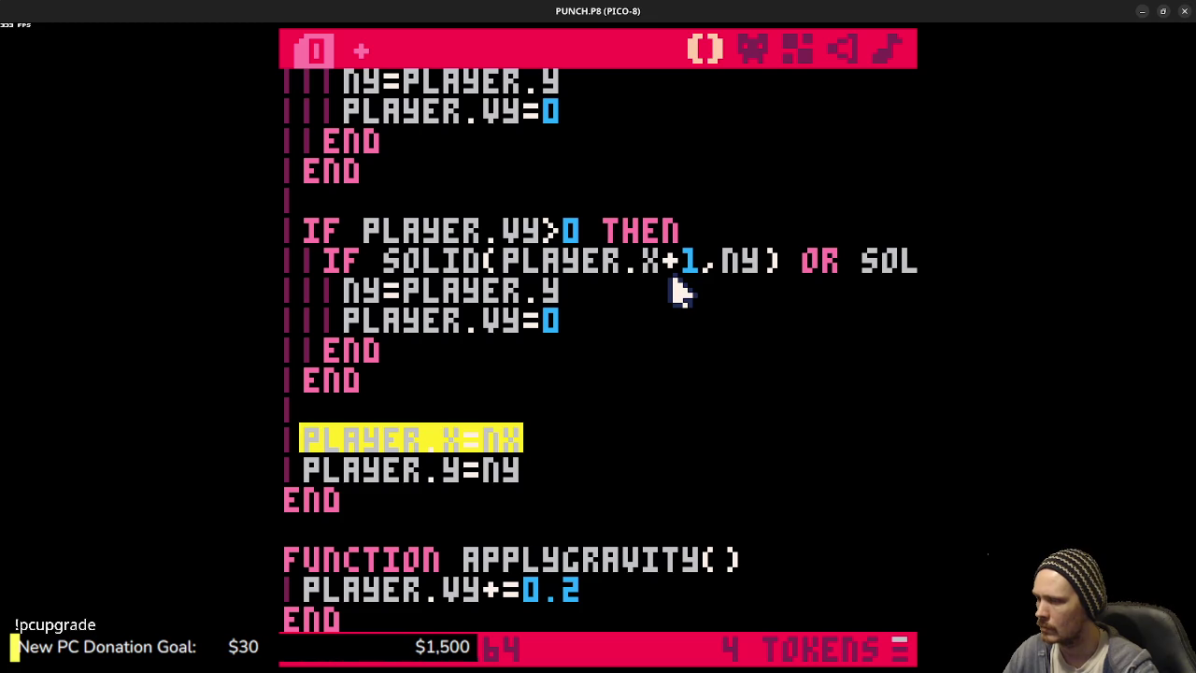
- Comment out the RECT hitbox and PSET marker debug lines with --
scroll(680, 292, "up", 15)
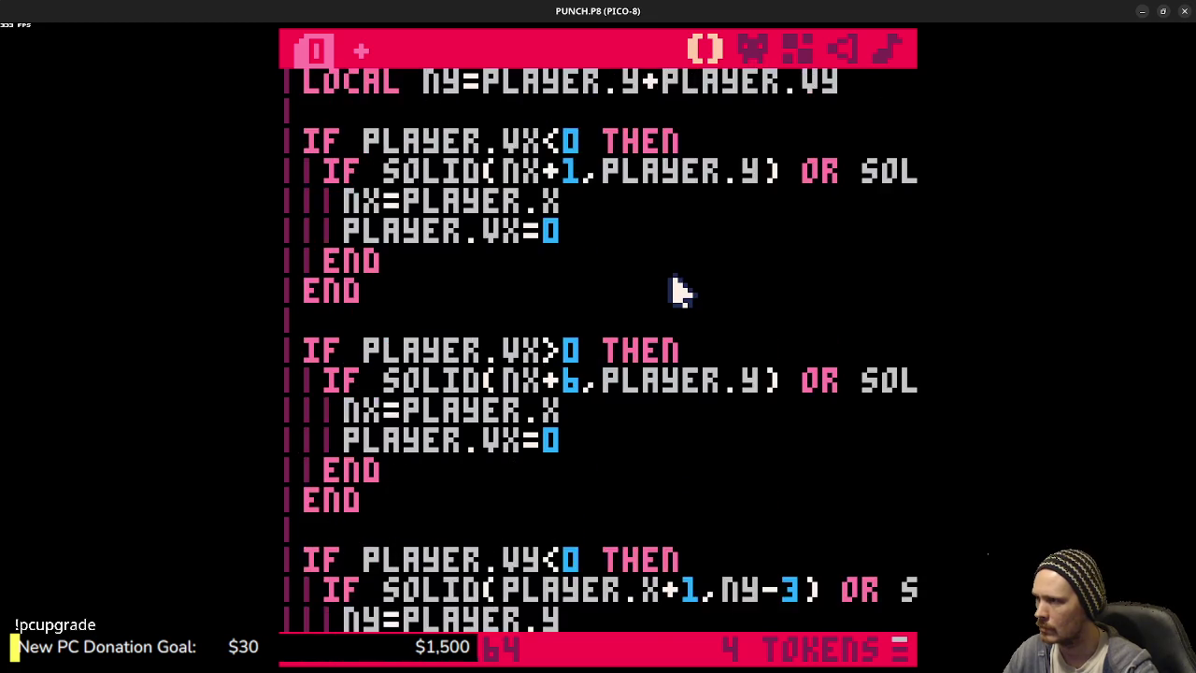
left_click(349, 172)
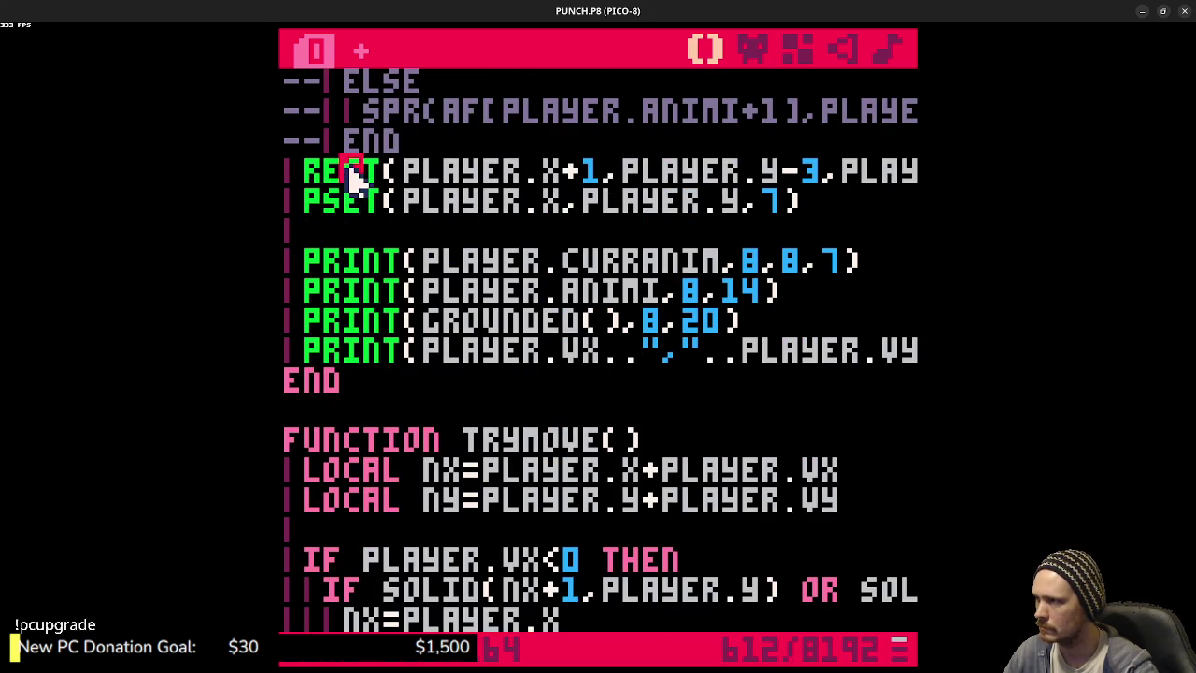
key("ctrl+b")
left_click(348, 202)
key("ctrl+b")
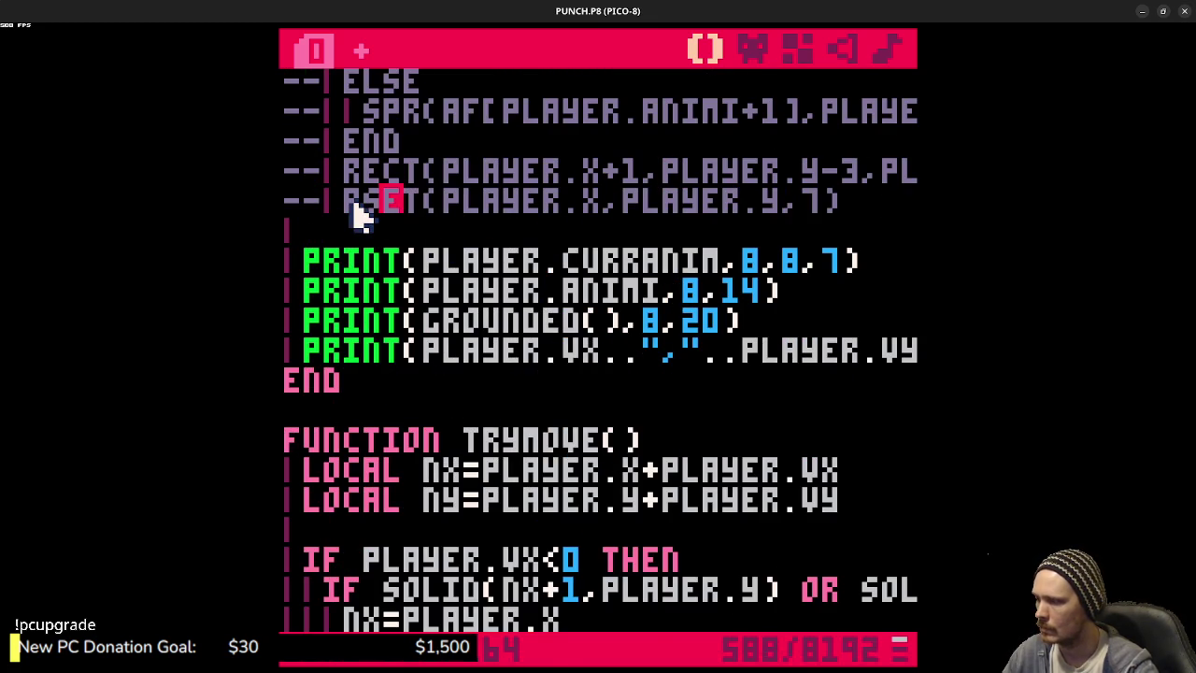
- Run the game and move the character left with jumps, then right
key("ctrl+r")
key("Left")
key("z")
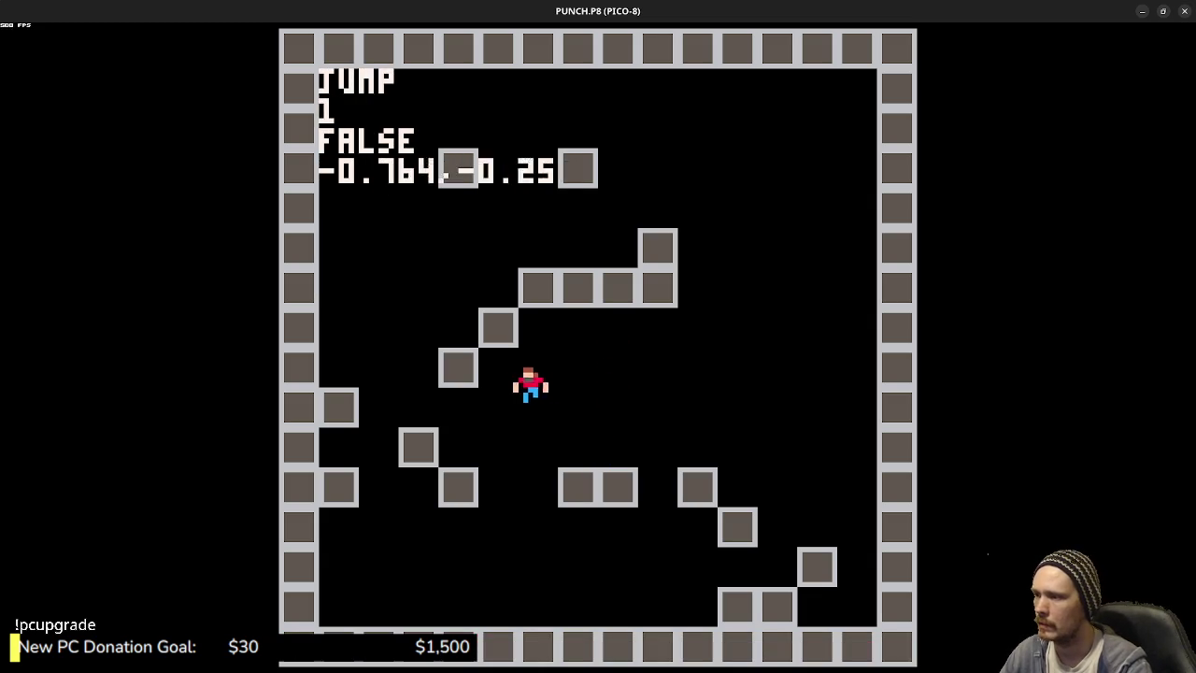
key("z")
key("Right")
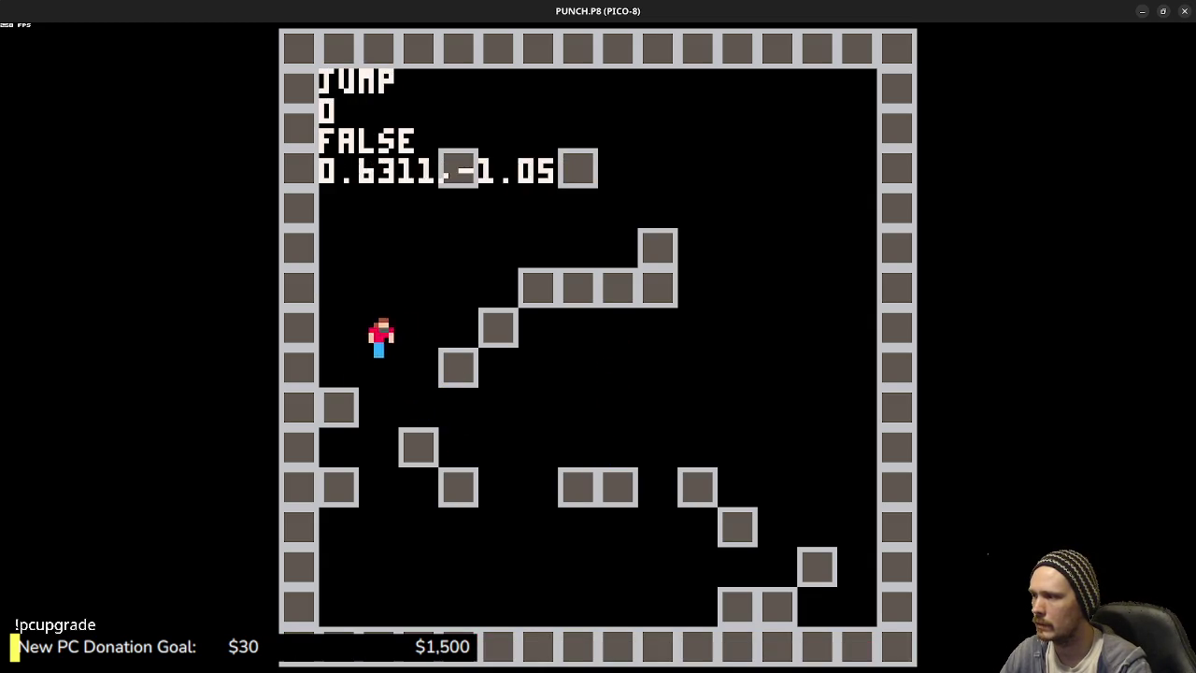
- Jump and run the character left and right, dropping it to the lower blocks
key("z")
key("Left")
key("Right")
key("z")
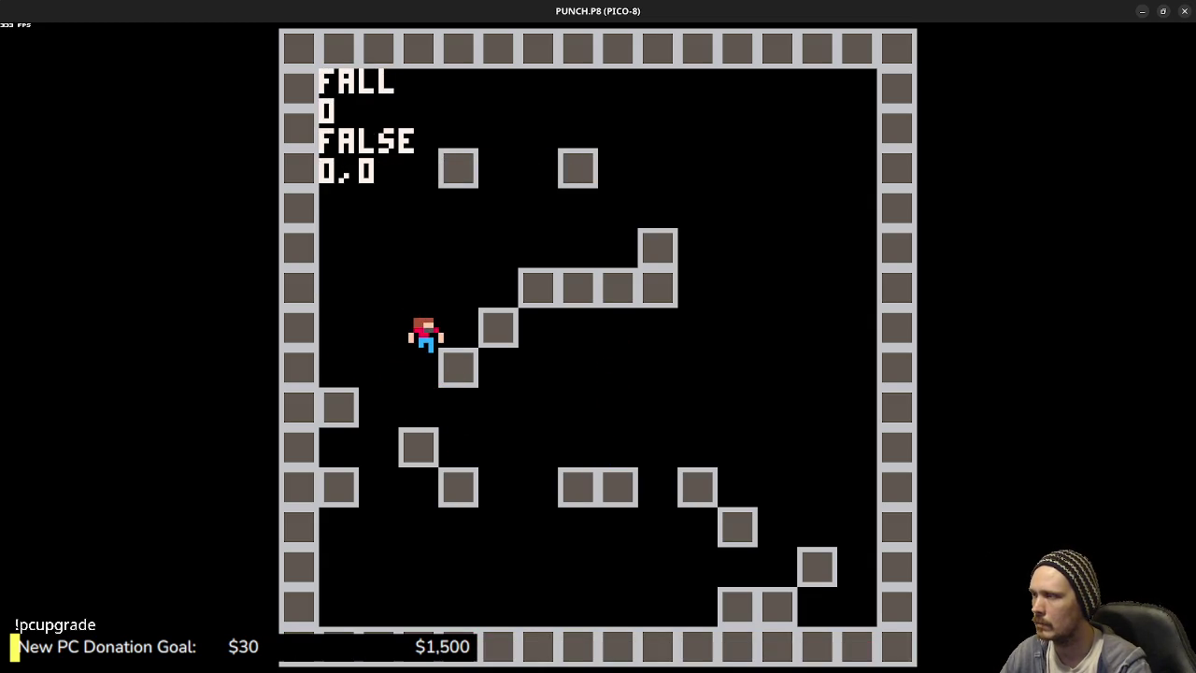
key("Left")
key("Left")
key("Right")
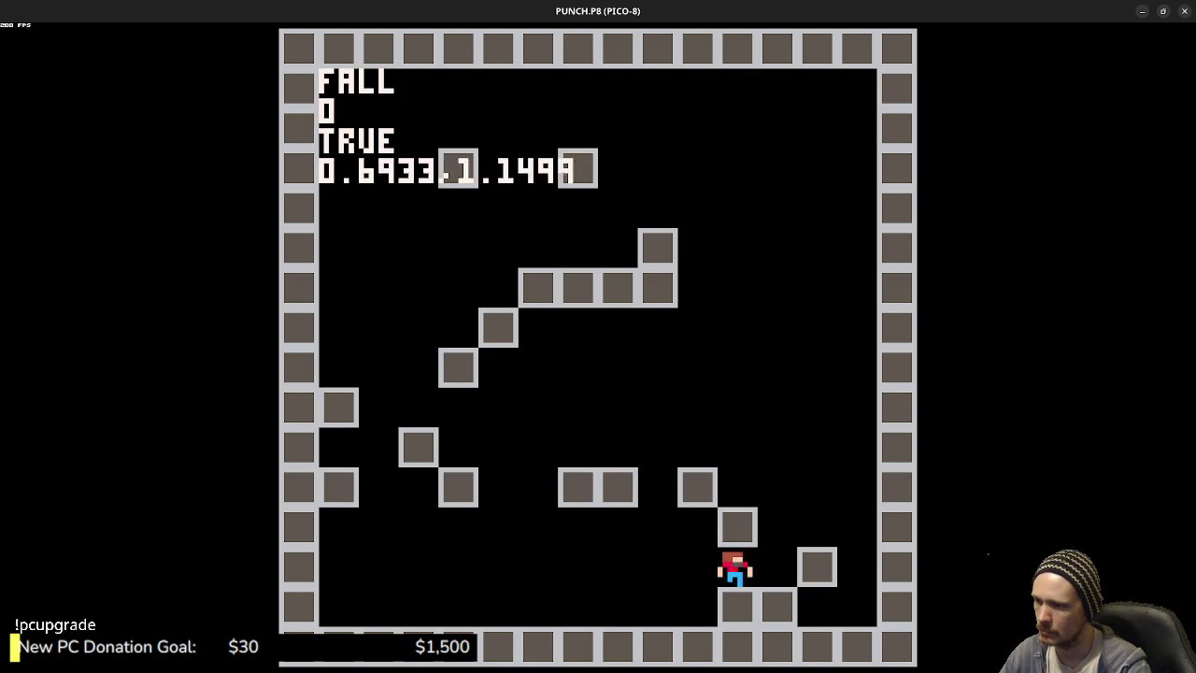
key("Left")
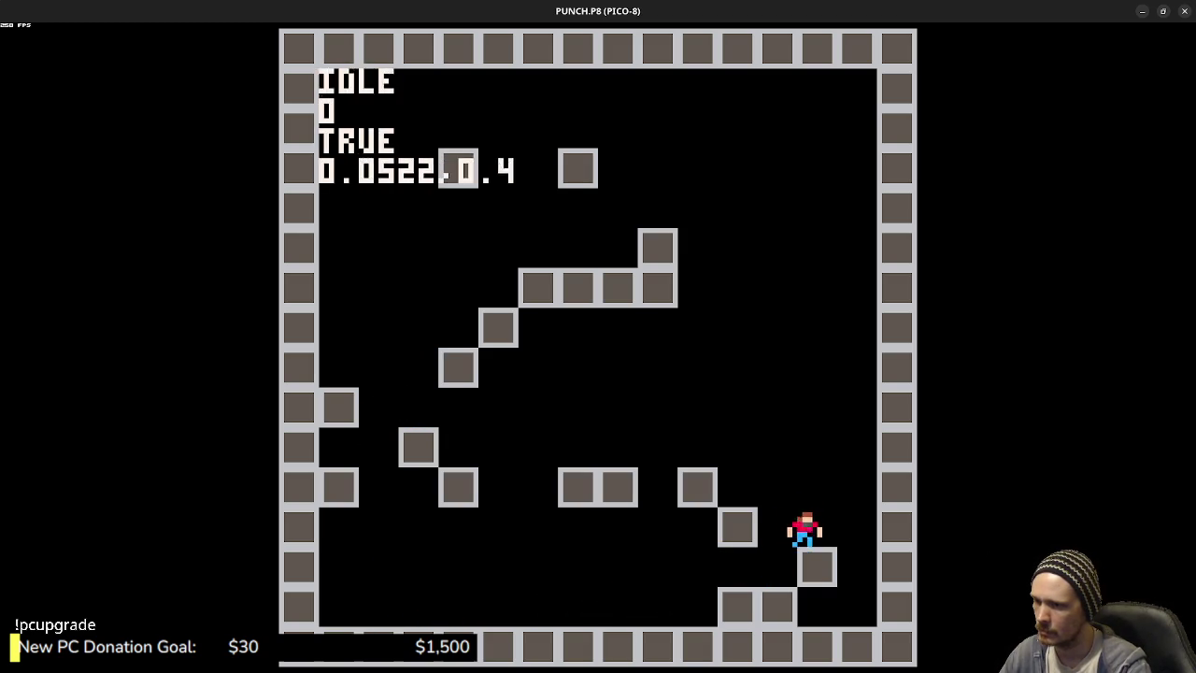
- Jump the character up the steps to the topmost blocks, then exit to the code editor
key("z")
key("z")
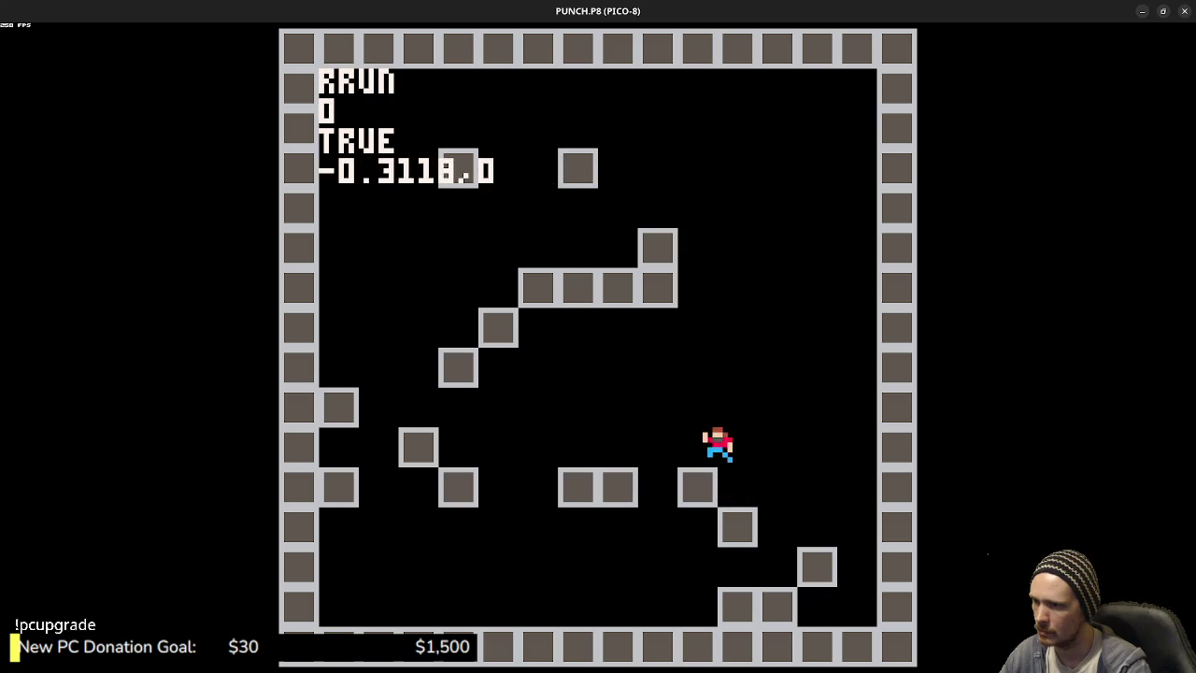
key("z")
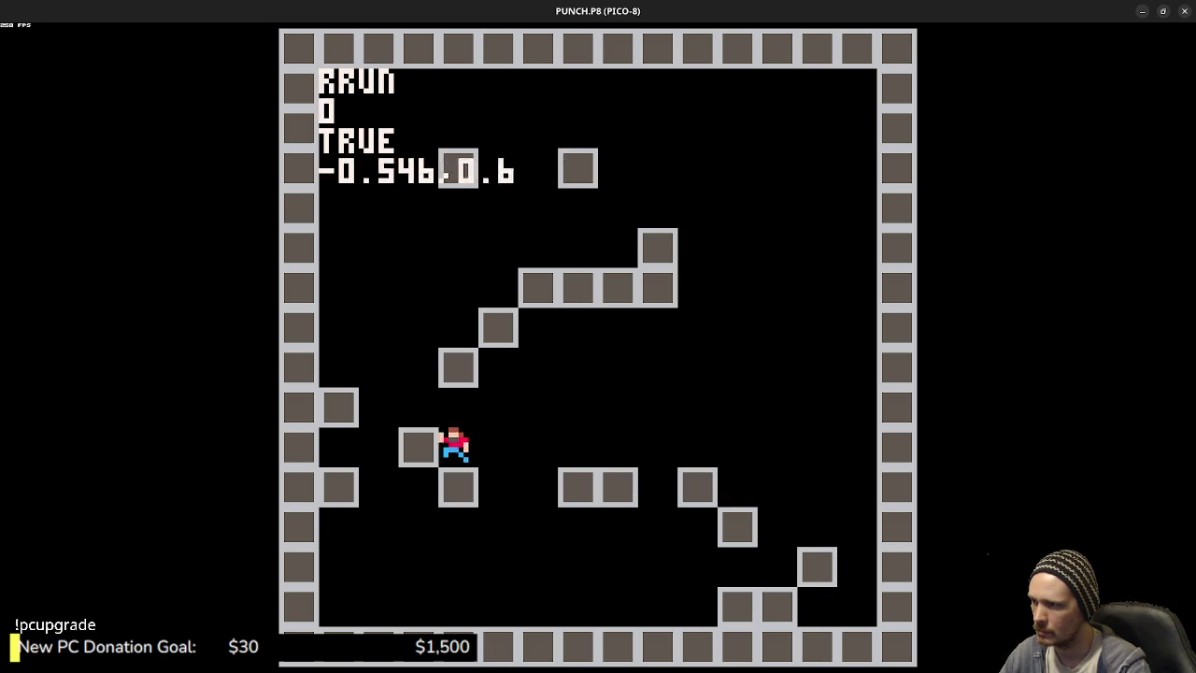
key("z")
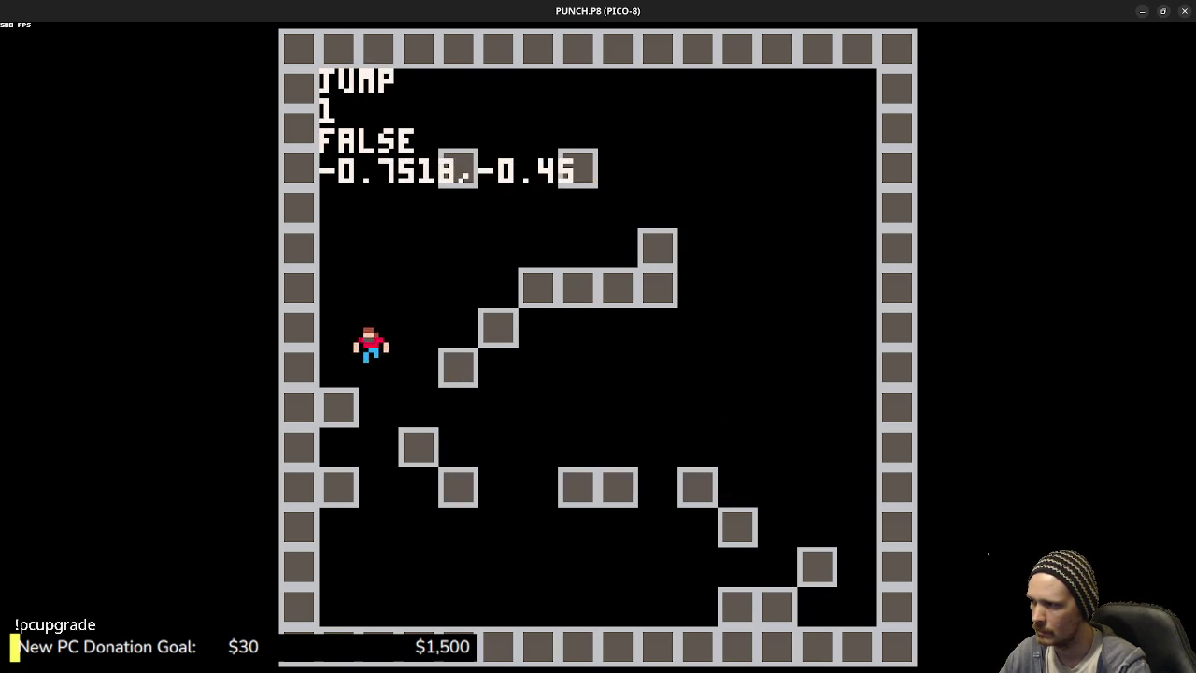
key("z")
key("z")
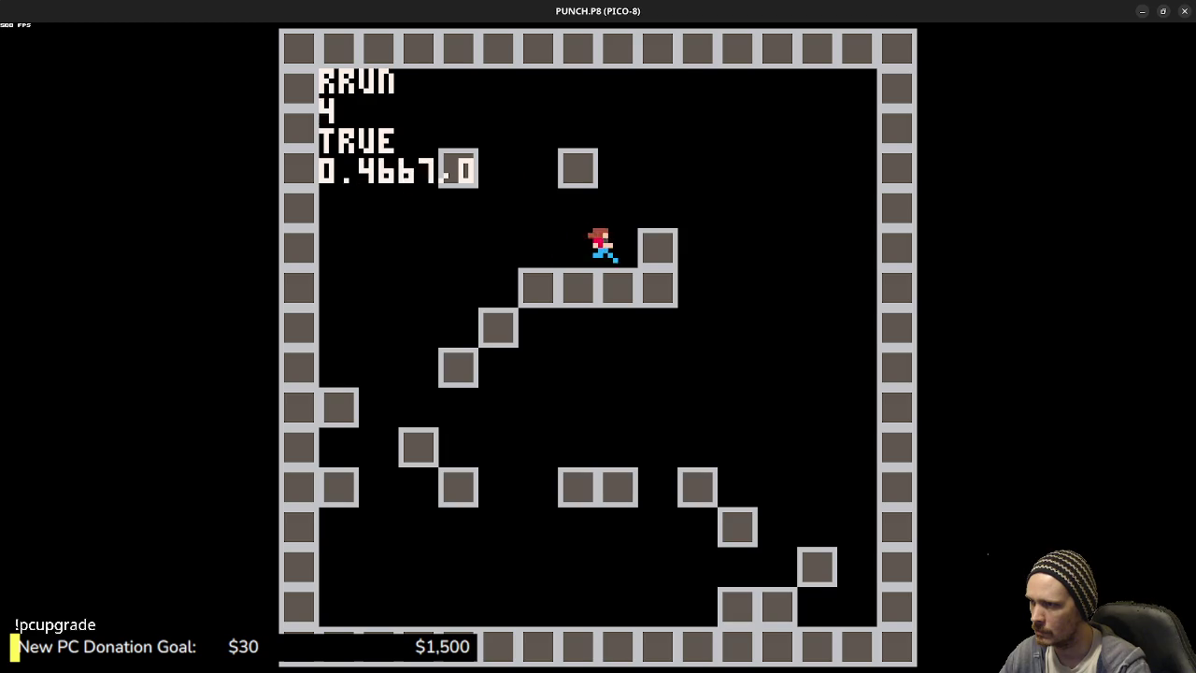
key("z")
key("z")
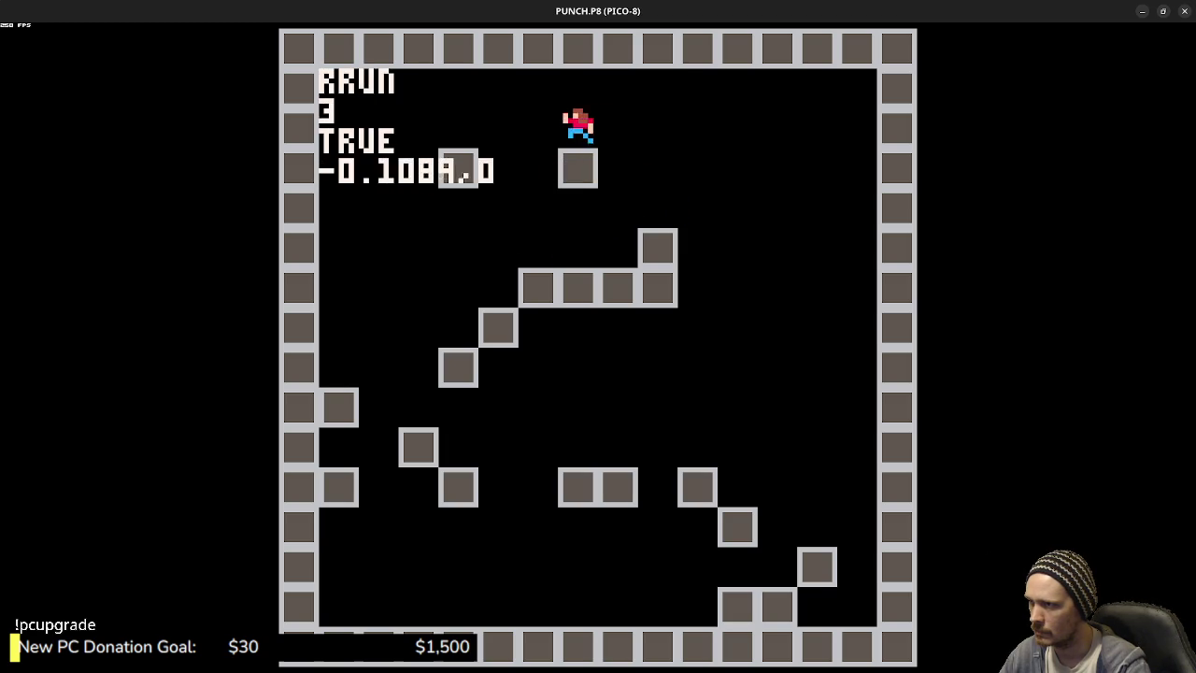
key("z")
key("z")
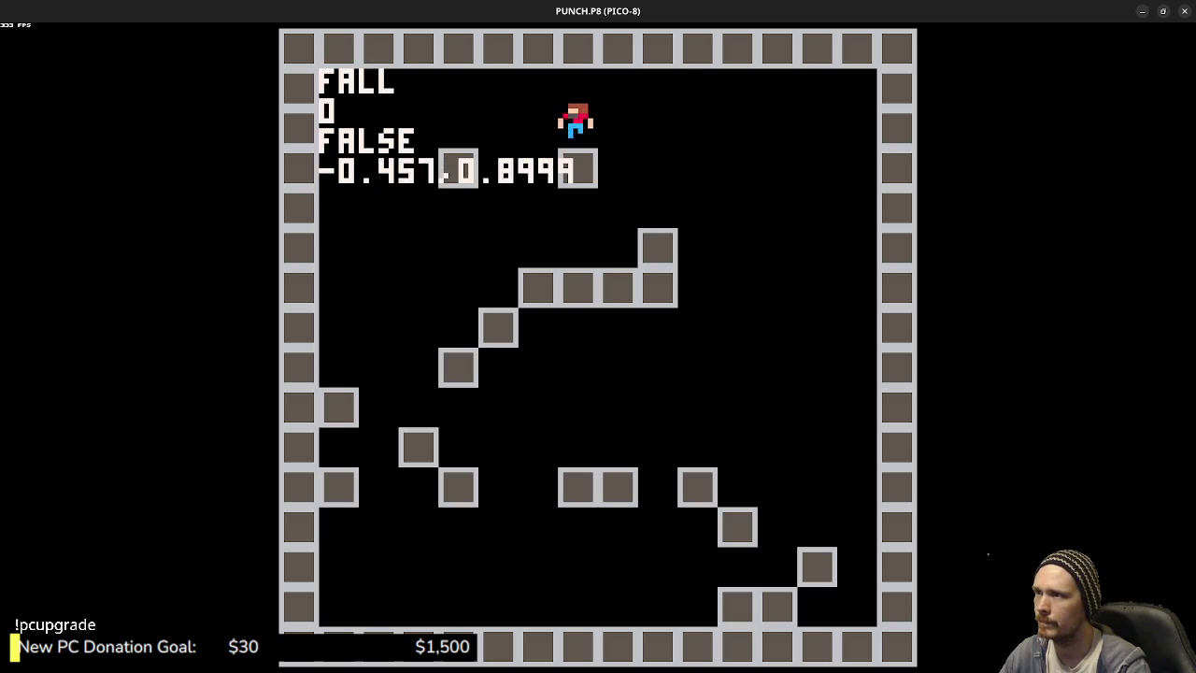
key("z")
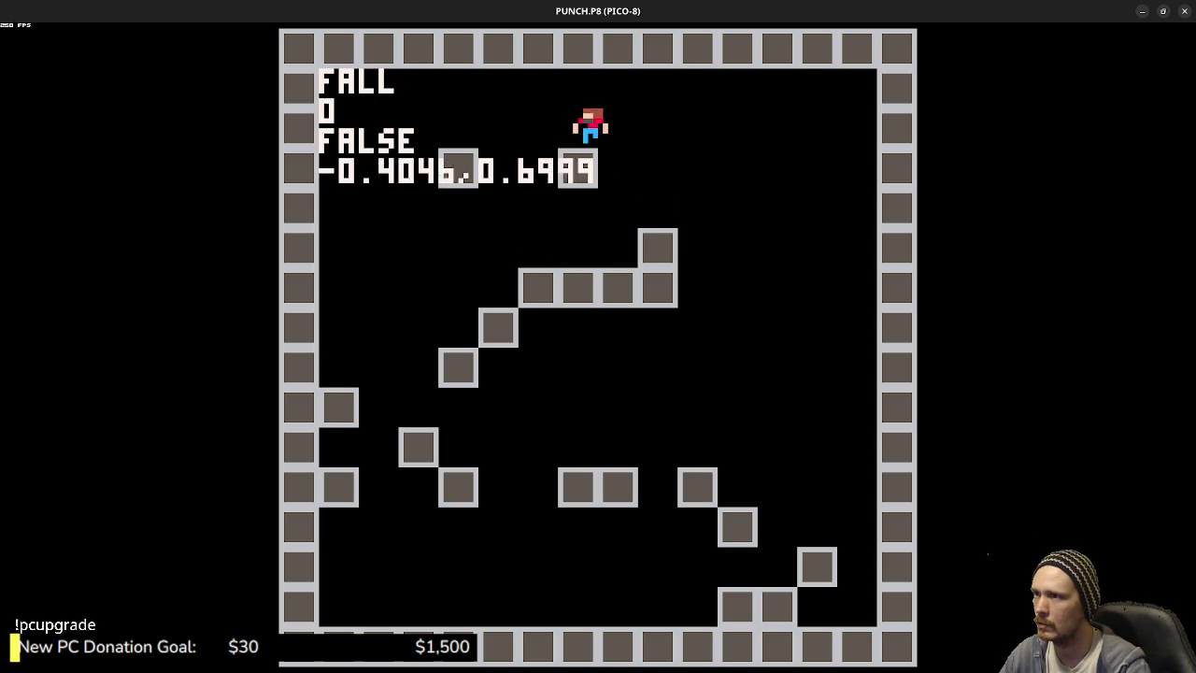
key("Left")
key("Escape")
key("Escape")
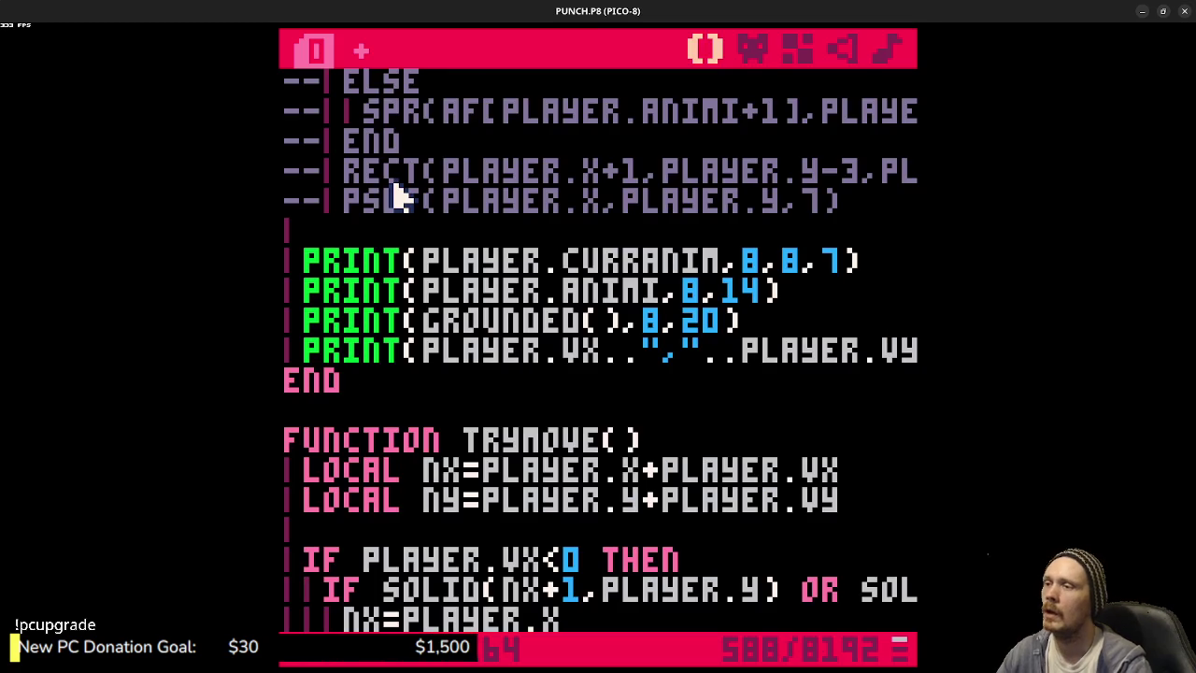
- Make GROUNDED return SOLID(PLAYER.X+1,PLAYER.Y+1) OR SOLID(PLAYER.X+6,PLAYER.Y+1) and save the cart
scroll(397, 196, "down", 15)
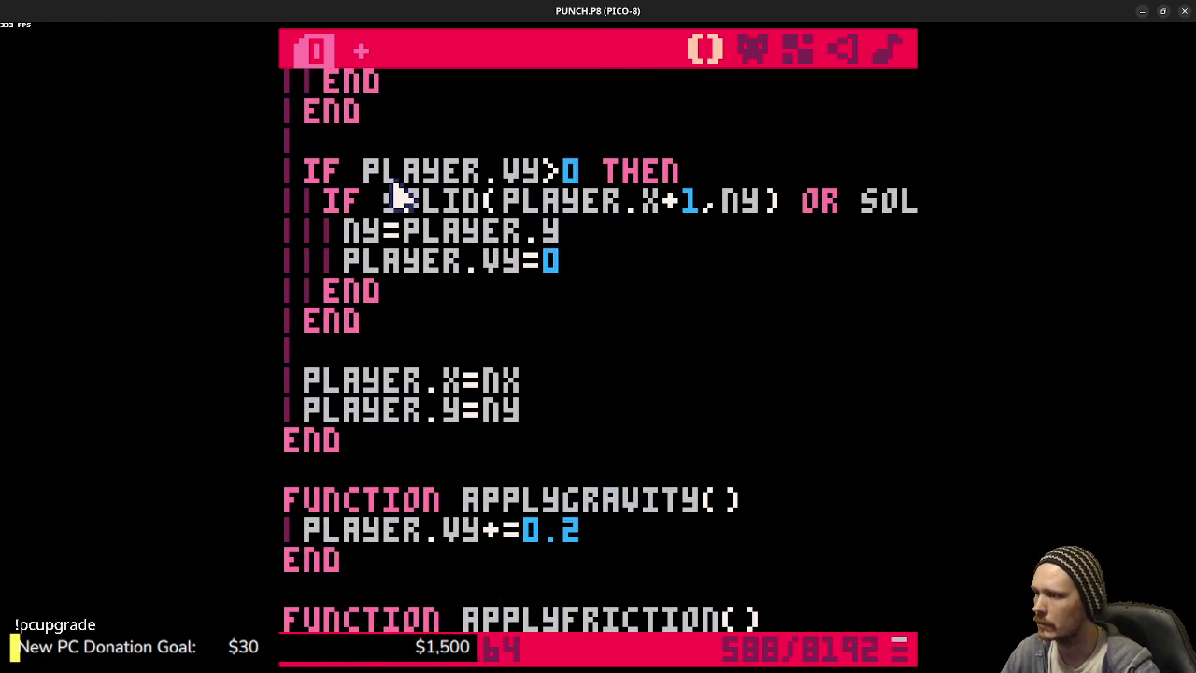
scroll(561, 355, "down", 2)
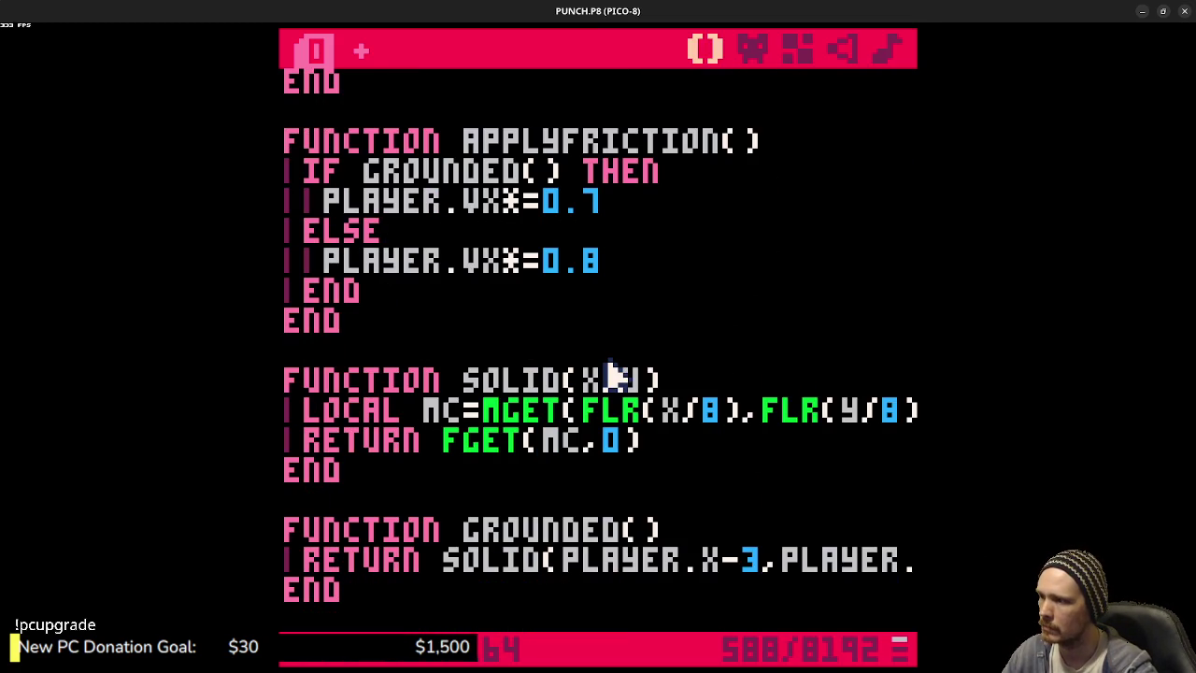
scroll(612, 373, "down", 2)
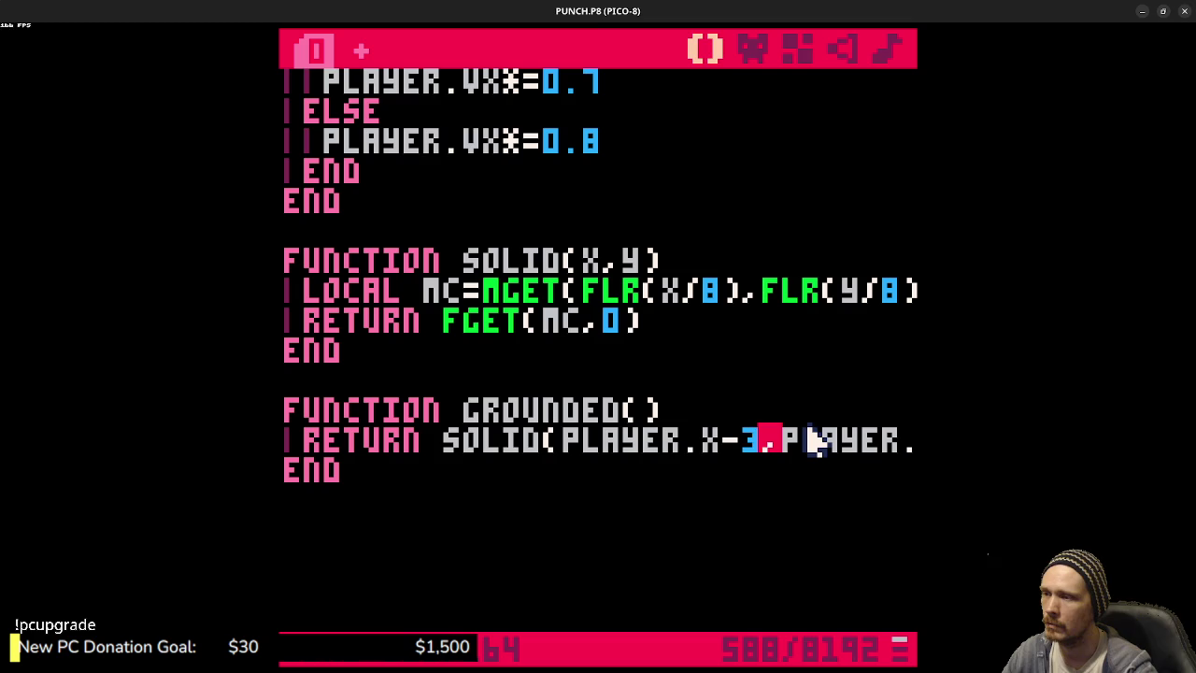
key("BackSpace")
key("BackSpace")
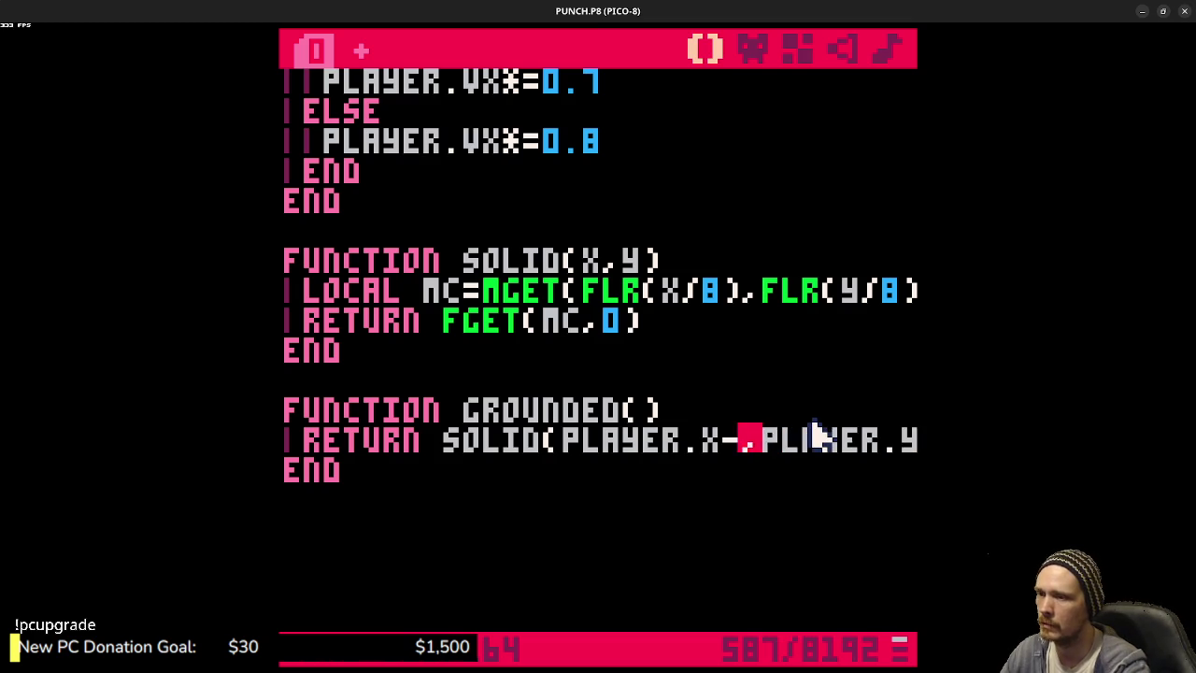
type("+1")
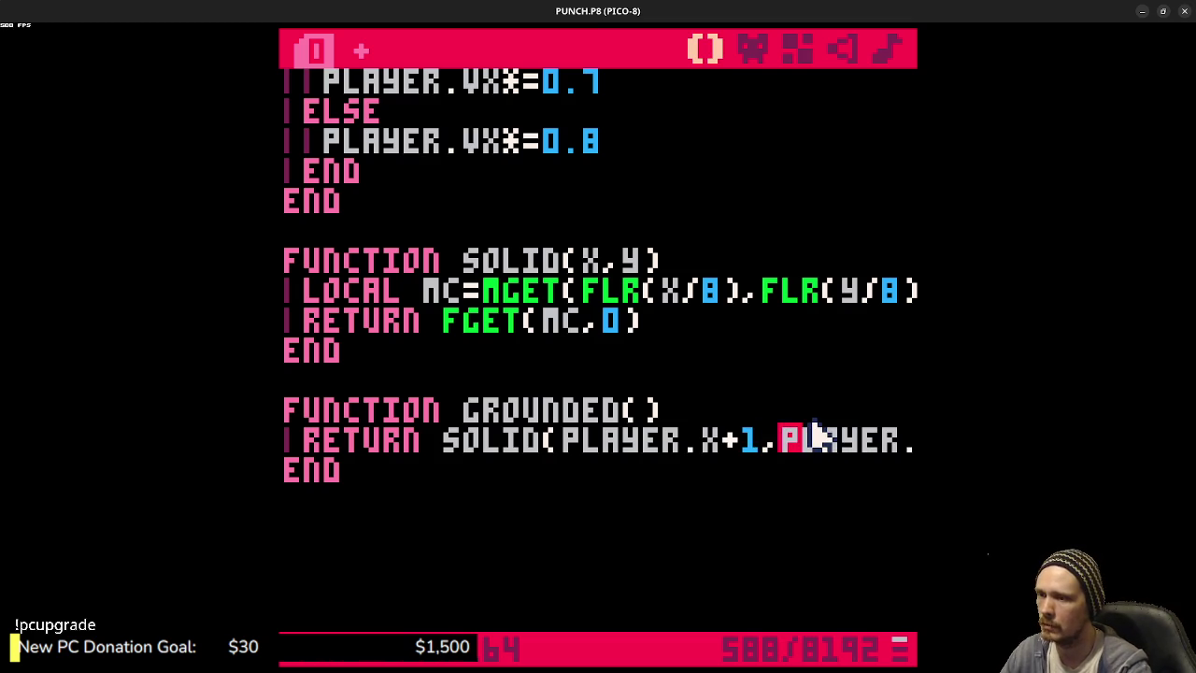
type("Y+1) OR SOLID(PL")
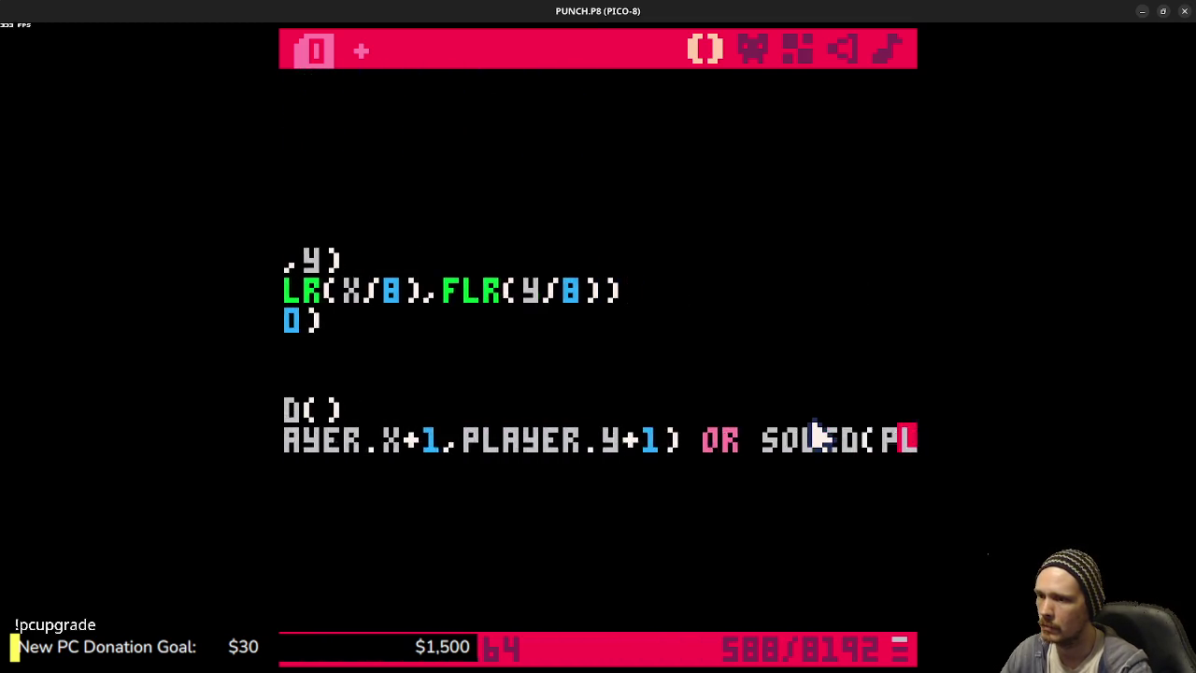
type("AYER.X+1,PLAY")
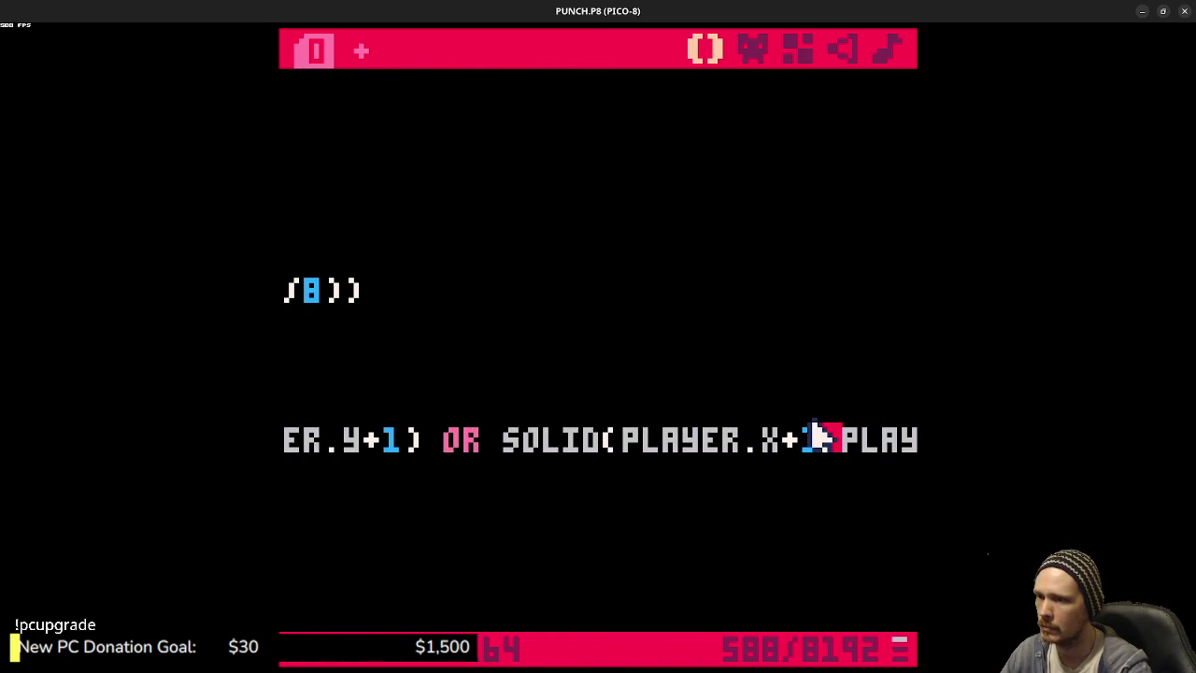
key("Left")
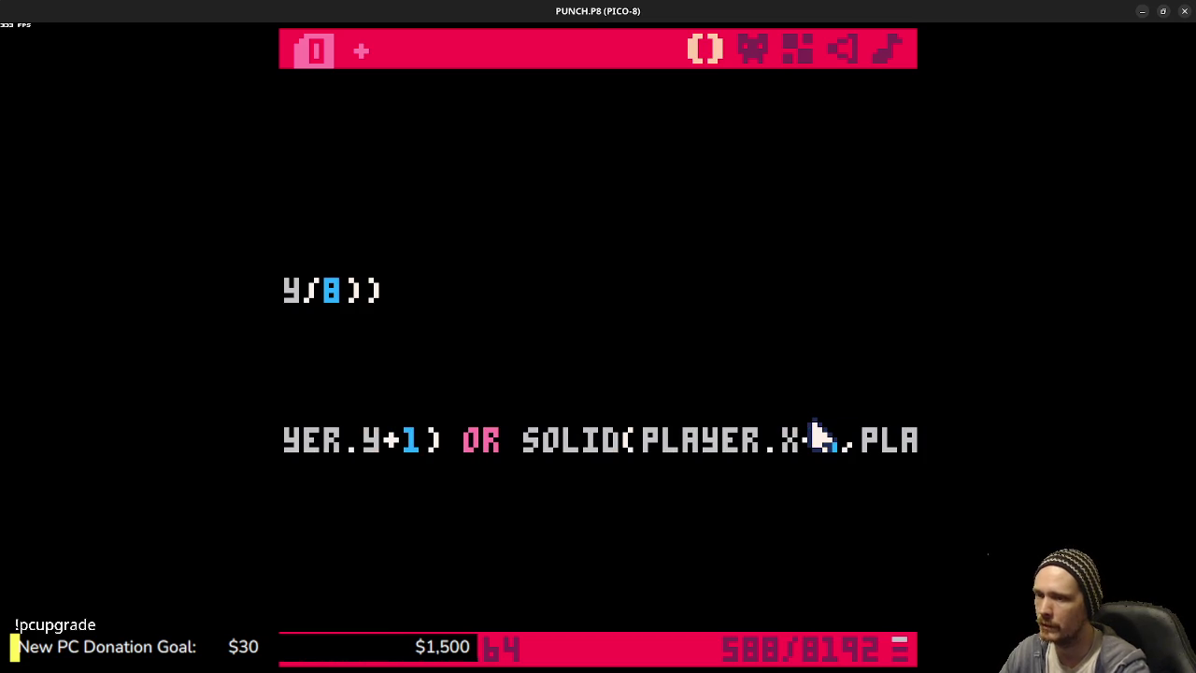
key("ctrl+s")
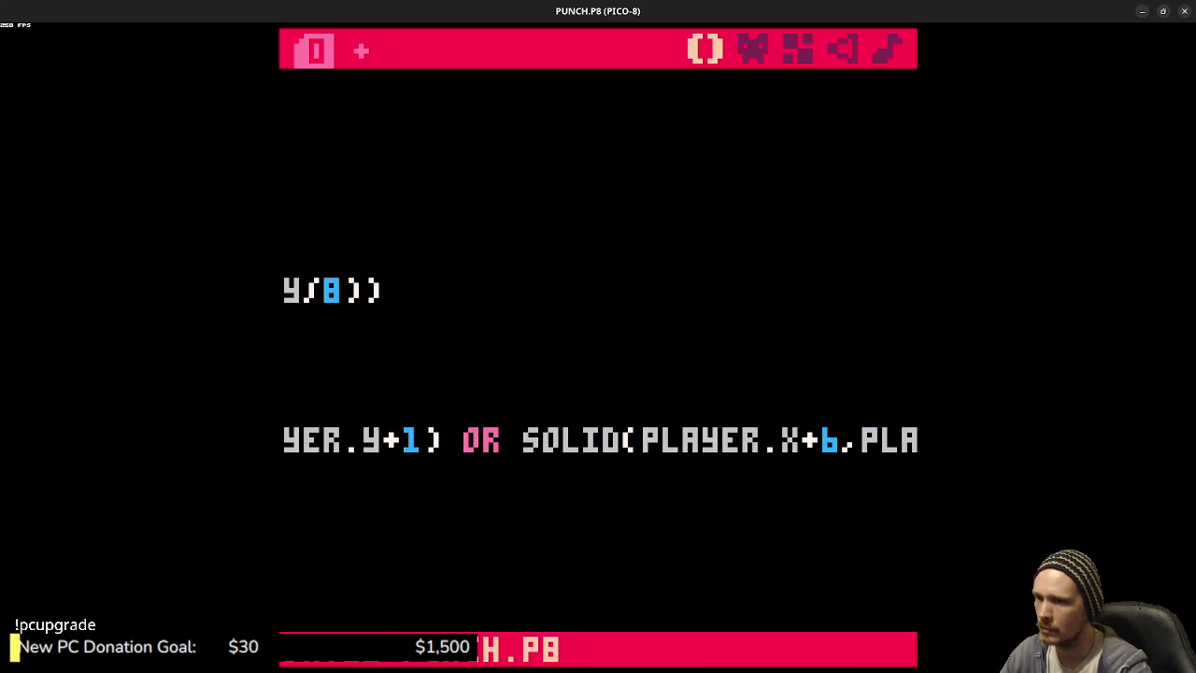
type("ER.Y+1)")
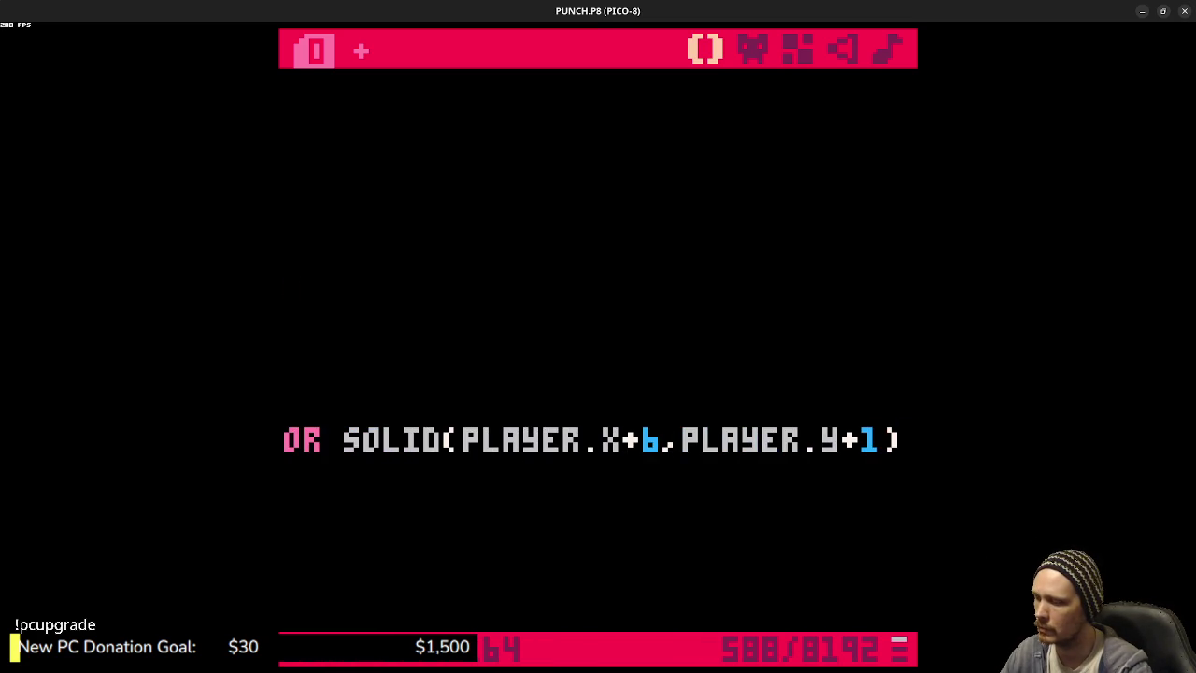
- Run the cart and jump the player to test the new grounded check
key("ctrl+r")
key("z")
key("Left")
- Jump the player left across the nearby blocks, landing on the middle block and platform
key("z")
key("z")
key("Left")
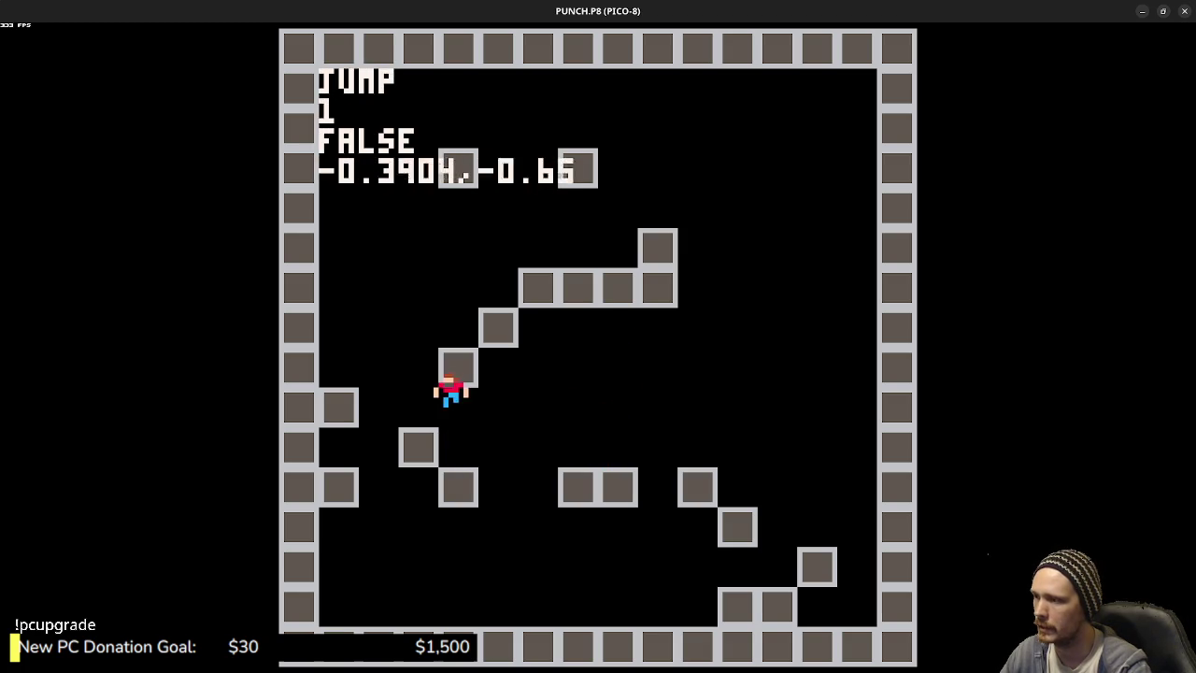
key("z")
key("Left")
key("z")
key("Right")
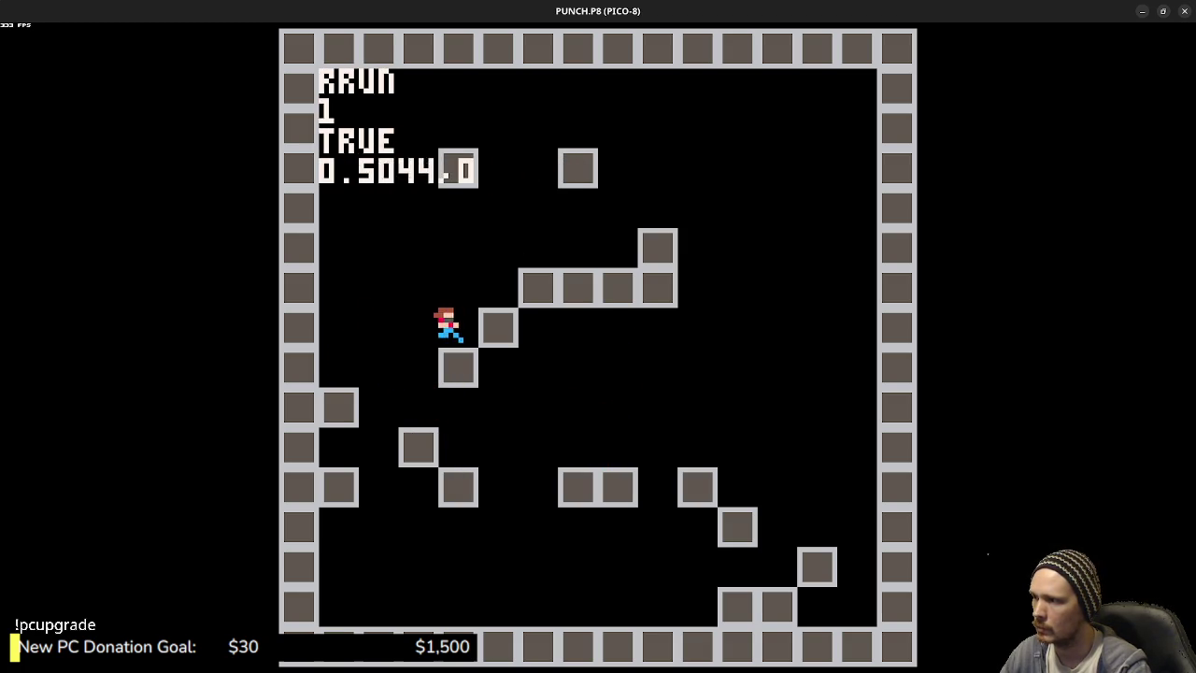
key("z")
key("z")
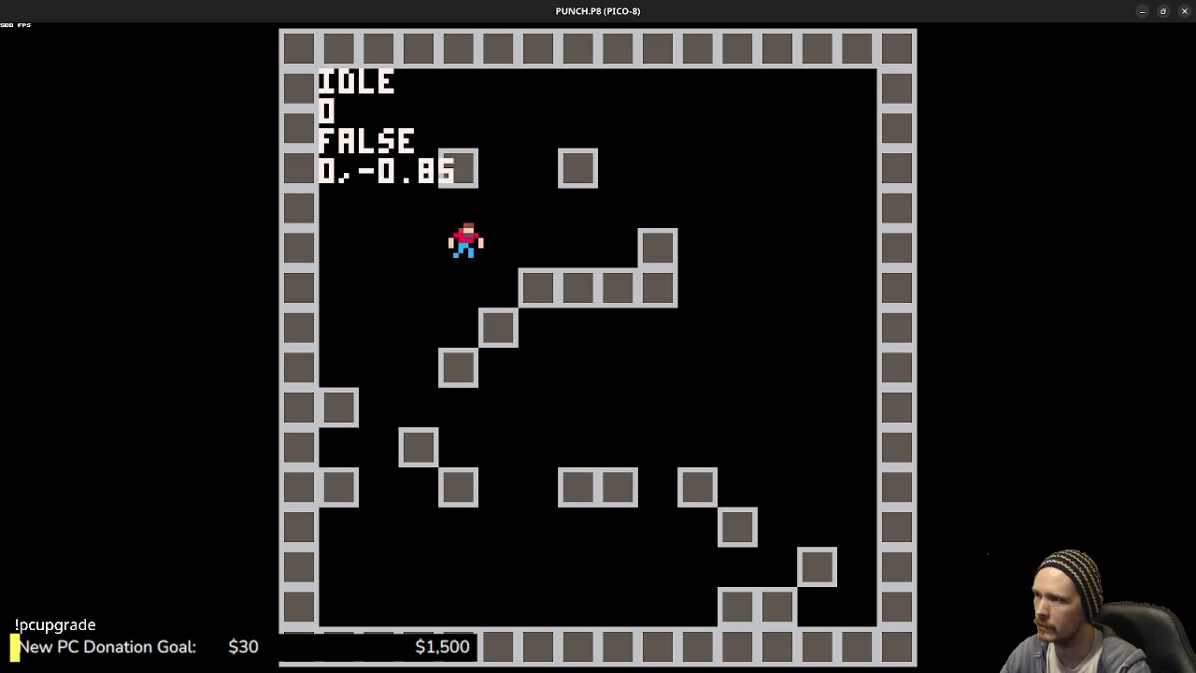
key("z")
key("z")
key("Left")
key("Right")
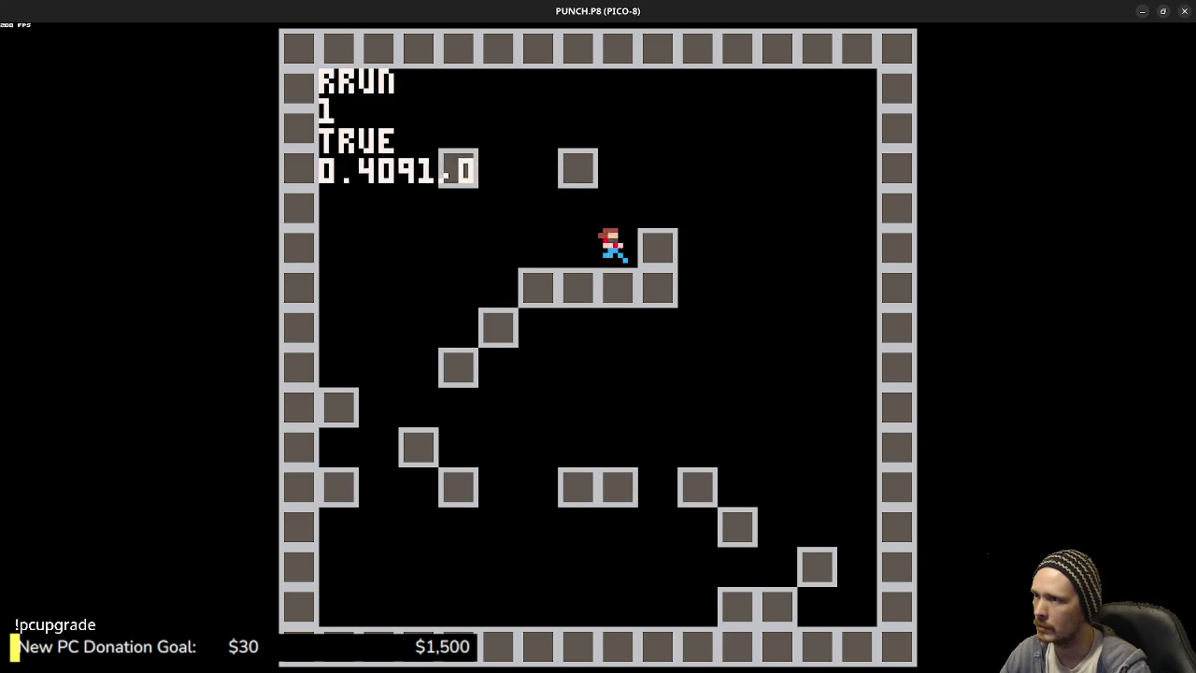
key("z")
key("Left")
- Keep jumping on and off the ledge to check grounding, then stop the game
key("Right")
key("z")
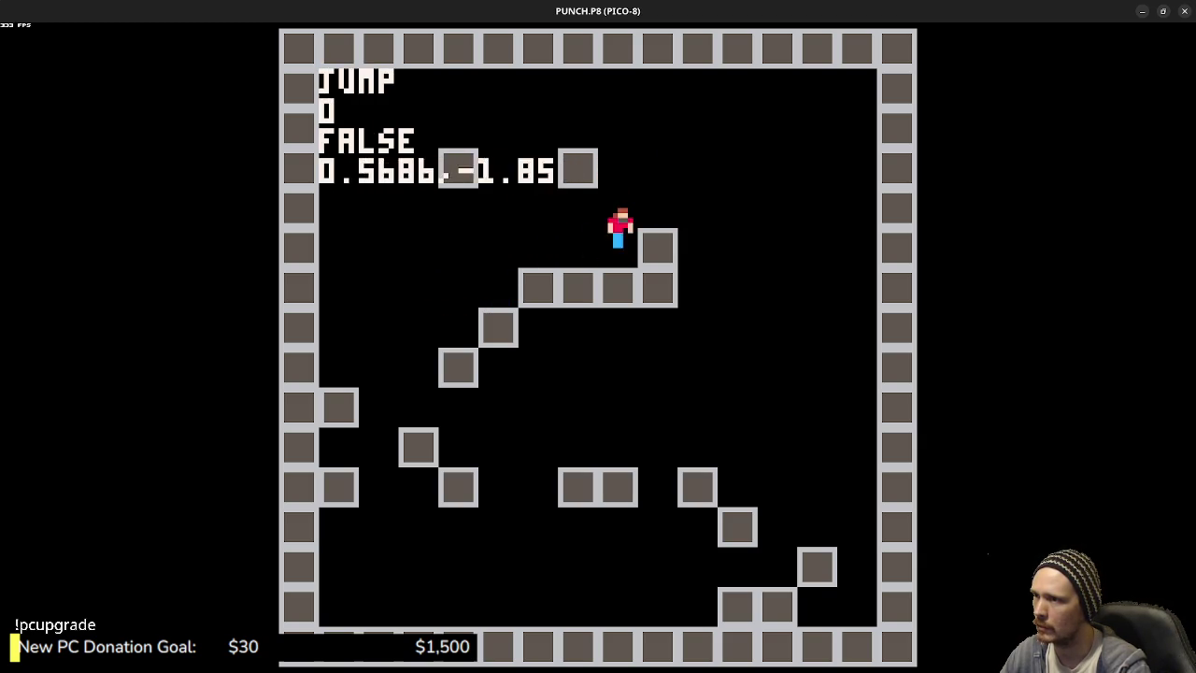
key("Left")
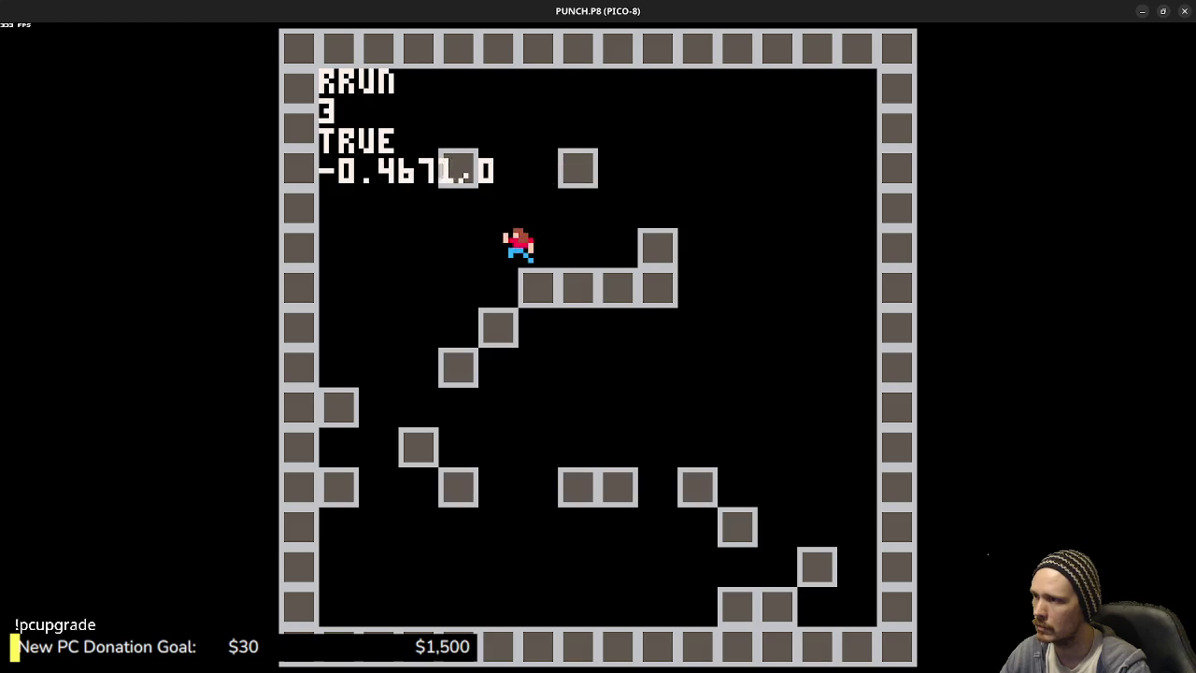
key("z")
key("z")
key("Right")
key("z")
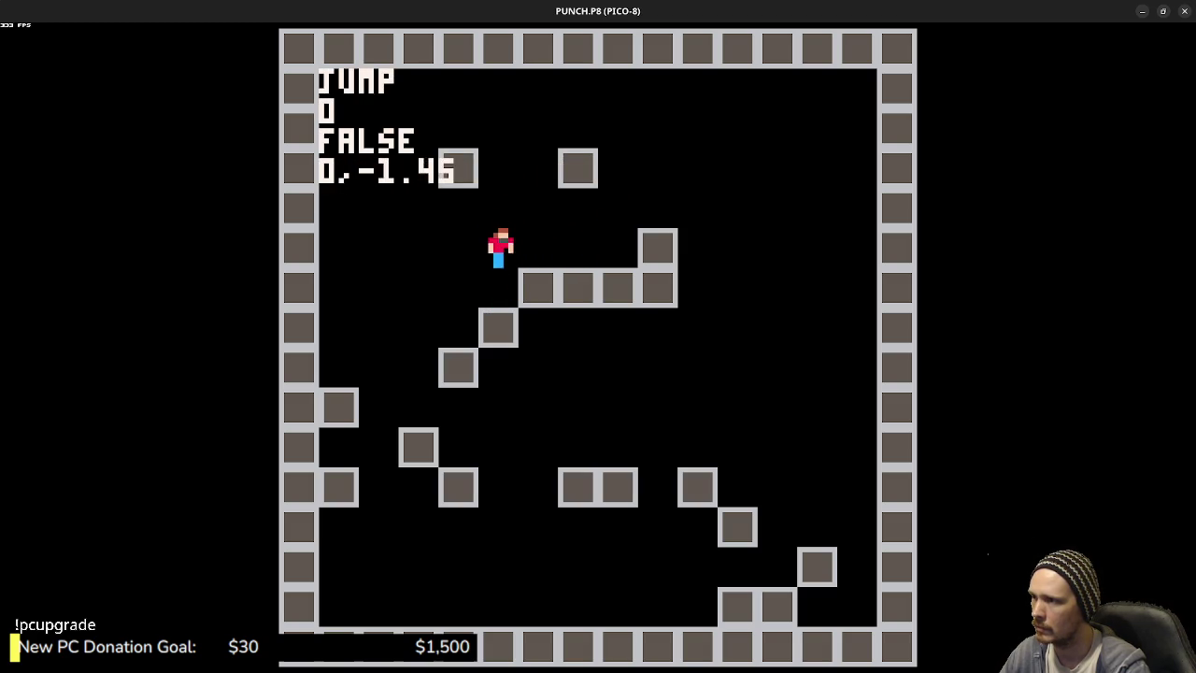
key("Left")
key("z")
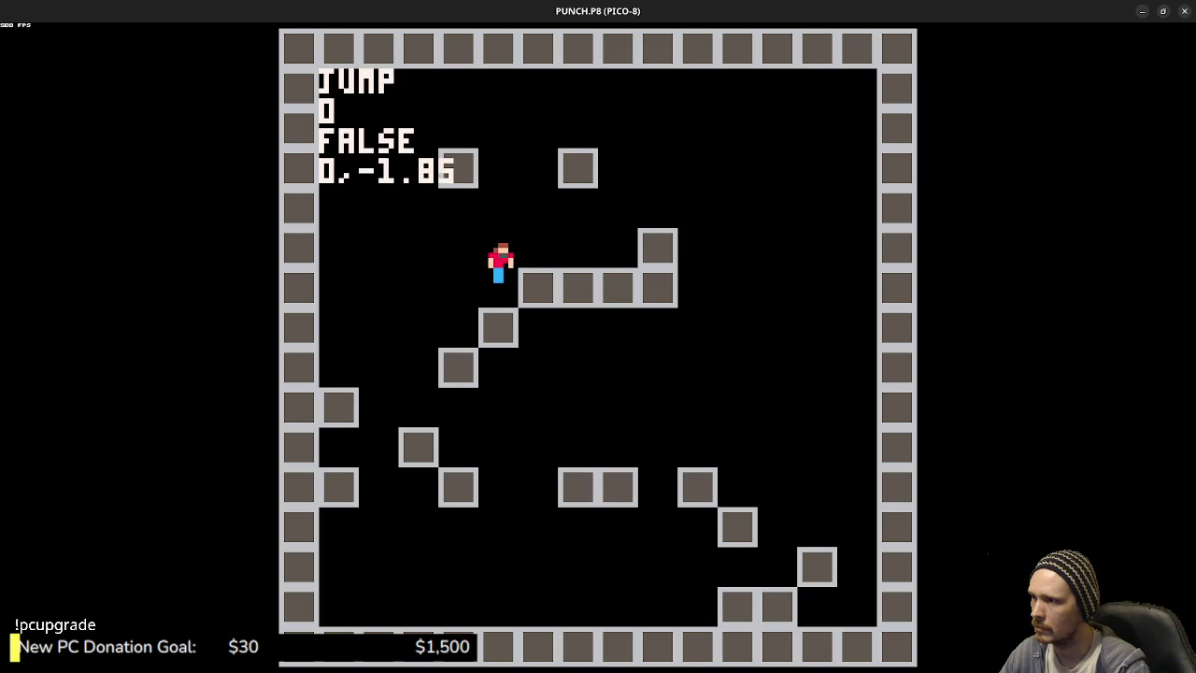
key("z")
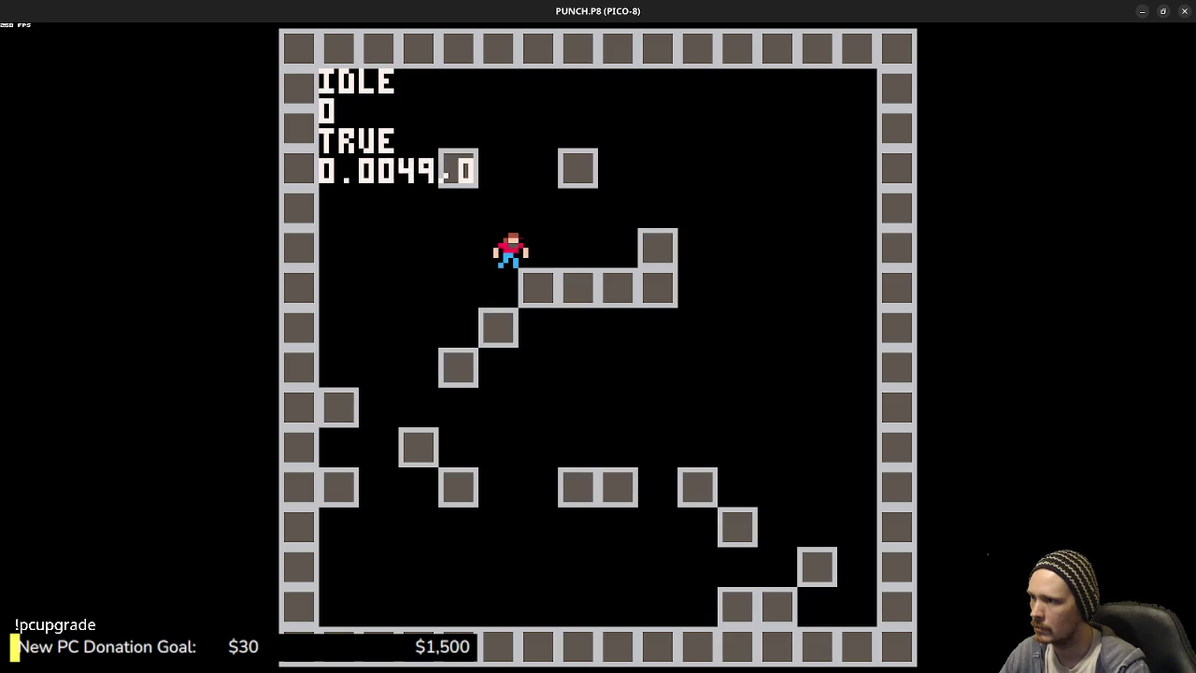
key("z")
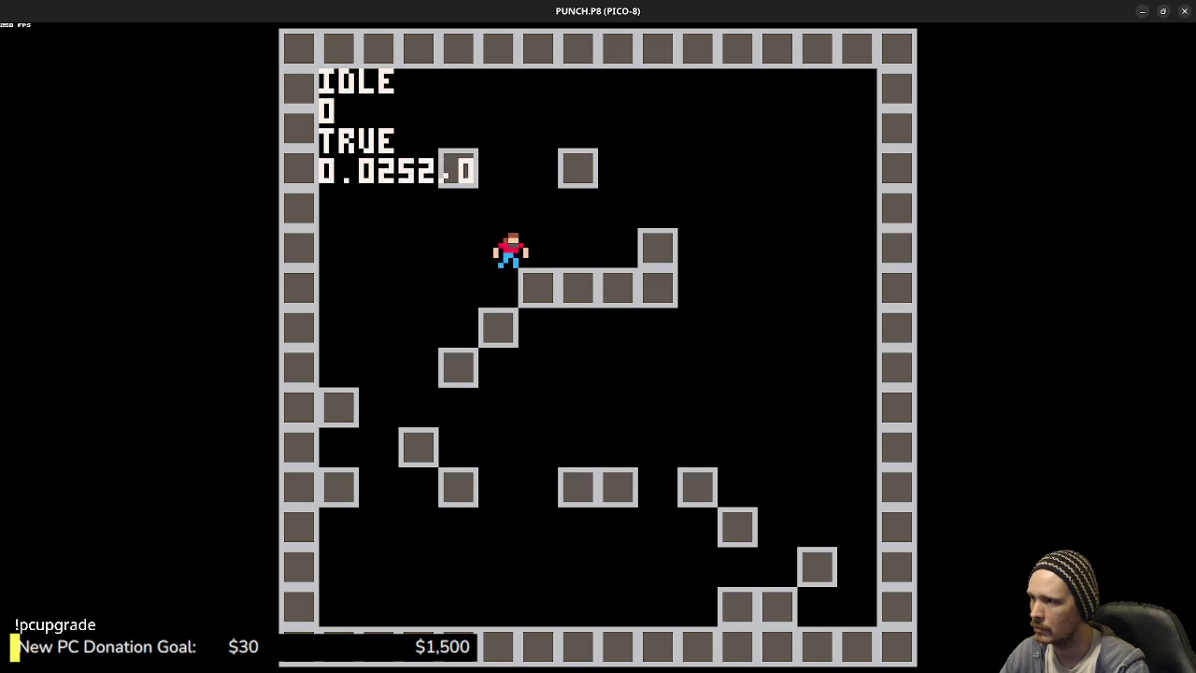
key("Escape")
key("Escape")
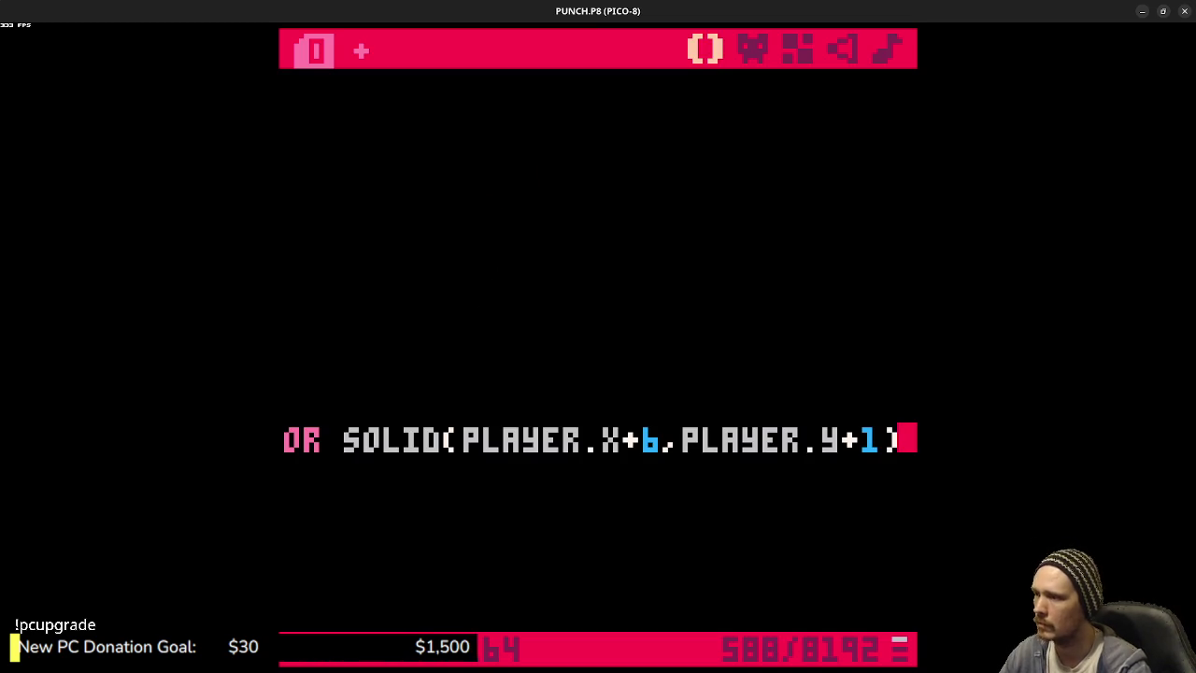
- Select the RETURN FGET(MC,0) line below GROUNDED, then clear the selection
left_click(659, 378)
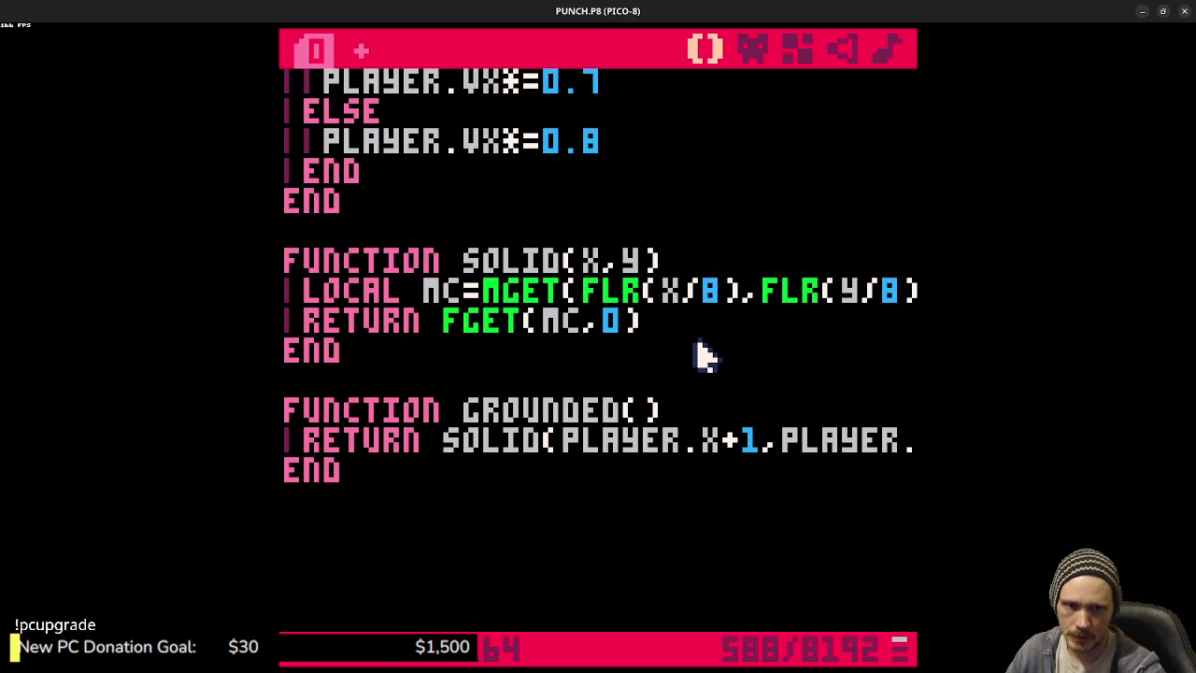
mouse_move(641, 321)
left_mouse_down()
mouse_move(315, 307)
mouse_move(290, 323)
left_mouse_up()
left_click(584, 325)
- Uncomment the RECT and PSET debug lines, save, and run the game showing the hitbox
scroll(587, 333, "up", 15)
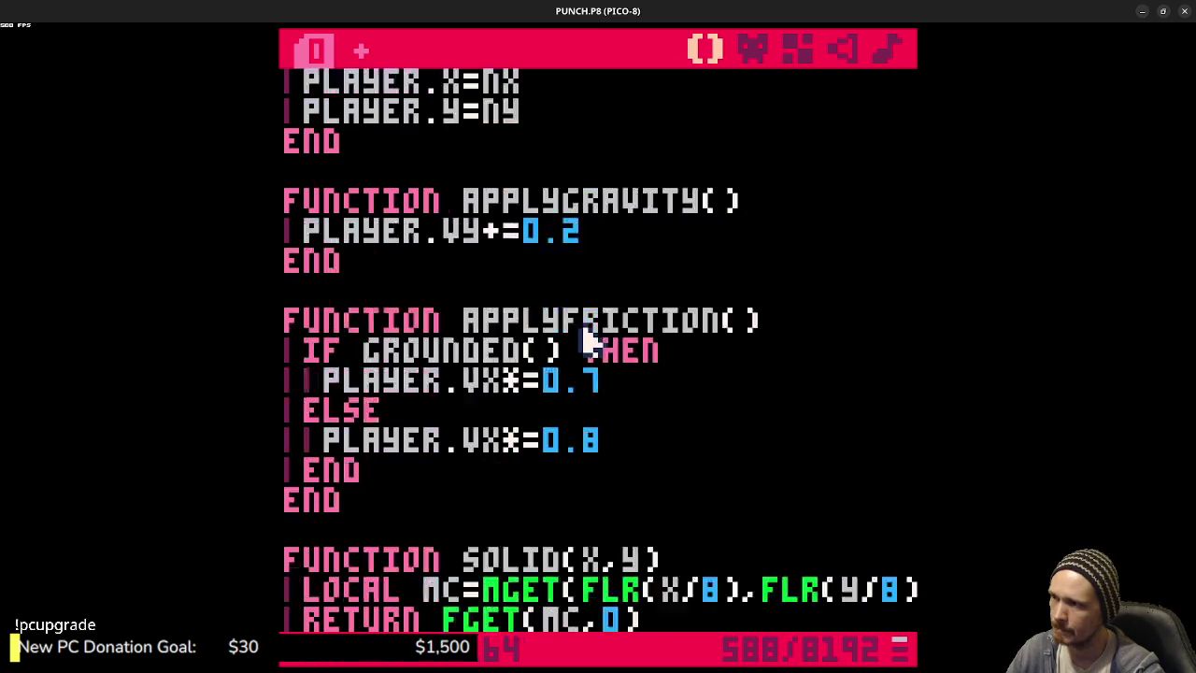
scroll(598, 365, "up", 5)
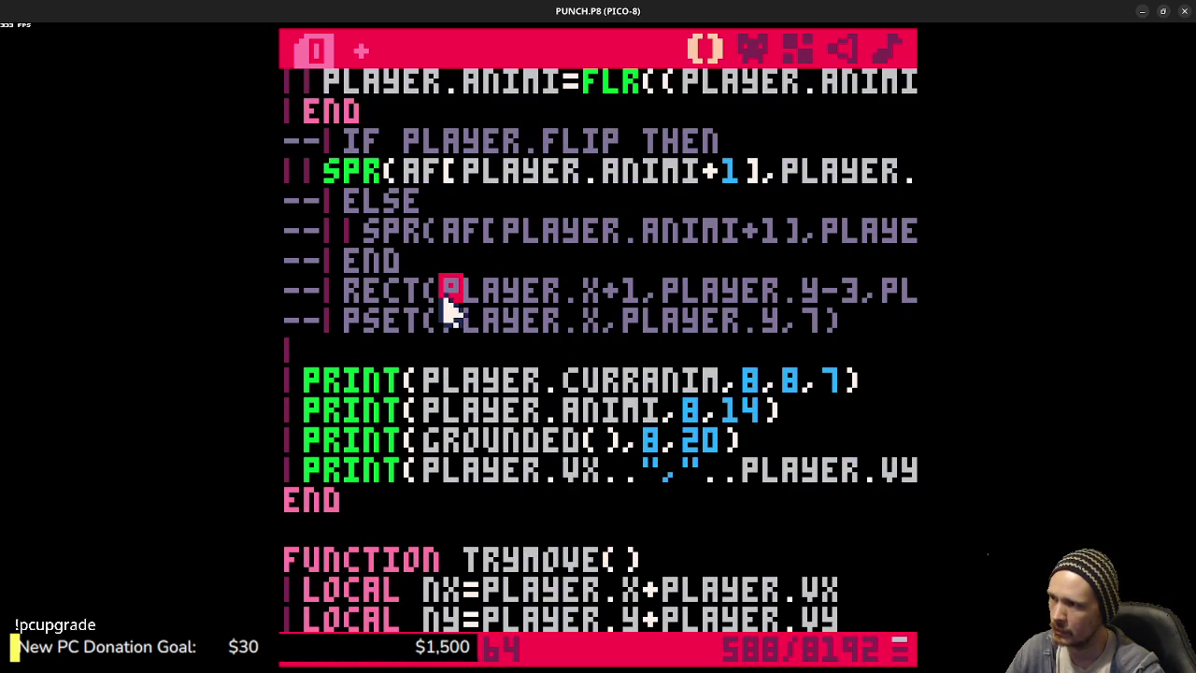
key("ctrl+b")
key("ctrl+b")
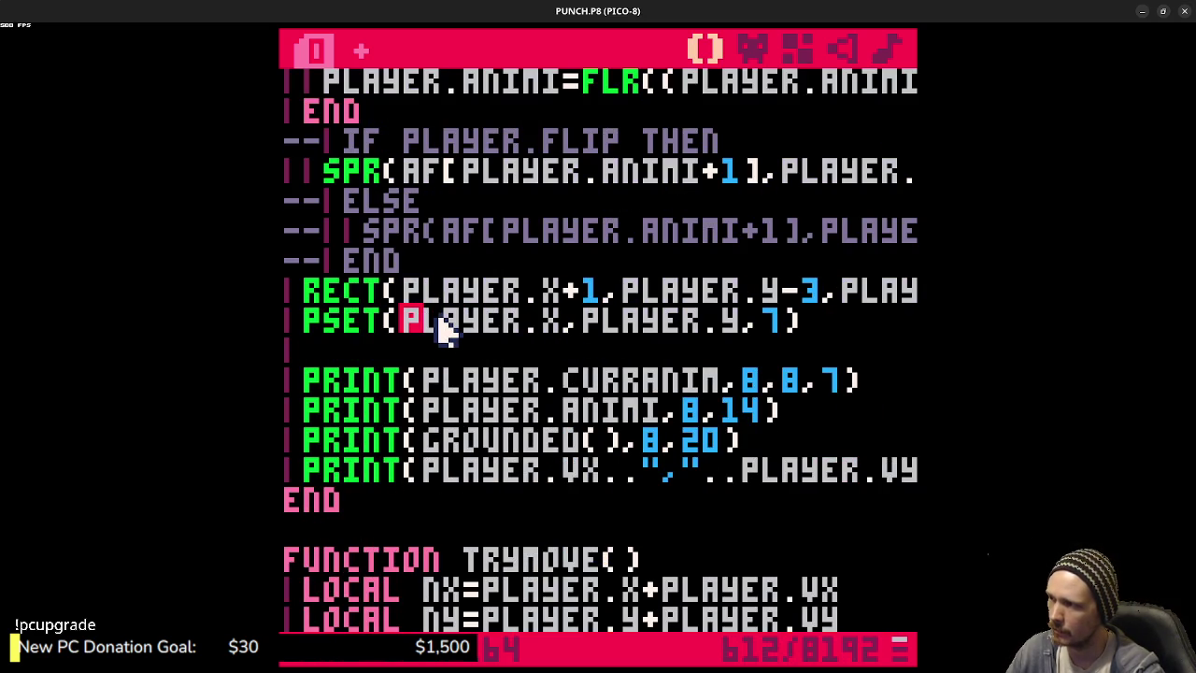
key("ctrl+s")
key("ctrl+r")
key("Left")
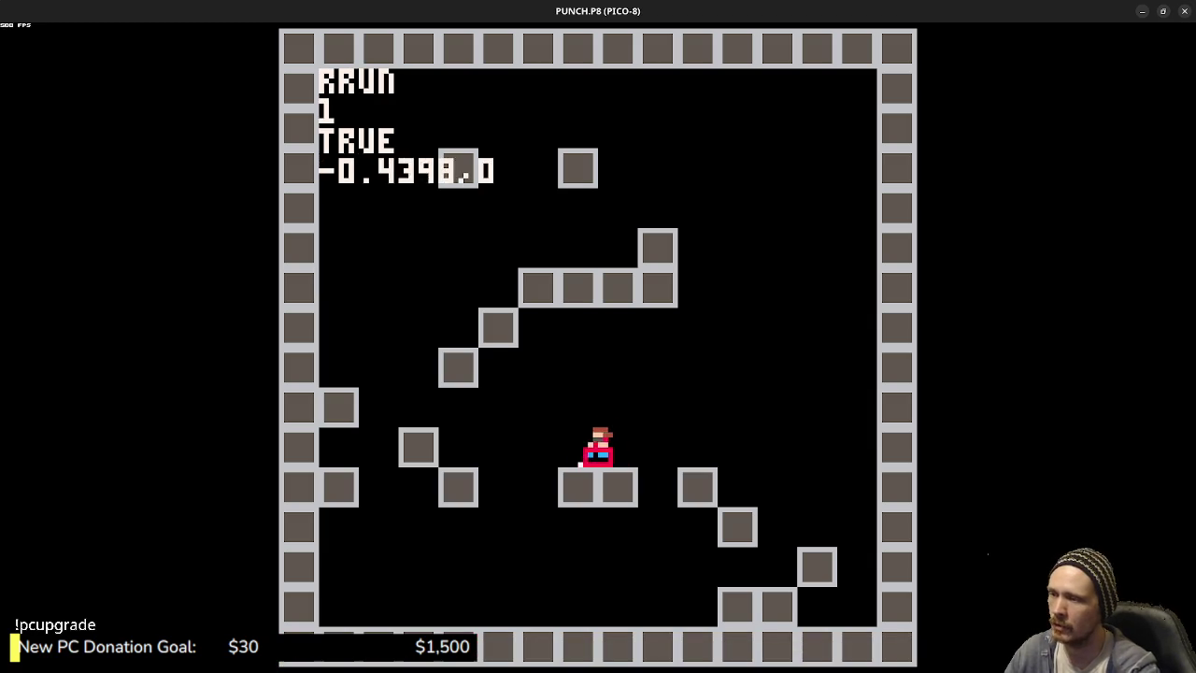
key("z")
key("Left")
key("z")
key("z")
key("Right")
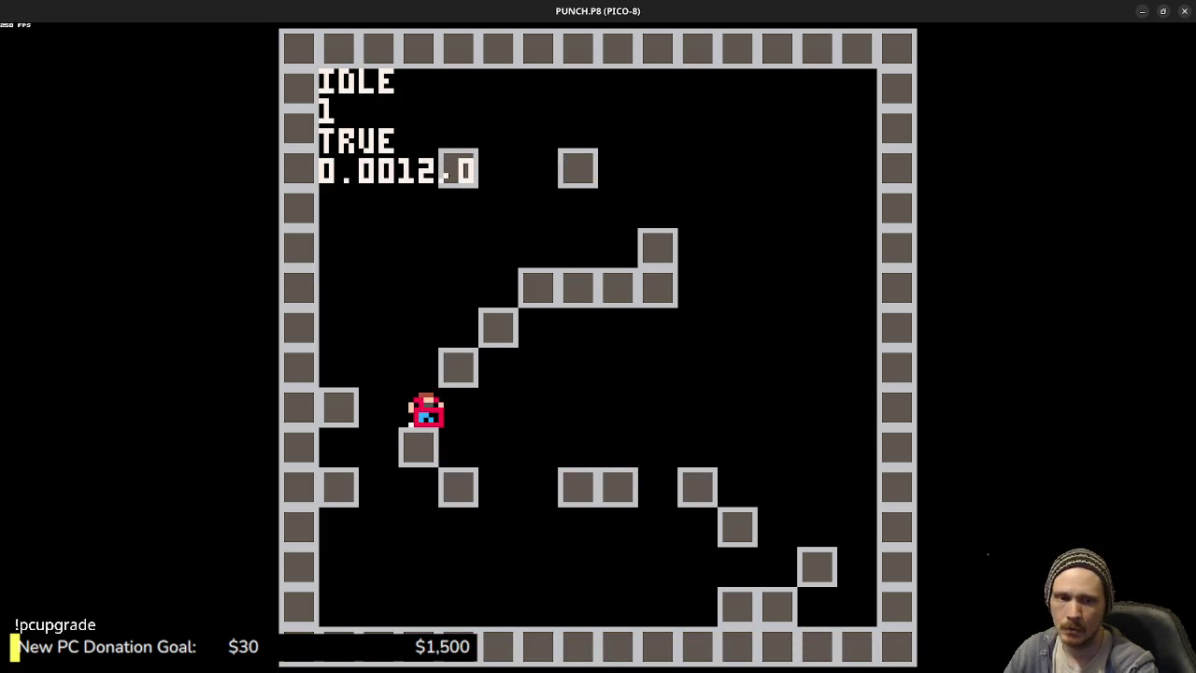
key("Left")
key("z")
key("z")
key("Right")
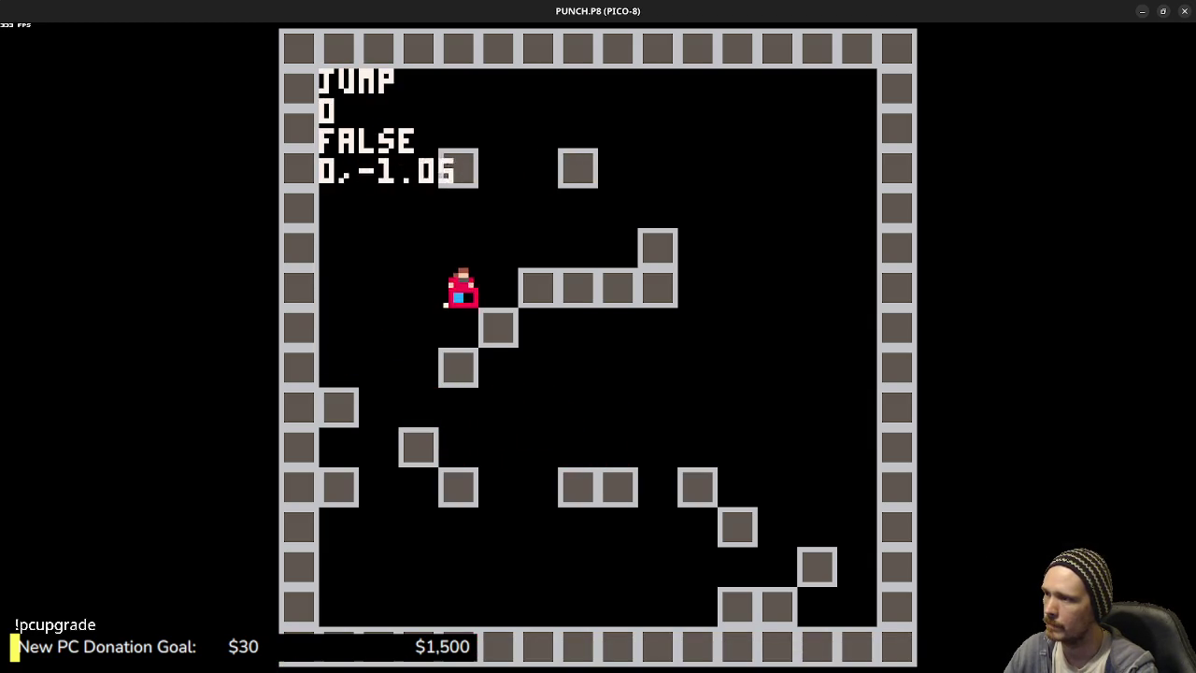
key("z")
key("Left")
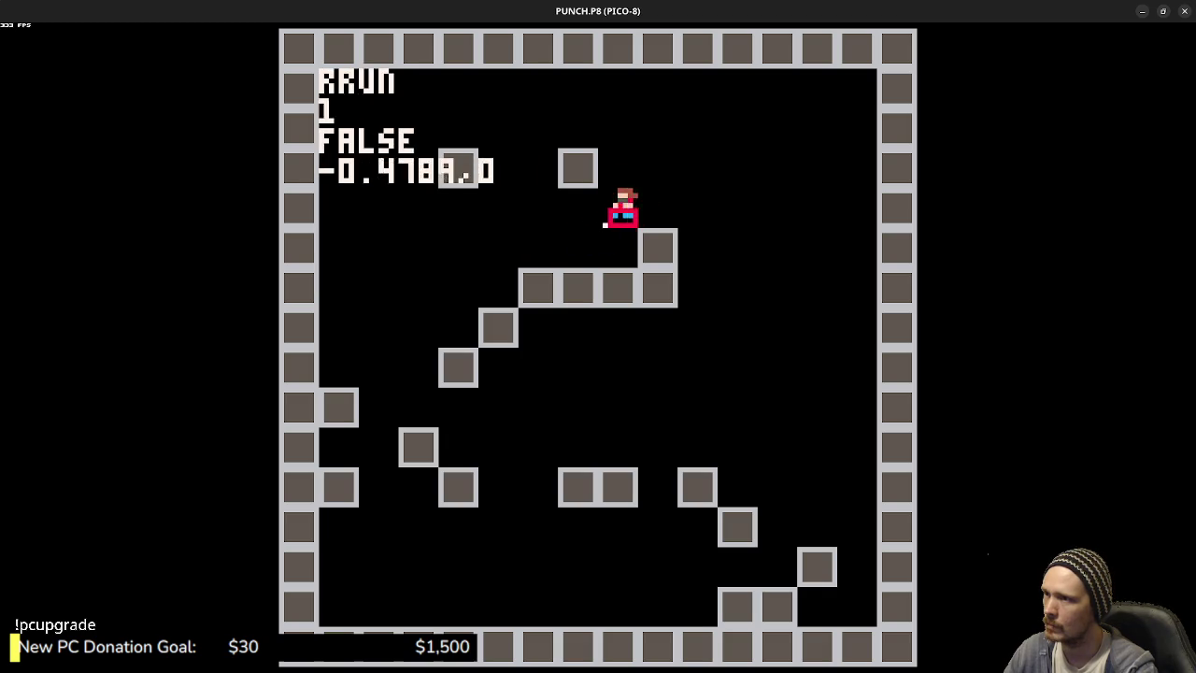
key("z")
key("Left")
key("z")
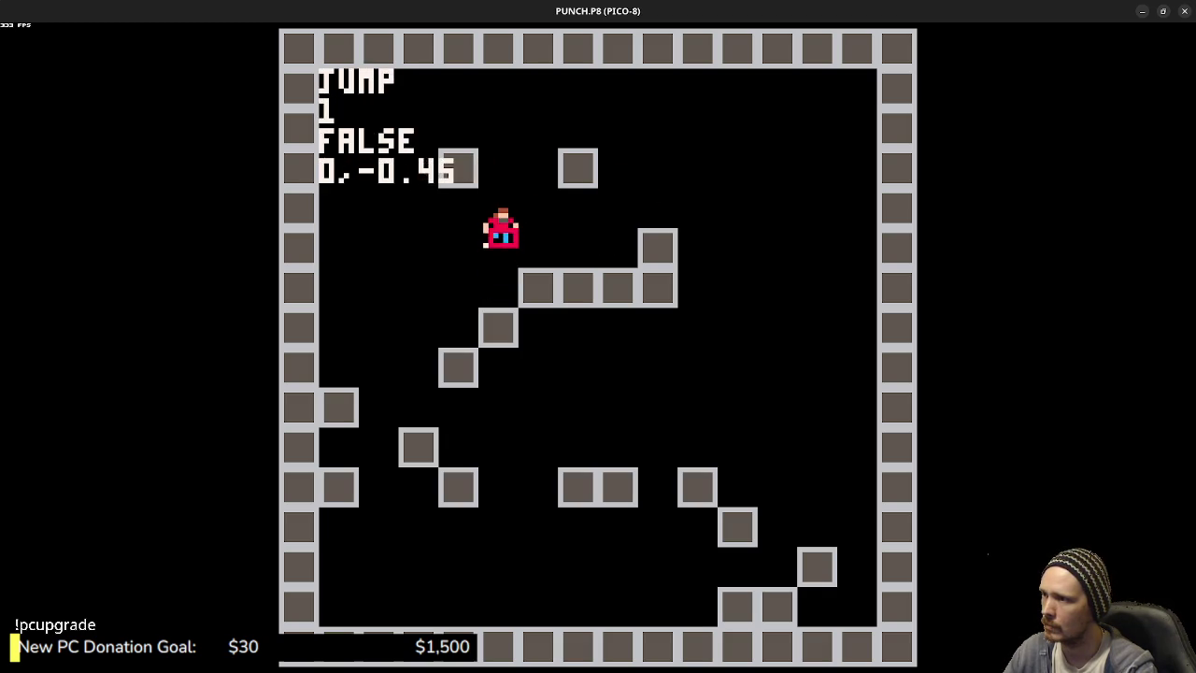
key("z")
key("Right")
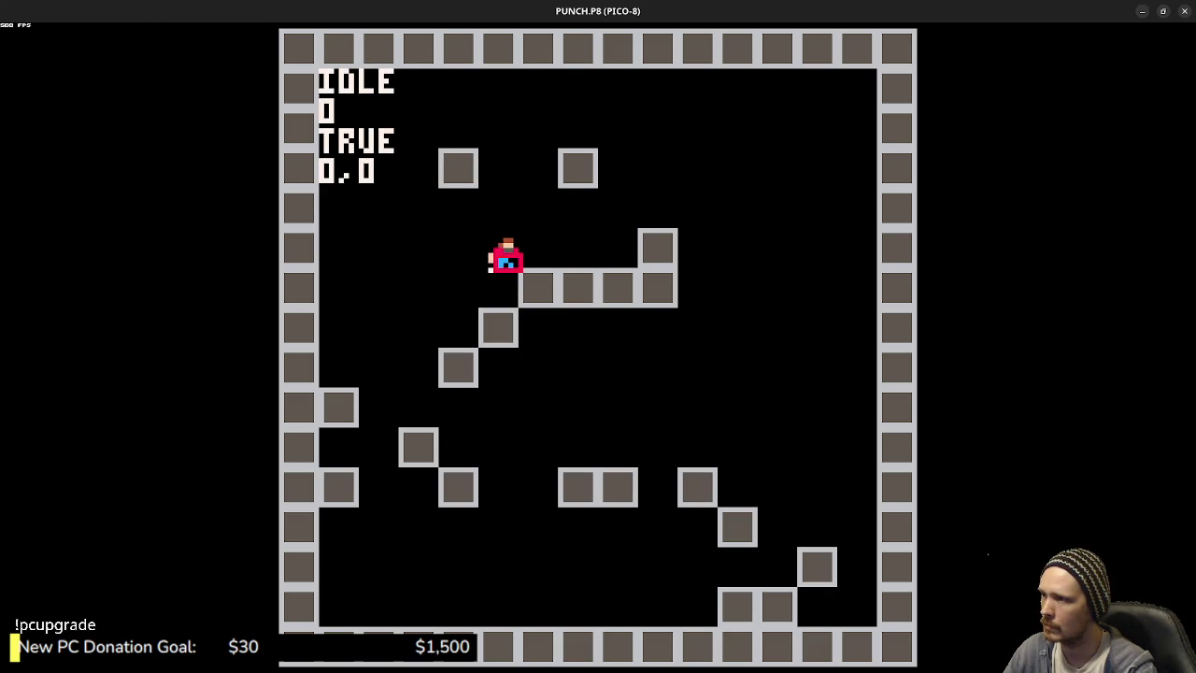
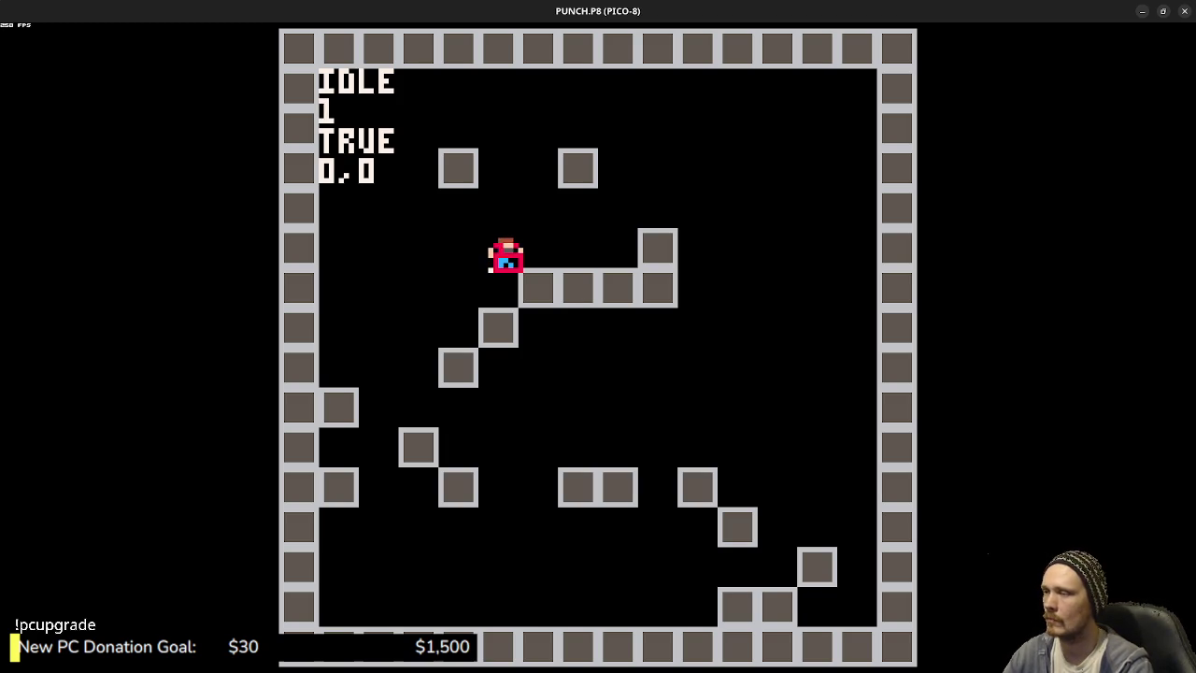
- Stop the game and cut the PLAYER.X=NX line out of trymove
key("Escape")
scroll(502, 302, "up", 10)
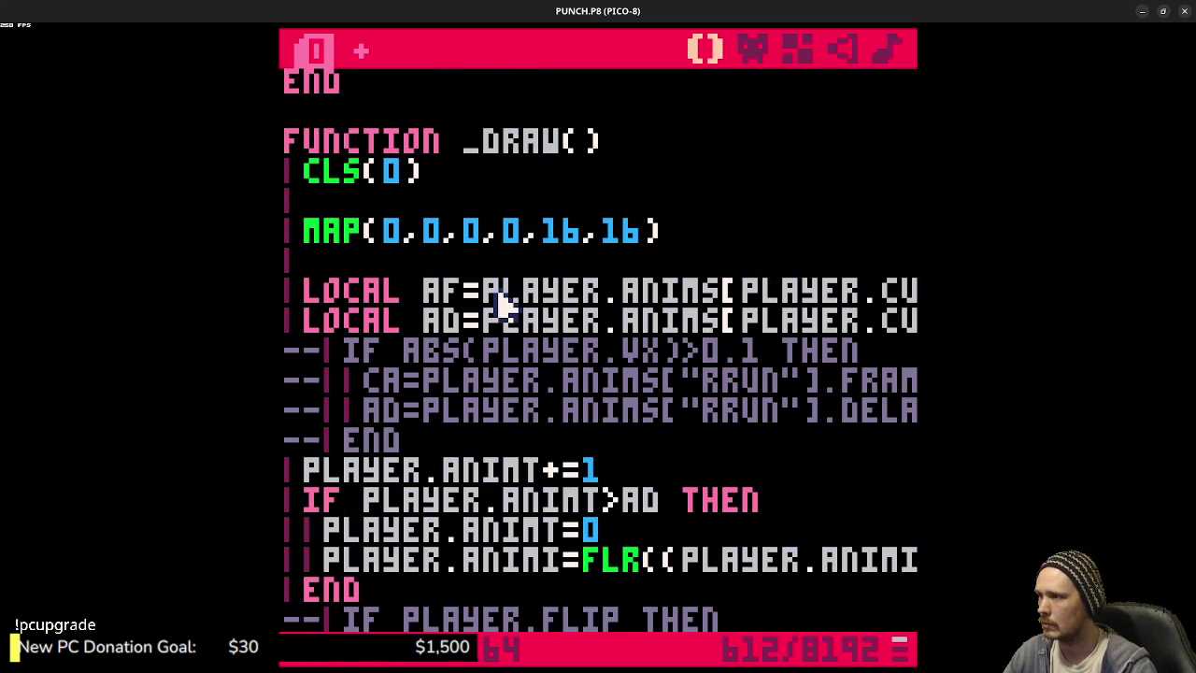
scroll(502, 302, "down", 20)
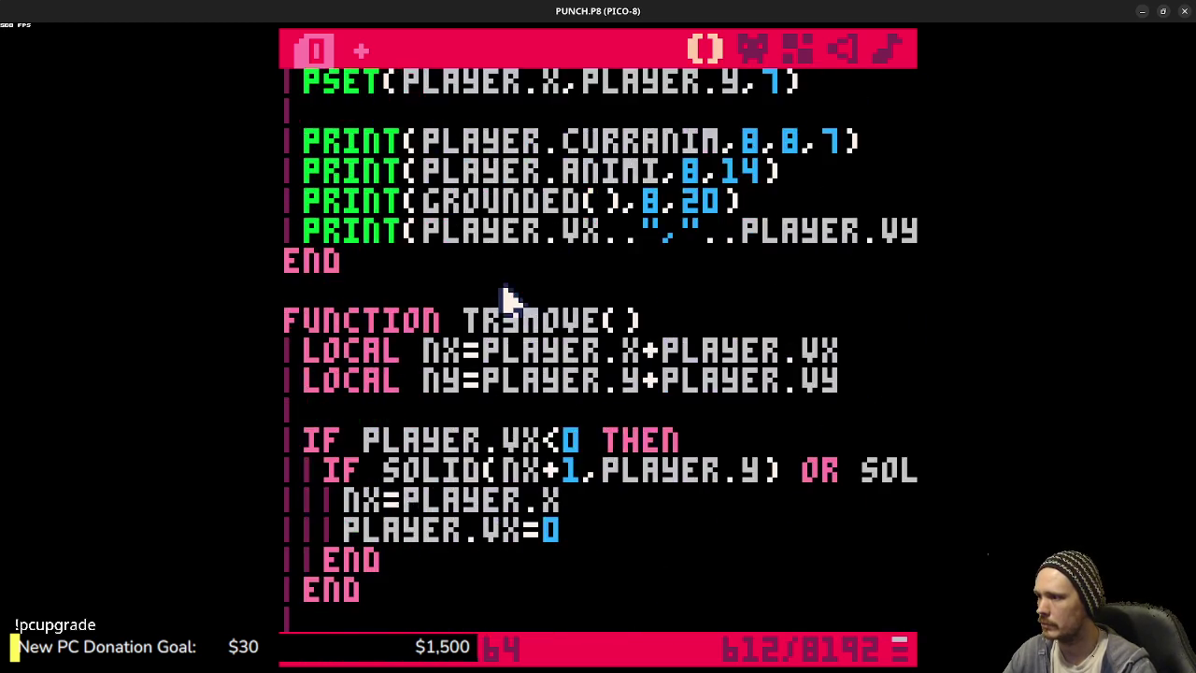
left_click_drag(527, 380, 306, 377)
key("ctrl+x")
- Paste PLAYER.X=NX after the END of the VX>0 check and run the cart
scroll(422, 350, "up", 4)
left_click(421, 273)
scroll(476, 276, "up", 2)
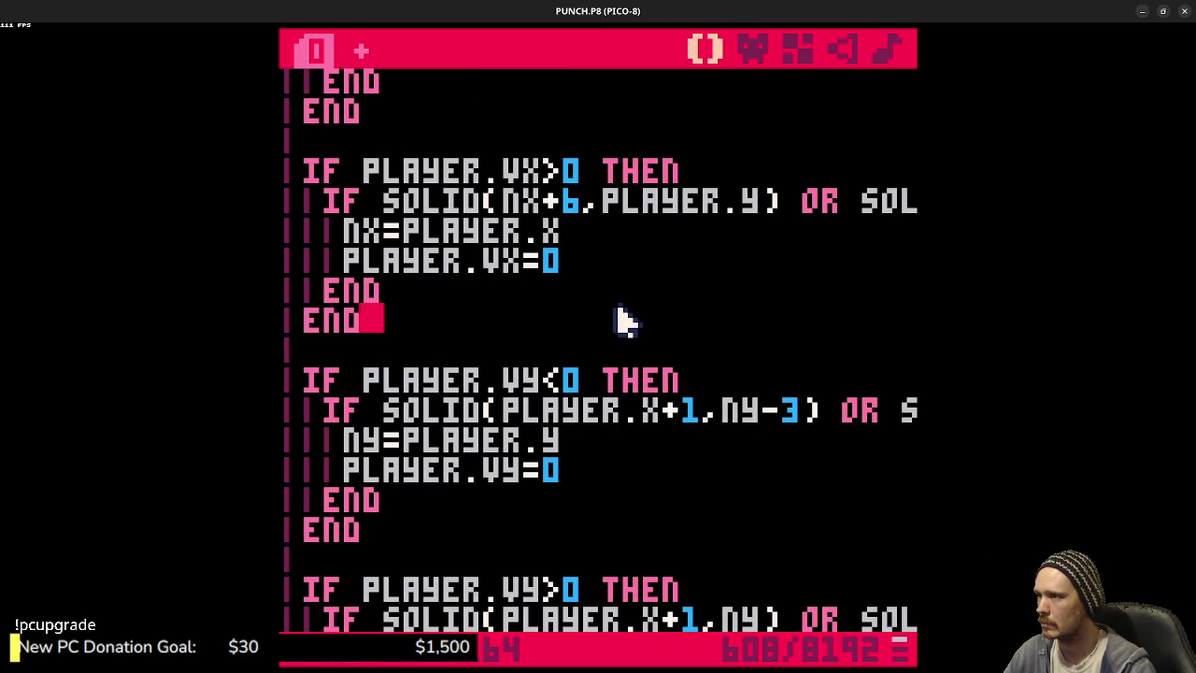
key("Return")
key("Return")
key("ctrl+v")
key("ctrl+r")
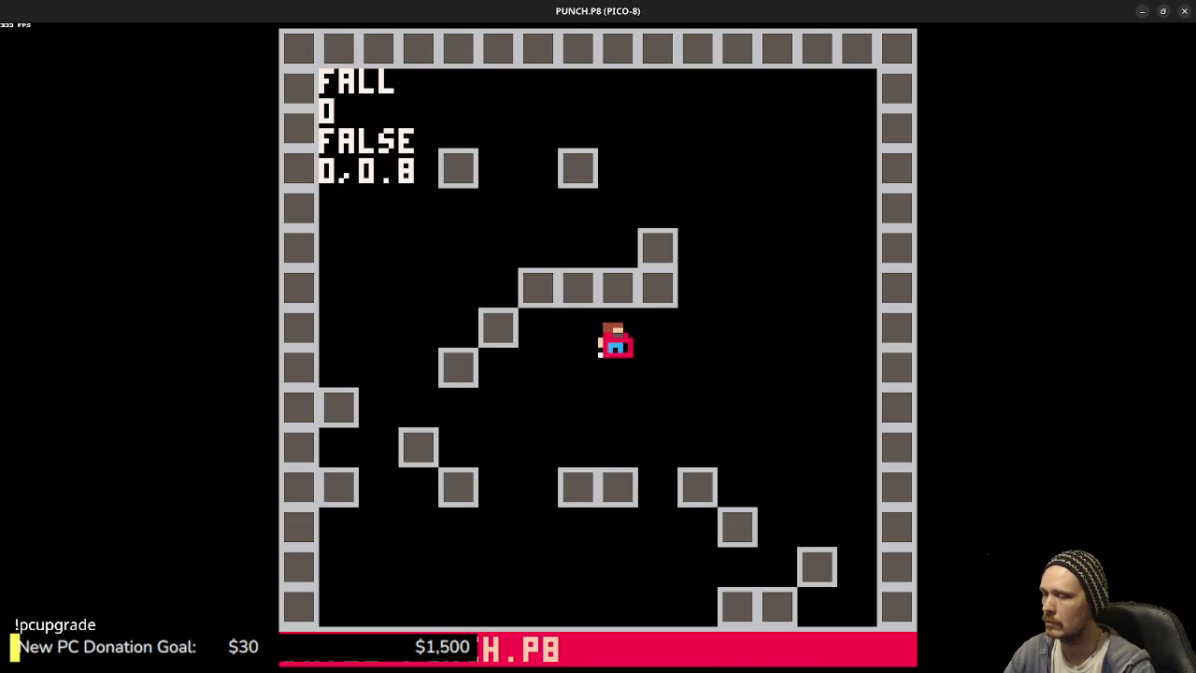
- Playtest jumping left and right between the blocks, including mid-air jumps
key("z")
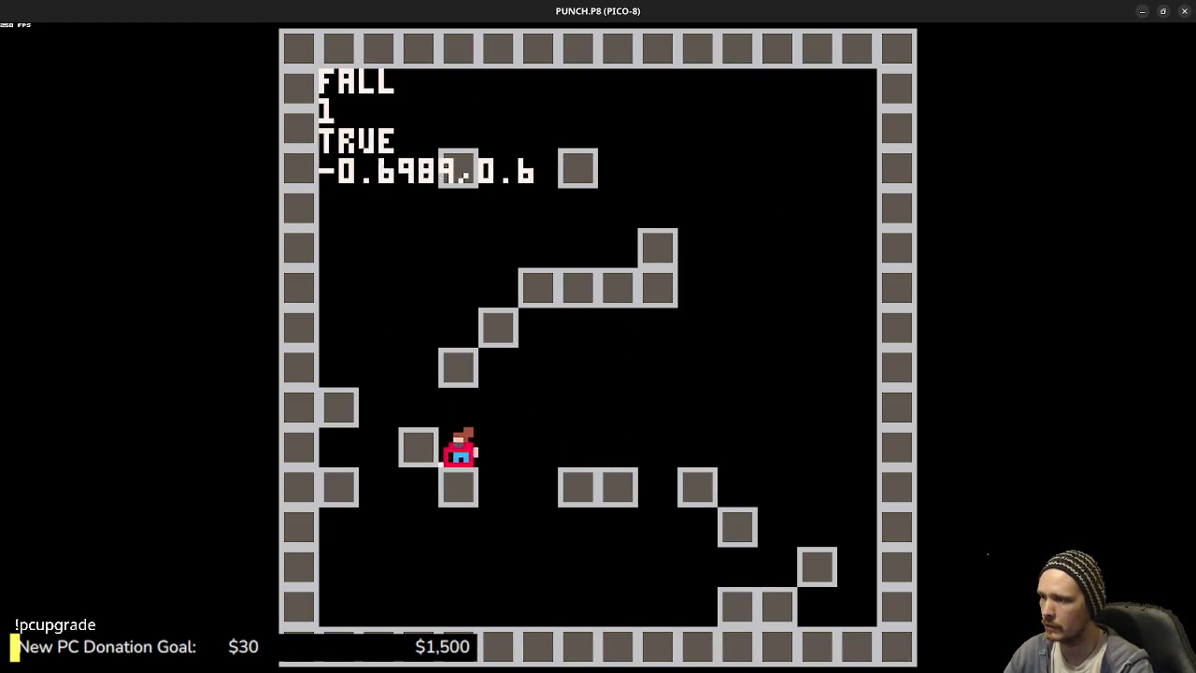
key("z")
key("z")
key("Right")
key("z")
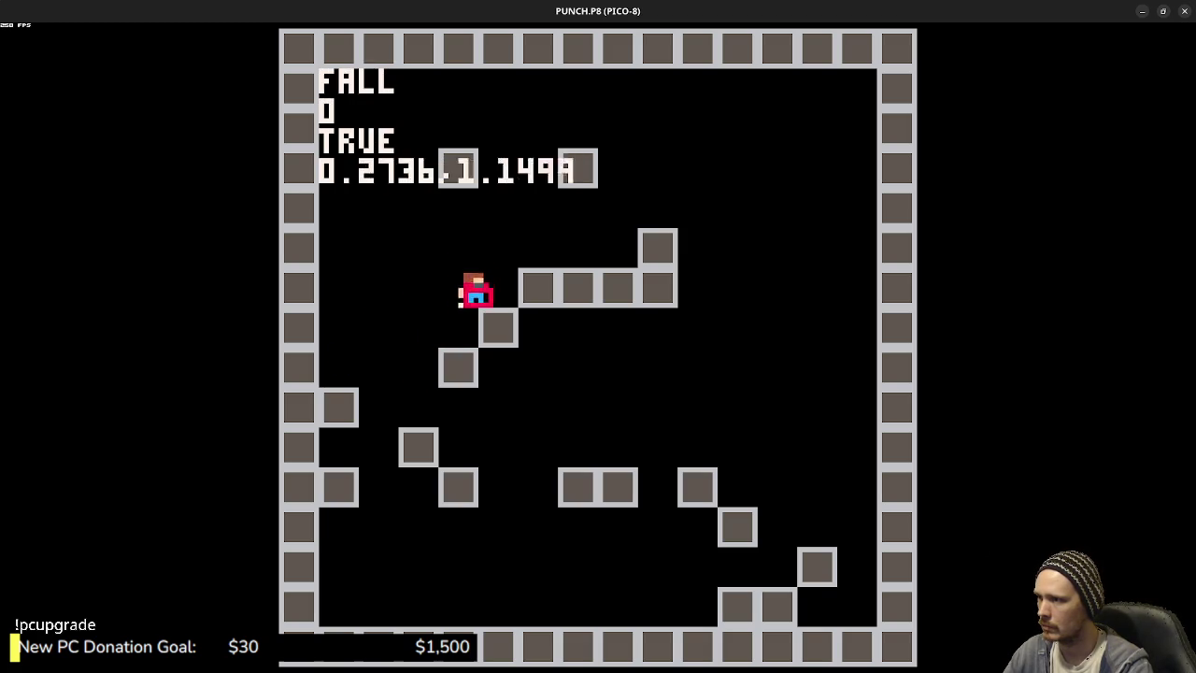
key("z")
key("Left")
key("z")
key("z")
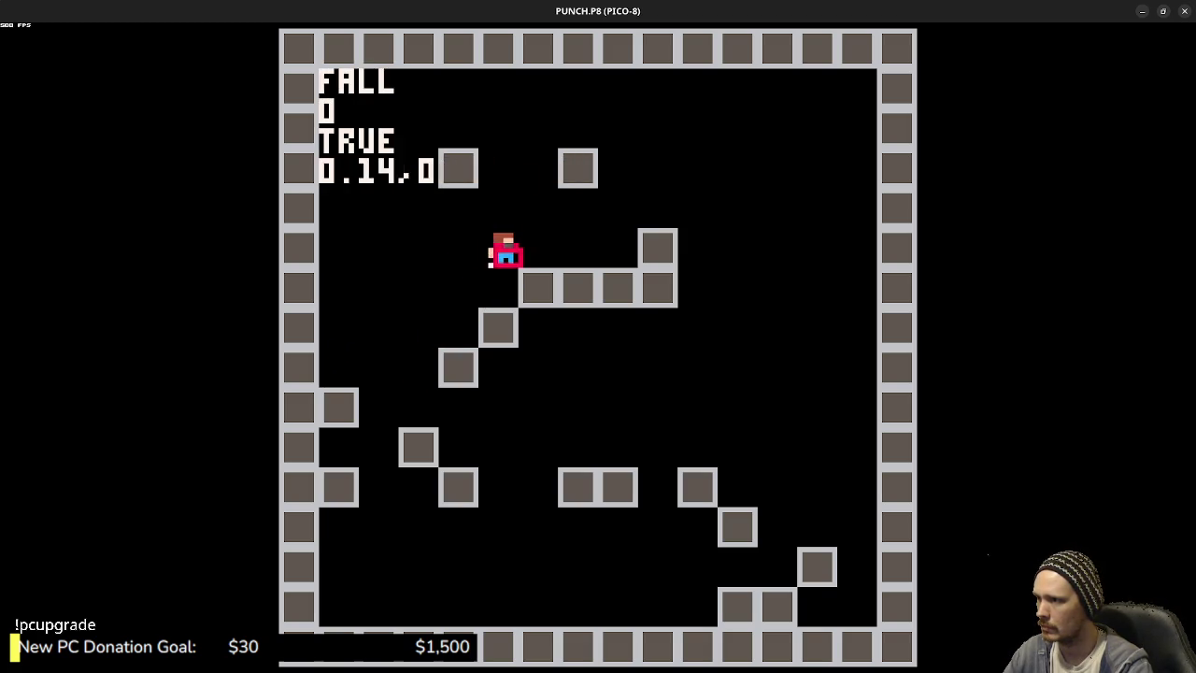
- Run off the platform edges and jump back up, then stop the cart
key("z")
key("Left")
key("z")
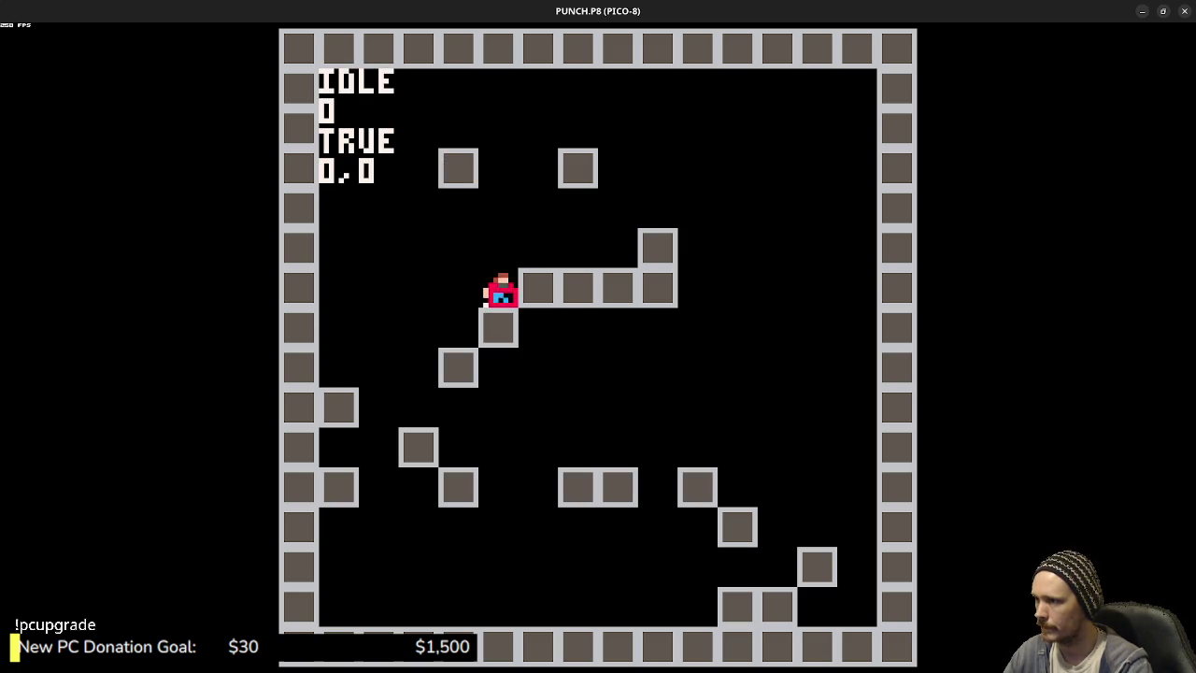
key("z")
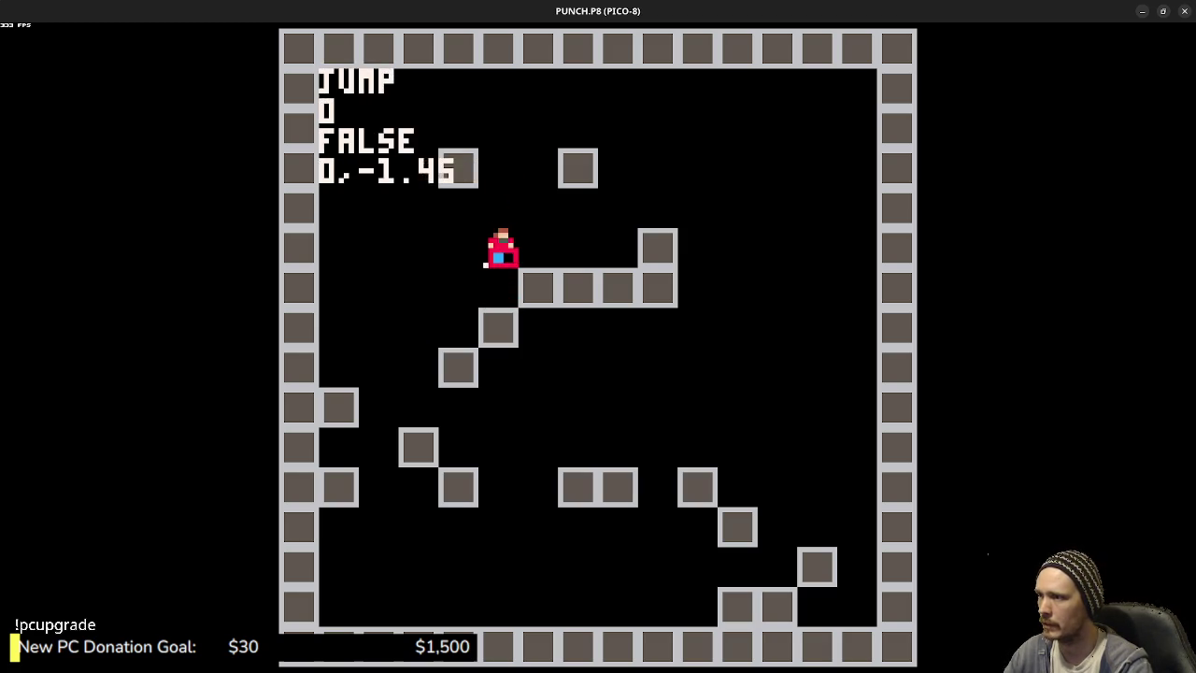
key("Left")
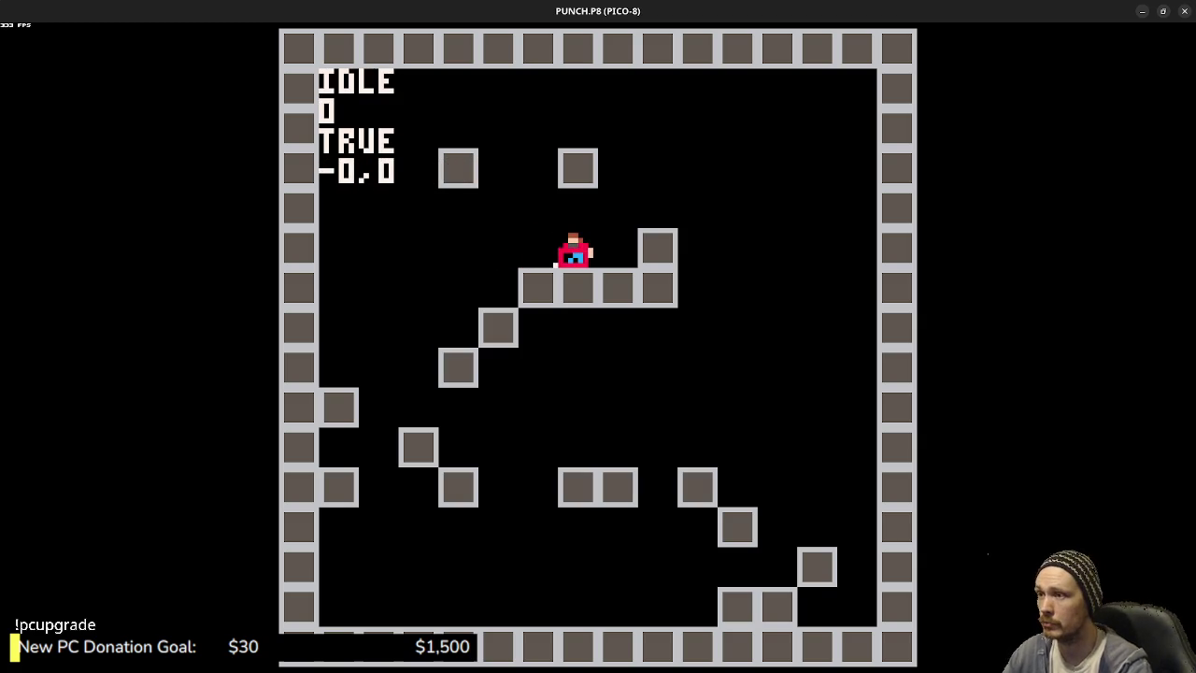
key("Left")
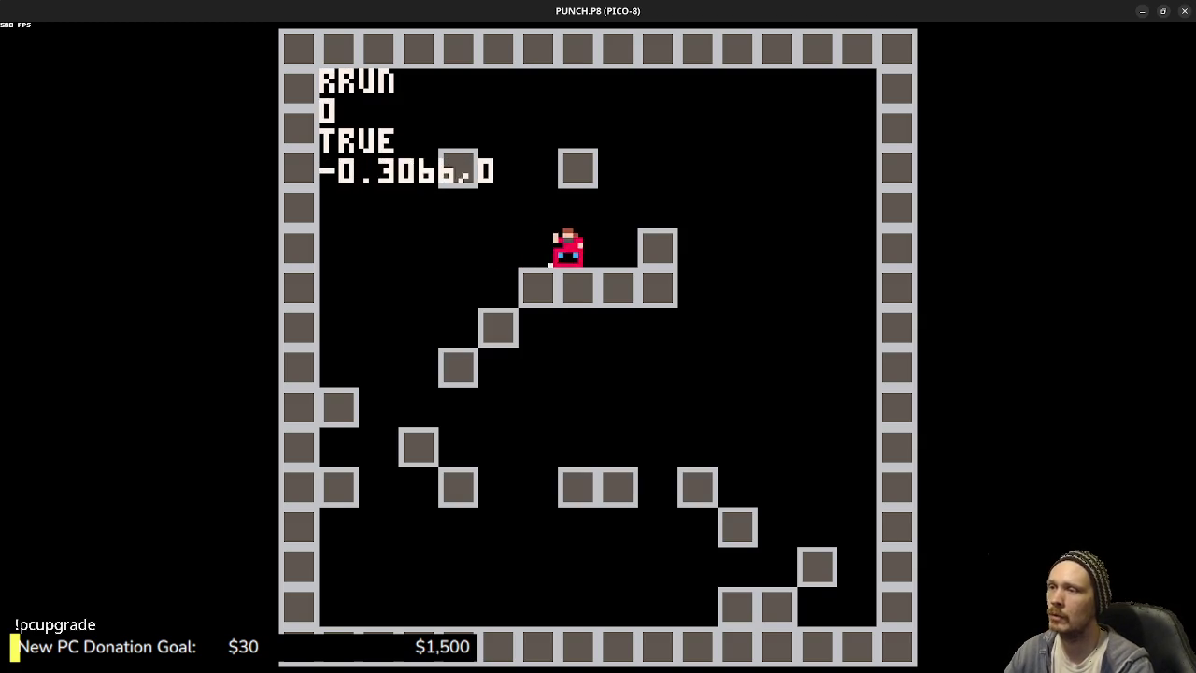
key("z")
key("z")
key("Right")
key("Left")
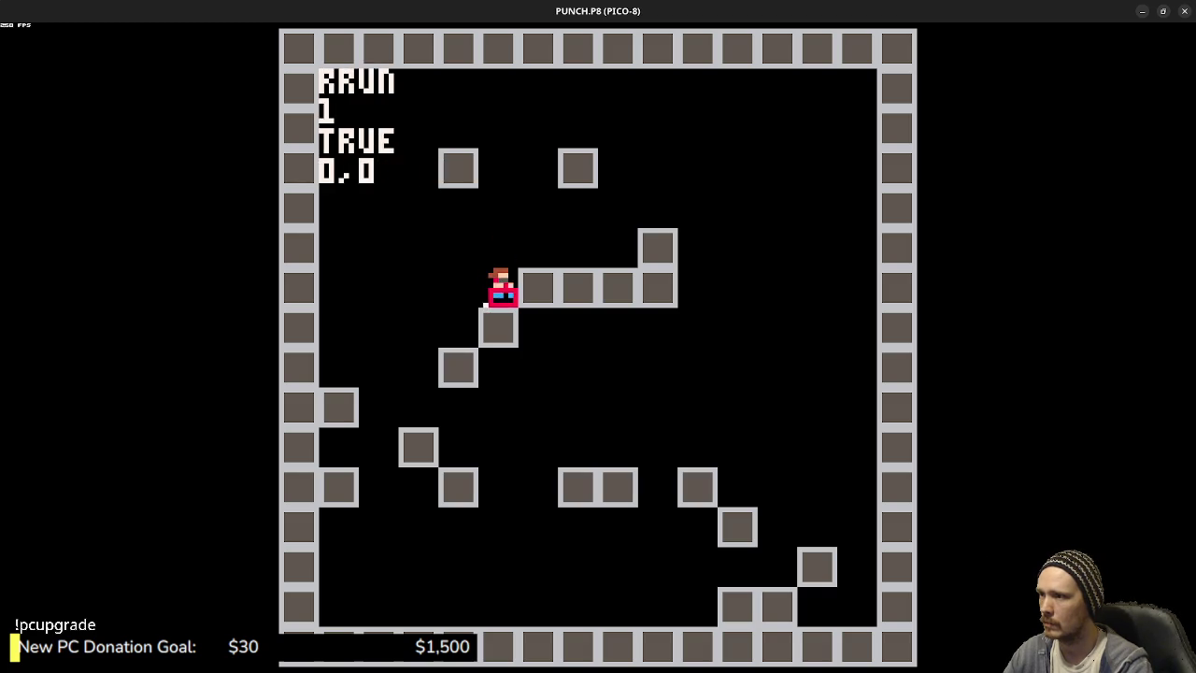
key("z")
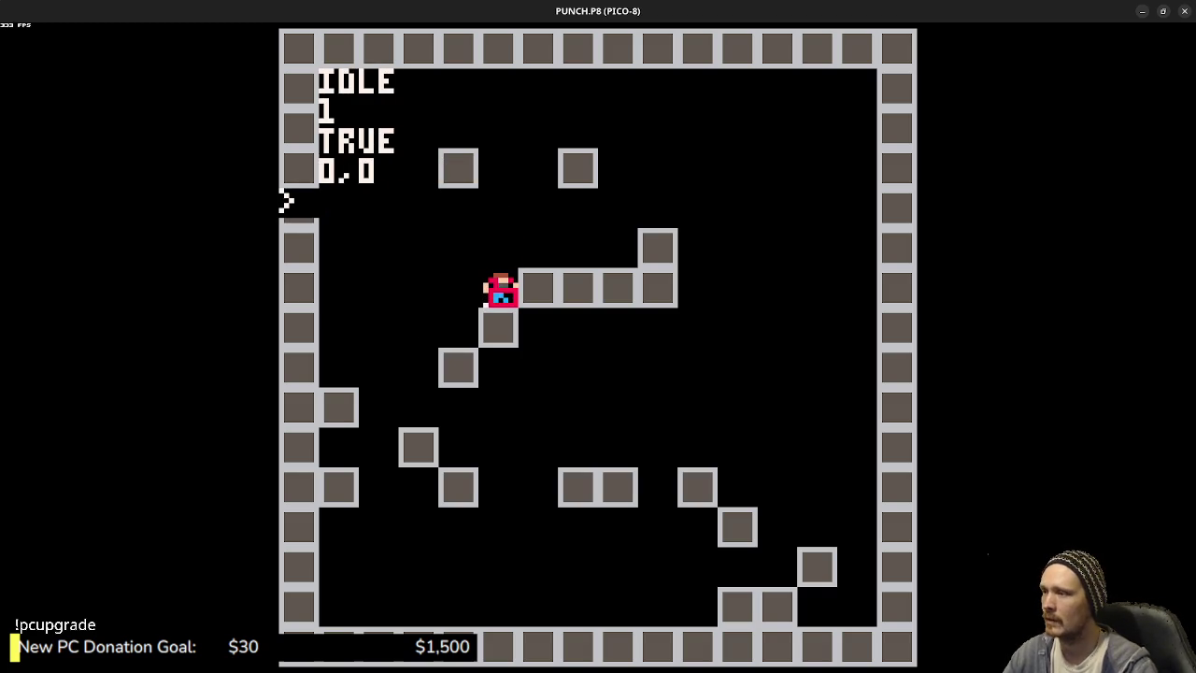
key("Escape")
left_click_drag(561, 379, 359, 379)
- Delete the extra blank line above PLAYER.Y=NY in trymove, save, and rerun the cart
scroll(452, 369, "down", 1)
scroll(451, 367, "down", 4)
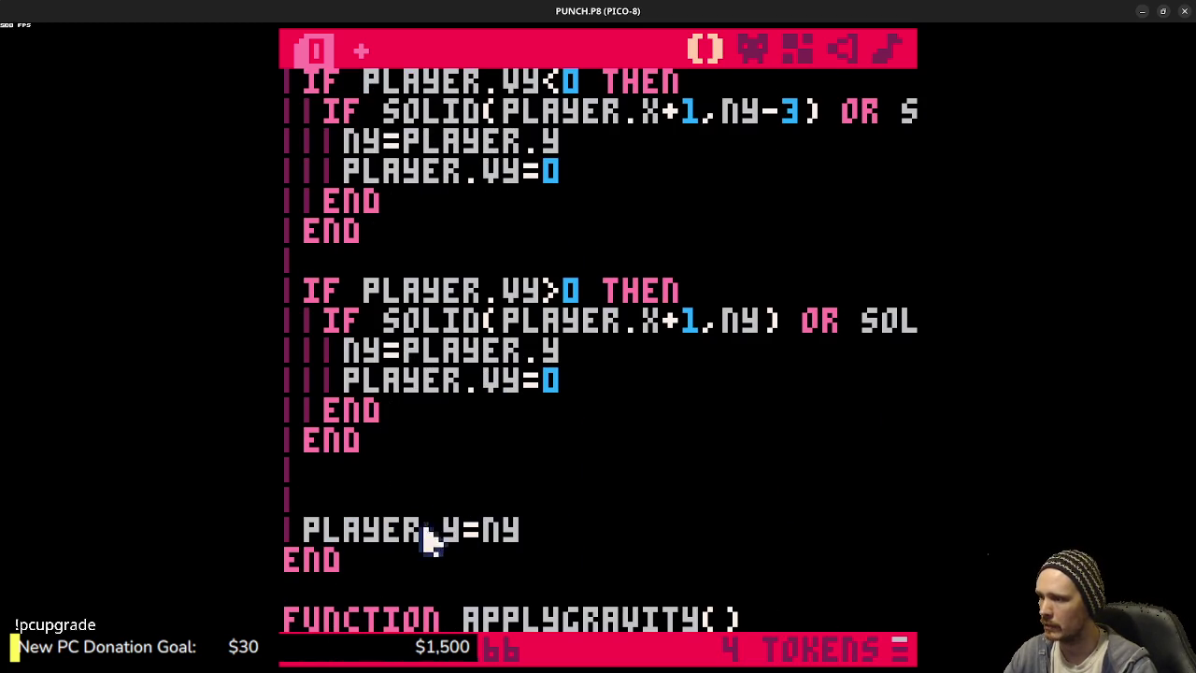
left_click(360, 510)
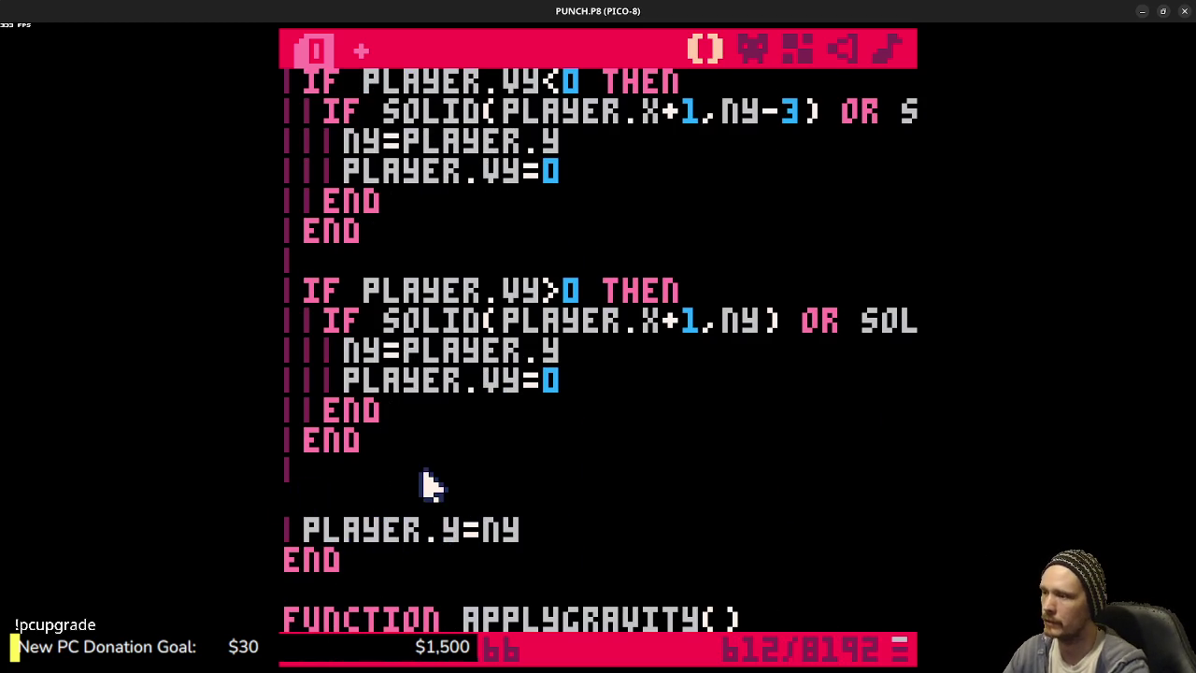
key("BackSpace")
key("ctrl+s")
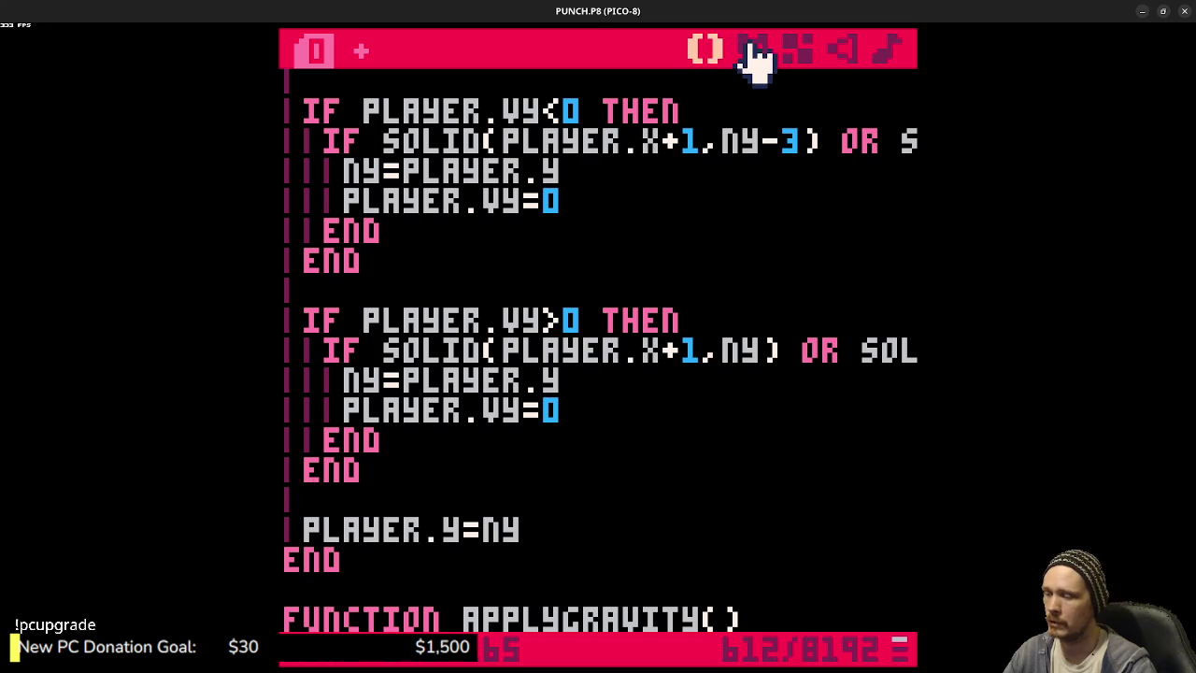
key("ctrl+r")
- Playtest jumps left and right across the blocks onto the upper platform, then stop the cart
key("Left")
key("z")
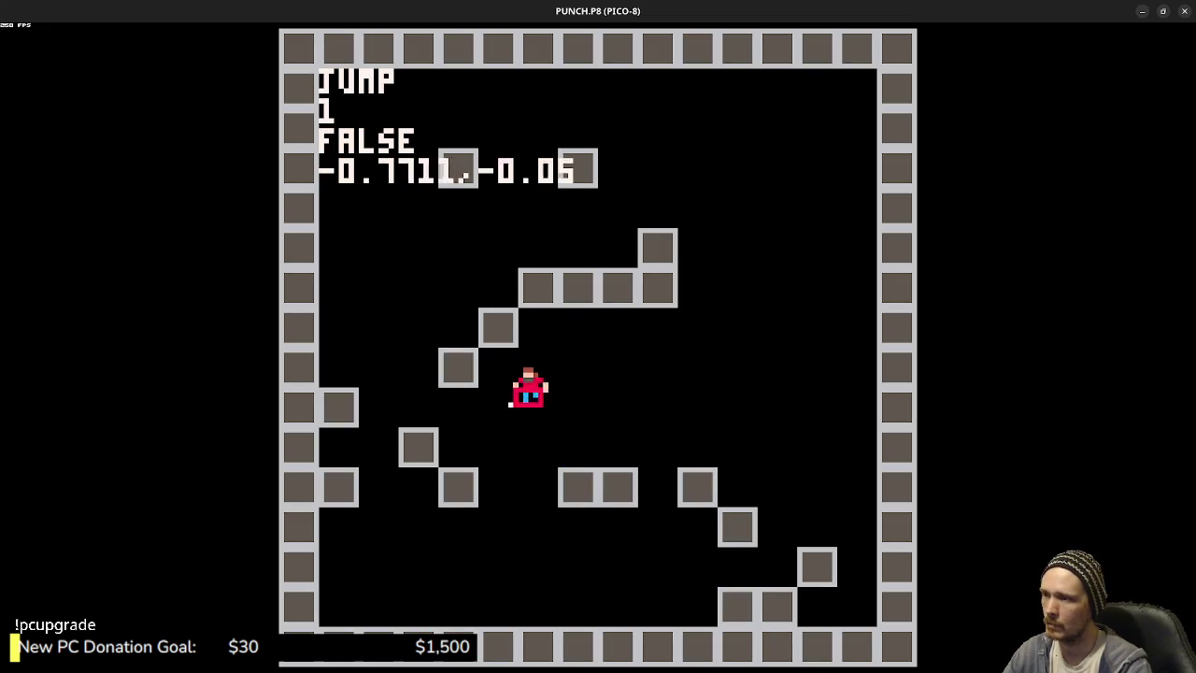
key("z")
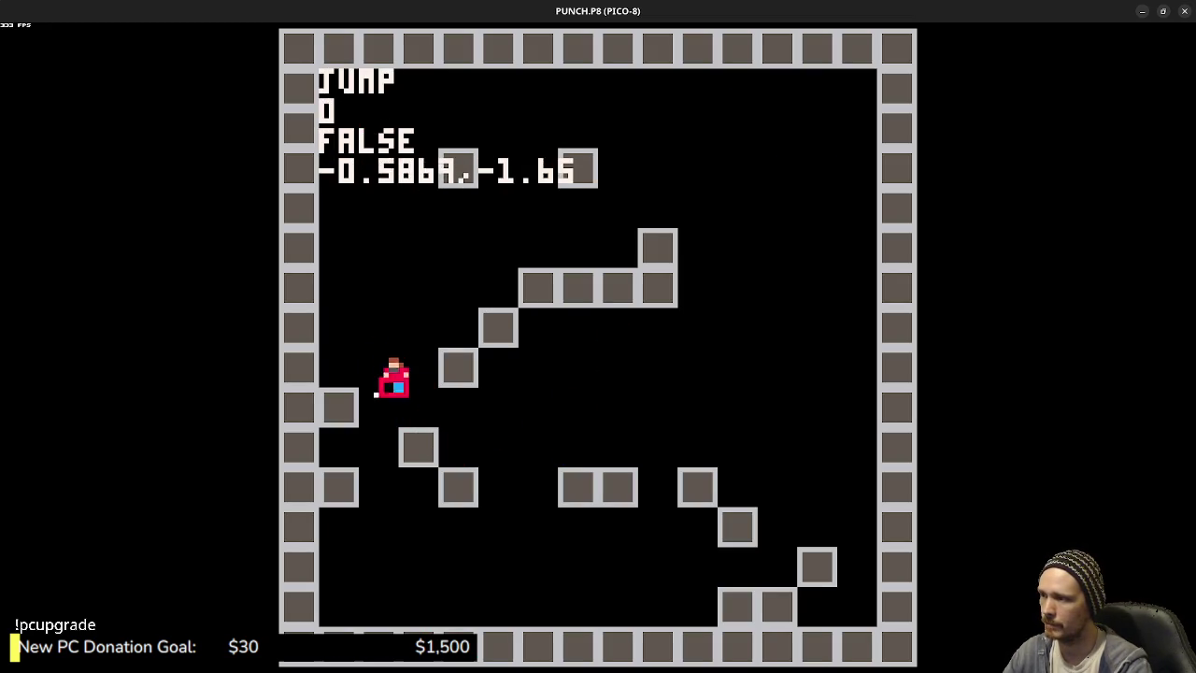
key("Right")
key("z")
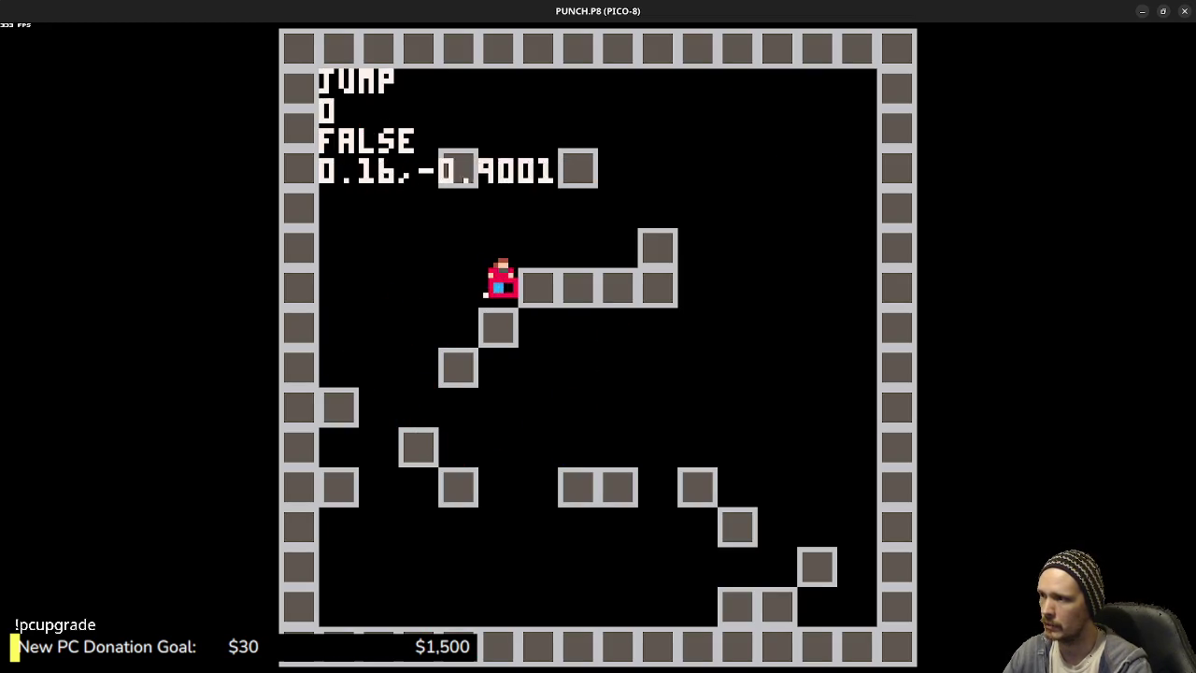
key("z")
key("z")
key("Left")
key("z")
key("z")
key("Left")
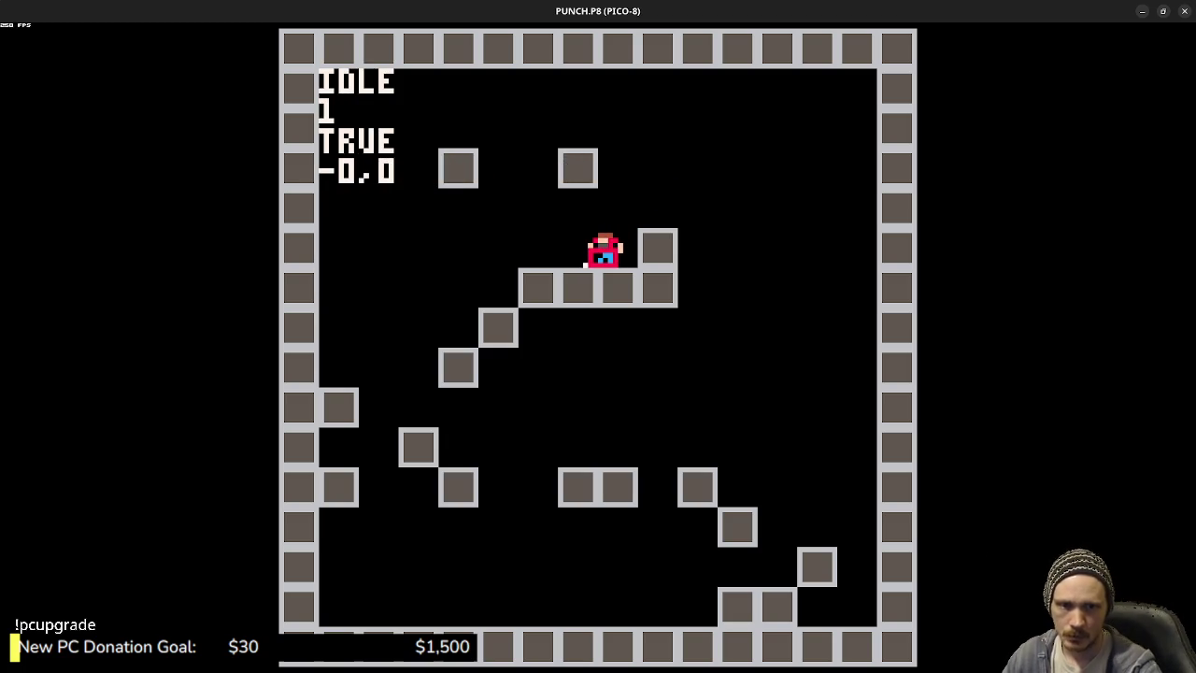
key("Escape")
key("Escape")
- Comment out the RECT and PSET debug lines in _draw and save the cart
left_click(658, 280)
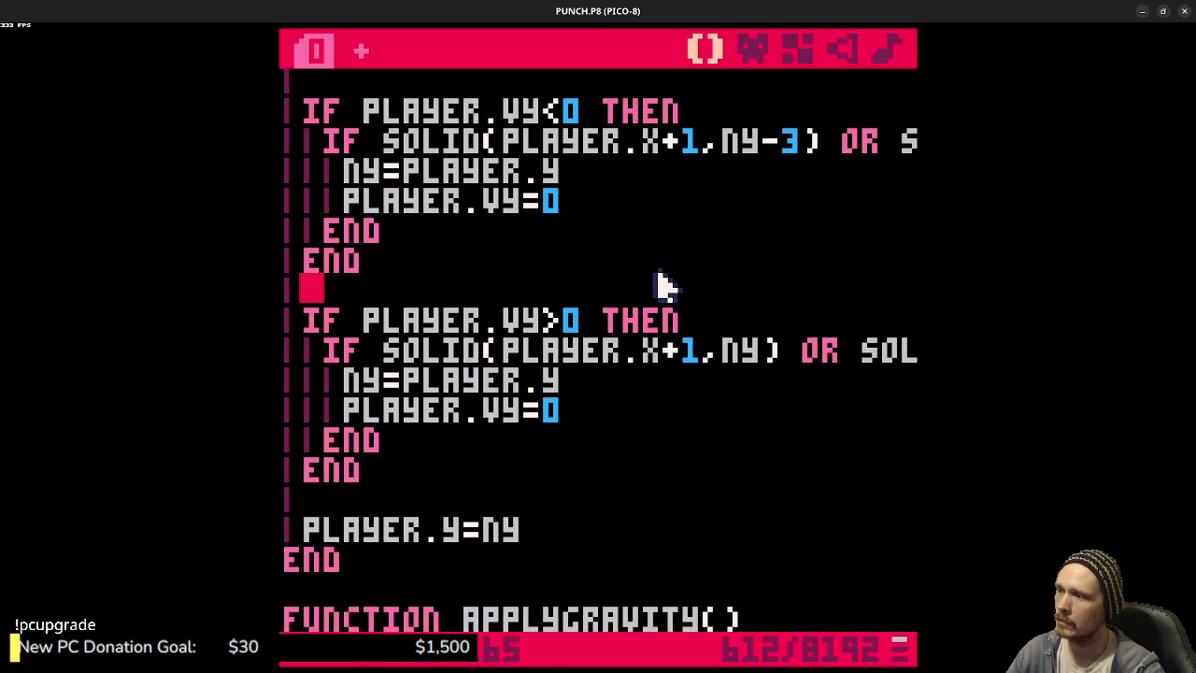
scroll(671, 269, "down", 5)
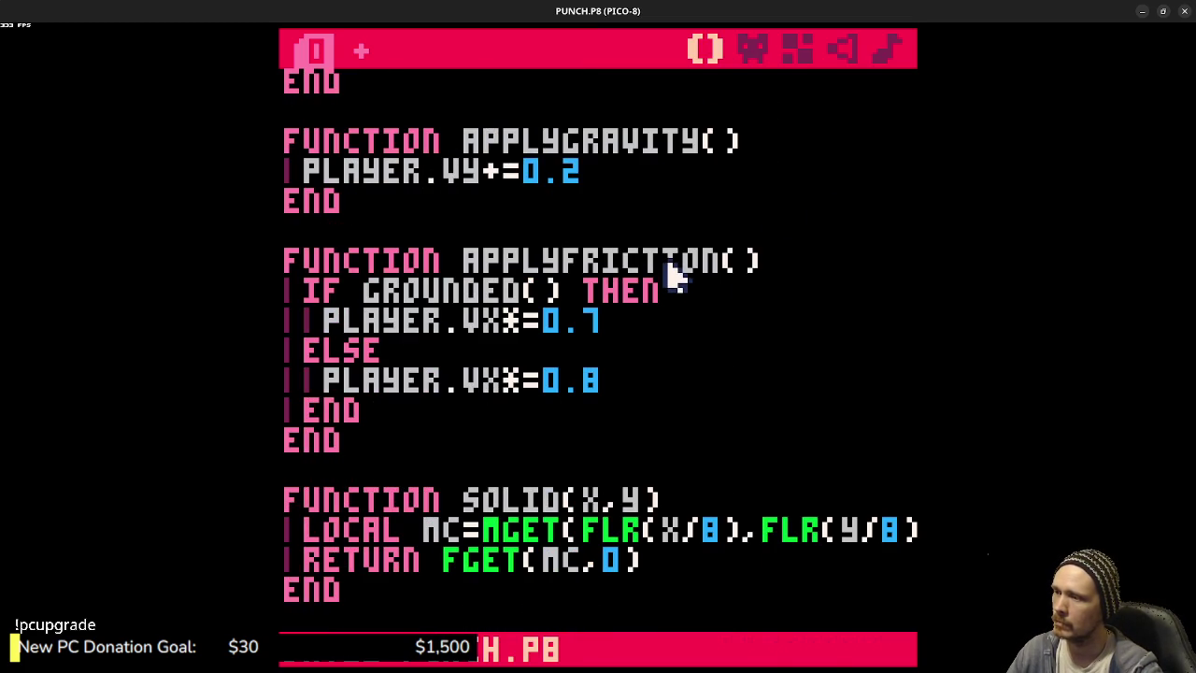
scroll(680, 275, "up", 5)
scroll(682, 285, "up", 12)
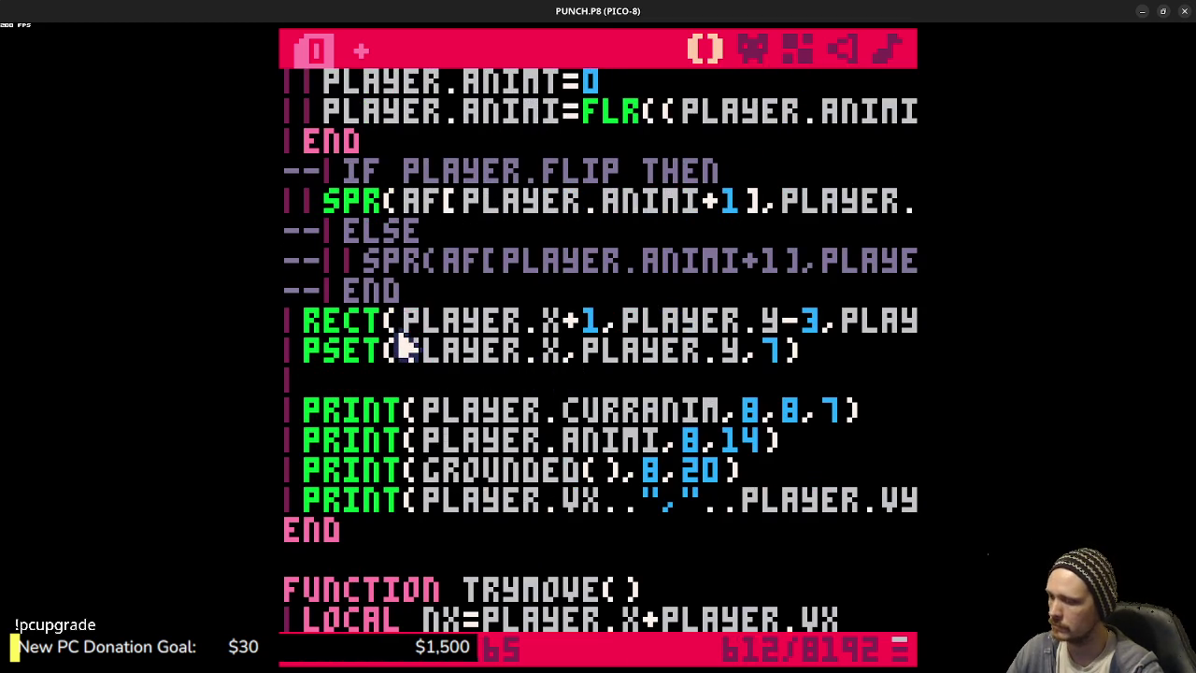
key("ctrl+b")
key("Down")
key("ctrl+b")
key("ctrl+s")
- Run the game and make the plain character sprite run left and jump
key("ctrl+r")
key("Left")
key("z")
key("z")
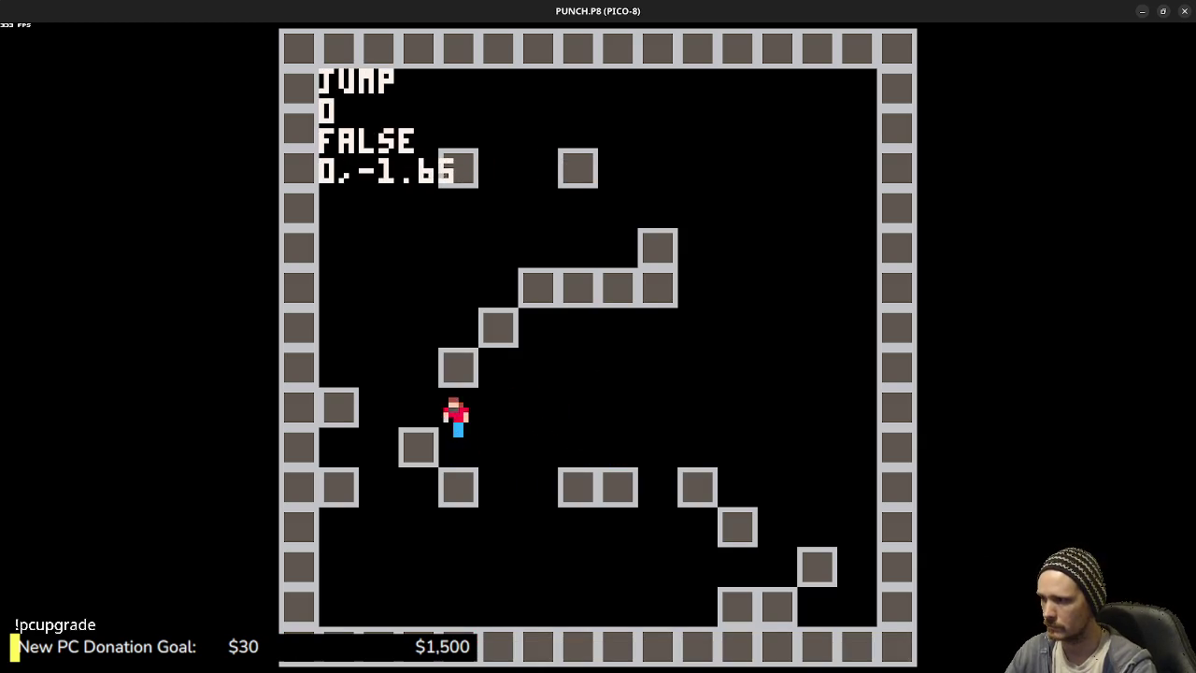
key("z")
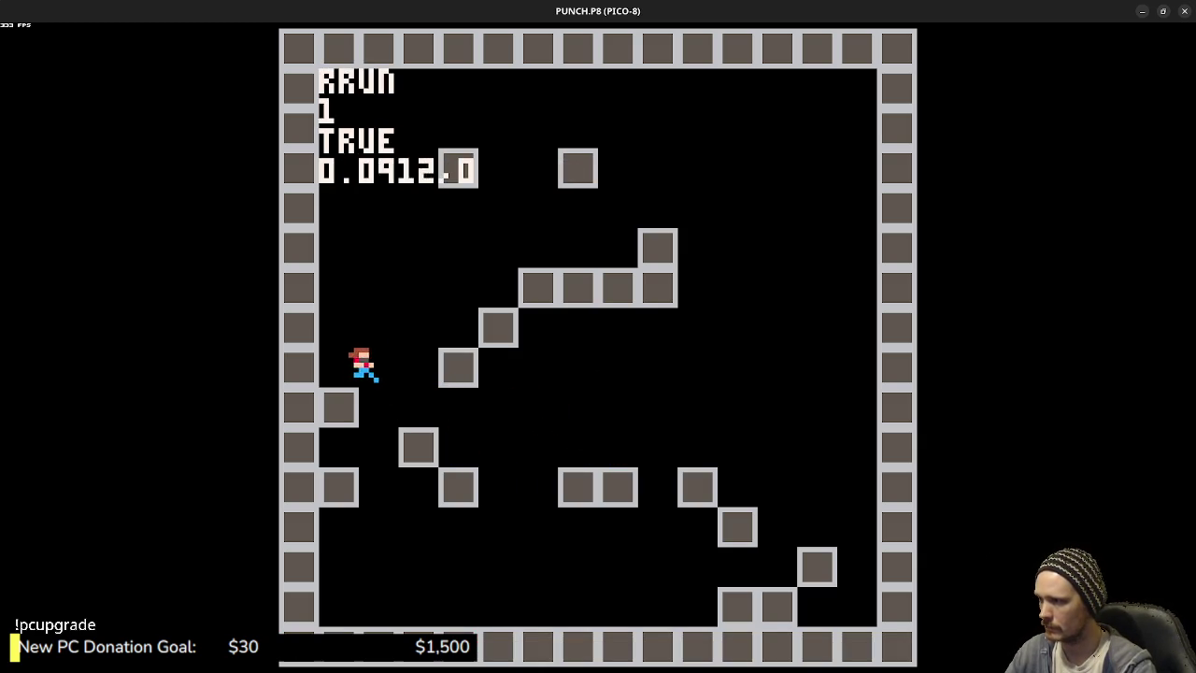
- Run left and right, jumping onto the left ledge and the lower block
key("Right")
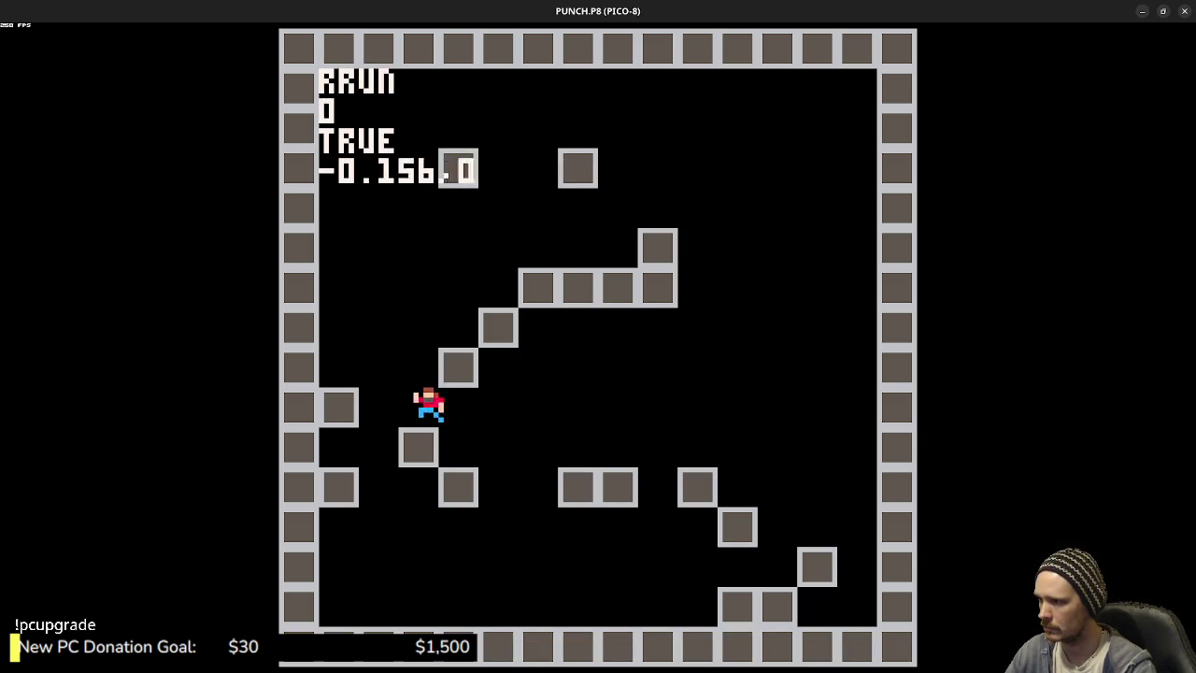
key("Left")
key("z")
key("Right")
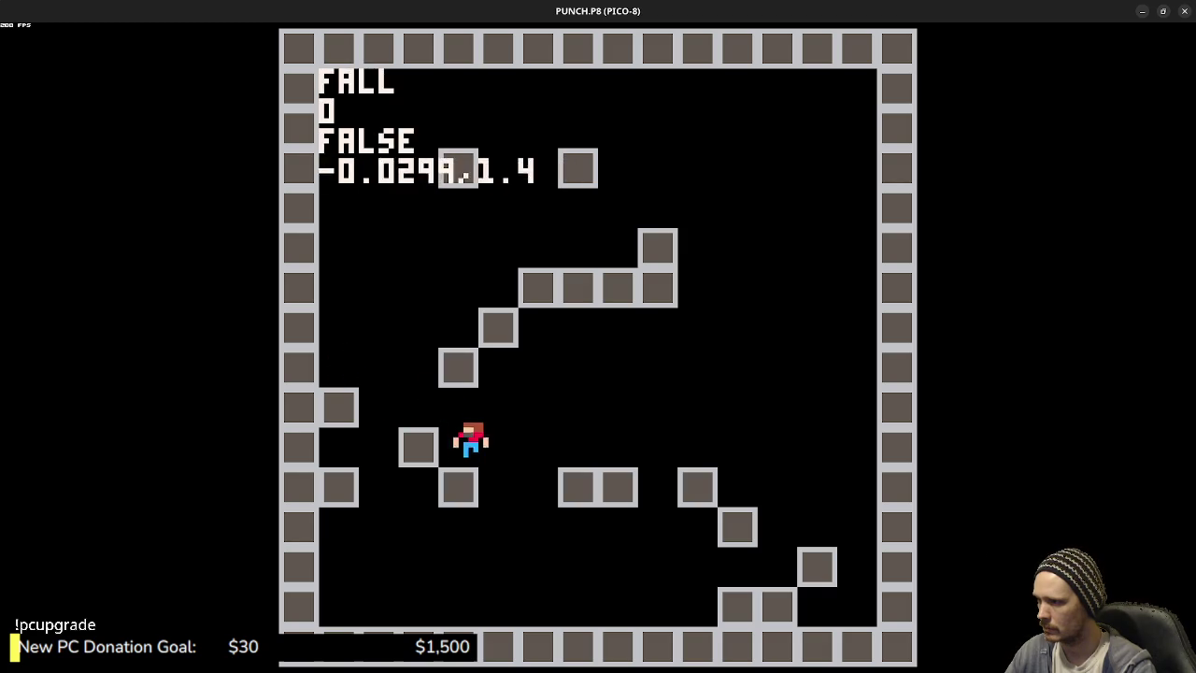
key("z")
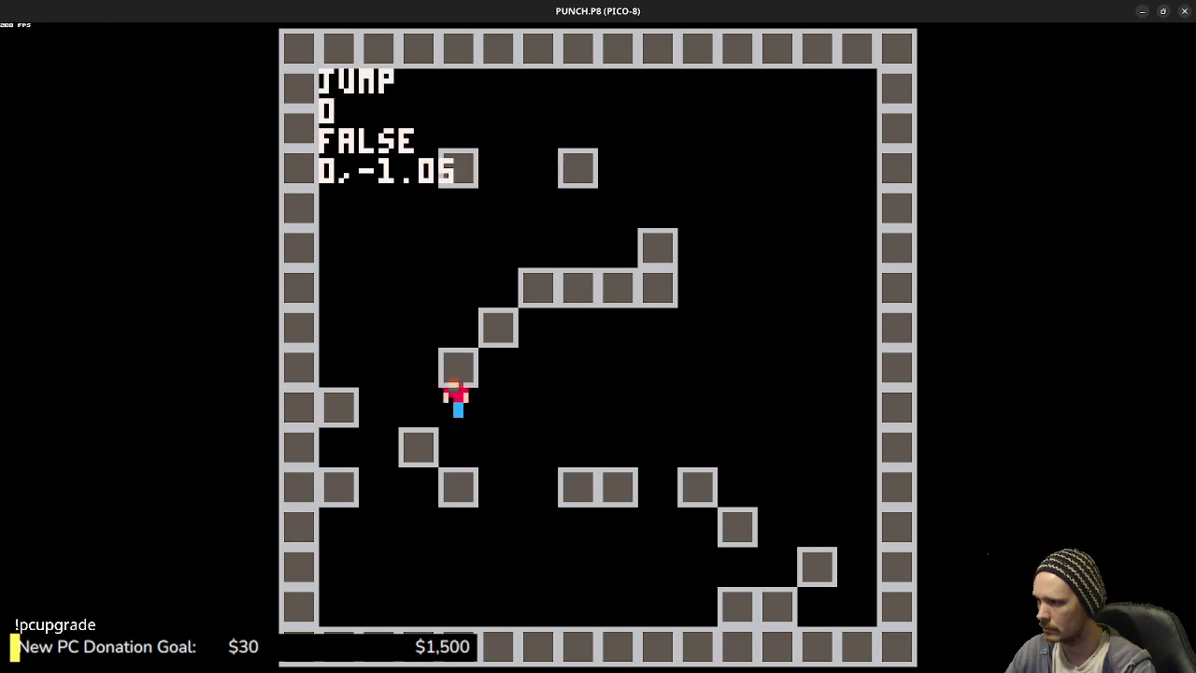
key("z")
key("z")
key("Left")
key("z")
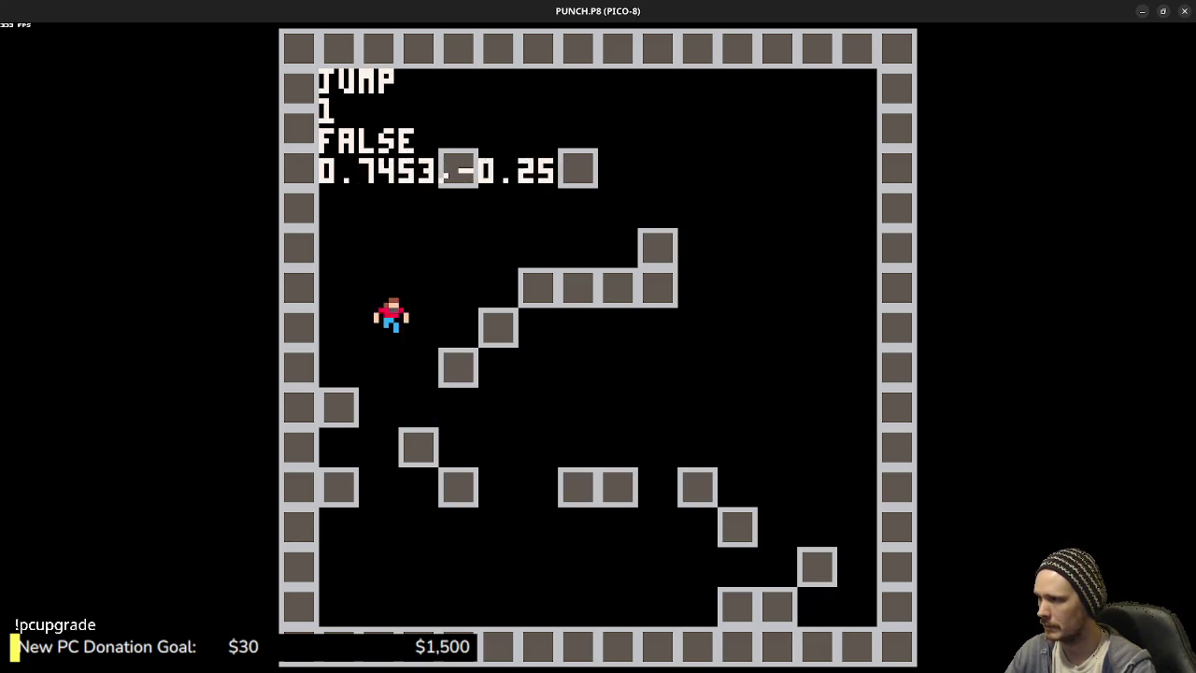
- Jump onto the upper platform and small block, testing a second jump in mid-air
key("z")
key("Left")
key("z")
key("Right")
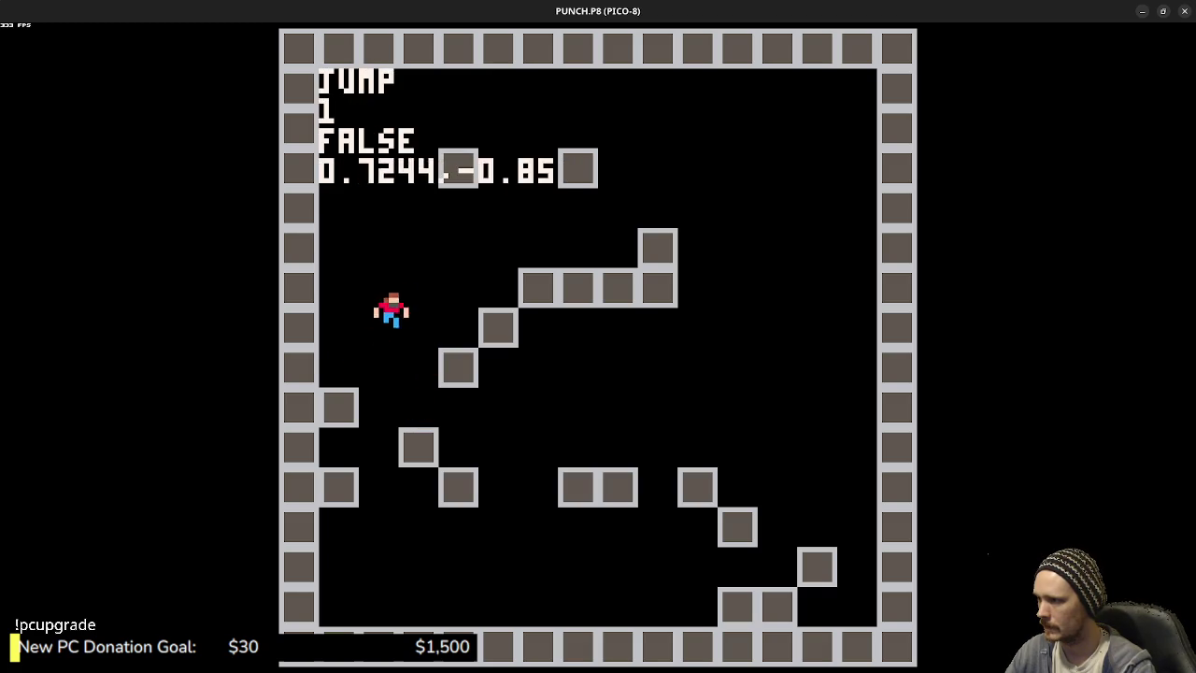
key("z")
key("z")
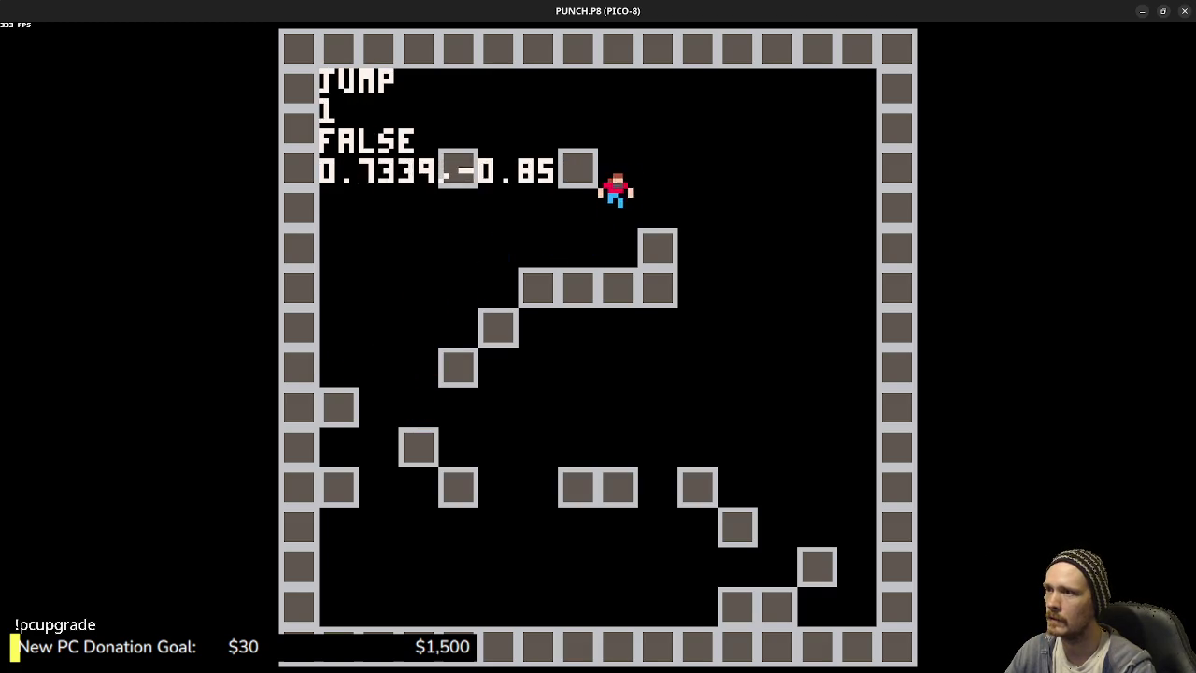
key("z")
key("z")
key("Right")
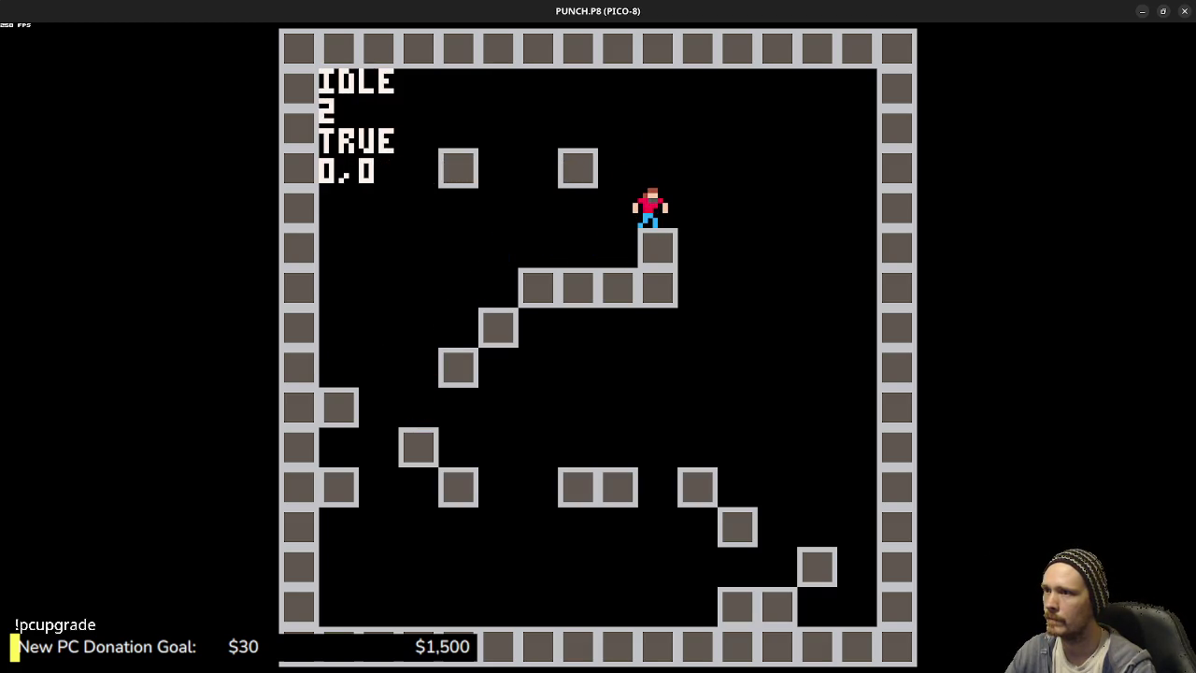
key("Left")
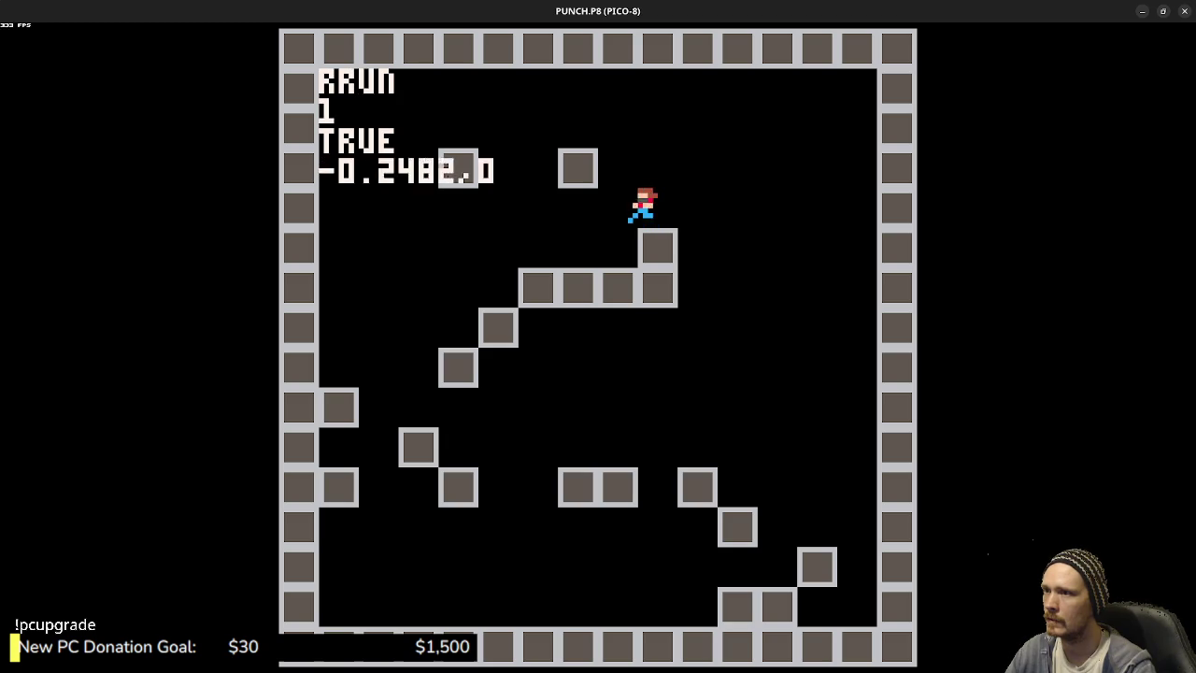
key("z")
key("z")
key("Right")
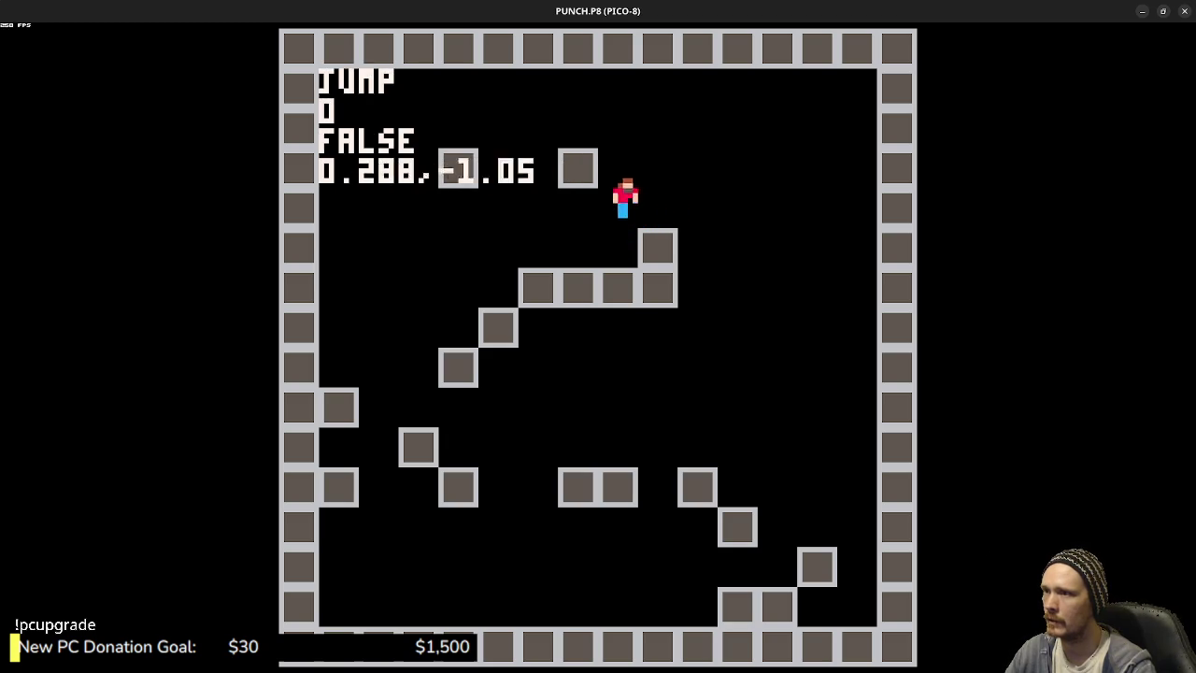
key("z")
key("z")
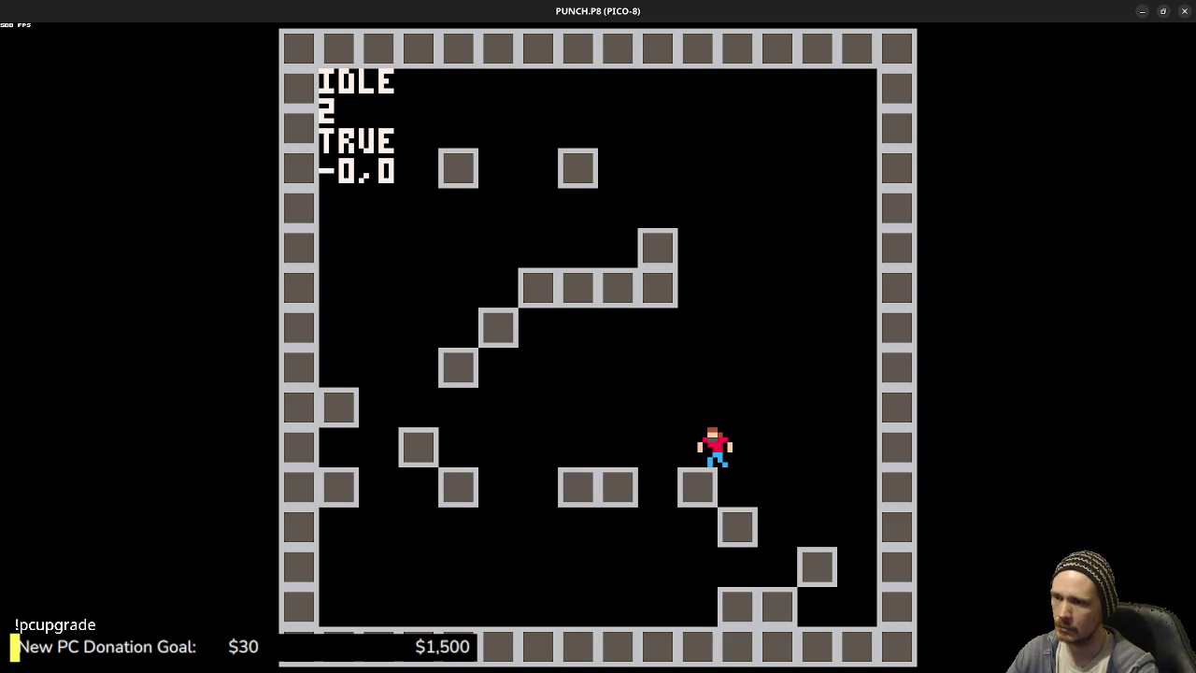
- Test repeated jumping and double-jump boosts, climbing back onto the upper block
key("z")
key("z")
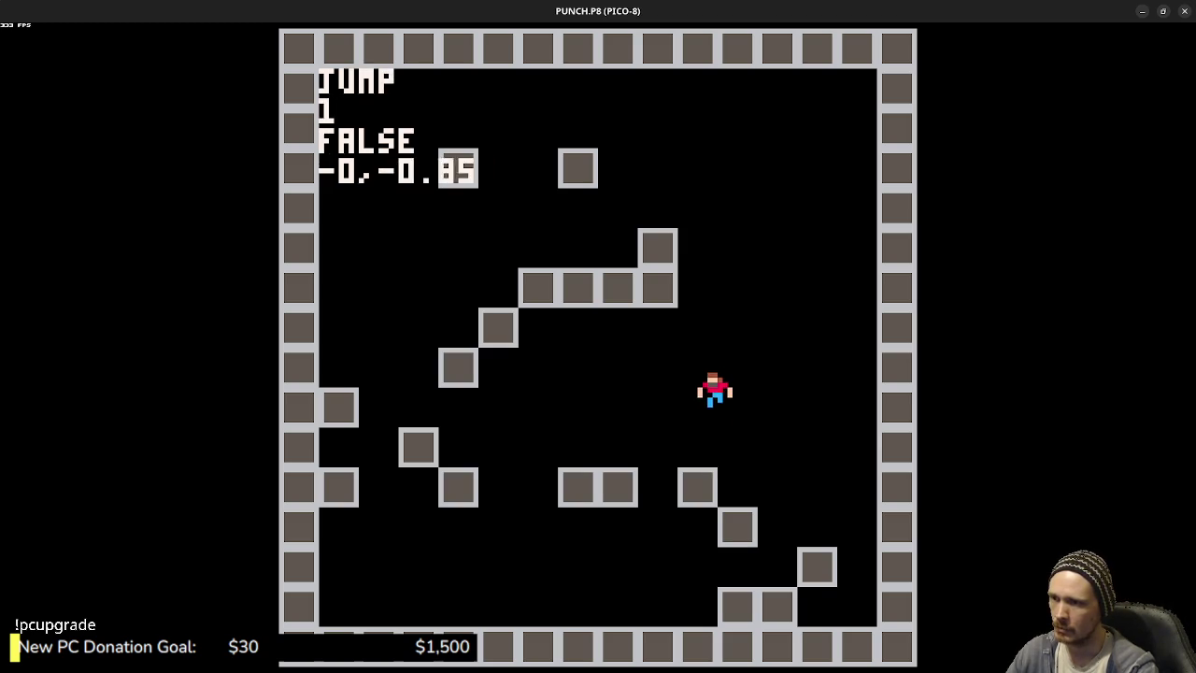
key("z")
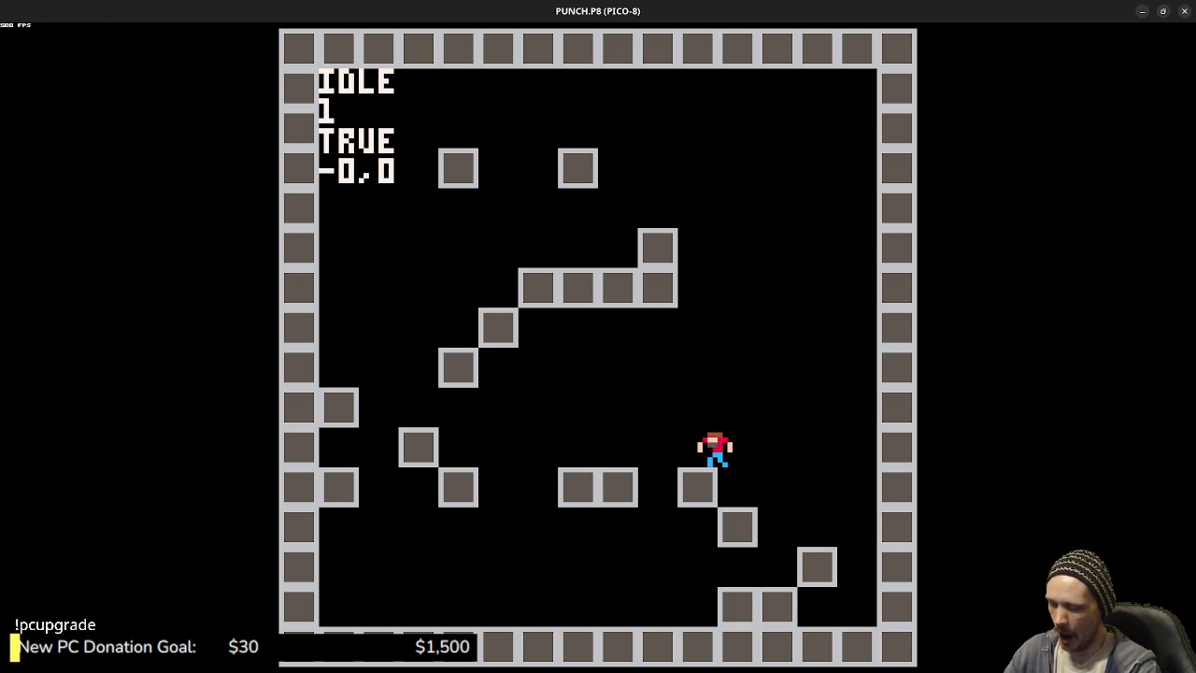
key("Left")
key("z")
key("z")
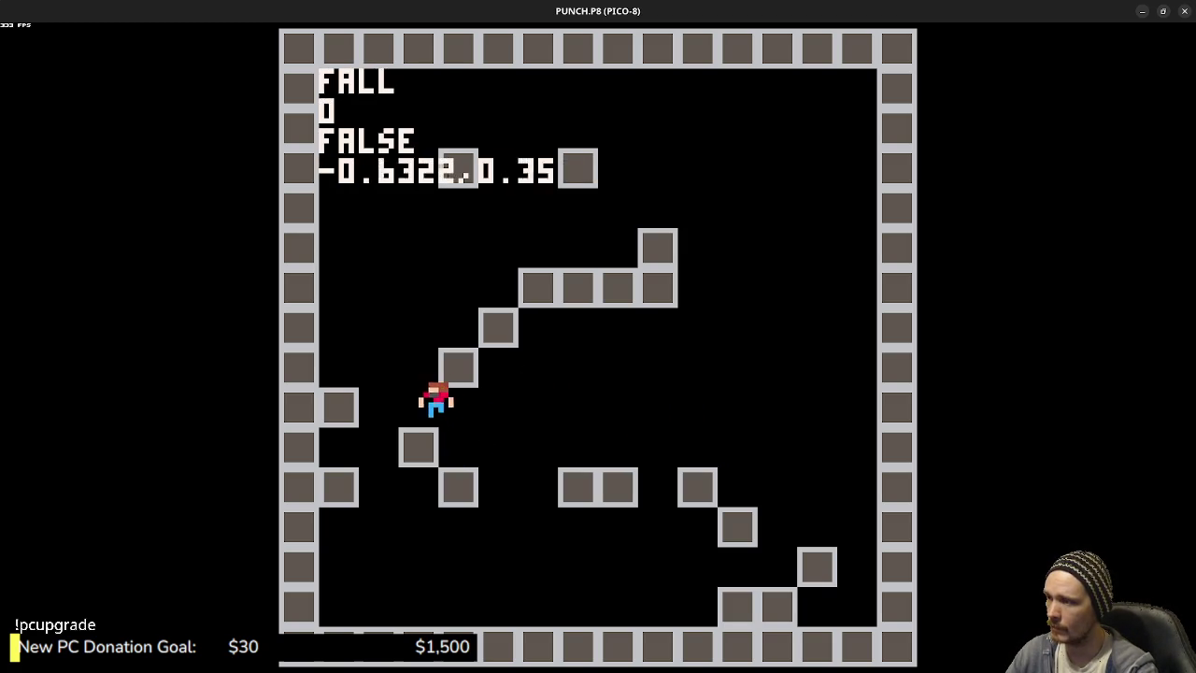
key("Right")
key("z")
key("z")
key("z")
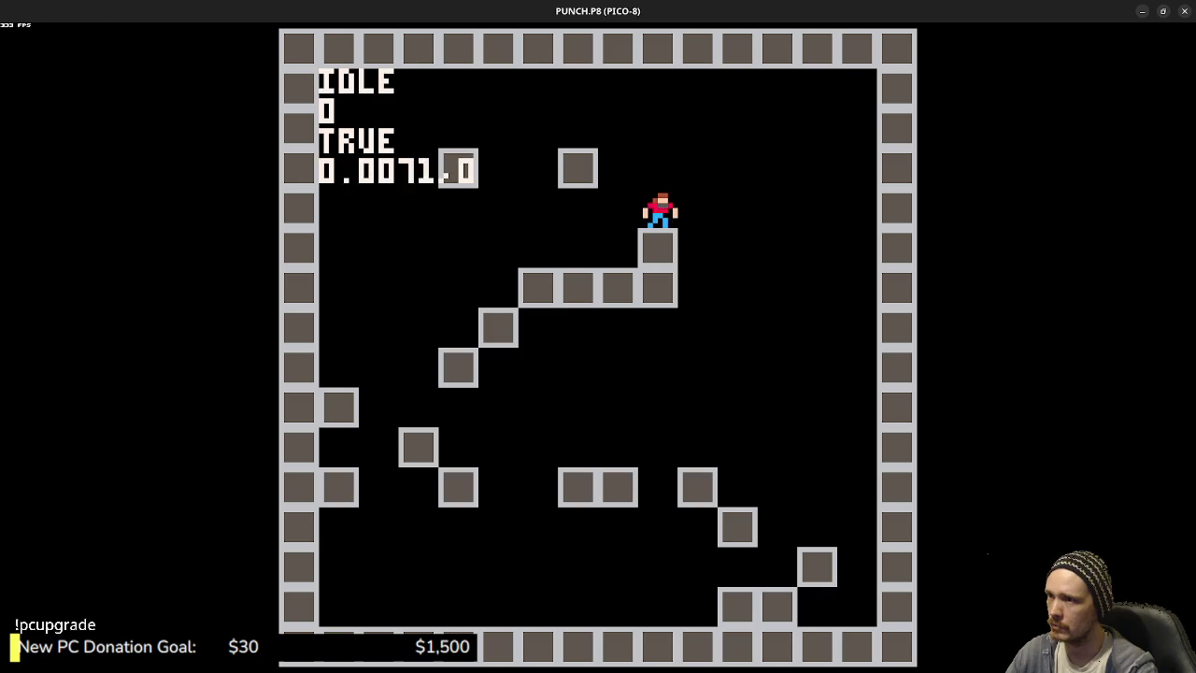
key("z")
key("z")
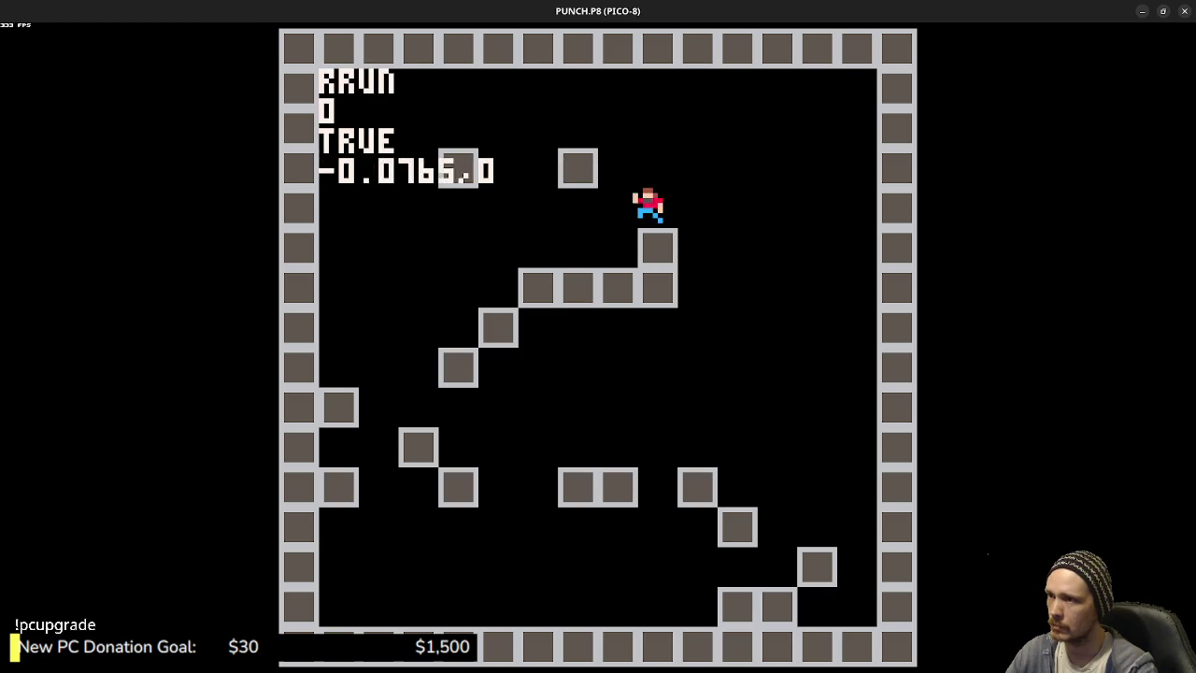
key("Left")
key("Right")
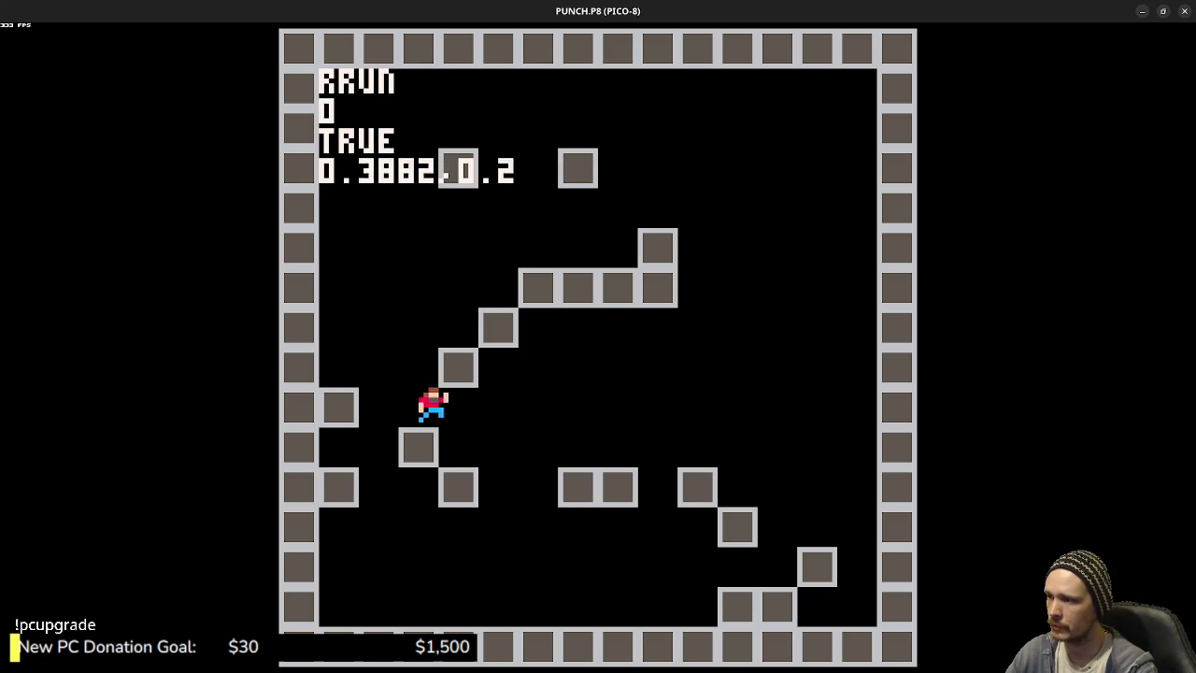
key("z")
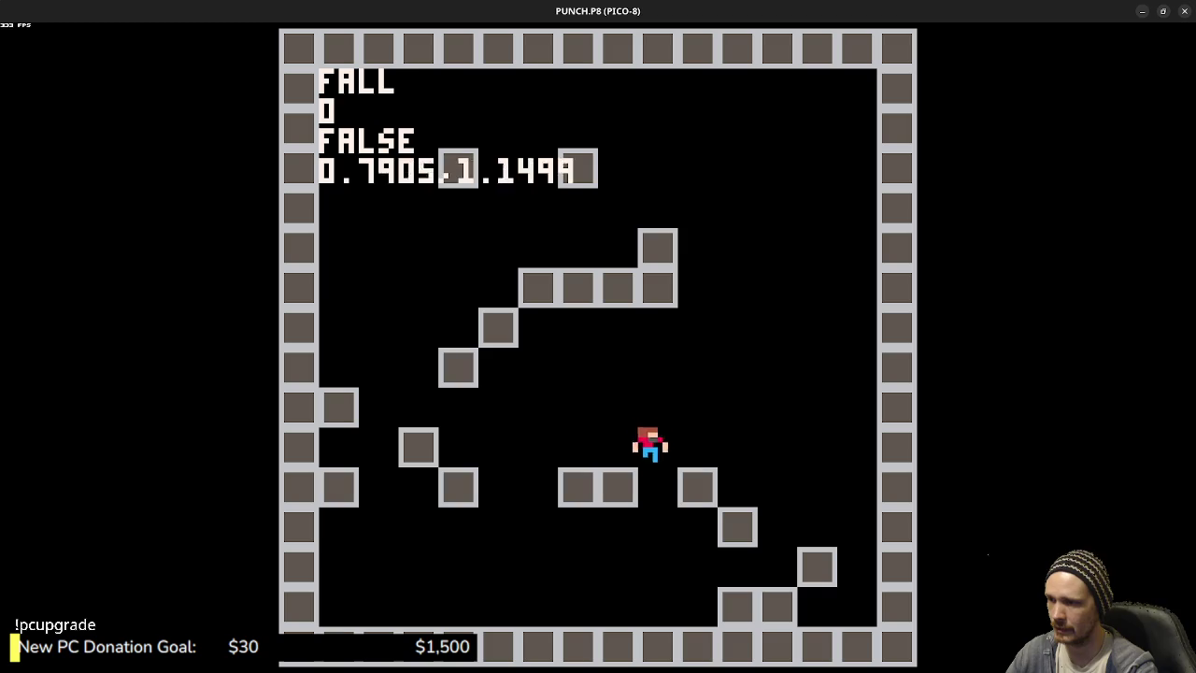
key("z")
- Run and jump along the lower blocks and down onto the lower floor
key("Left")
key("Right")
key("z")
key("Left")
key("z")
key("Right")
key("Left")
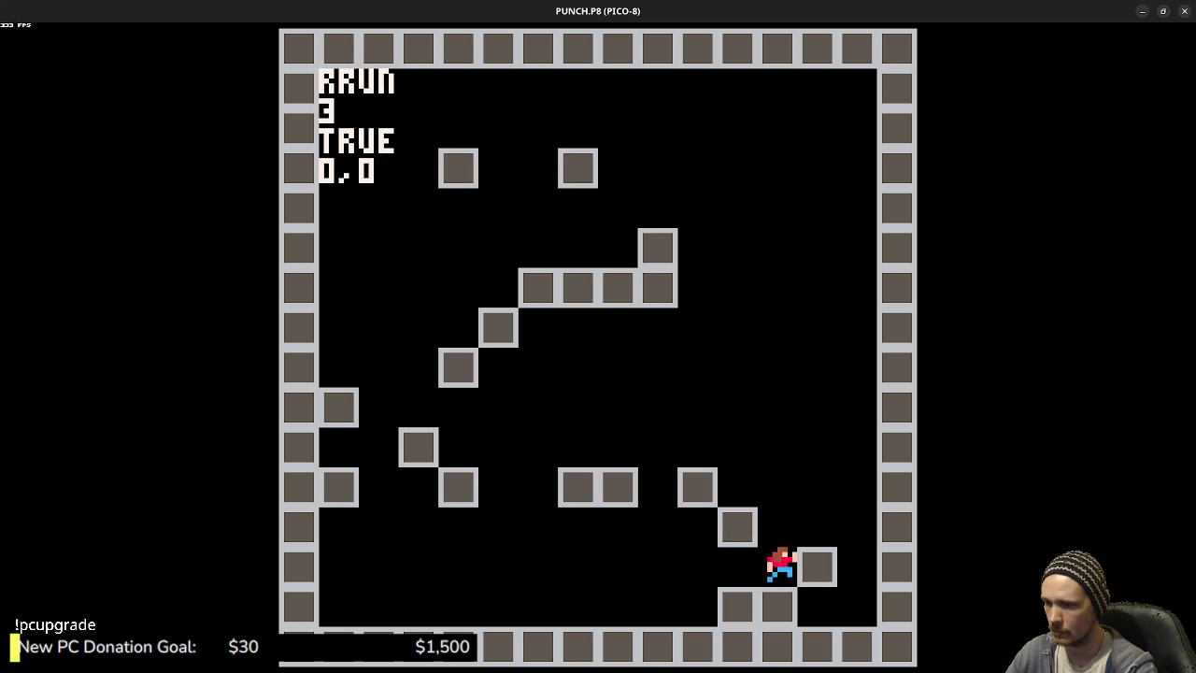
key("Left")
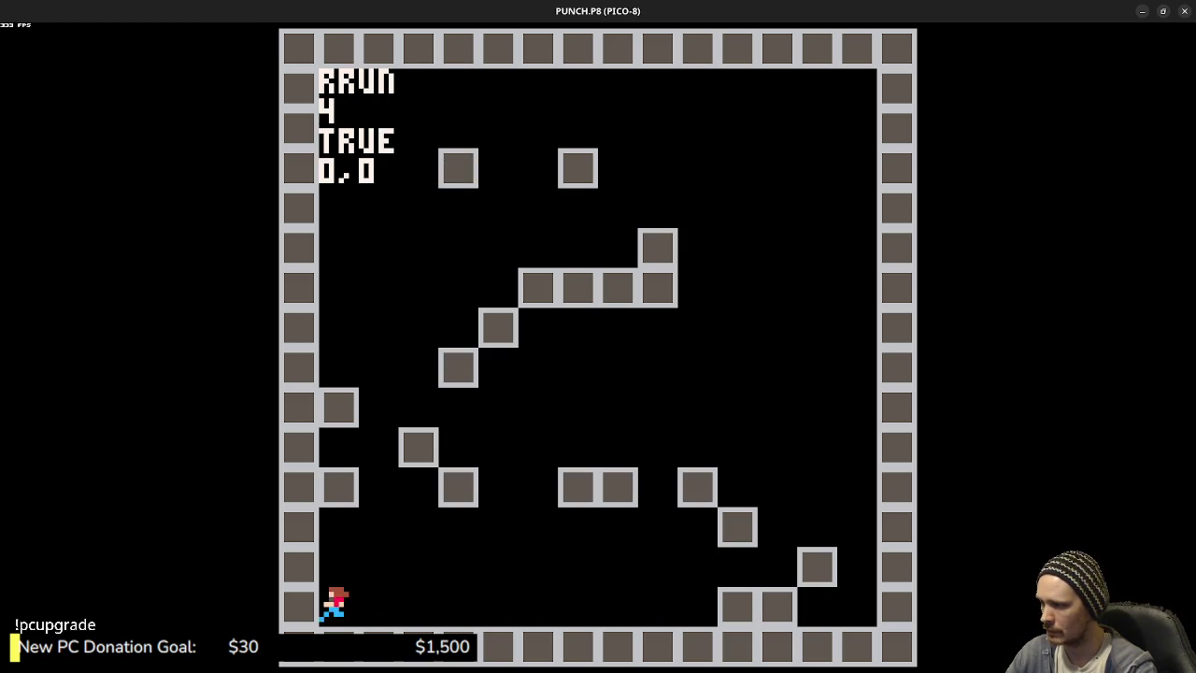
- Jump up the diagonal staircase to the upper platform, then stop the game
key("Right")
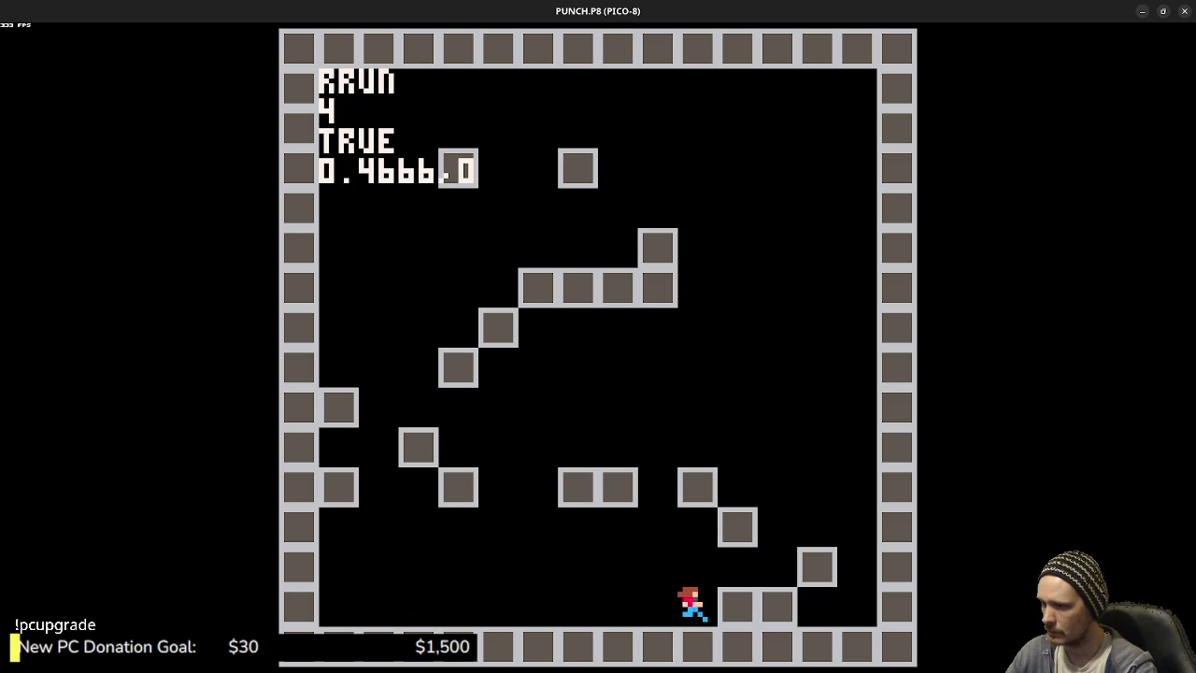
key("z")
key("z")
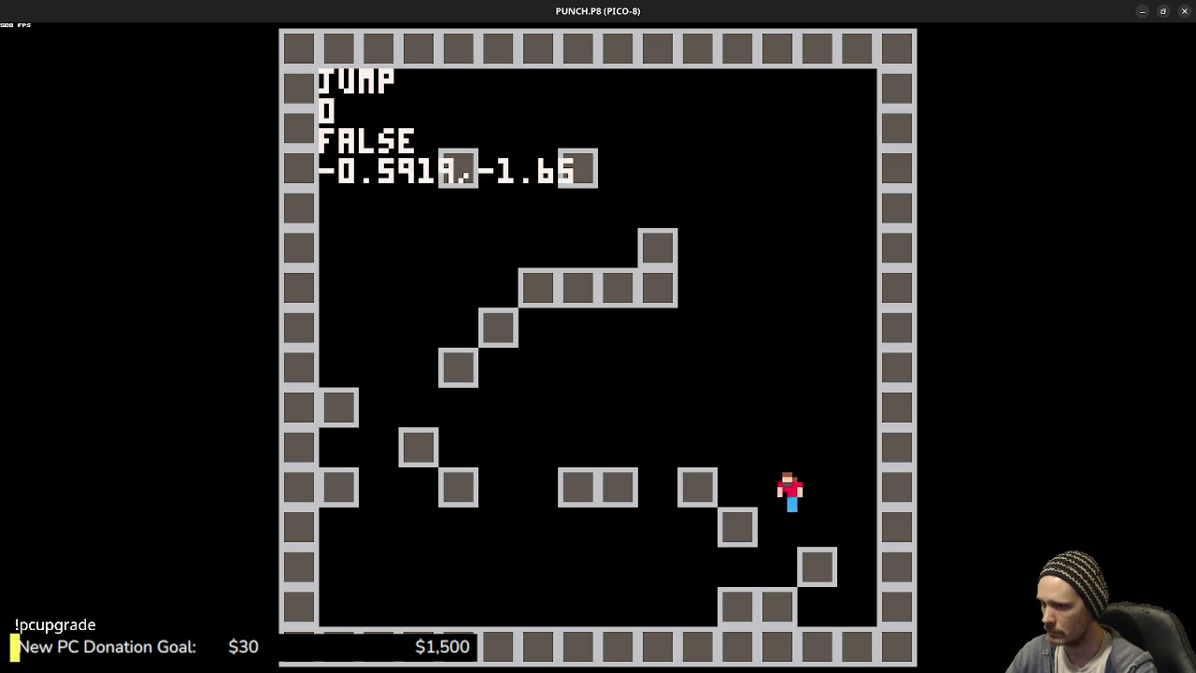
key("z")
key("z")
key("z")
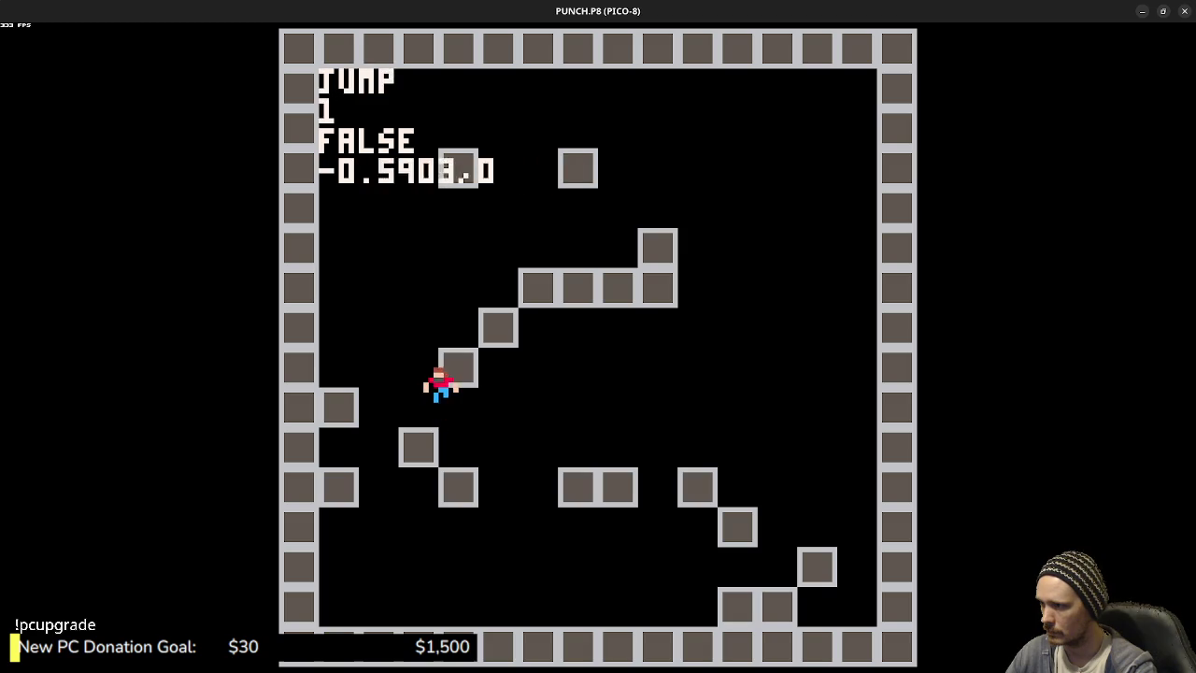
key("z")
key("z")
key("z")
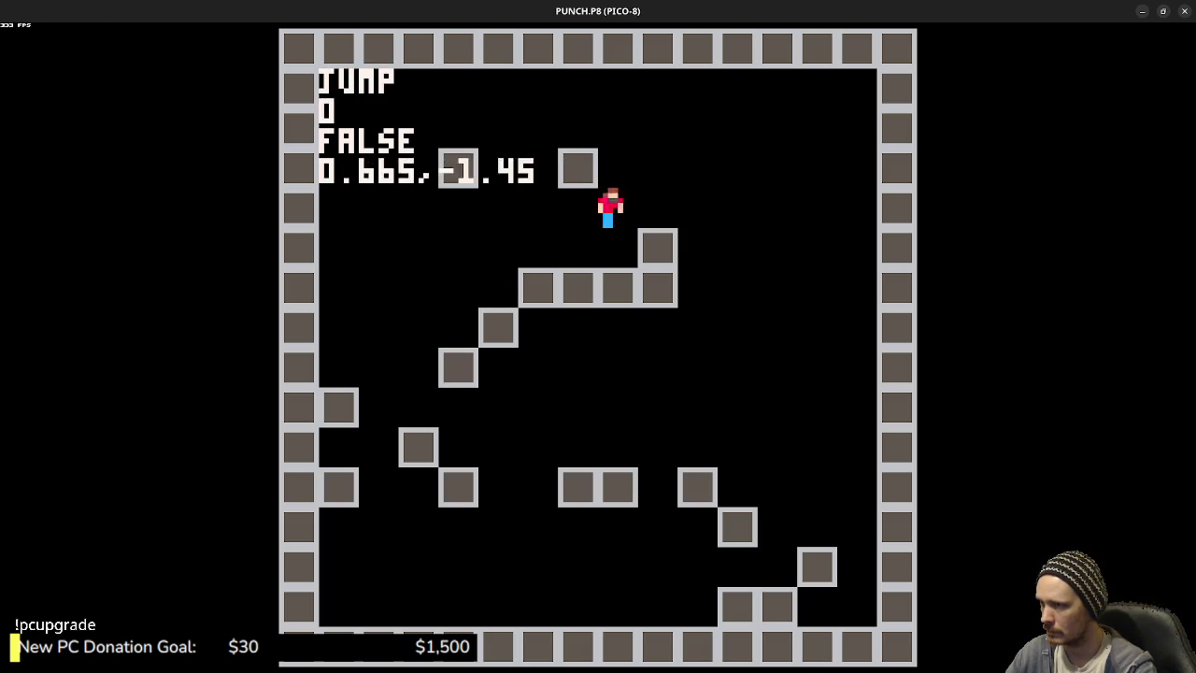
key("z")
key("z")
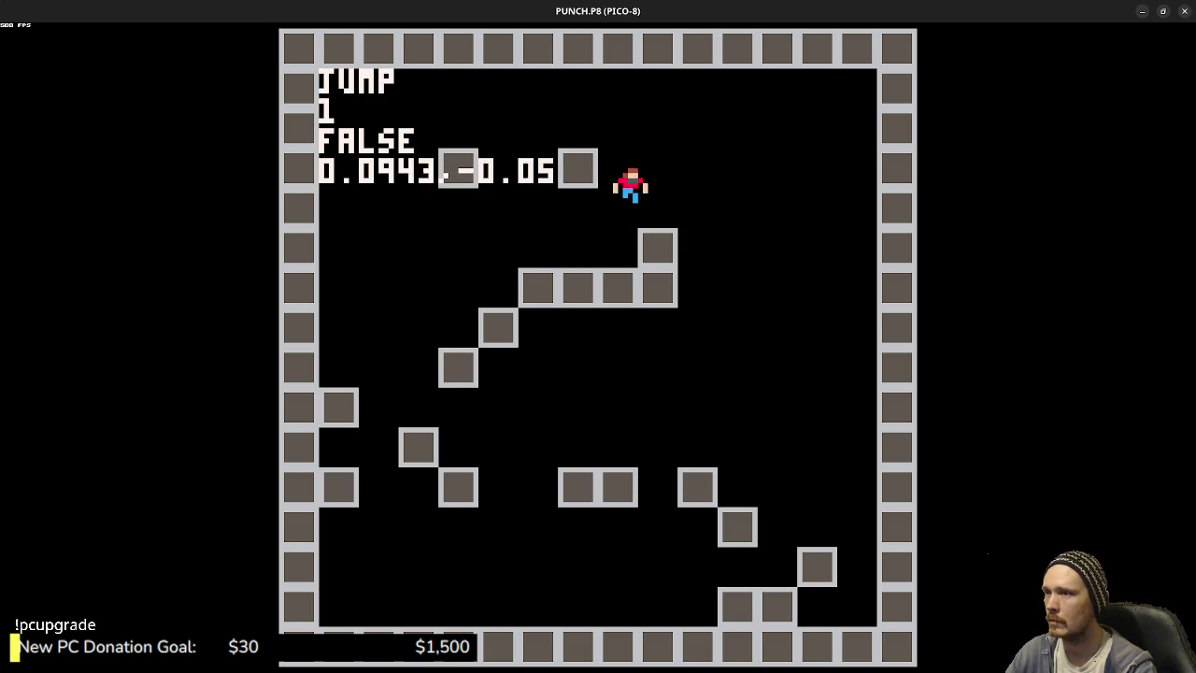
key("Escape")
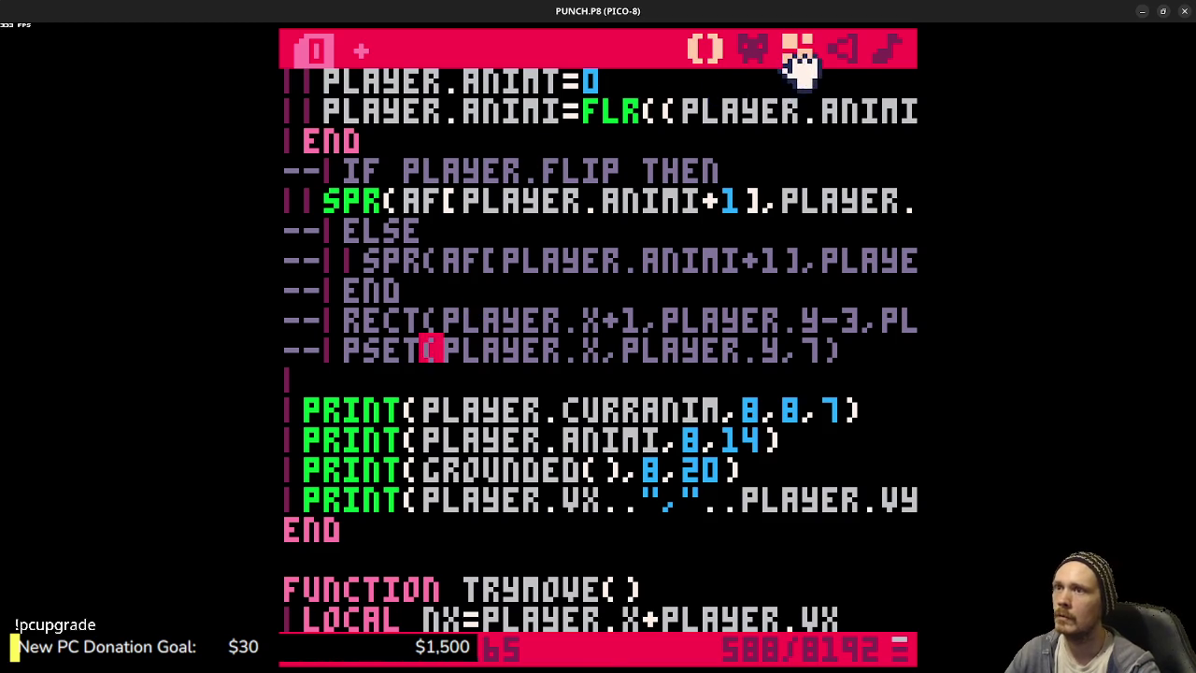
- In the map editor, scroll to the upper right and pick grey block tile 128 from sprite tab 2
left_click(799, 51)
key("Up")
key("Up")
key("Up")
key("Right")
key("Up")
key("Up")
key("Right")
key("Down")
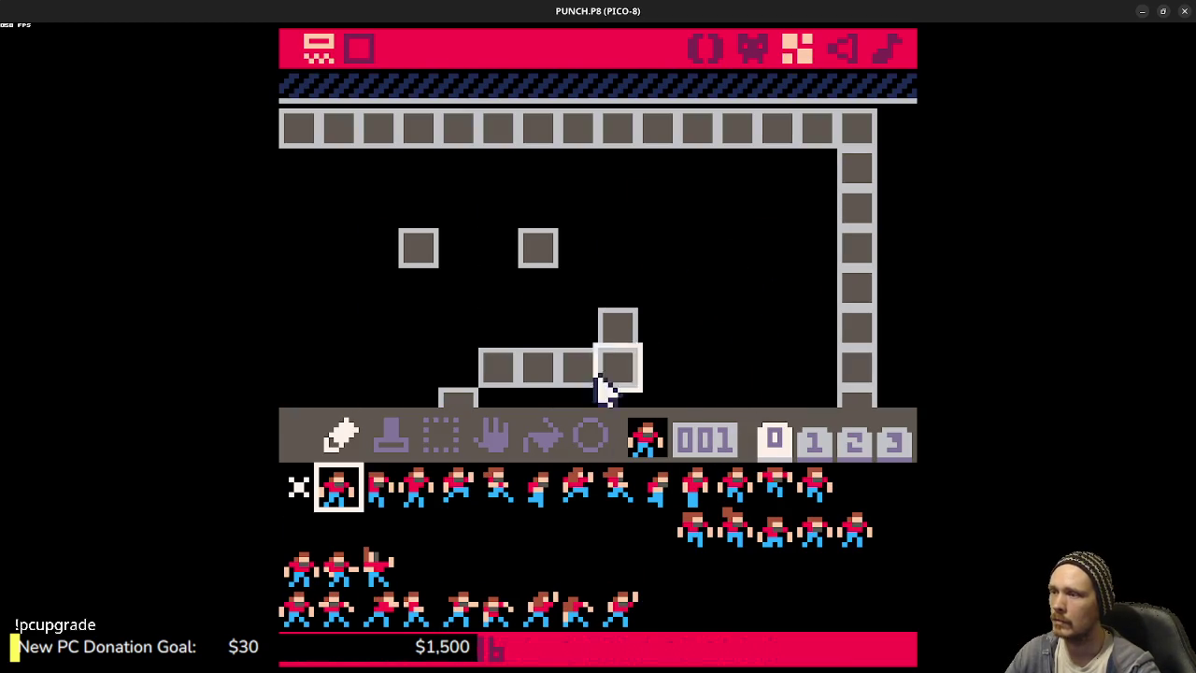
left_click(850, 443)
left_click(297, 486)
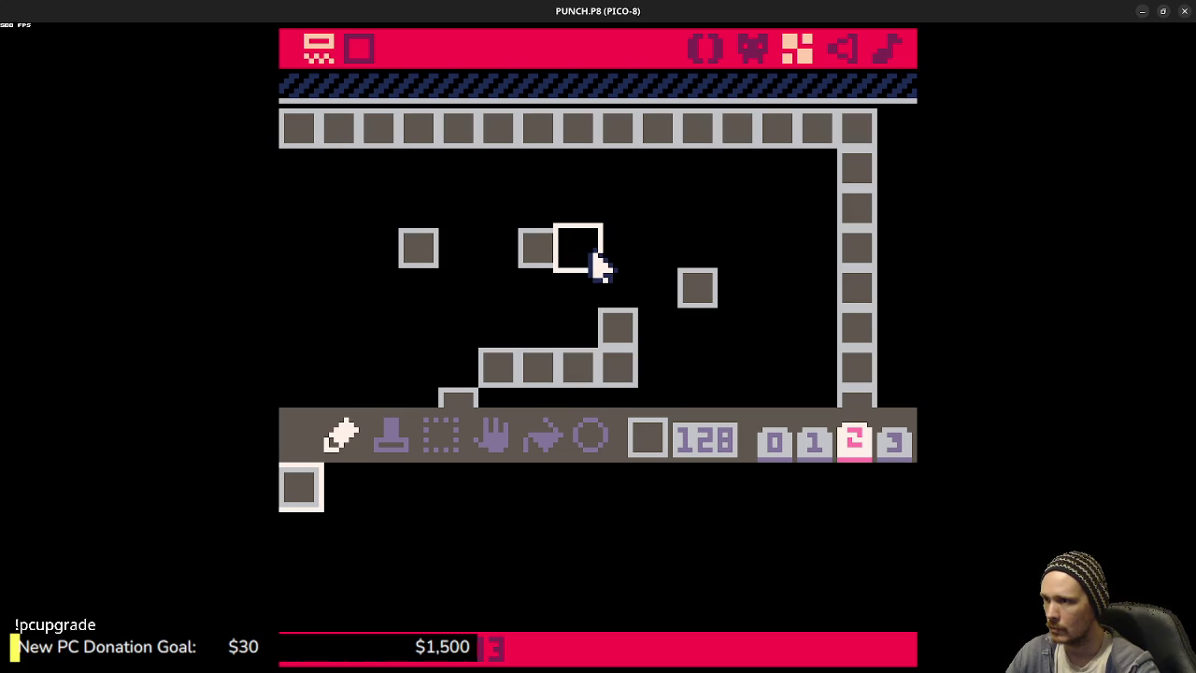
- Paint blocks beside the upper ledge, extending the staircase and near the left wall, then run the game
left_click(592, 258)
left_click(662, 288)
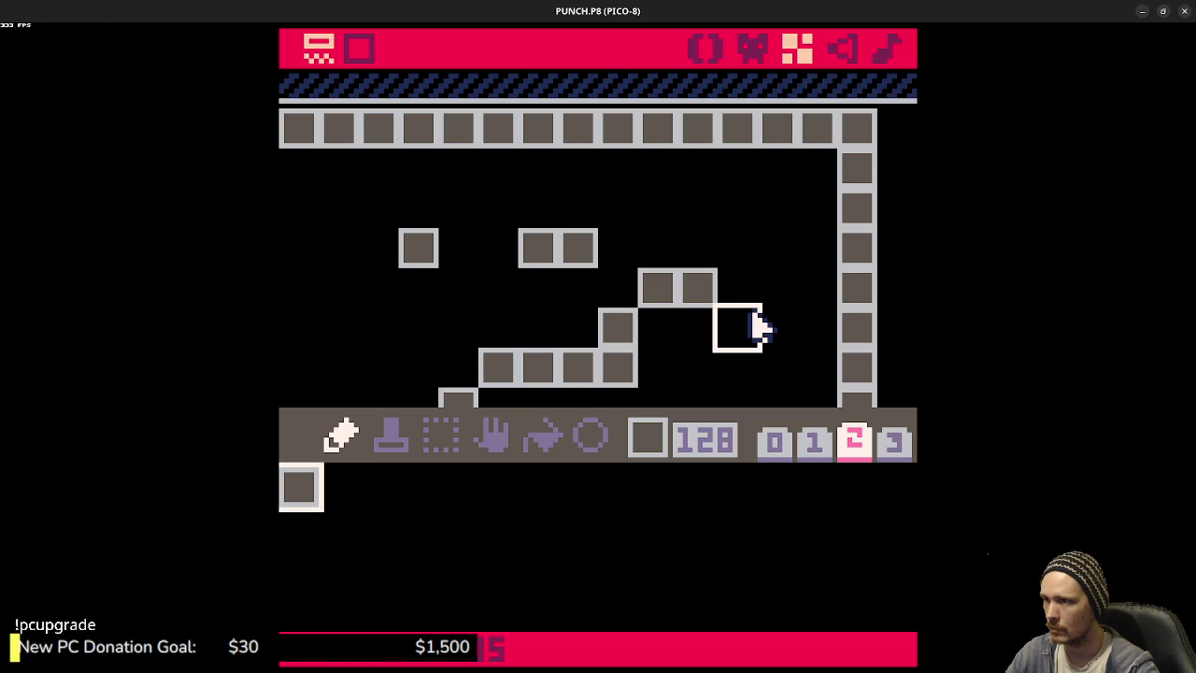
left_click_drag(483, 308, 649, 294)
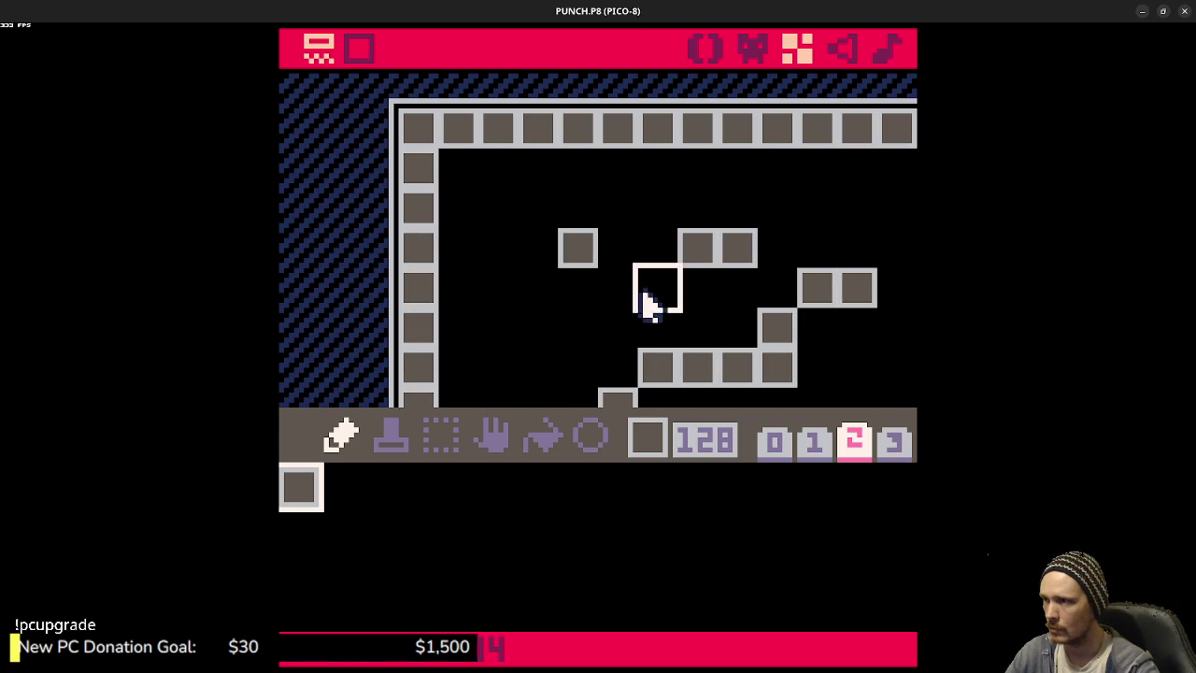
left_click(468, 247)
key("ctrl+r")
- Run and jump the player up the staircase onto the new upper block and back down
key("Left")
key("z")
key("z")
key("z")
key("Right")
key("z")
key("z")
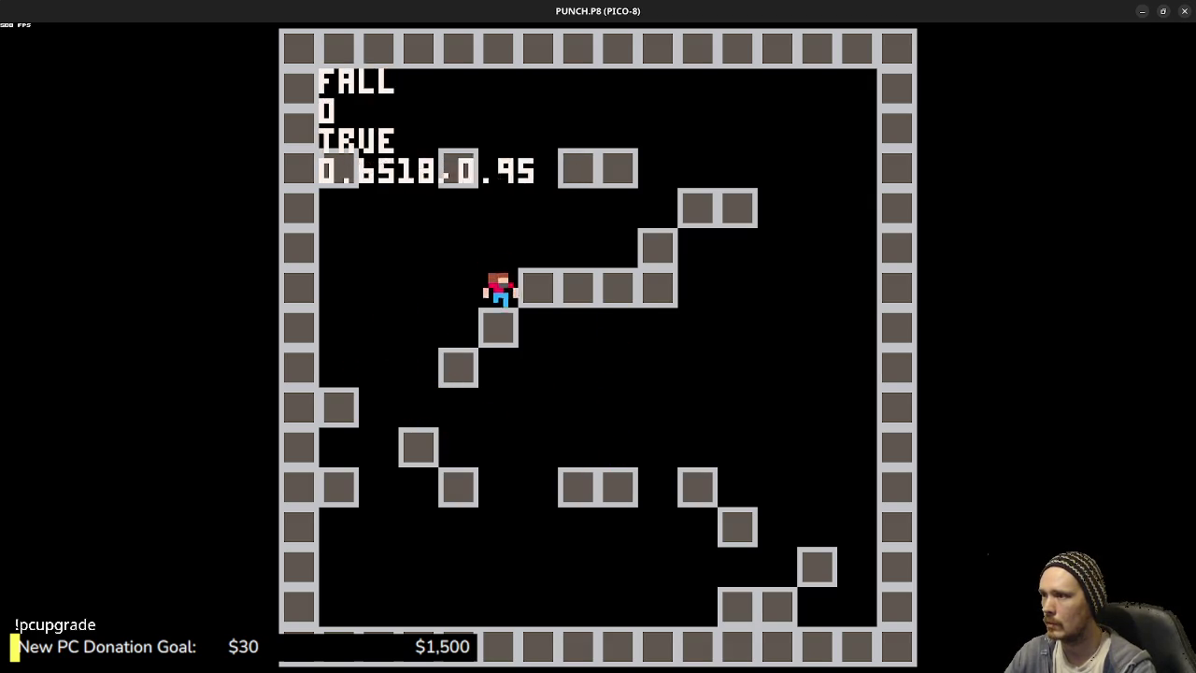
key("z")
key("z")
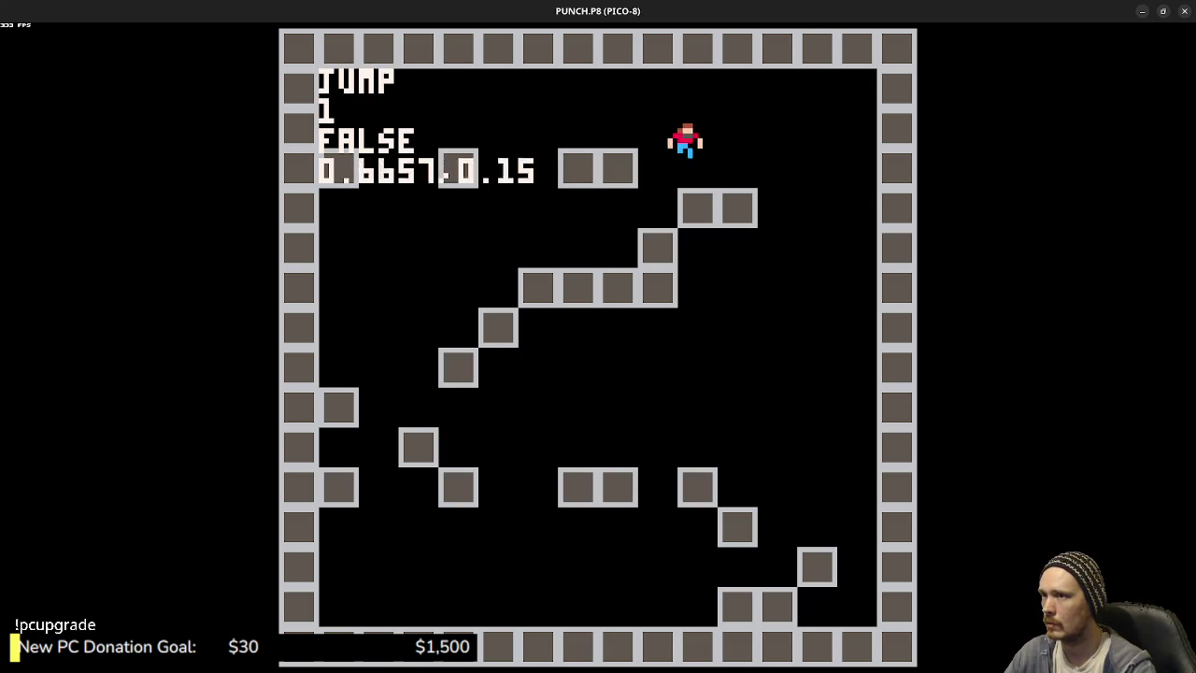
key("Left")
key("z")
key("z")
key("Left")
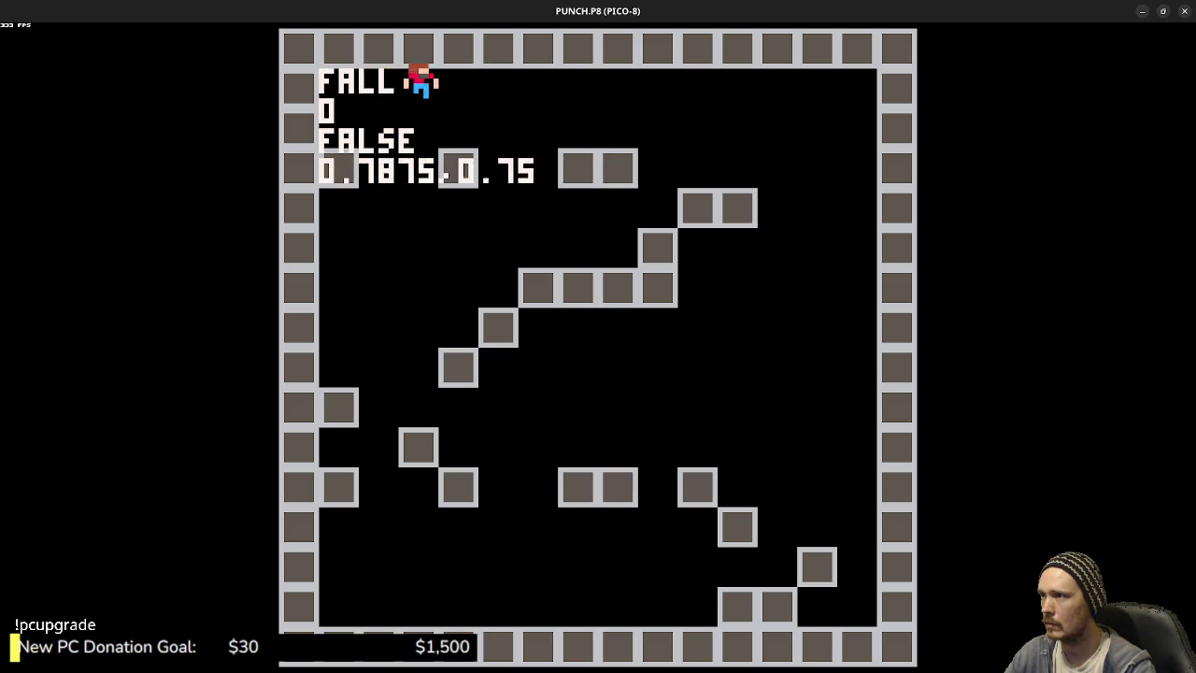
key("Right")
key("Left")
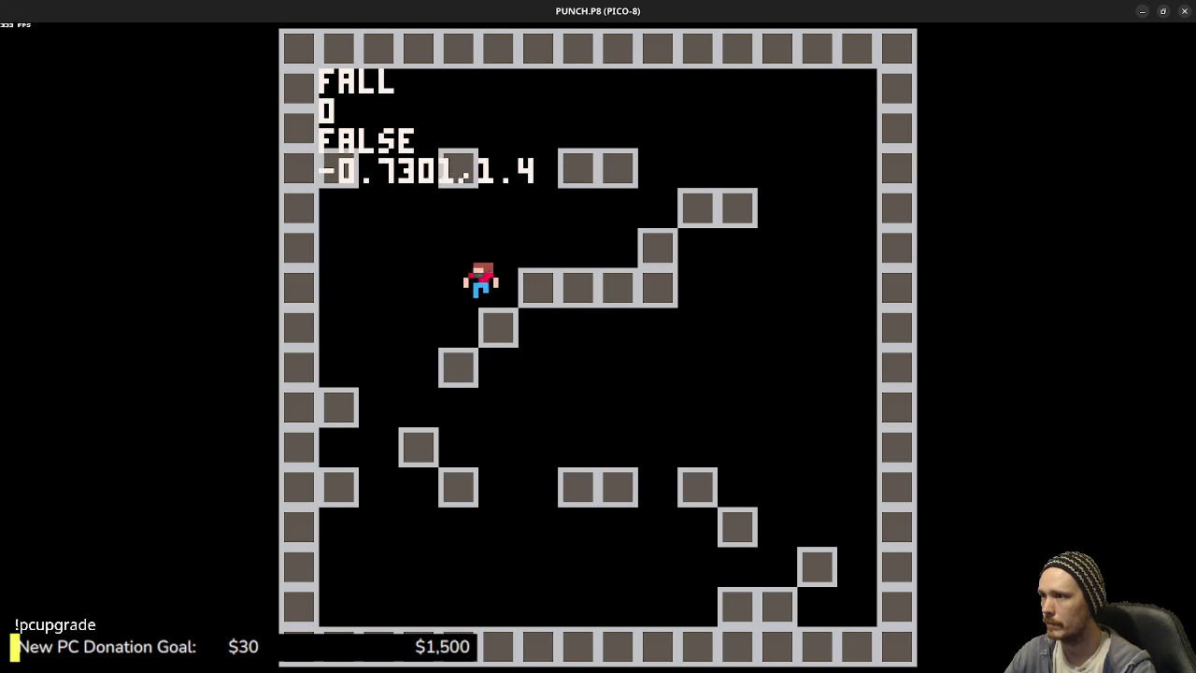
key("Right")
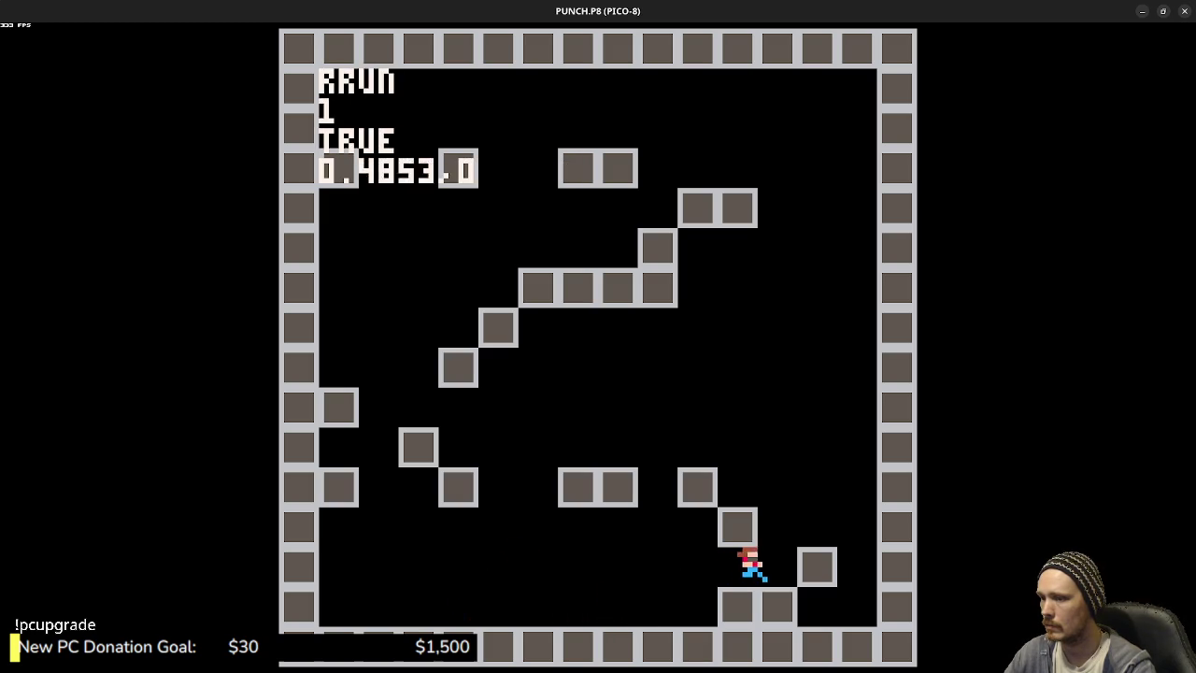
key("z")
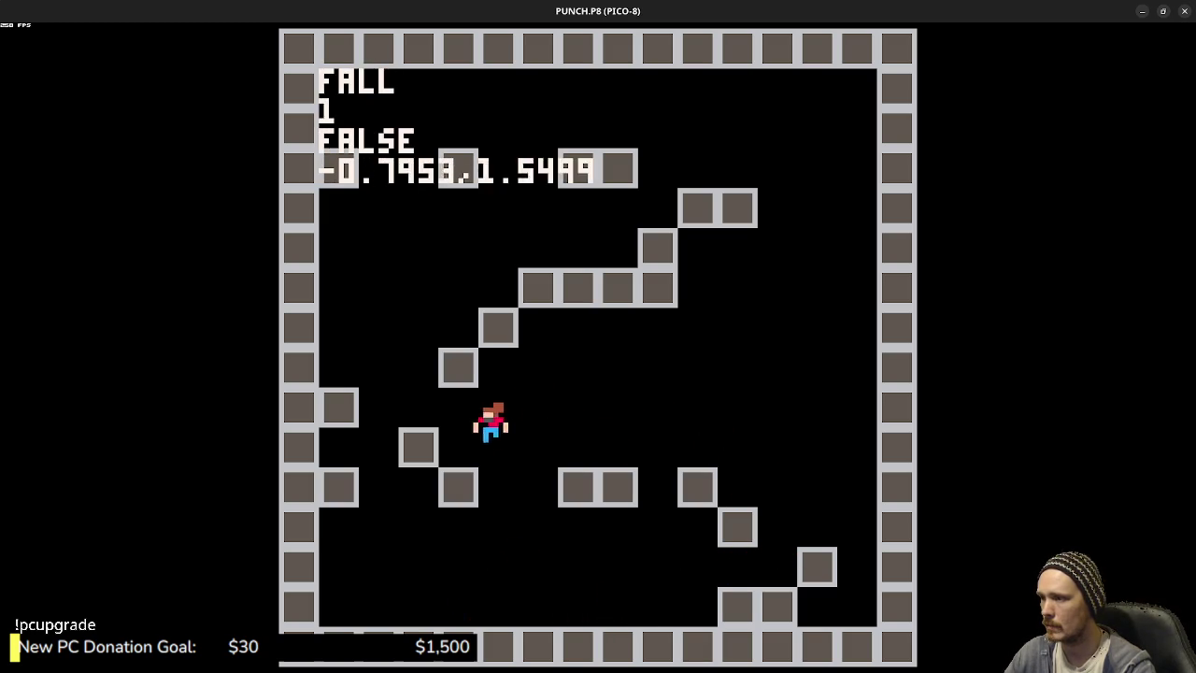
key("z")
key("Right")
key("Left")
- Jump across the blocks up to the top-left block, then stop the game
key("Right")
key("z")
key("Left")
key("z")
key("Right")
key("Left")
key("z")
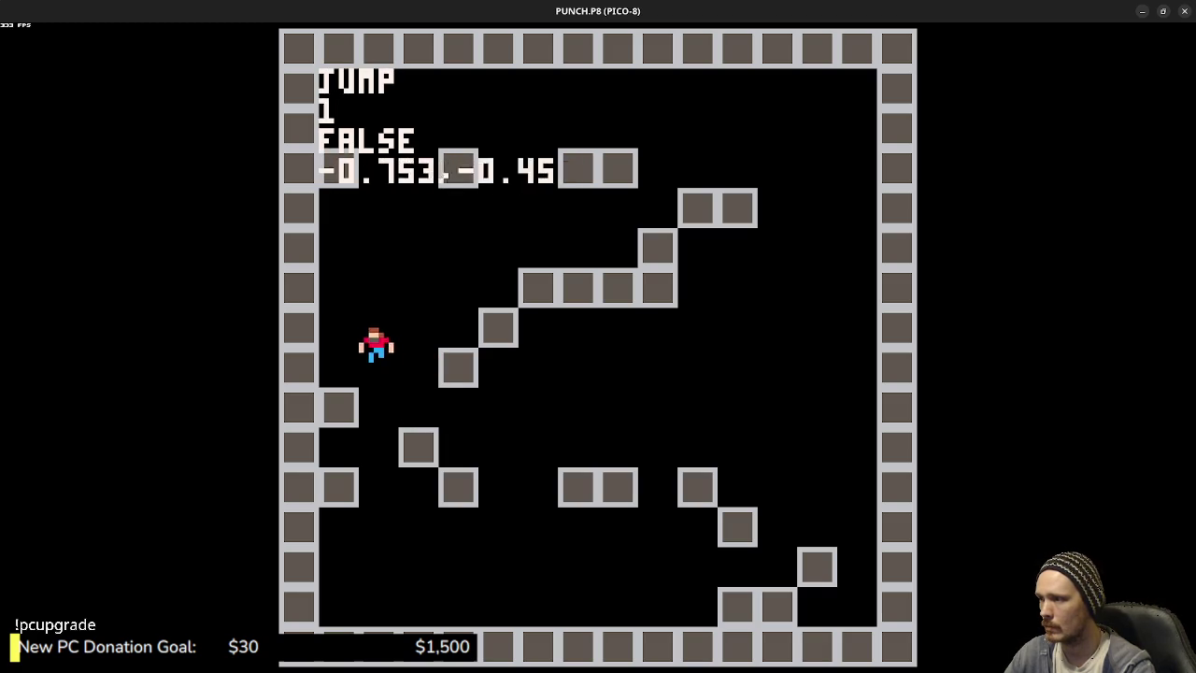
key("Right")
key("z")
key("z")
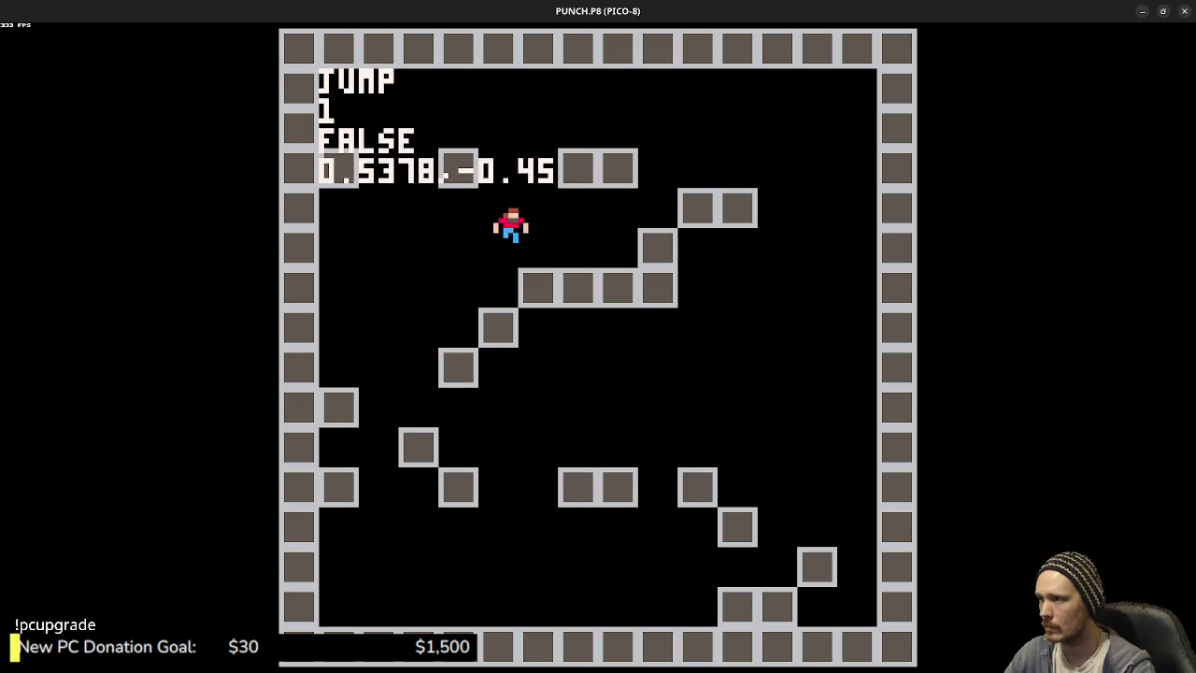
key("z")
key("Left")
key("z")
key("z")
key("Right")
key("z")
key("Escape")
key("Escape")
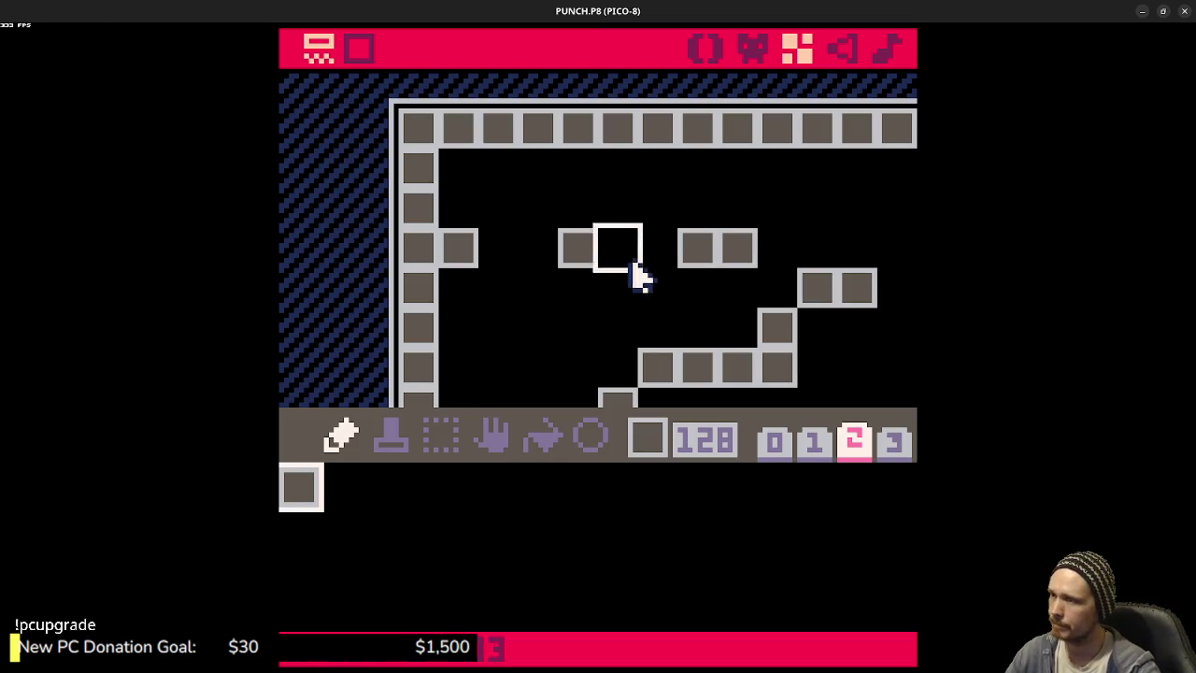
- Switch to the code editor and save the cartridge
left_click(706, 48)
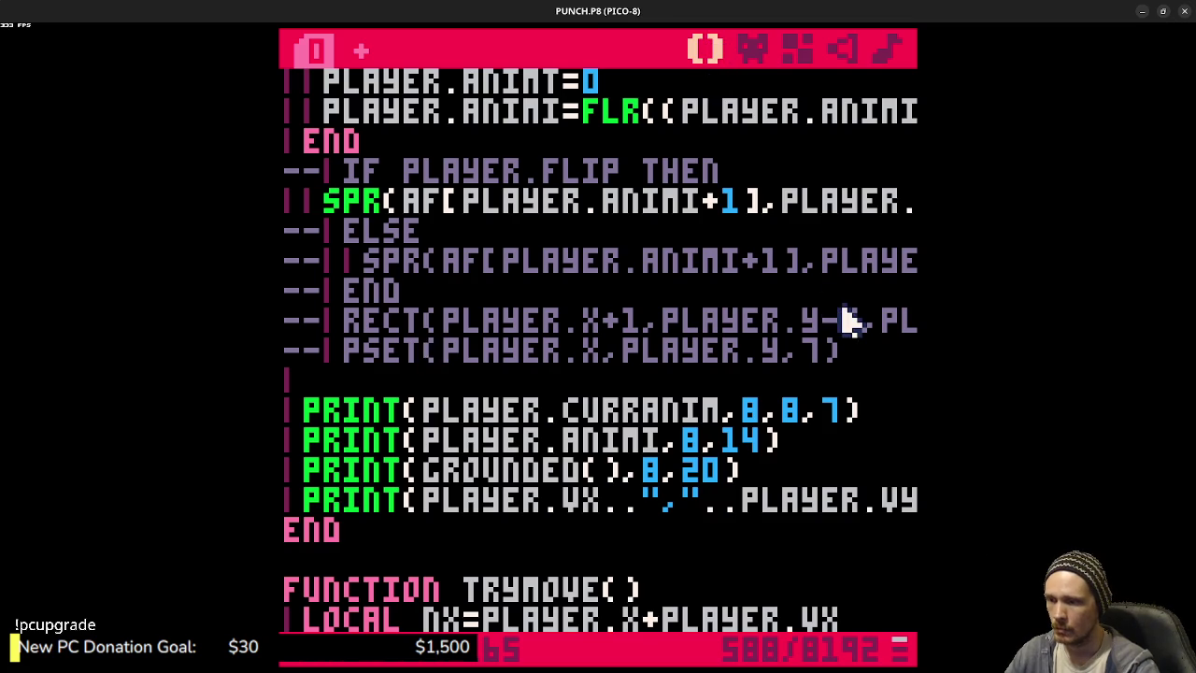
key("Up")
key("Up")
key("ctrl+s")
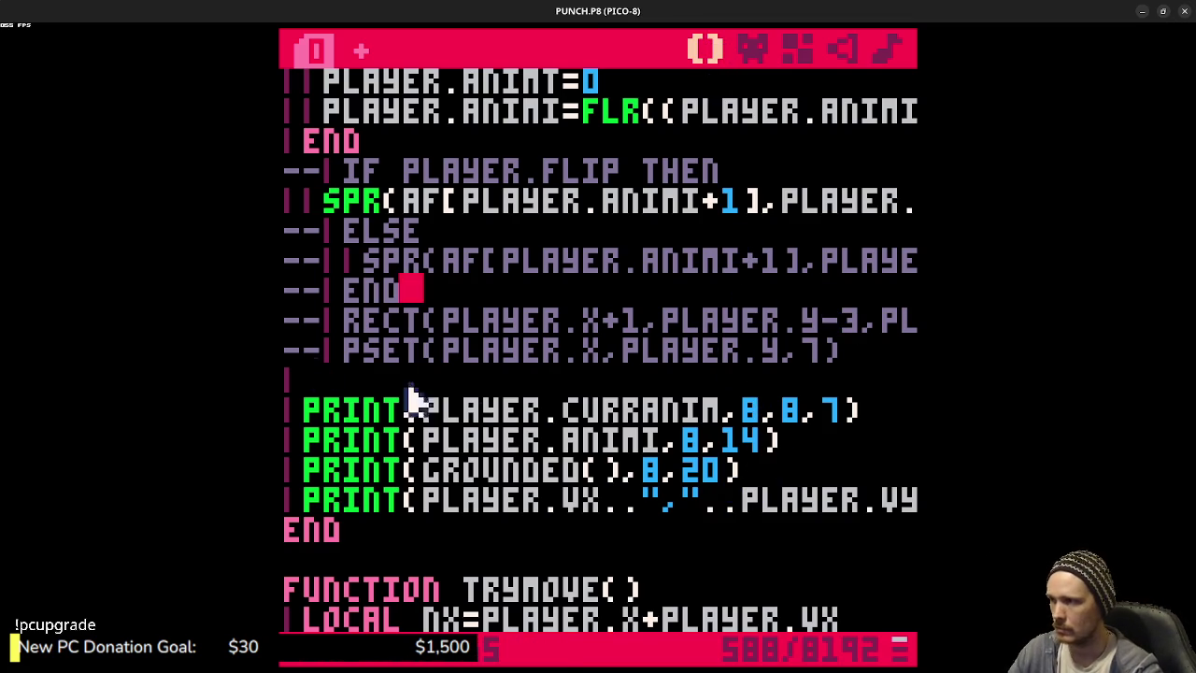
scroll(481, 422, "up", 2)
scroll(486, 423, "up", 3)
scroll(492, 423, "down", 4)
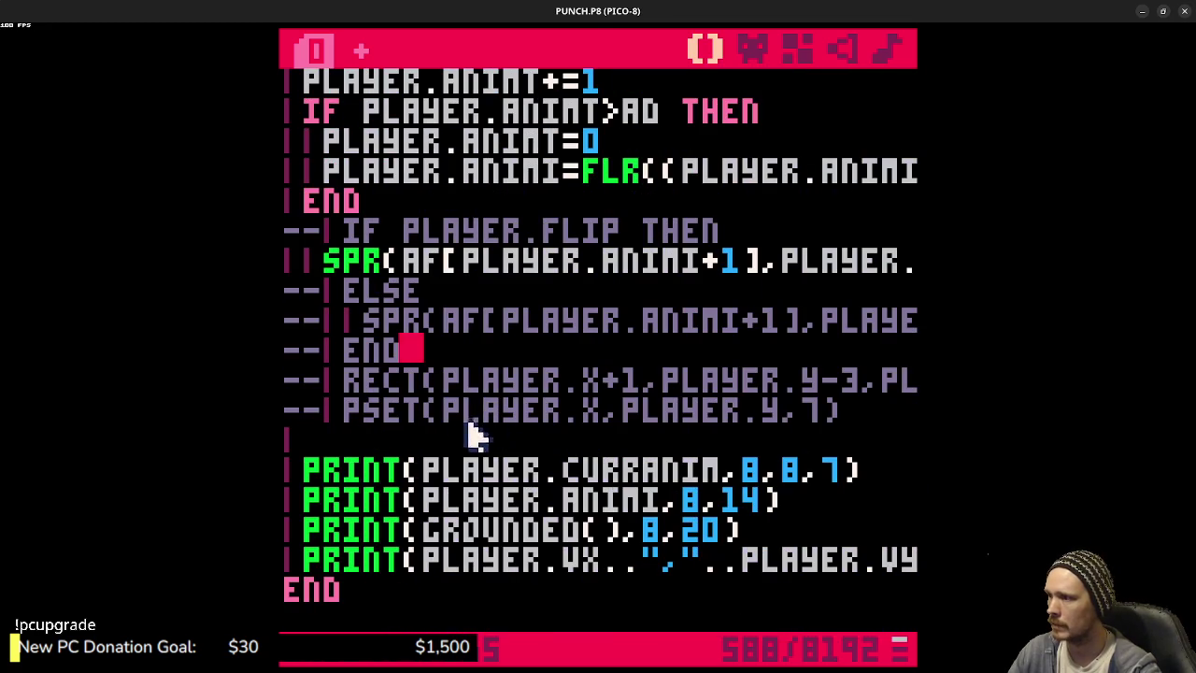
left_click_drag(338, 467, 448, 557)
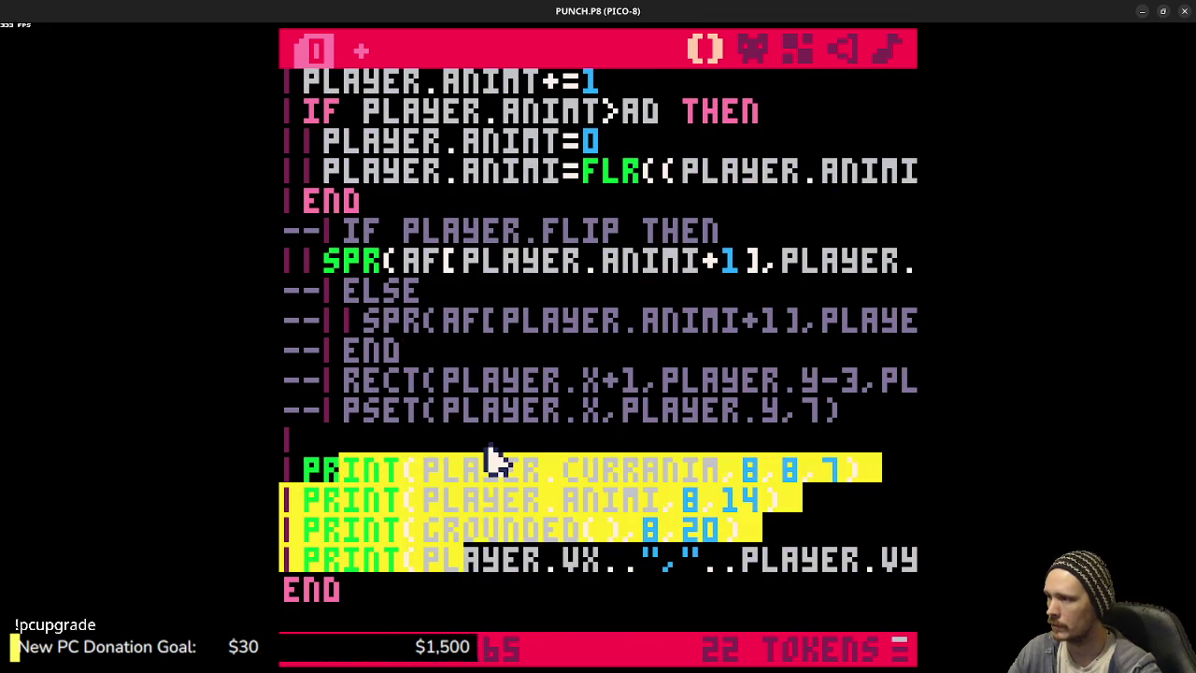
scroll(439, 439, "up", 4)
scroll(430, 421, "down", 2)
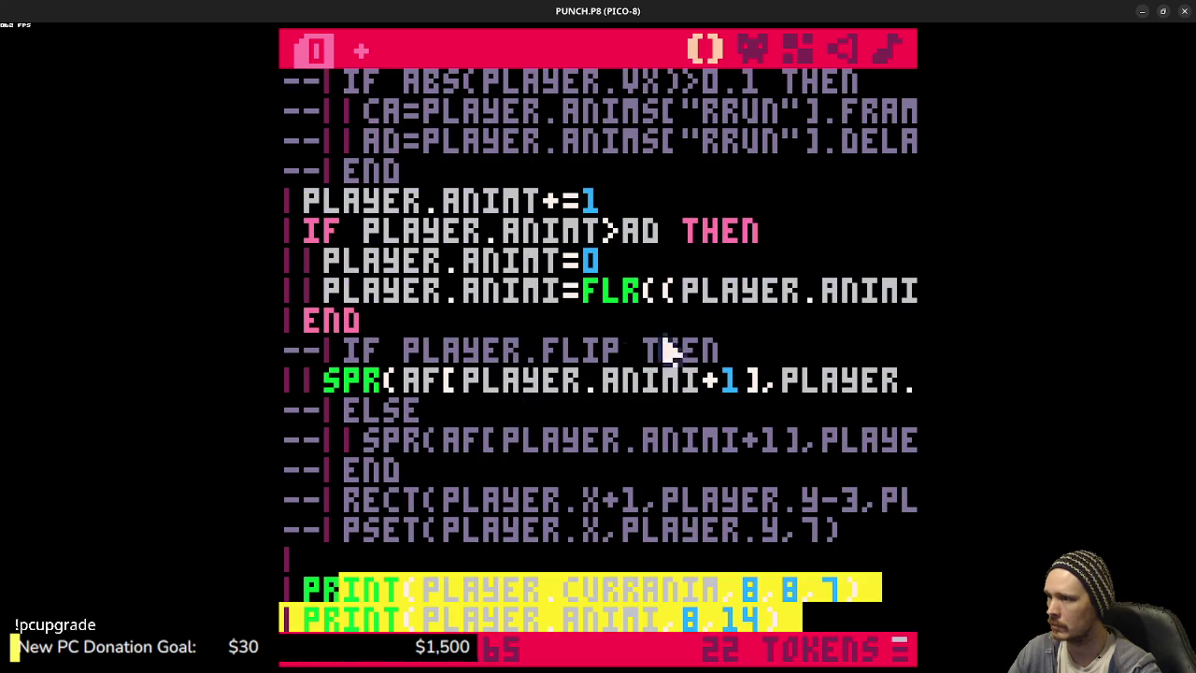
- Delete the IF PLAYER.FLIP THEN line and the ELSE branch lines from _draw
left_click(738, 347)
key("shift+Up")
key("BackSpace")
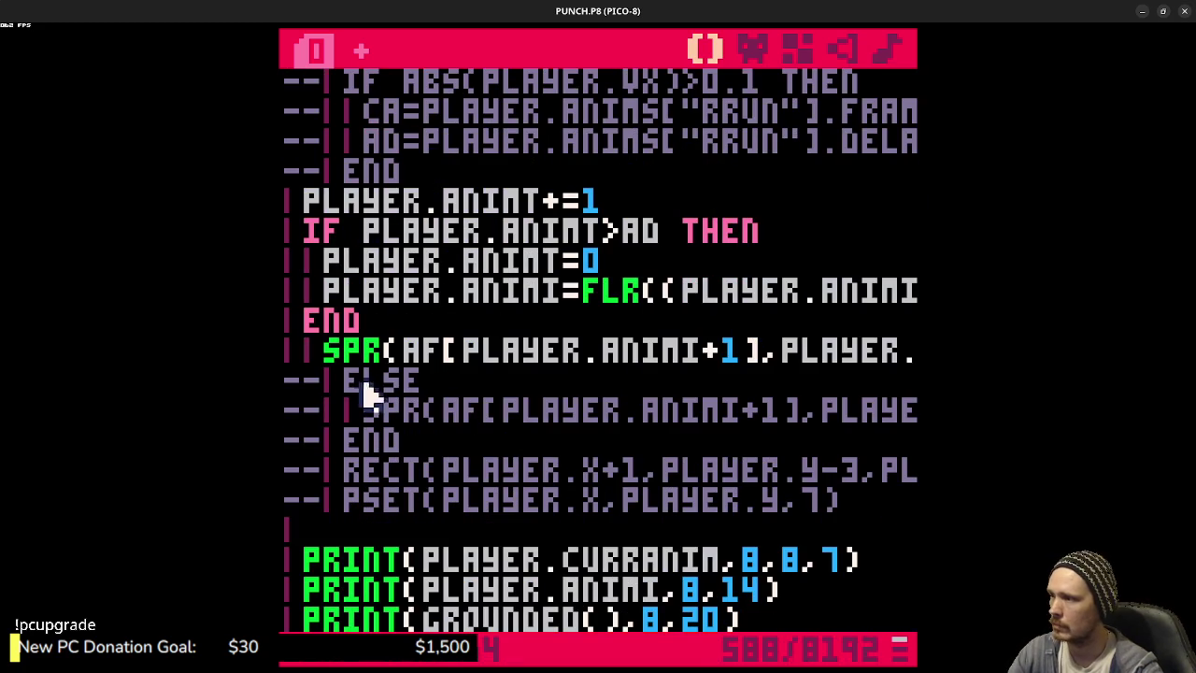
mouse_move(289, 382)
left_mouse_down()
mouse_move(628, 494)
mouse_move(835, 505)
mouse_move(778, 439)
mouse_move(467, 438)
left_mouse_up()
key("BackSpace")
- Unindent the SPR line, keep the RECT debug line commented out, and save
key("End")
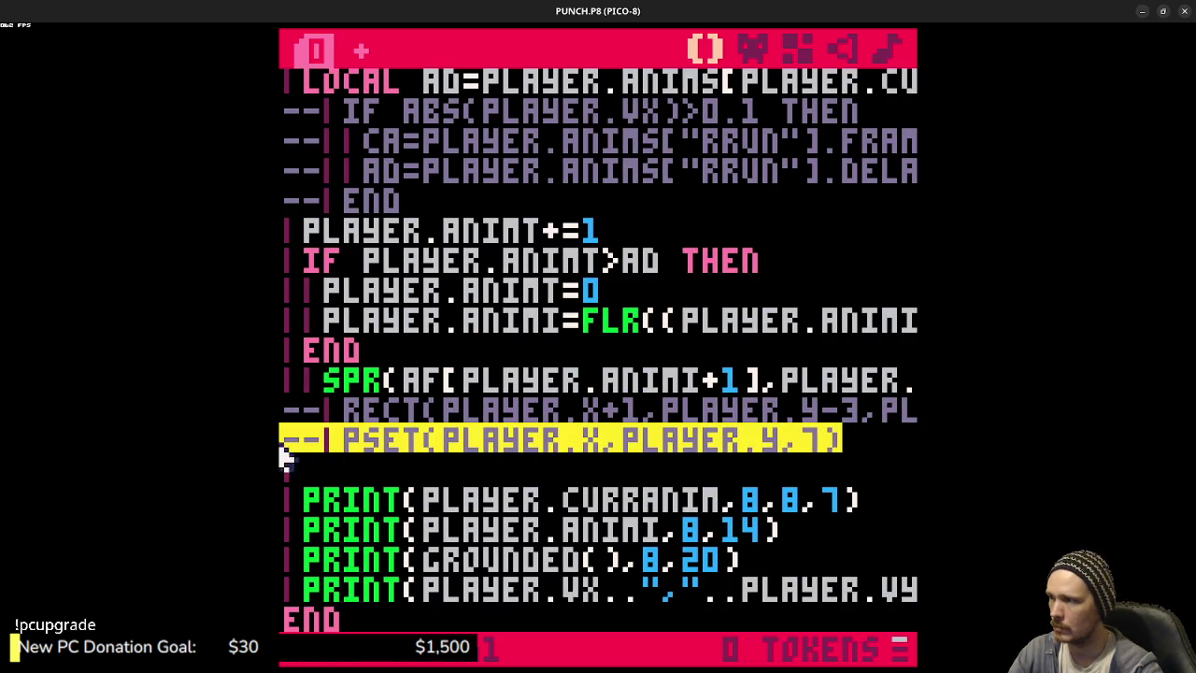
left_click(465, 432)
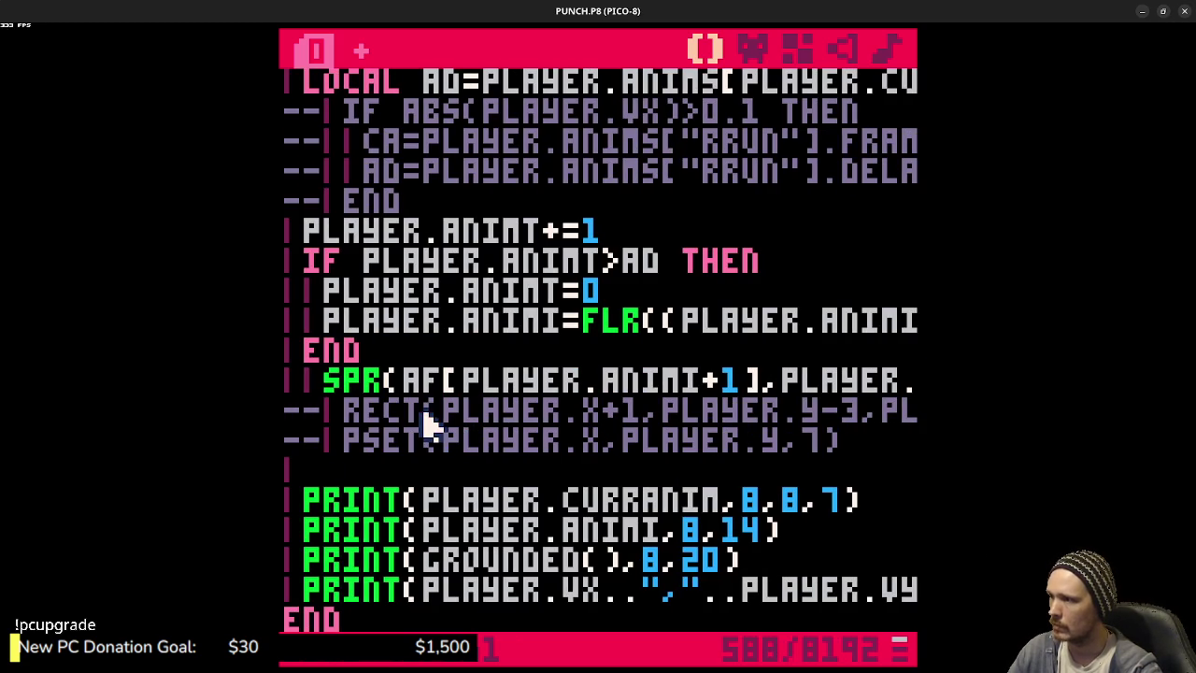
key("ctrl+b")
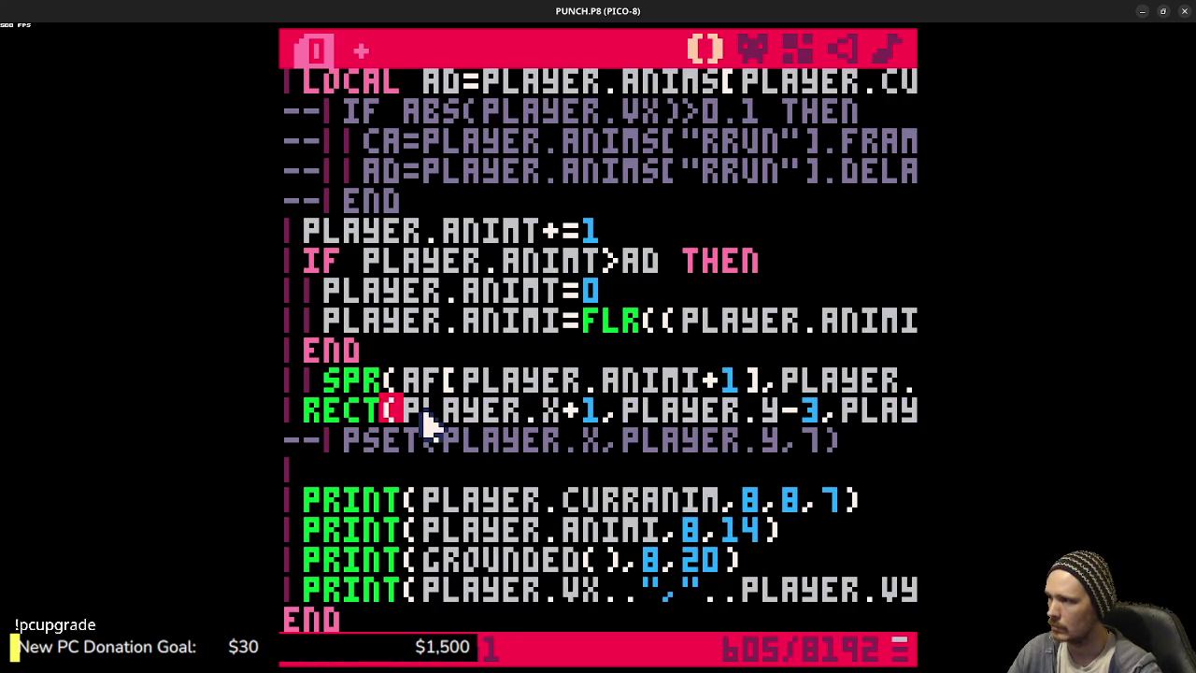
key("ctrl+b")
left_click(329, 385)
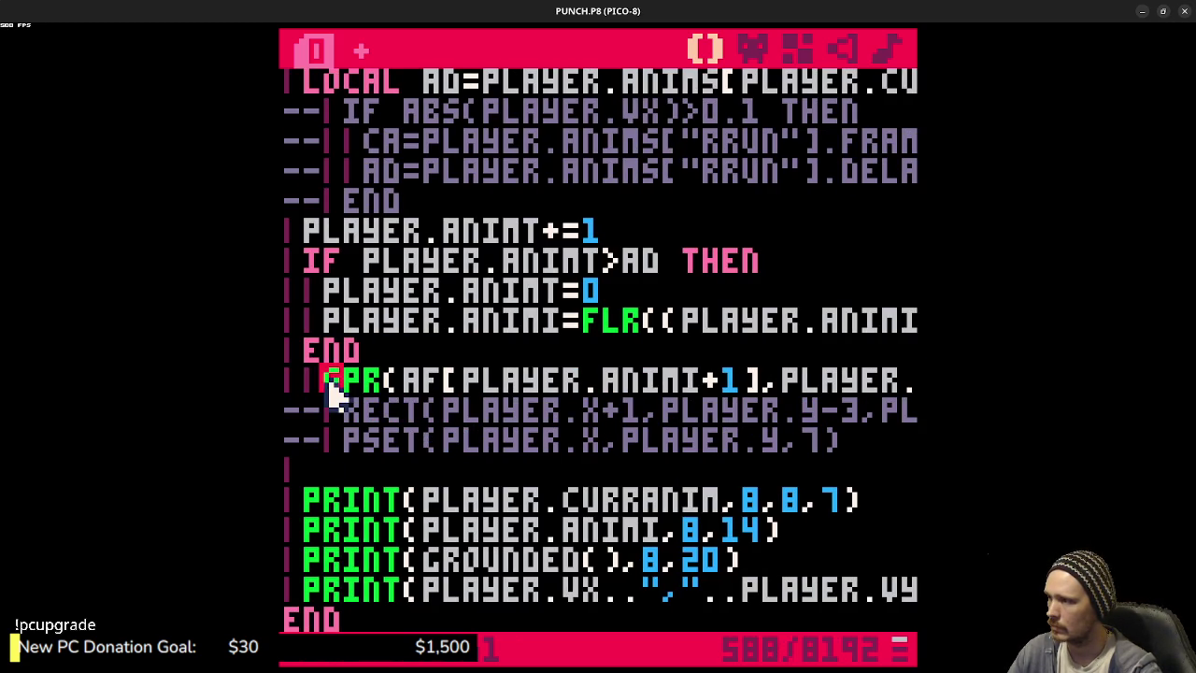
key("BackSpace")
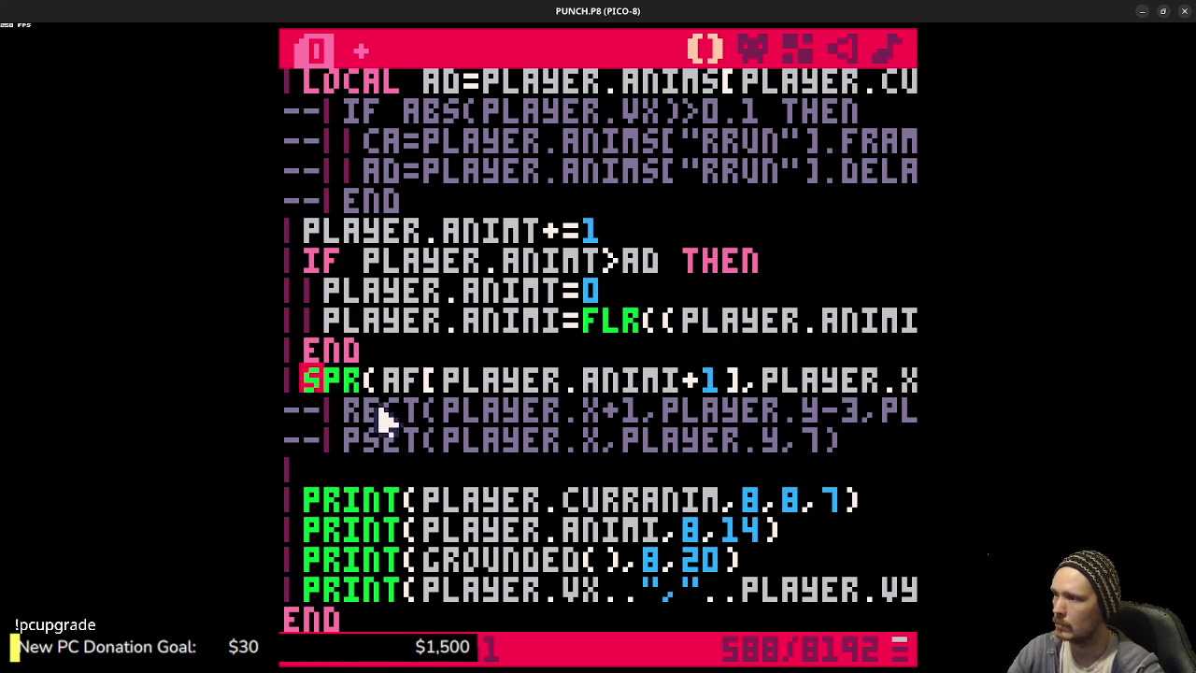
left_click(385, 410)
key("ctrl+b")
key("ctrl+b")
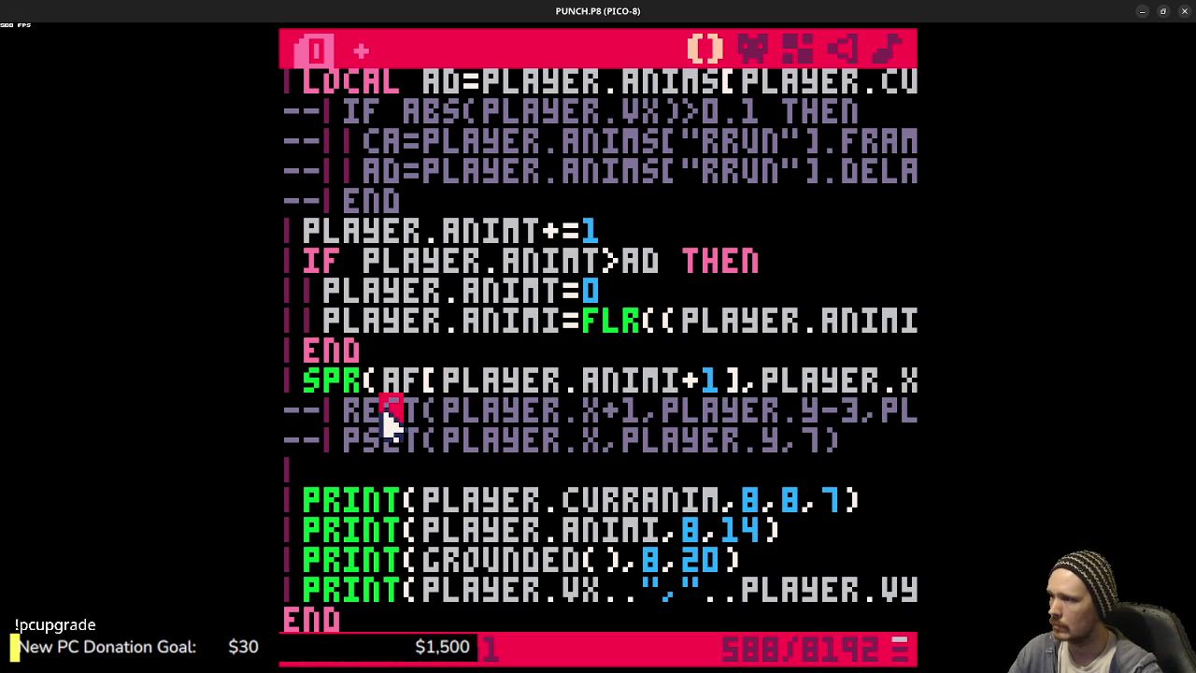
key("ctrl+s")
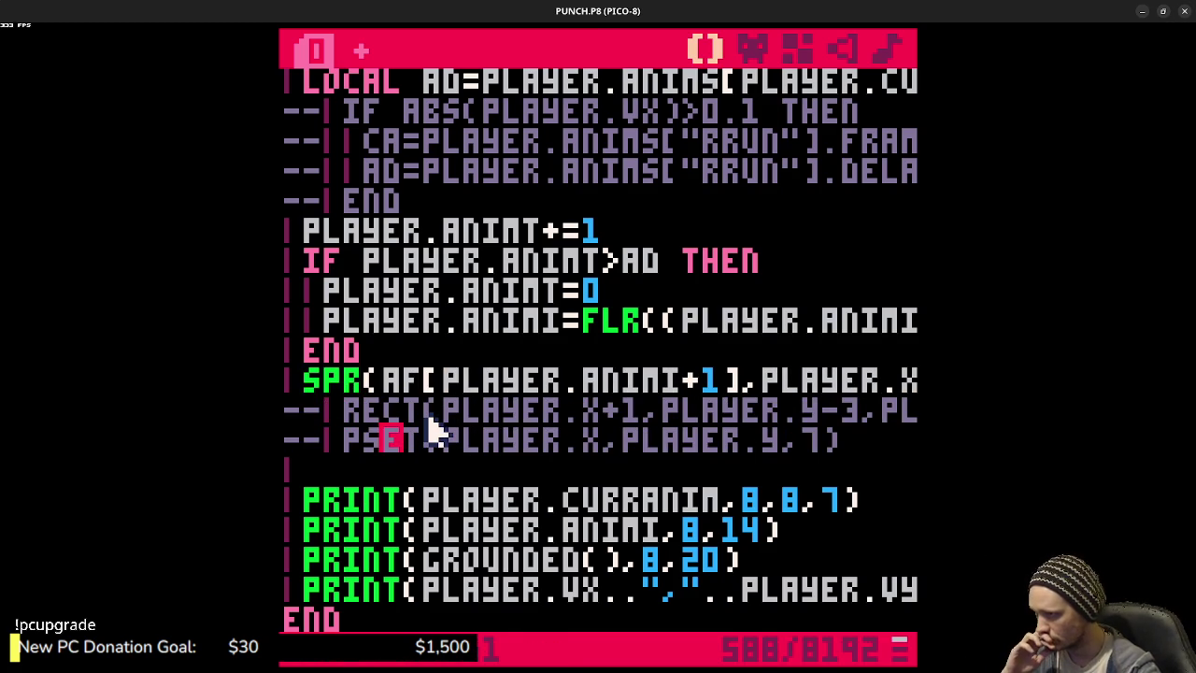
- Delete the commented-out IF ABS(PLAYER.VX) run-animation block
scroll(433, 430, "up", 2)
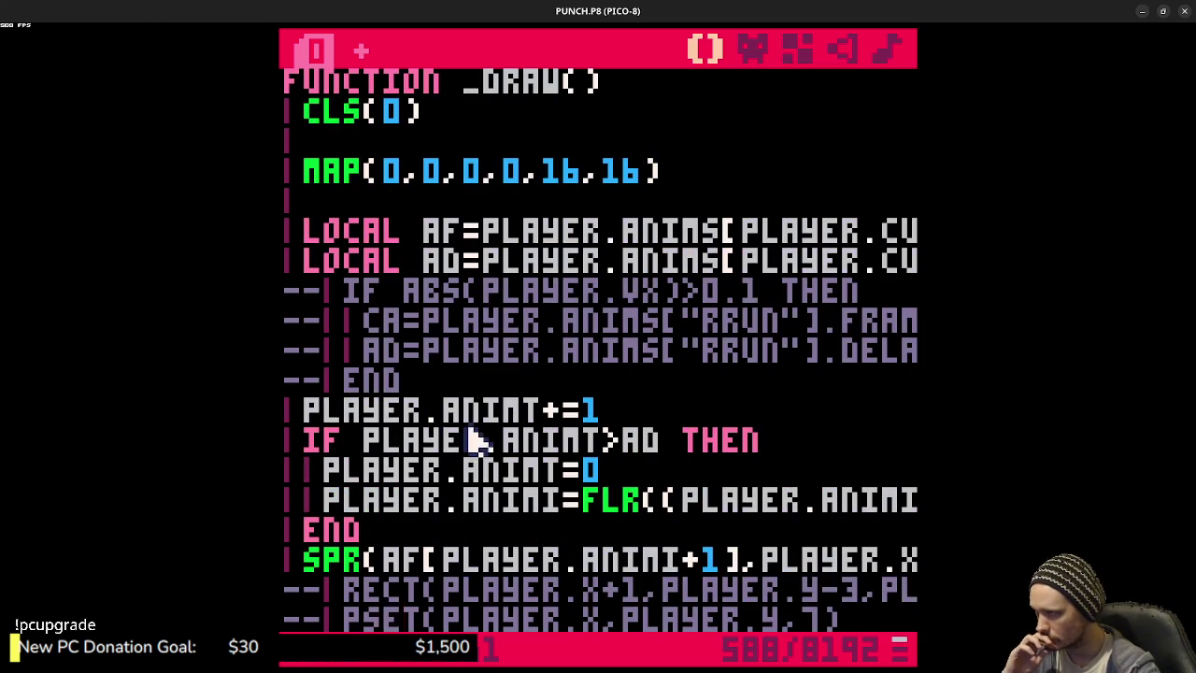
left_click_drag(420, 383, 280, 299)
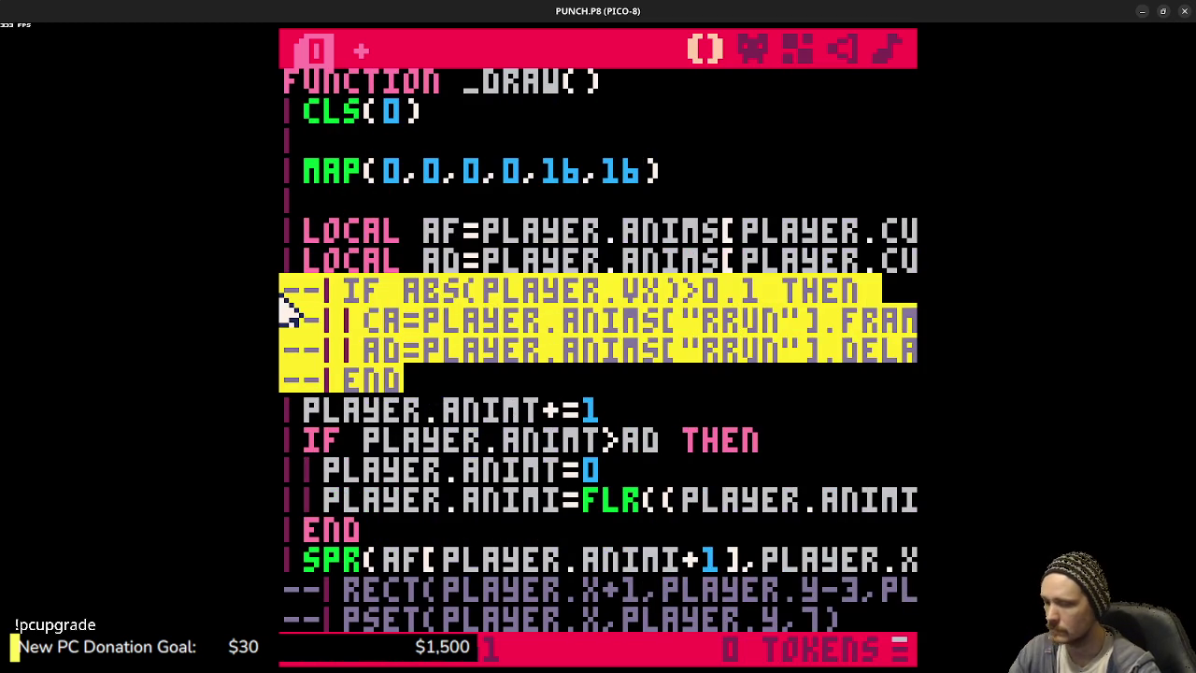
key("BackSpace")
key("BackSpace")
key("shift+Home")
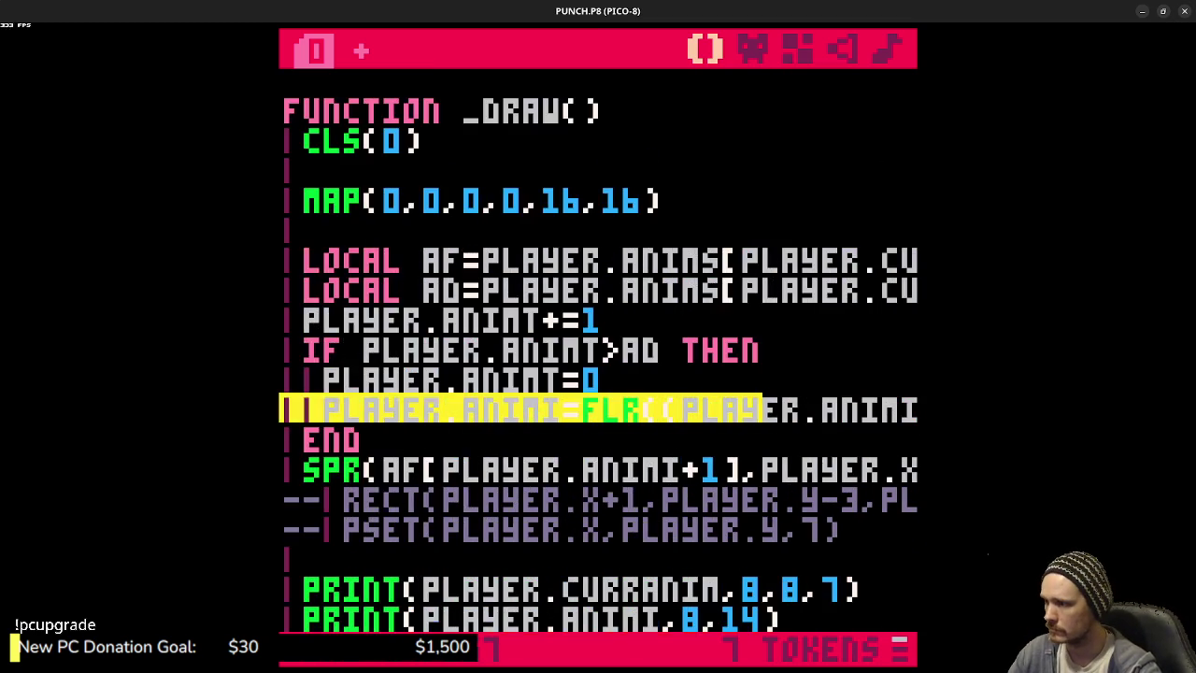
scroll(433, 441, "down", 6)
scroll(446, 445, "down", 16)
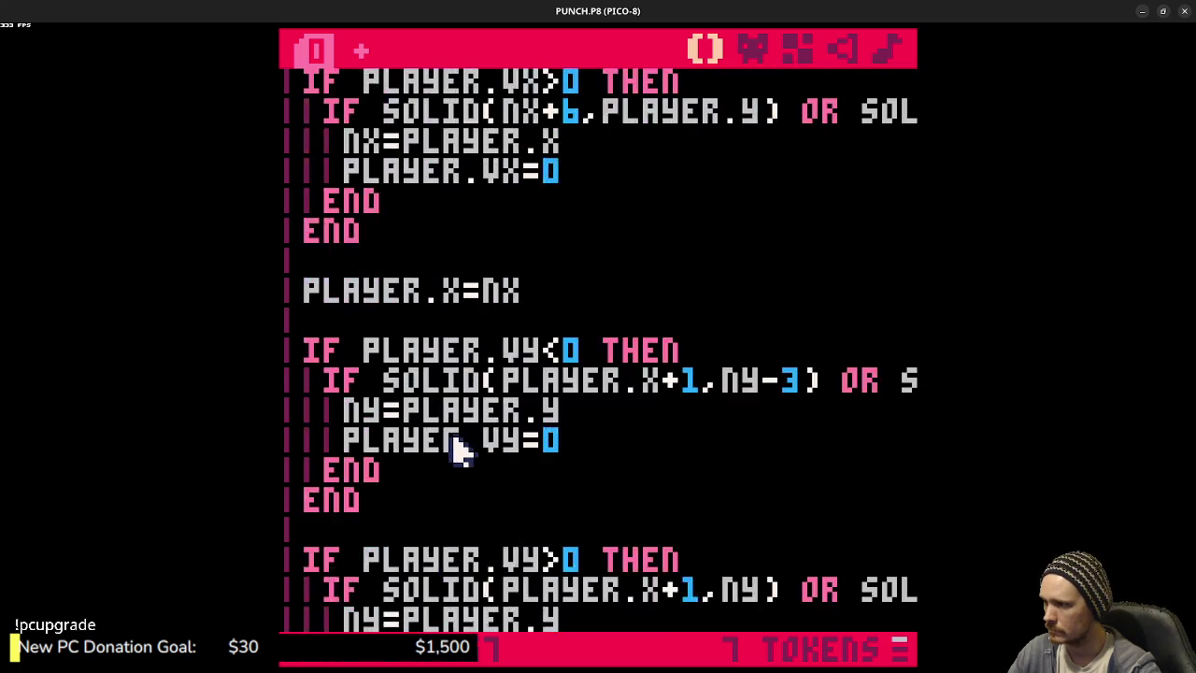
scroll(458, 445, "up", 20)
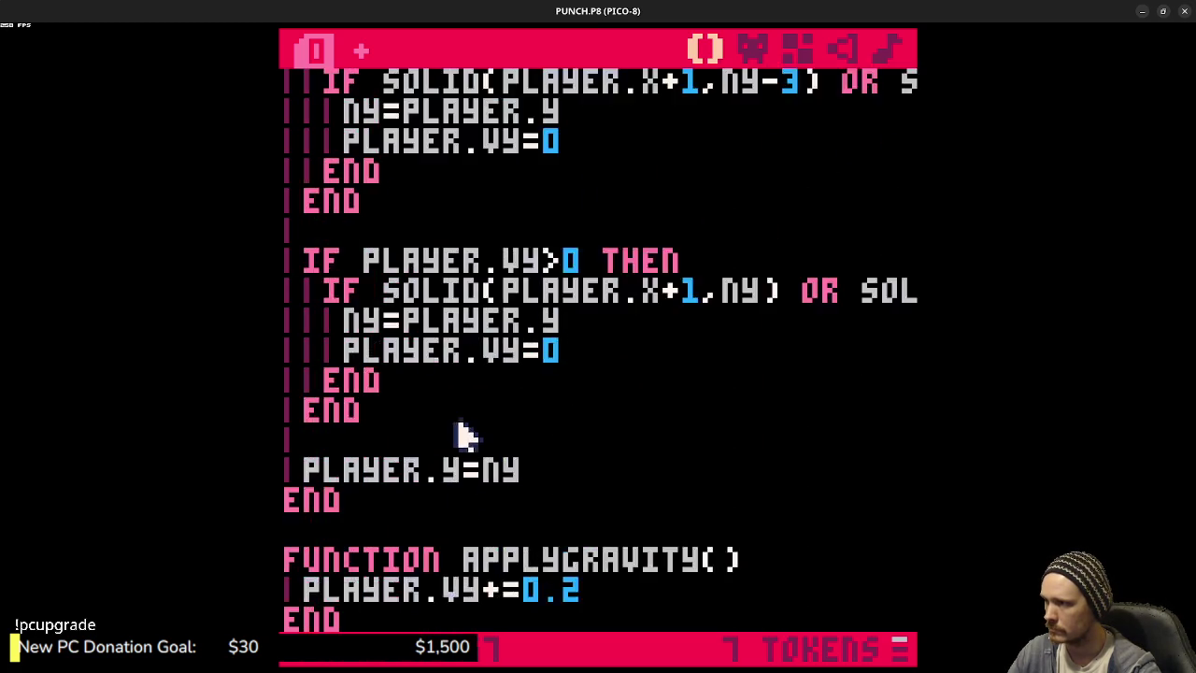
scroll(503, 447, "up", 20)
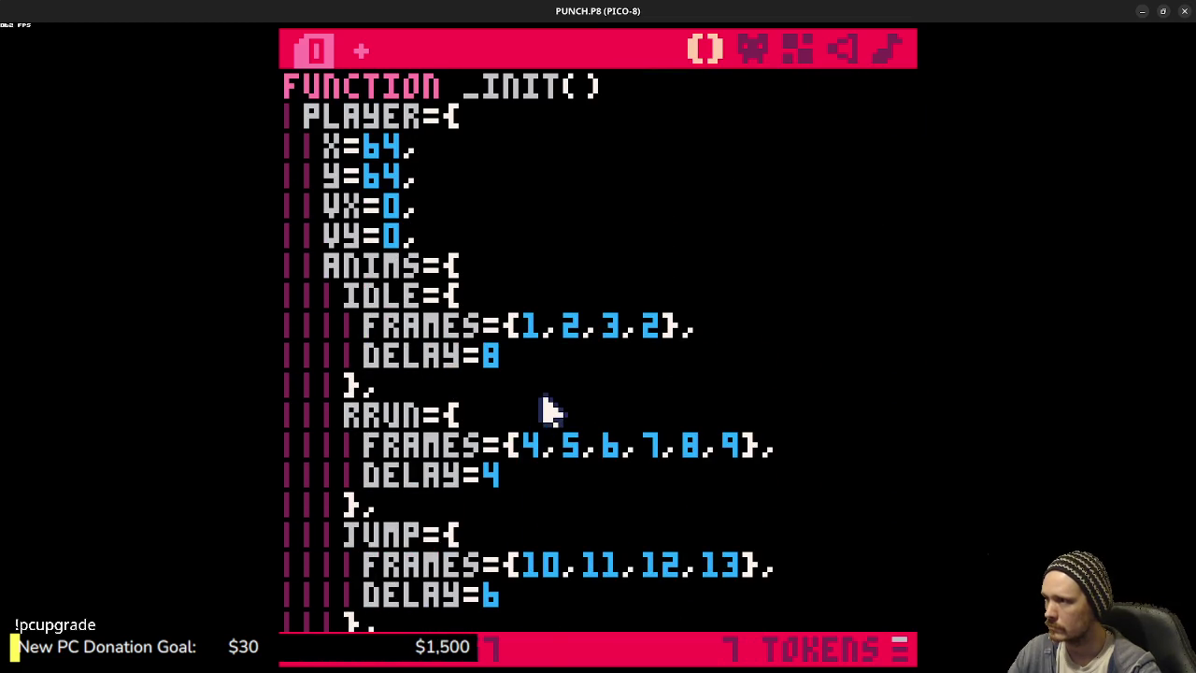
- Insert a new TEMP= line under IDLE={ in the animation tables
left_click(545, 414)
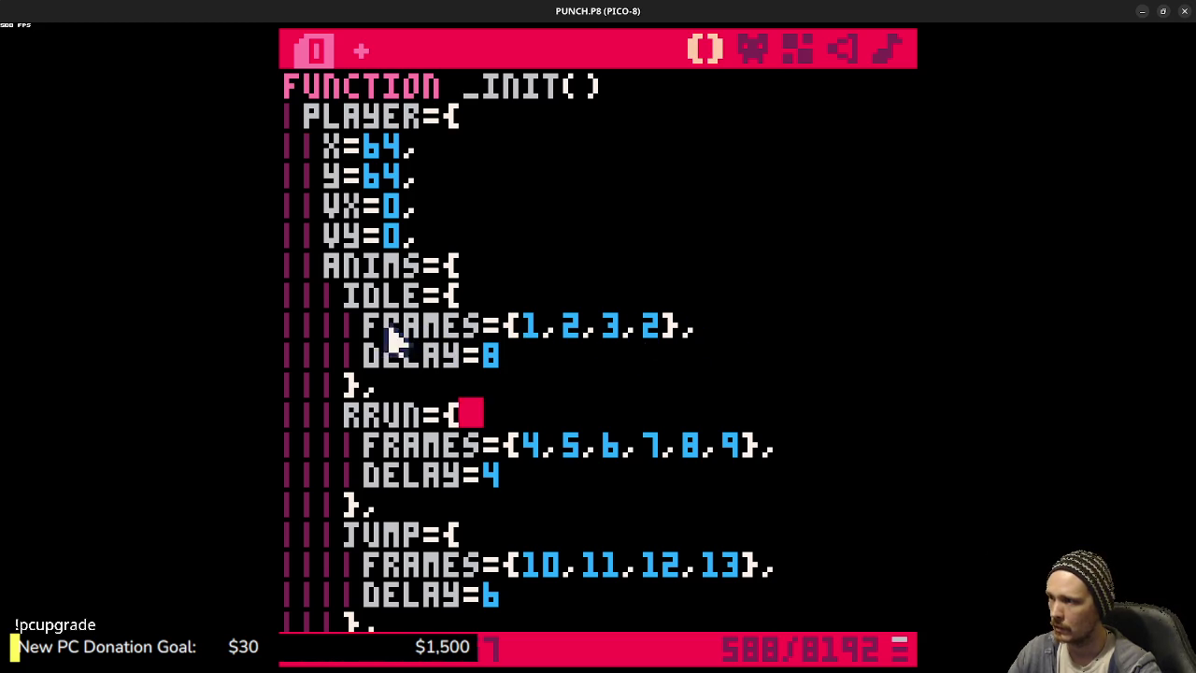
left_click_drag(367, 329, 677, 322)
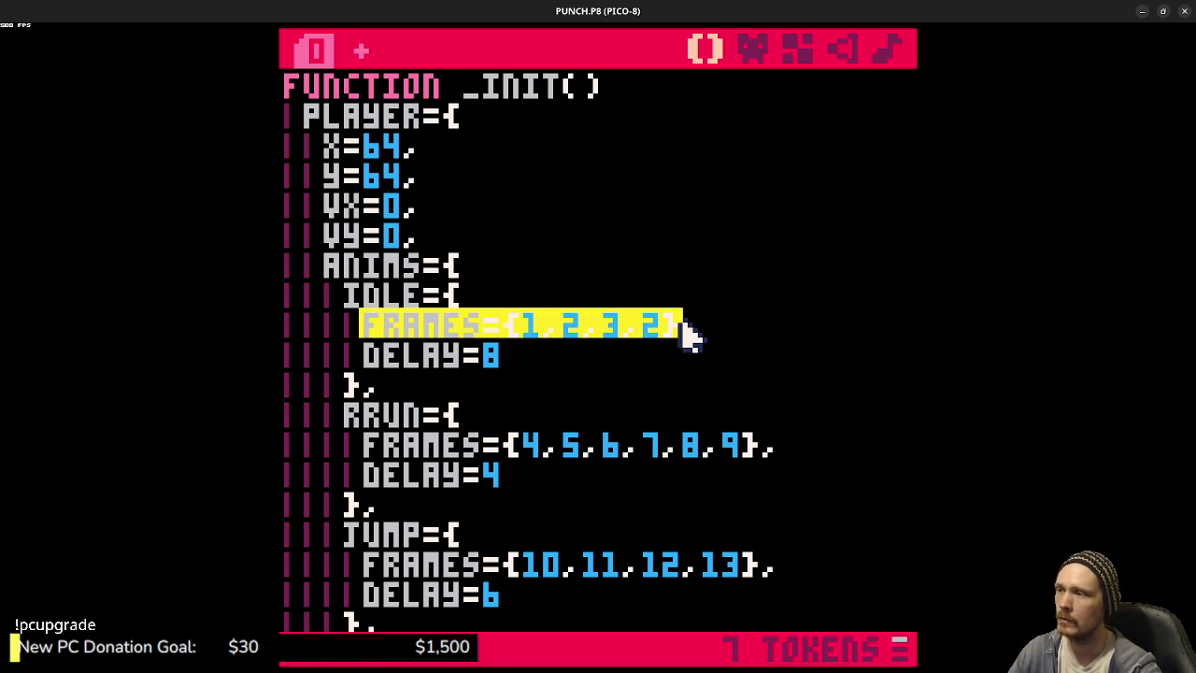
left_click(518, 302)
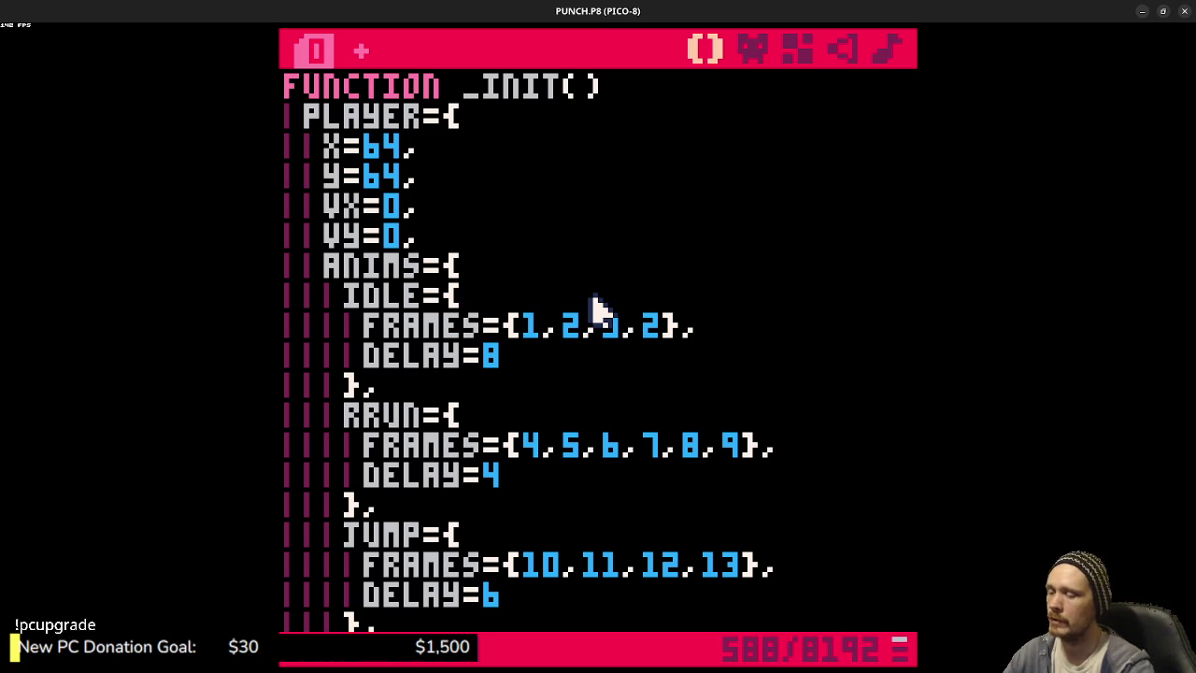
key("Return")
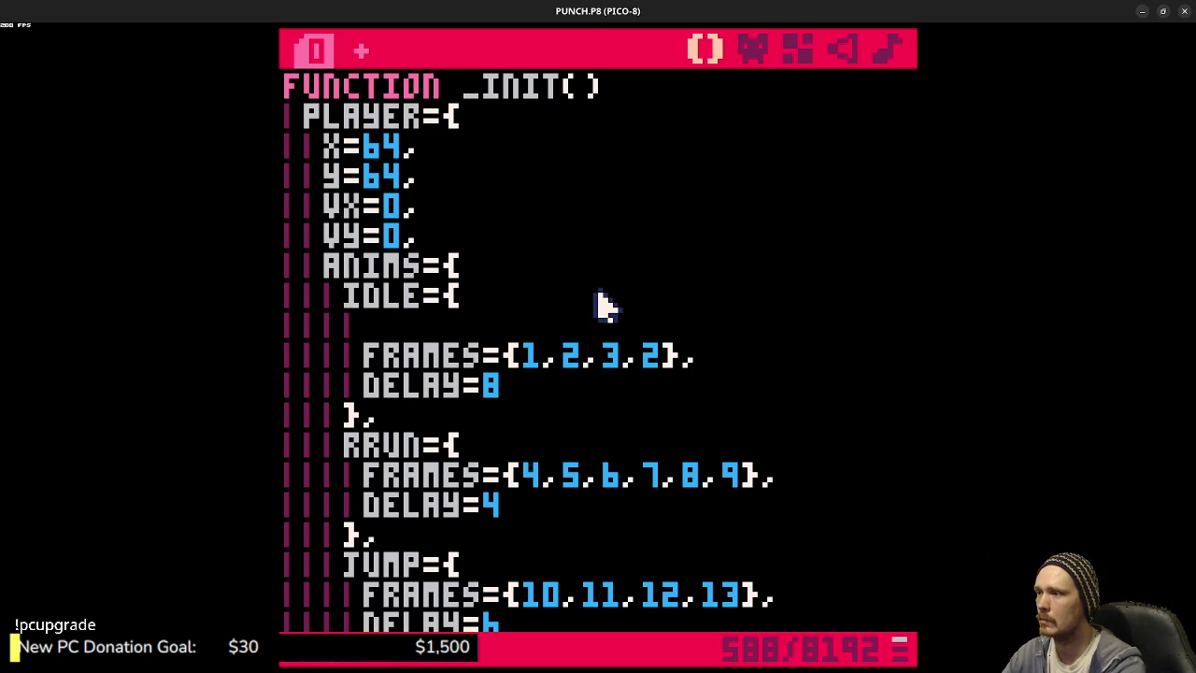
type("TEMP=\"1,2,3,4\",")
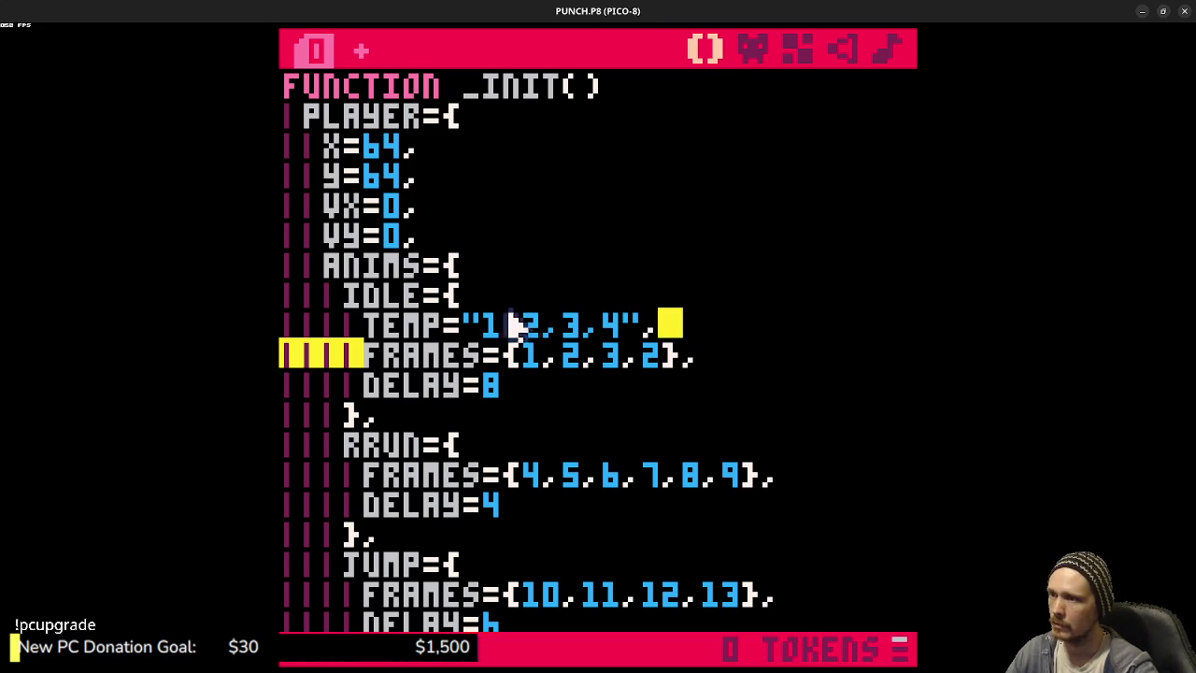
- Delete the temporary TEMP line again and run the game
left_click(457, 323)
left_click_drag(362, 322, 659, 338)
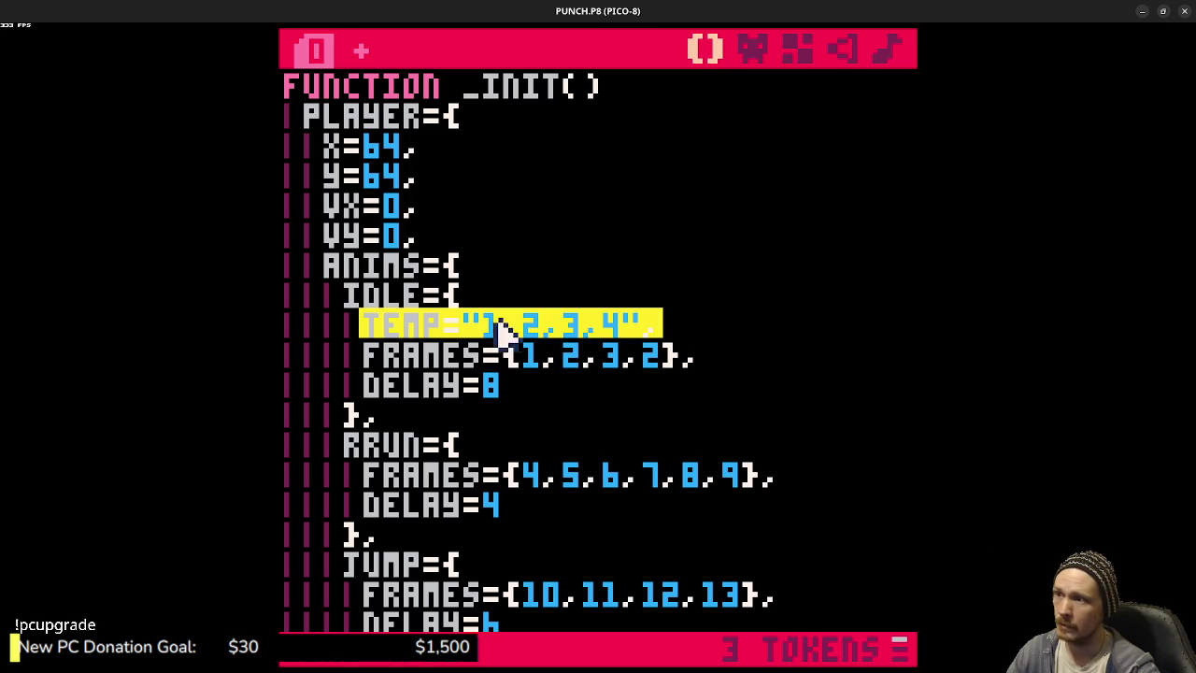
left_click(529, 347)
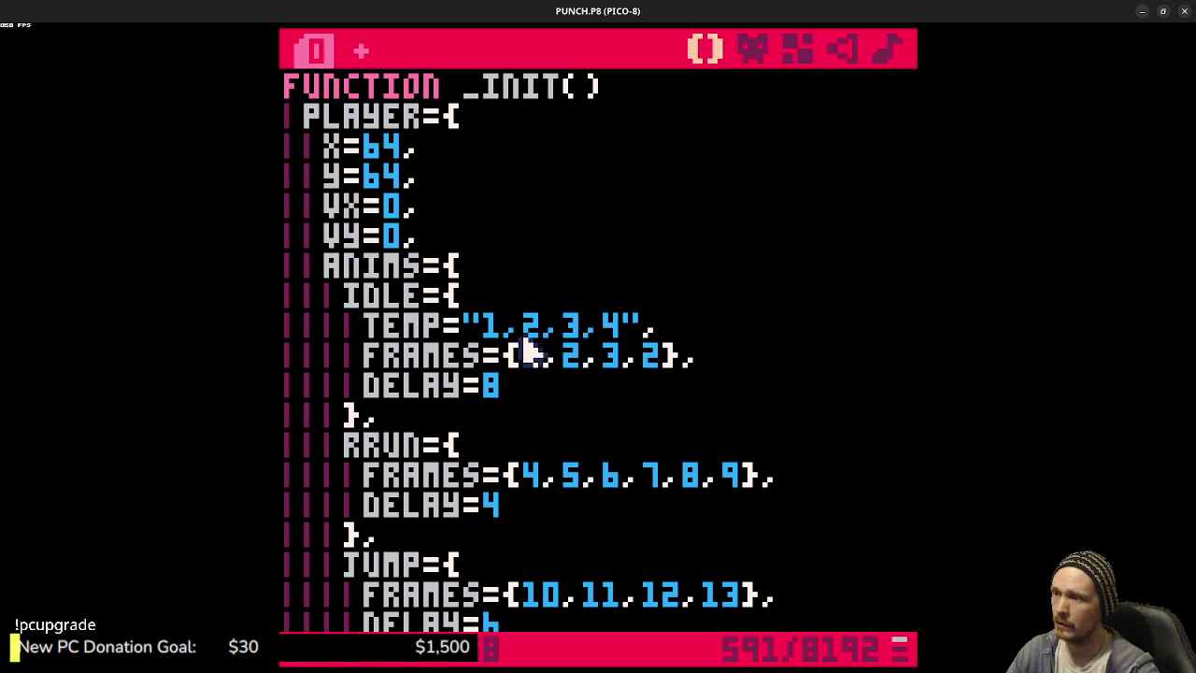
left_click_drag(678, 329, 467, 319)
left_click(667, 331)
mouse_move(668, 331)
left_mouse_down()
mouse_move(480, 312)
mouse_move(470, 323)
mouse_move(650, 325)
mouse_move(696, 308)
left_mouse_up()
left_click(654, 334)
left_click(659, 328)
key("BackSpace")
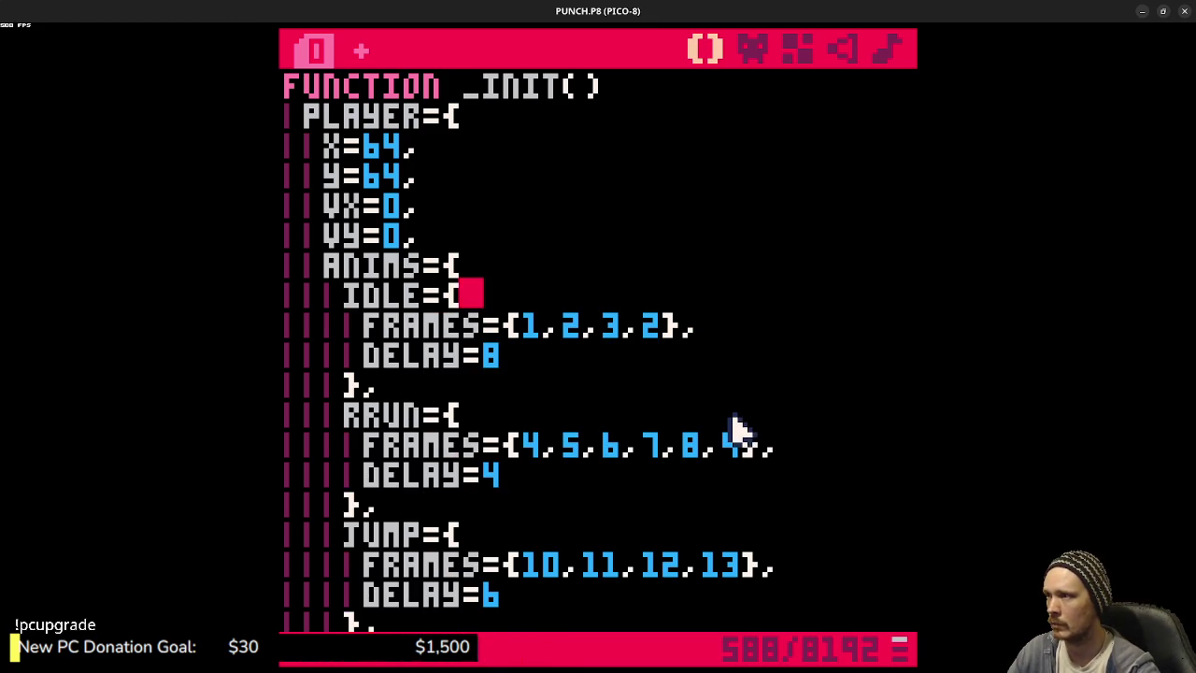
scroll(742, 414, "down", 3)
scroll(744, 414, "down", 5)
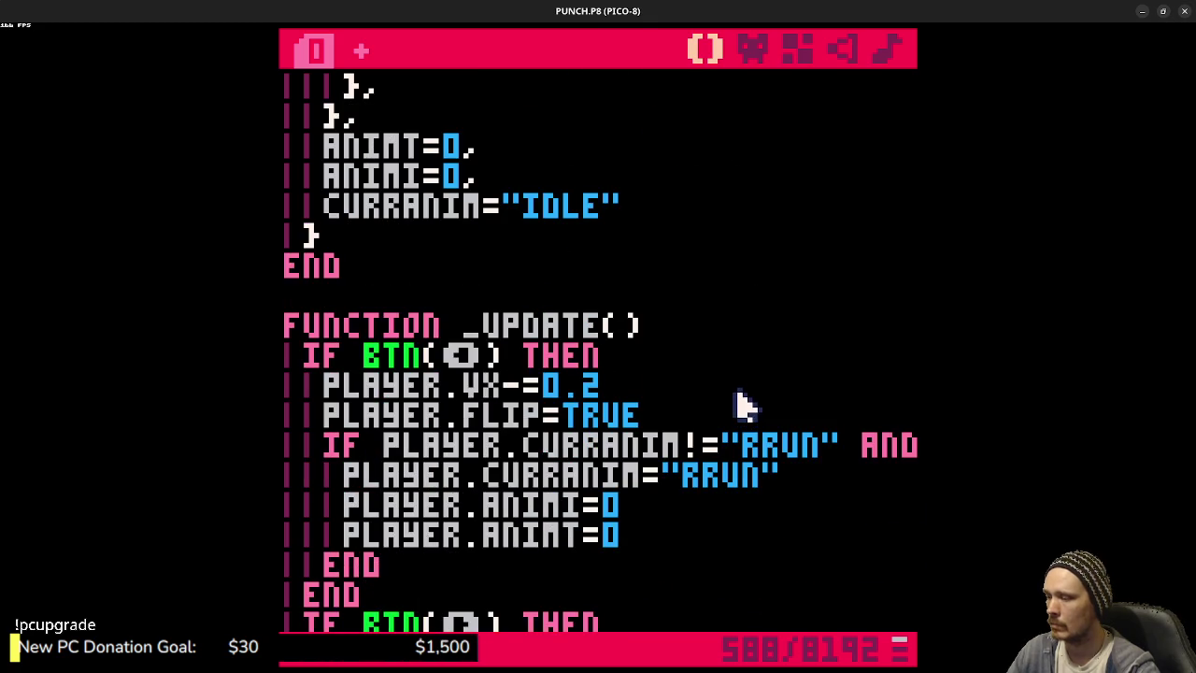
key("ctrl+r")
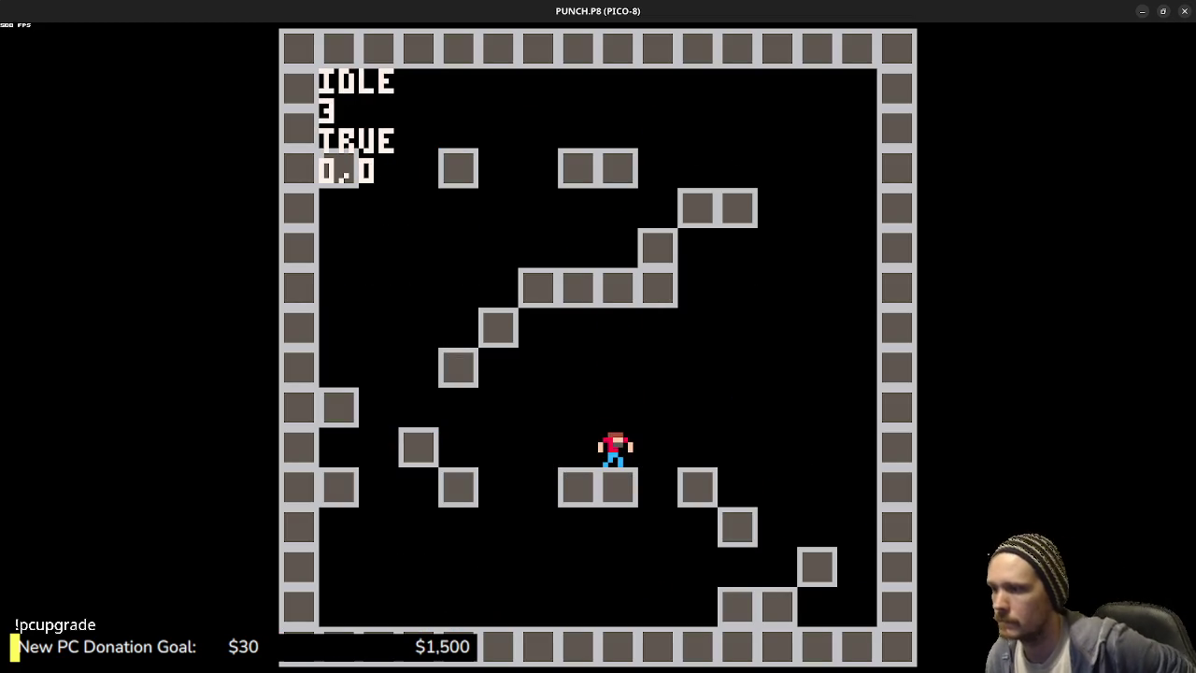
- Run and jump the player left and right onto the upper ledge, then stop the game
key("Right")
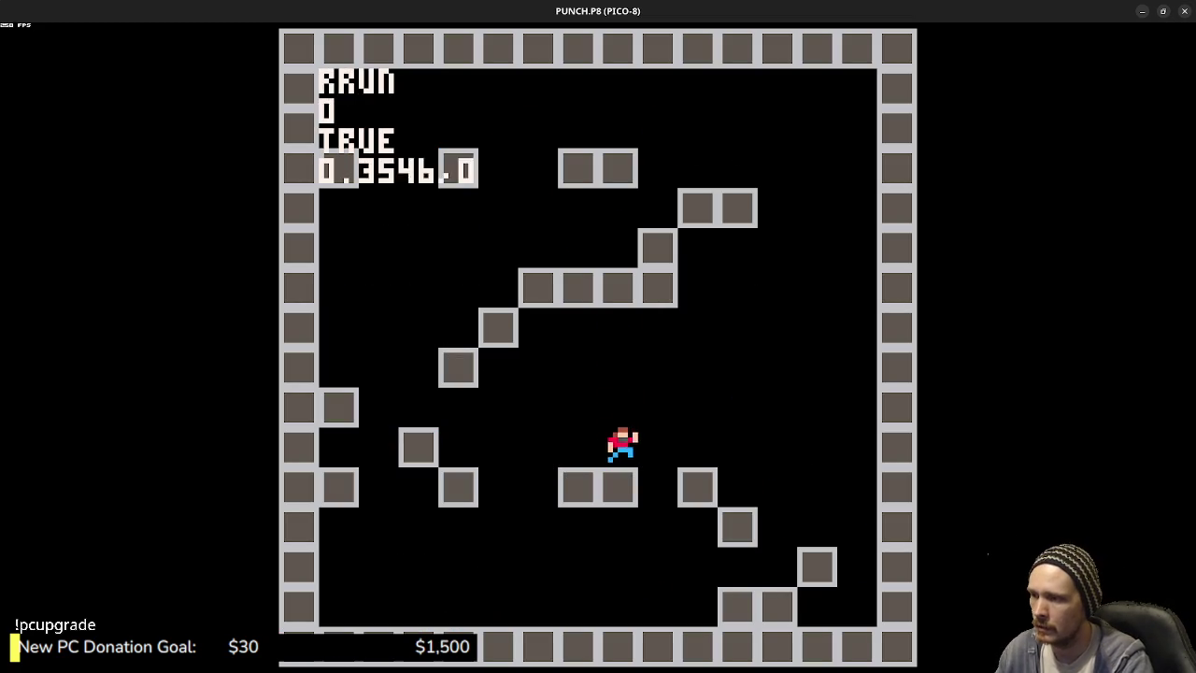
key("z")
key("Left")
key("z")
key("z")
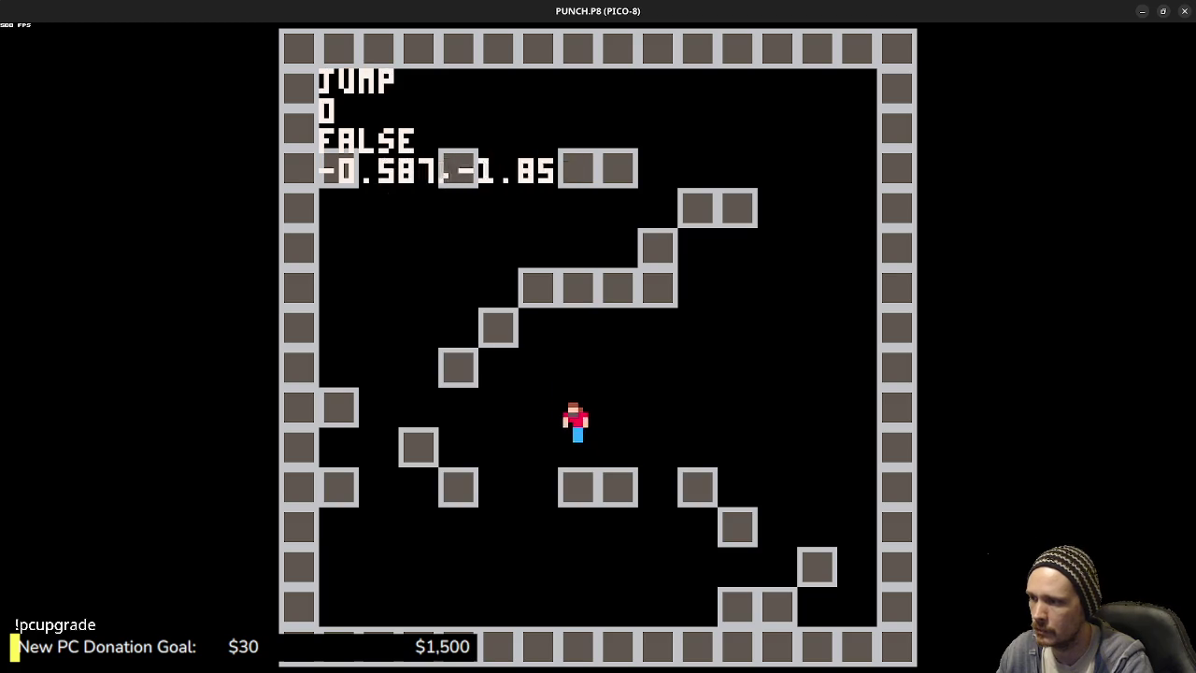
key("z")
key("Left")
key("z")
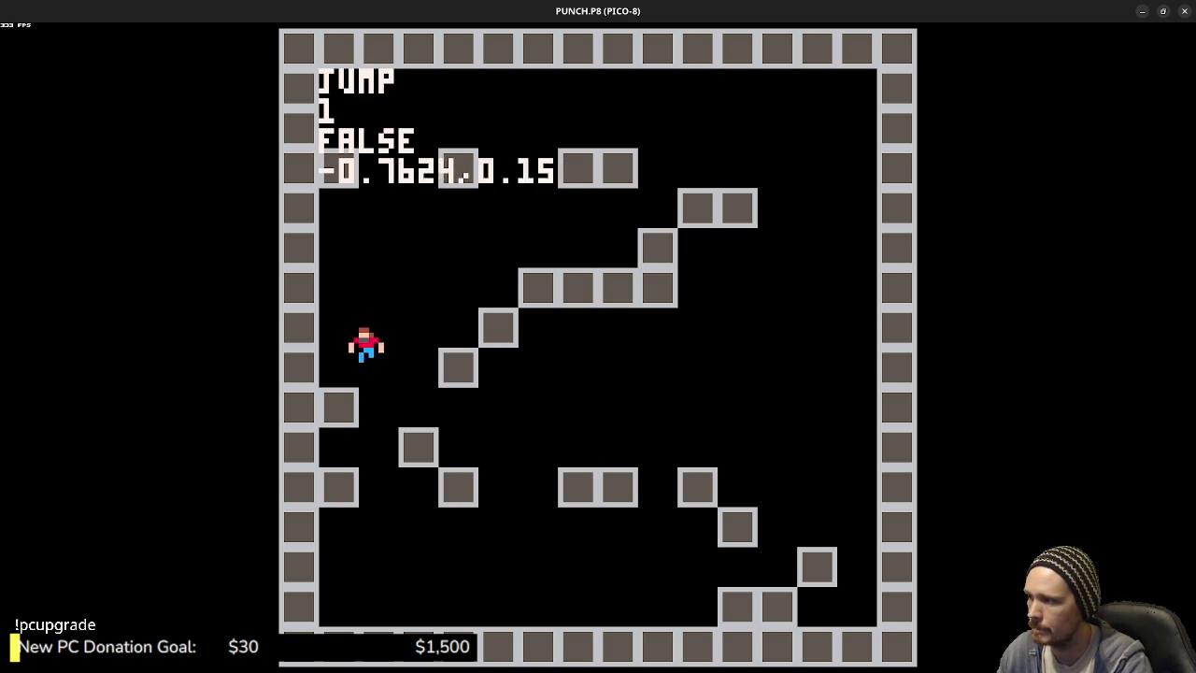
key("Right")
key("z")
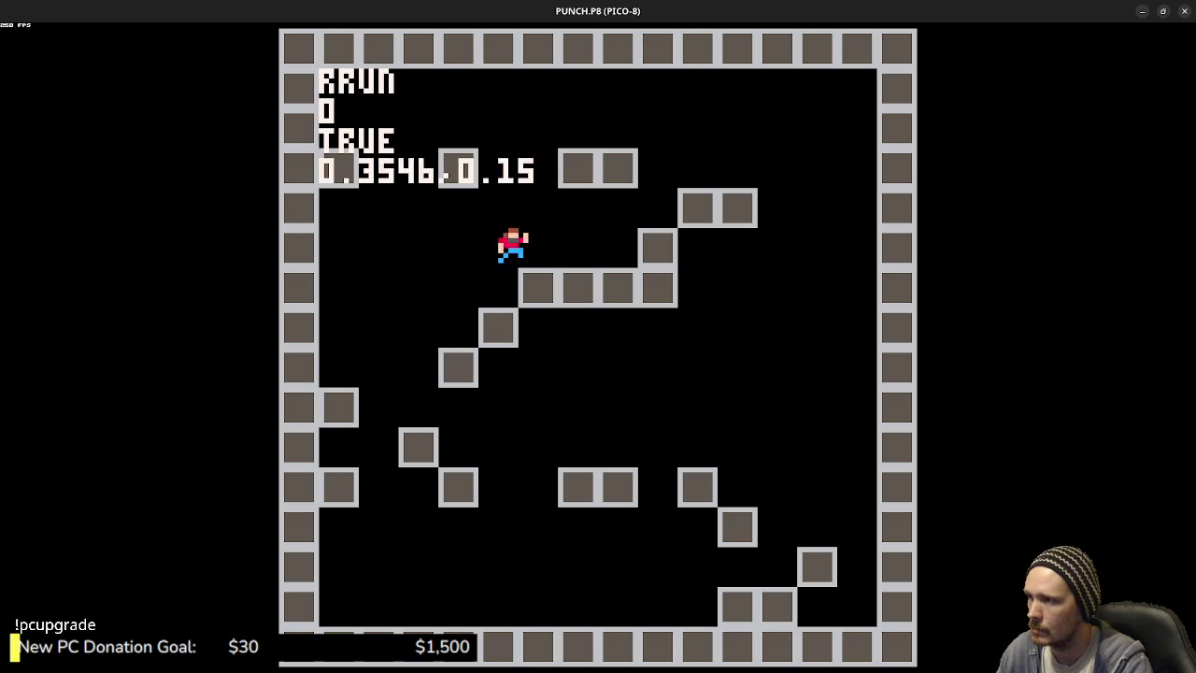
key("z")
key("z")
key("Left")
key("Right")
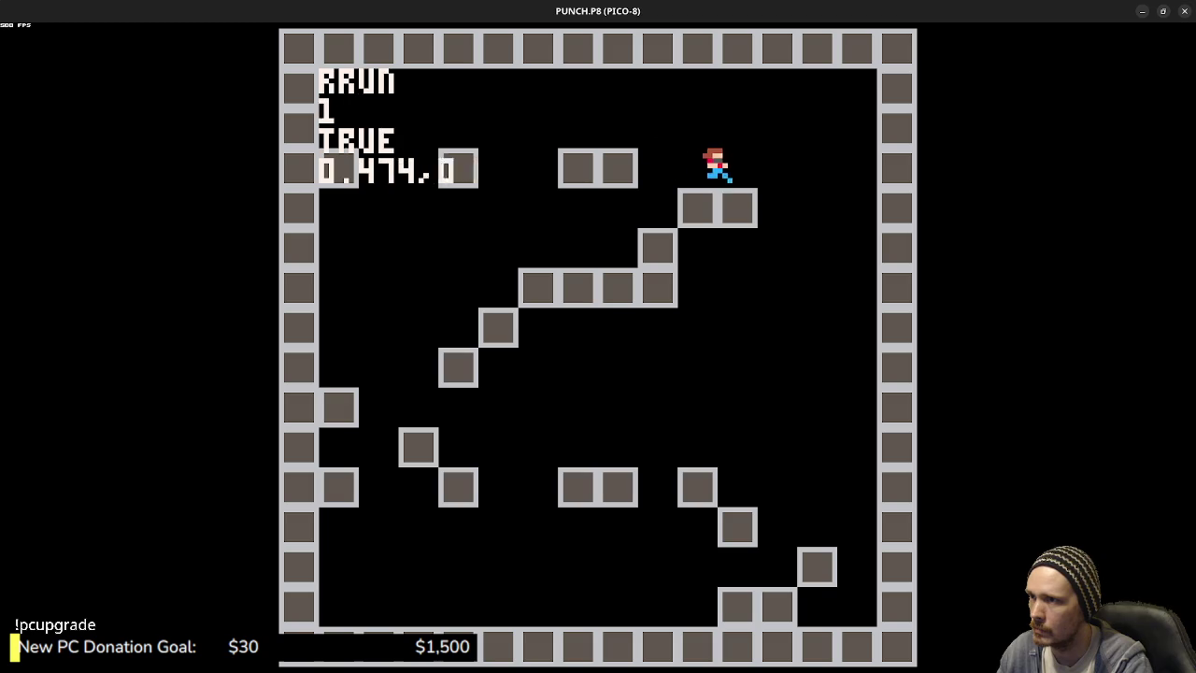
key("Escape")
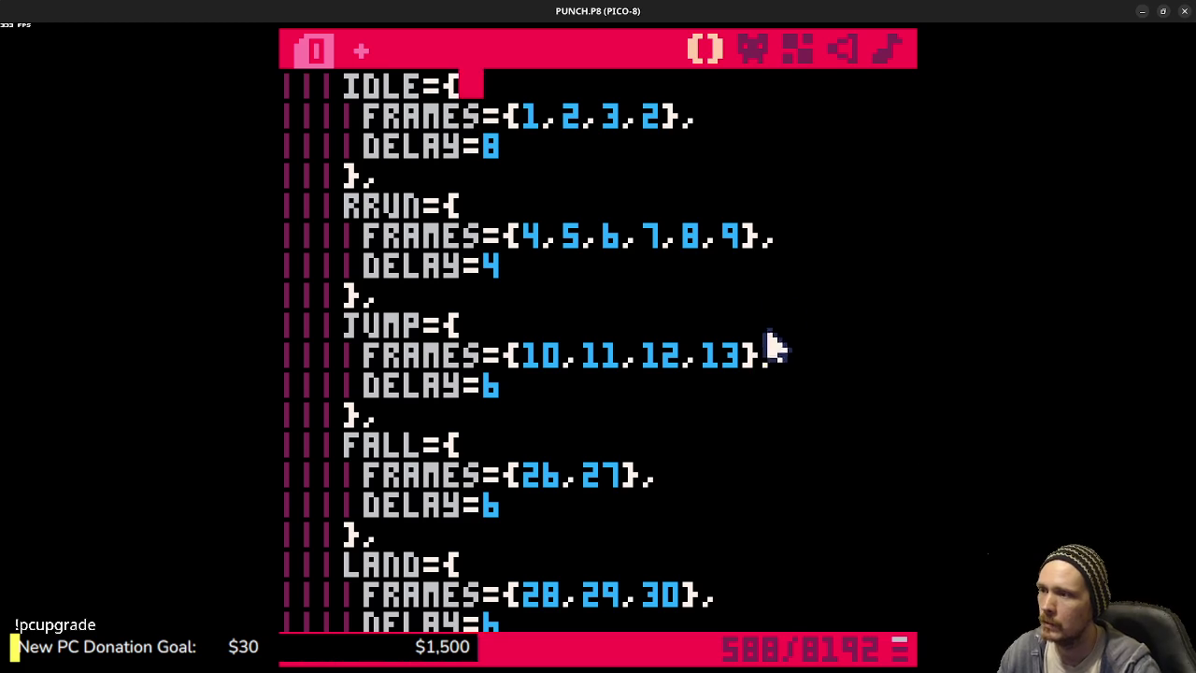
- Open the map editor and extend the top wall to the right with tile 128
left_click(753, 47)
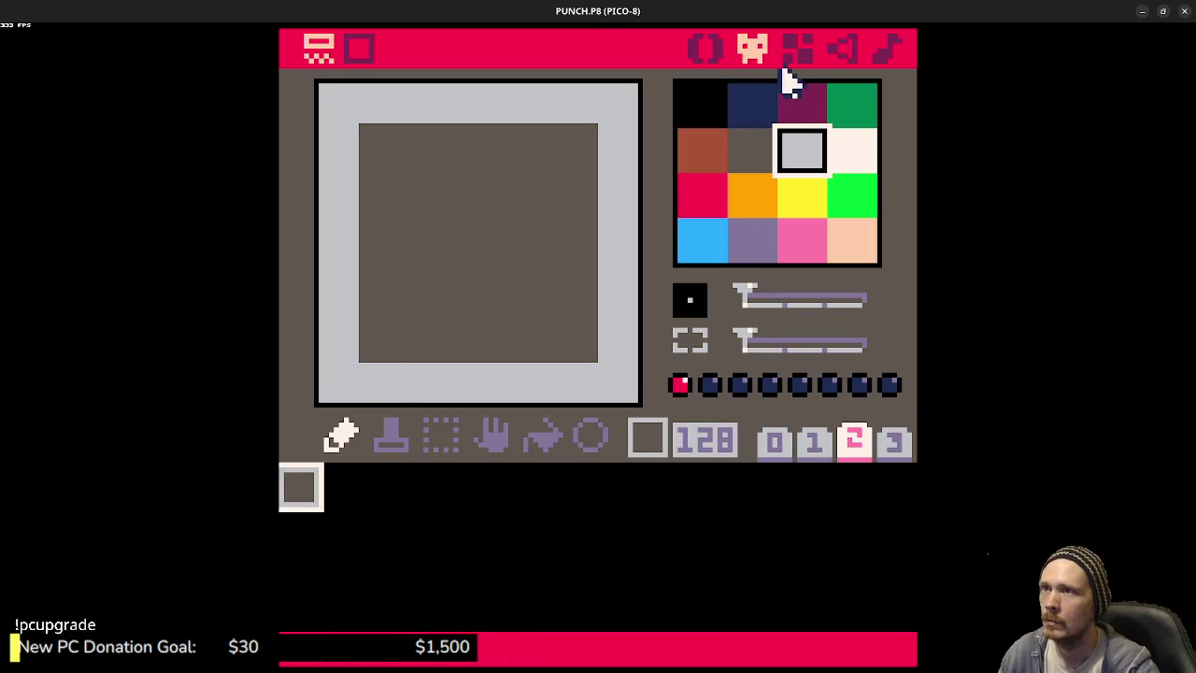
left_click(793, 52)
left_click_drag(729, 326, 654, 275)
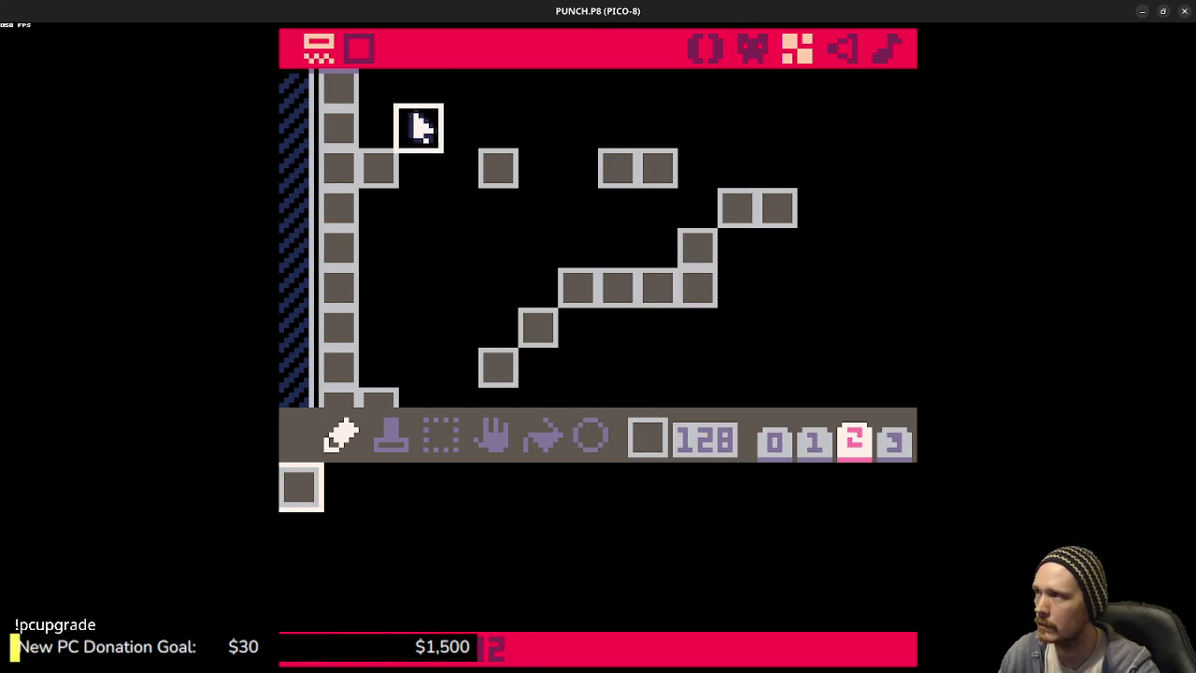
left_click(360, 49)
left_click_drag(807, 262, 700, 264)
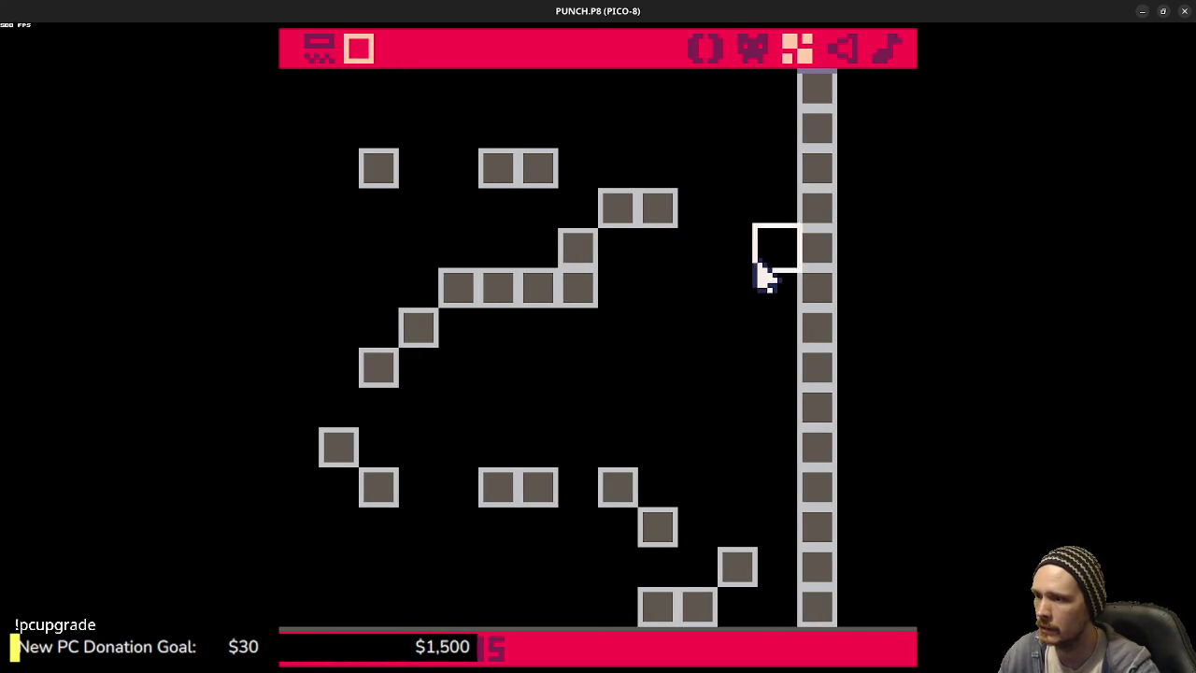
scroll(689, 315, "down", 3)
scroll(726, 321, "up", 1)
scroll(689, 333, "up", 1)
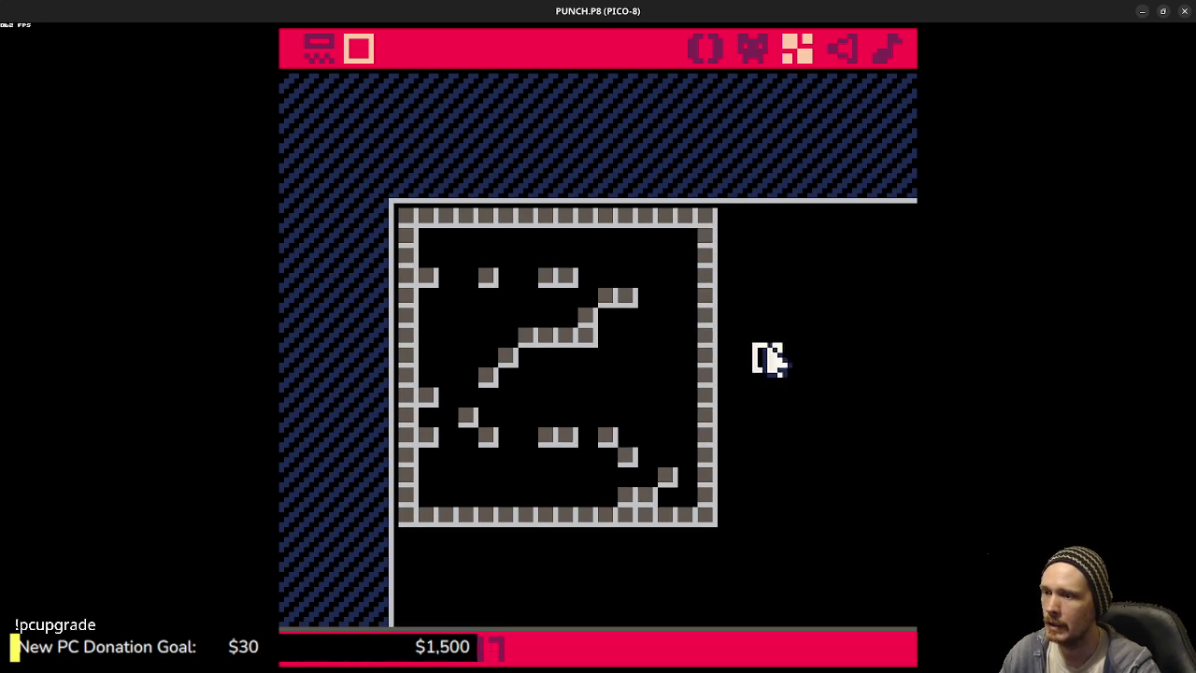
key("Right")
key("Right")
key("Right")
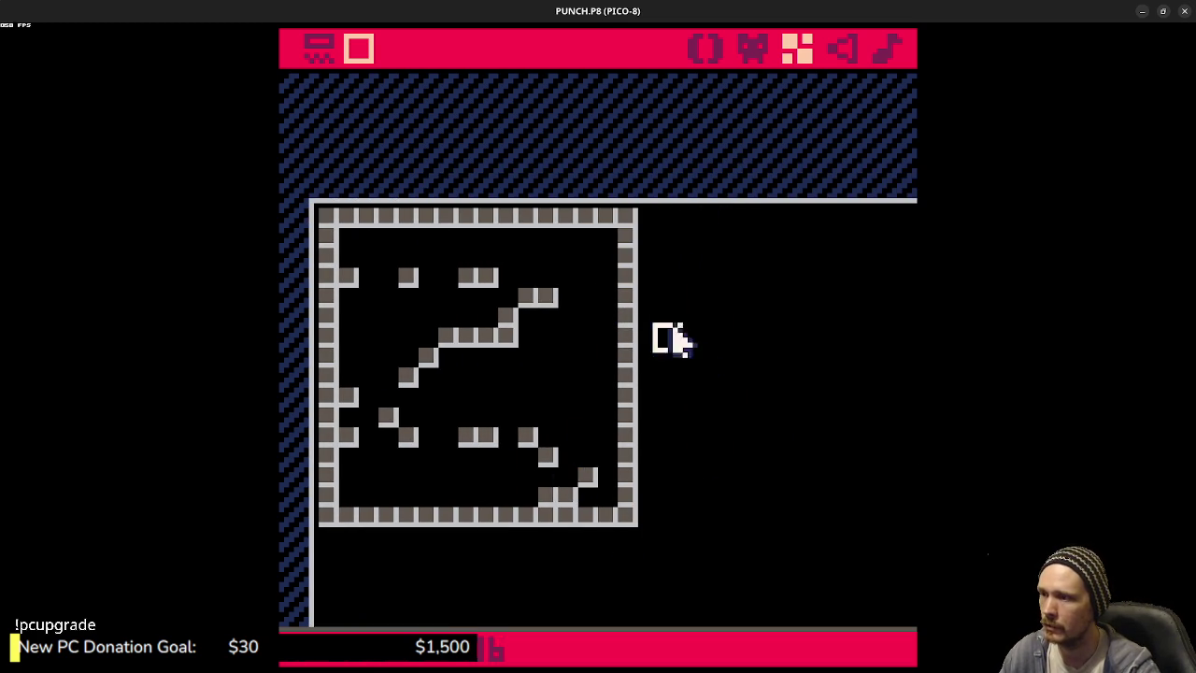
key("Tab")
key("Tab")
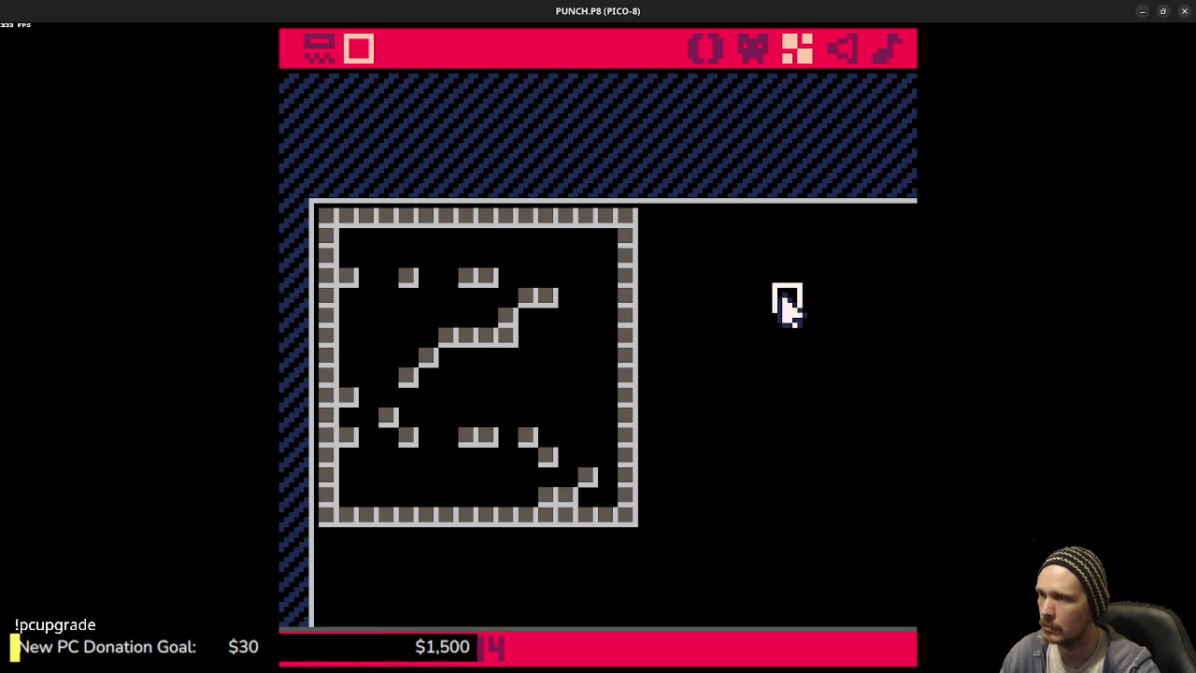
left_click(651, 219)
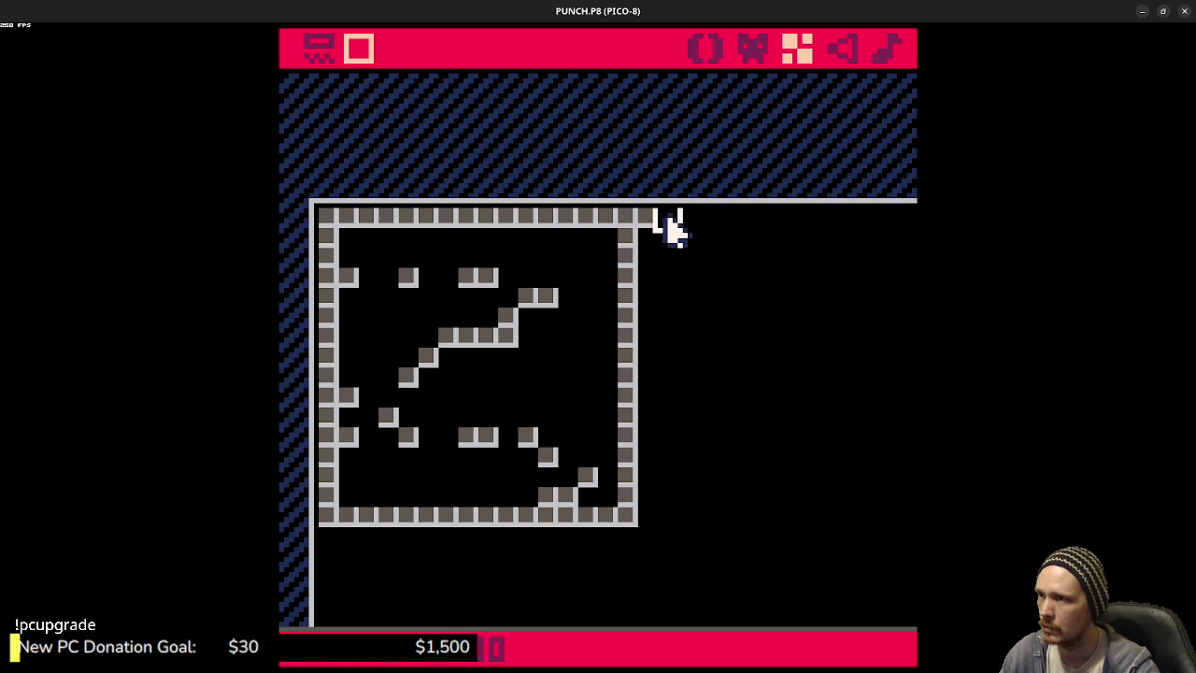
left_click_drag(677, 217, 698, 217)
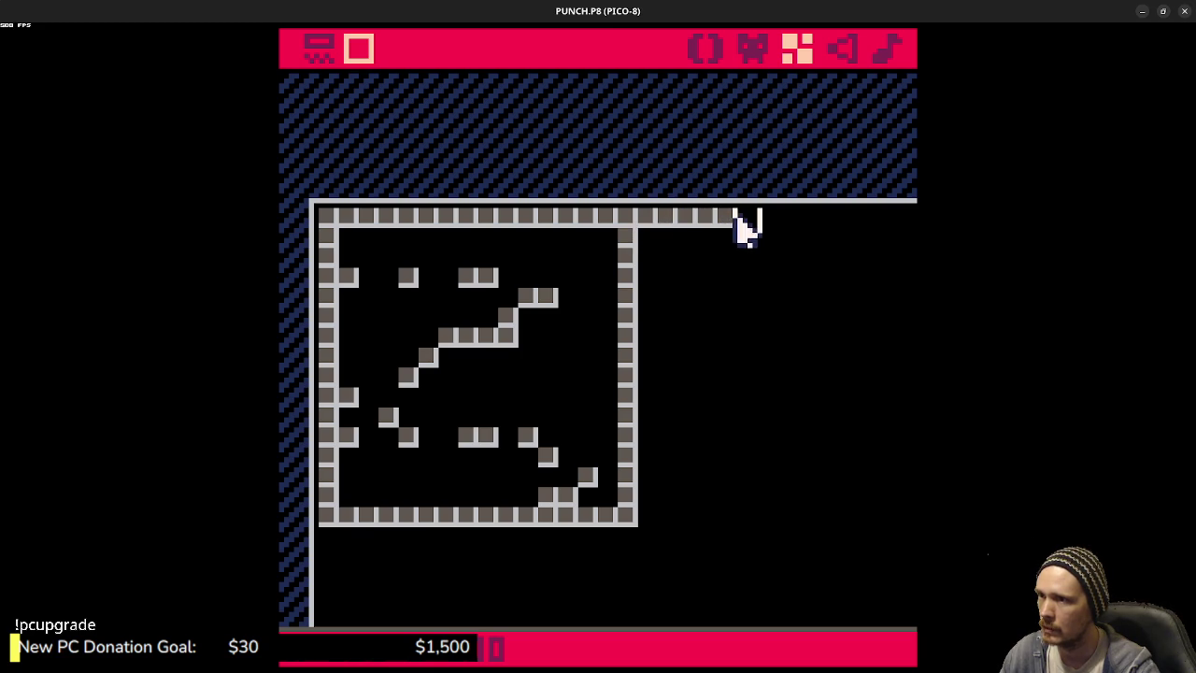
- Continue the top wall, build the new right wall, and extend the bottom wall
left_click_drag(790, 223, 846, 256)
key("Right")
left_click(736, 224)
left_click_drag(746, 219, 807, 224)
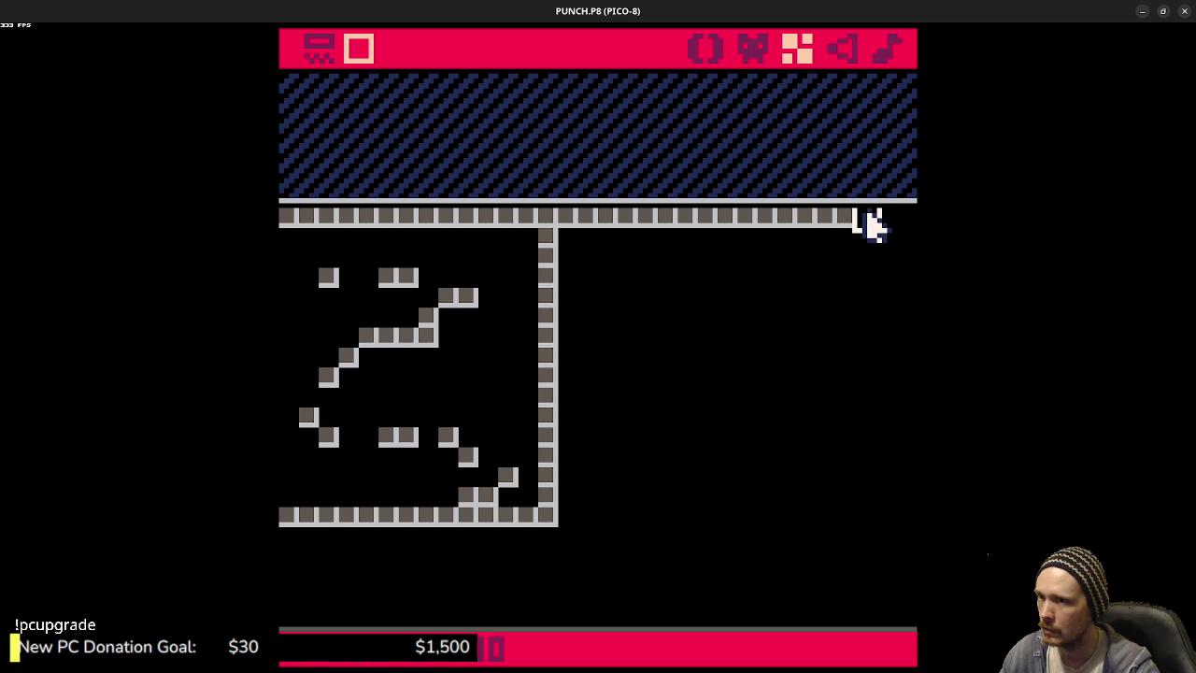
mouse_move(869, 223)
left_mouse_down()
mouse_move(876, 299)
mouse_move(887, 265)
mouse_move(868, 454)
mouse_move(846, 498)
left_mouse_up()
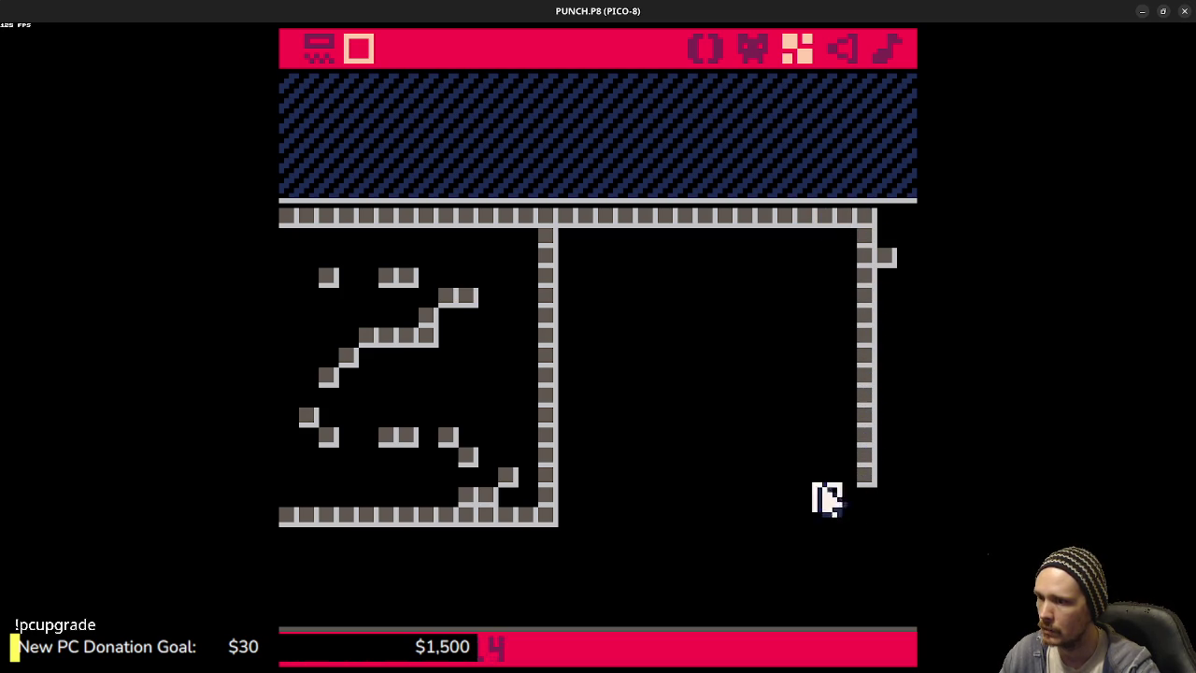
left_click_drag(561, 517, 853, 520)
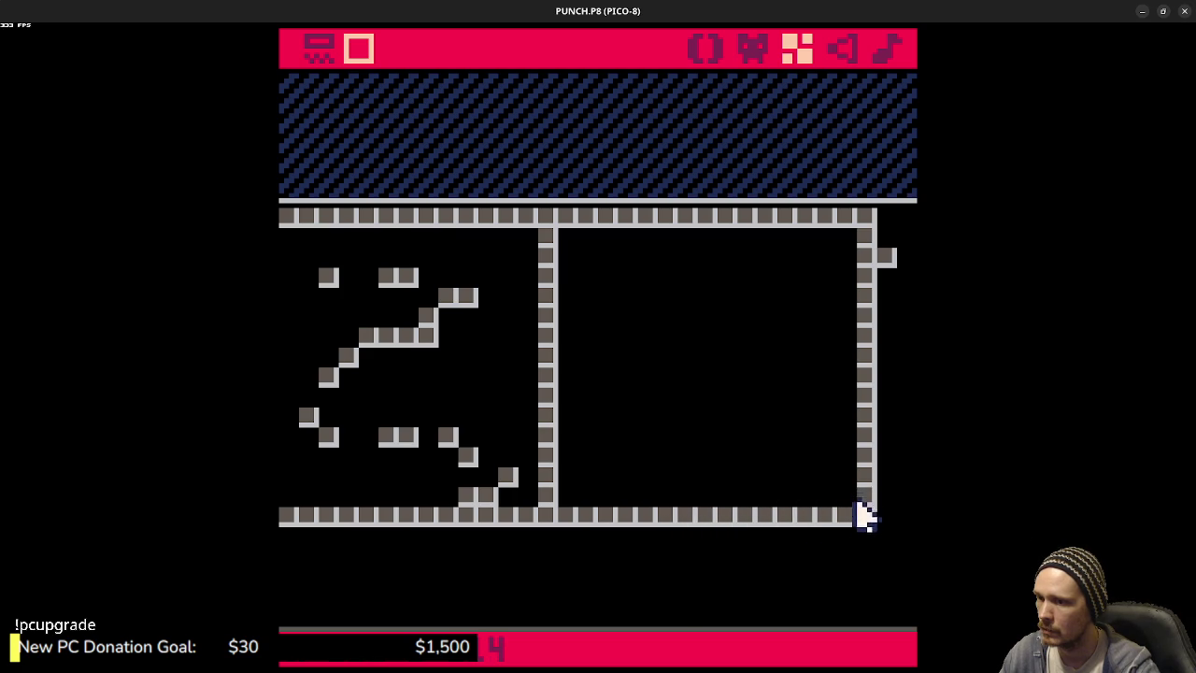
- Erase the middle dividing wall with empty sprite 0 and run the game
key("Tab")
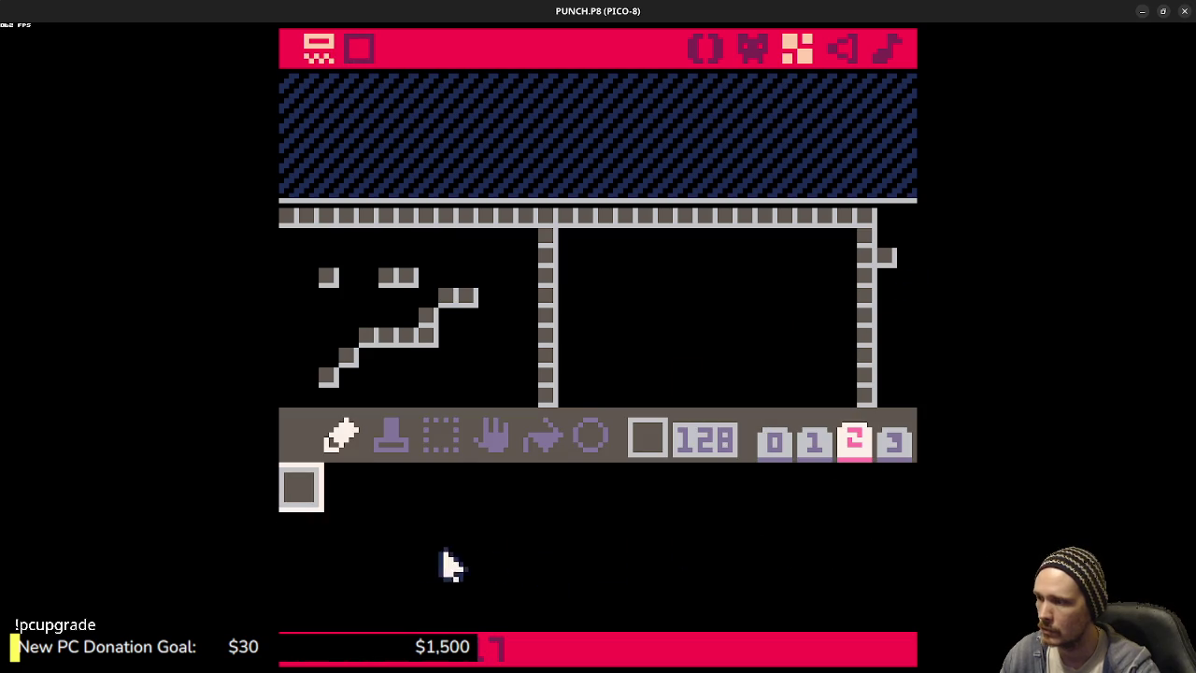
left_click(776, 445)
left_click(301, 486)
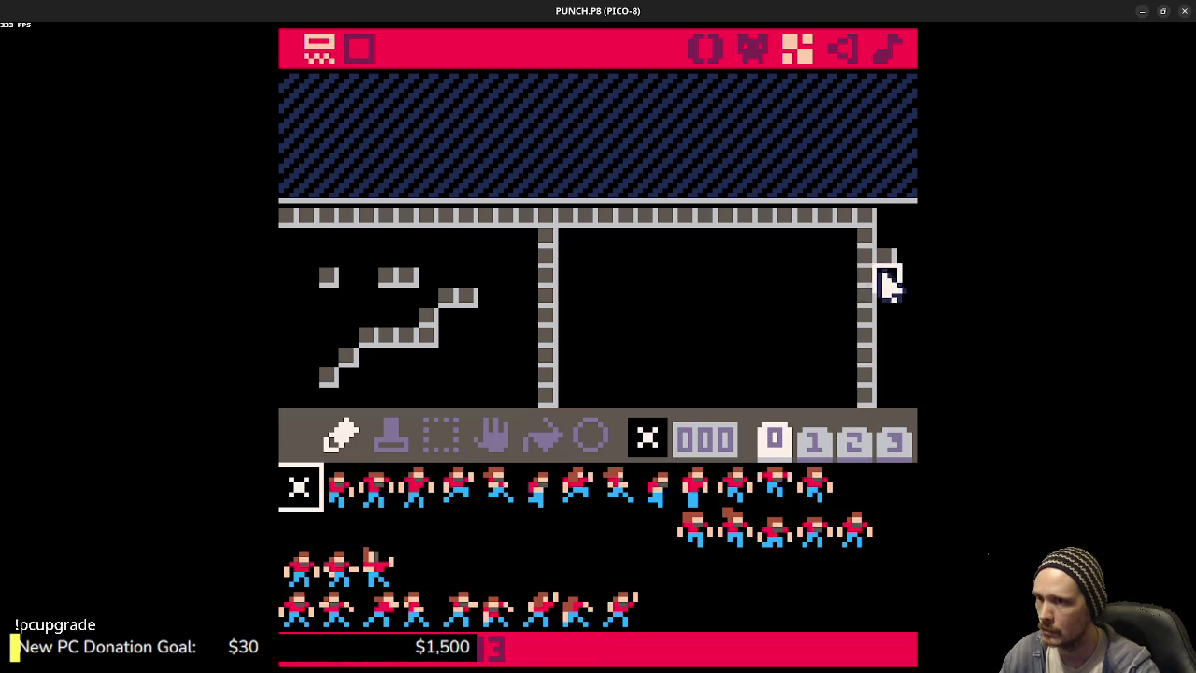
left_click(854, 443)
key("Tab")
key("Tab")
left_click(299, 488)
key("Tab")
key("Left")
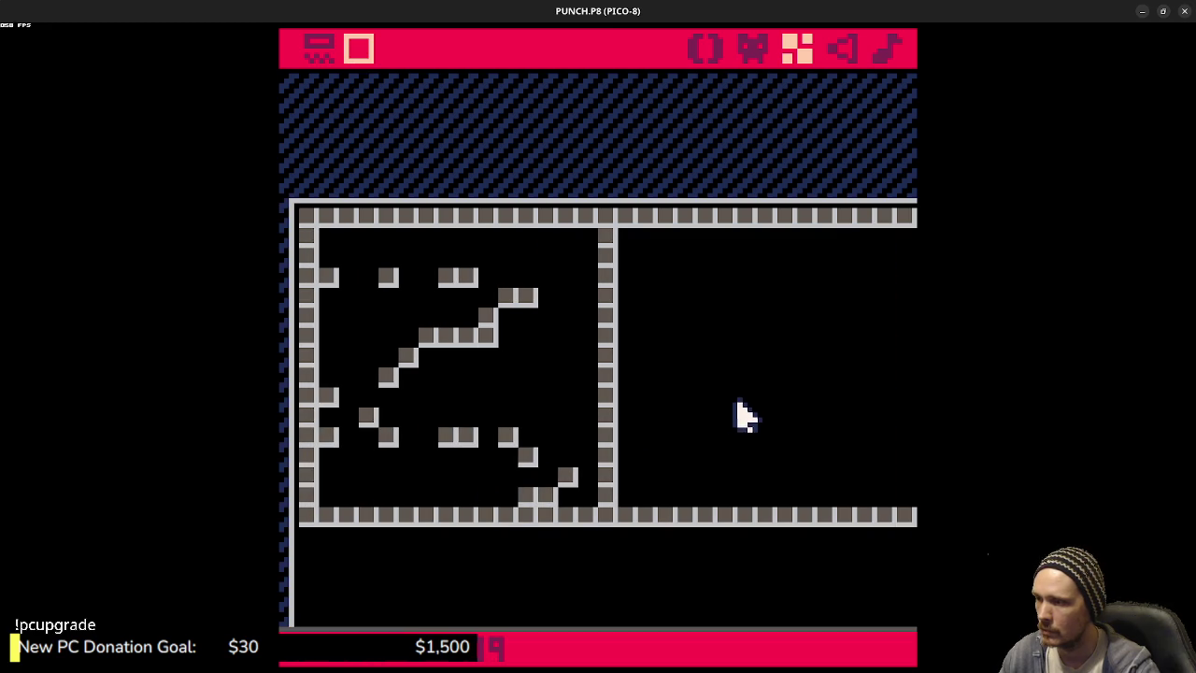
key("Tab")
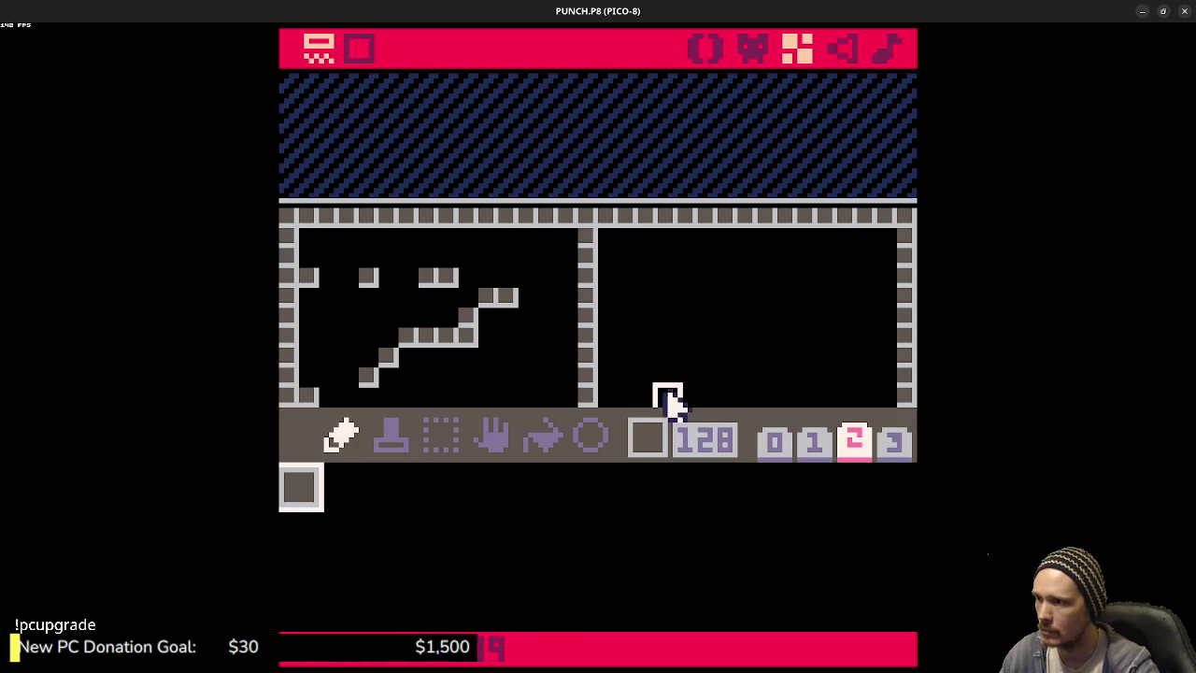
left_click(774, 443)
left_click(299, 488)
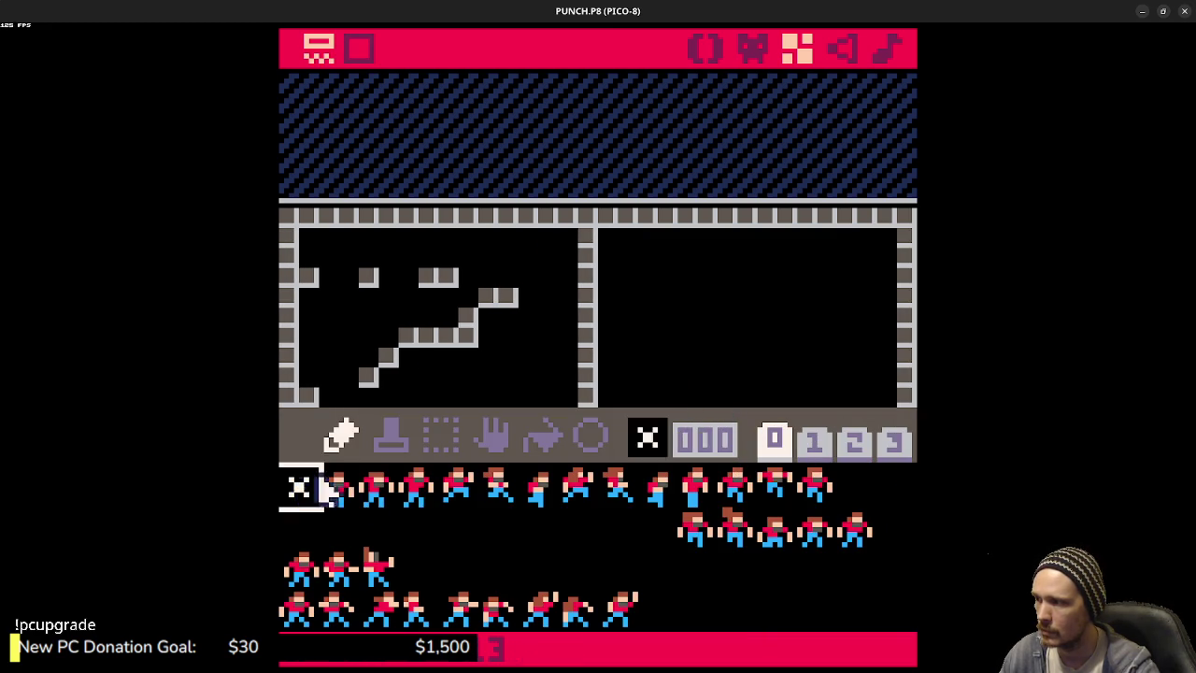
key("Tab")
mouse_move(588, 472)
left_mouse_down()
mouse_move(588, 275)
mouse_move(608, 318)
mouse_move(548, 499)
mouse_move(532, 499)
mouse_move(534, 467)
mouse_move(458, 446)
mouse_move(523, 440)
mouse_move(351, 437)
mouse_move(396, 363)
mouse_move(470, 314)
mouse_move(430, 279)
mouse_move(317, 275)
left_mouse_up()
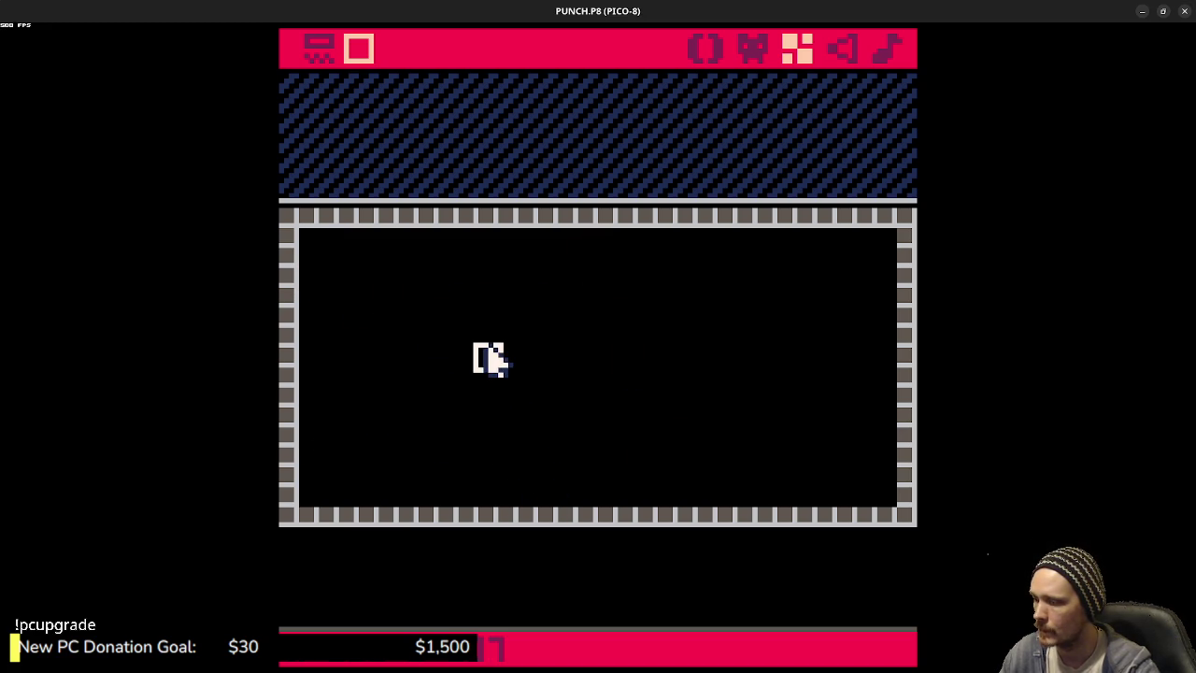
key("ctrl+r")
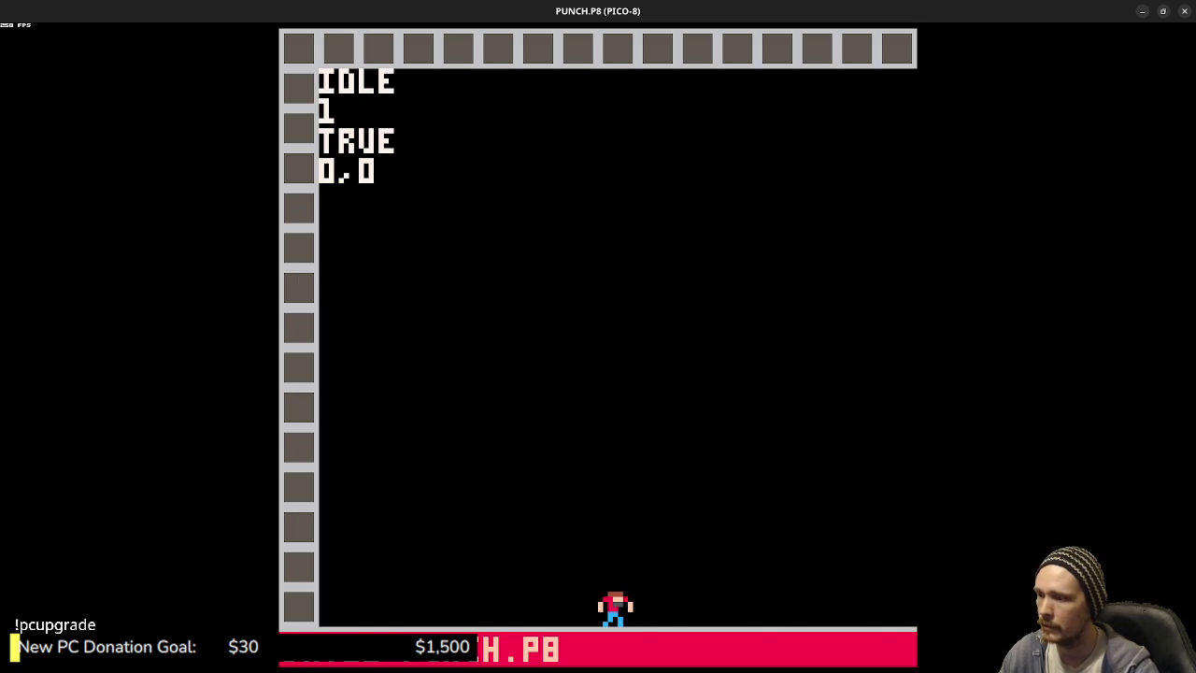
- Run the player right and back left across the empty room, then return to the code
key("Right")
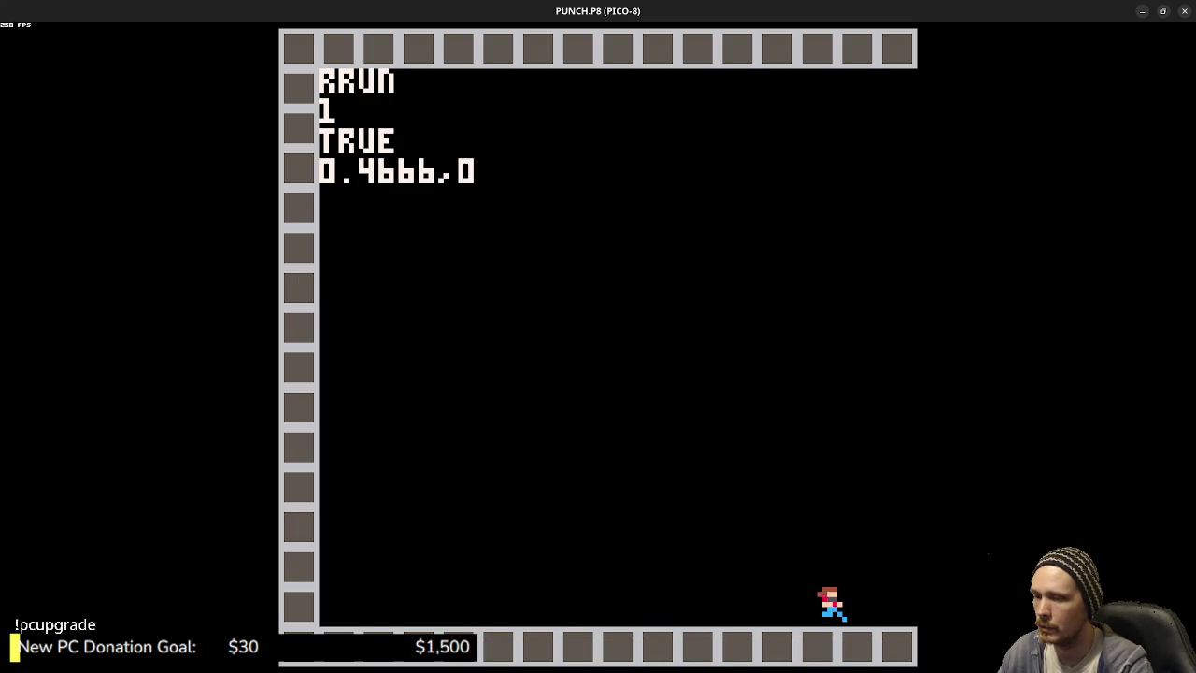
key("Left")
key("Escape")
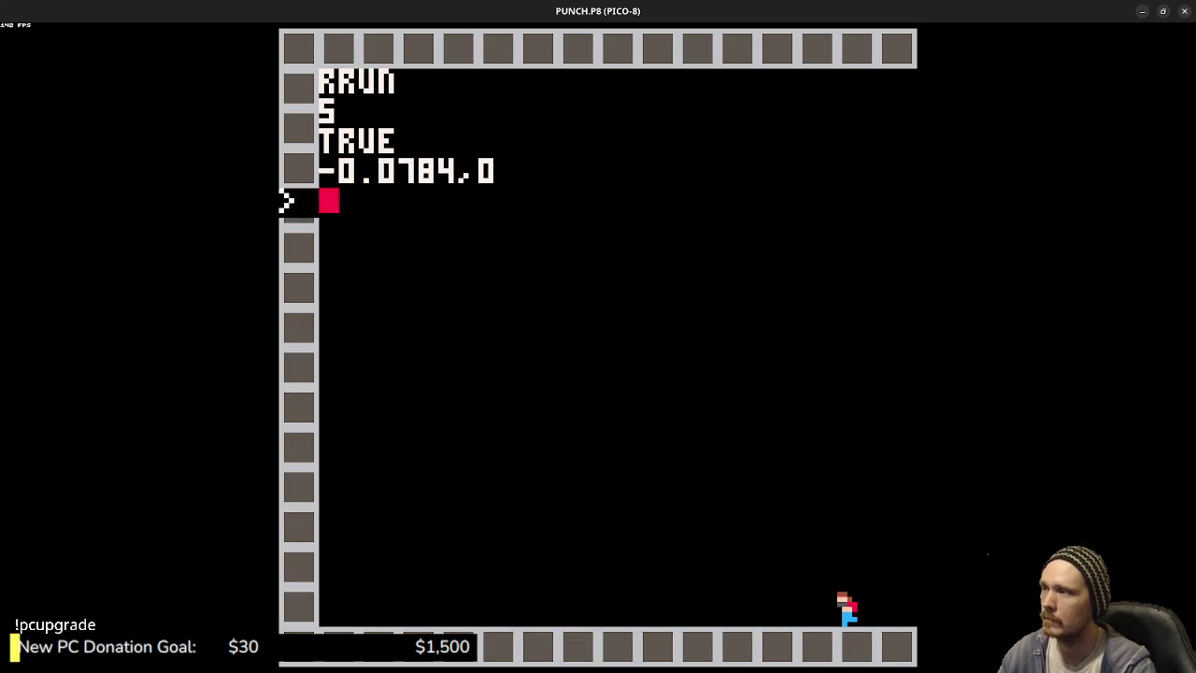
key("Escape")
left_click(706, 48)
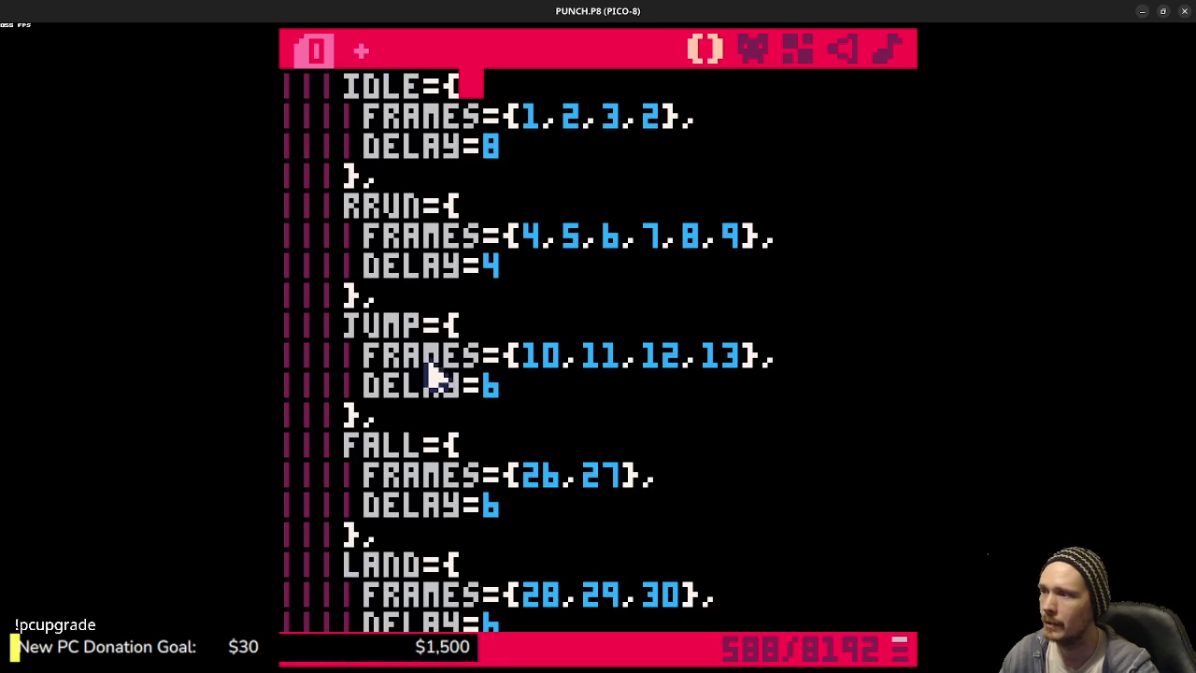
- Add CAMERA(PLAYER.X+64,PLAYER.Y+64) on a new line after APPLYFRICTION() in _update
scroll(445, 355, "up", 3)
scroll(436, 360, "down", 10)
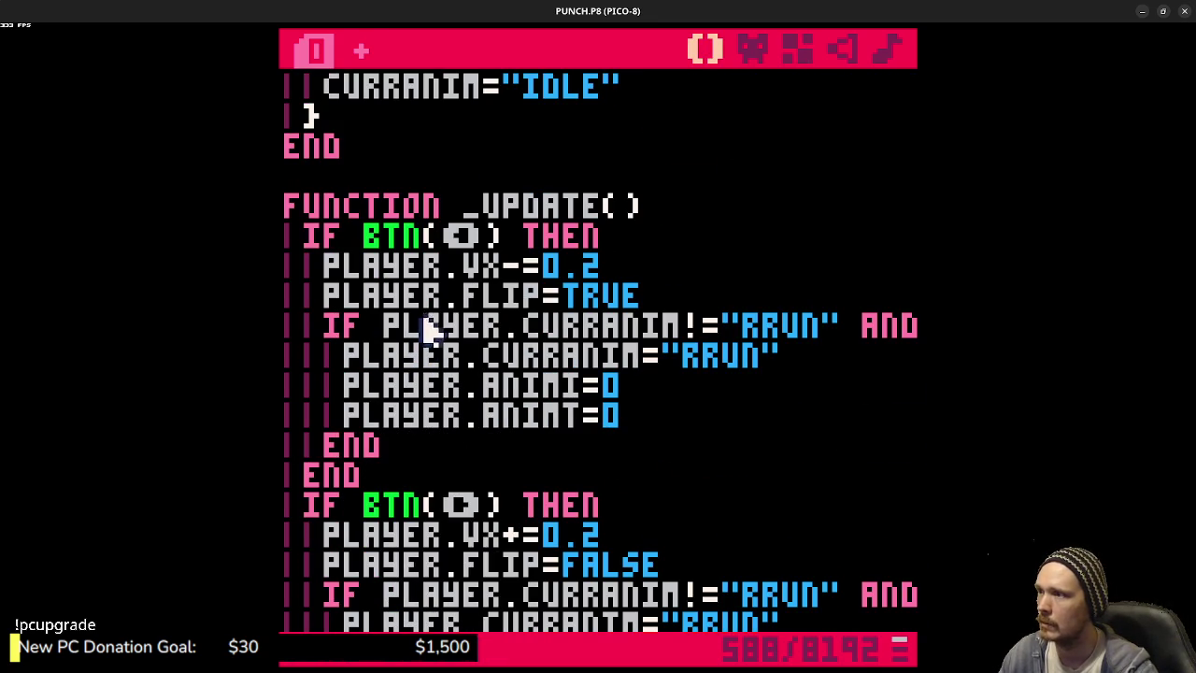
scroll(685, 208, "down", 8)
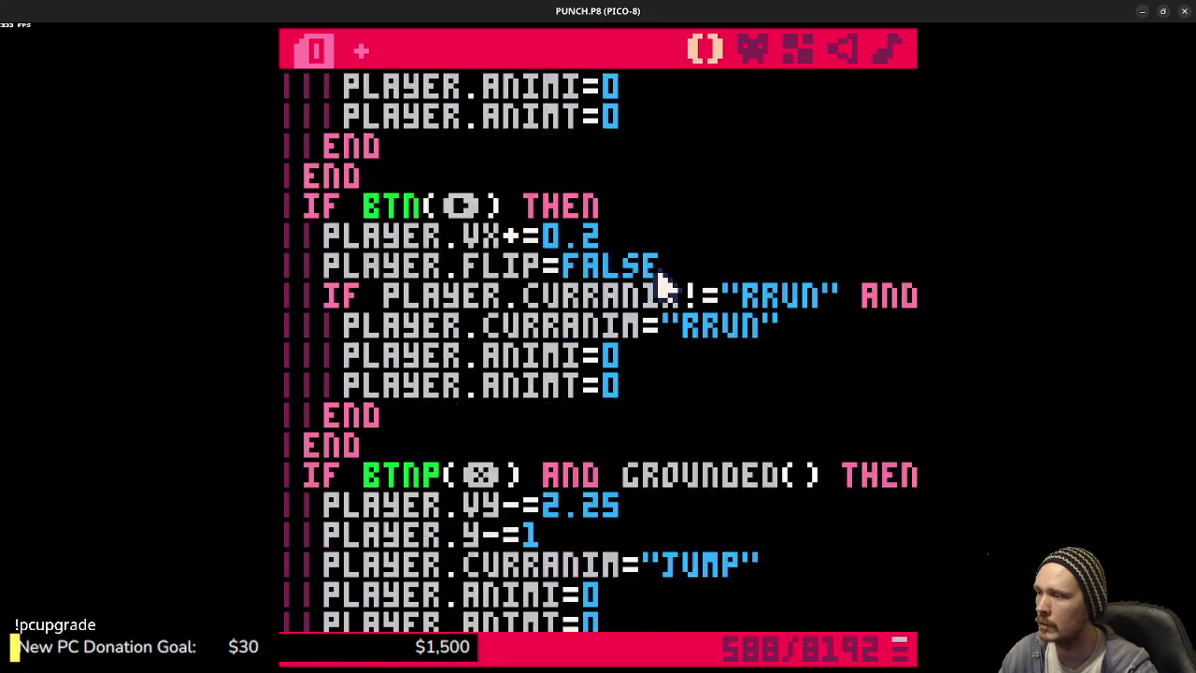
scroll(673, 266, "down", 5)
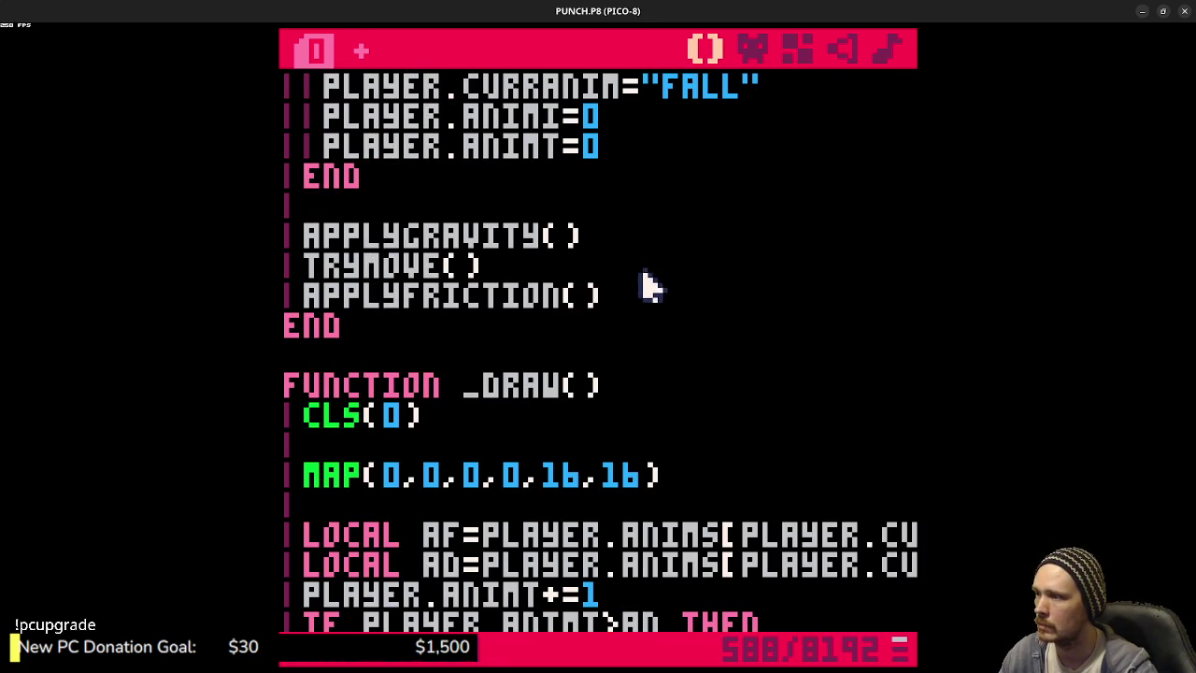
left_click(662, 293)
key("Return")
key("Return")
type("camera")
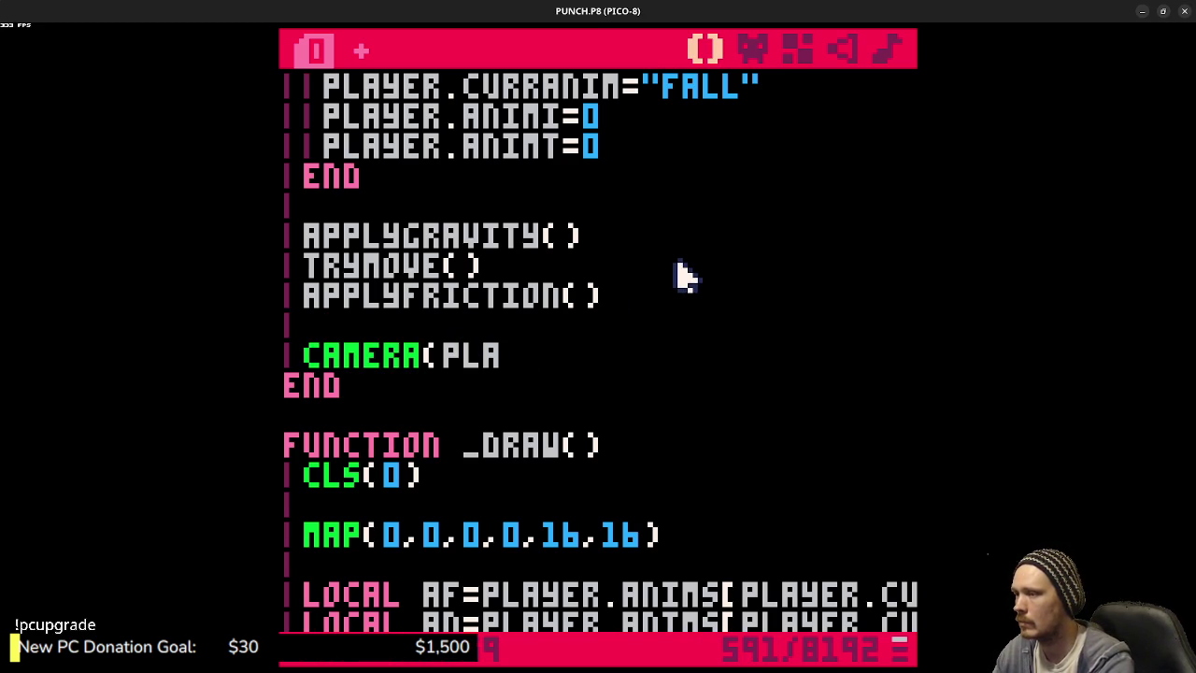
type("yer.x")
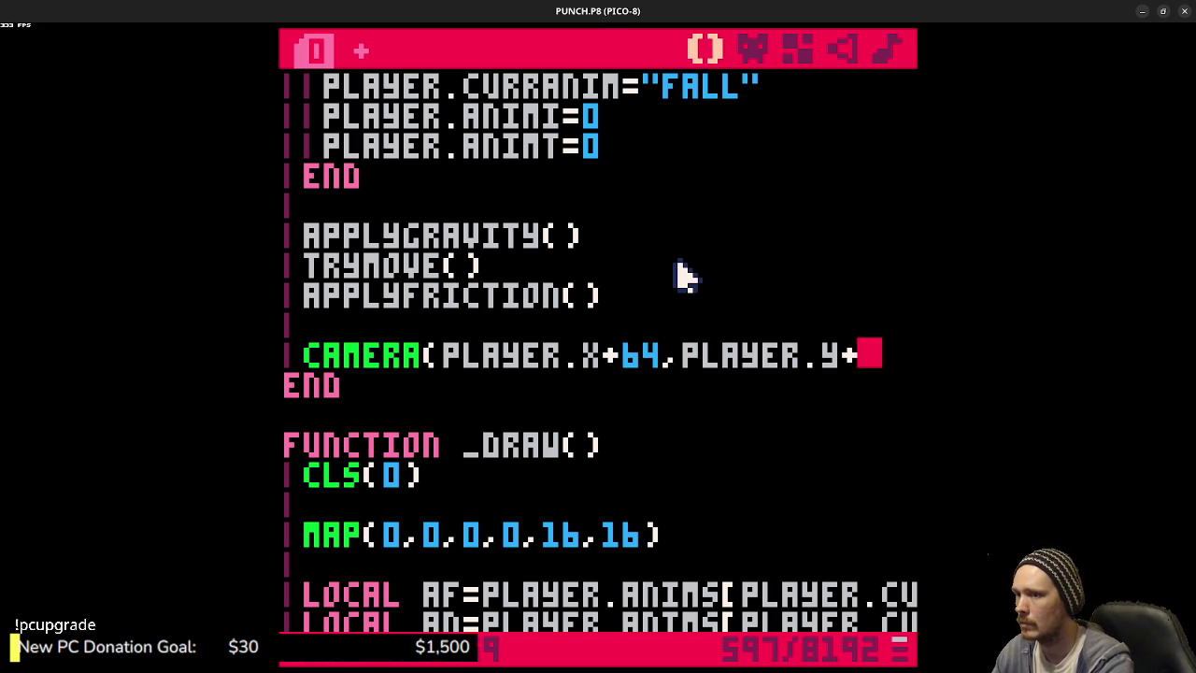
type(")")
- Save the cart, run it to test the camera, and stop it
key("ctrl+s")
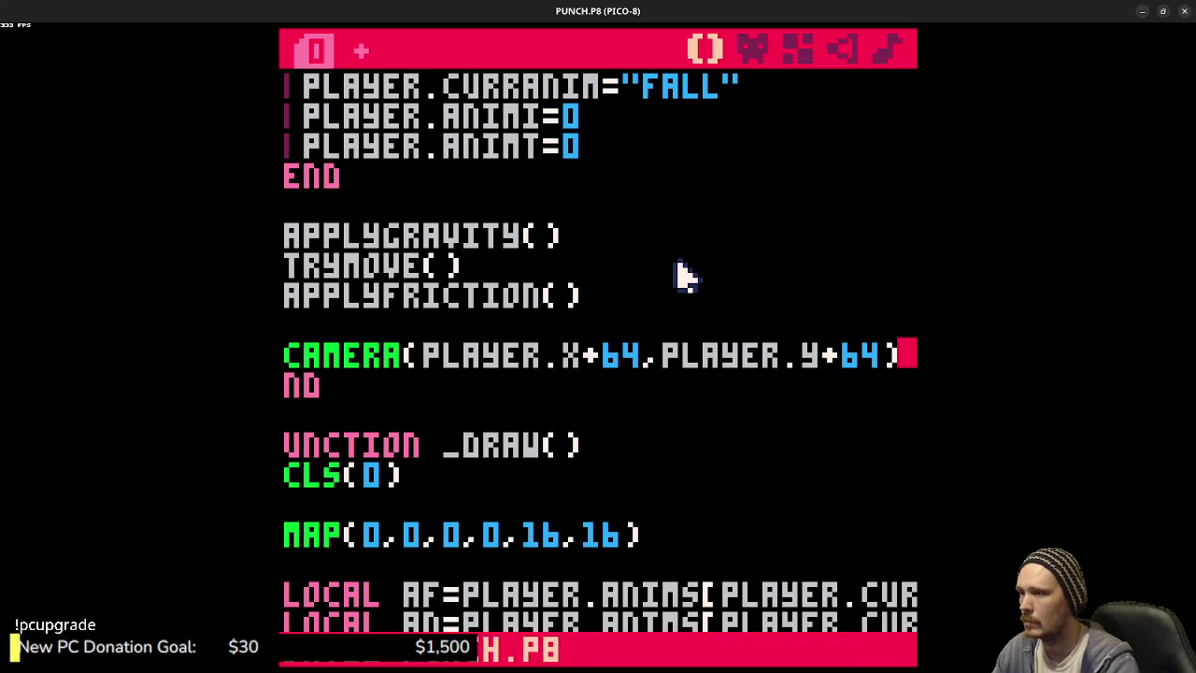
key("ctrl+r")
key("Escape")
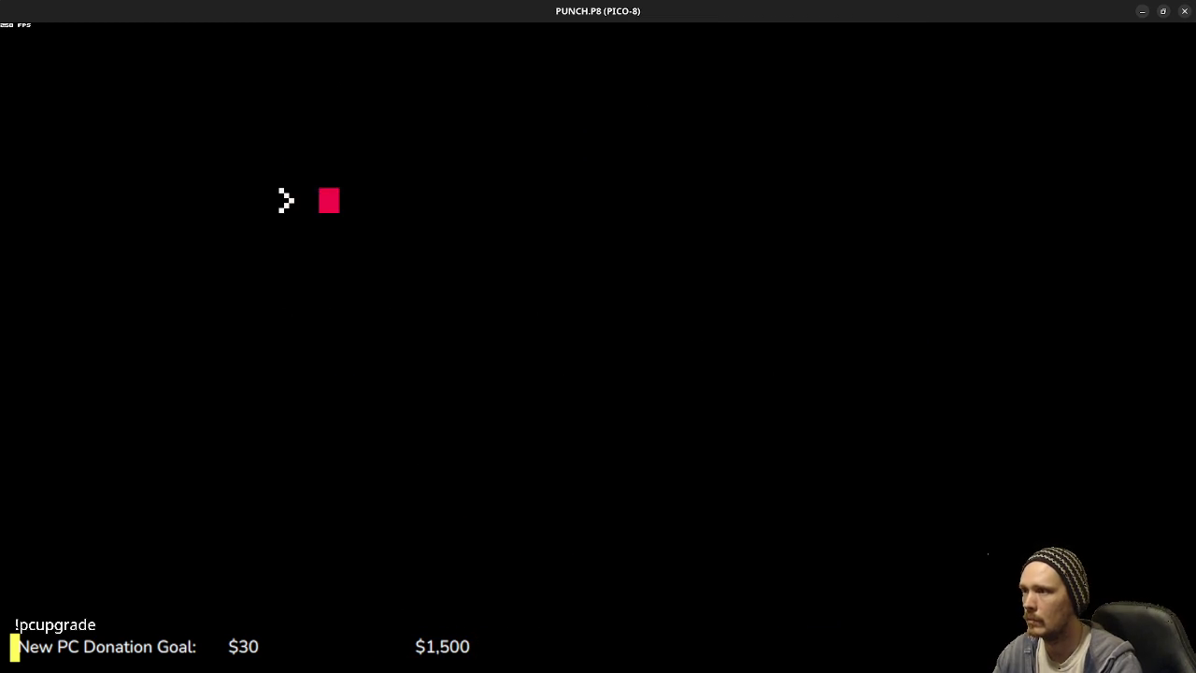
- Change both plus signs in the camera call to minus: CAMERA(PLAYER.X-64,PLAYER.Y-64)
key("Escape")
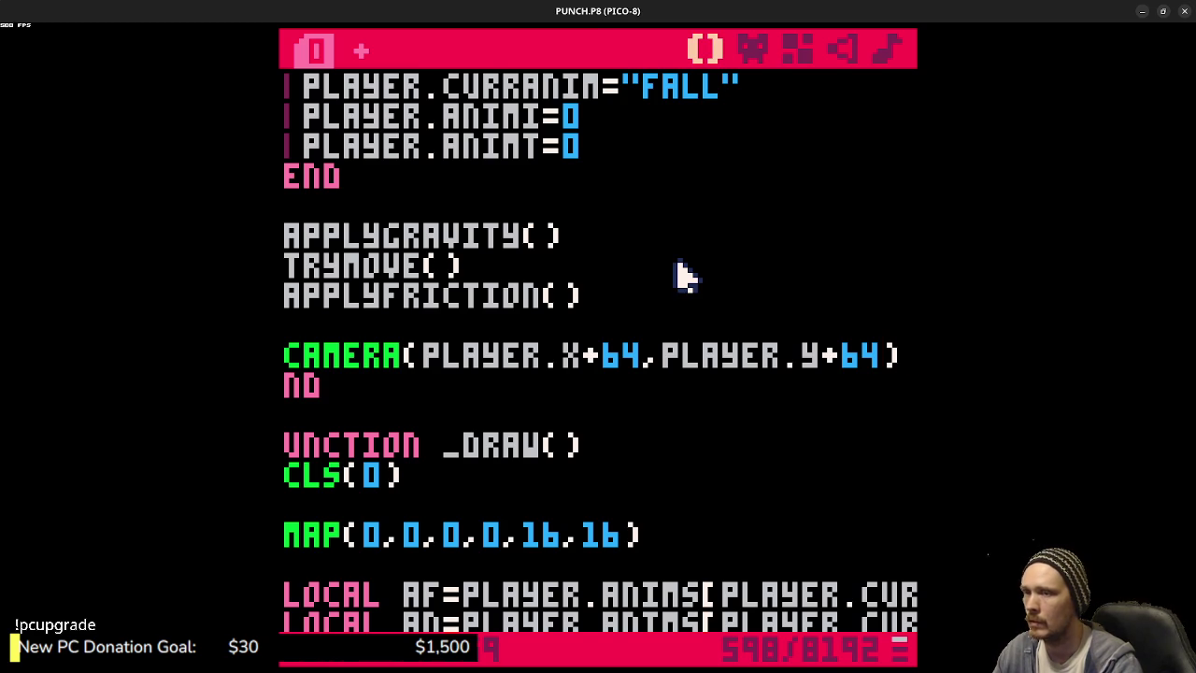
key("BackSpace")
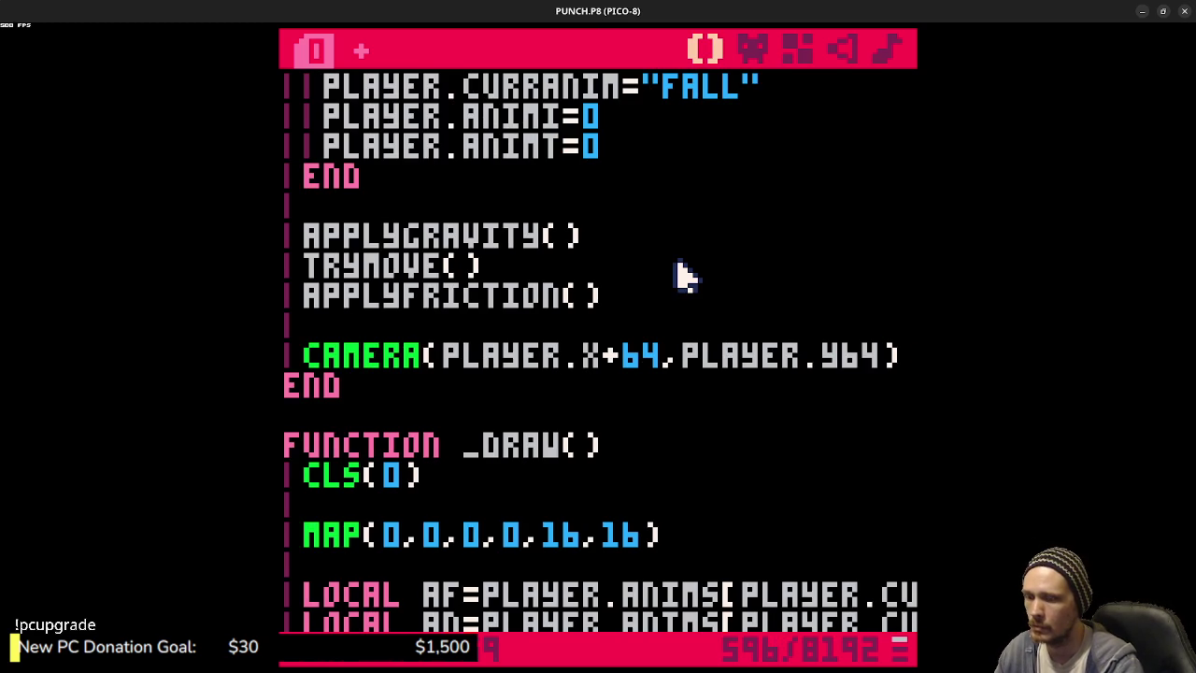
type("-")
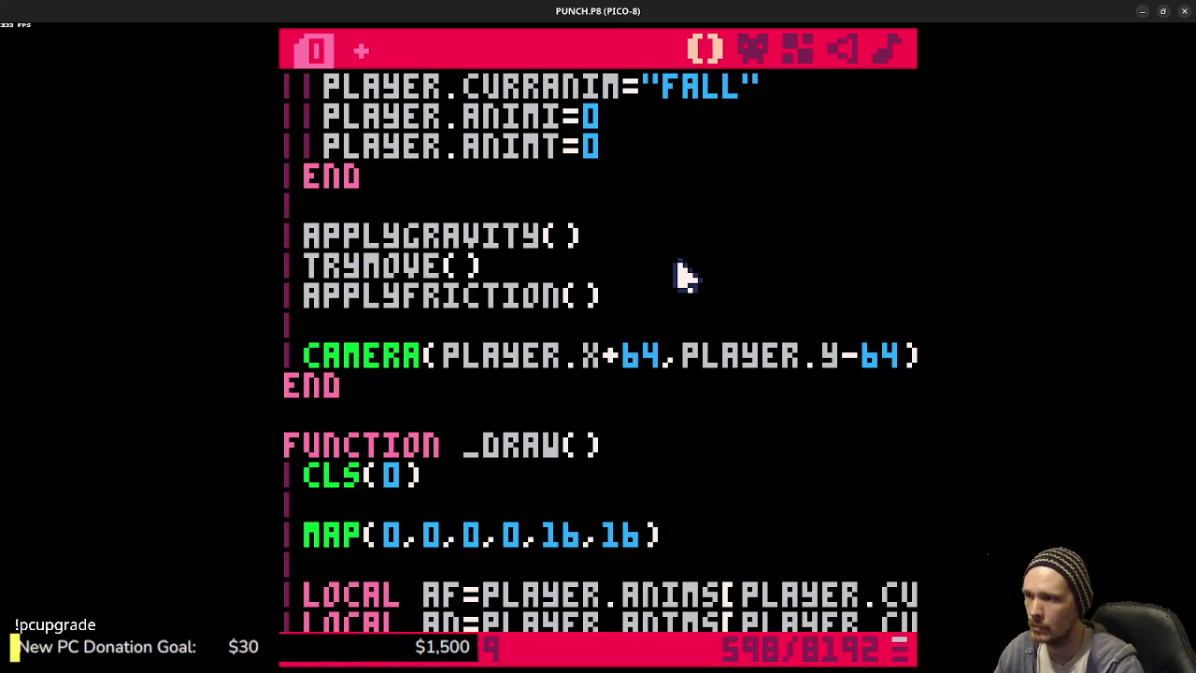
key("BackSpace")
type("-")
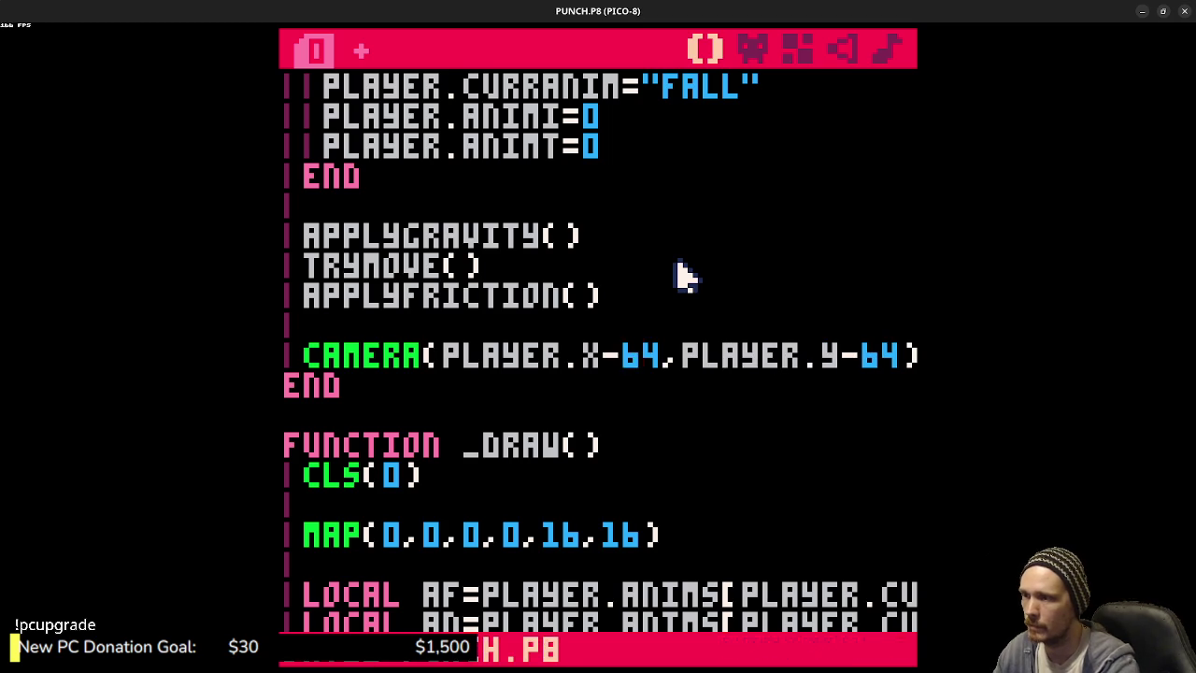
- Test-run the game, moving the player right to check the view follows
key("ctrl+r")
key("Right")
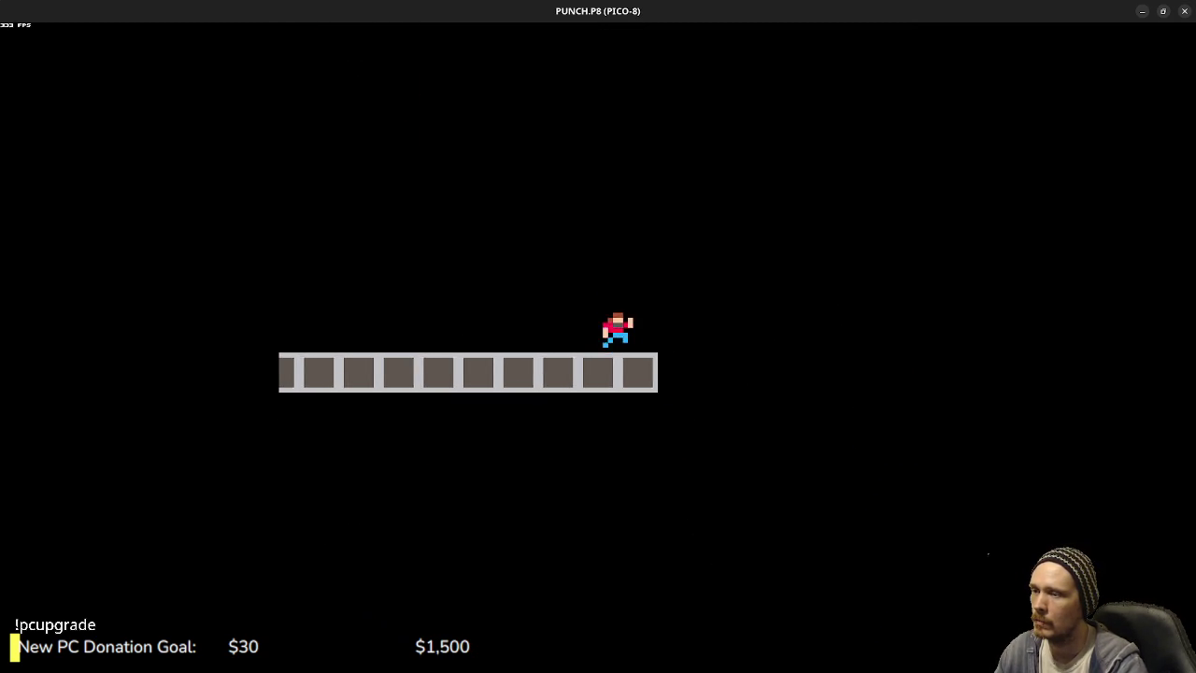
key("Escape")
left_click(582, 532)
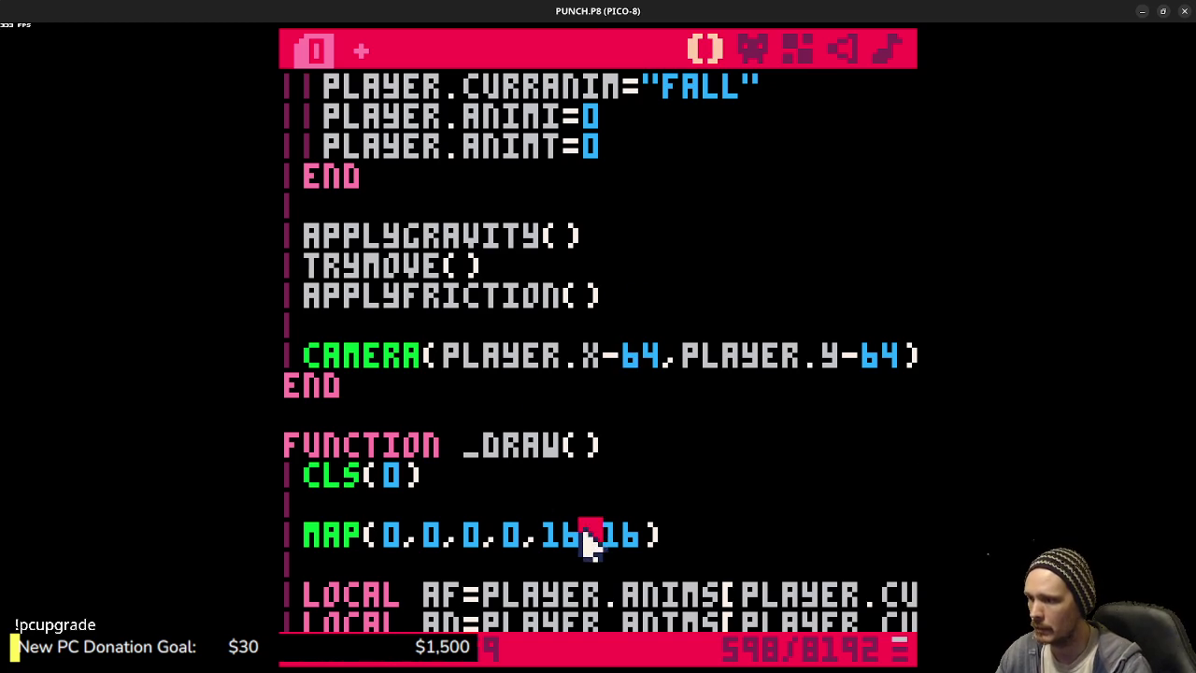
- Widen the map draw to 32 tiles, then test-run by running and jumping along the level
key("BackSpace")
key("BackSpace")
type("32")
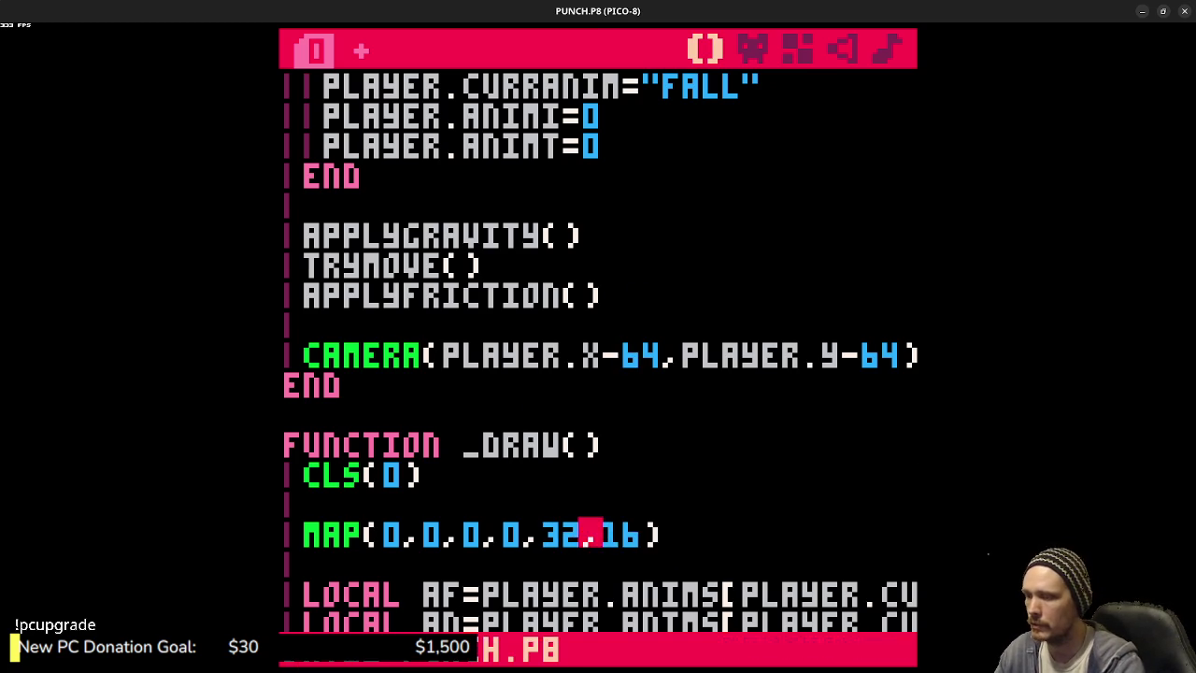
key("ctrl+r")
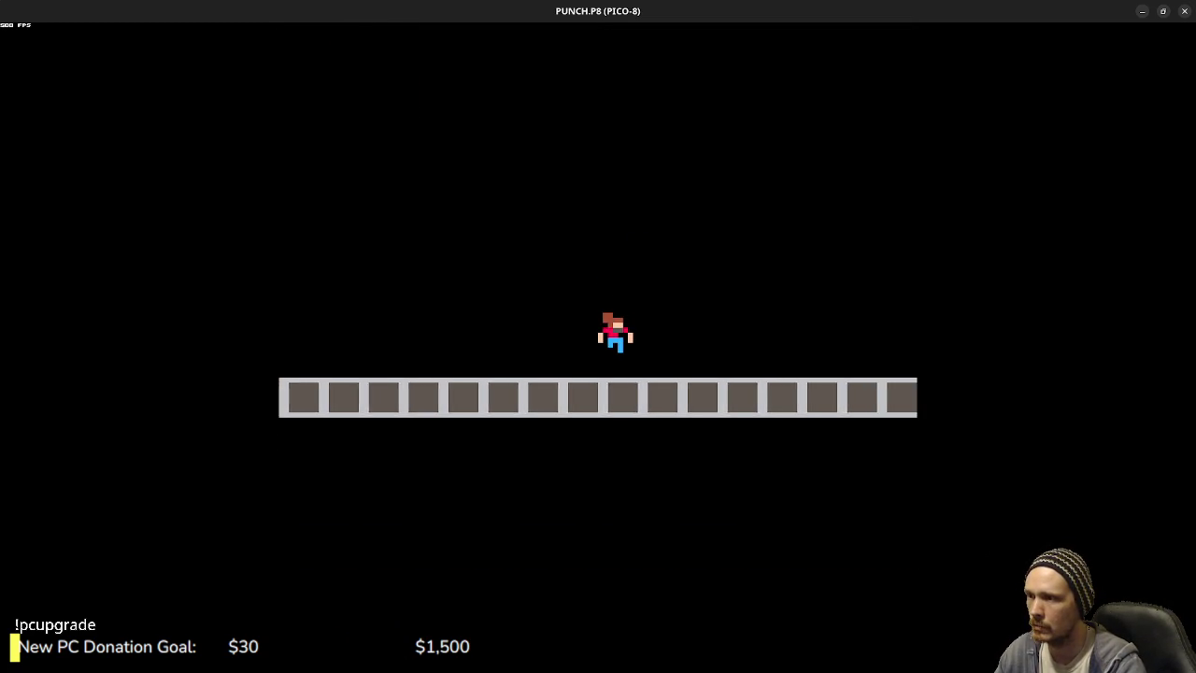
key("z")
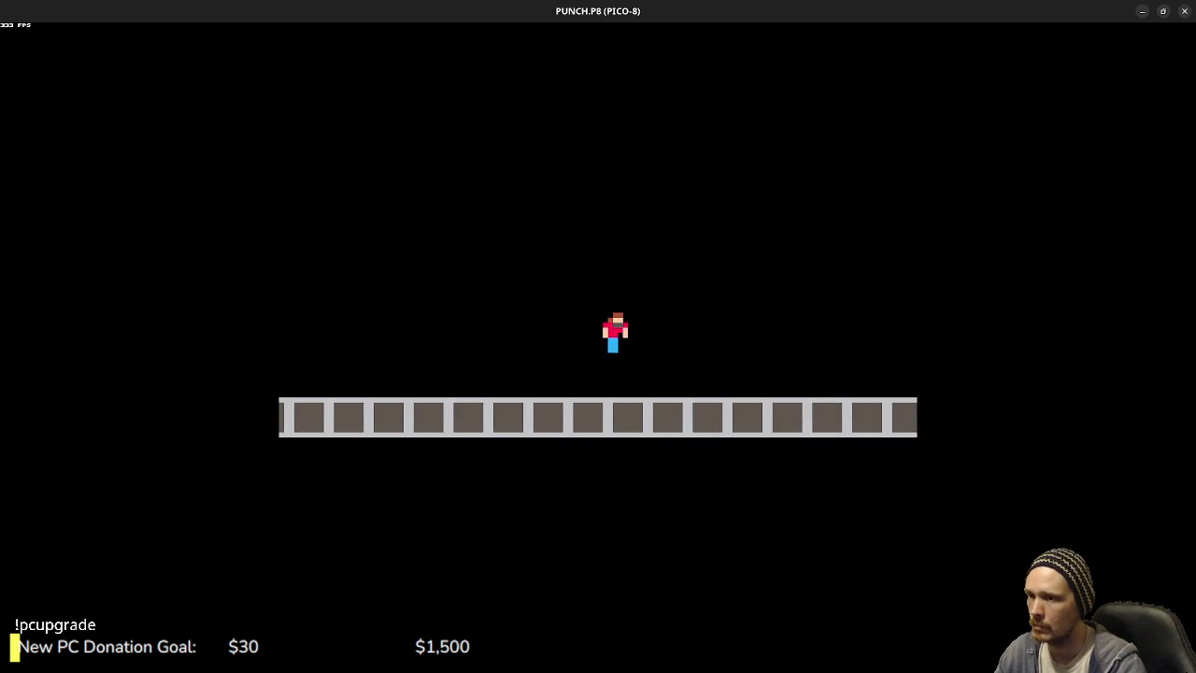
key("z")
key("Right")
key("z")
key("z")
key("Left")
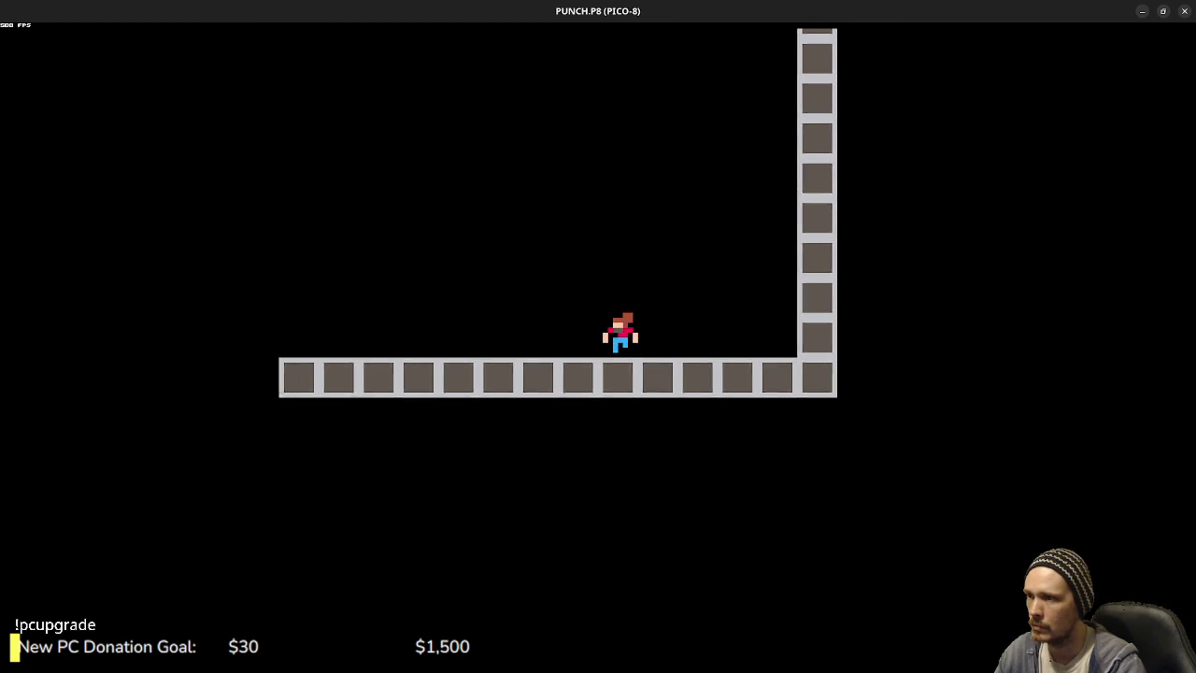
key("z")
key("Escape")
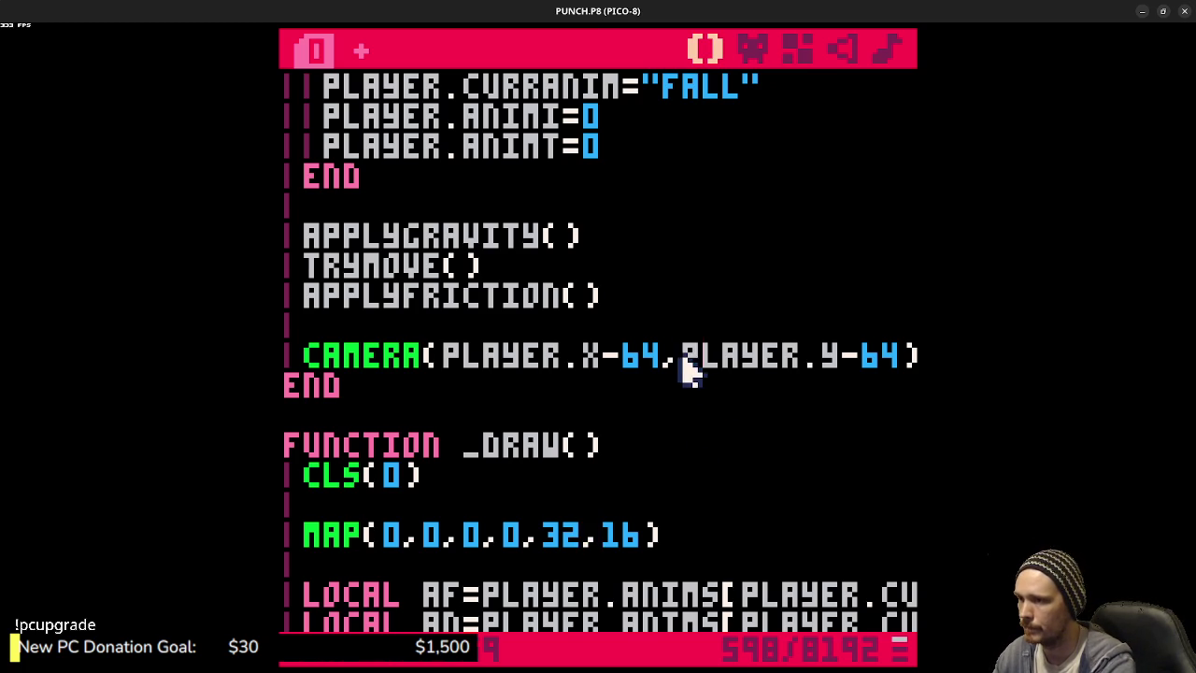
- Fix the camera's vertical position at 0 with CAMERA(PLAYER.X-64,0)--, and test horizontal-only scrolling
type("0)--")
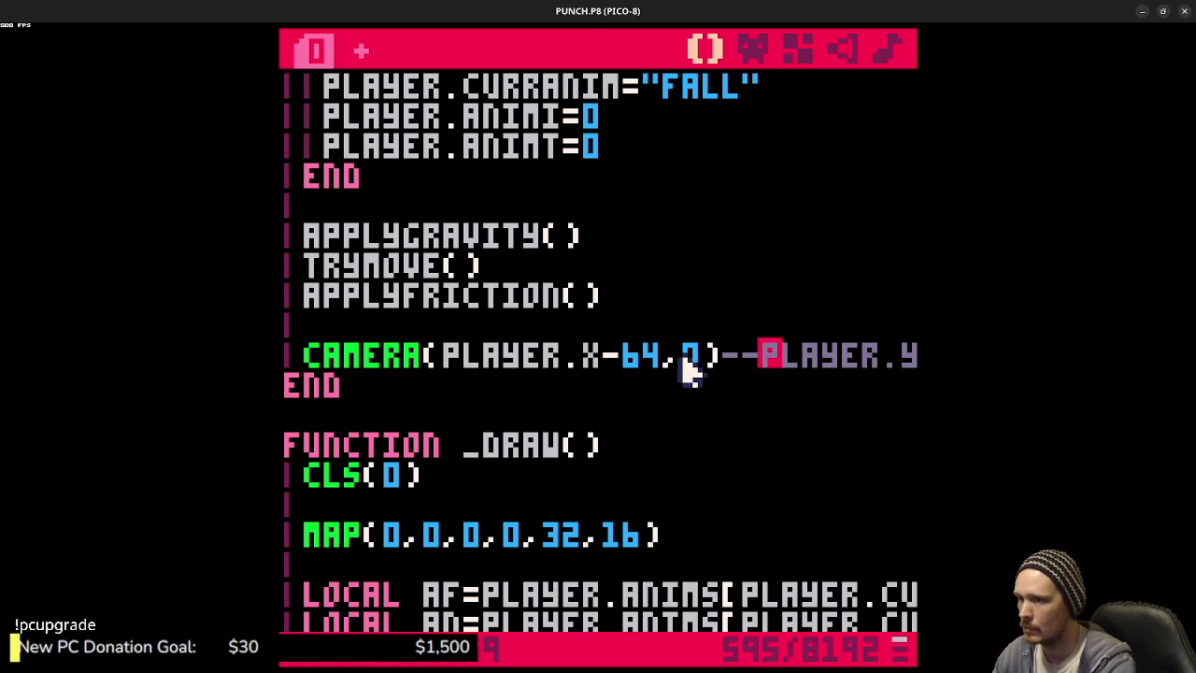
key("ctrl+r")
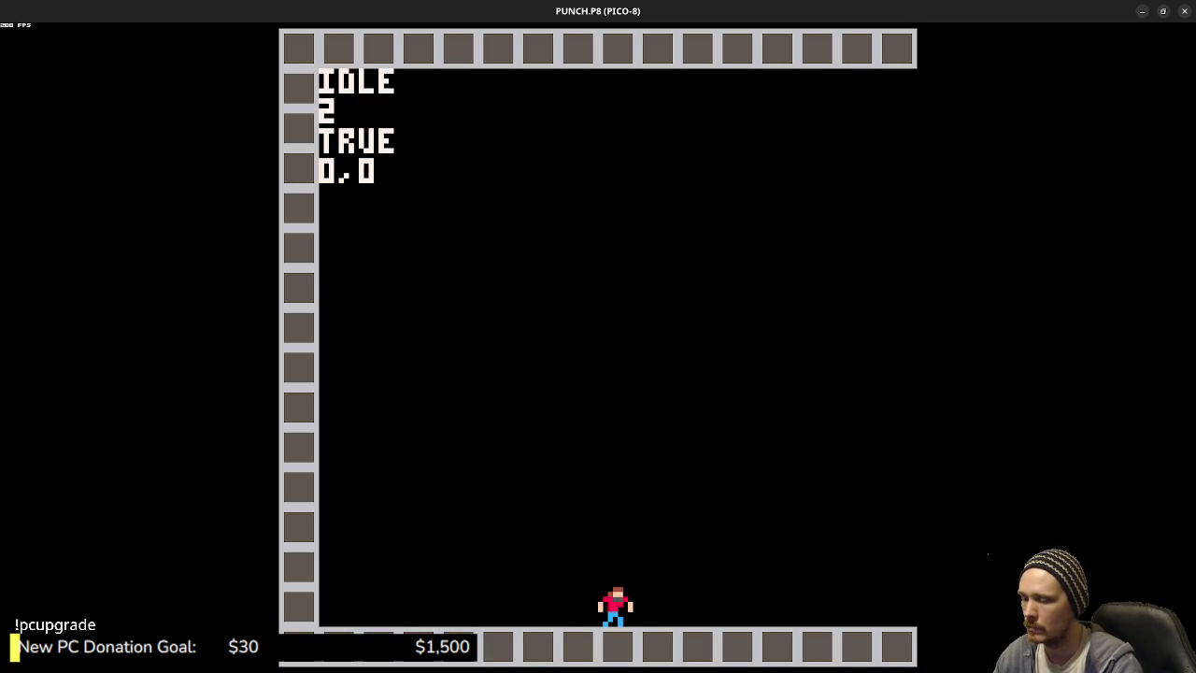
key("Right")
key("z")
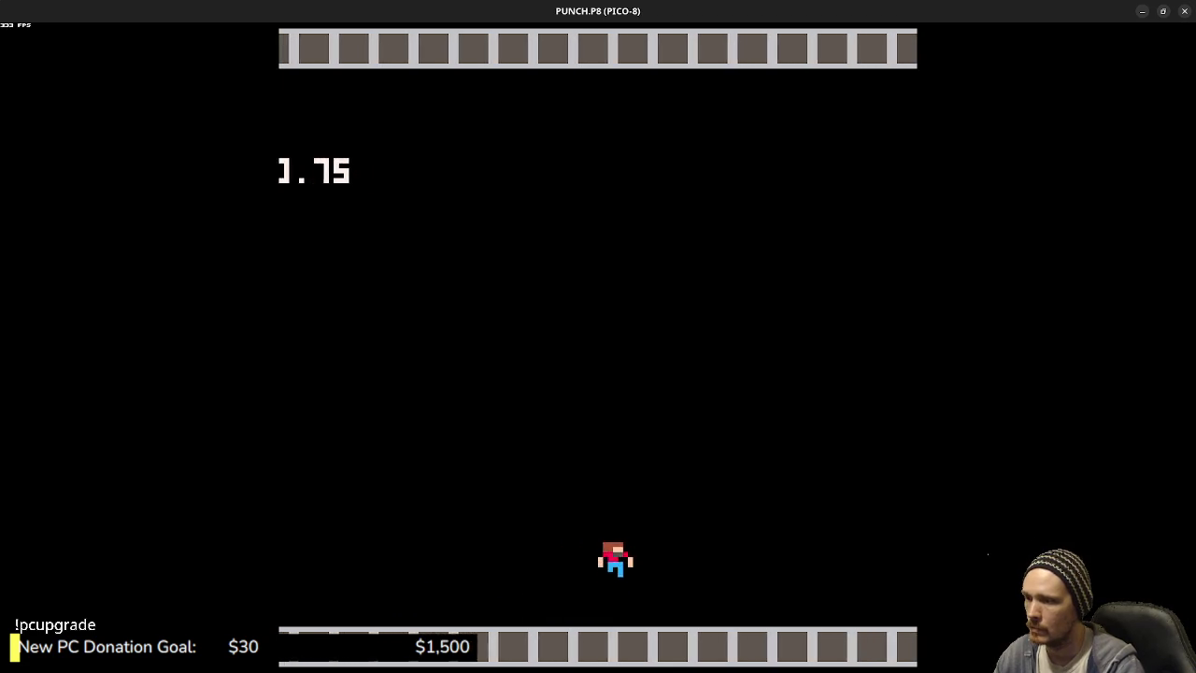
key("z")
key("z")
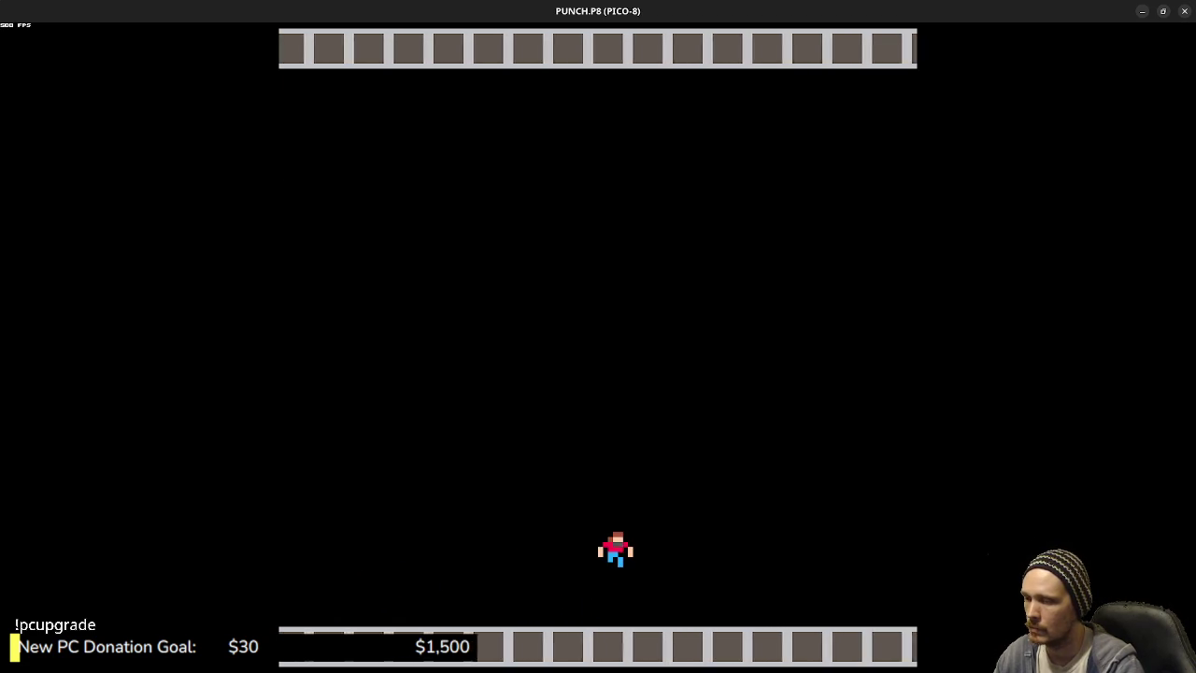
key("z")
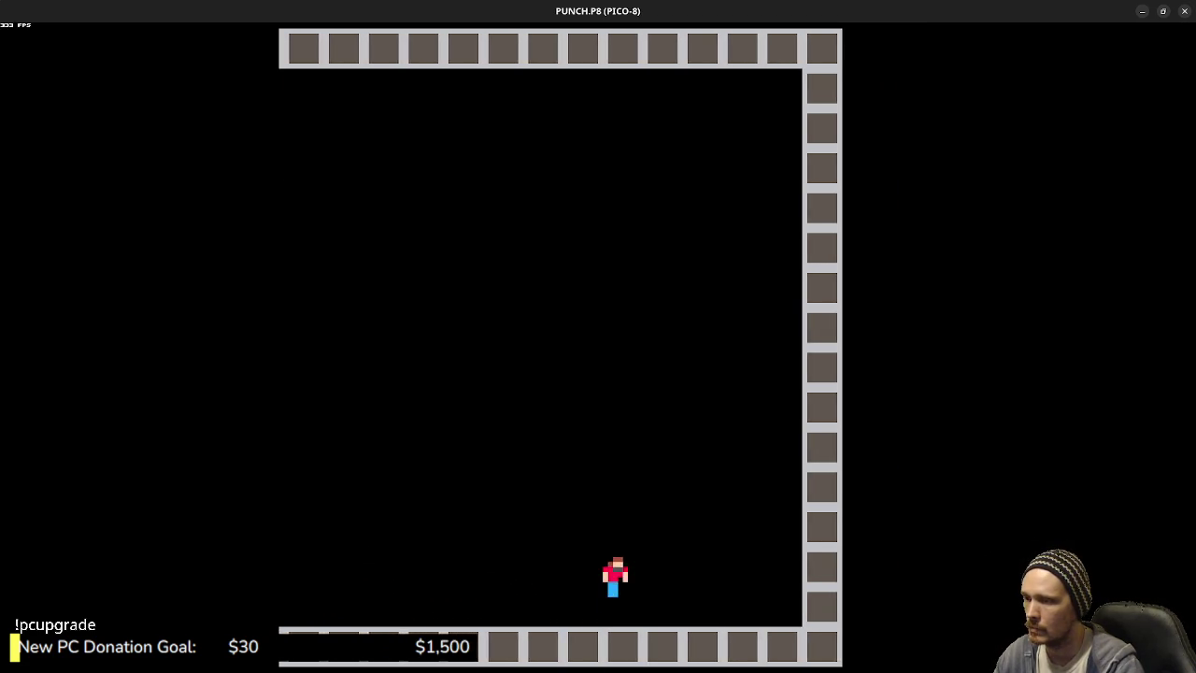
key("Left")
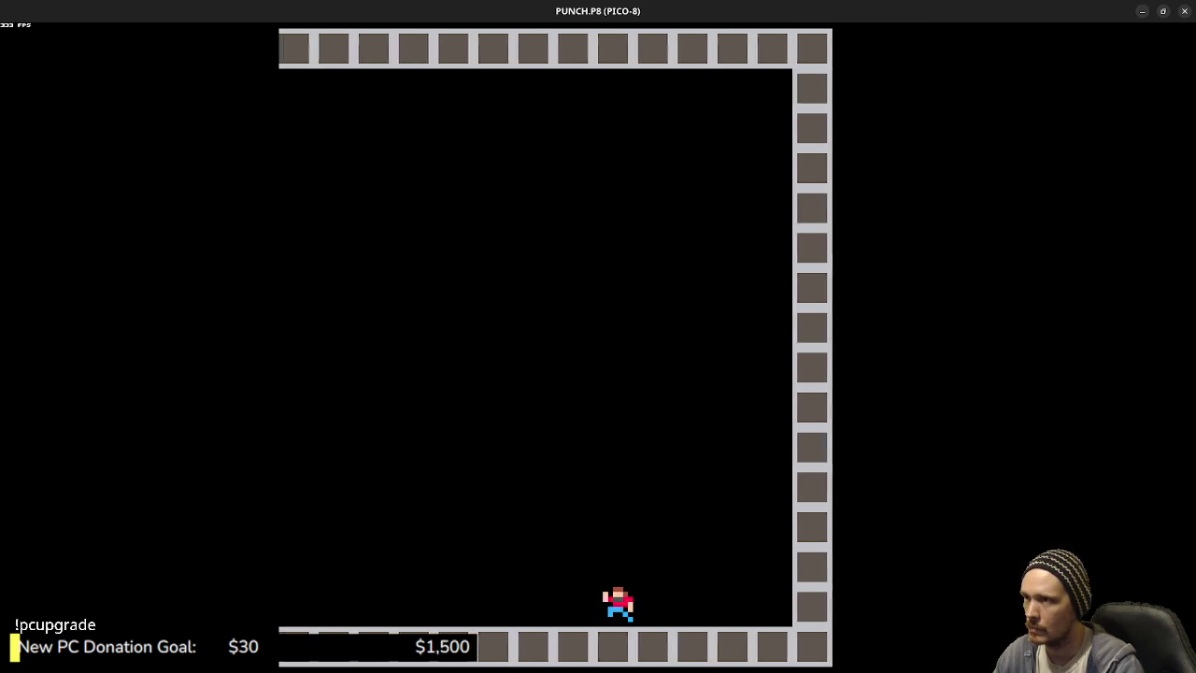
key("Right")
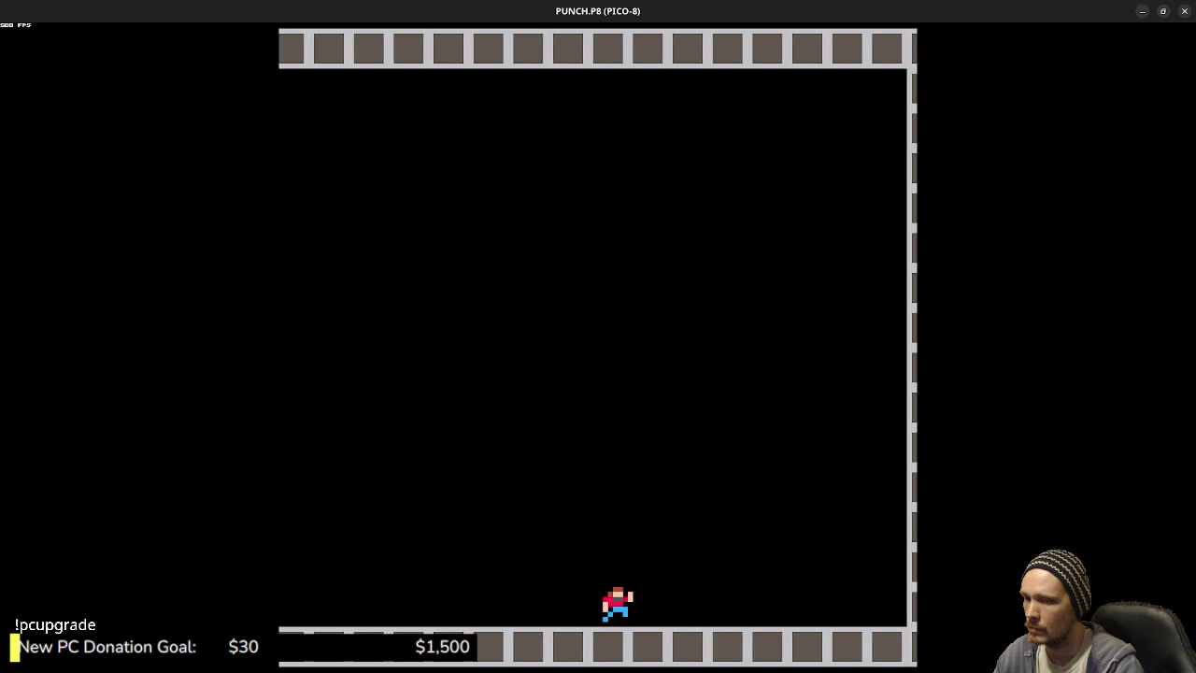
key("Right")
key("Left")
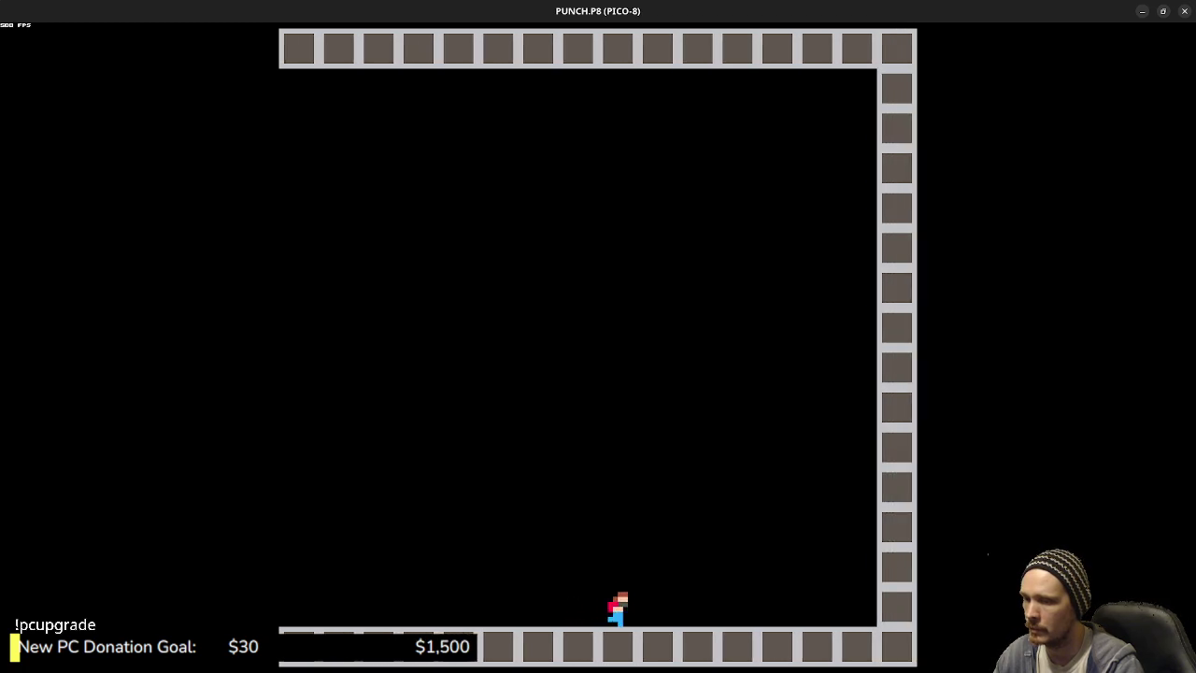
key("Right")
key("Left")
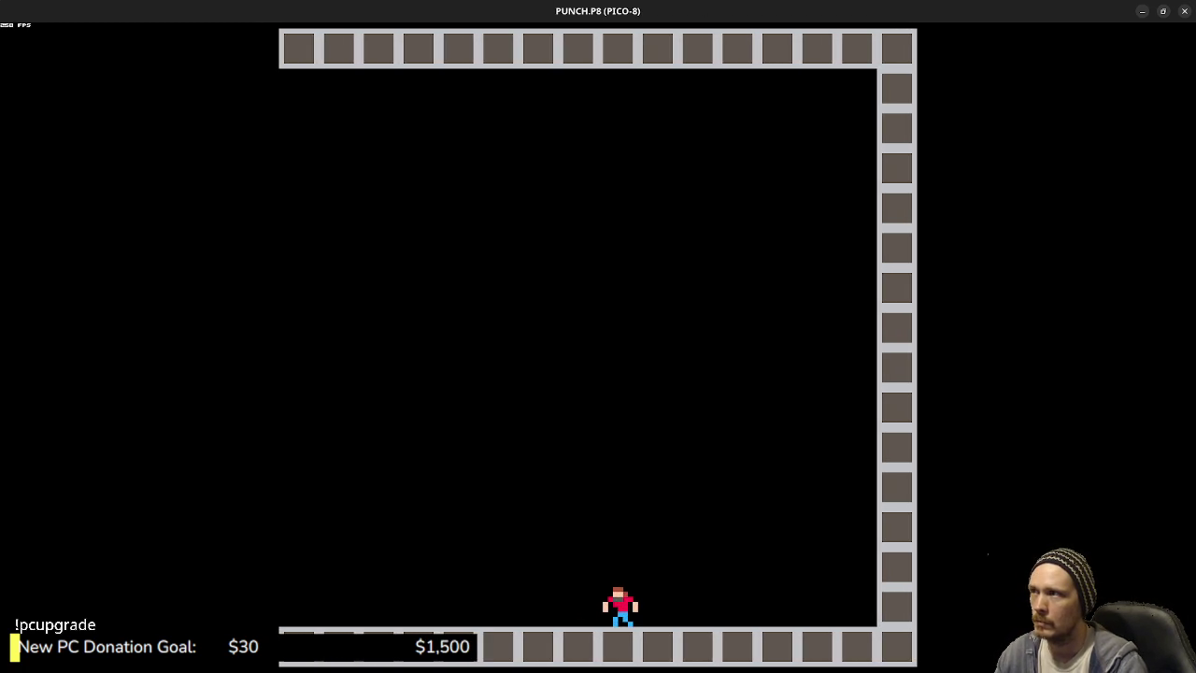
key("Escape")
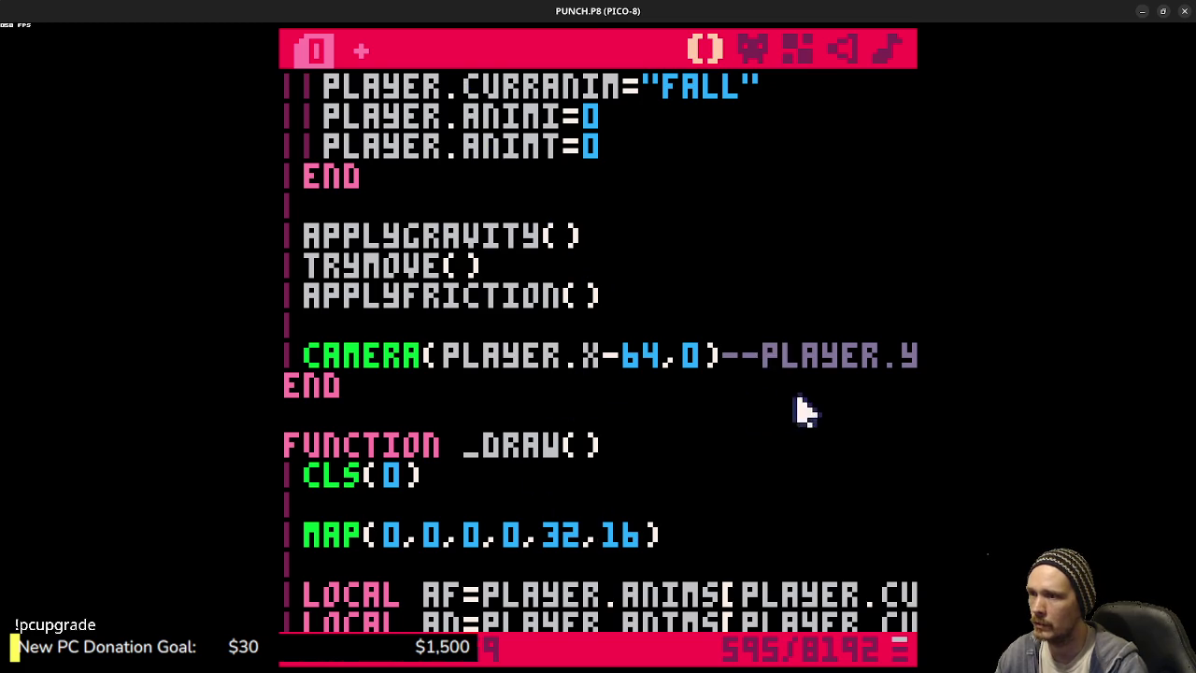
- Clamp the camera x at zero by wrapping PLAYER.X-64 in MAX(...,0)
left_click(292, 386)
key("Return")
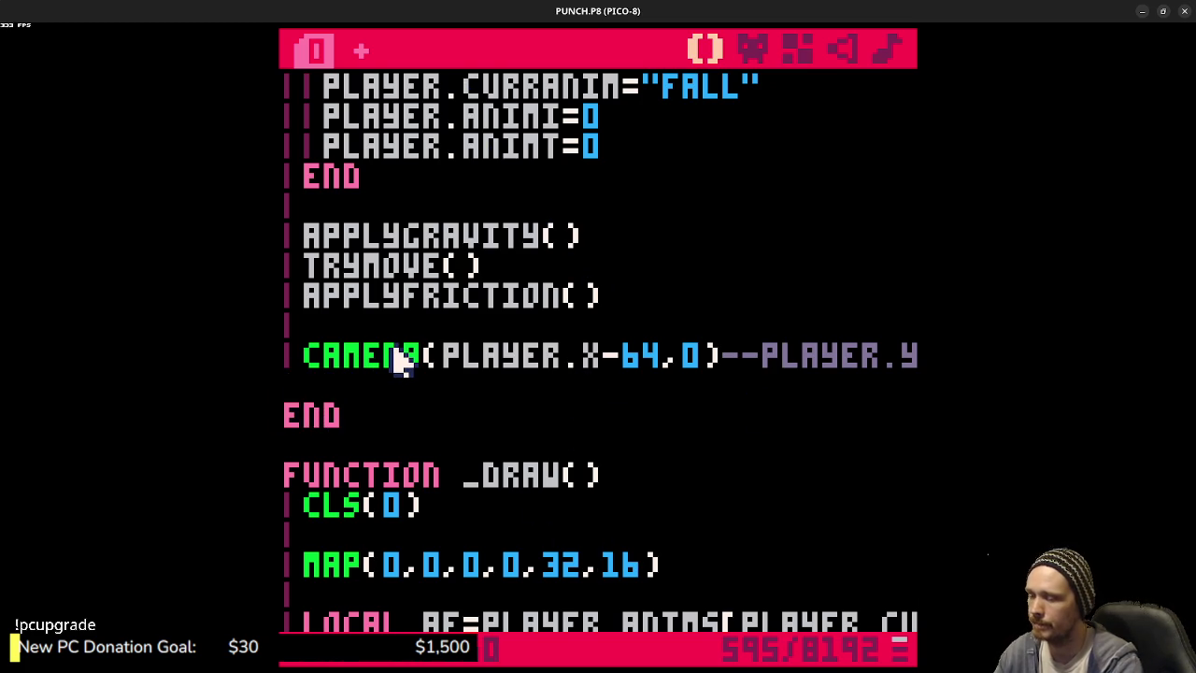
type("cam")
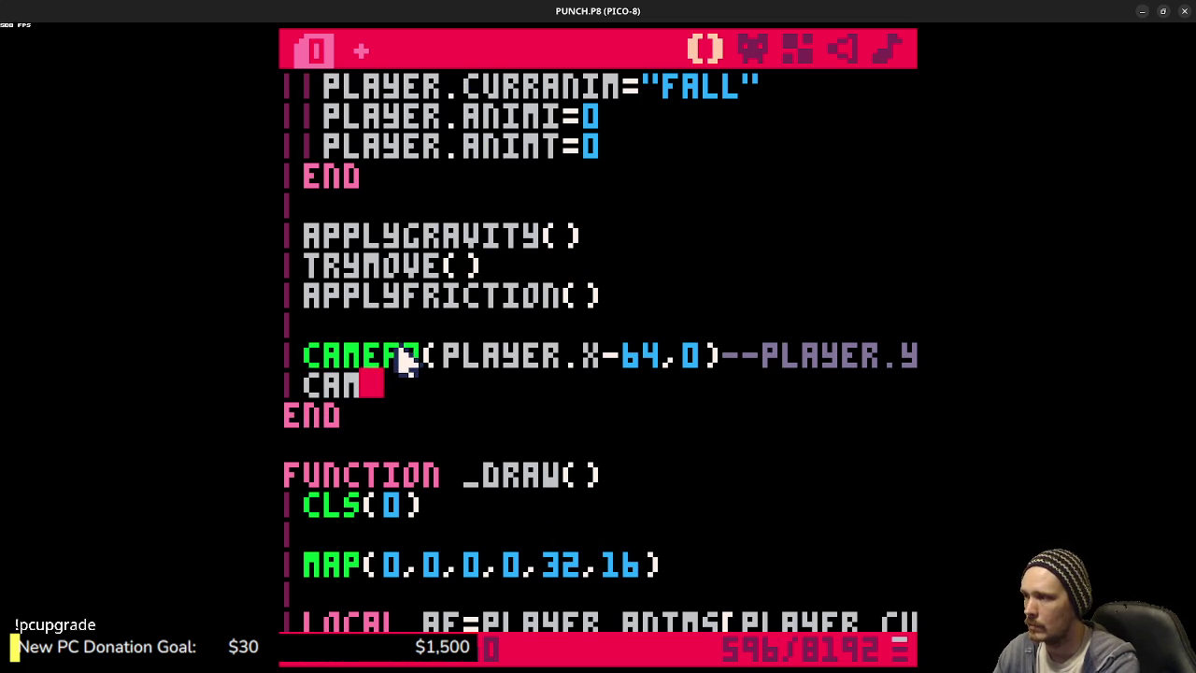
key("BackSpace")
key("BackSpace")
key("BackSpace")
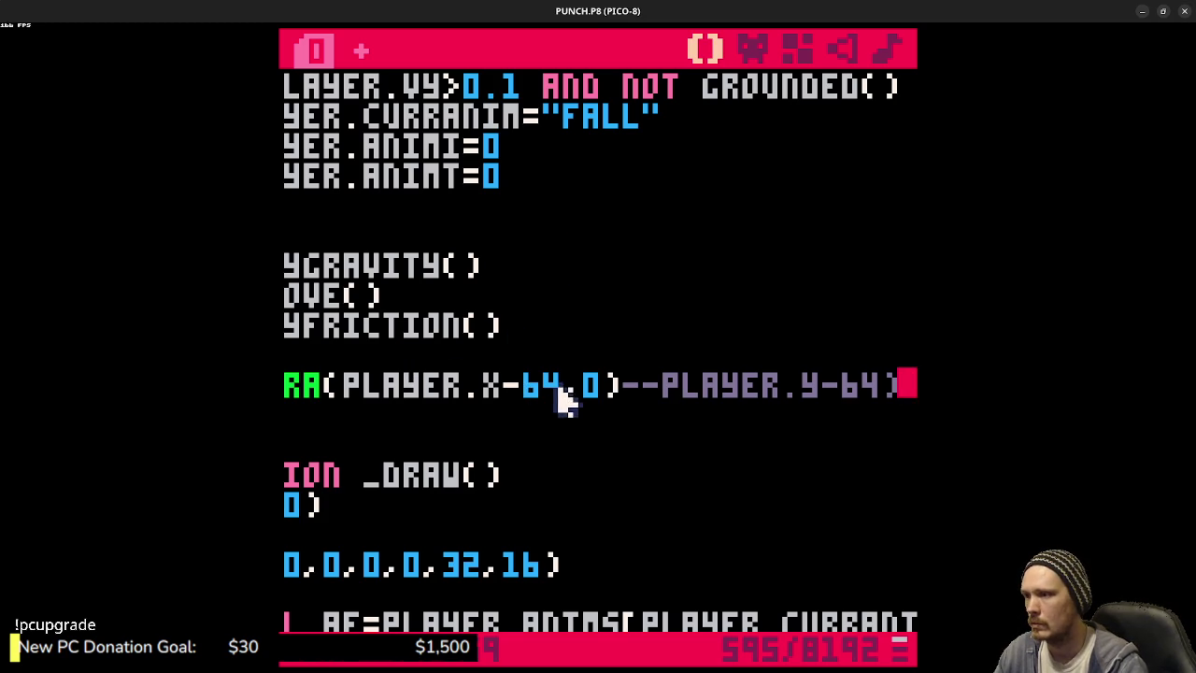
left_click(349, 386)
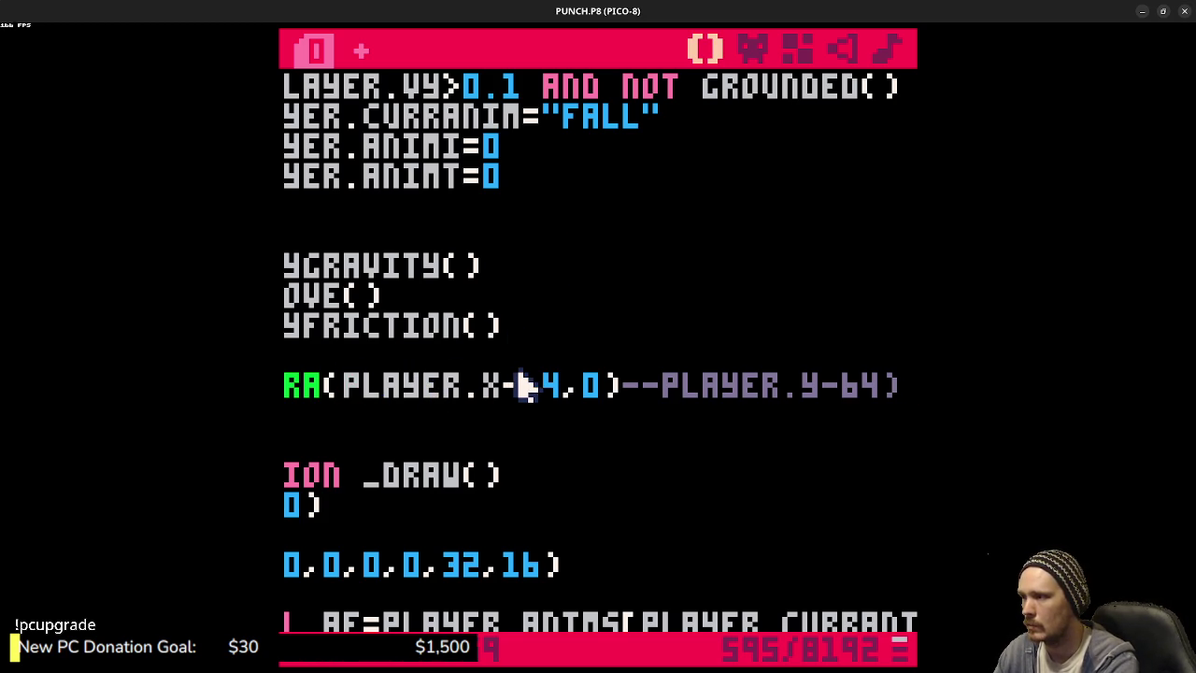
type("MAX(")
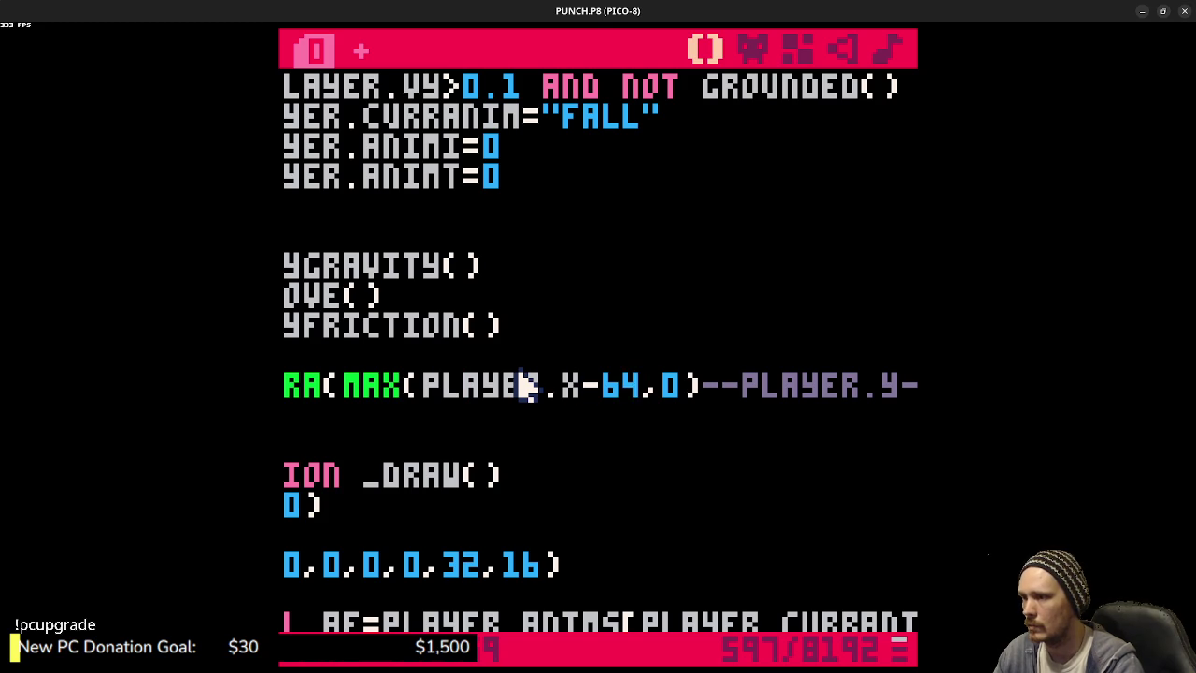
type(",0)")
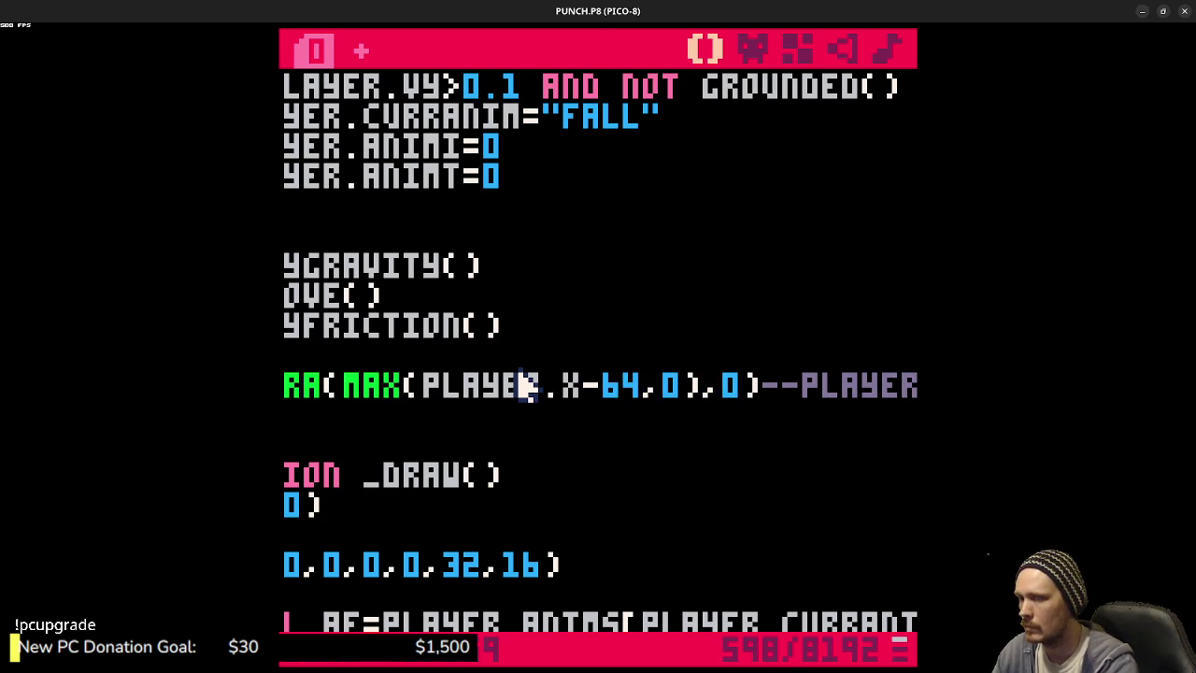
- Save the cart and test-run, running the player left to check the left-edge clamp
key("ctrl+s")
key("ctrl+r")
key("Left")
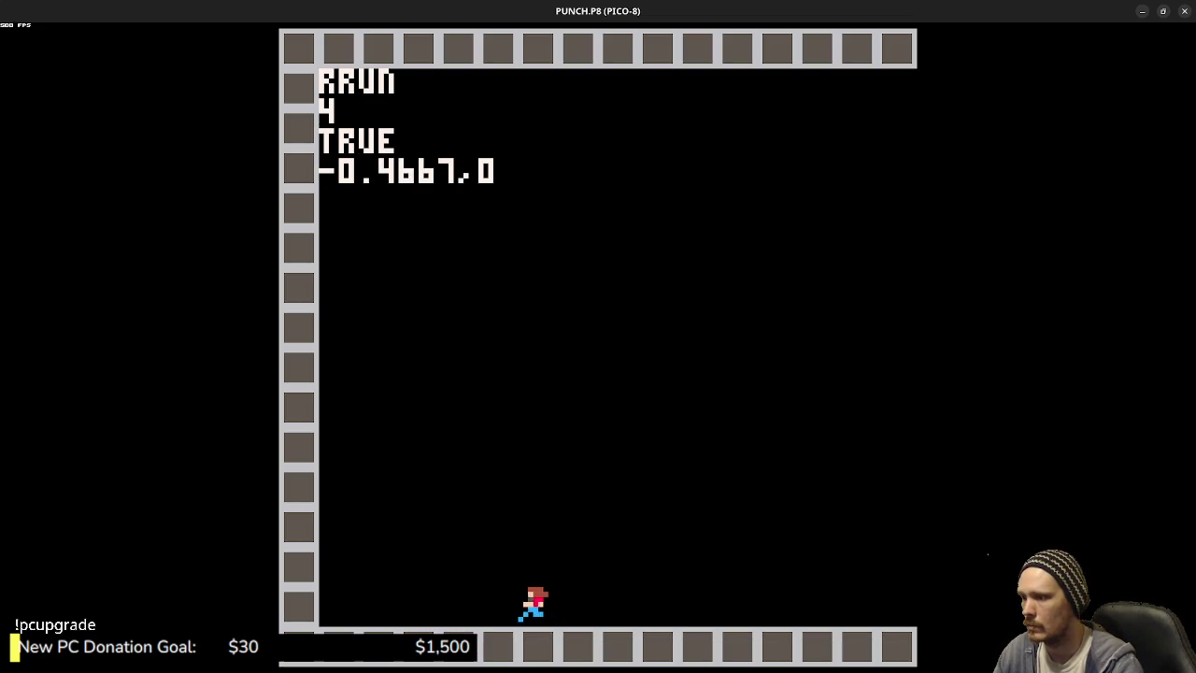
key("Escape")
key("Left")
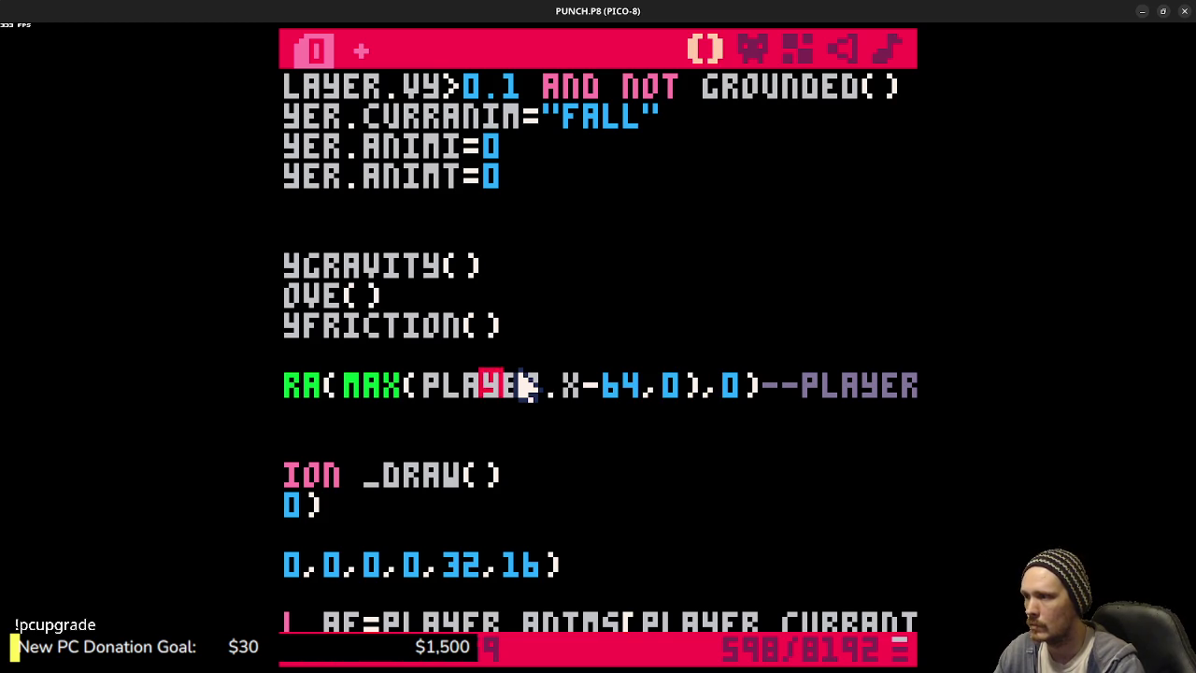
- Nest MIN(...,128) inside the MAX to cap camera x at 128, then save and run rightward
type("min(")
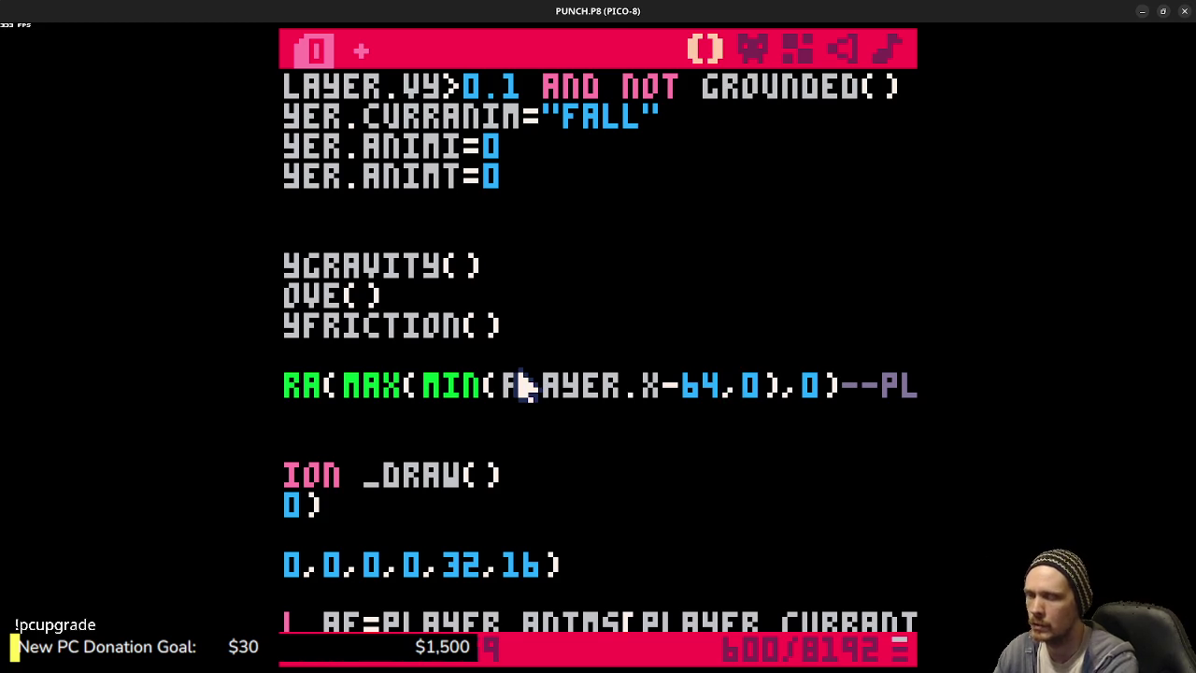
type(",128),")
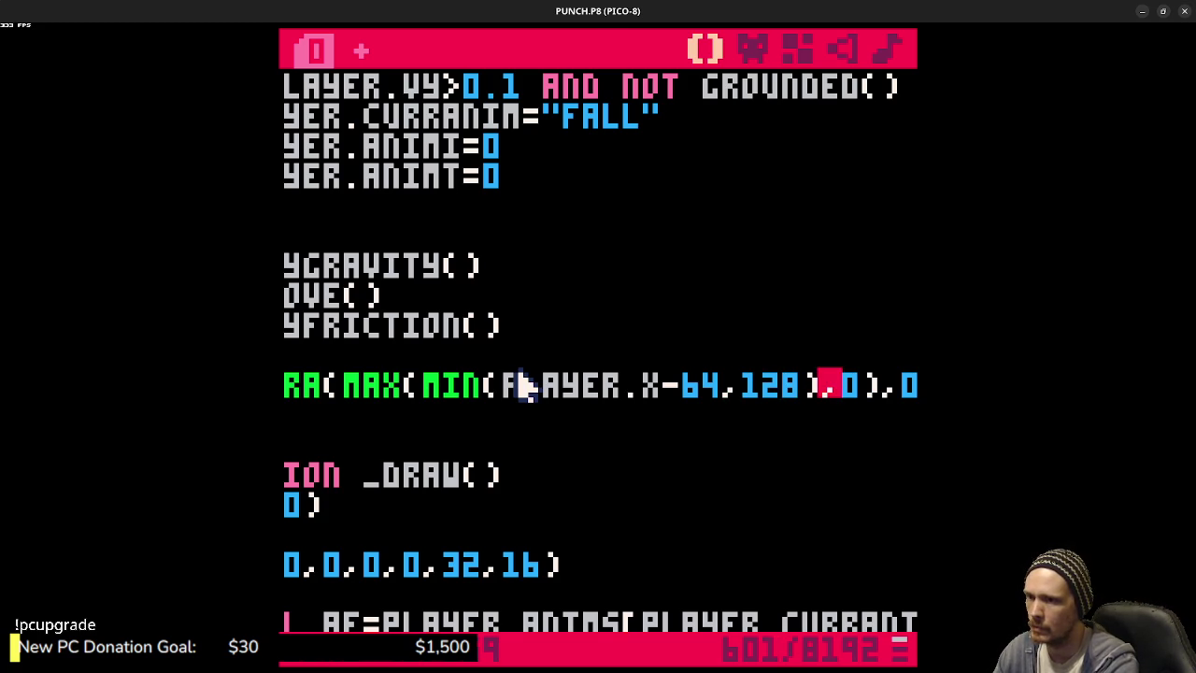
key("ctrl+s")
key("ctrl+r")
key("Right")
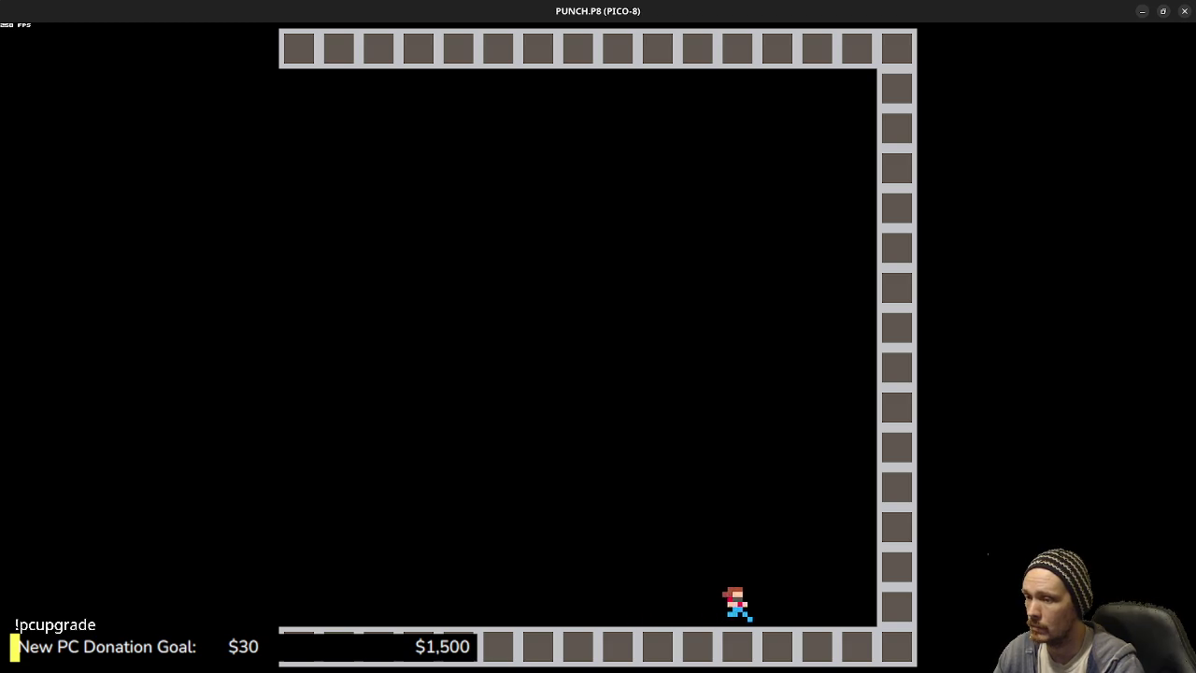
- Play-test the clamped camera, running and jumping toward the left wall, then stop the game
key("Left")
key("z")
key("z")
key("z")
key("z")
key("Left")
key("z")
key("Escape")
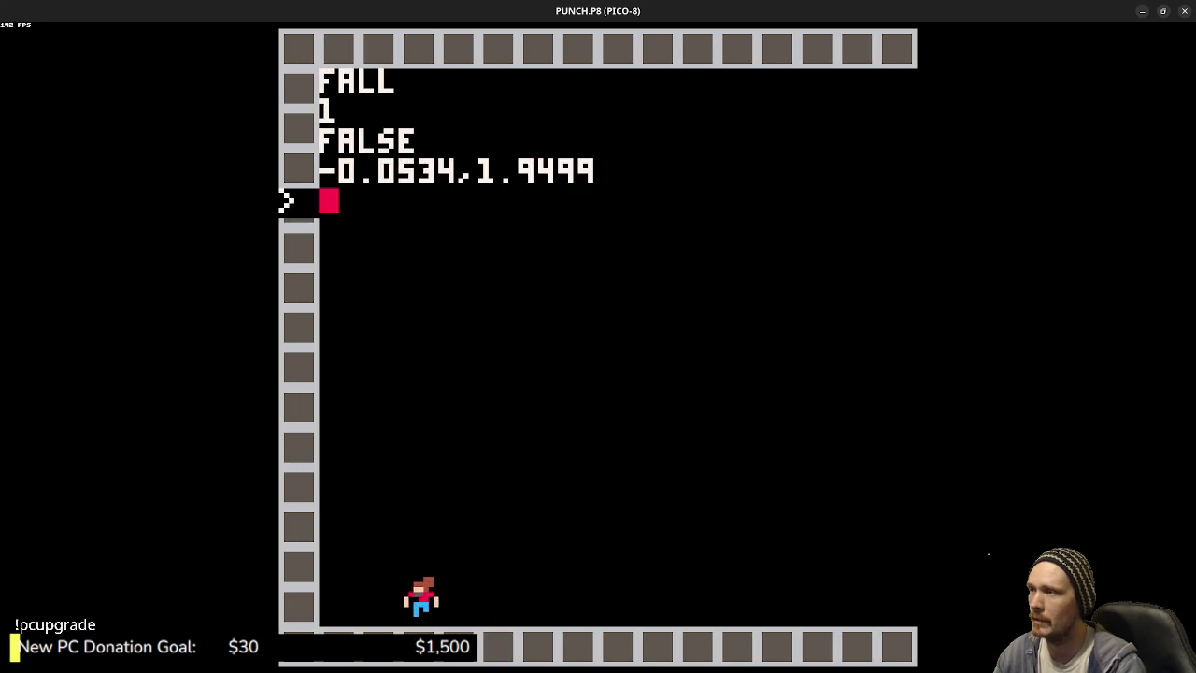
key("Escape")
- Look over the map code, then rerun and run the player right and left
scroll(623, 493, "down", 2)
left_click(589, 448)
key("shift+Home")
key("Up")
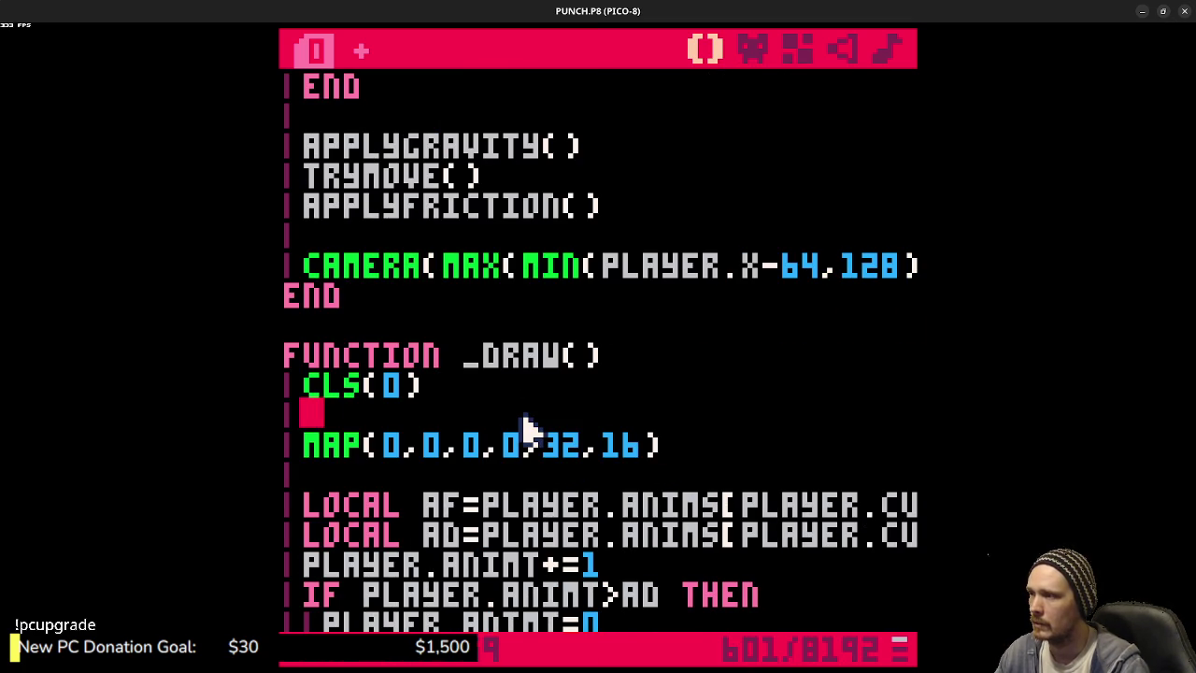
scroll(524, 439, "down", 4)
scroll(542, 457, "down", 4)
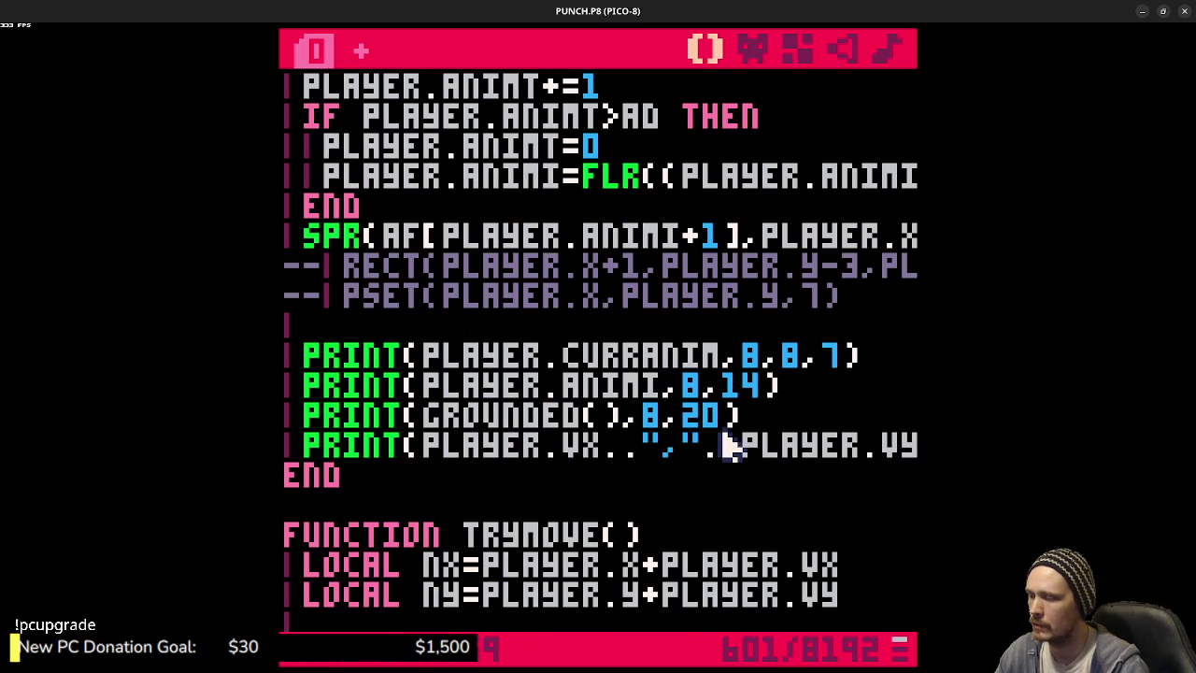
key("ctrl+r")
key("Right")
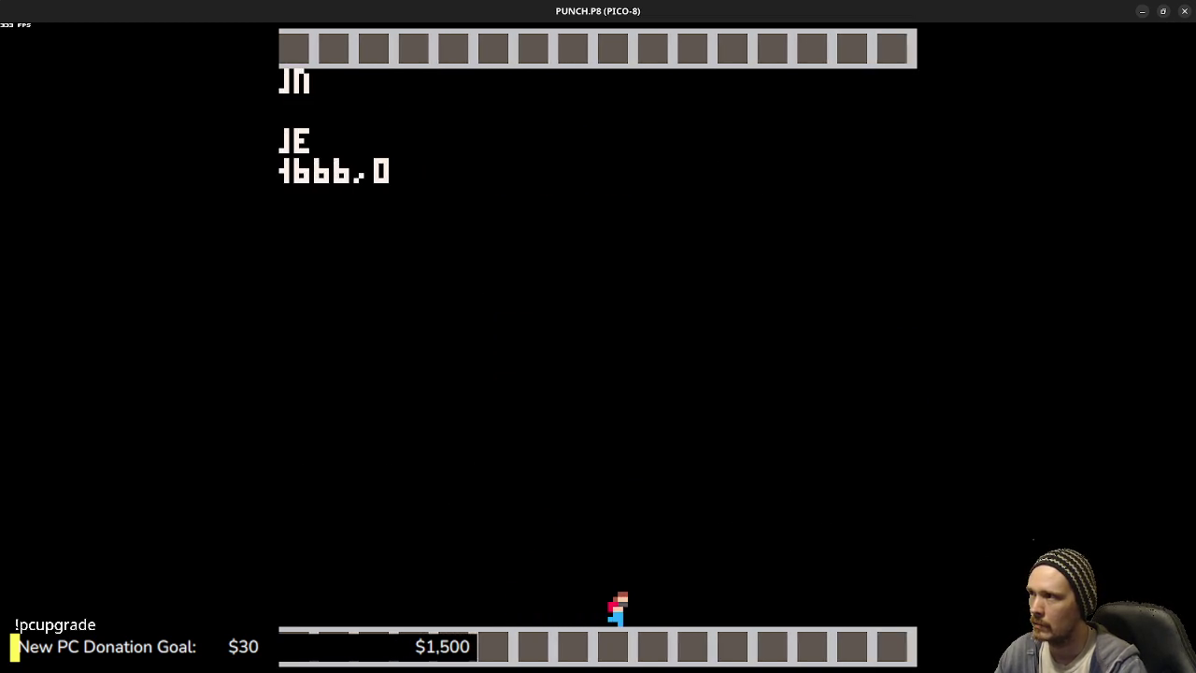
key("Left")
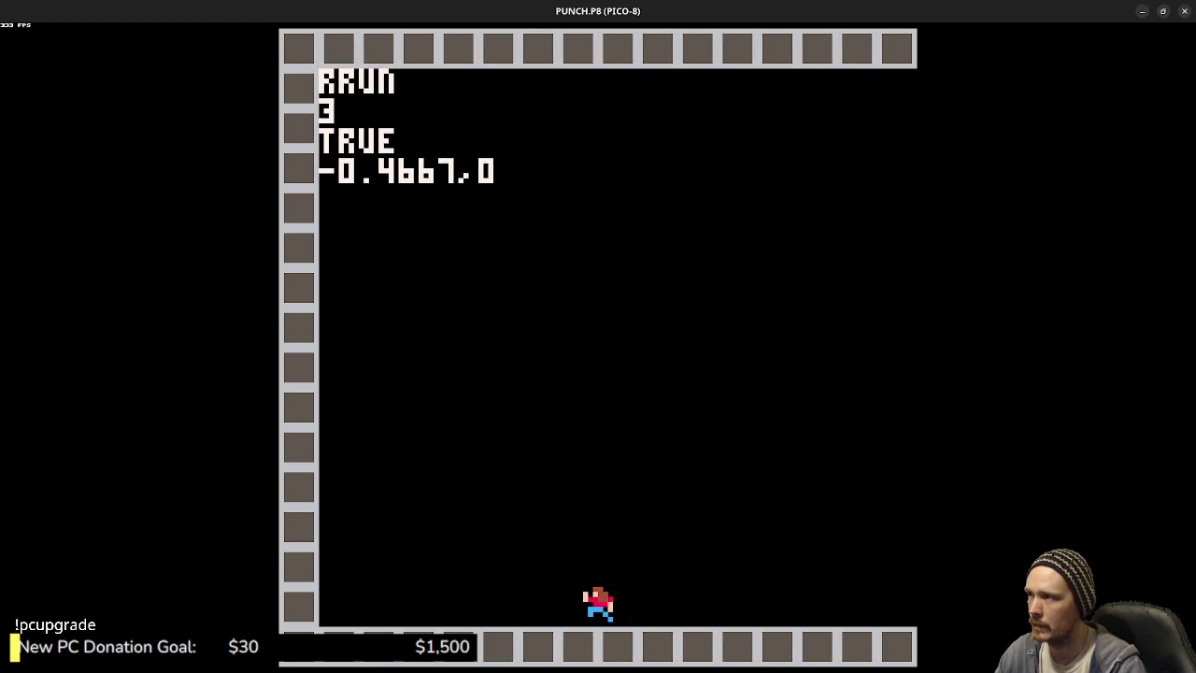
key("Escape")
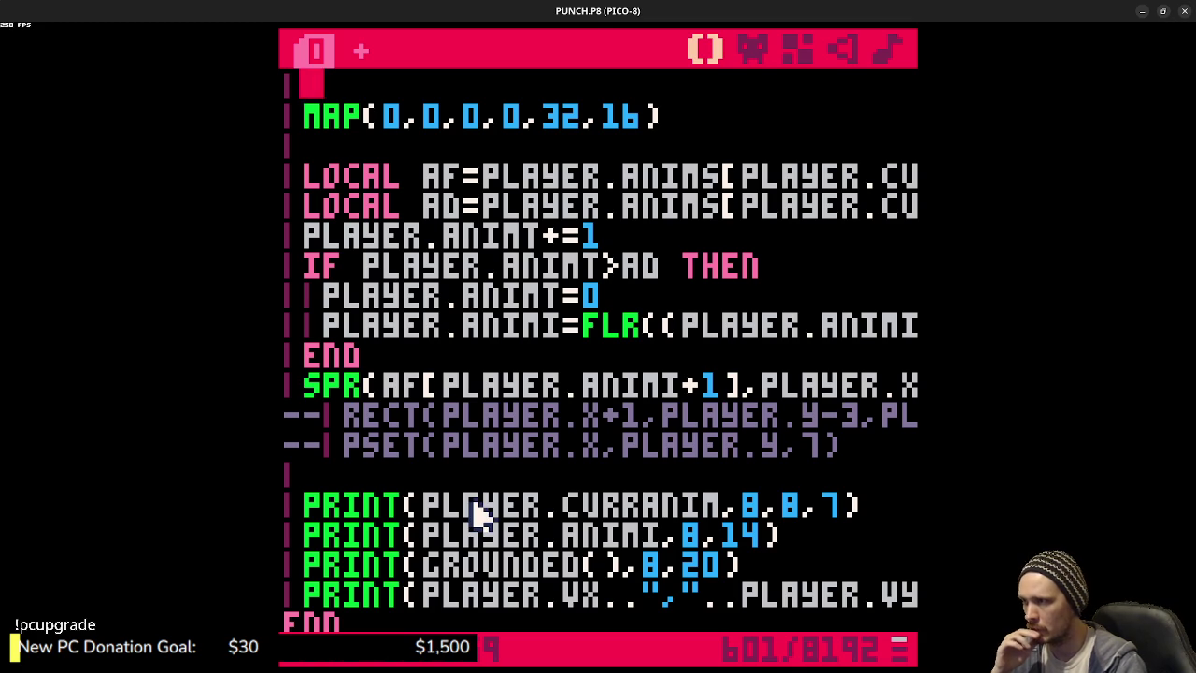
- Rerun and run the player back and forth to check the camera at both walls, then stop
scroll(555, 526, "up", 4)
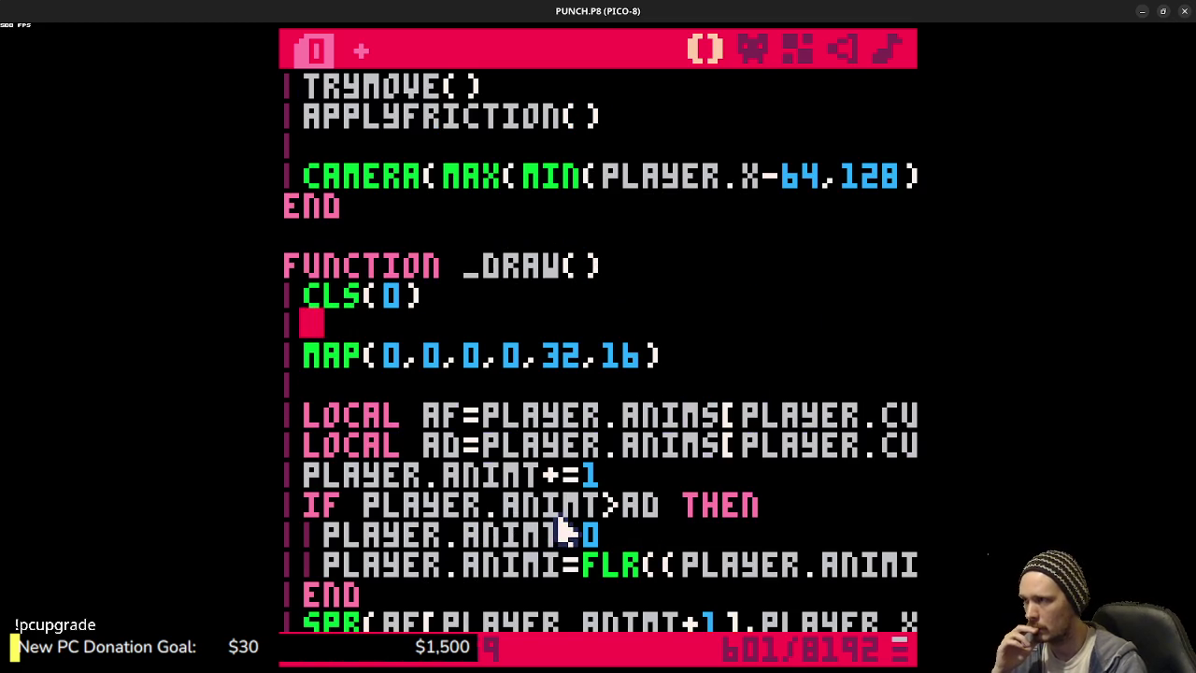
scroll(561, 529, "down", 3)
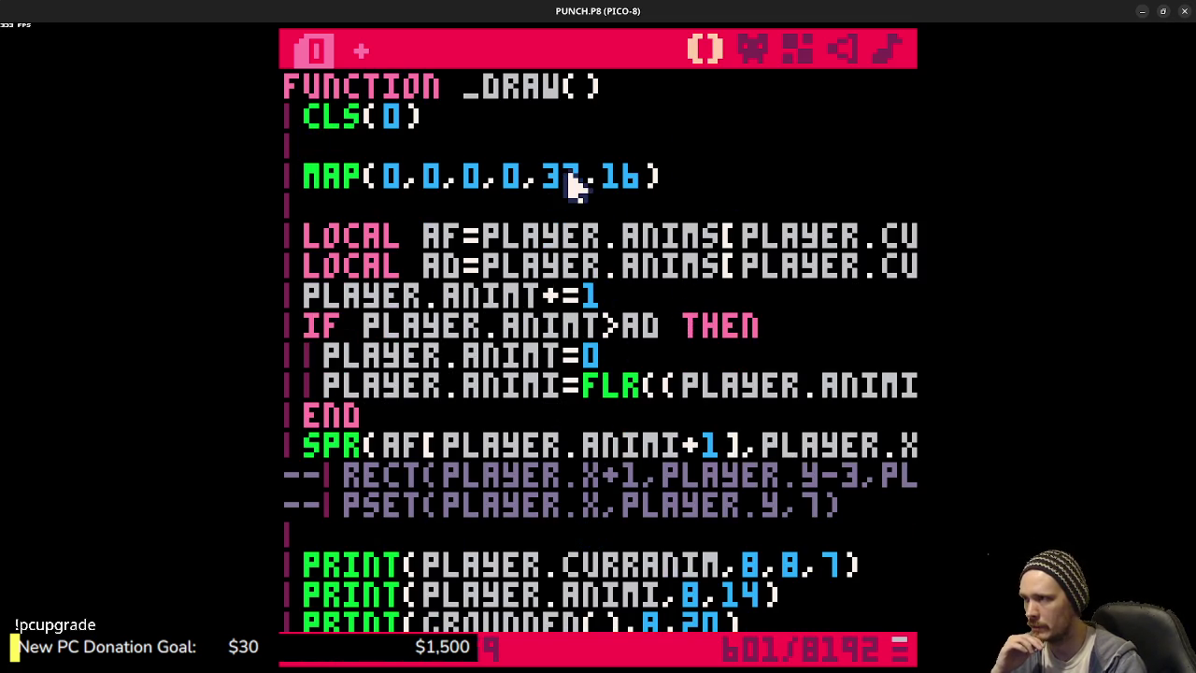
scroll(591, 497, "down", 2)
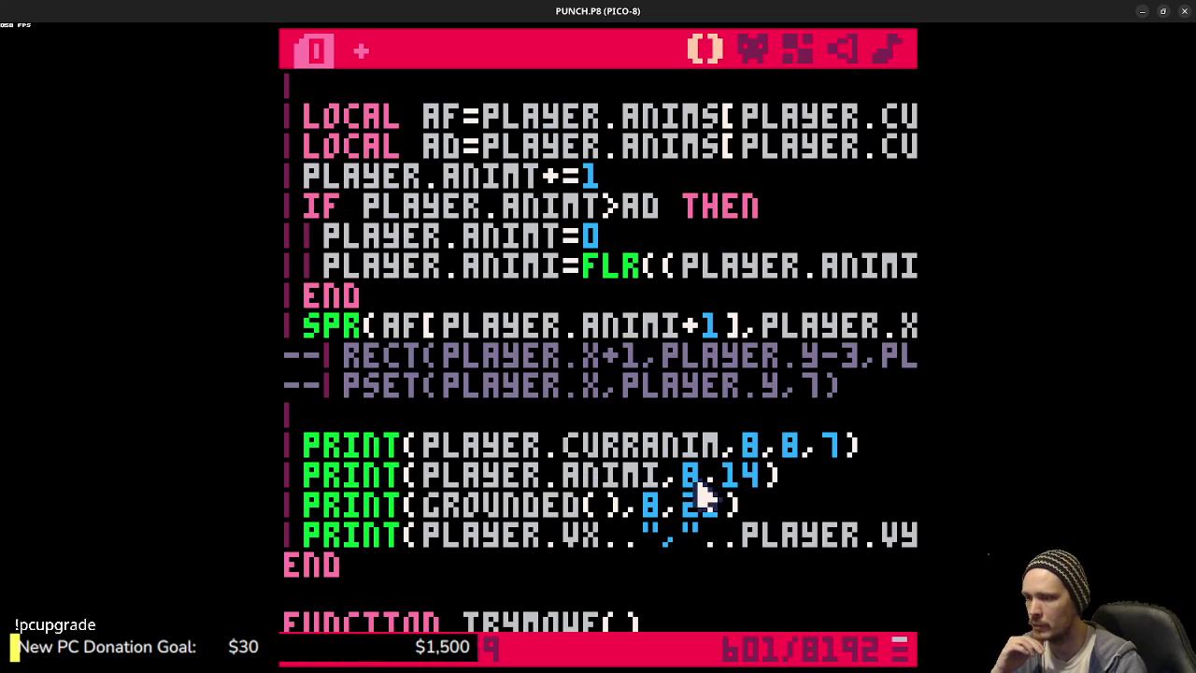
key("ctrl+r")
key("Left")
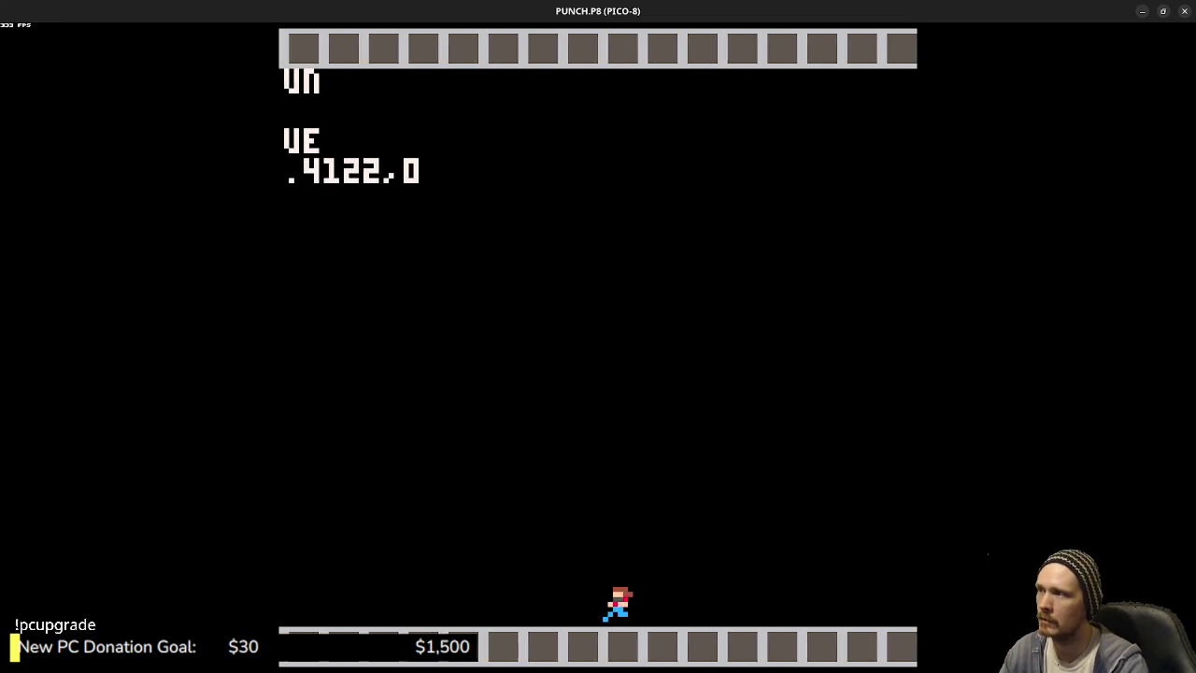
key("Right")
key("Left")
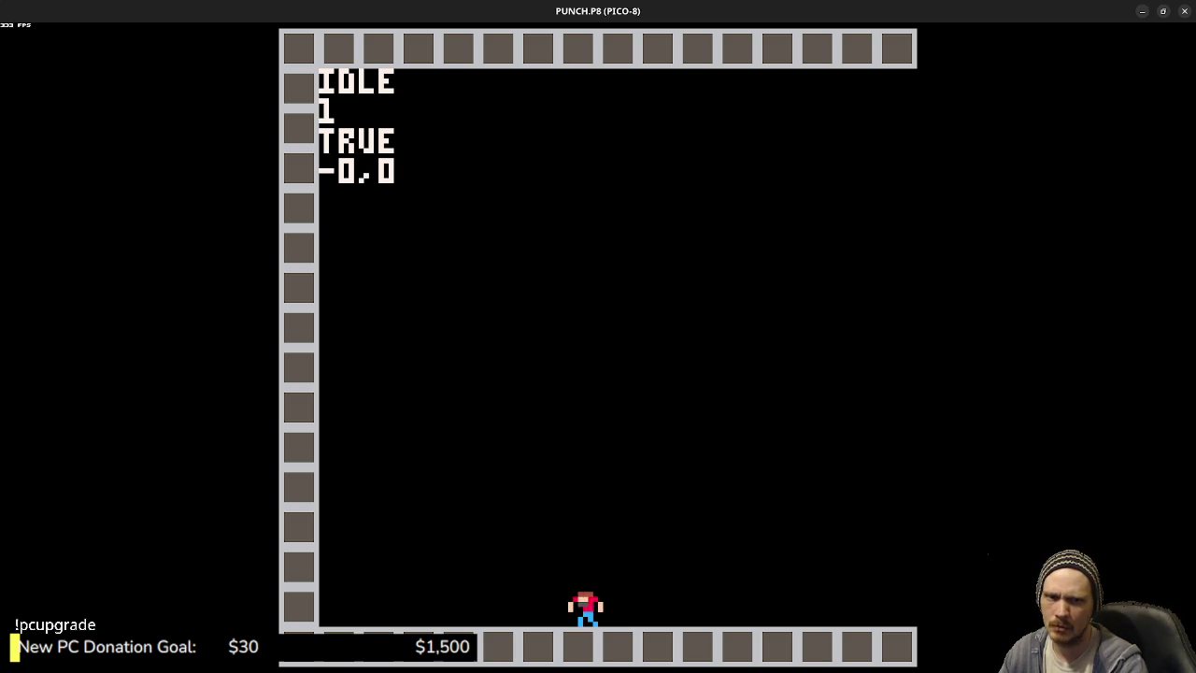
key("Right")
key("Left")
key("Right")
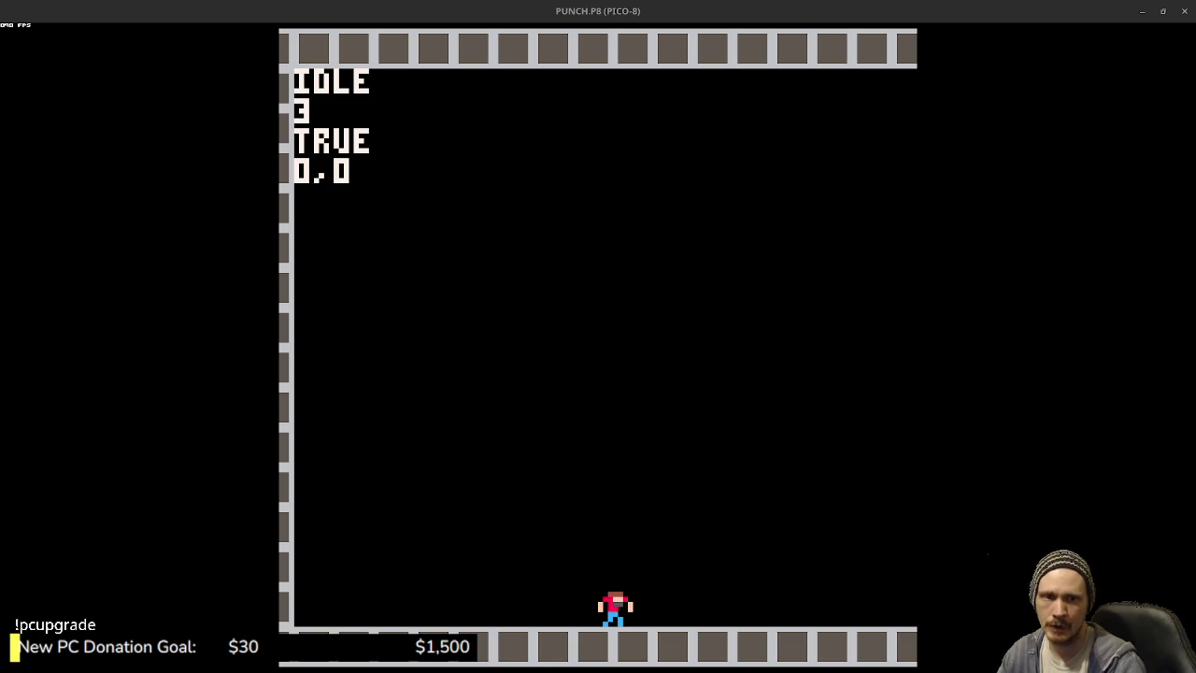
key("Escape")
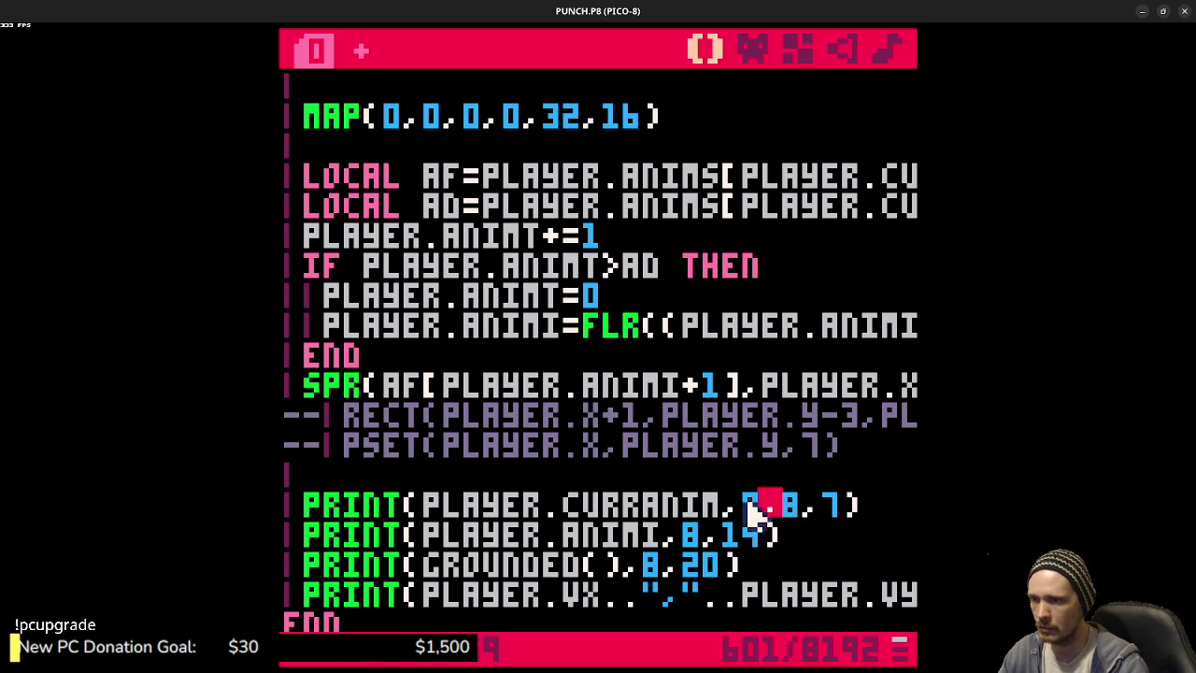
- Add the line camtargetx=player.x+4 after the player table at the end of _init
scroll(663, 438, "up", 20)
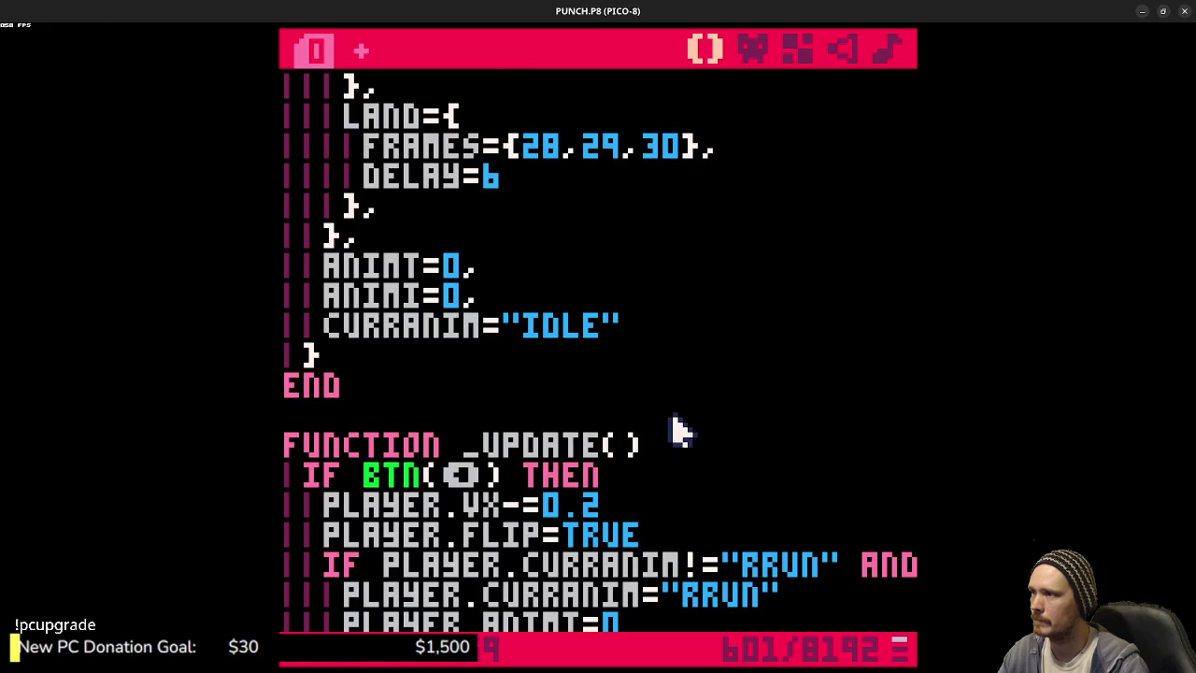
scroll(710, 435, "up", 1)
scroll(598, 374, "down", 10)
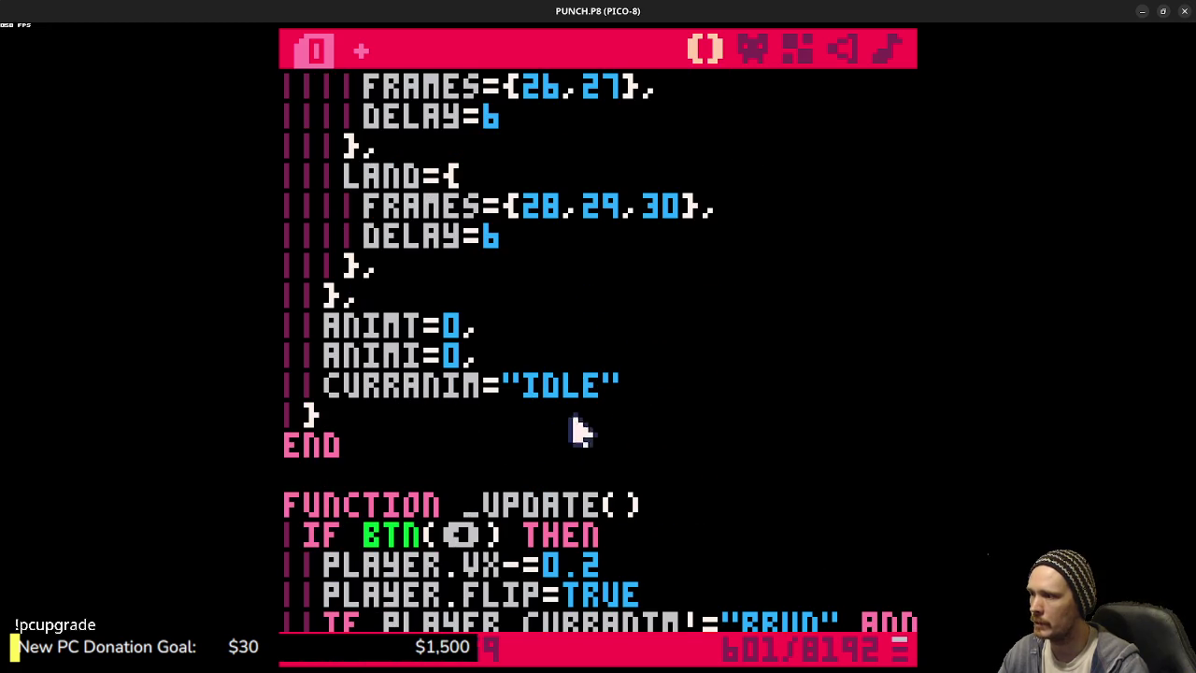
key("Return")
type("camera")
key("BackSpace")
key("BackSpace")
key("BackSpace")
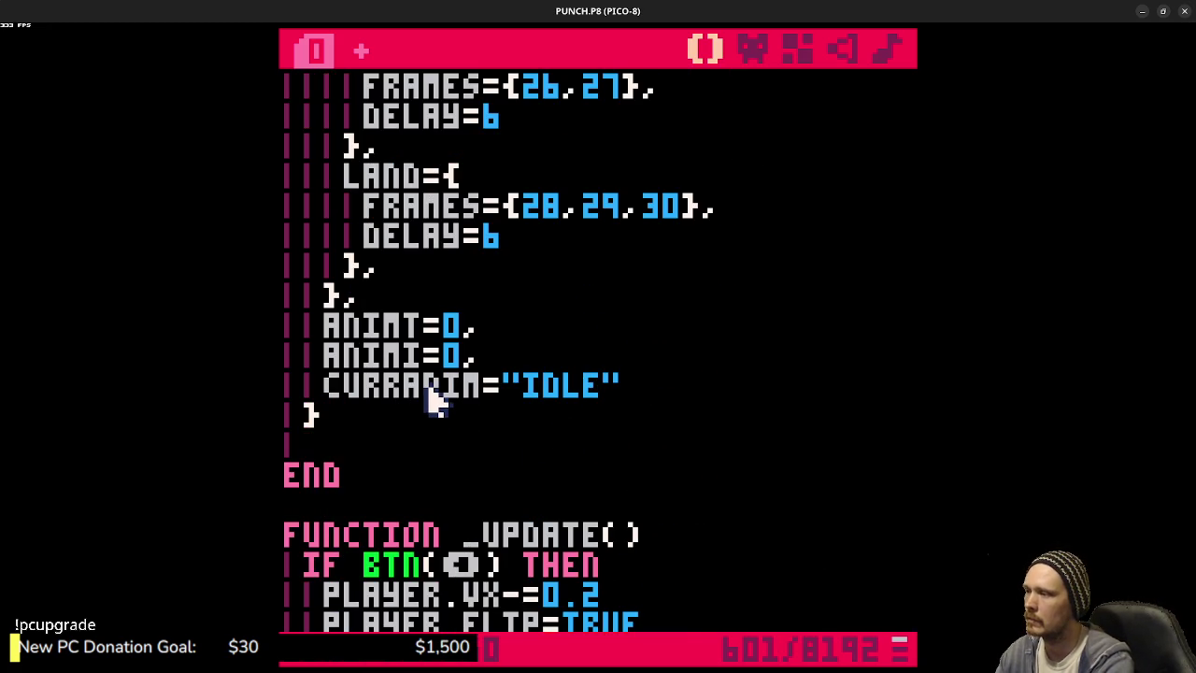
type("amtargetx=")
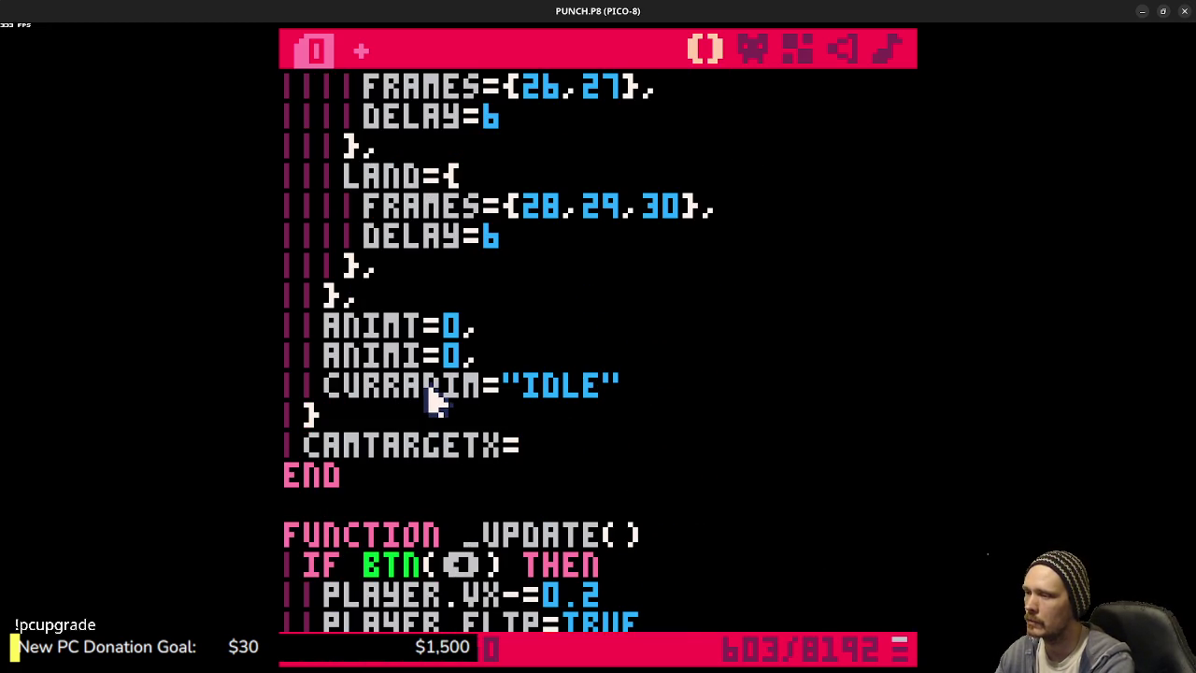
type("player.x")
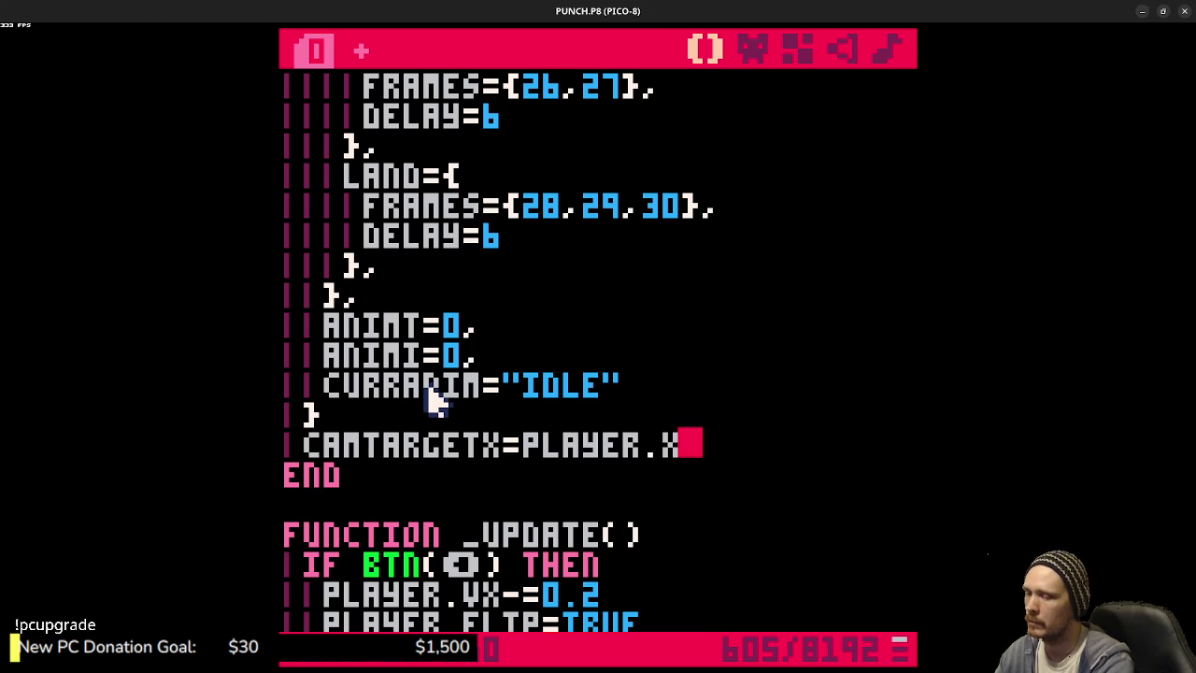
type("+4")
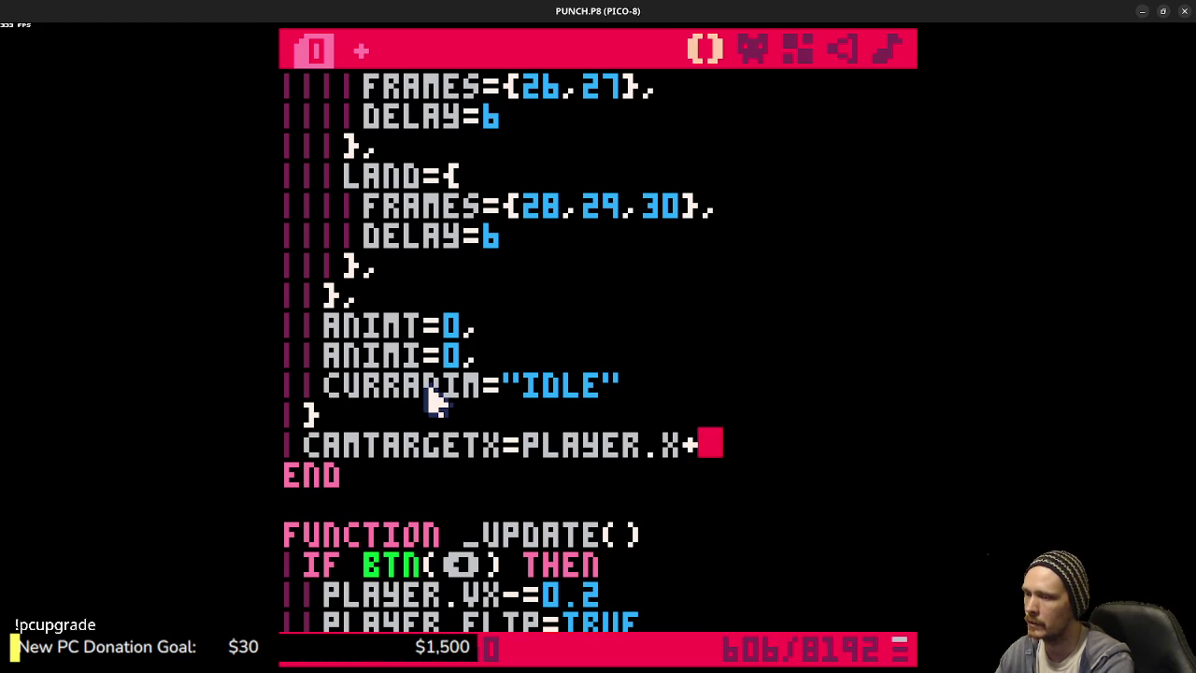
- Delete the half-typed camtargetY line and save the cart
key("Return")
type("camtargetY=")
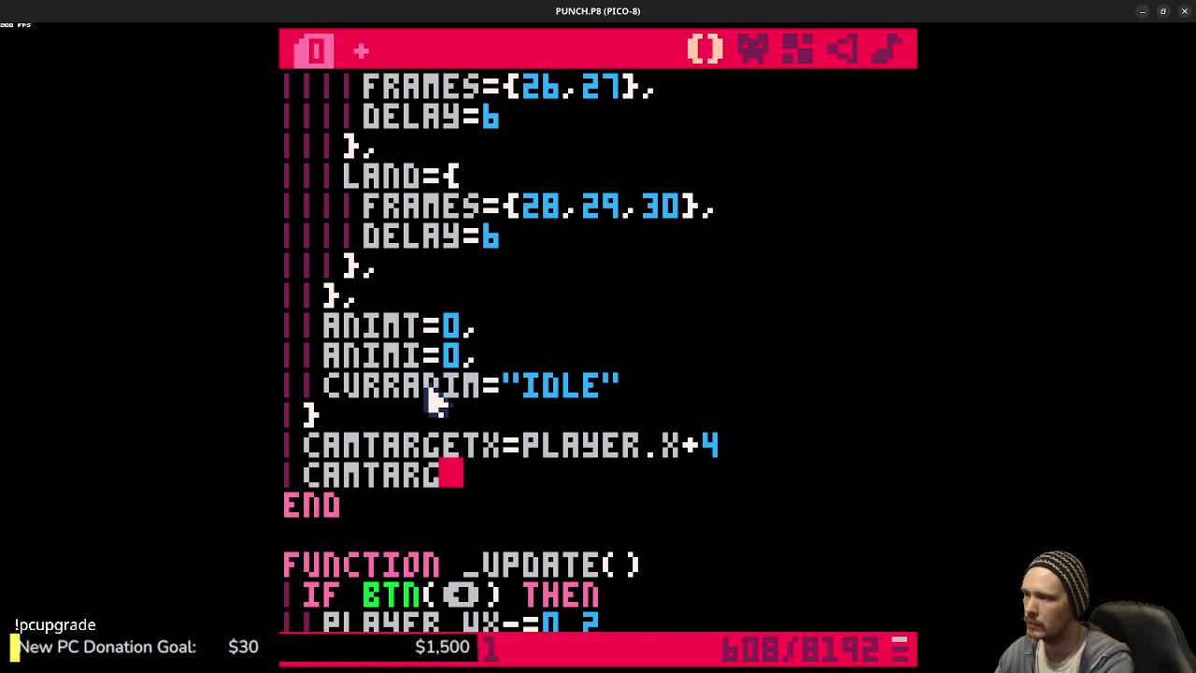
key("BackSpace")
key("BackSpace")
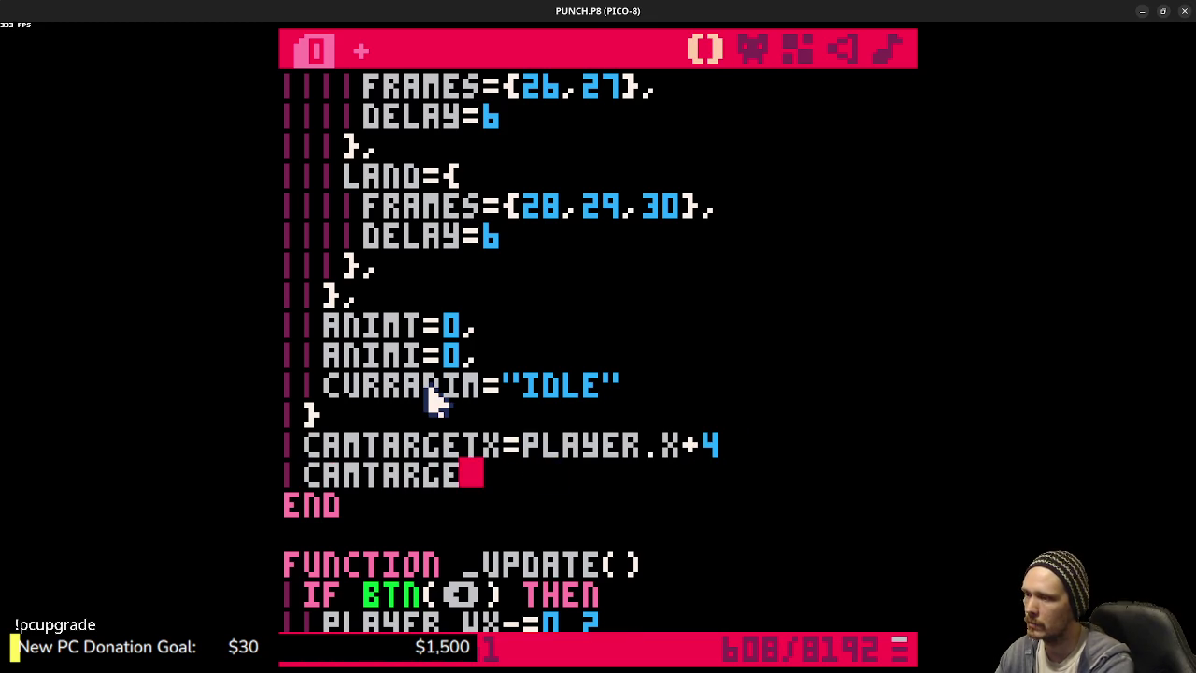
key("shift+Left")
key("shift+Left")
key("shift+Left")
key("shift+Left")
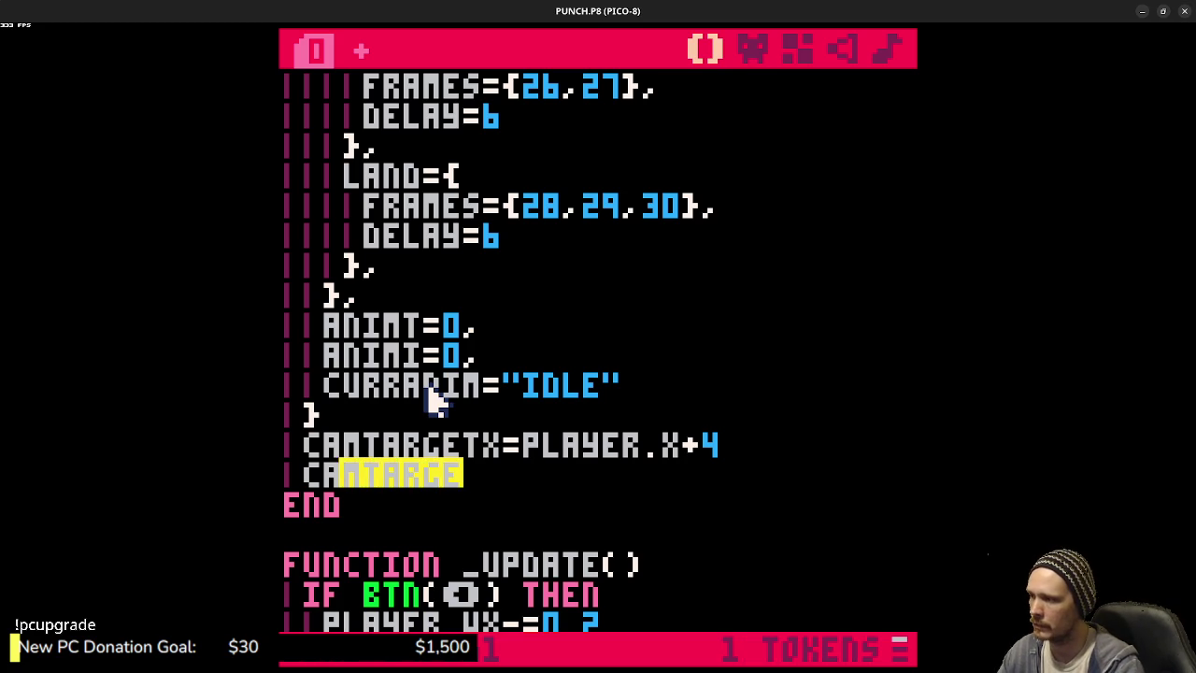
key("BackSpace")
key("BackSpace")
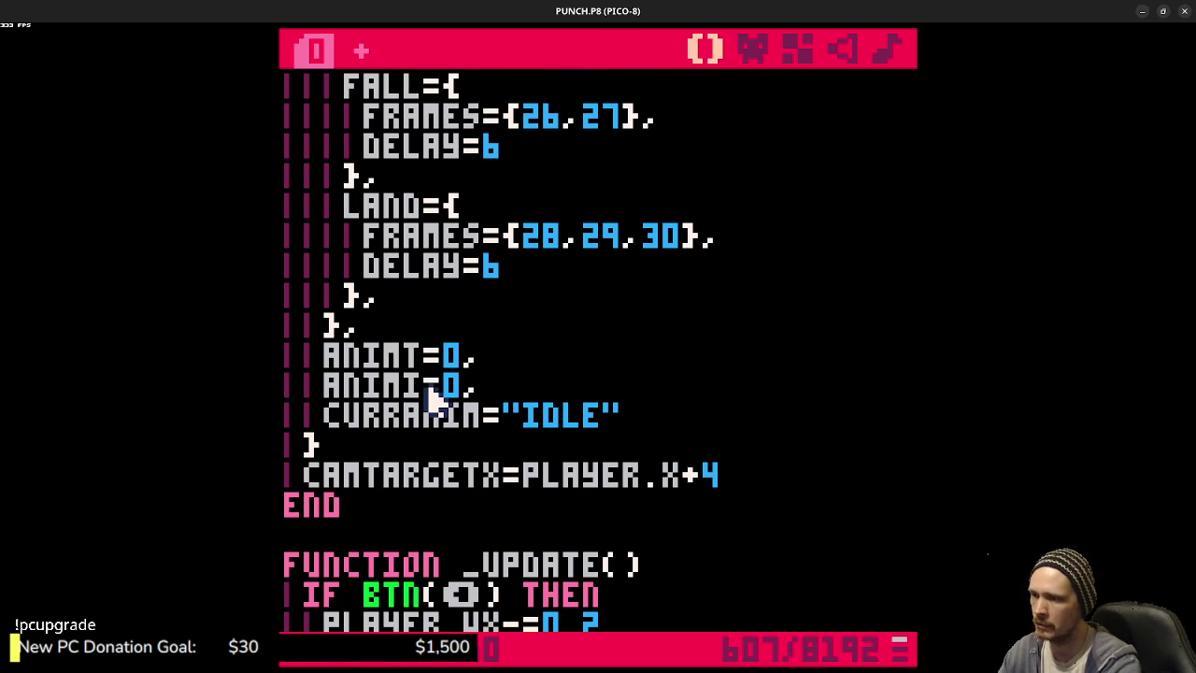
key("ctrl+s")
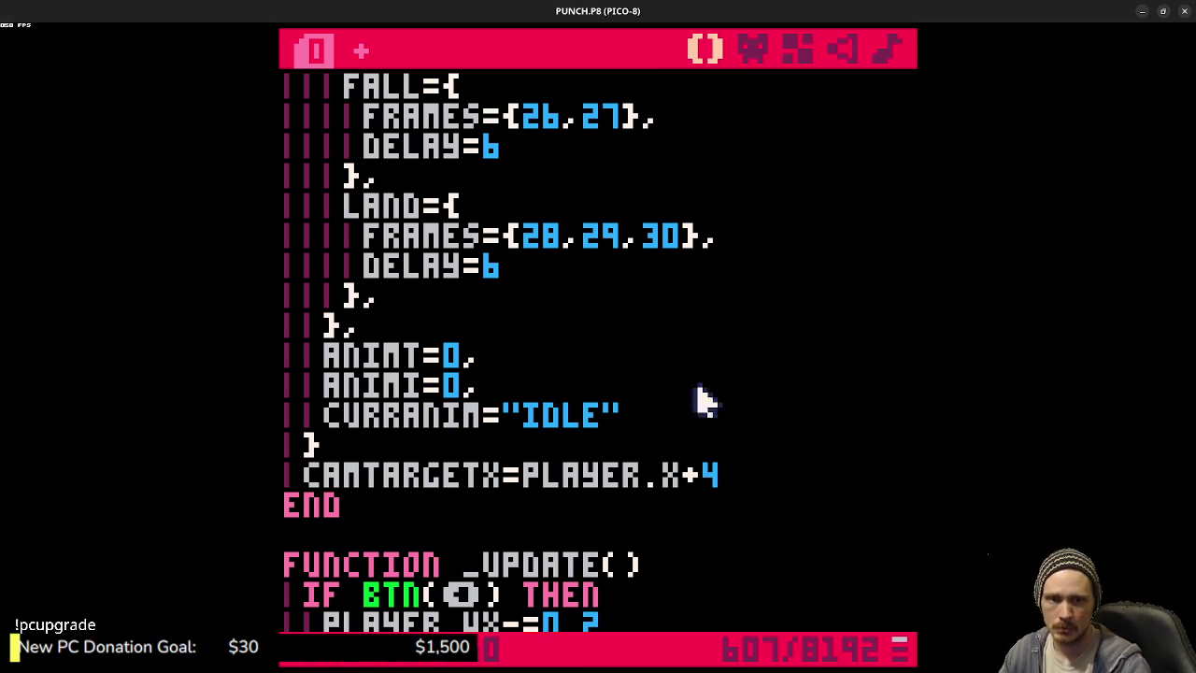
- Scroll through the code to review the new camera target line
scroll(644, 374, "down", 2)
scroll(792, 435, "down", 2)
scroll(793, 435, "up", 2)
left_click_drag(727, 302, 313, 297)
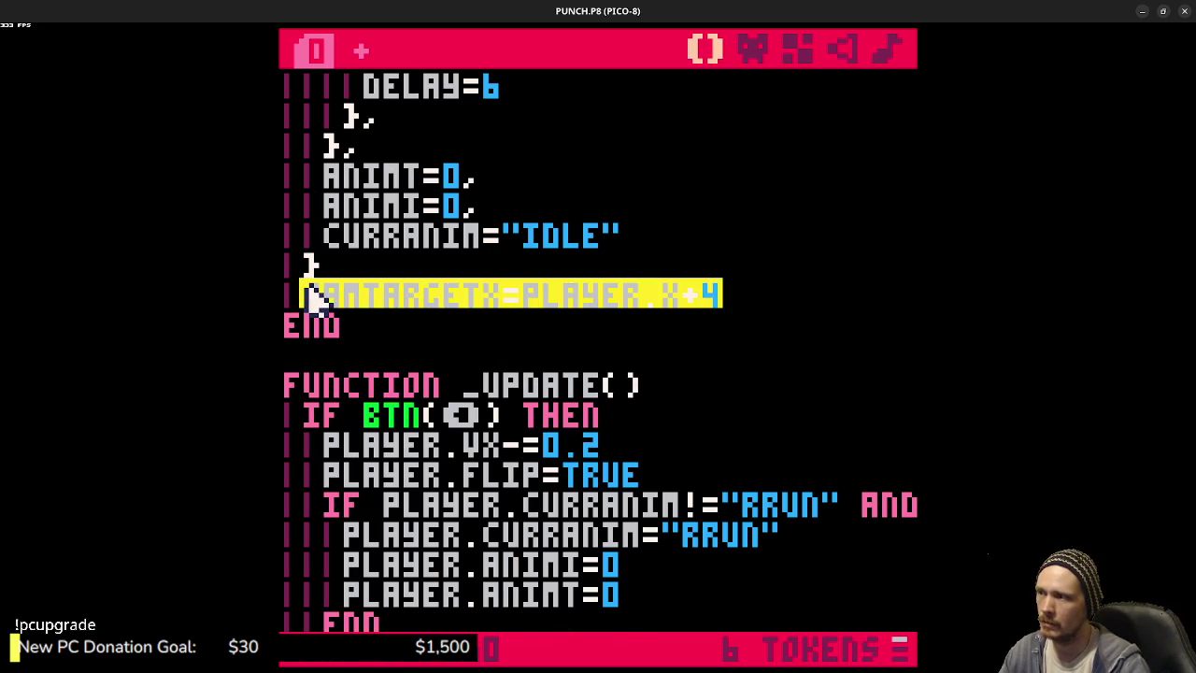
scroll(647, 379, "down", 4)
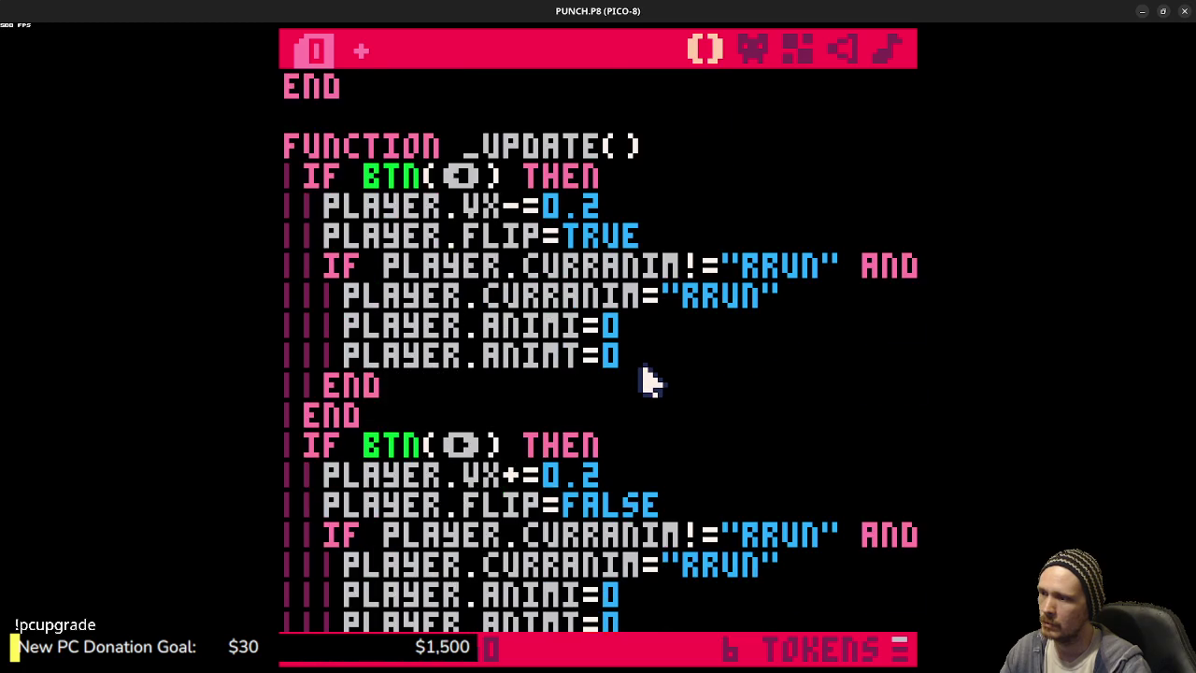
scroll(644, 376, "down", 8)
scroll(646, 373, "up", 11)
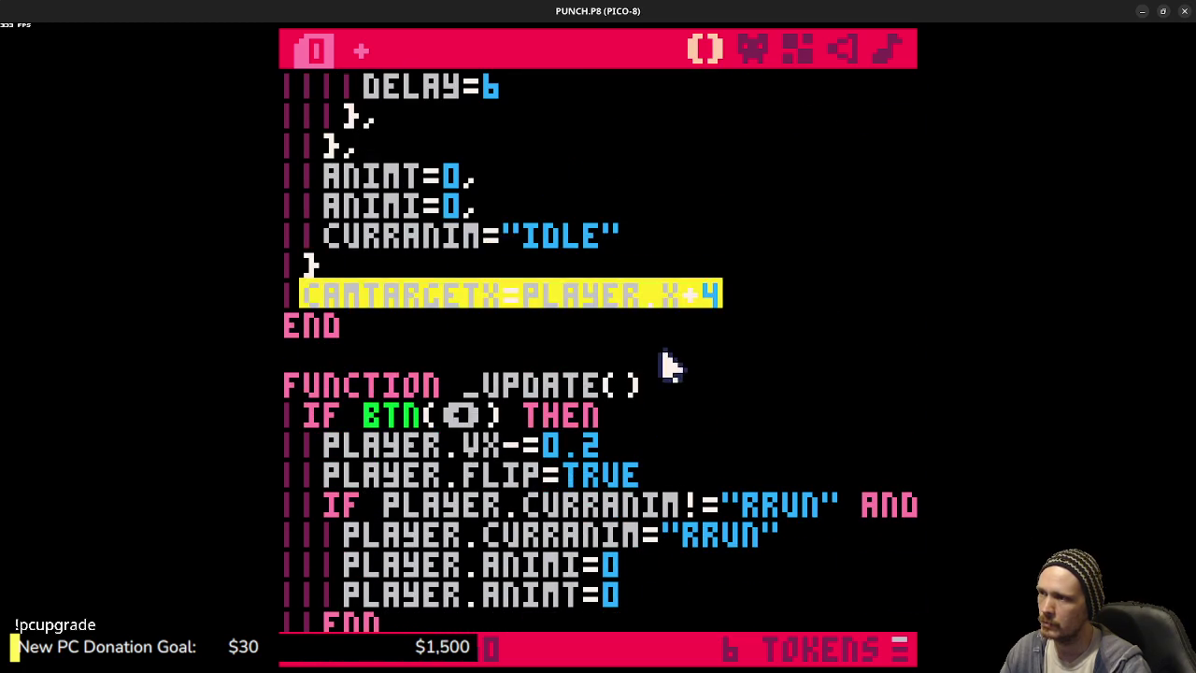